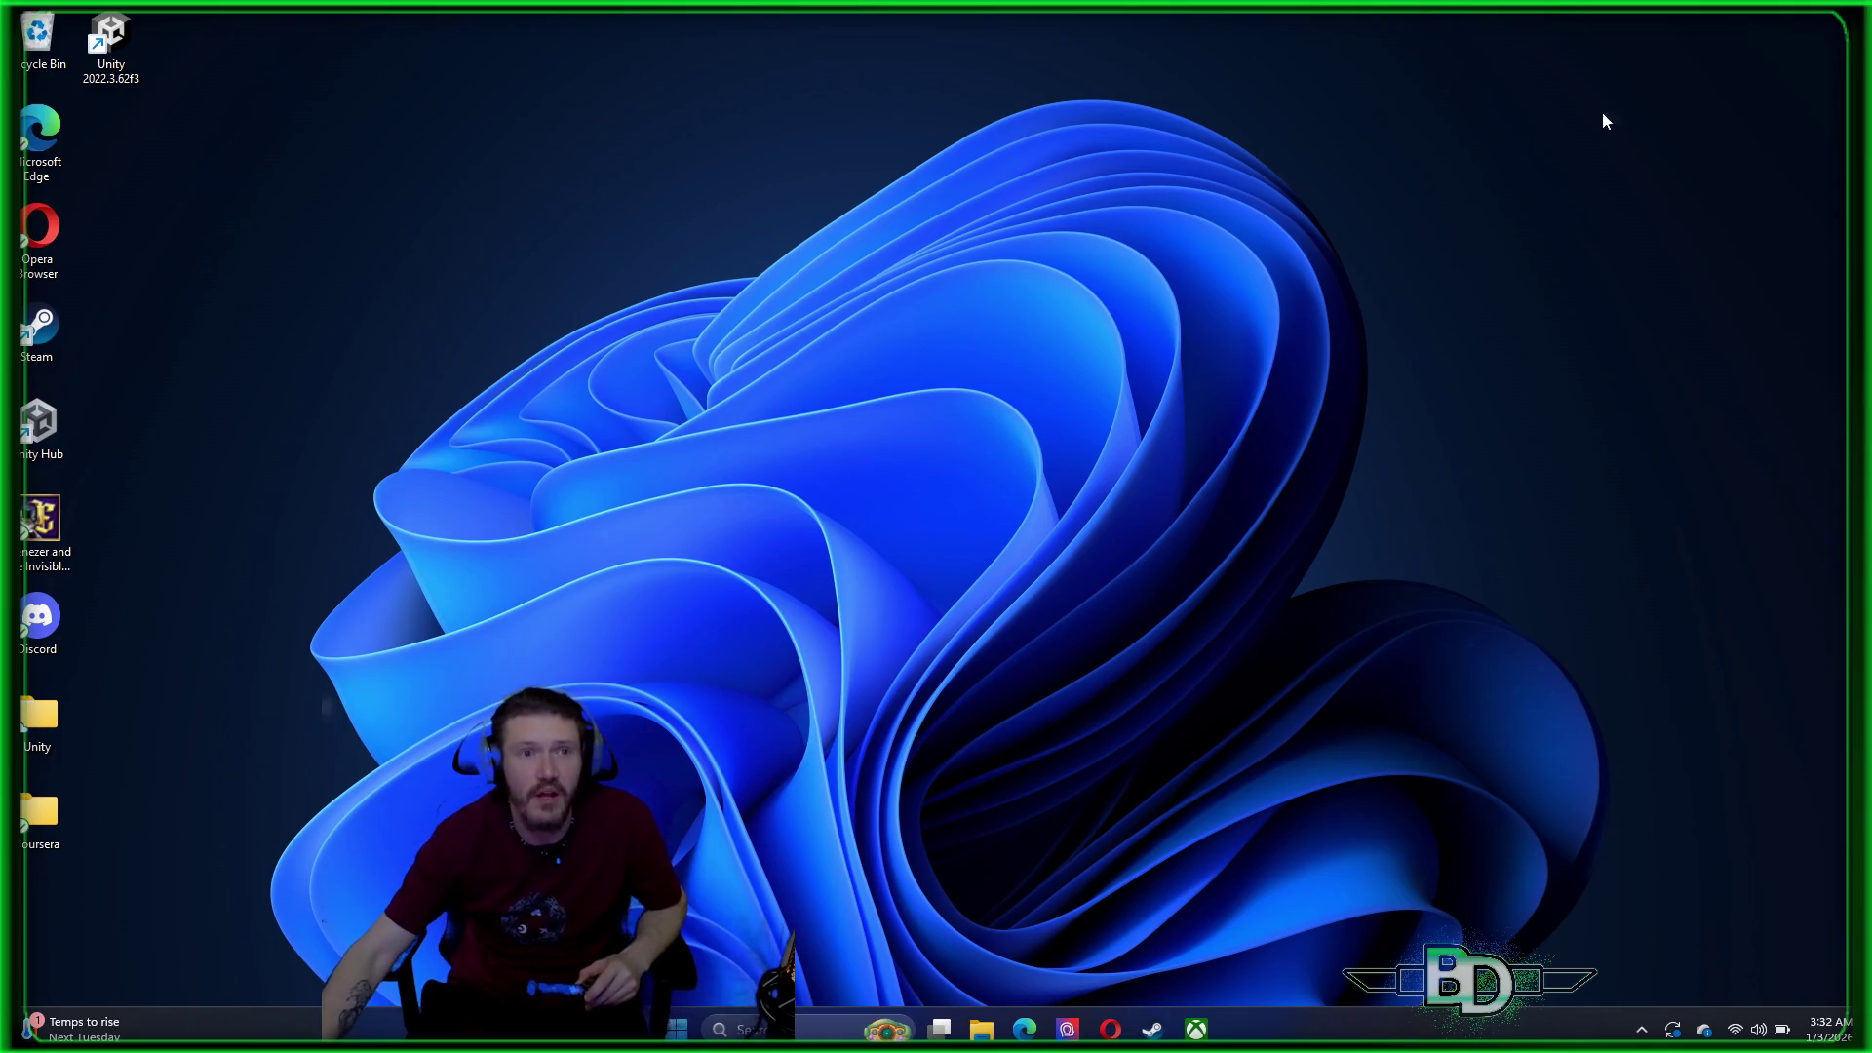
Launch Unity Hub from its desktop shortcut
double_click(34, 440)
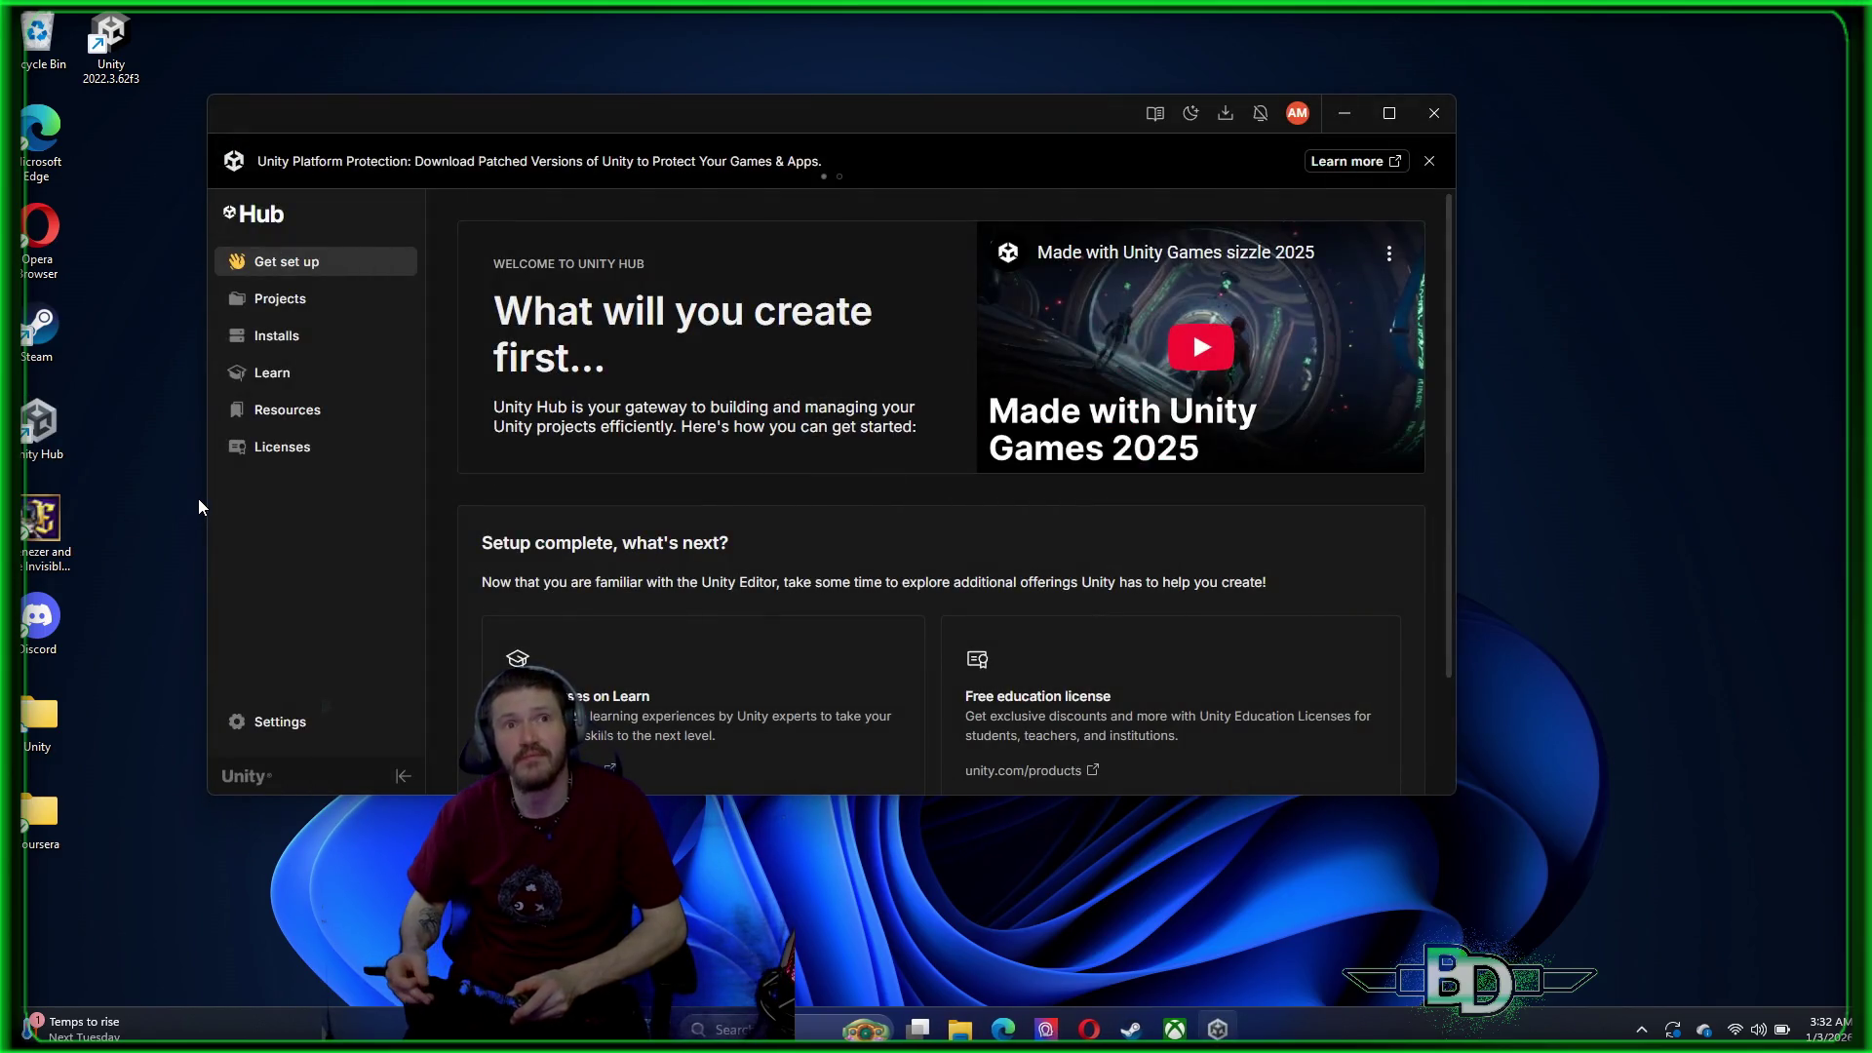
Open the World 1-1 project from the Hub's Projects list
left_click(286, 304)
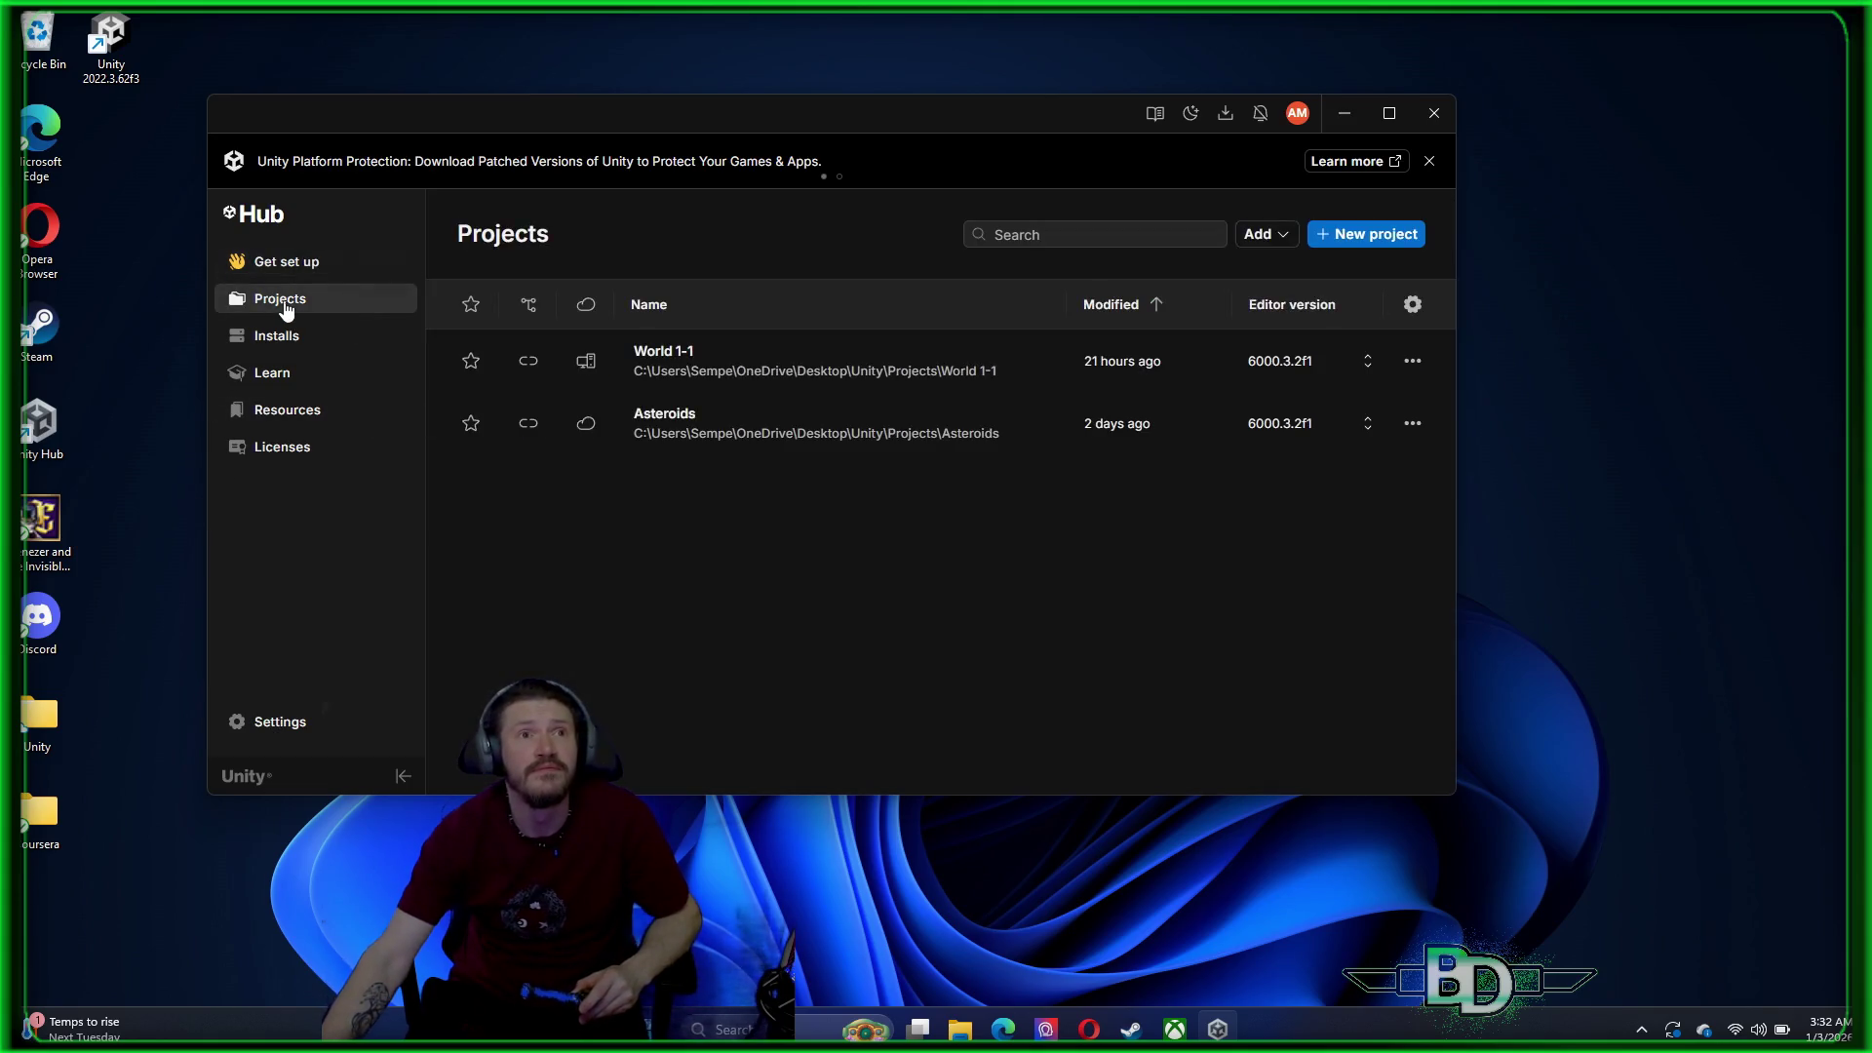
left_click(800, 370)
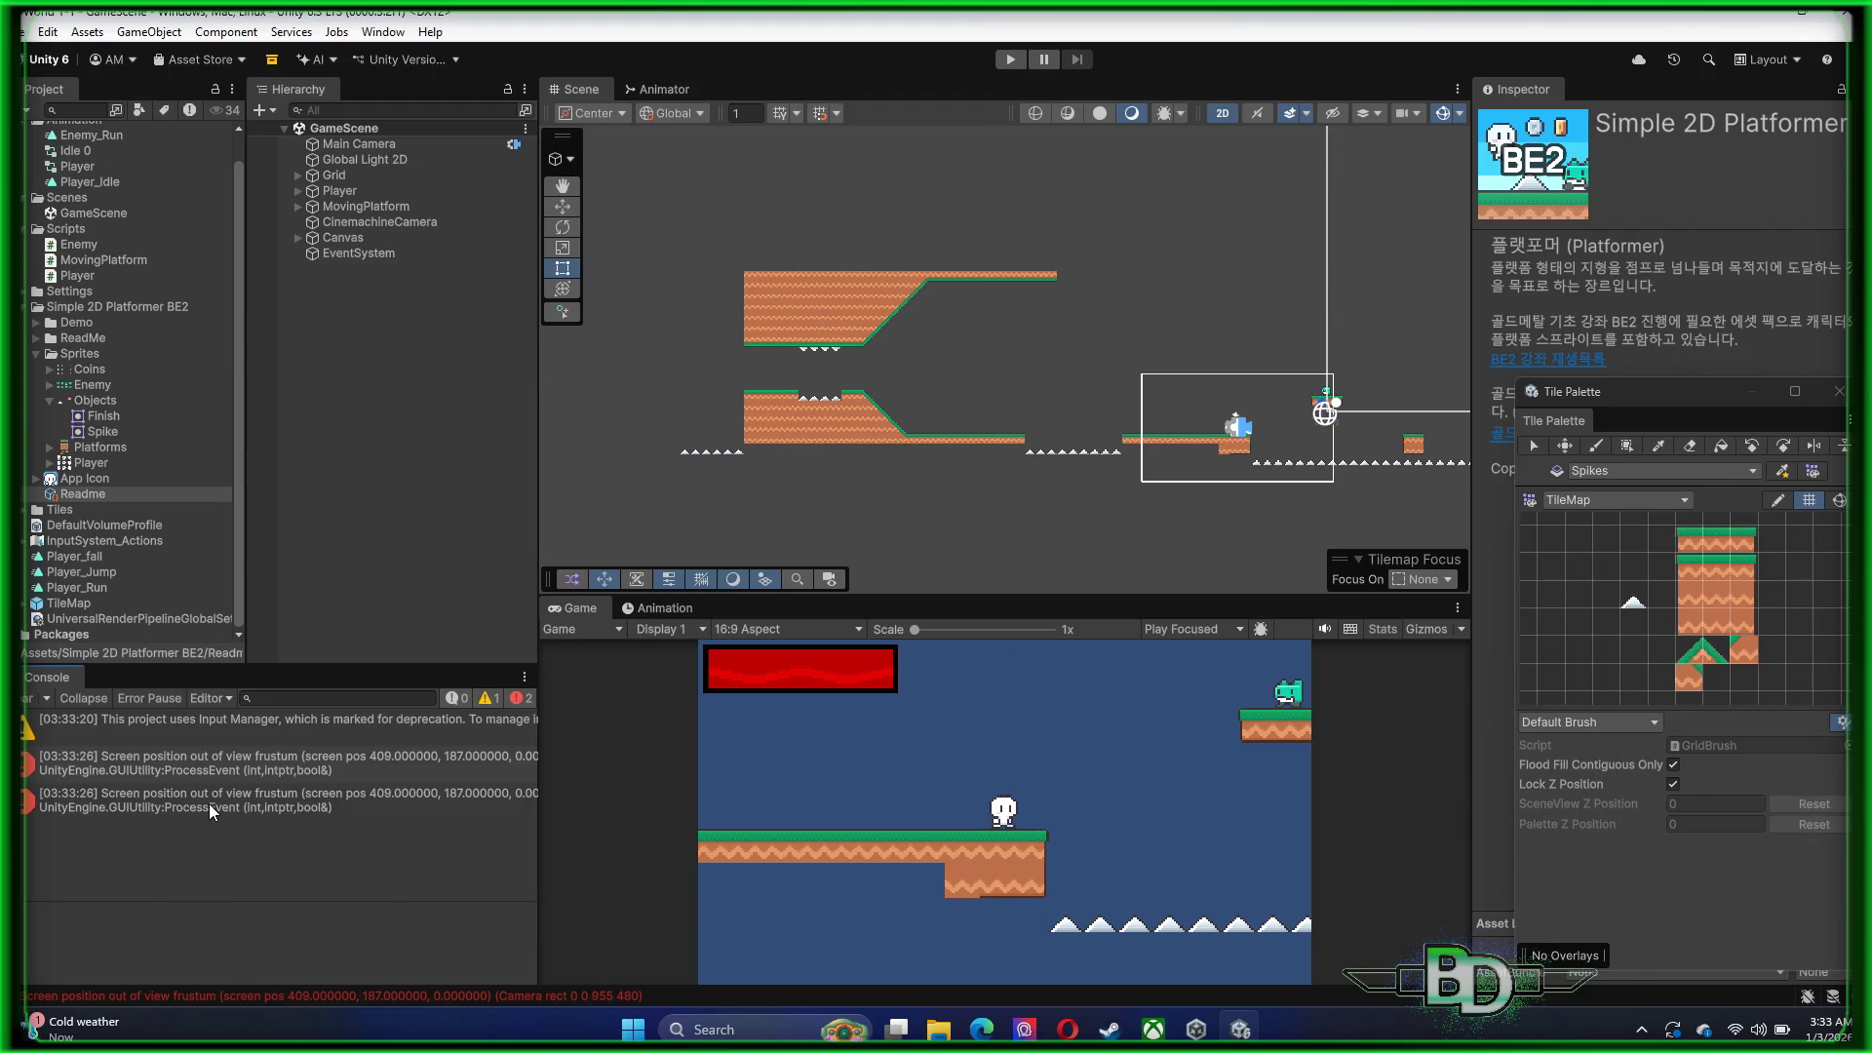
Frame the Main Camera, read the console error's details, and start play mode
double_click(354, 144)
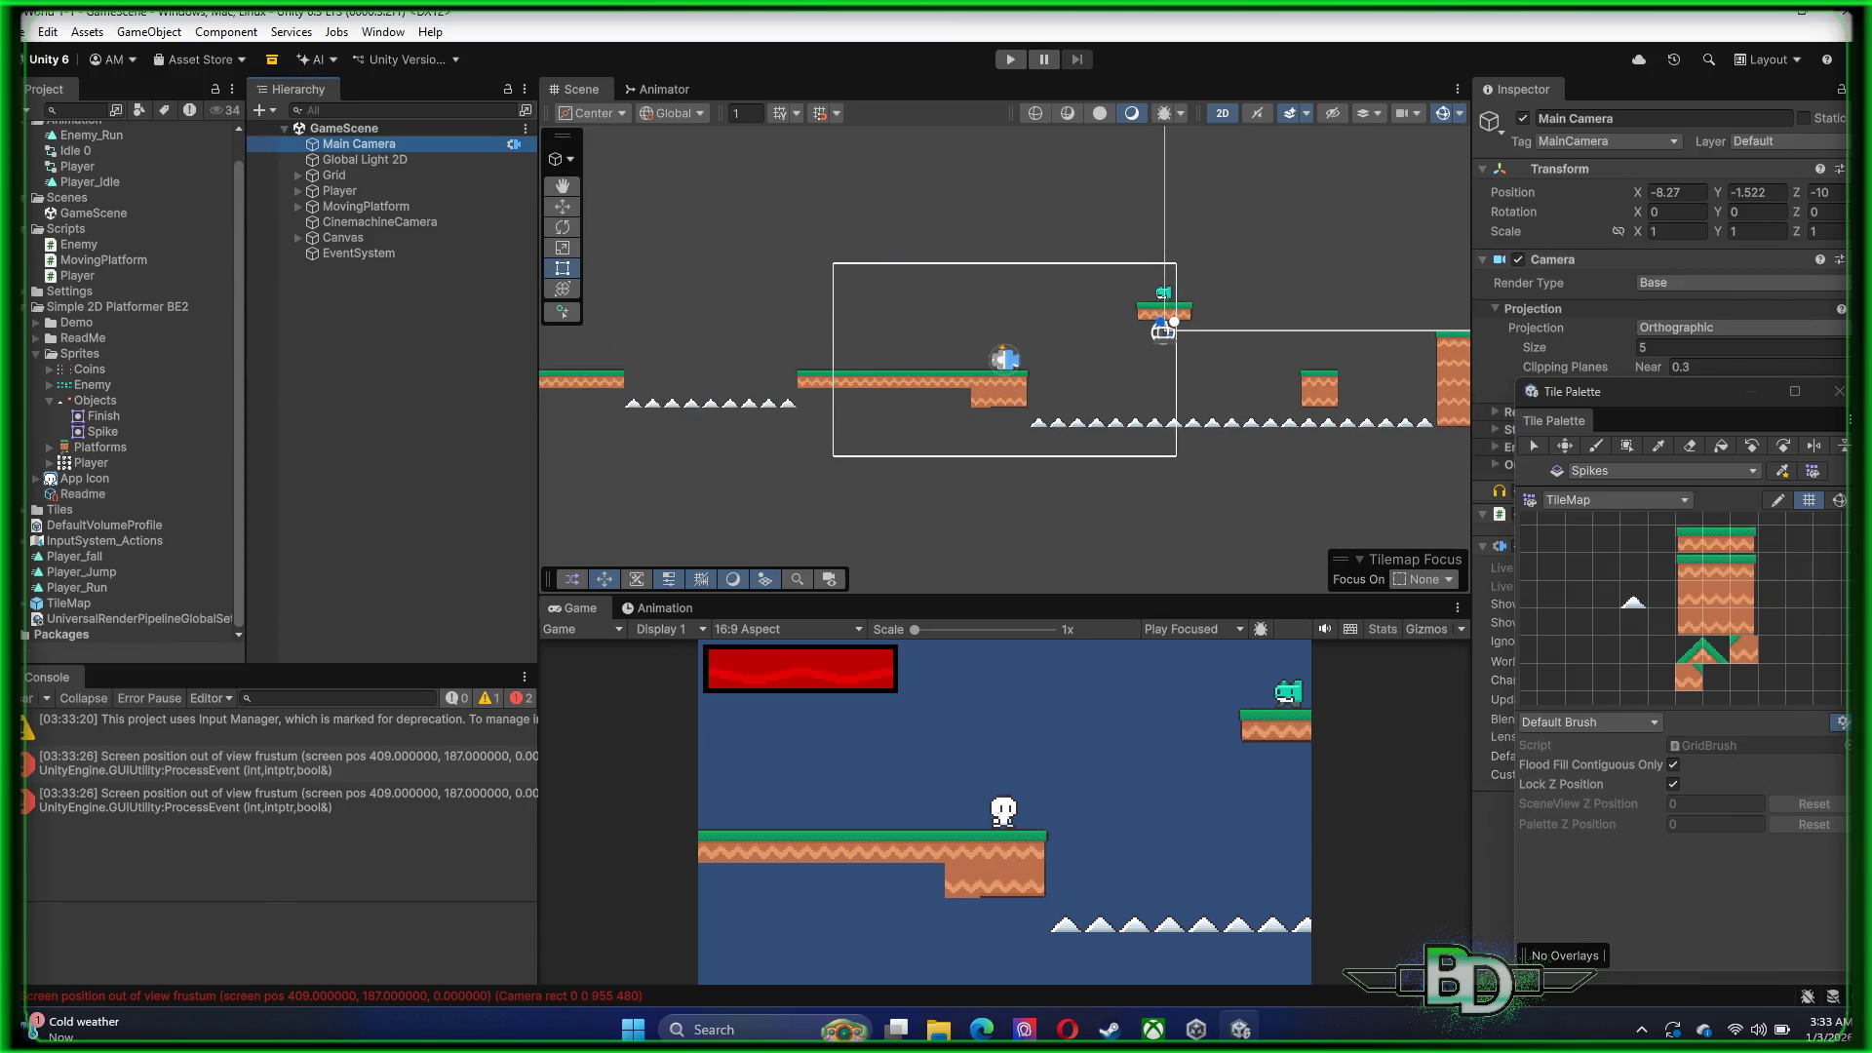
left_click(210, 805)
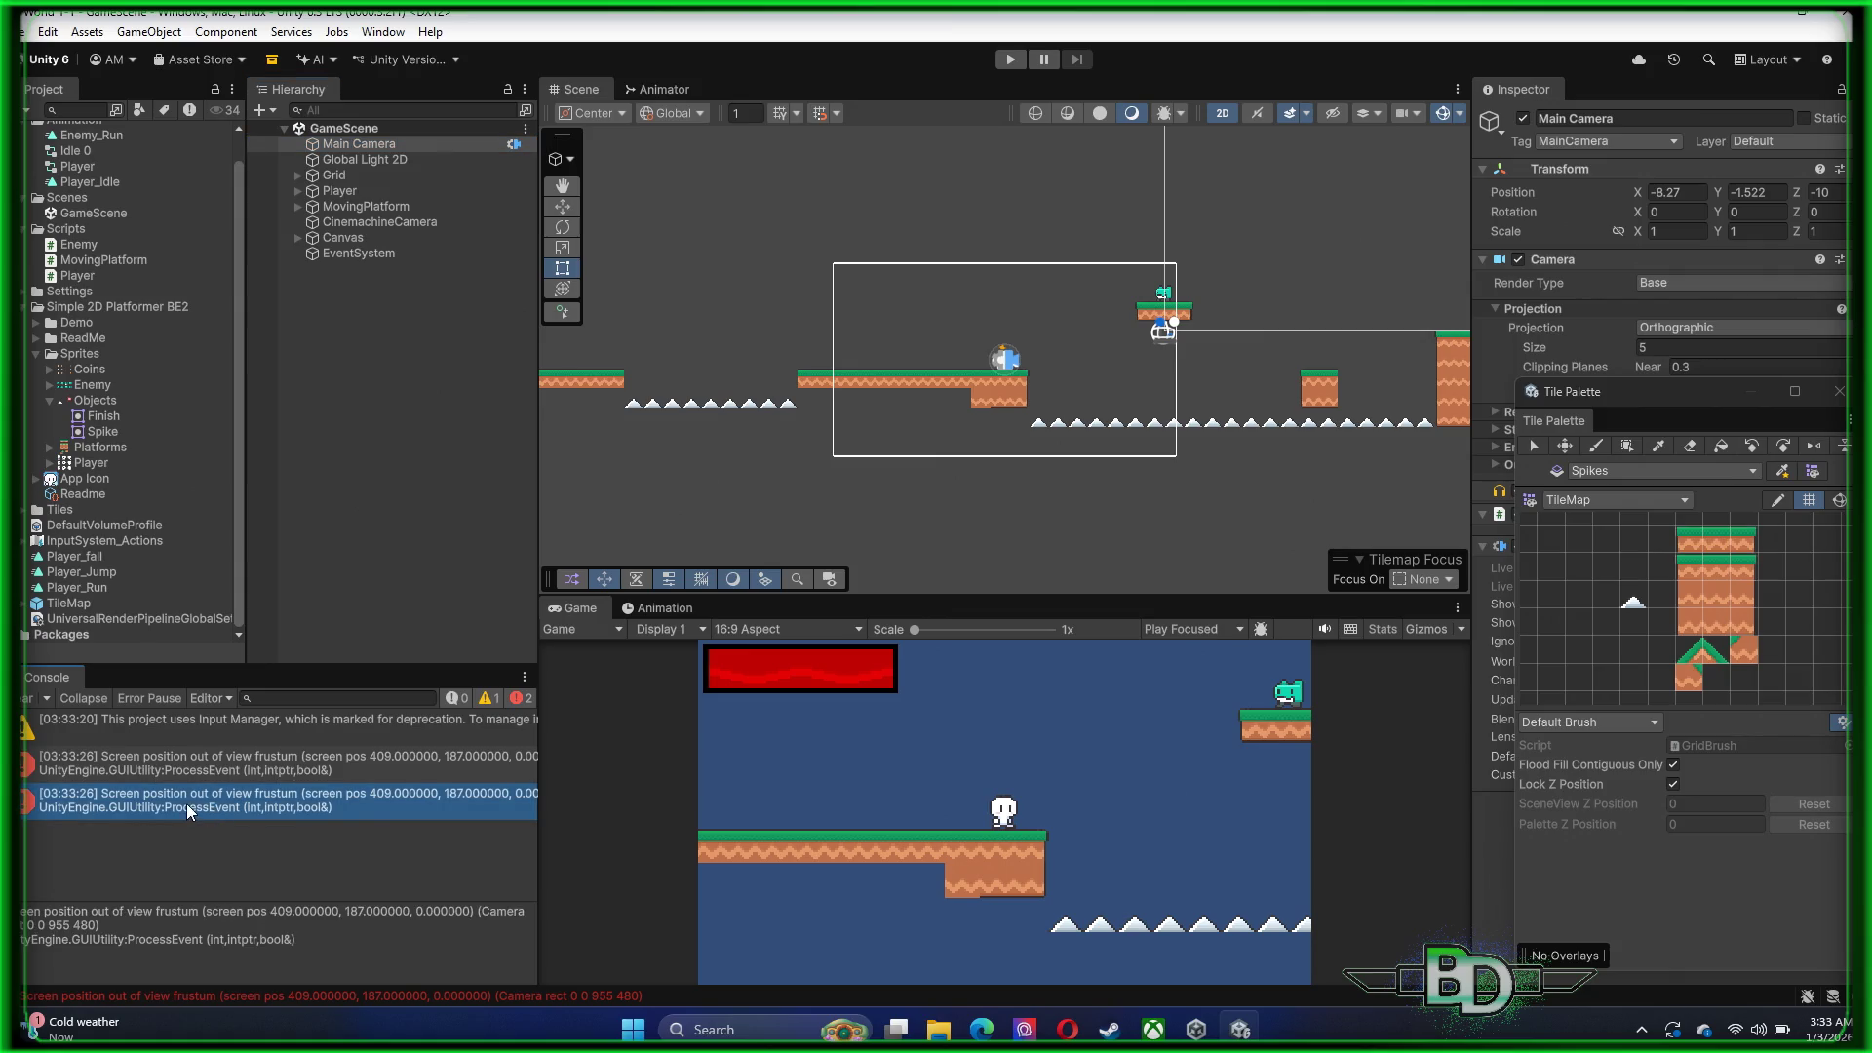
left_click(1009, 61)
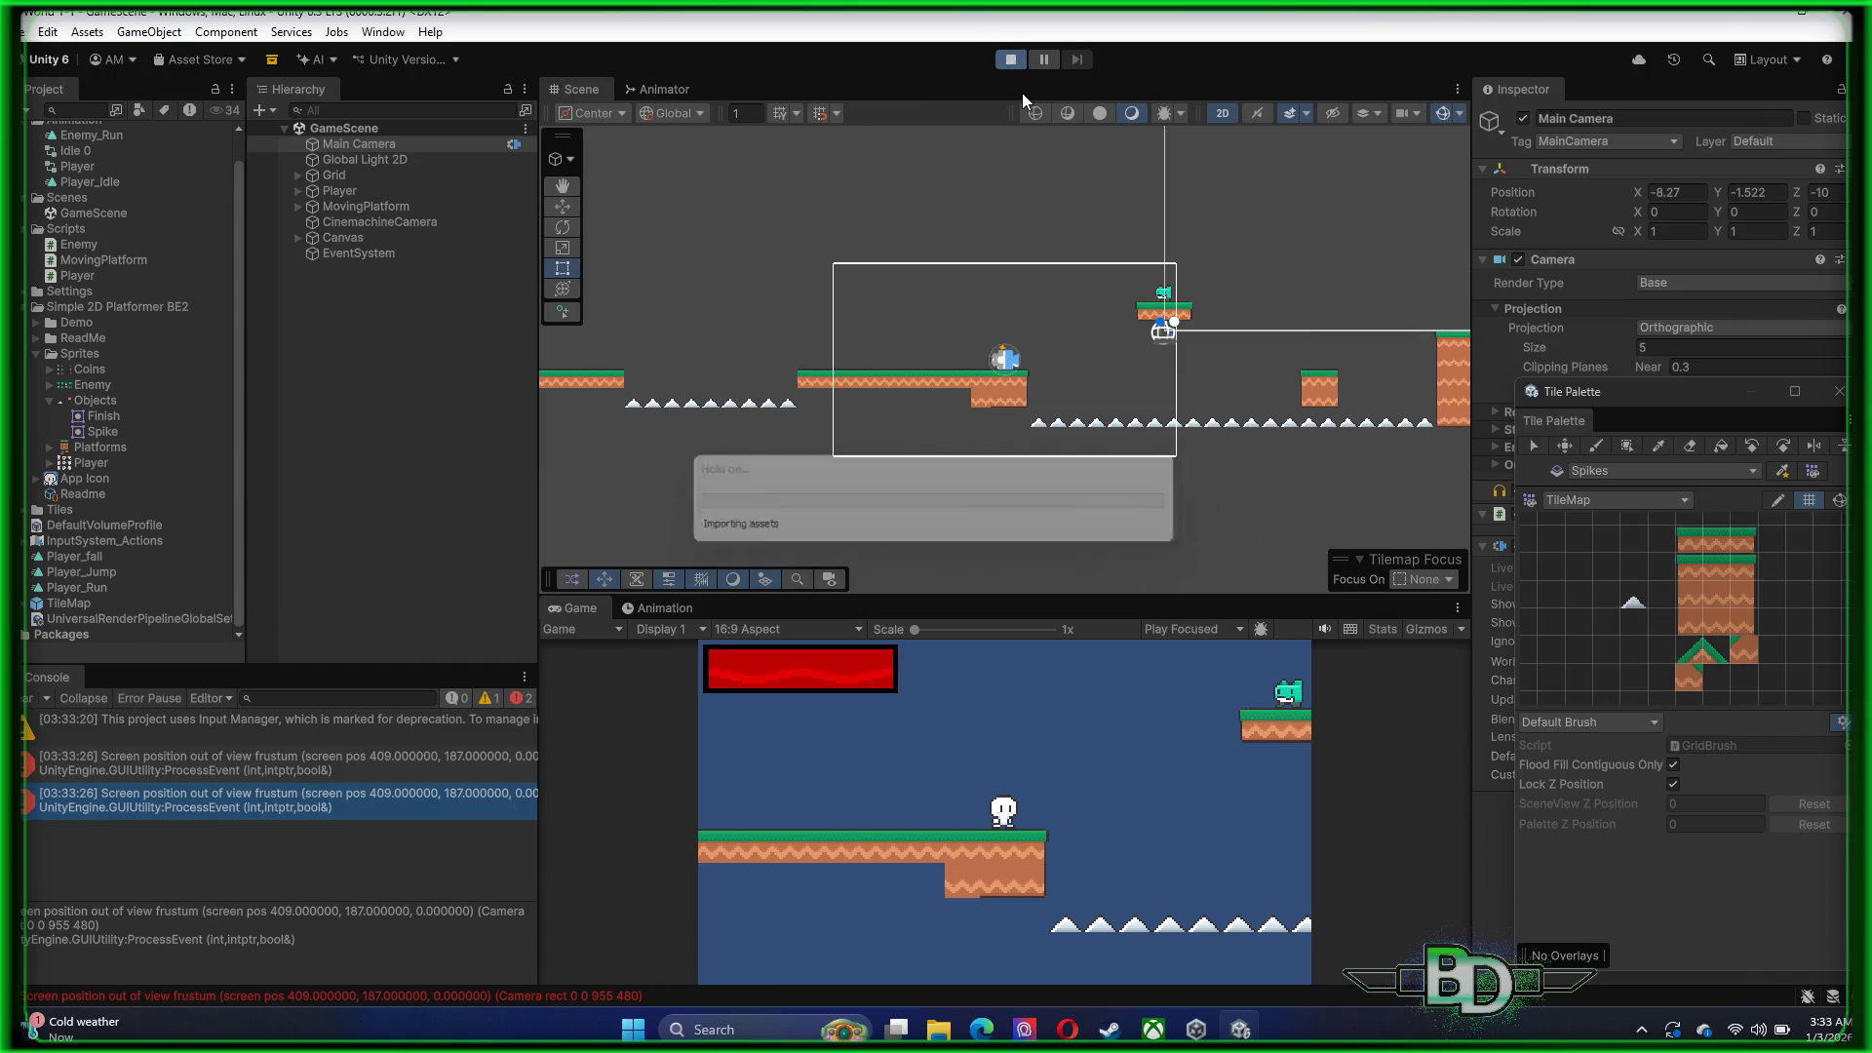
left_click(1139, 792)
Run the player left, jumping the gap onto the higher platform, then stop play mode
key("Left")
key("Left")
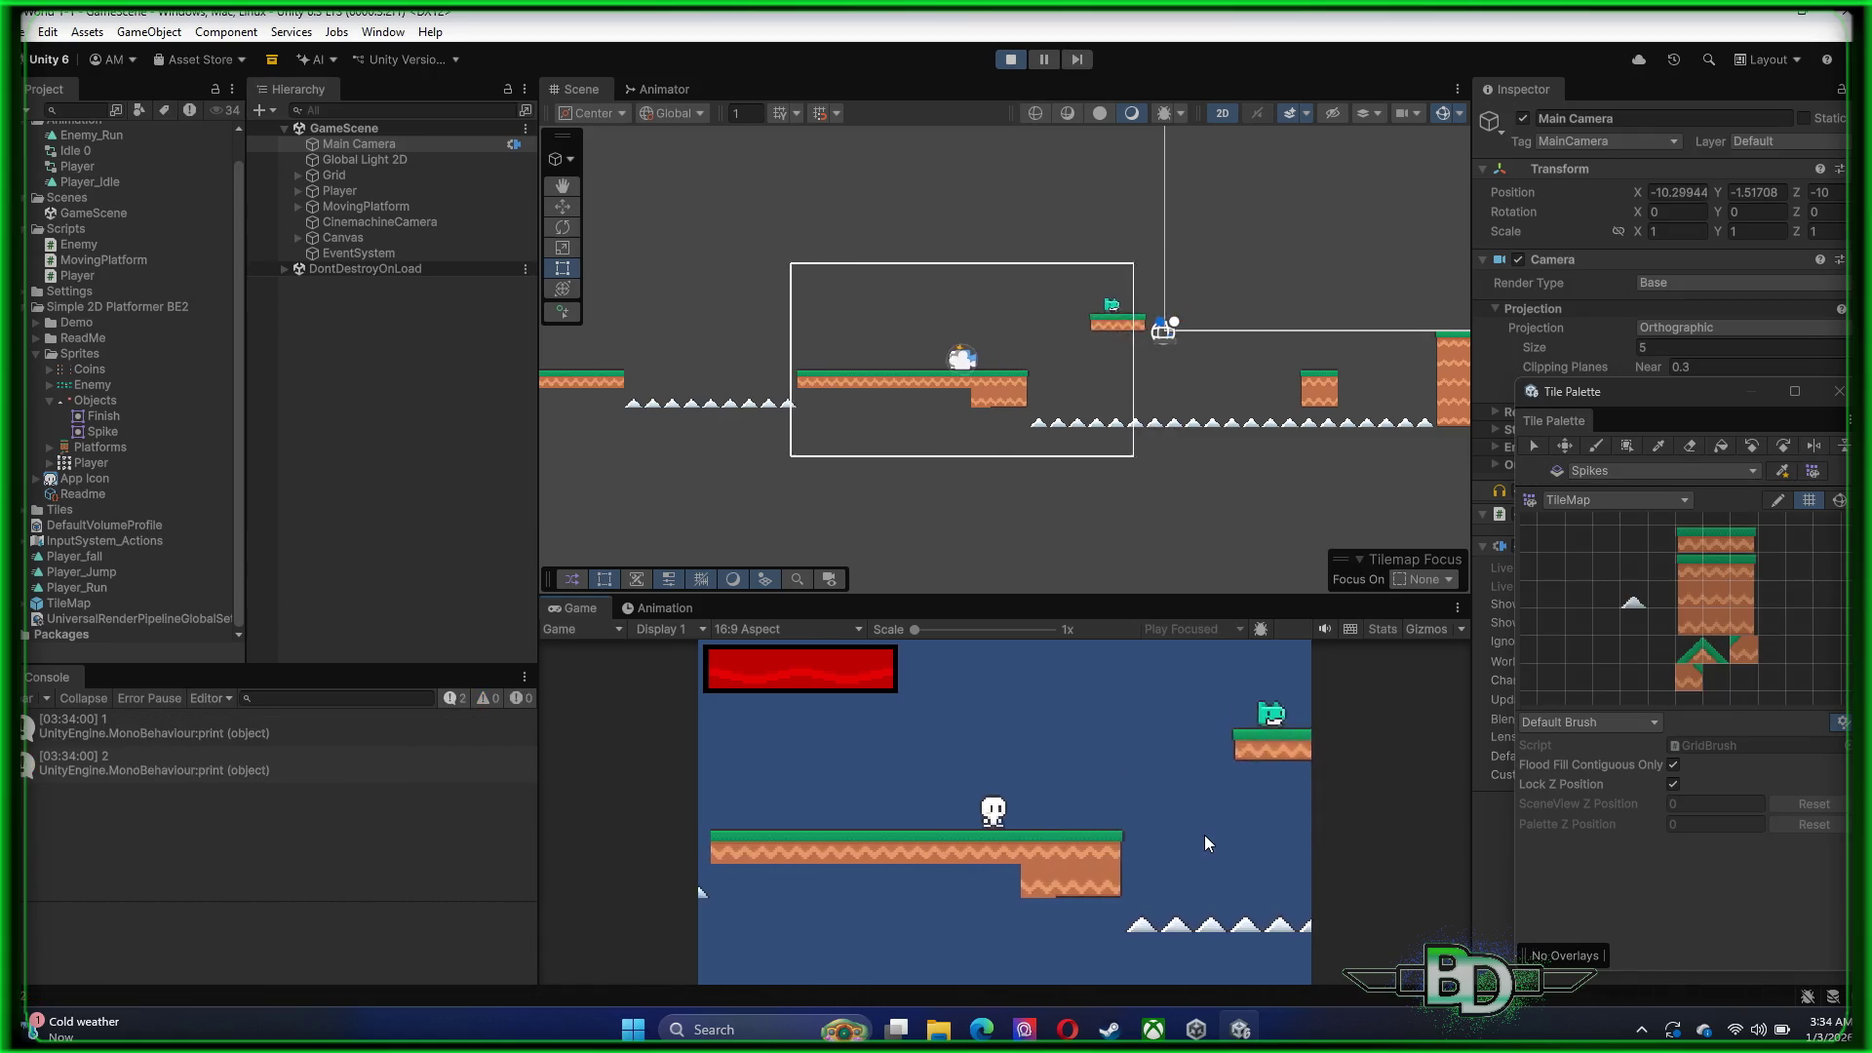
key("space")
key("Left")
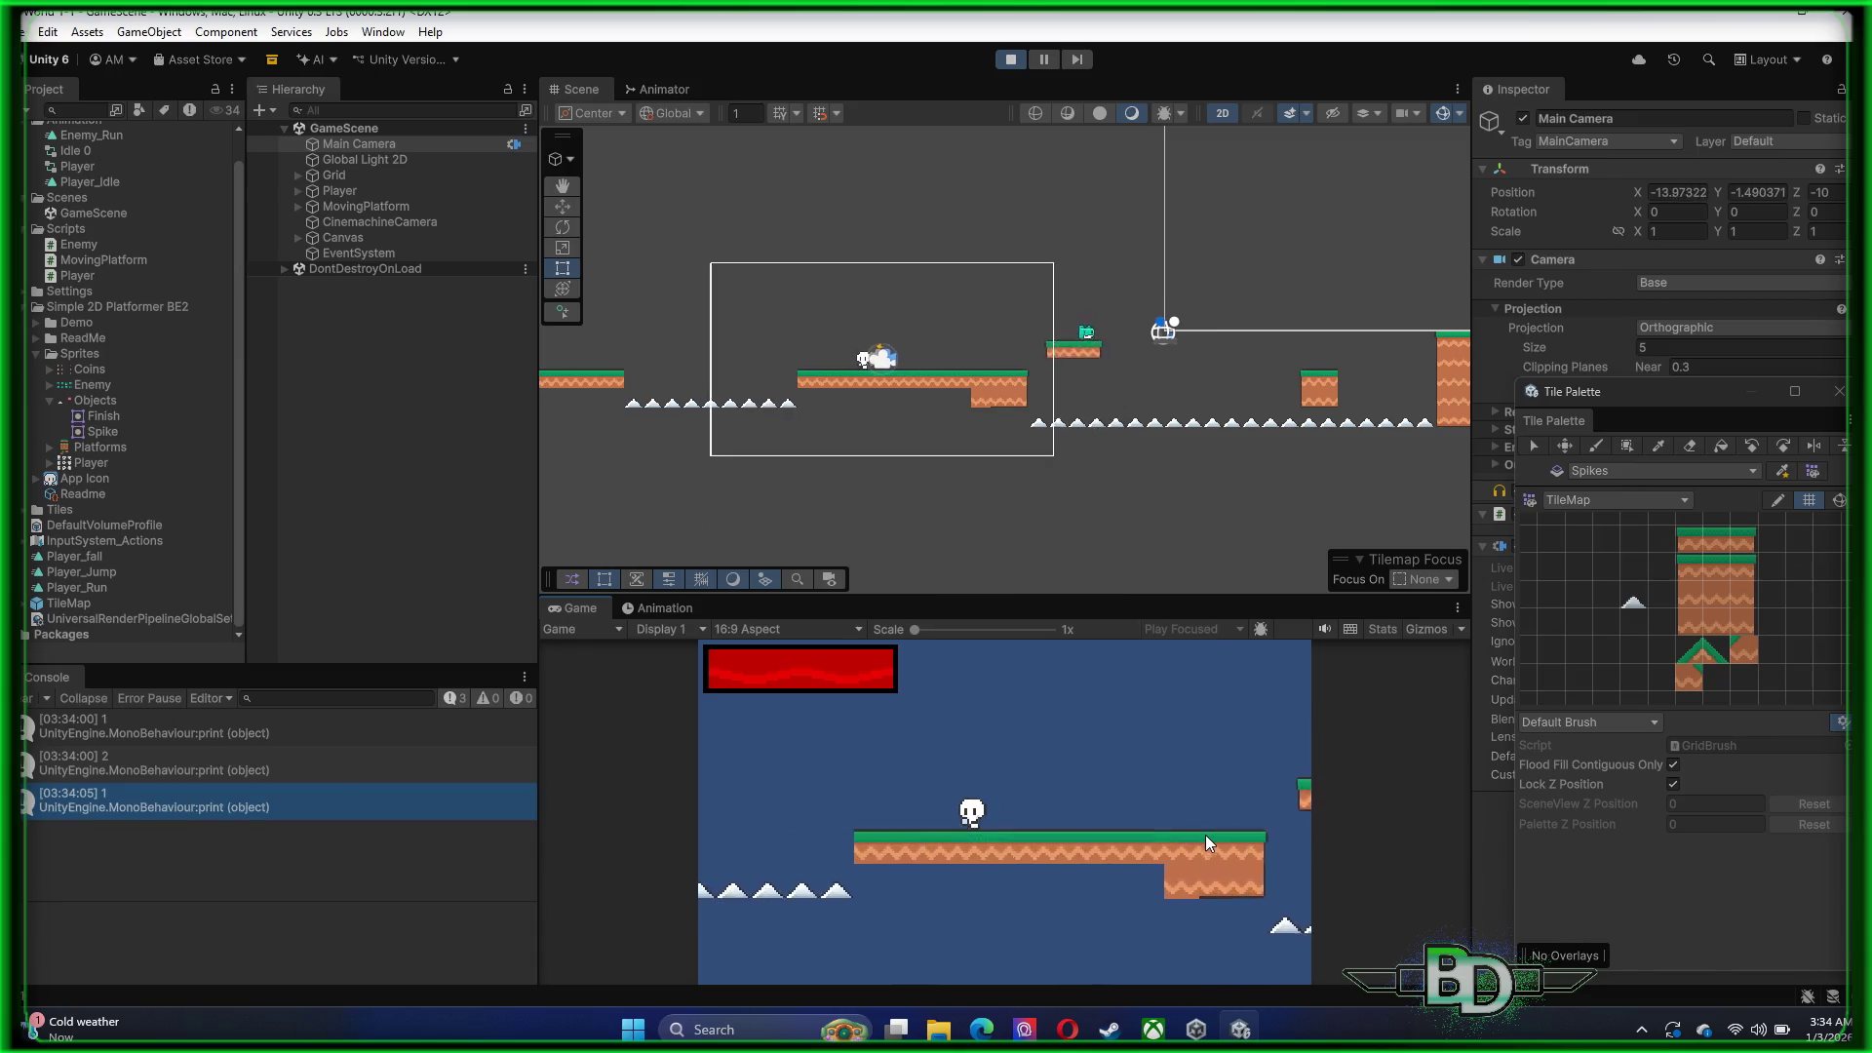
key("space")
key("Left")
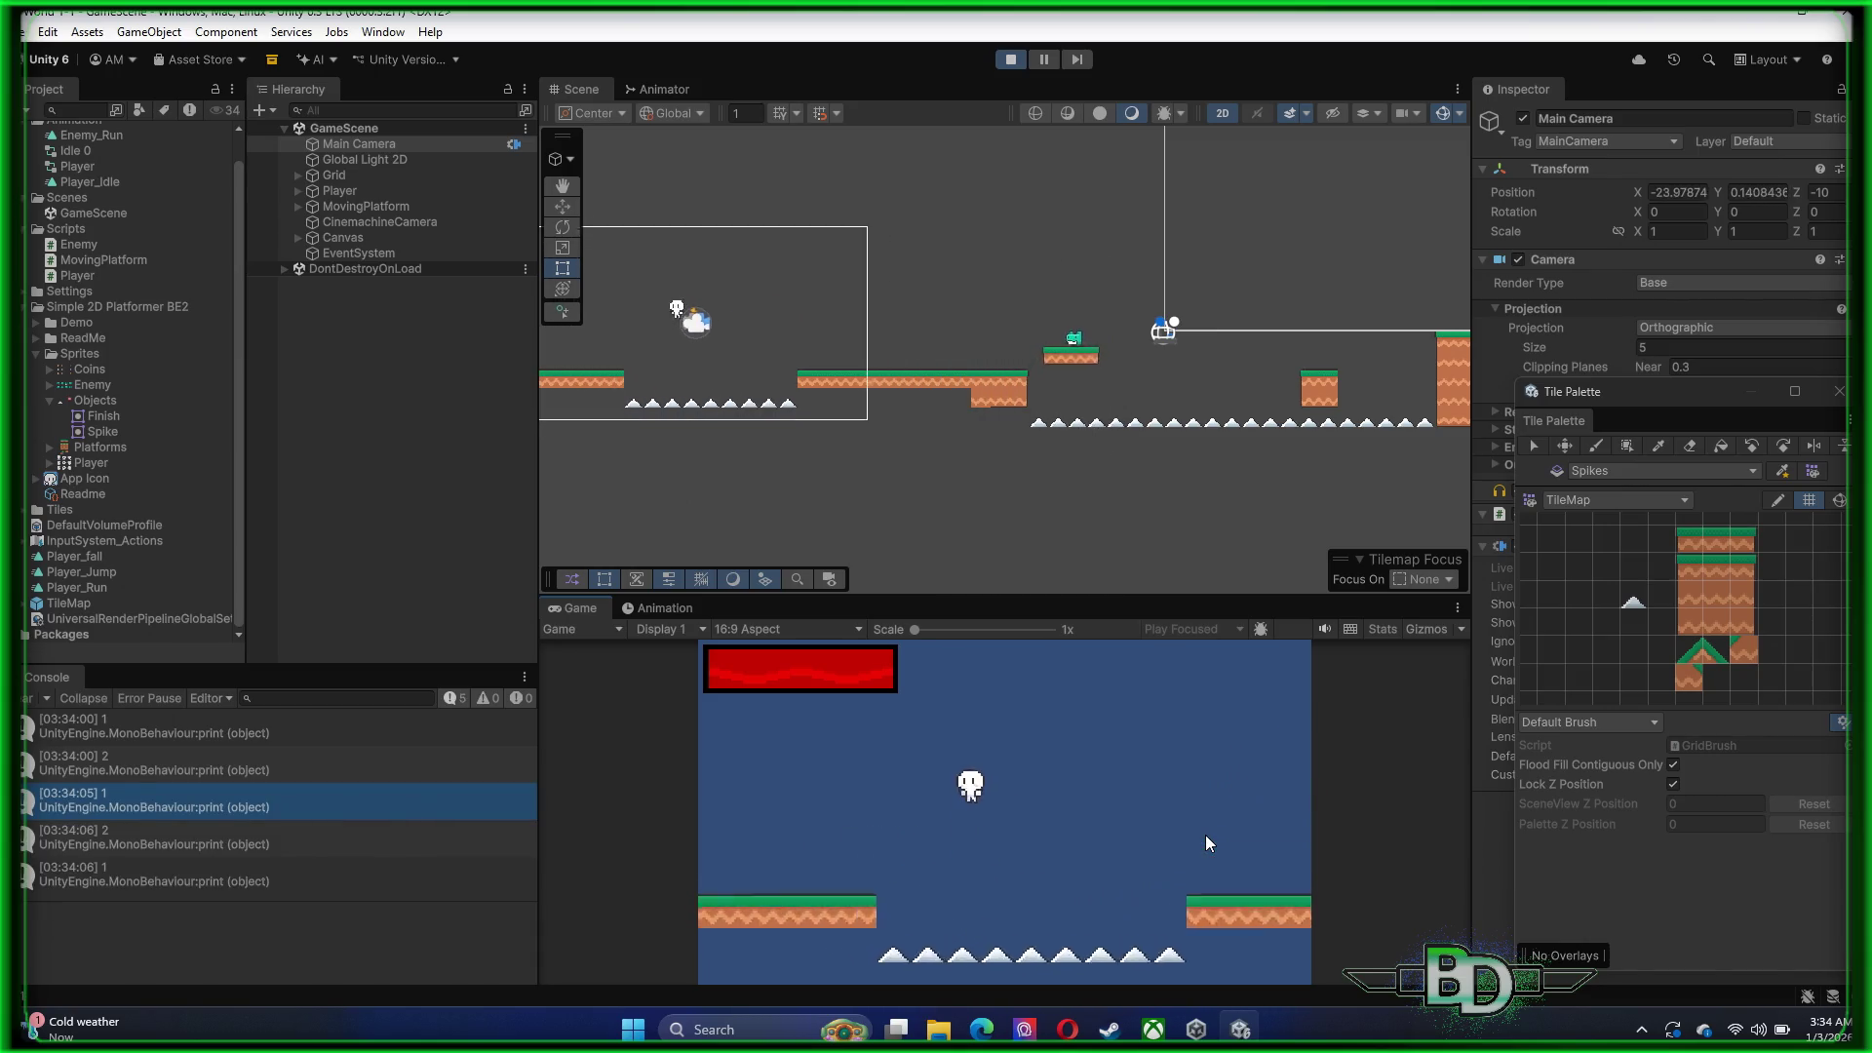
key("Left")
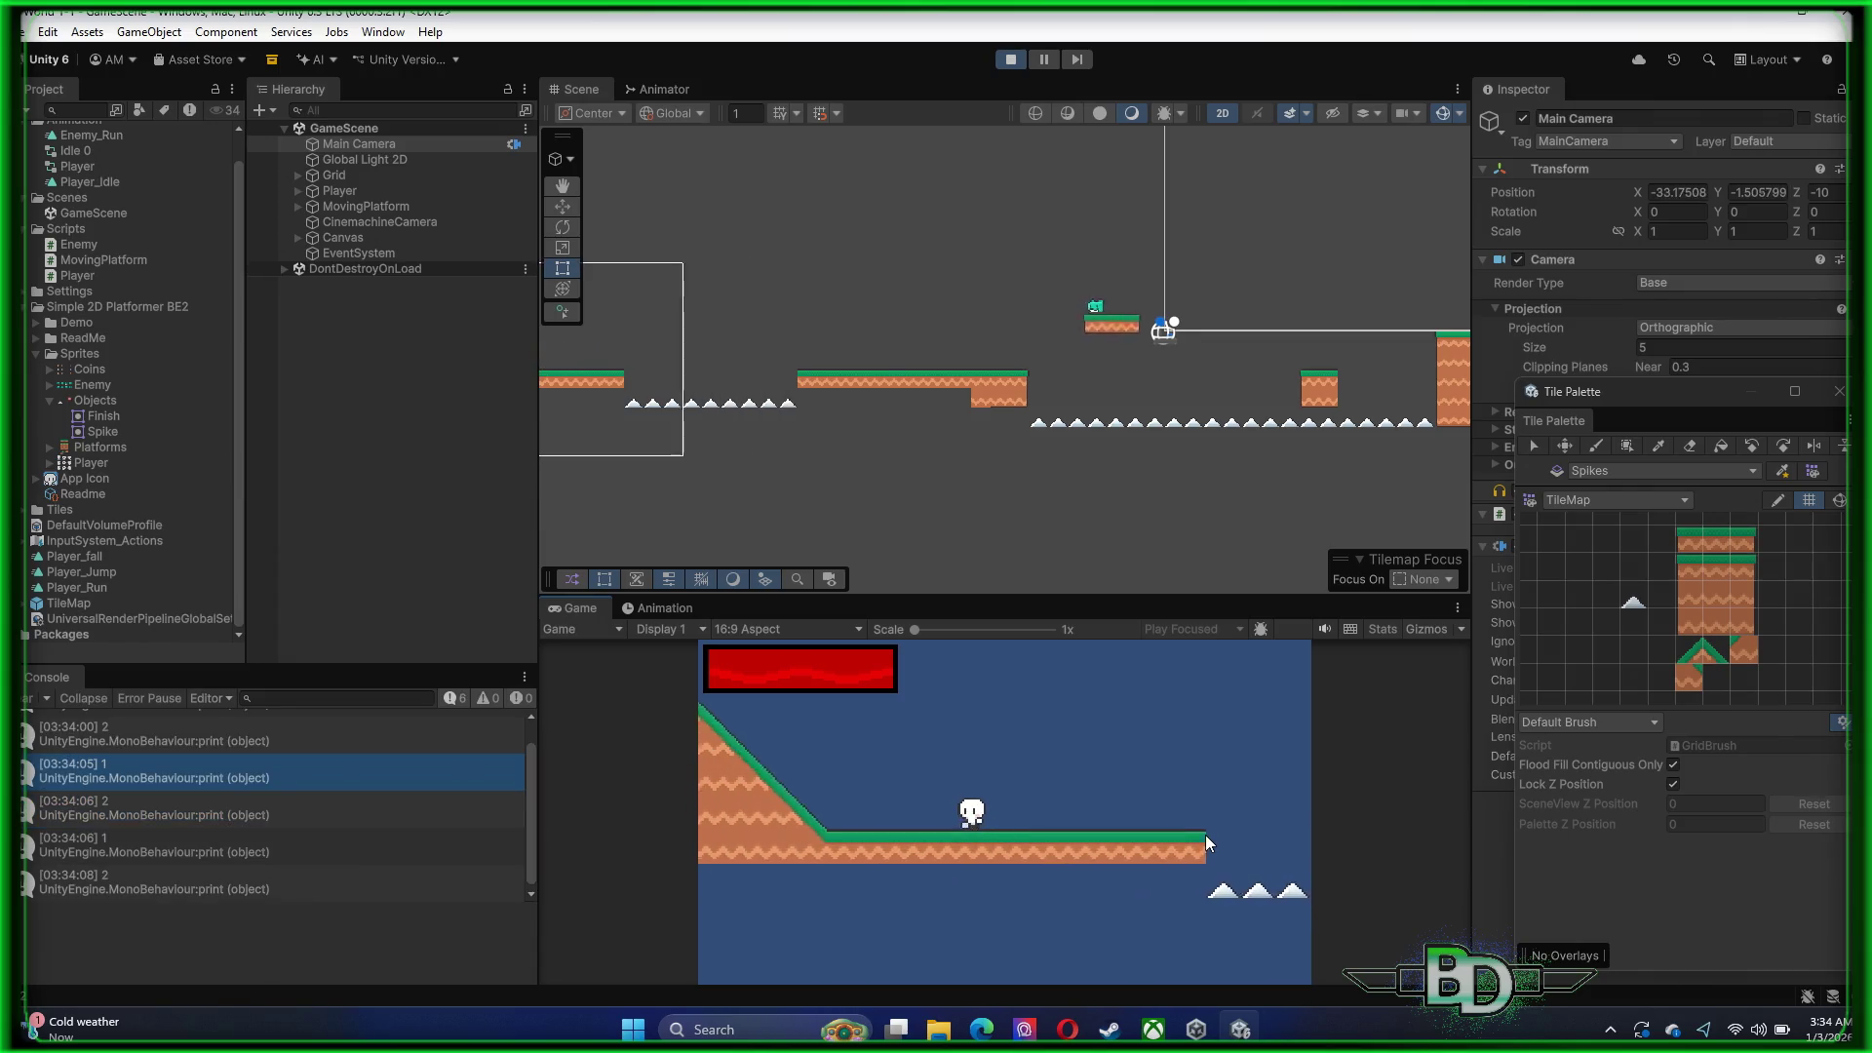
key("space")
key("Left")
key("space")
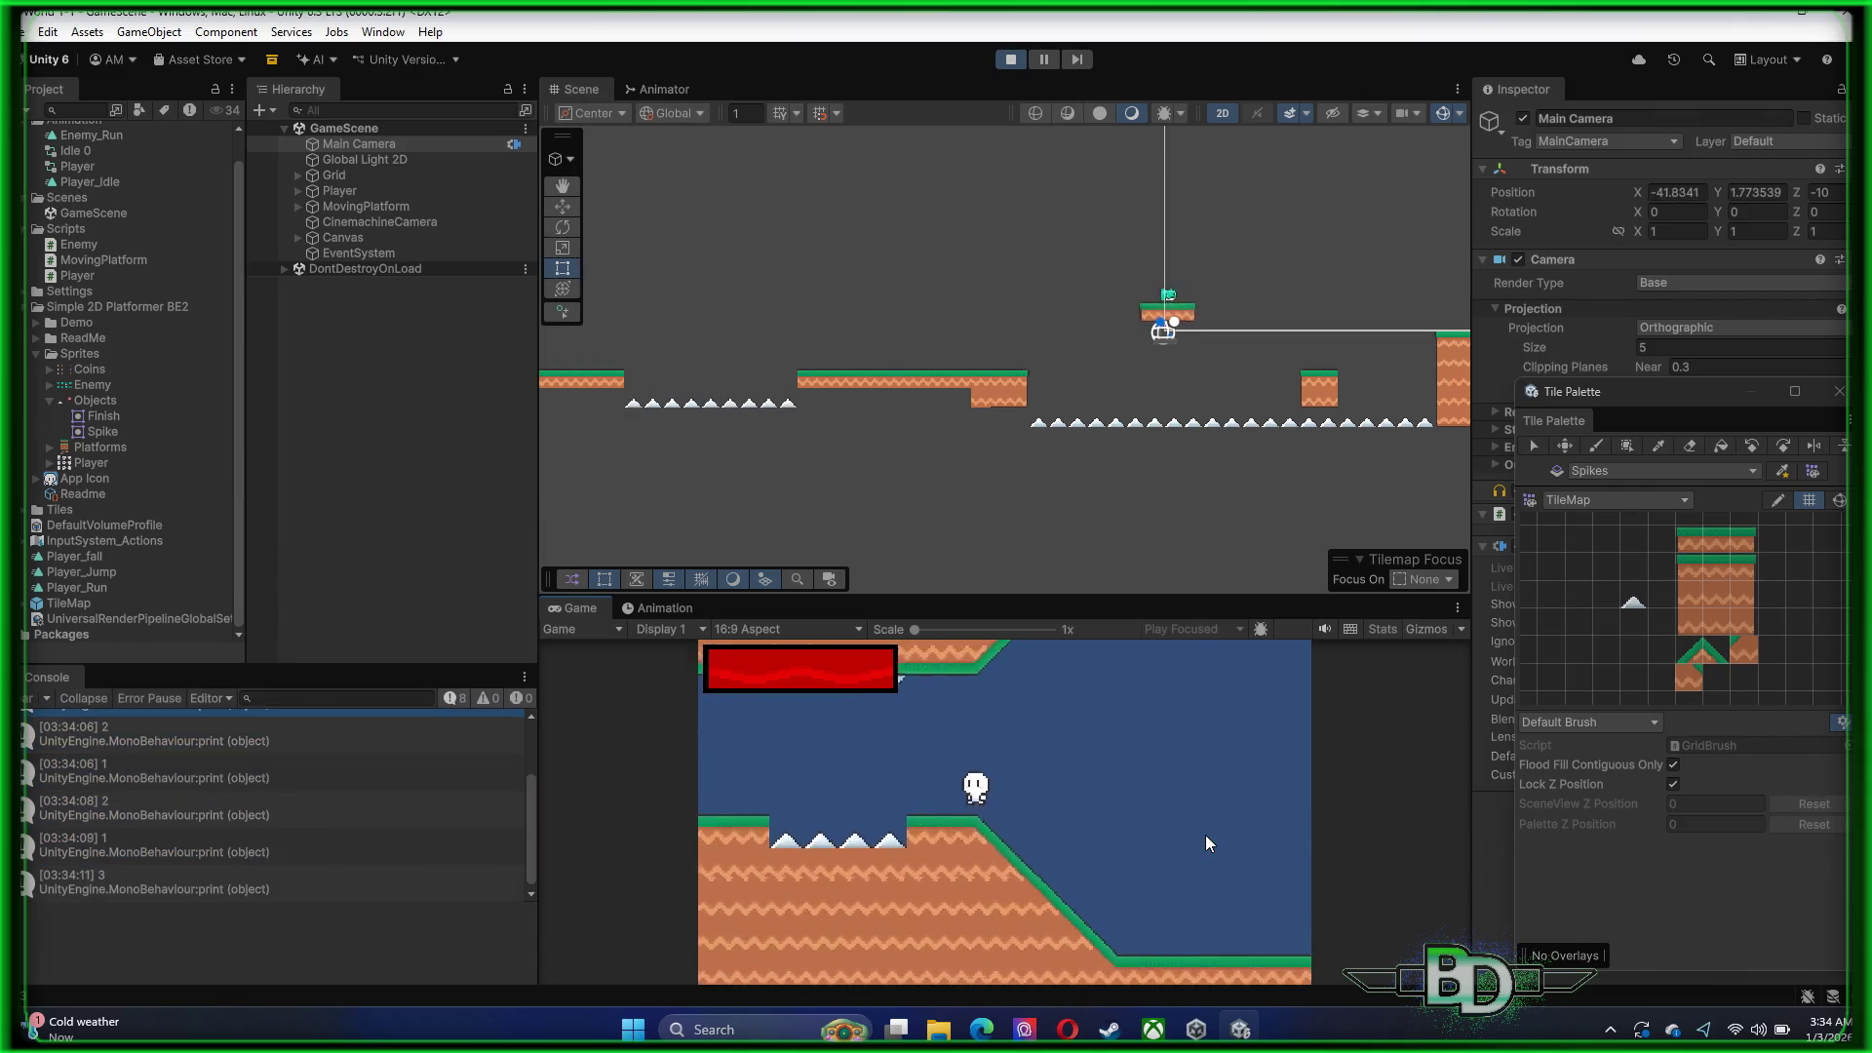
key("Left")
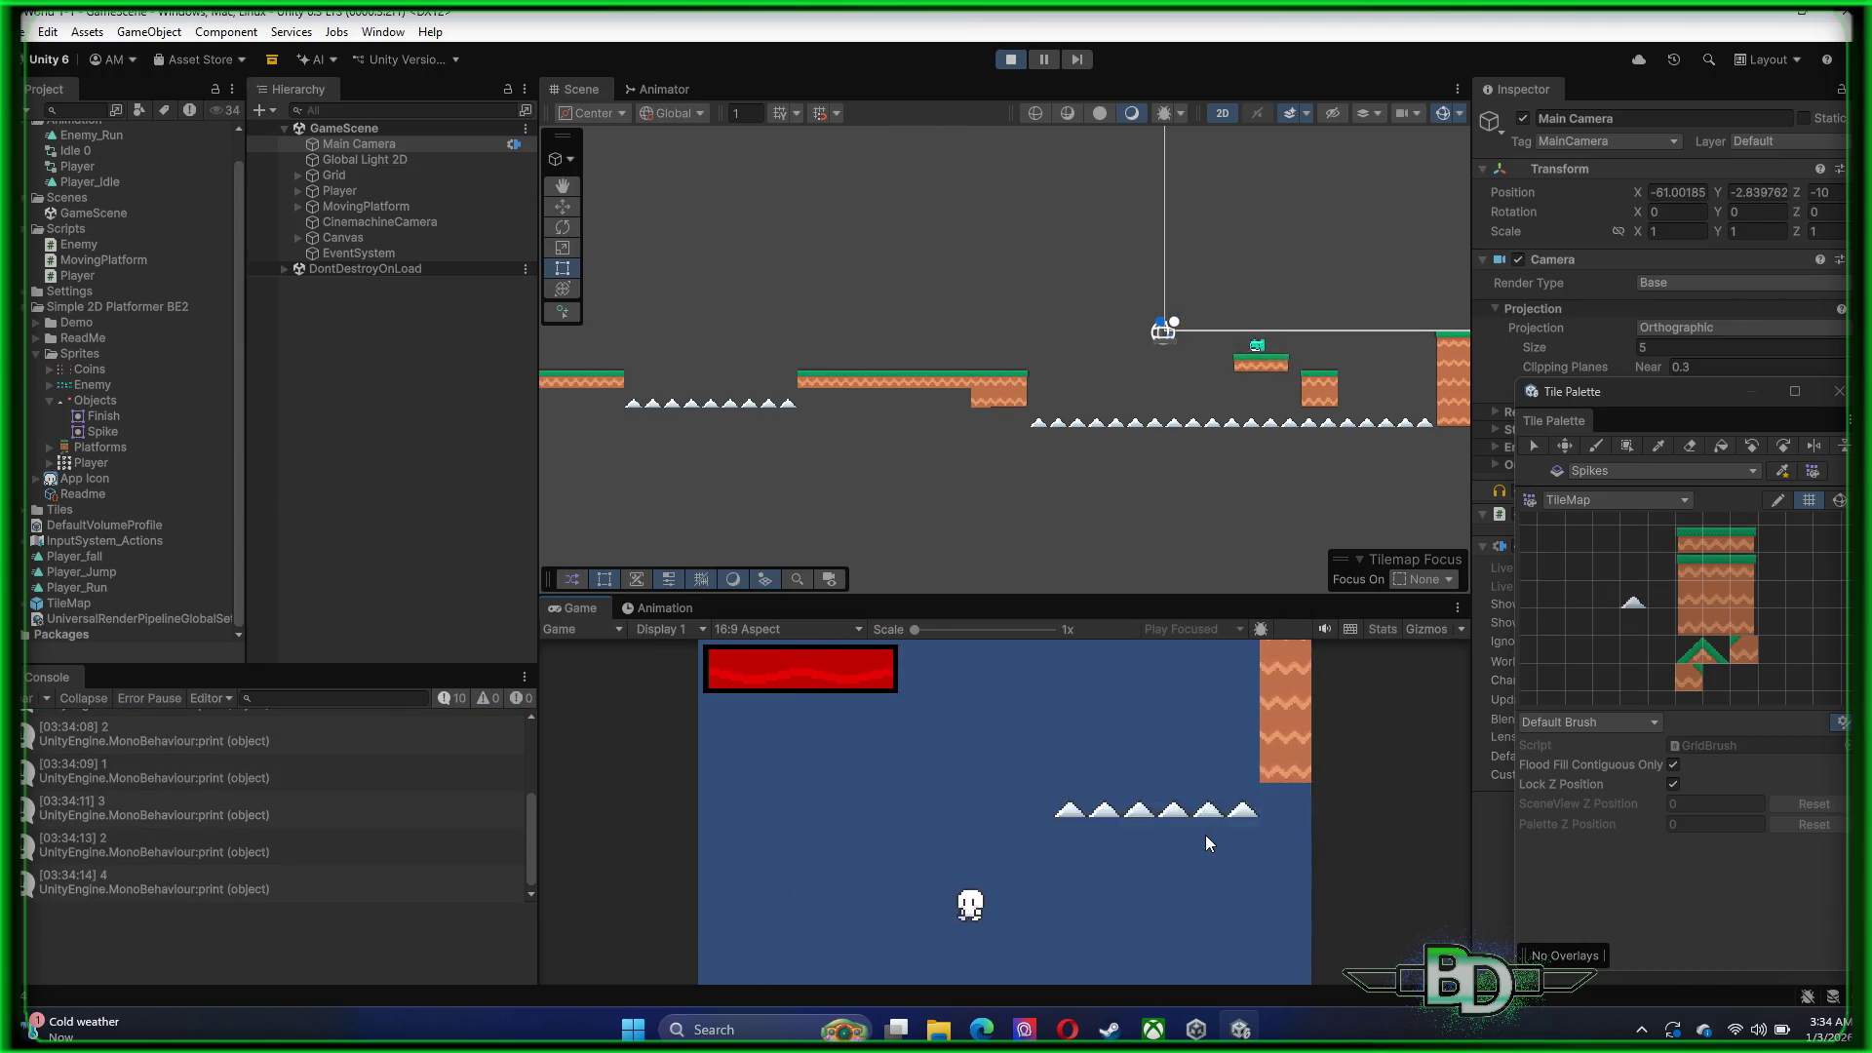
left_click(1014, 59)
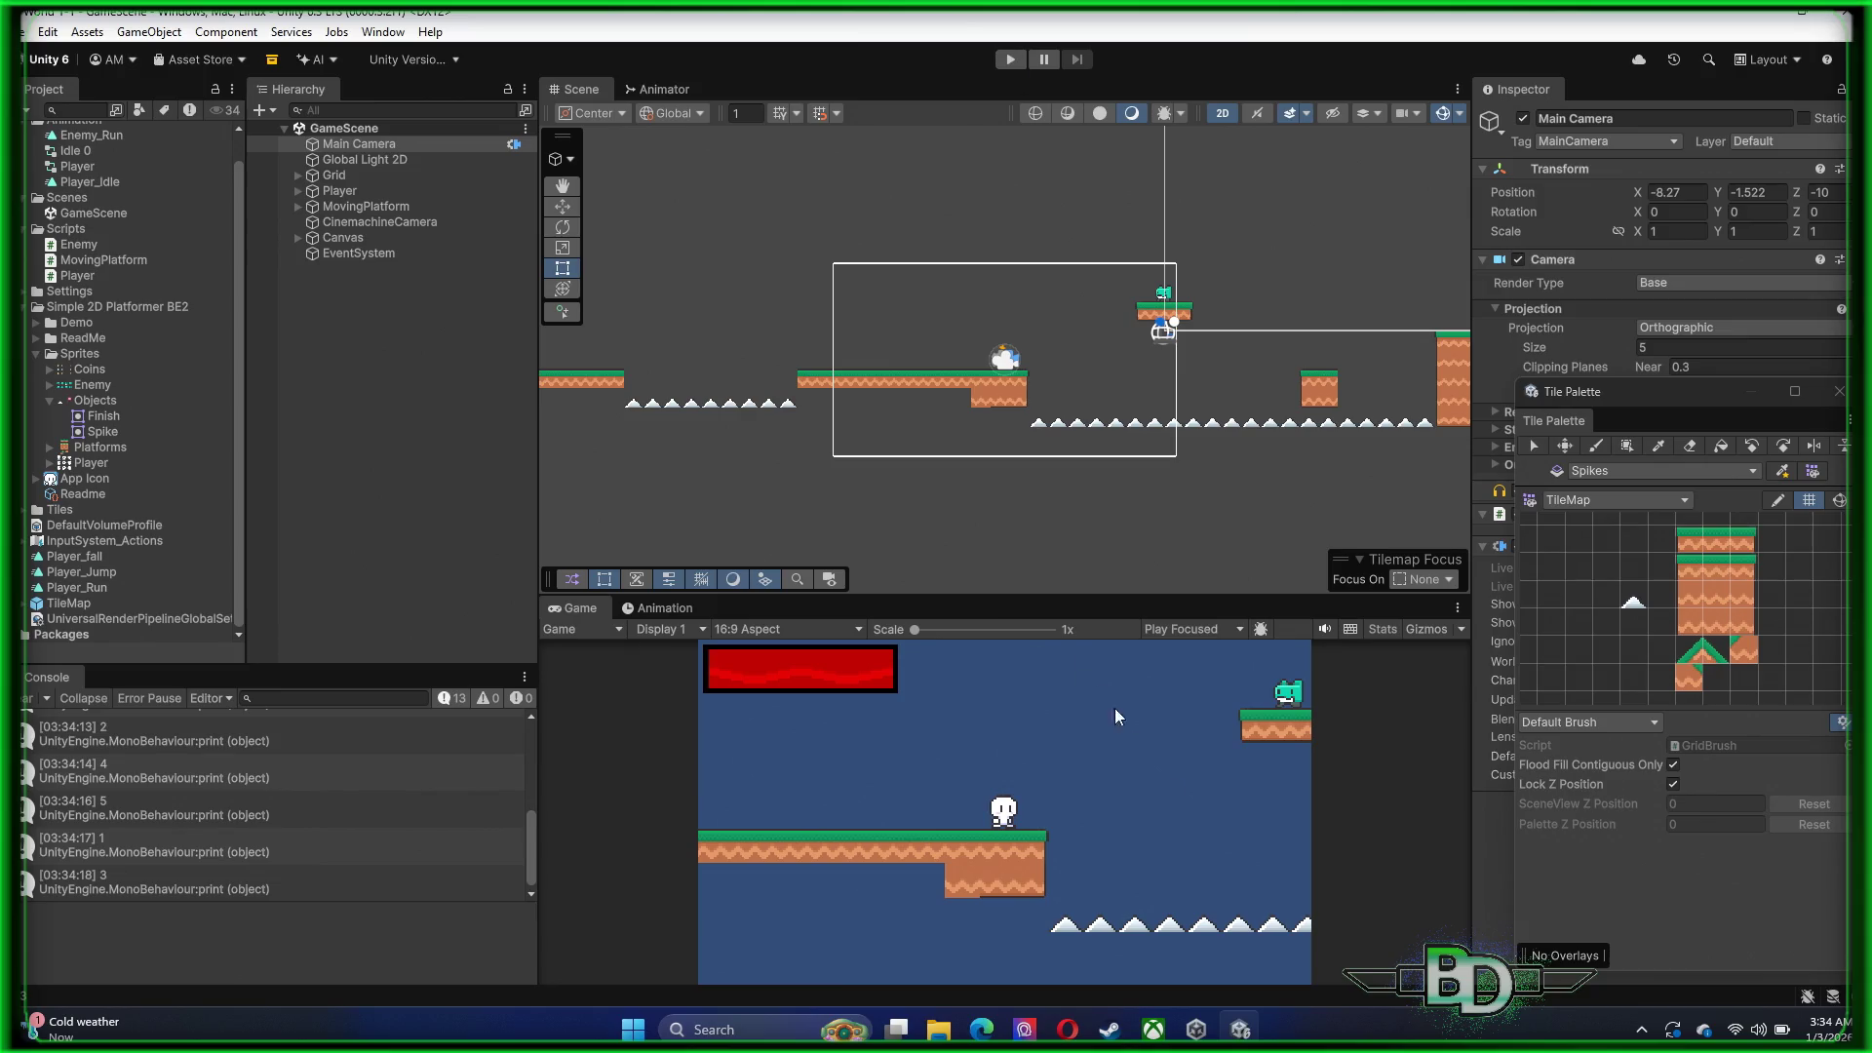
left_click(1313, 300)
Erase the stray floating ground tile beside the main platform
left_click(1307, 296)
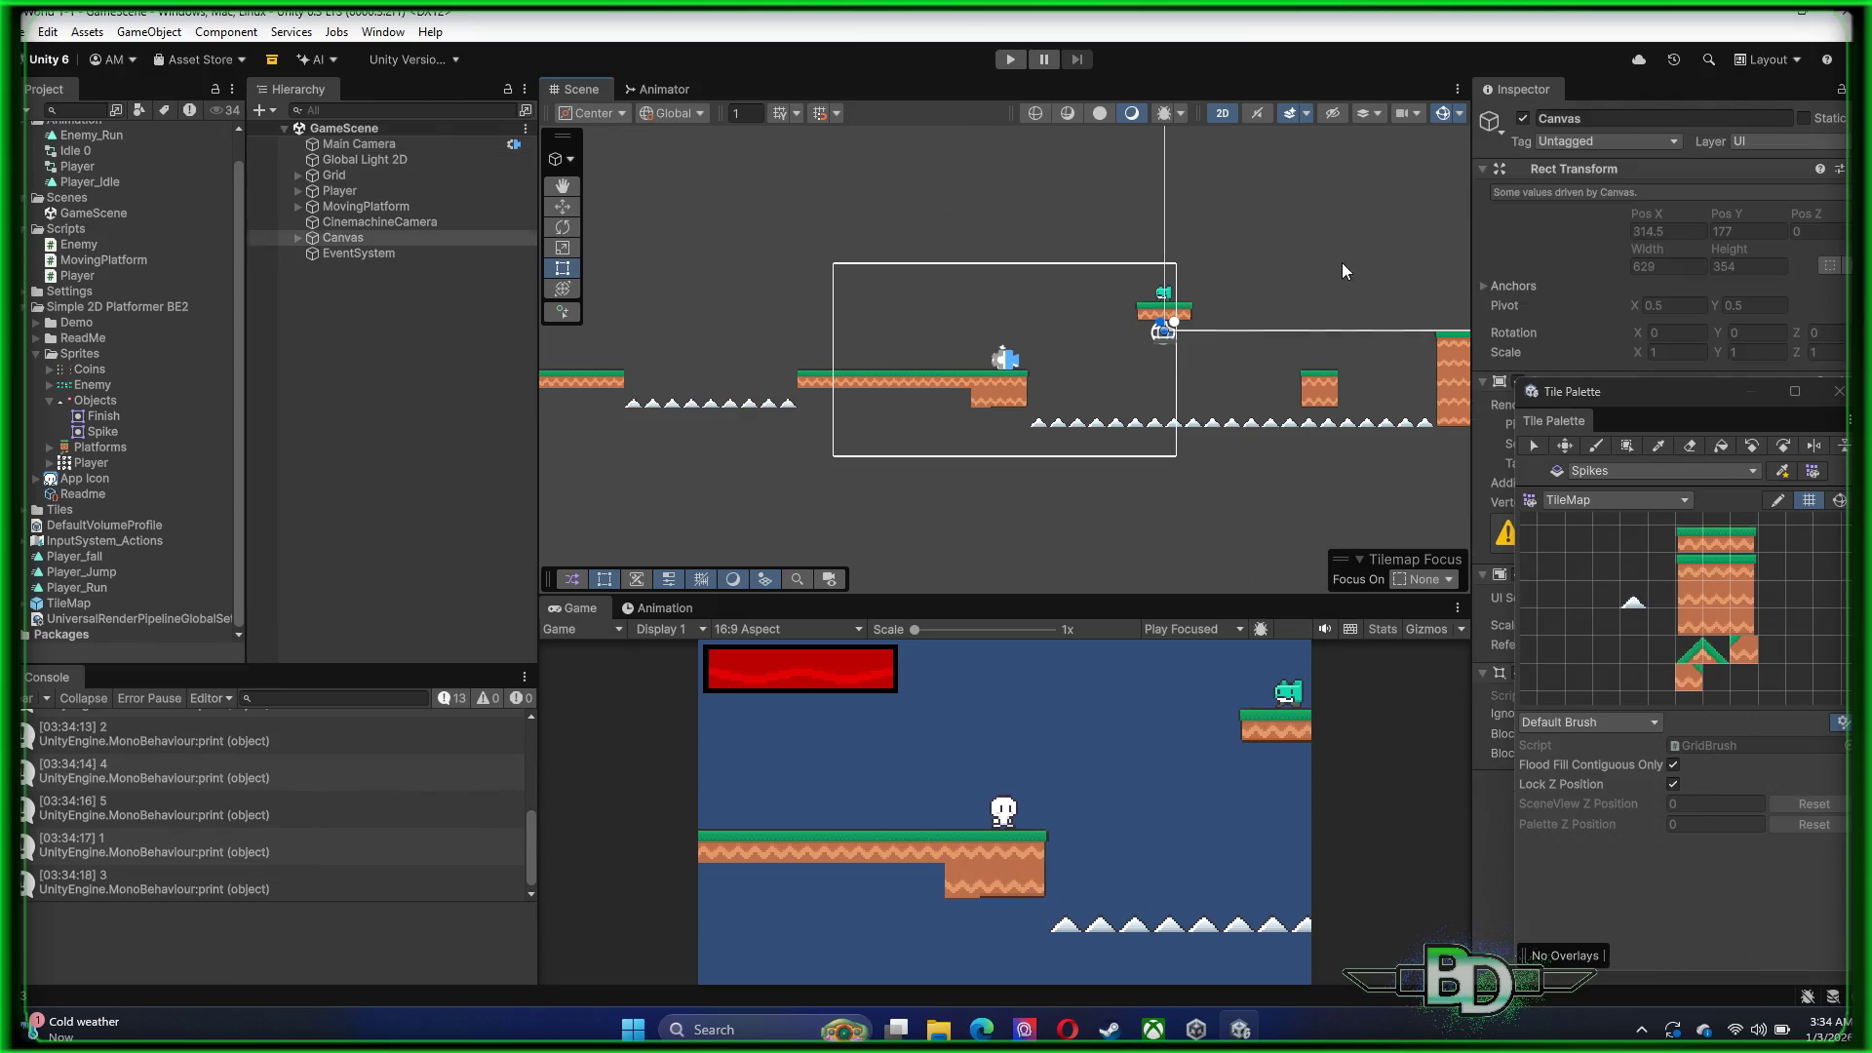
mouse_move(1342, 262)
left_mouse_down()
mouse_move(977, 301)
mouse_move(828, 429)
mouse_move(715, 422)
mouse_move(857, 293)
mouse_move(936, 328)
left_mouse_up()
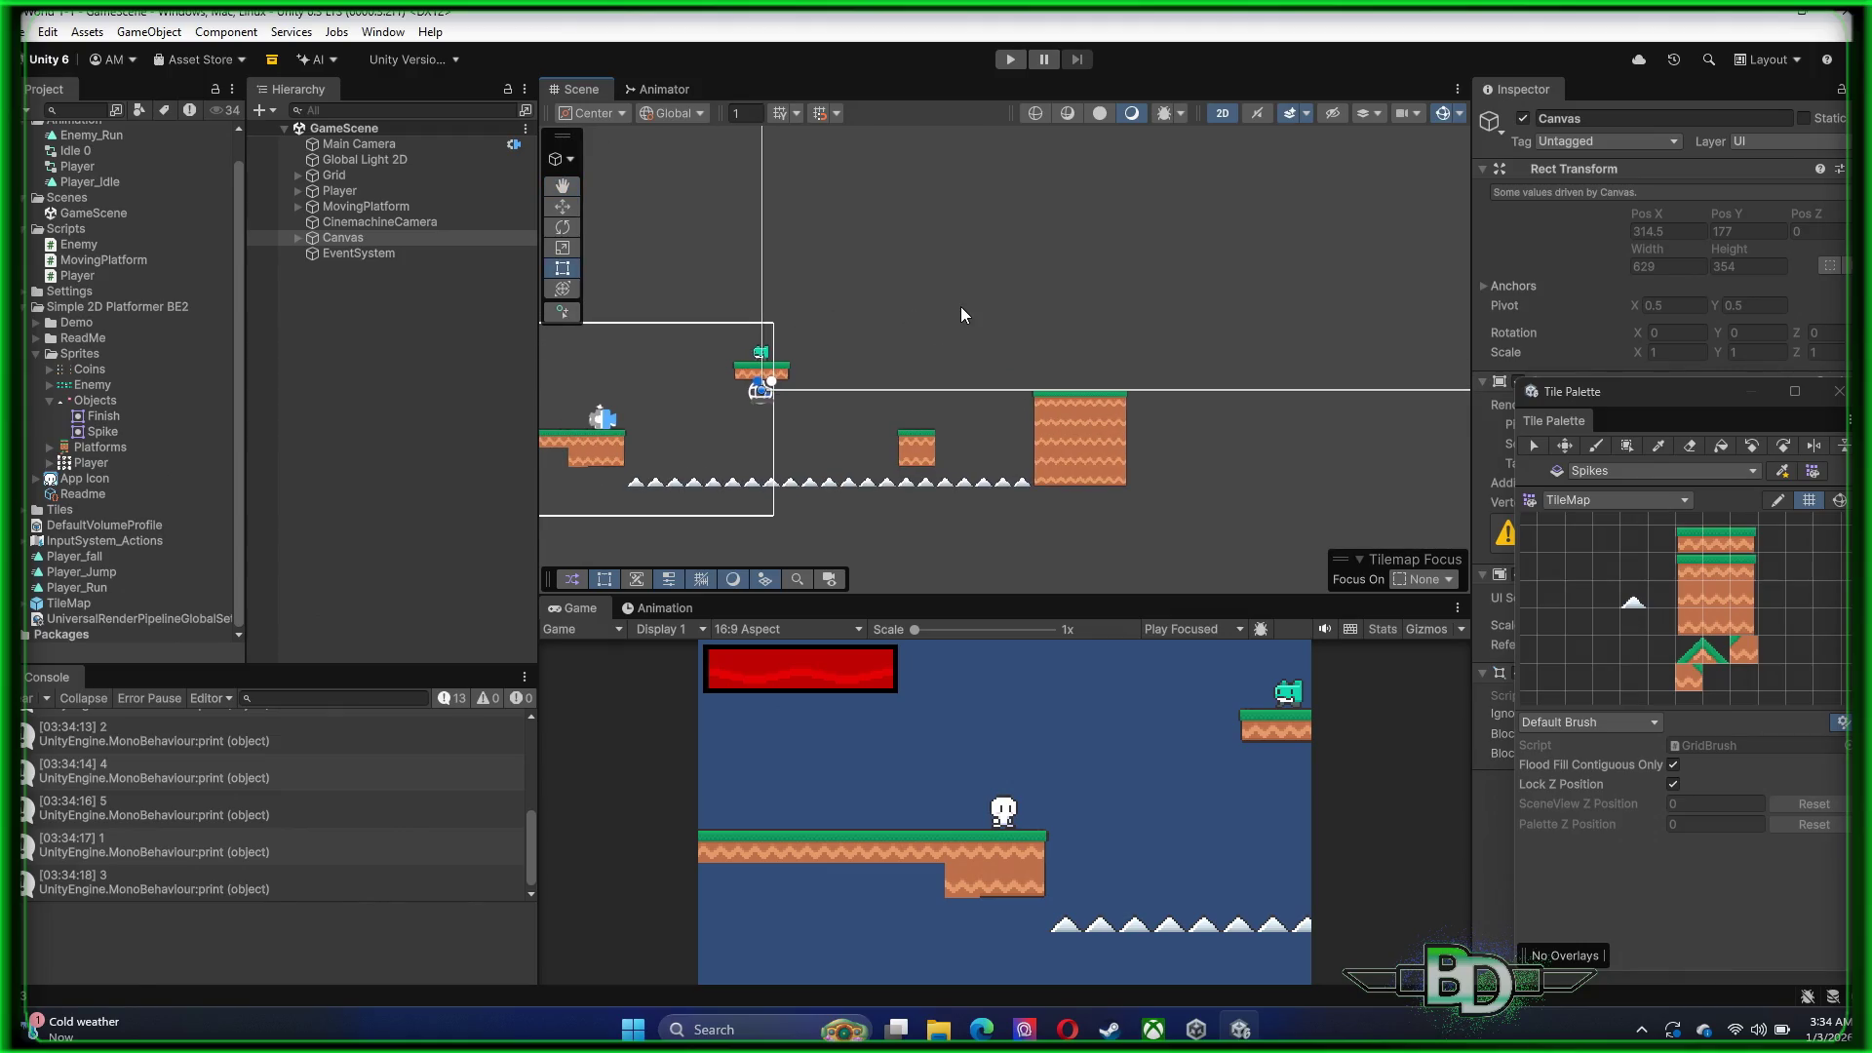
key("d")
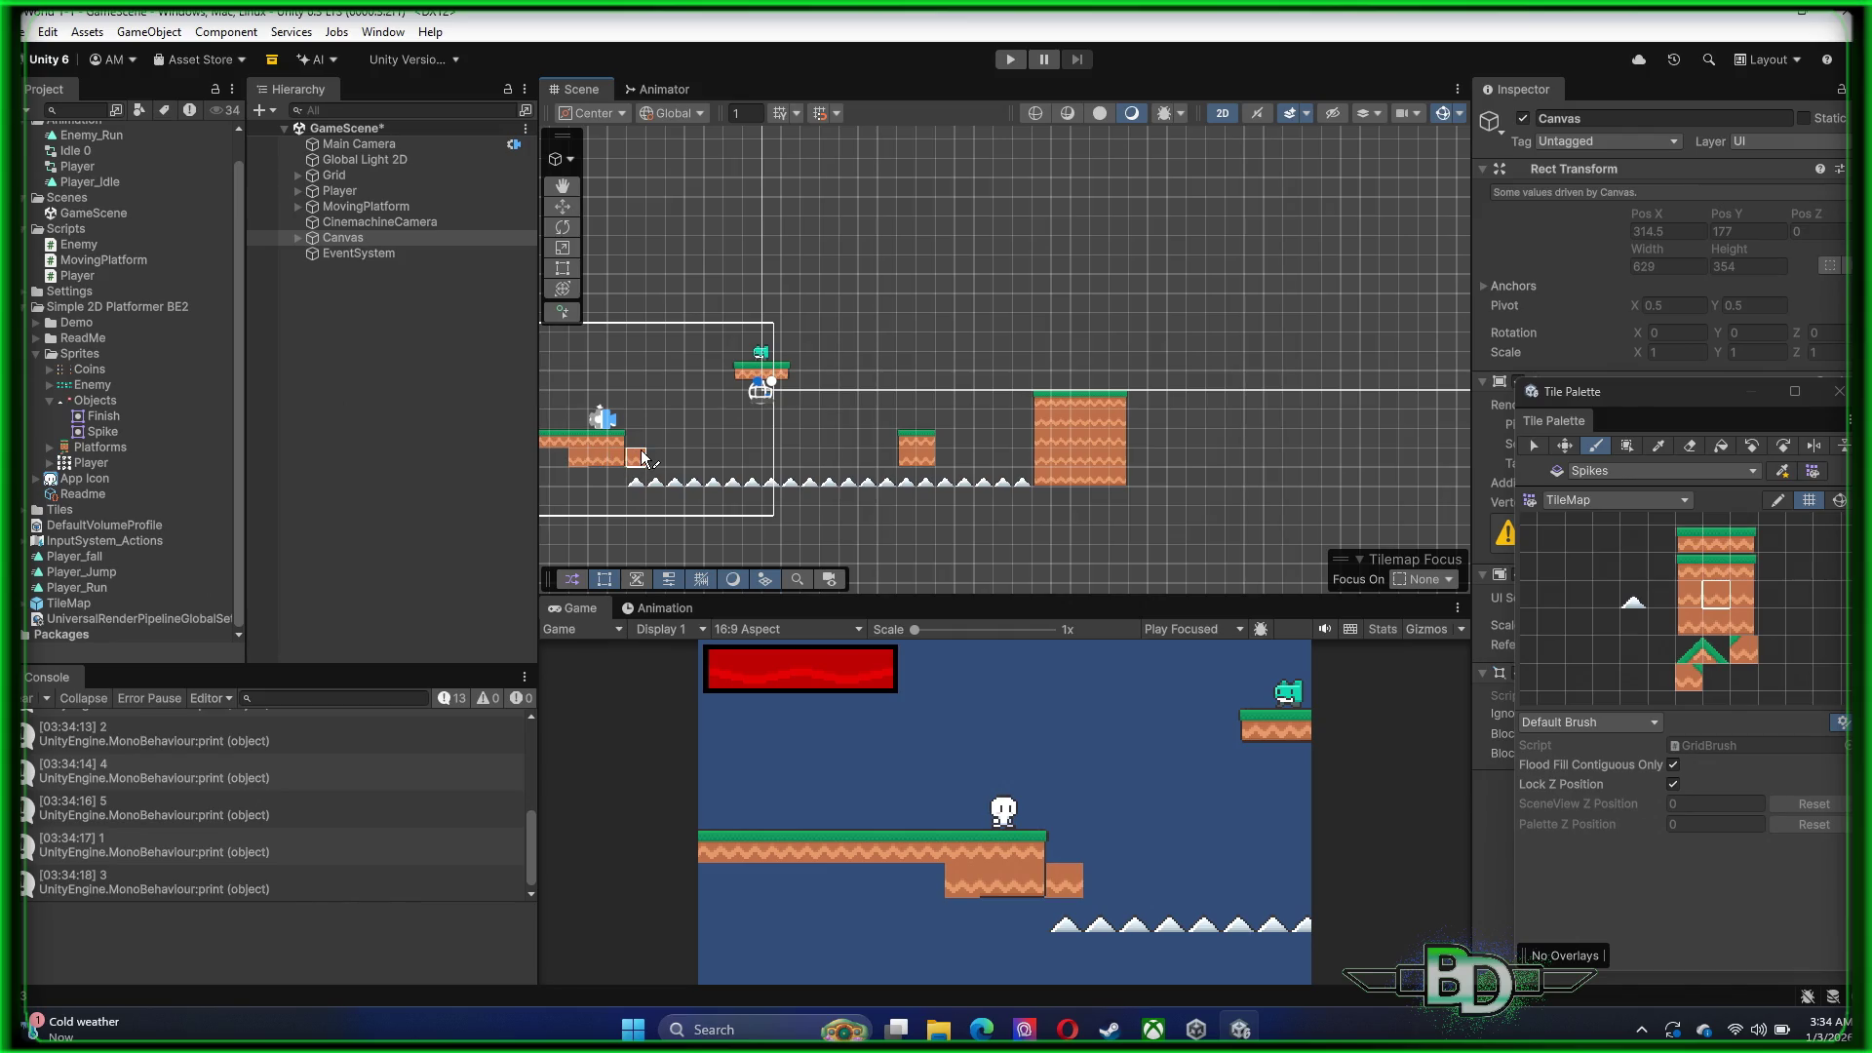
scroll(643, 455, "up", 5)
scroll(1050, 419, "left", 5)
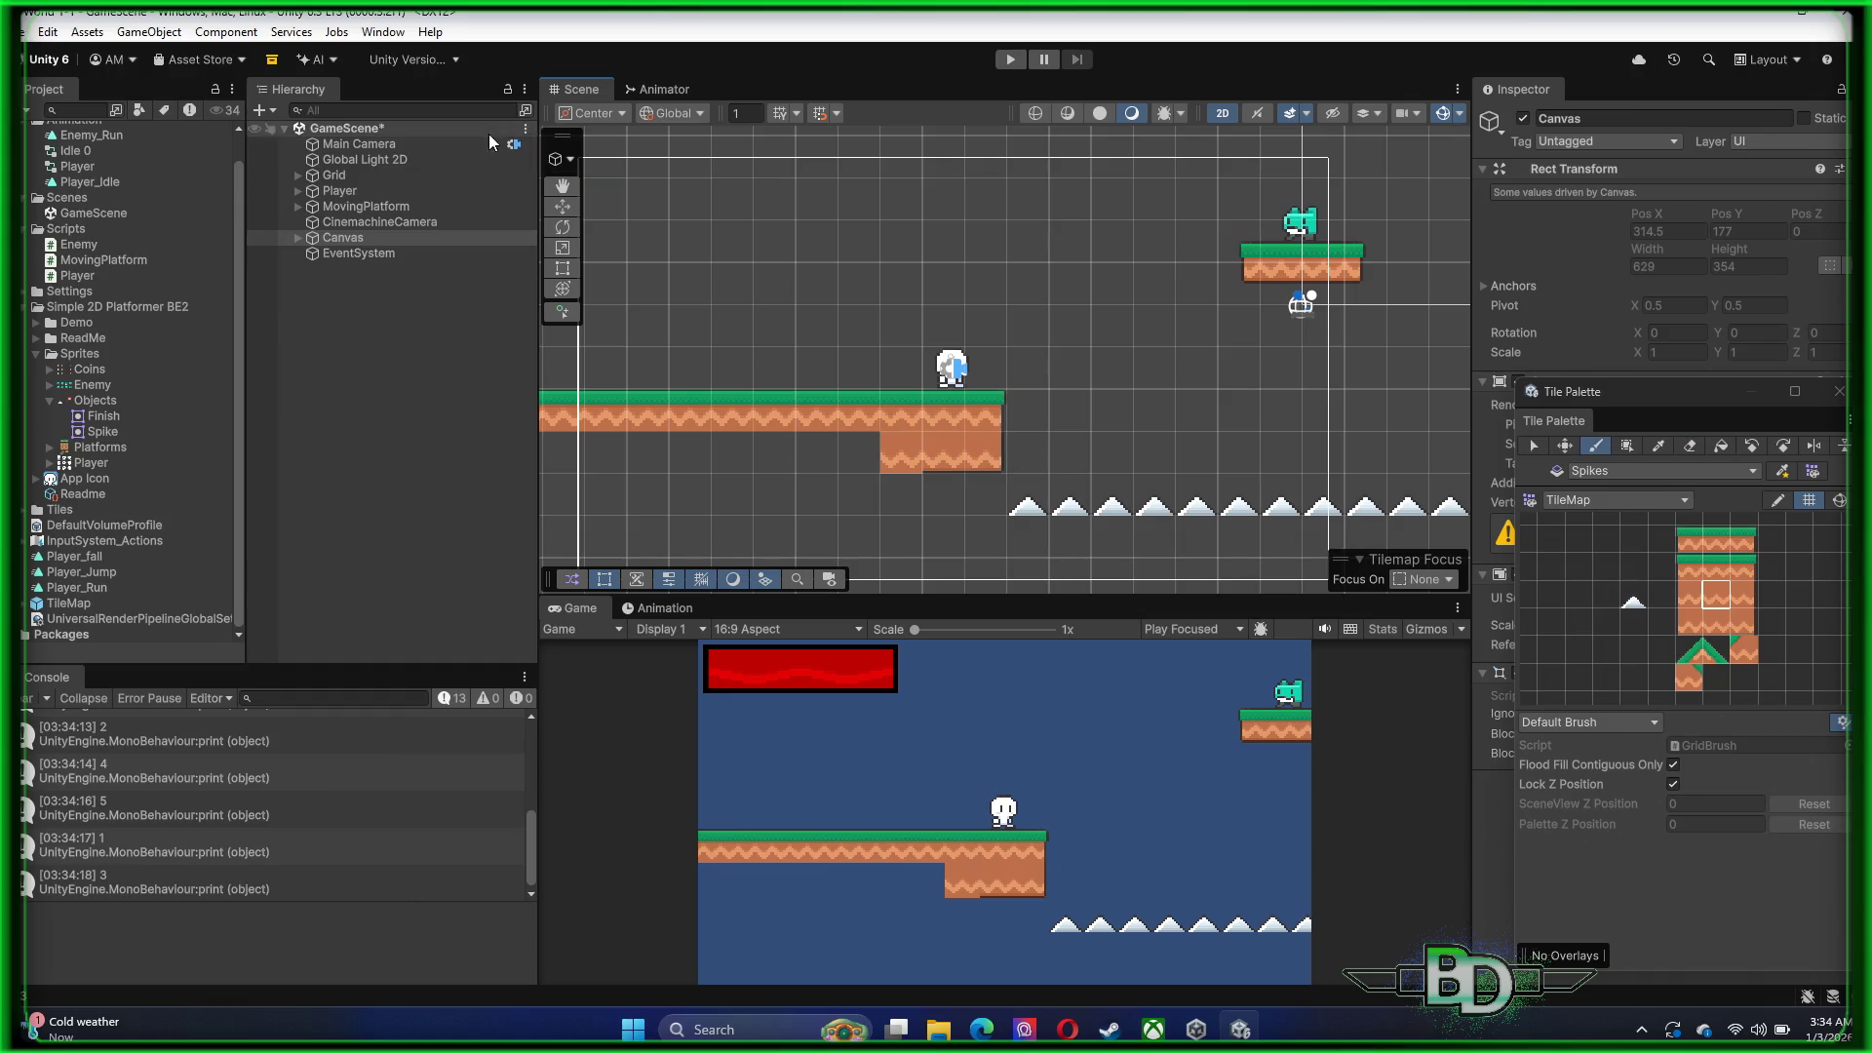
Expand Grid and make its Ground tilemap the painting target
left_click(300, 179)
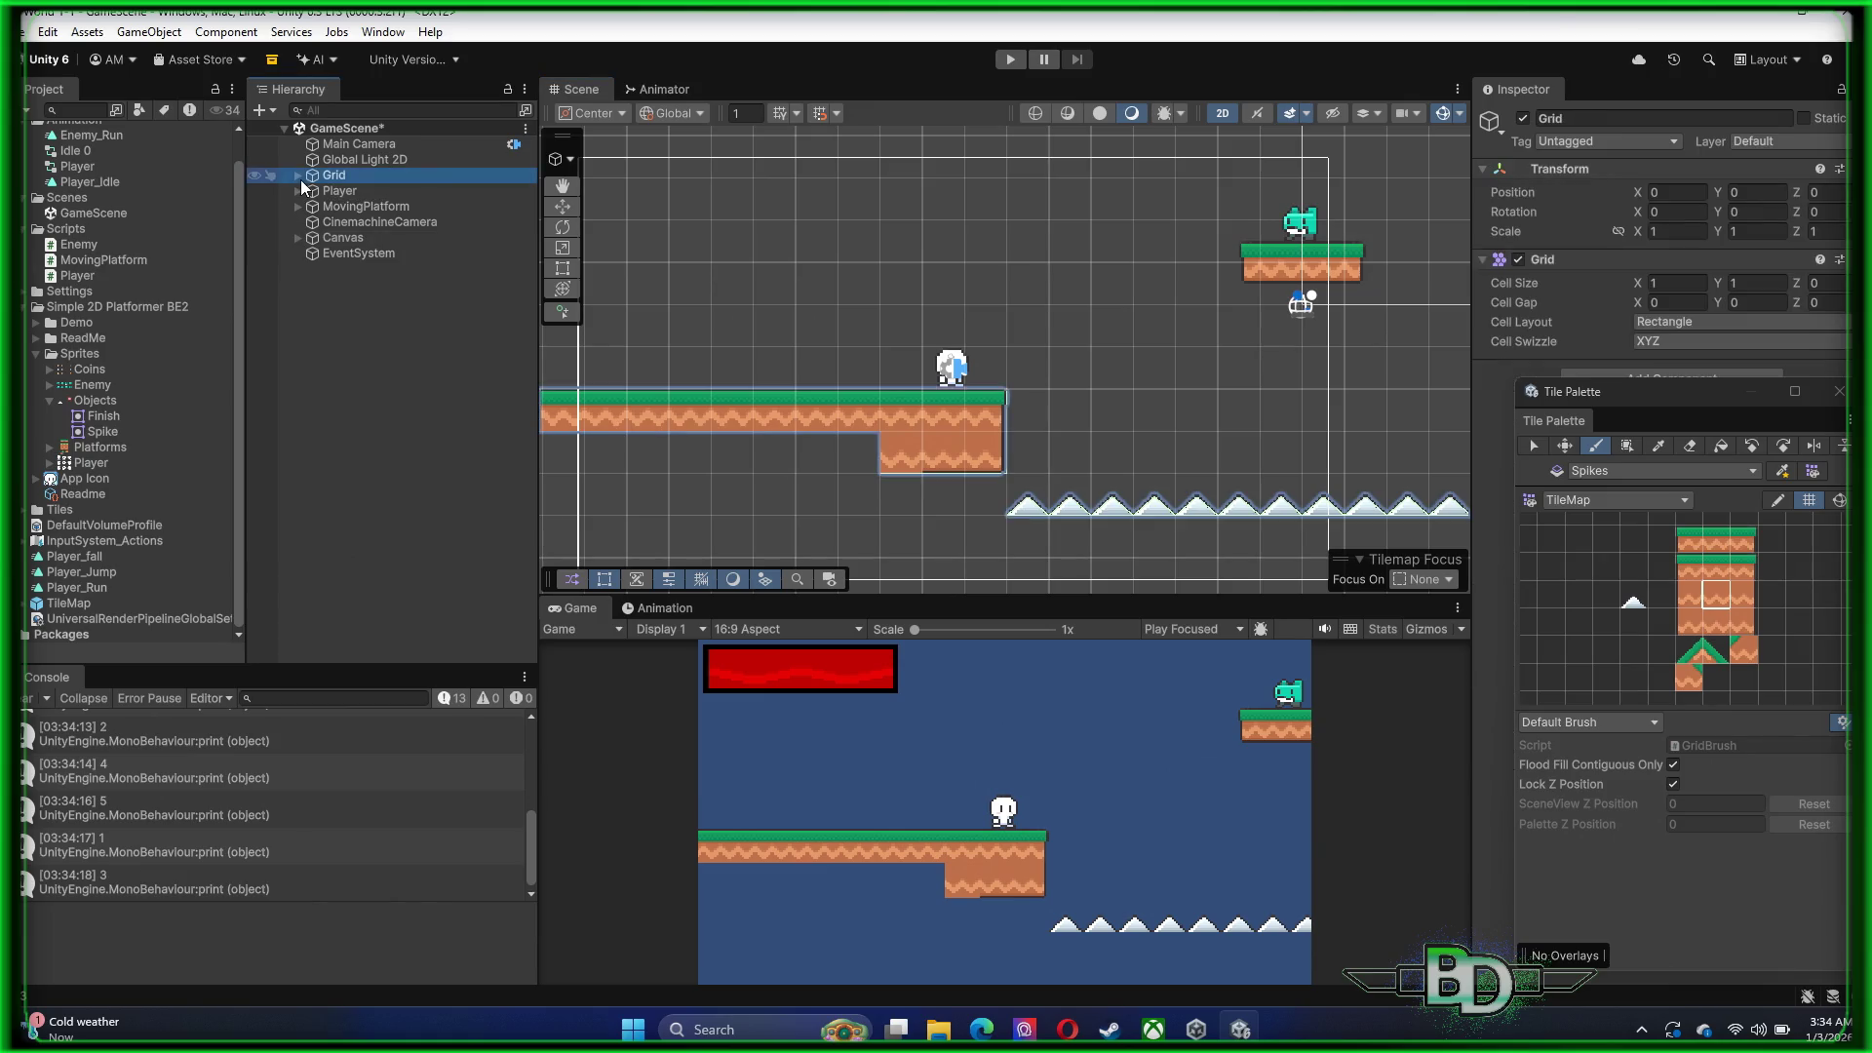
left_click(297, 176)
left_click(336, 190)
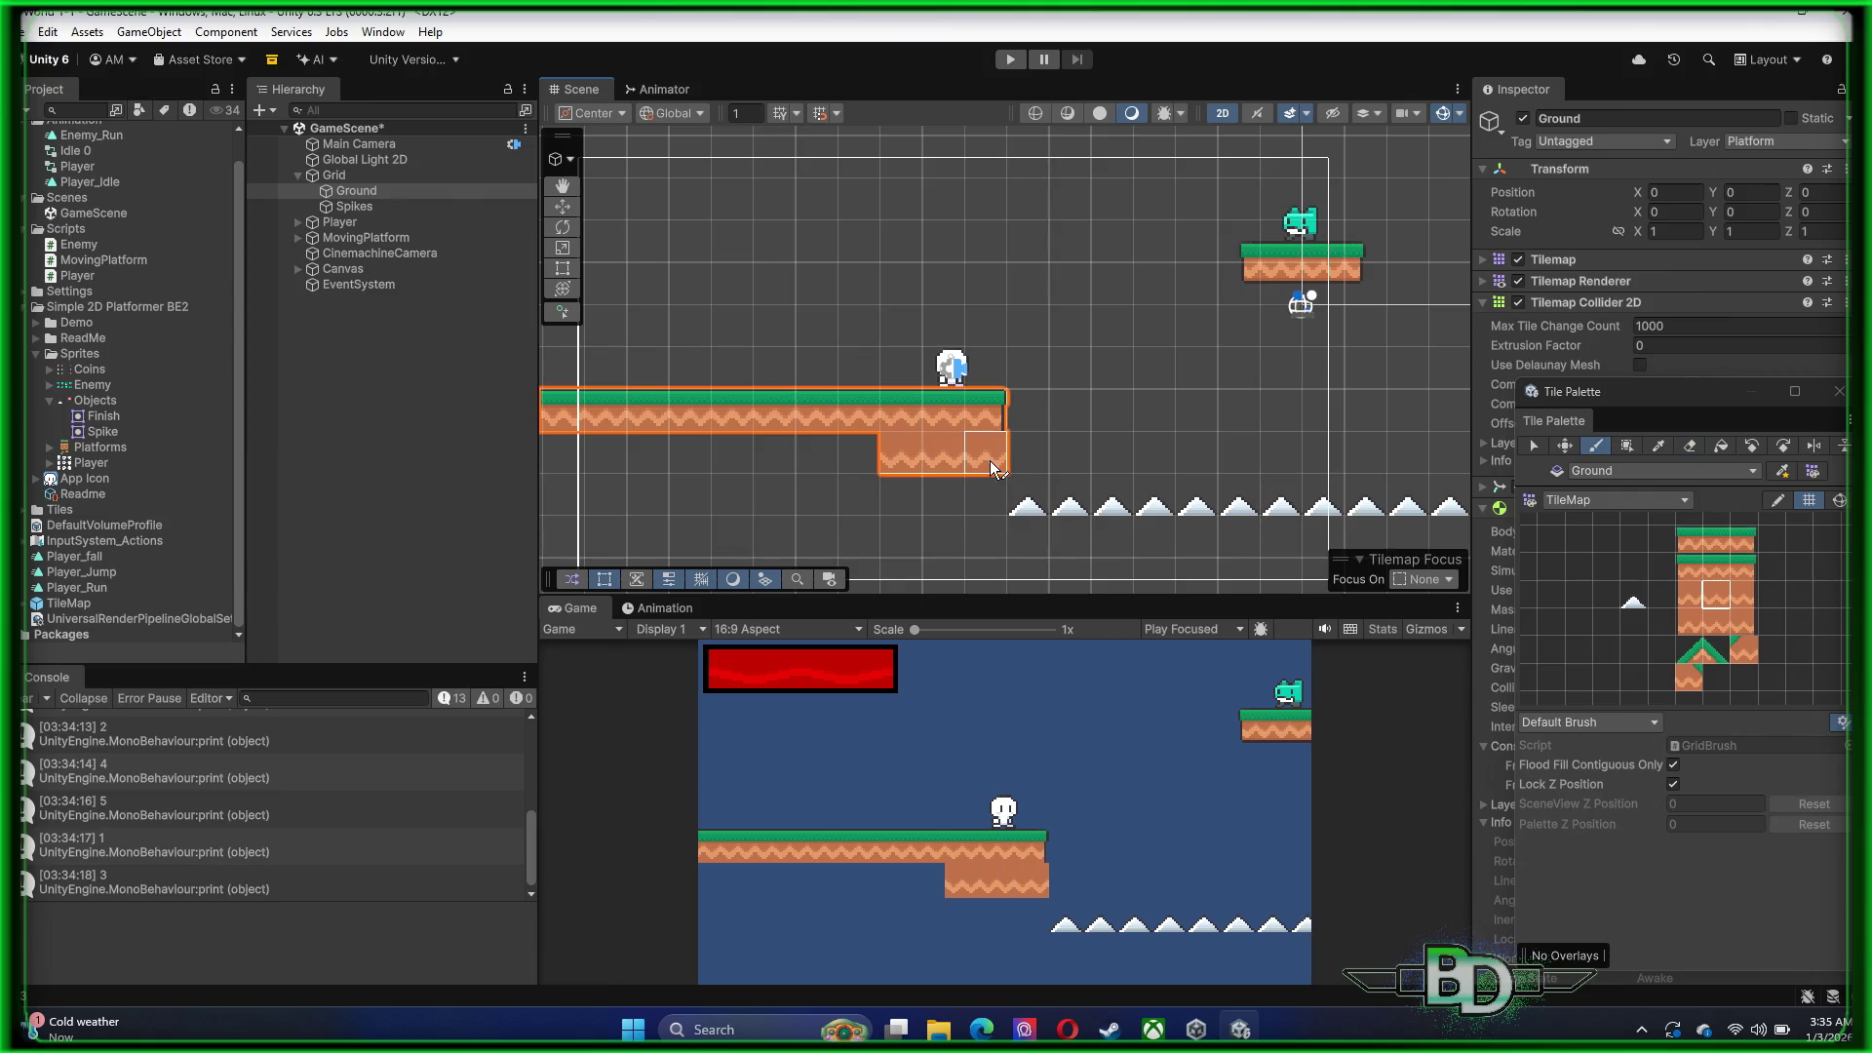
Paint a ground tile just left of the spikes
left_click(1740, 595)
left_click(941, 536)
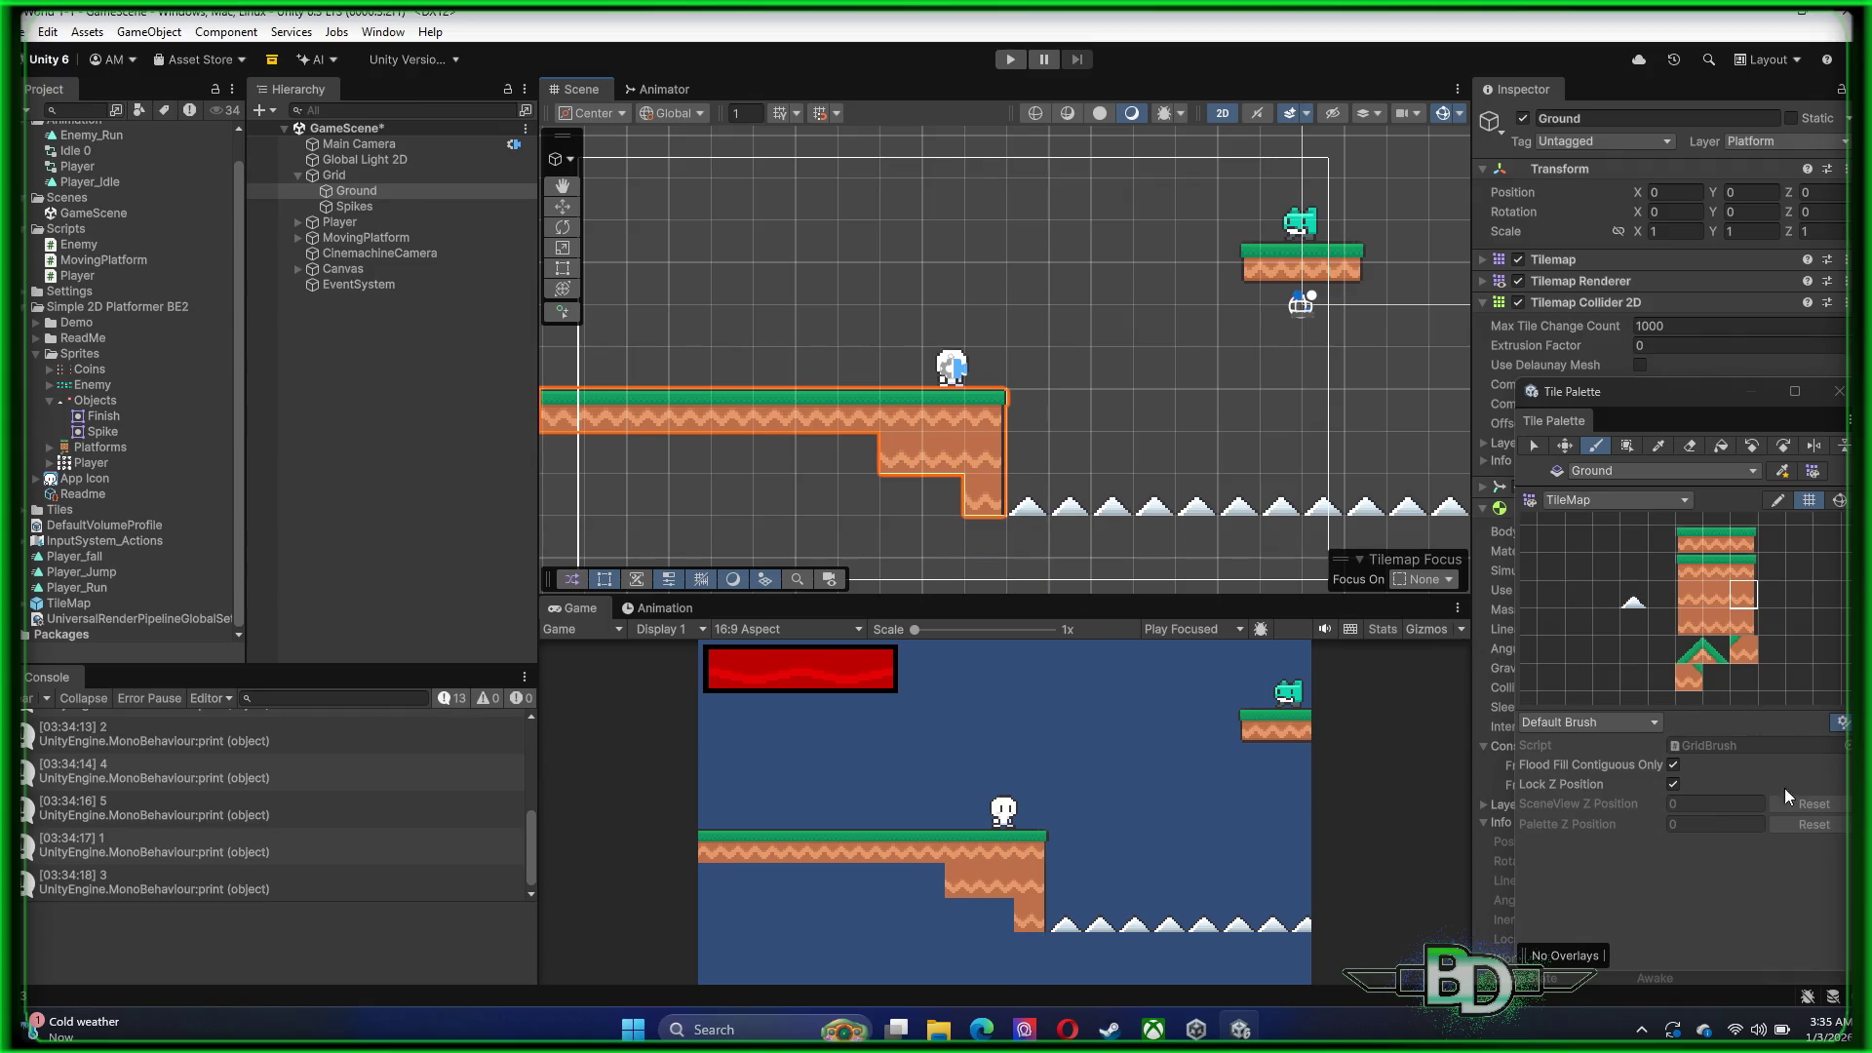
mouse_move(1280, 471)
left_mouse_down()
mouse_move(1028, 424)
mouse_move(674, 441)
left_mouse_up()
scroll(675, 441, "up", 2)
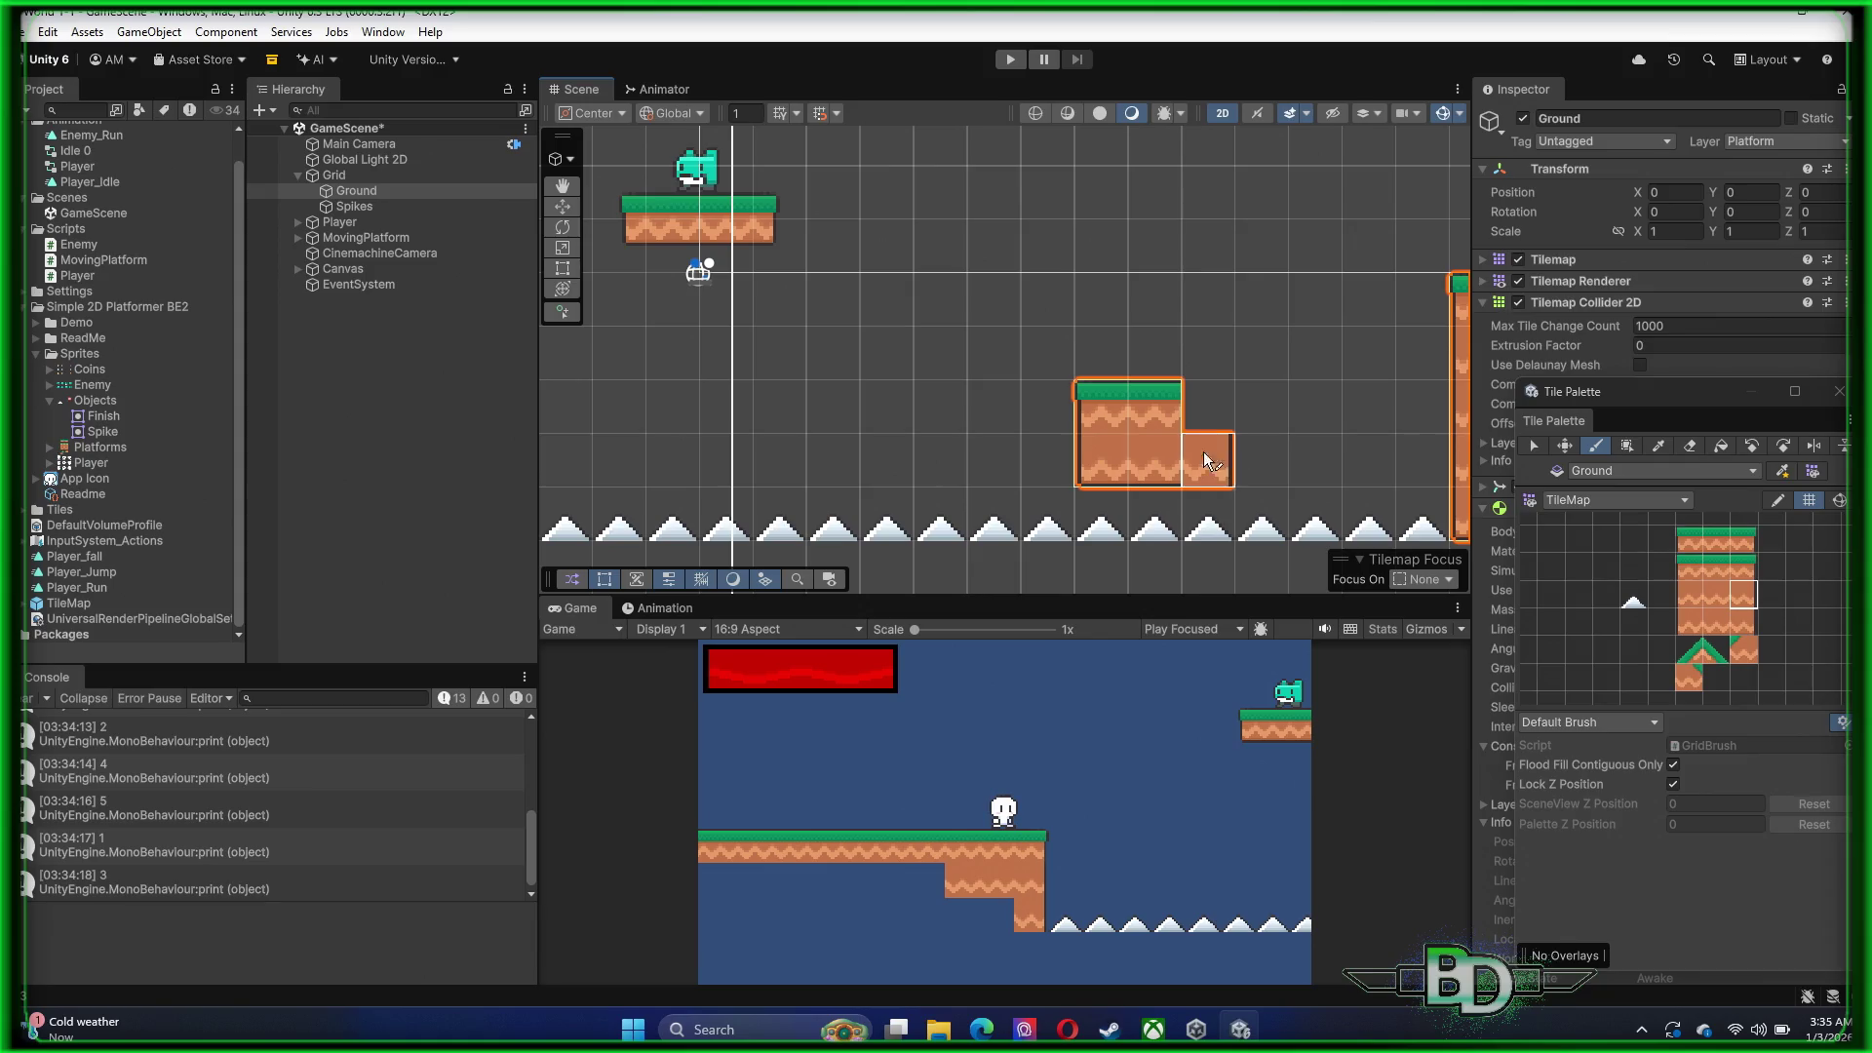
Paint a row of ground fill tiles under the platform plus a top-left grass edge tile
left_click(1737, 623)
left_click(1743, 564)
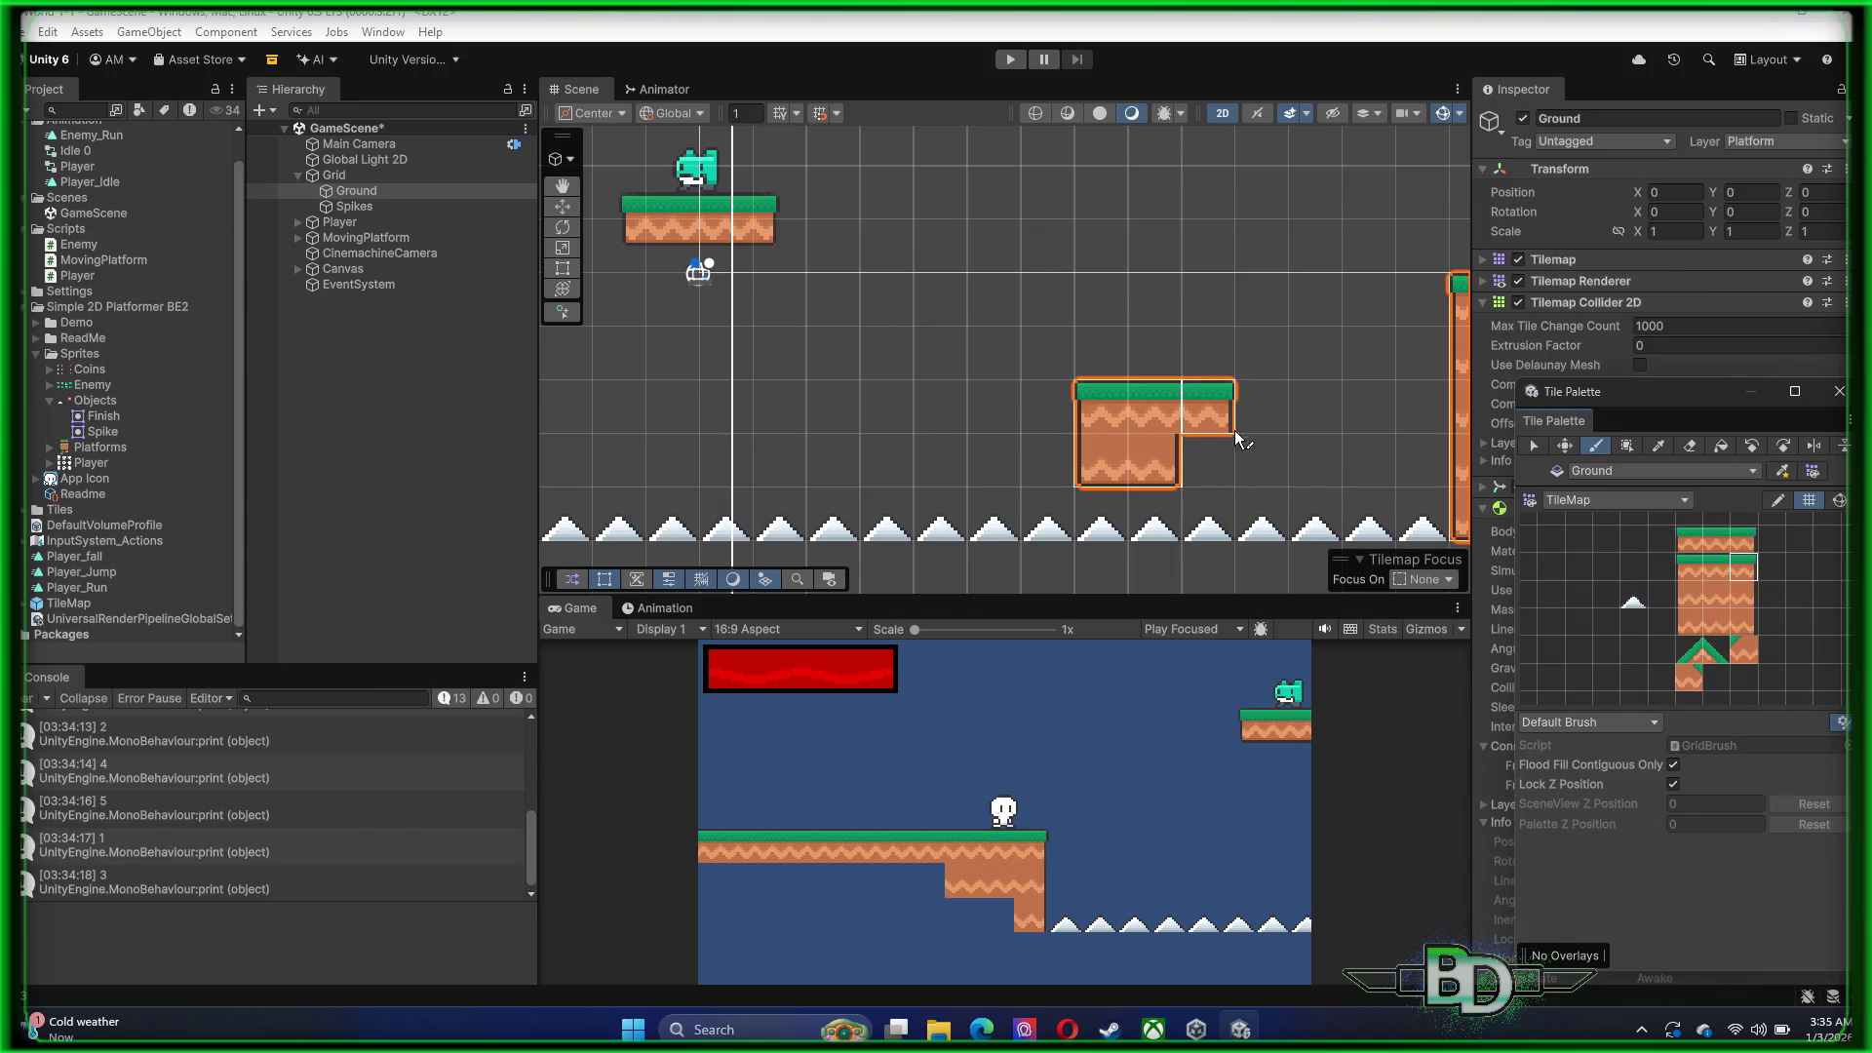
scroll(1091, 407, "down", 2)
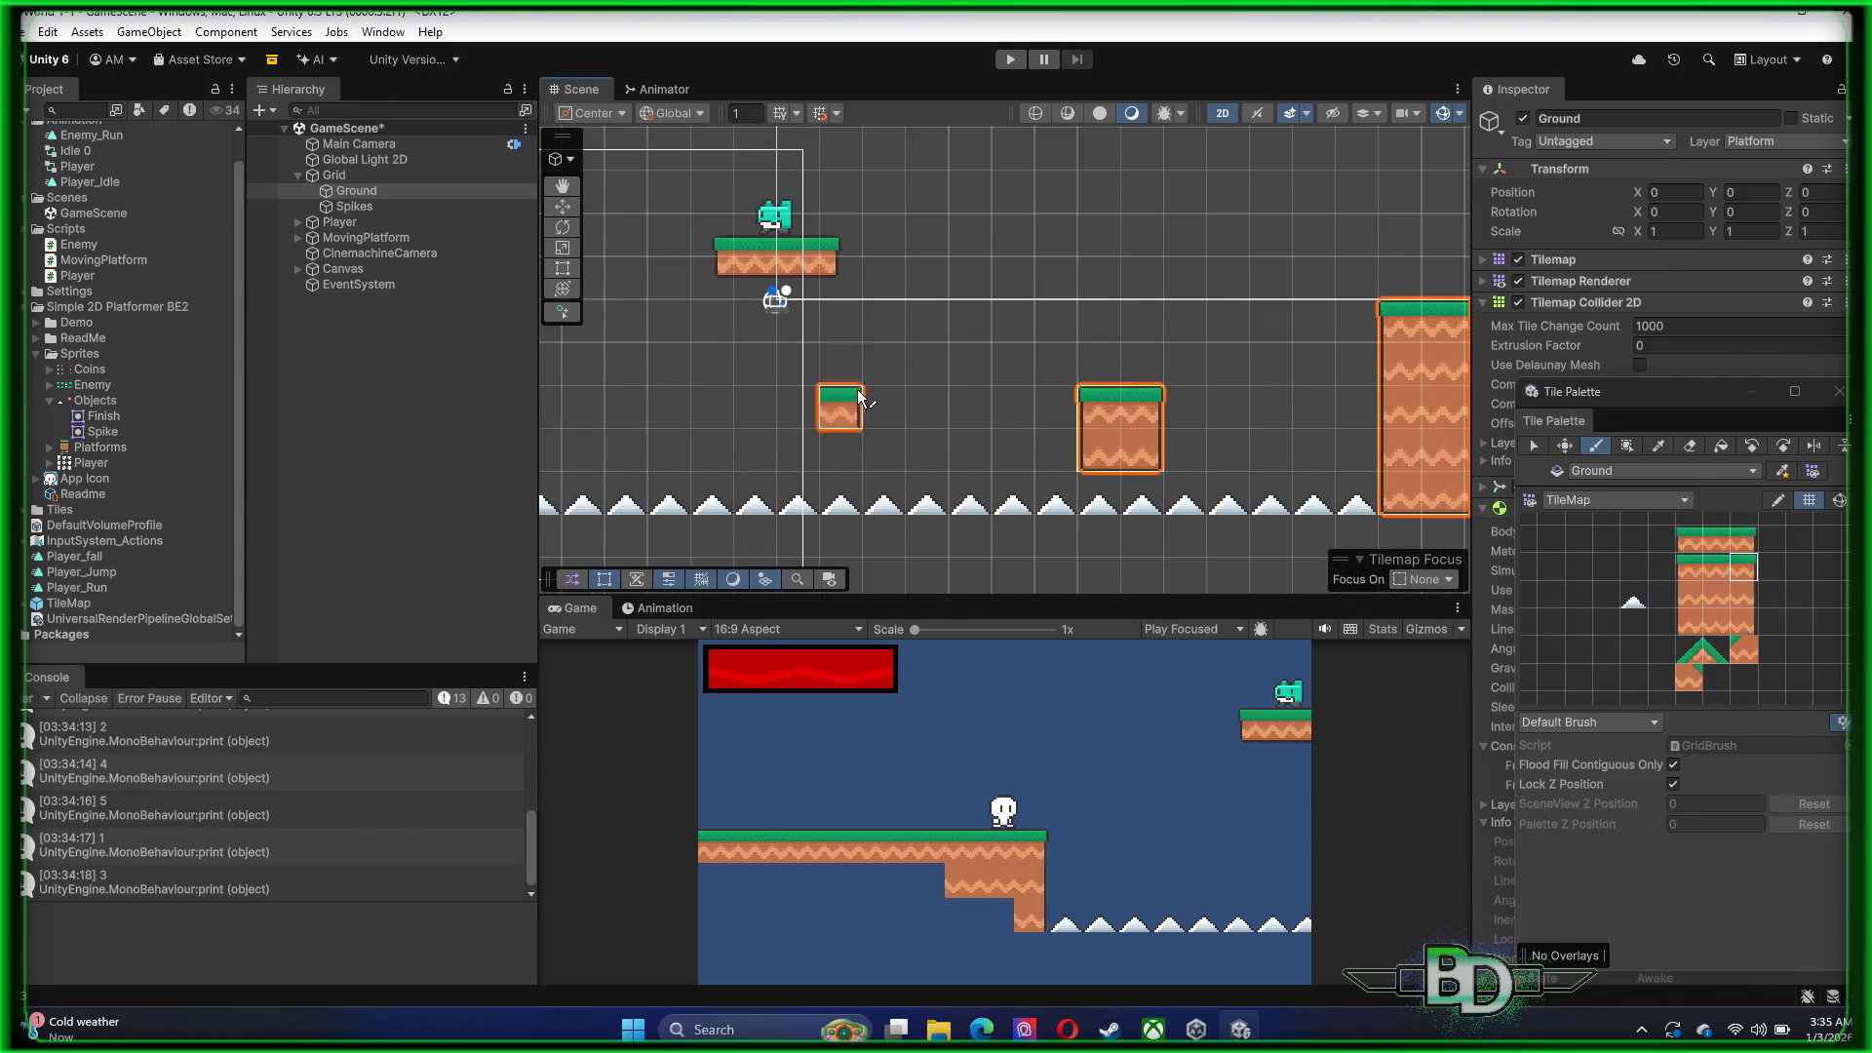
left_click_drag(839, 404, 1578, 411)
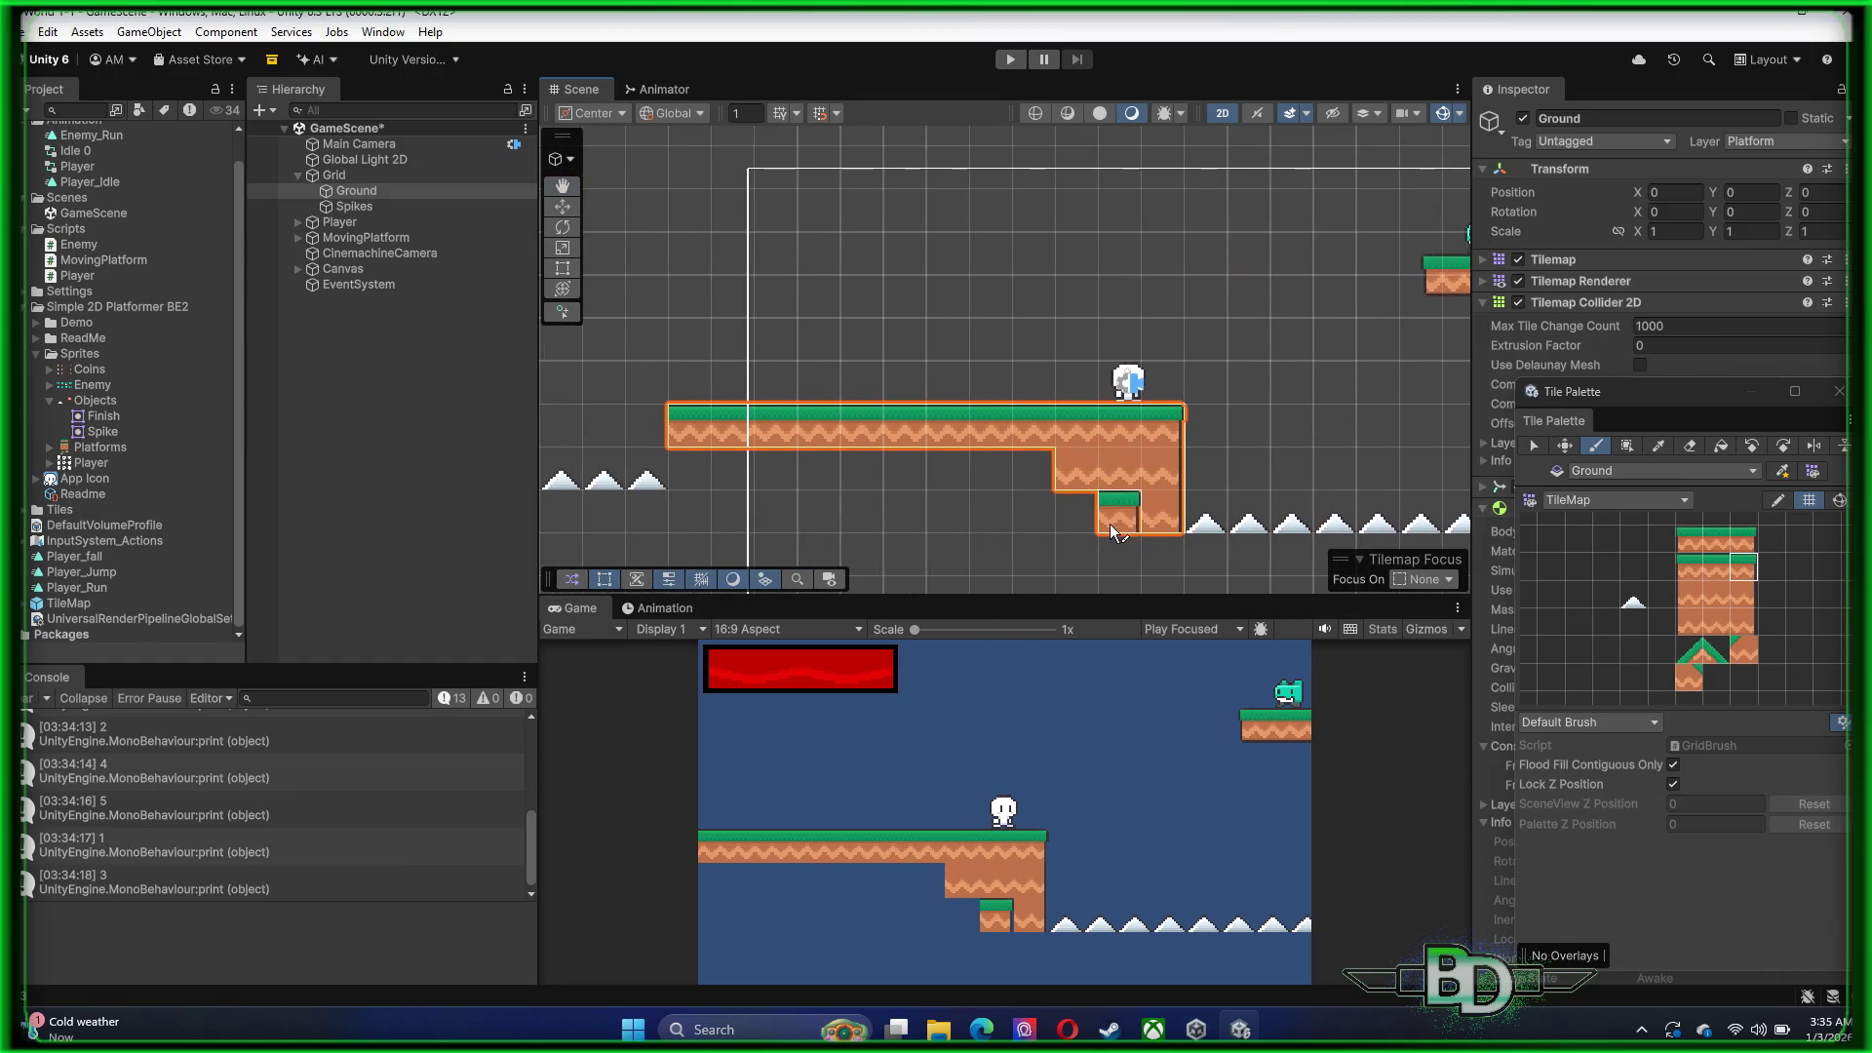
left_click(1716, 599)
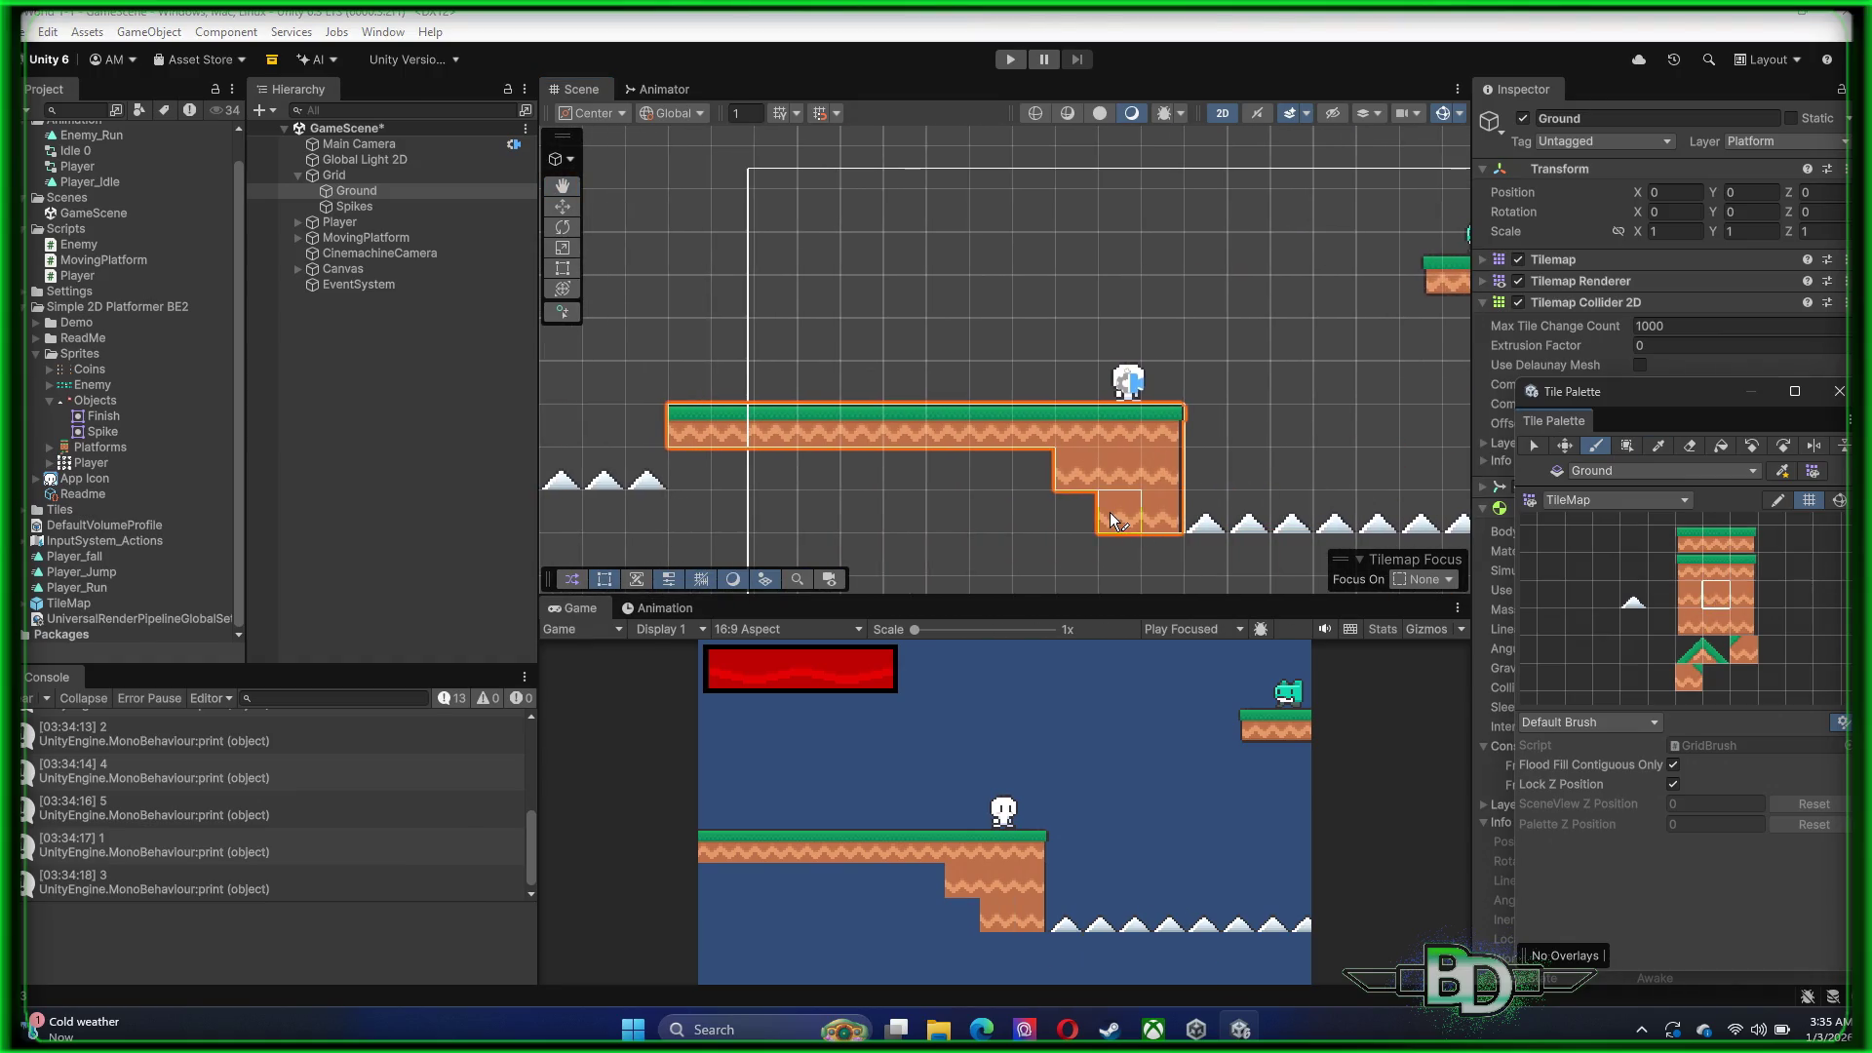
mouse_move(1126, 511)
left_mouse_down()
mouse_move(700, 524)
mouse_move(890, 468)
mouse_move(1060, 462)
left_mouse_up()
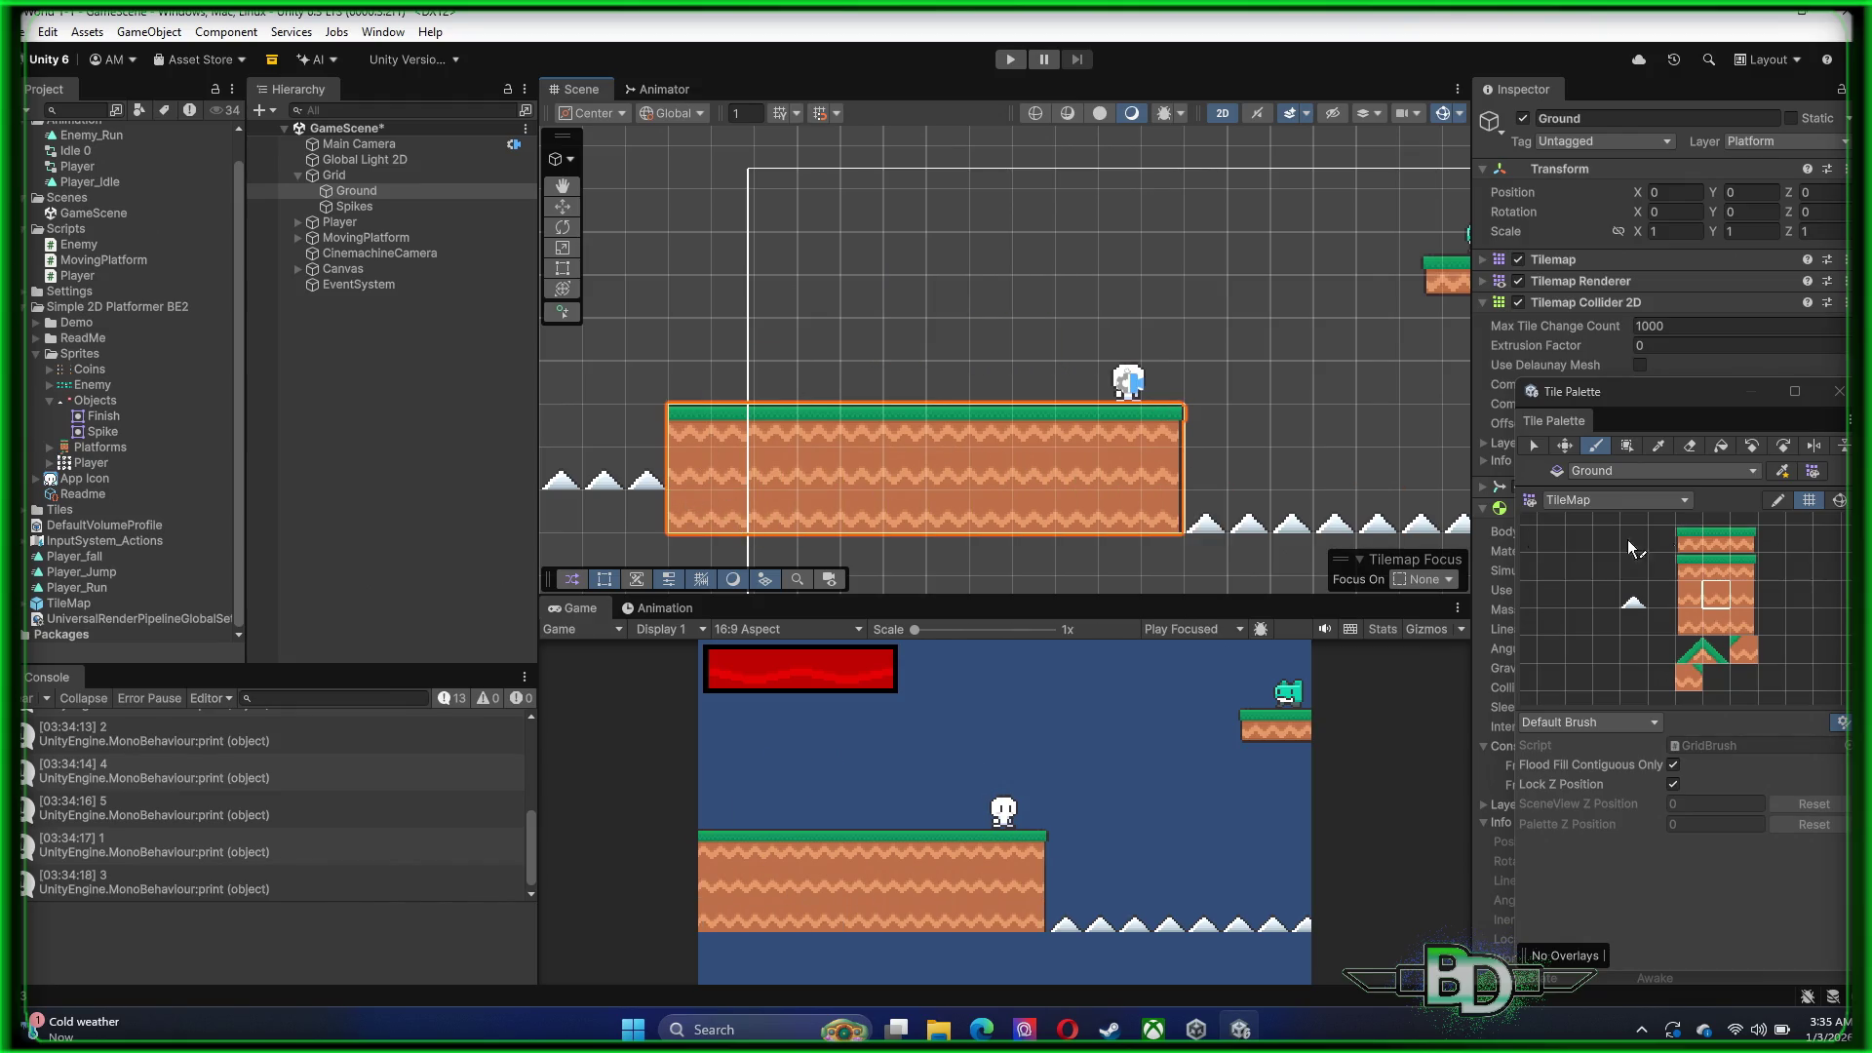
left_click(1689, 575)
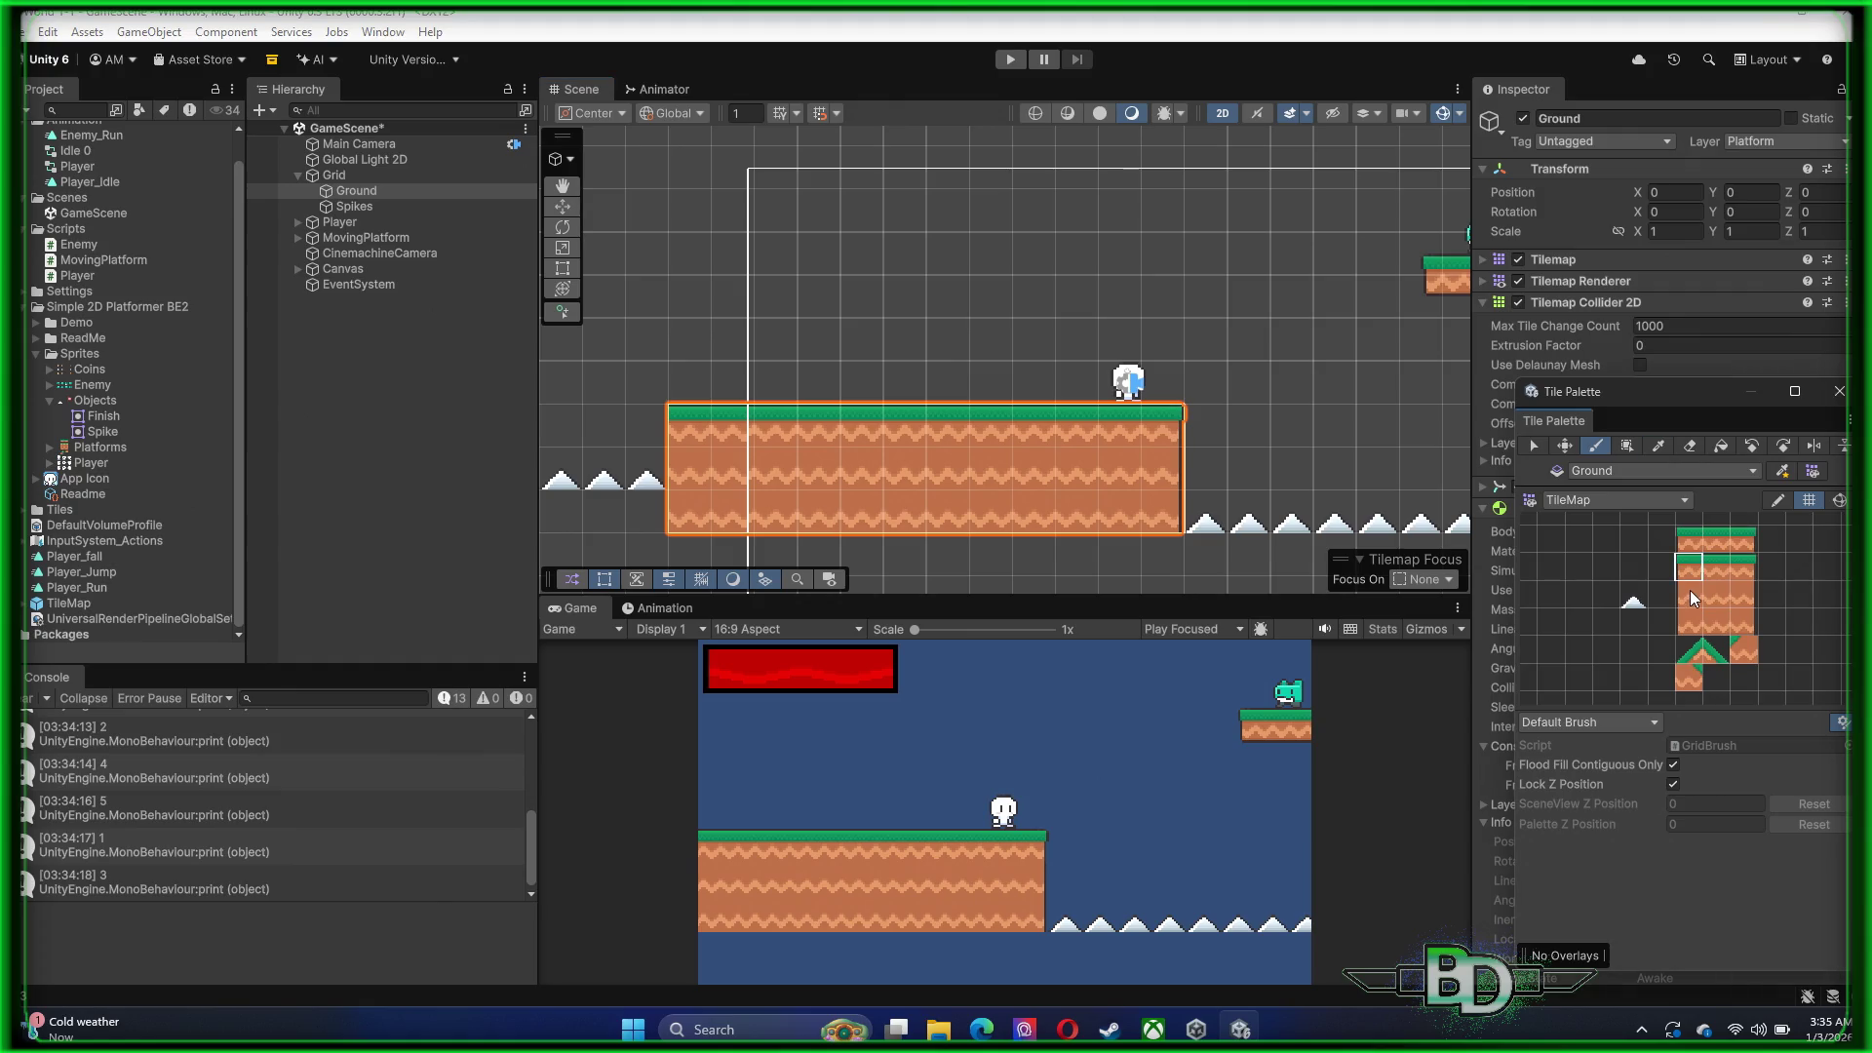
left_click(690, 431)
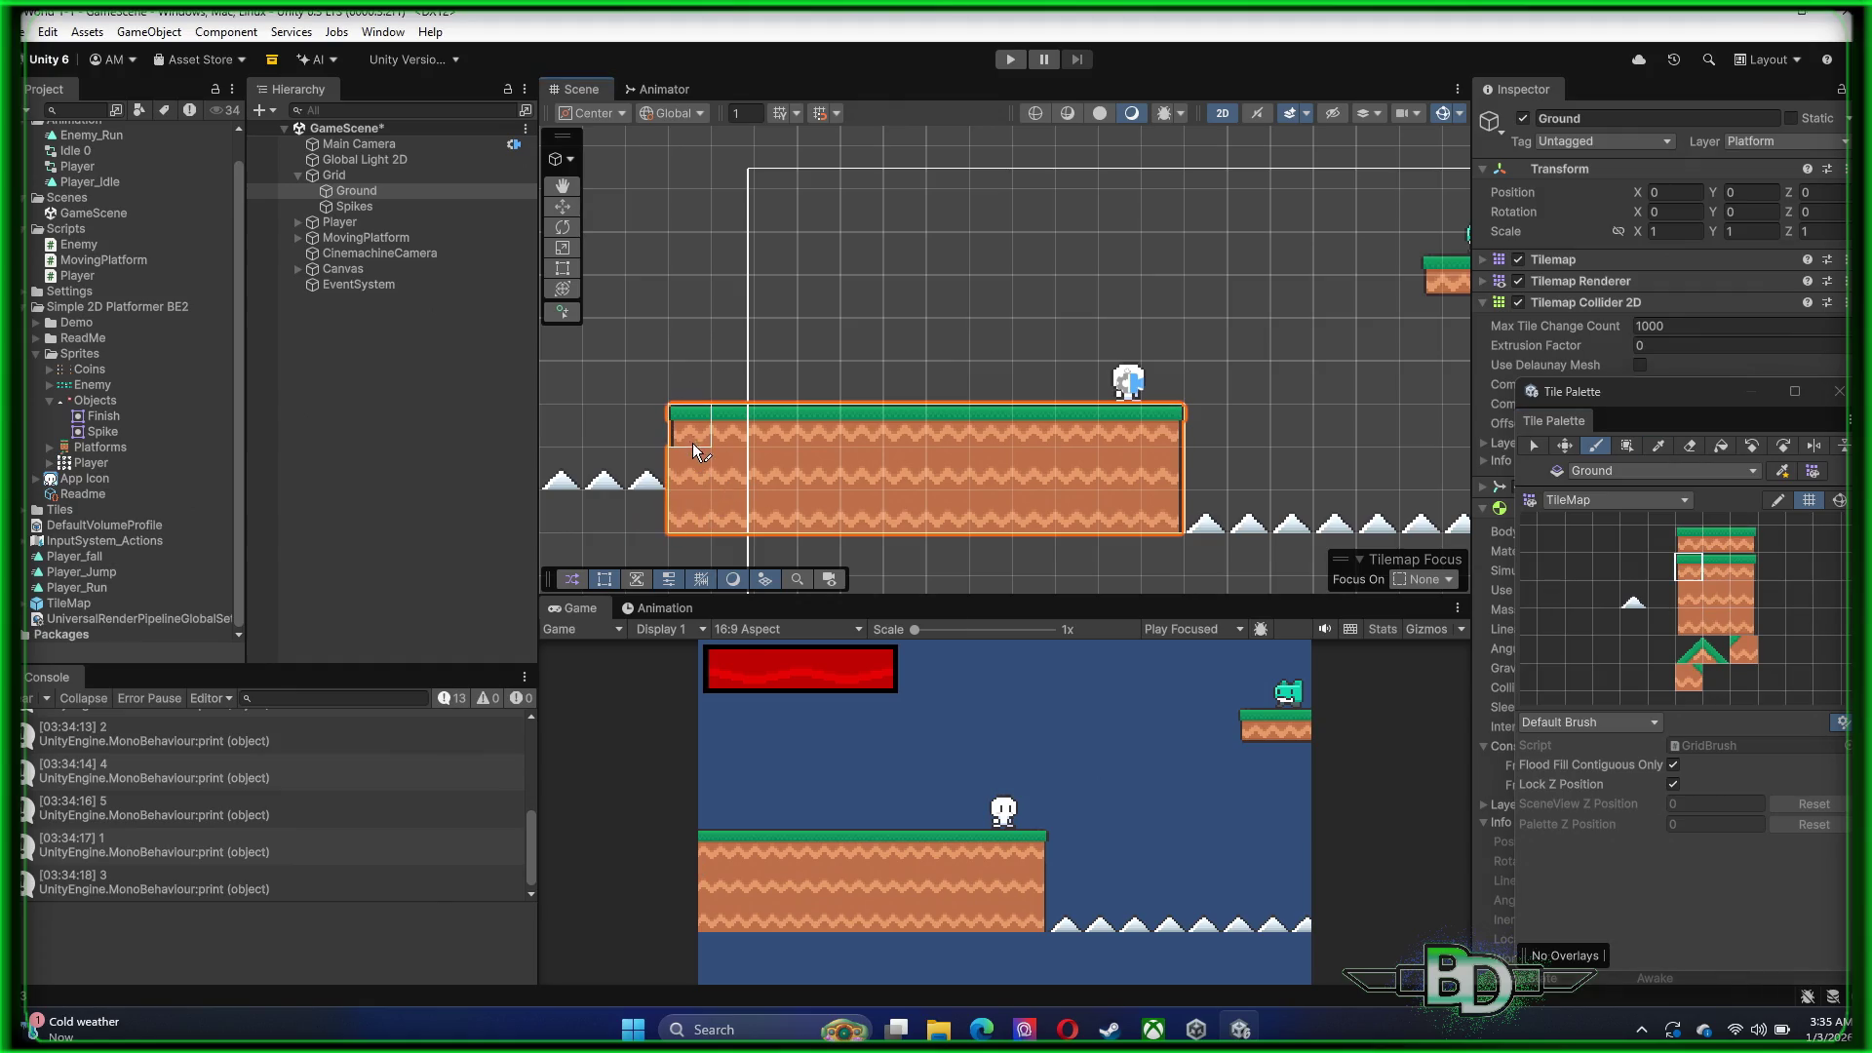
Paint dirt tiles along the ground's right edge, undoing one misplaced tile
left_click(1684, 593)
left_click(1688, 631)
left_click(1716, 626)
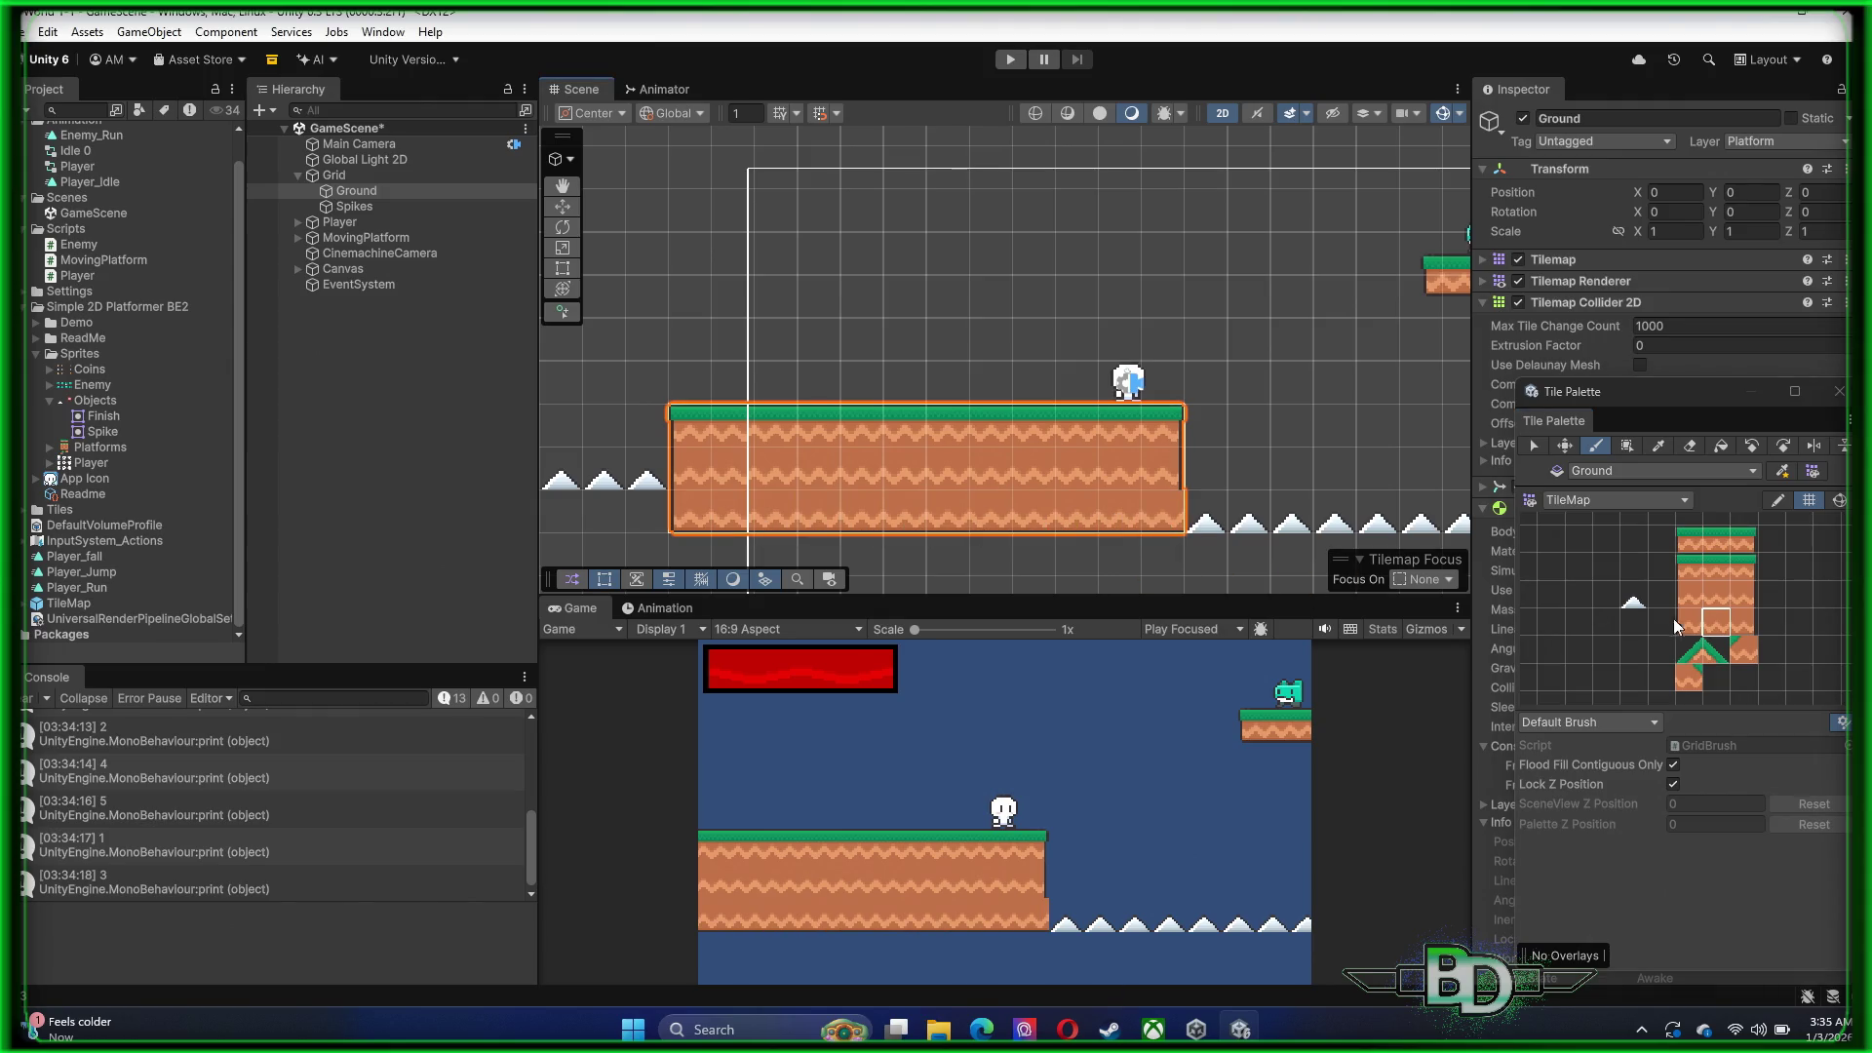
left_click(1743, 624)
left_click(1207, 509)
scroll(1217, 499, "down", 1)
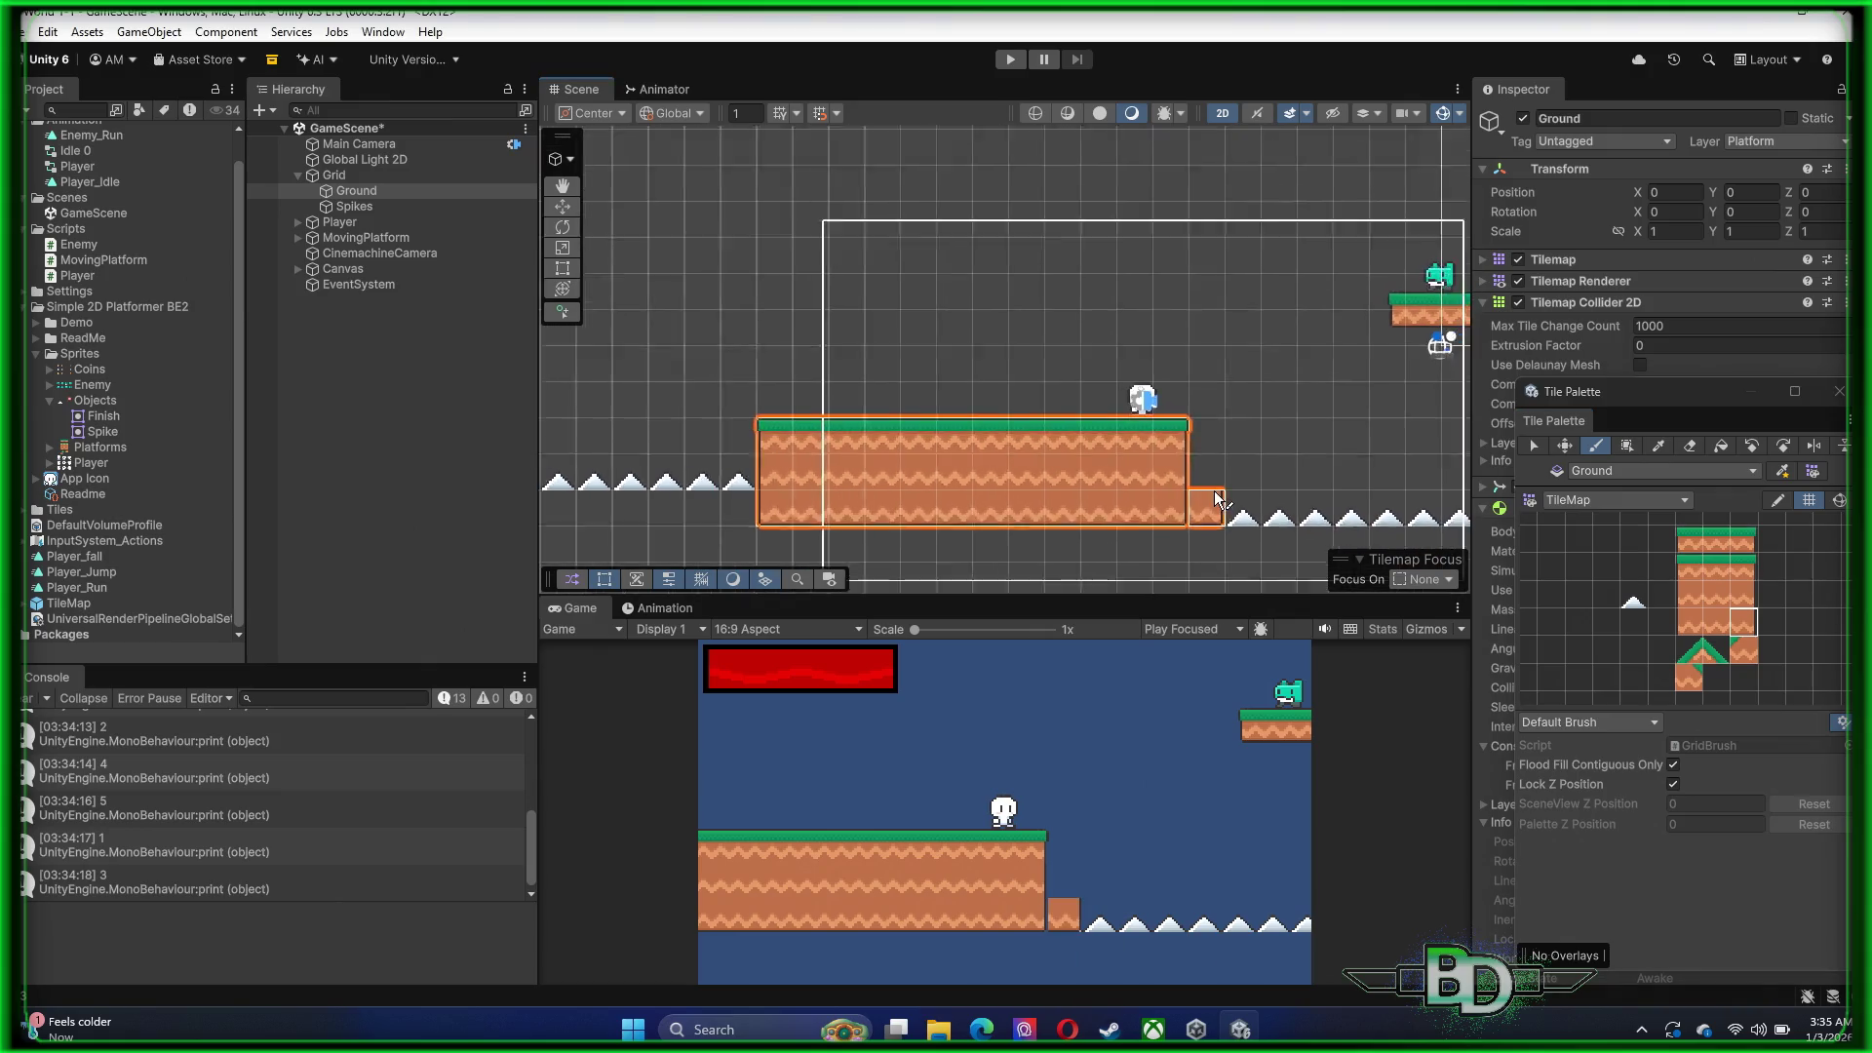
scroll(1217, 499, "down", 3)
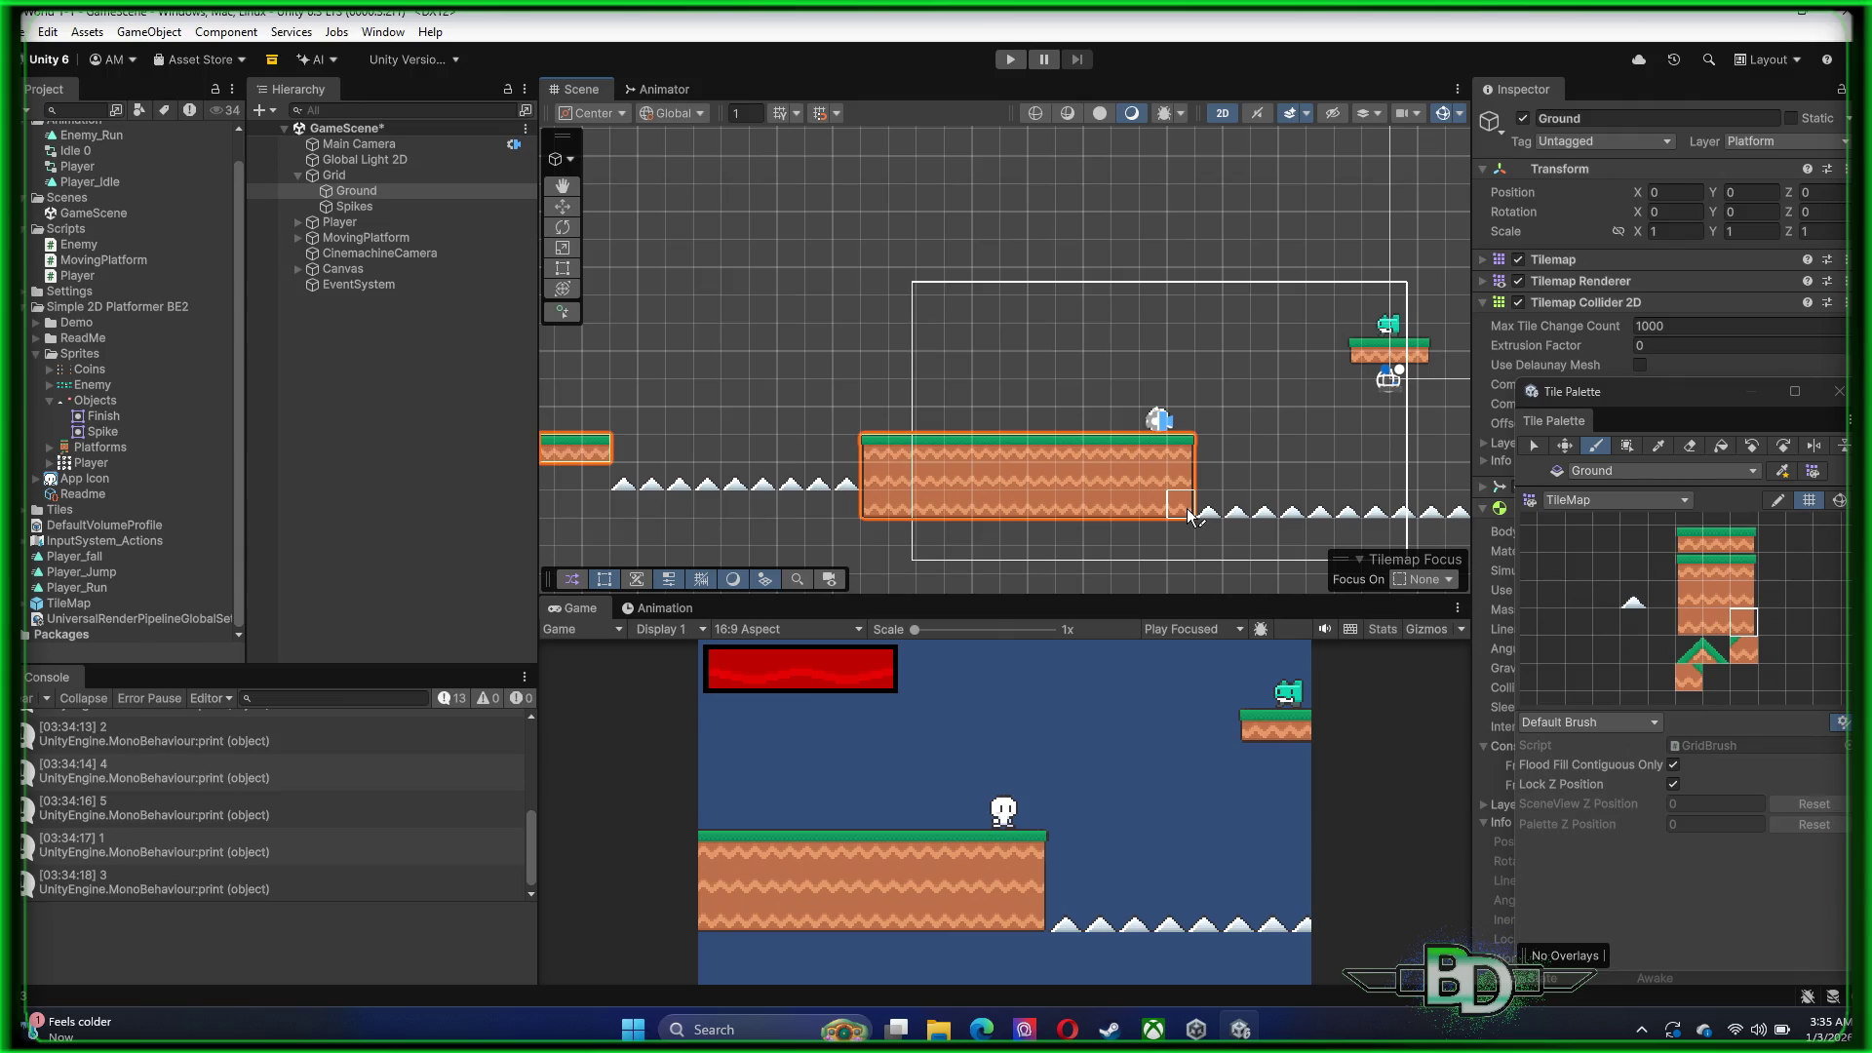
left_click(1180, 429)
scroll(1183, 429, "down", 1)
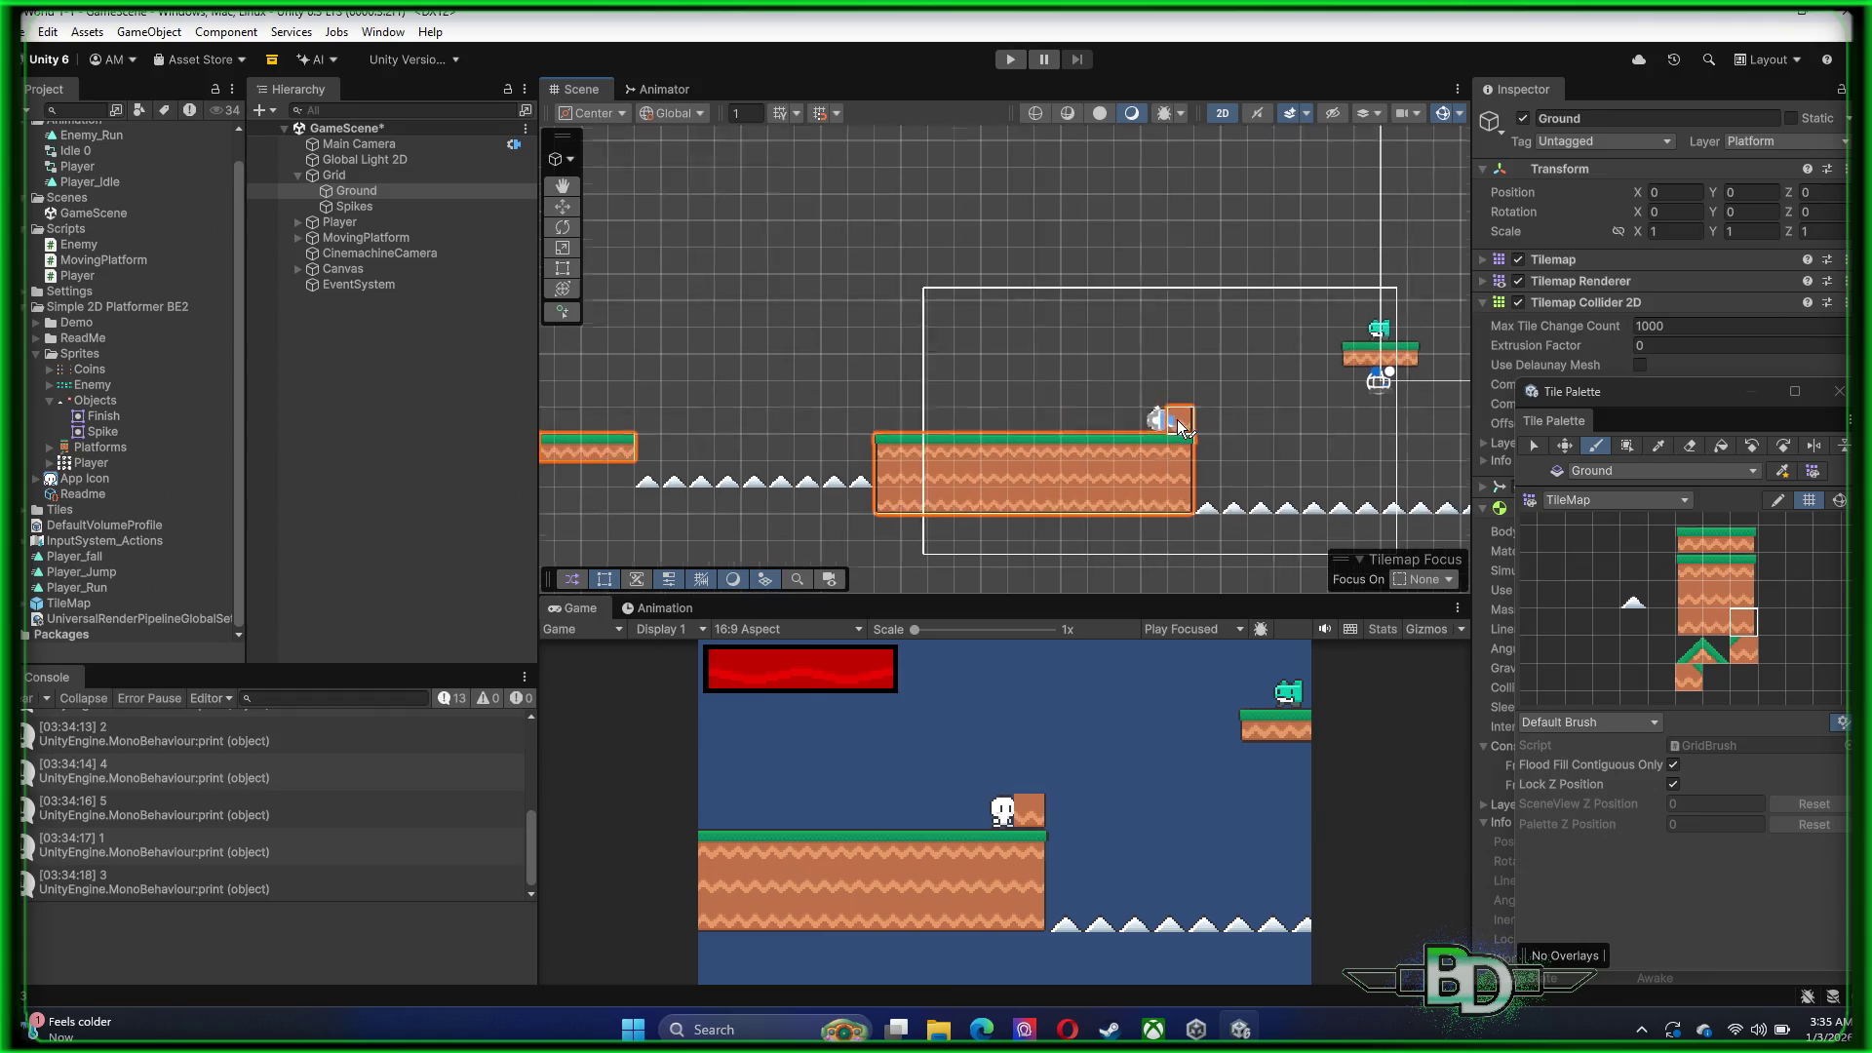
key("ctrl+z")
scroll(1177, 429, "up", 2)
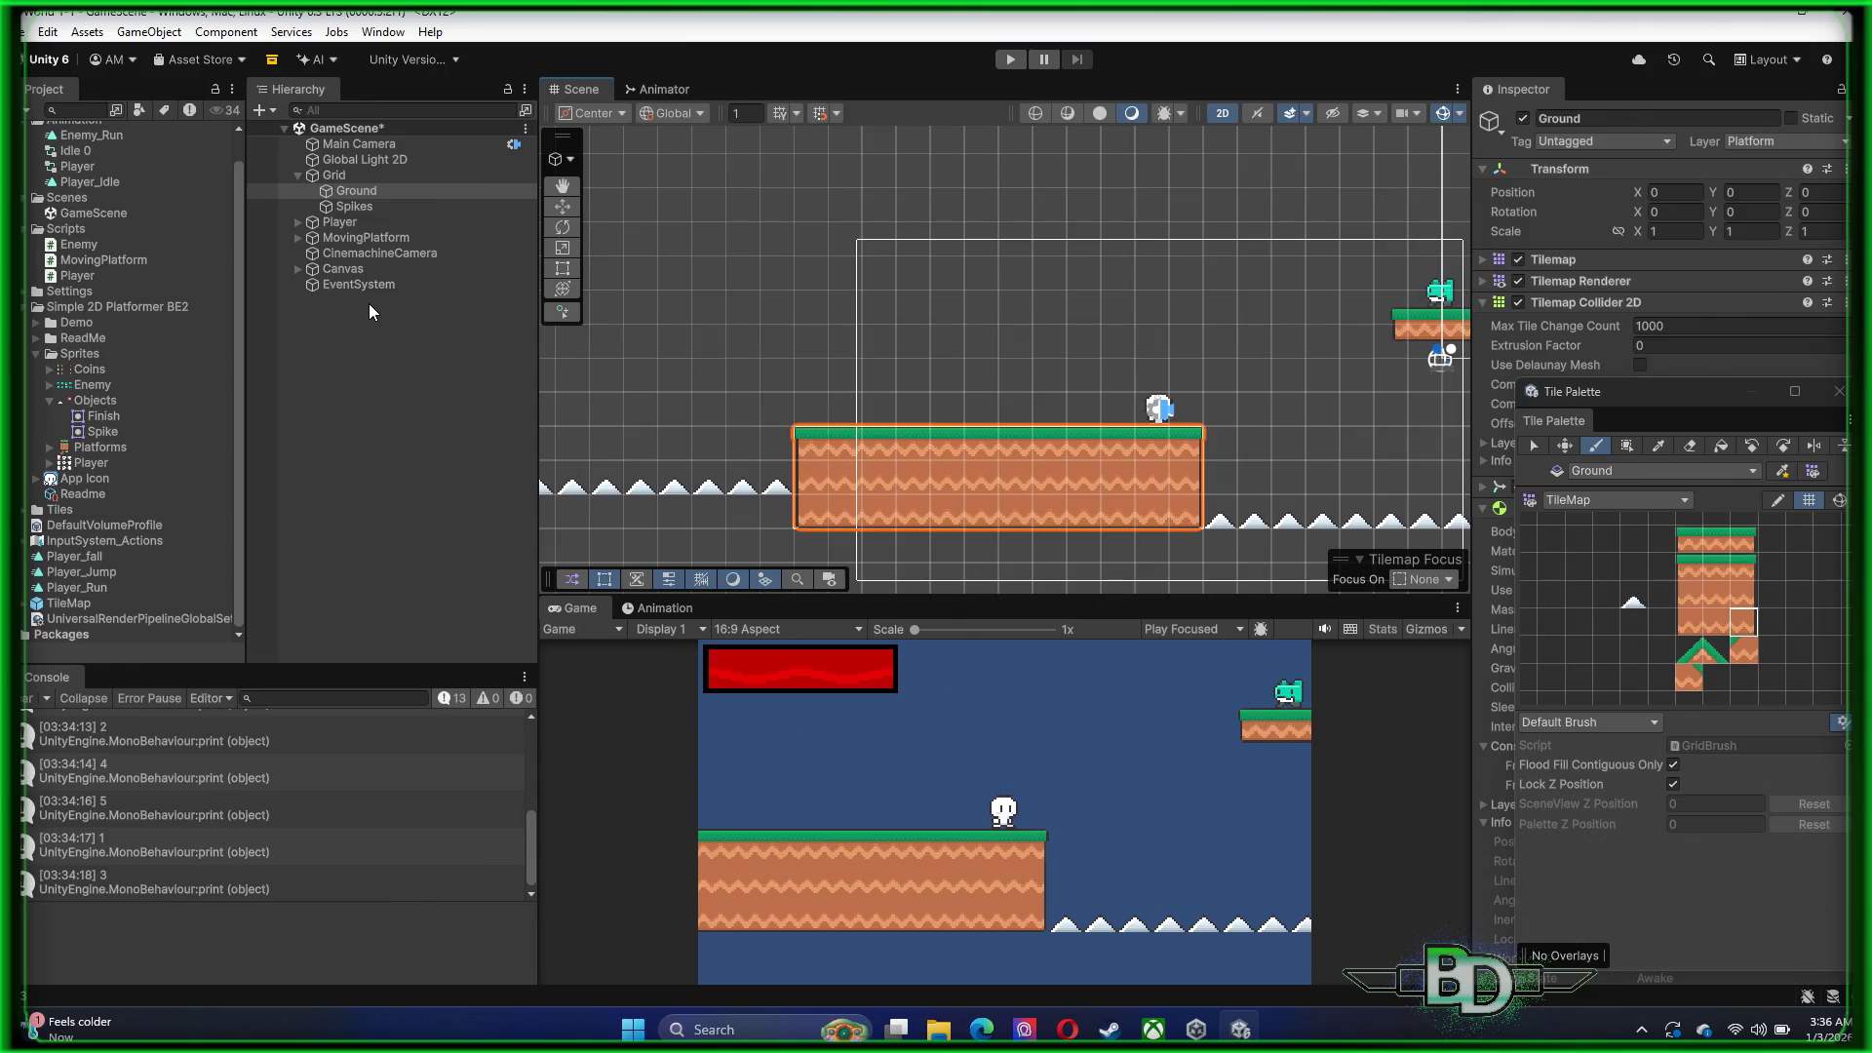
Pan toward the gap and upper platform and run the game in play mode
scroll(1117, 329, "down", 5)
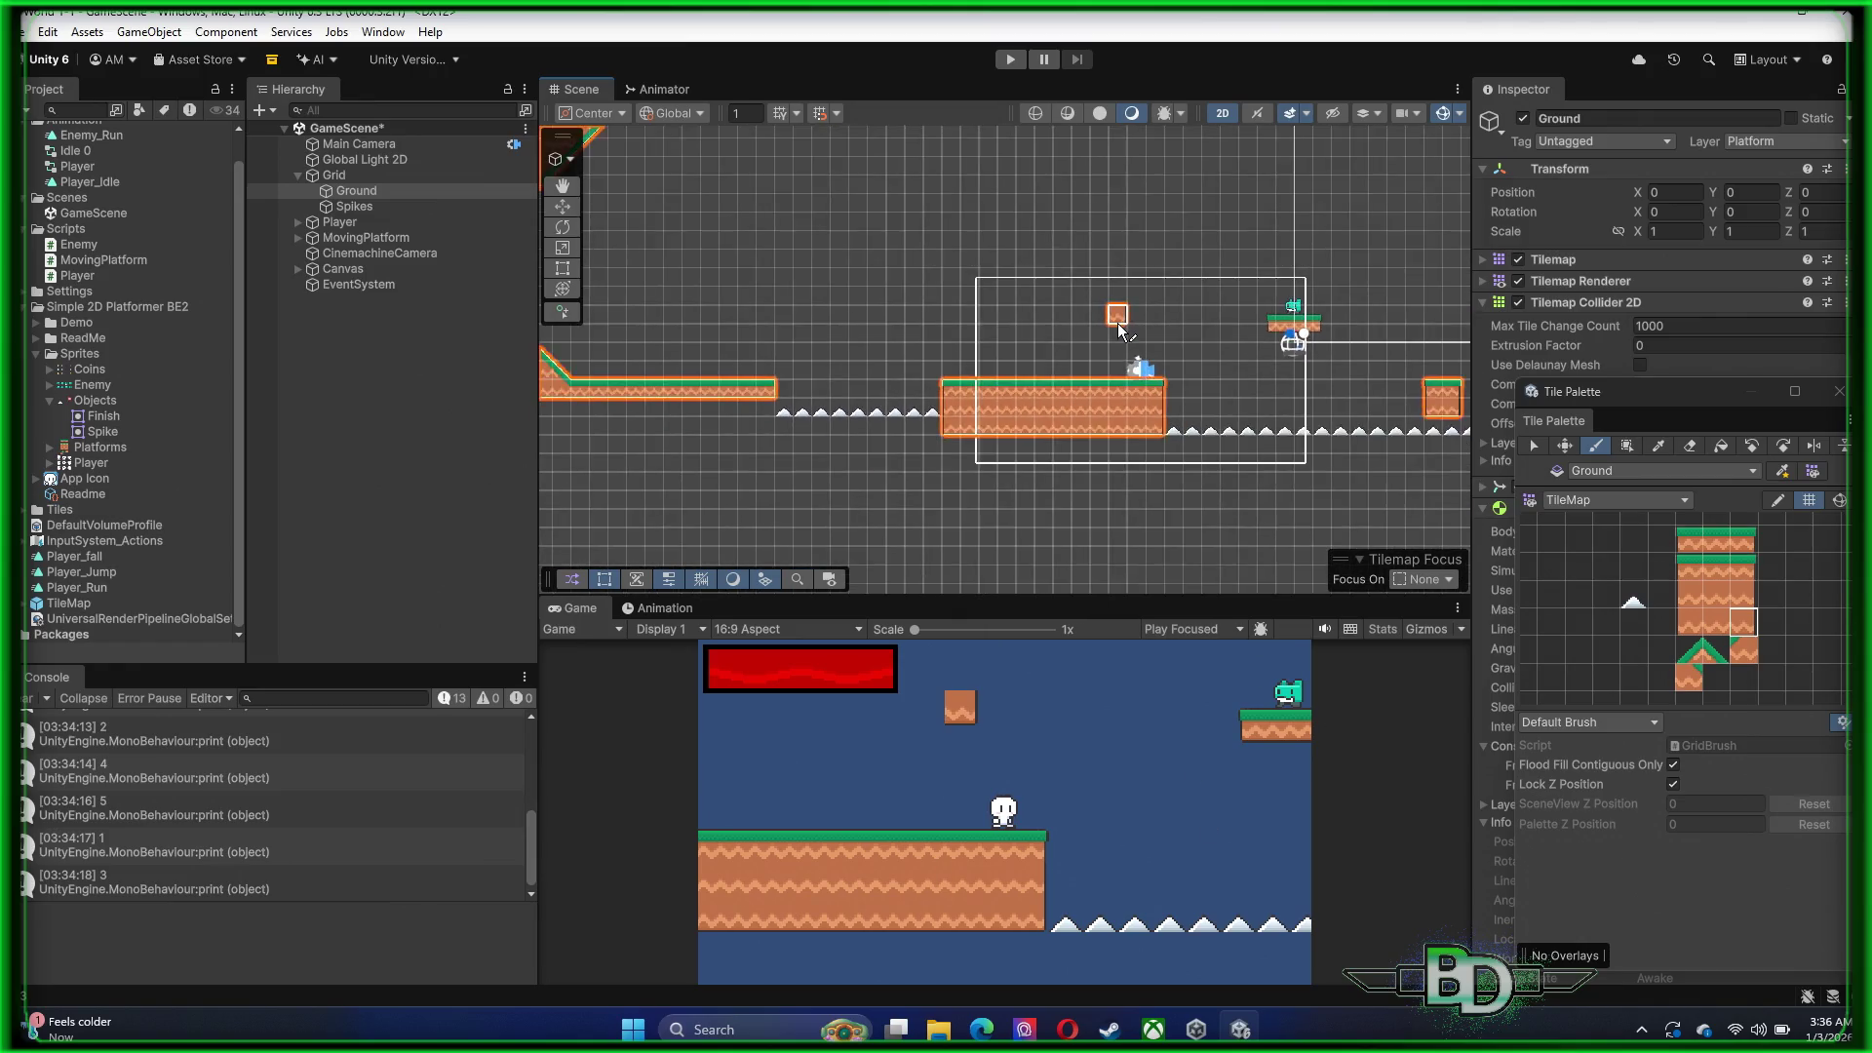
scroll(1115, 323, "up", 1)
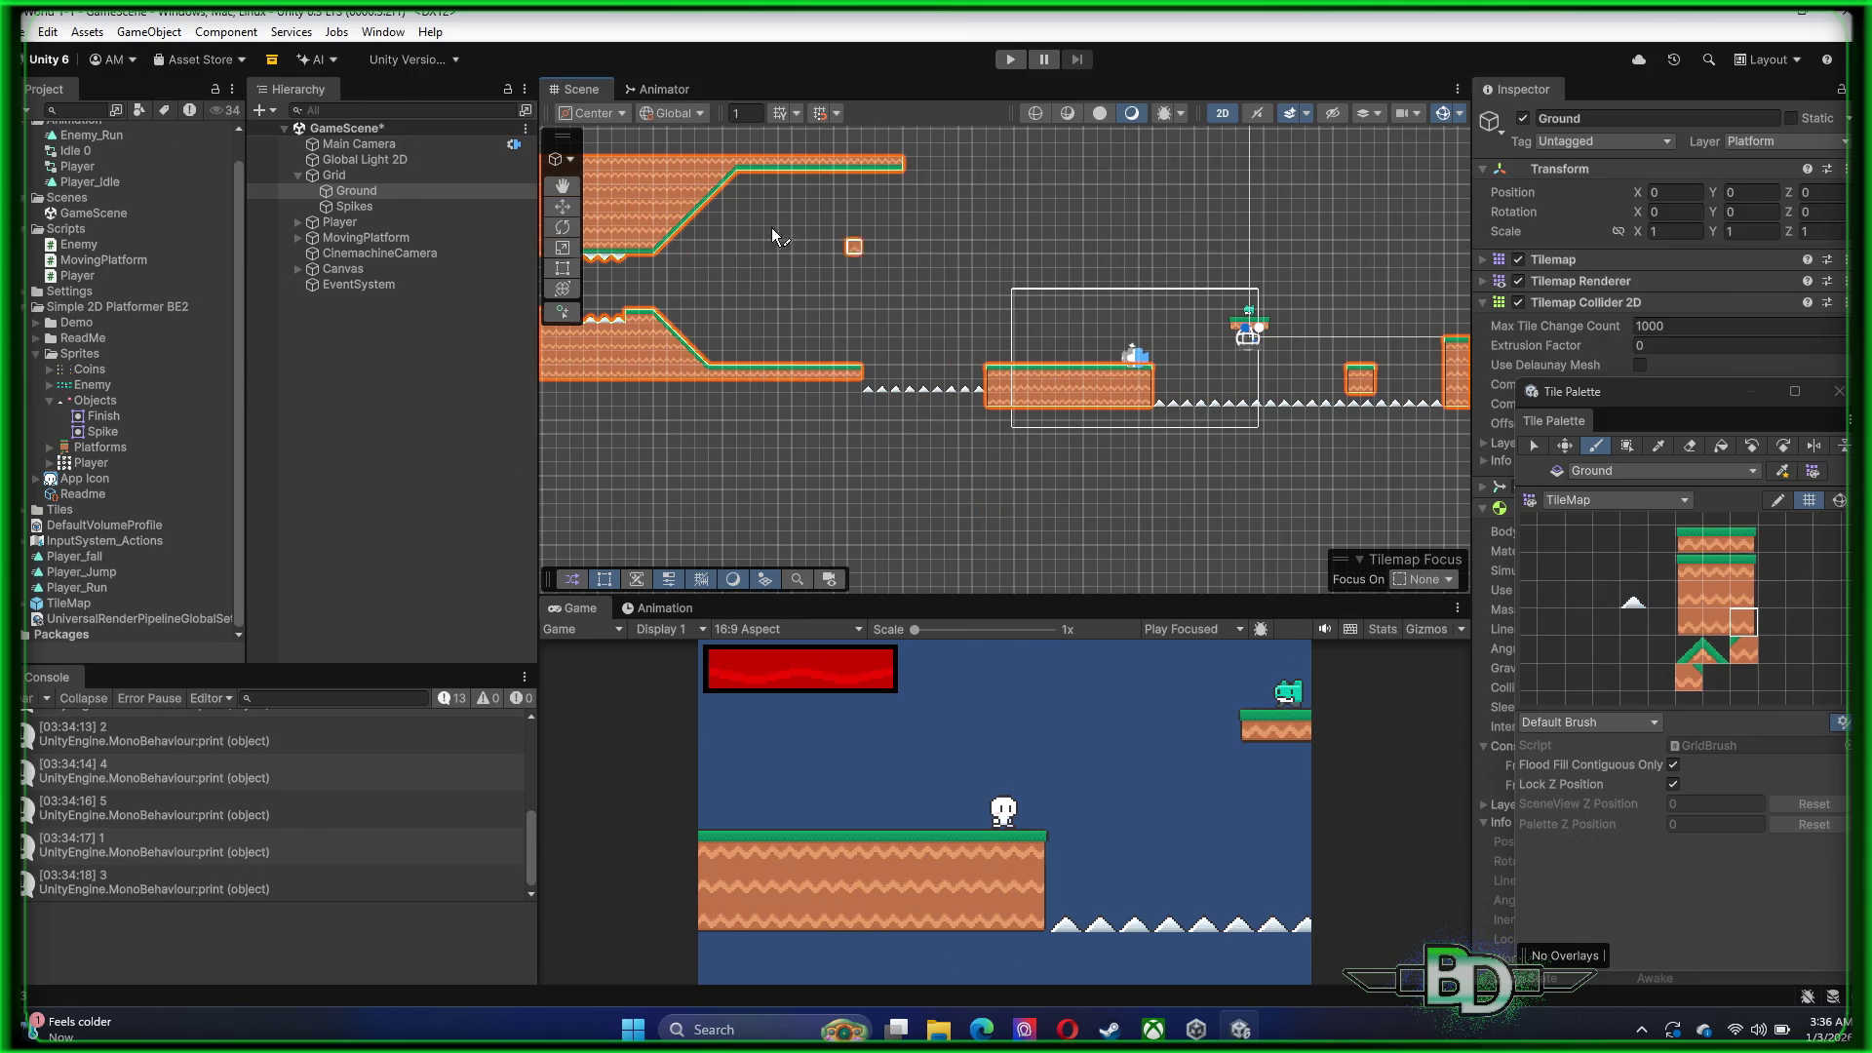
scroll(1089, 276, "down", 2)
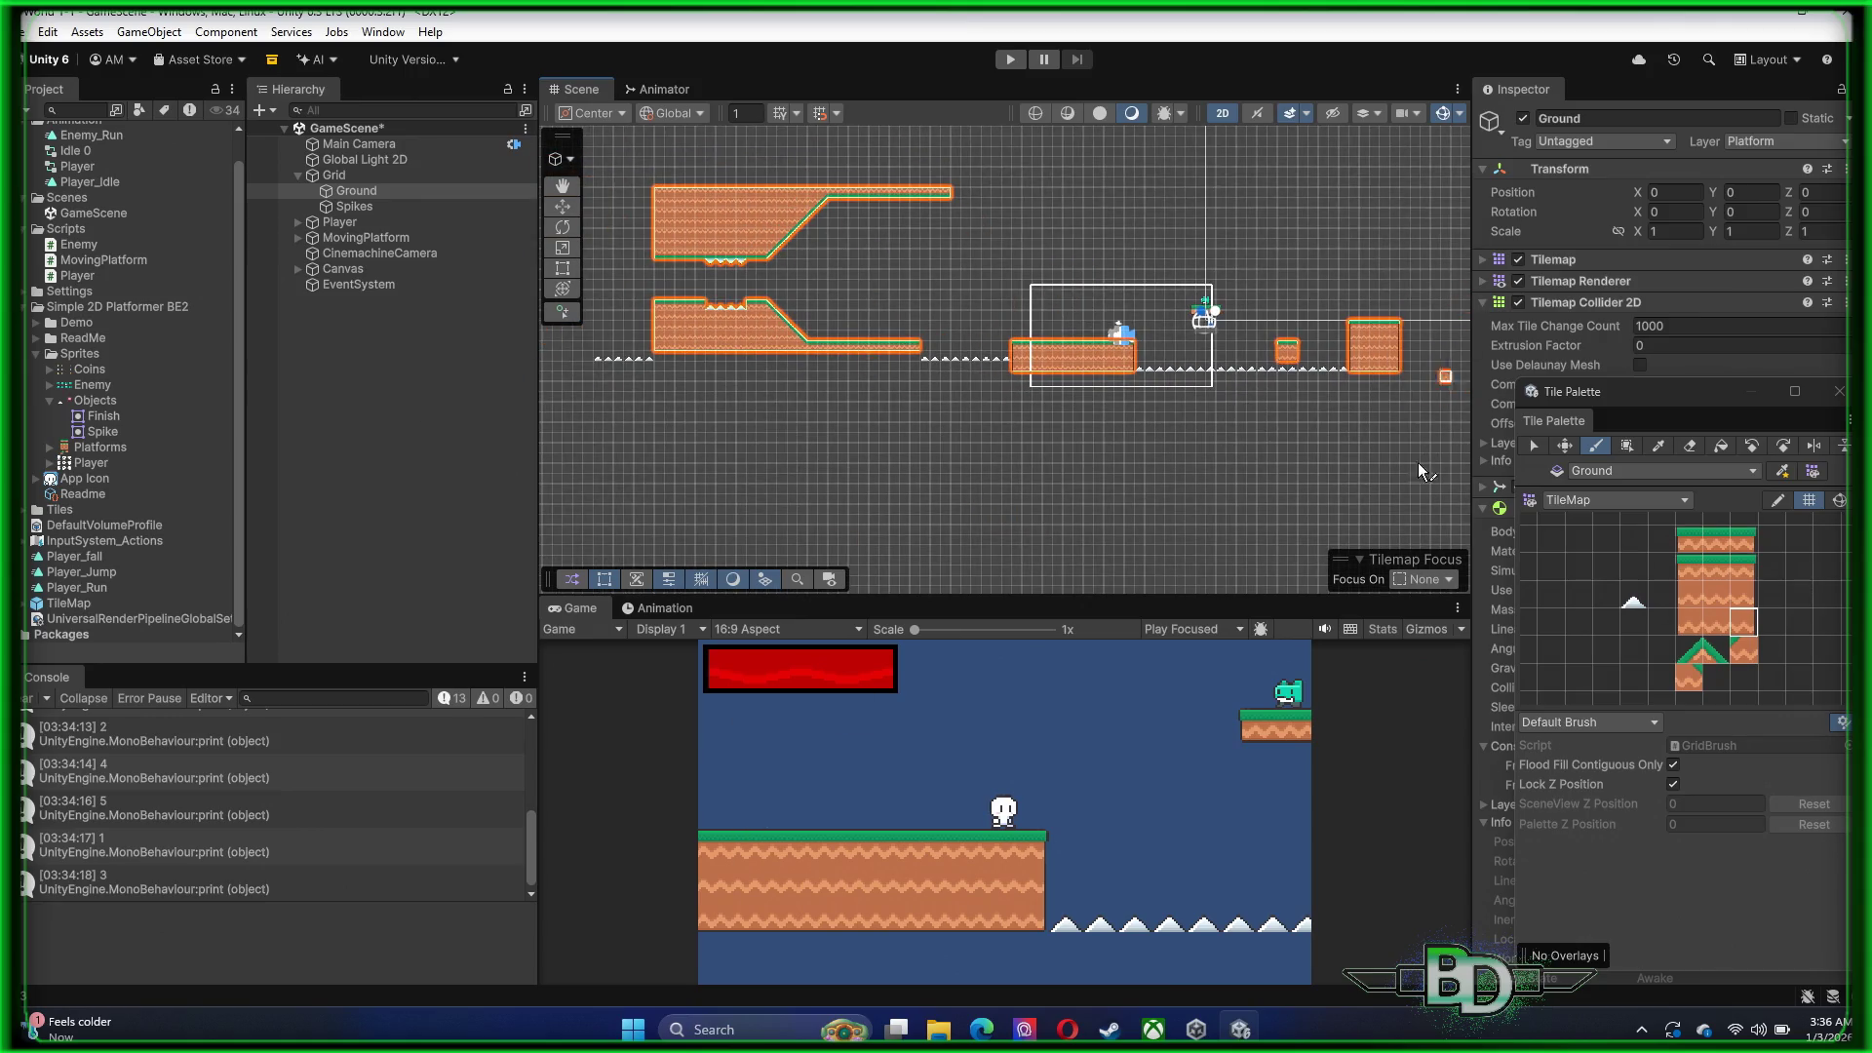
scroll(1119, 332, "up", 8)
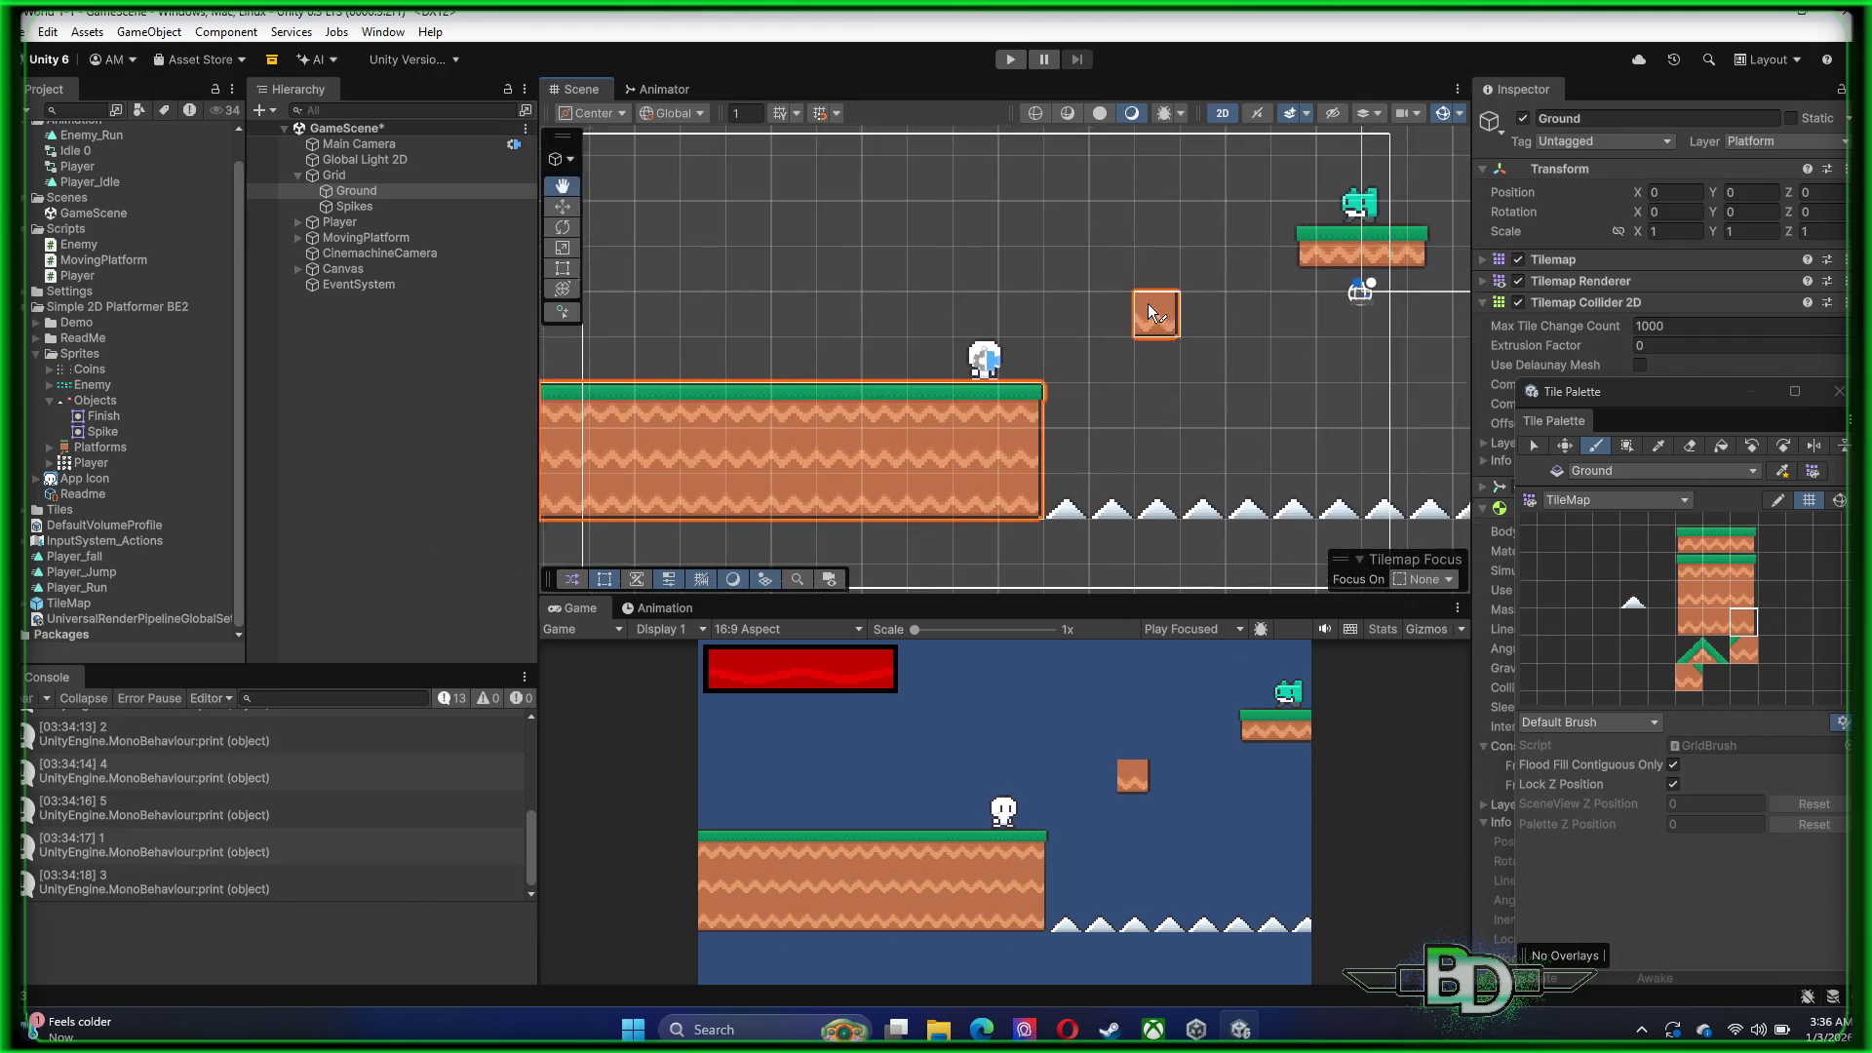
mouse_move(1159, 322)
left_mouse_down()
mouse_move(1136, 349)
mouse_move(1048, 363)
mouse_move(968, 346)
mouse_move(1004, 360)
mouse_move(979, 369)
left_mouse_up()
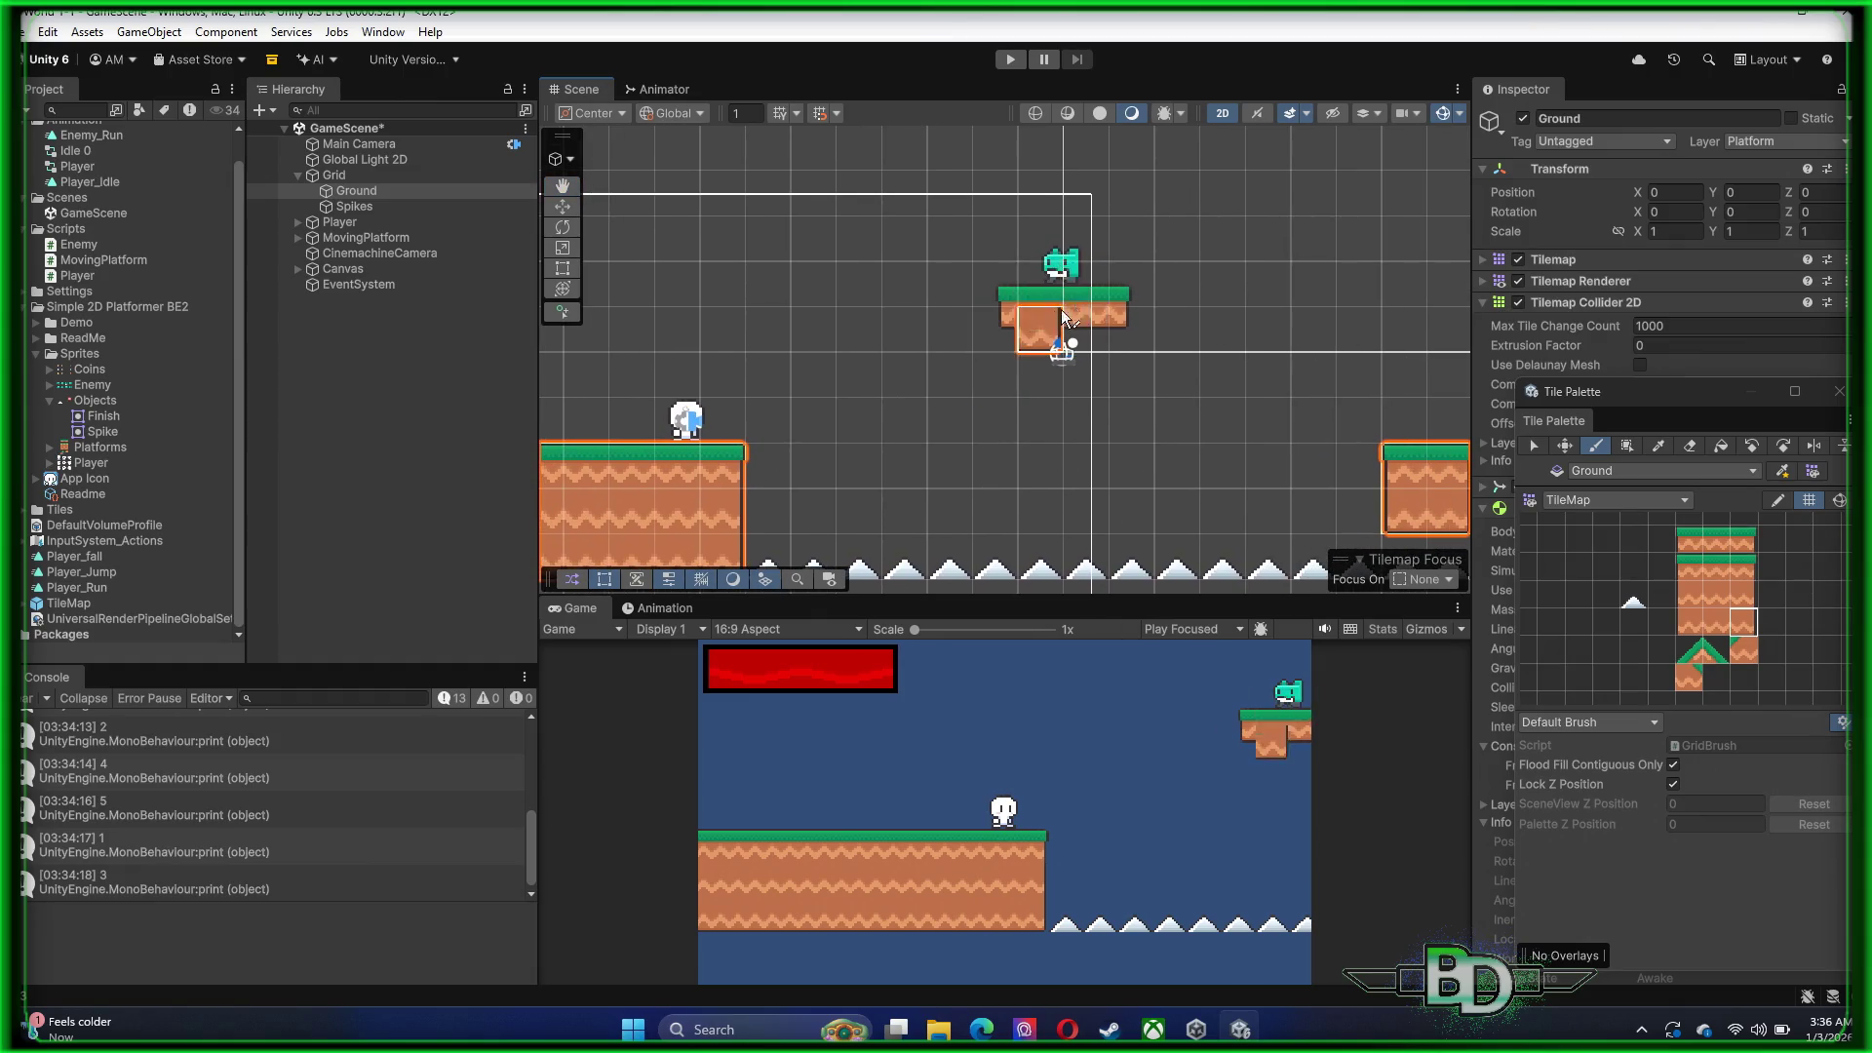
left_click(1014, 62)
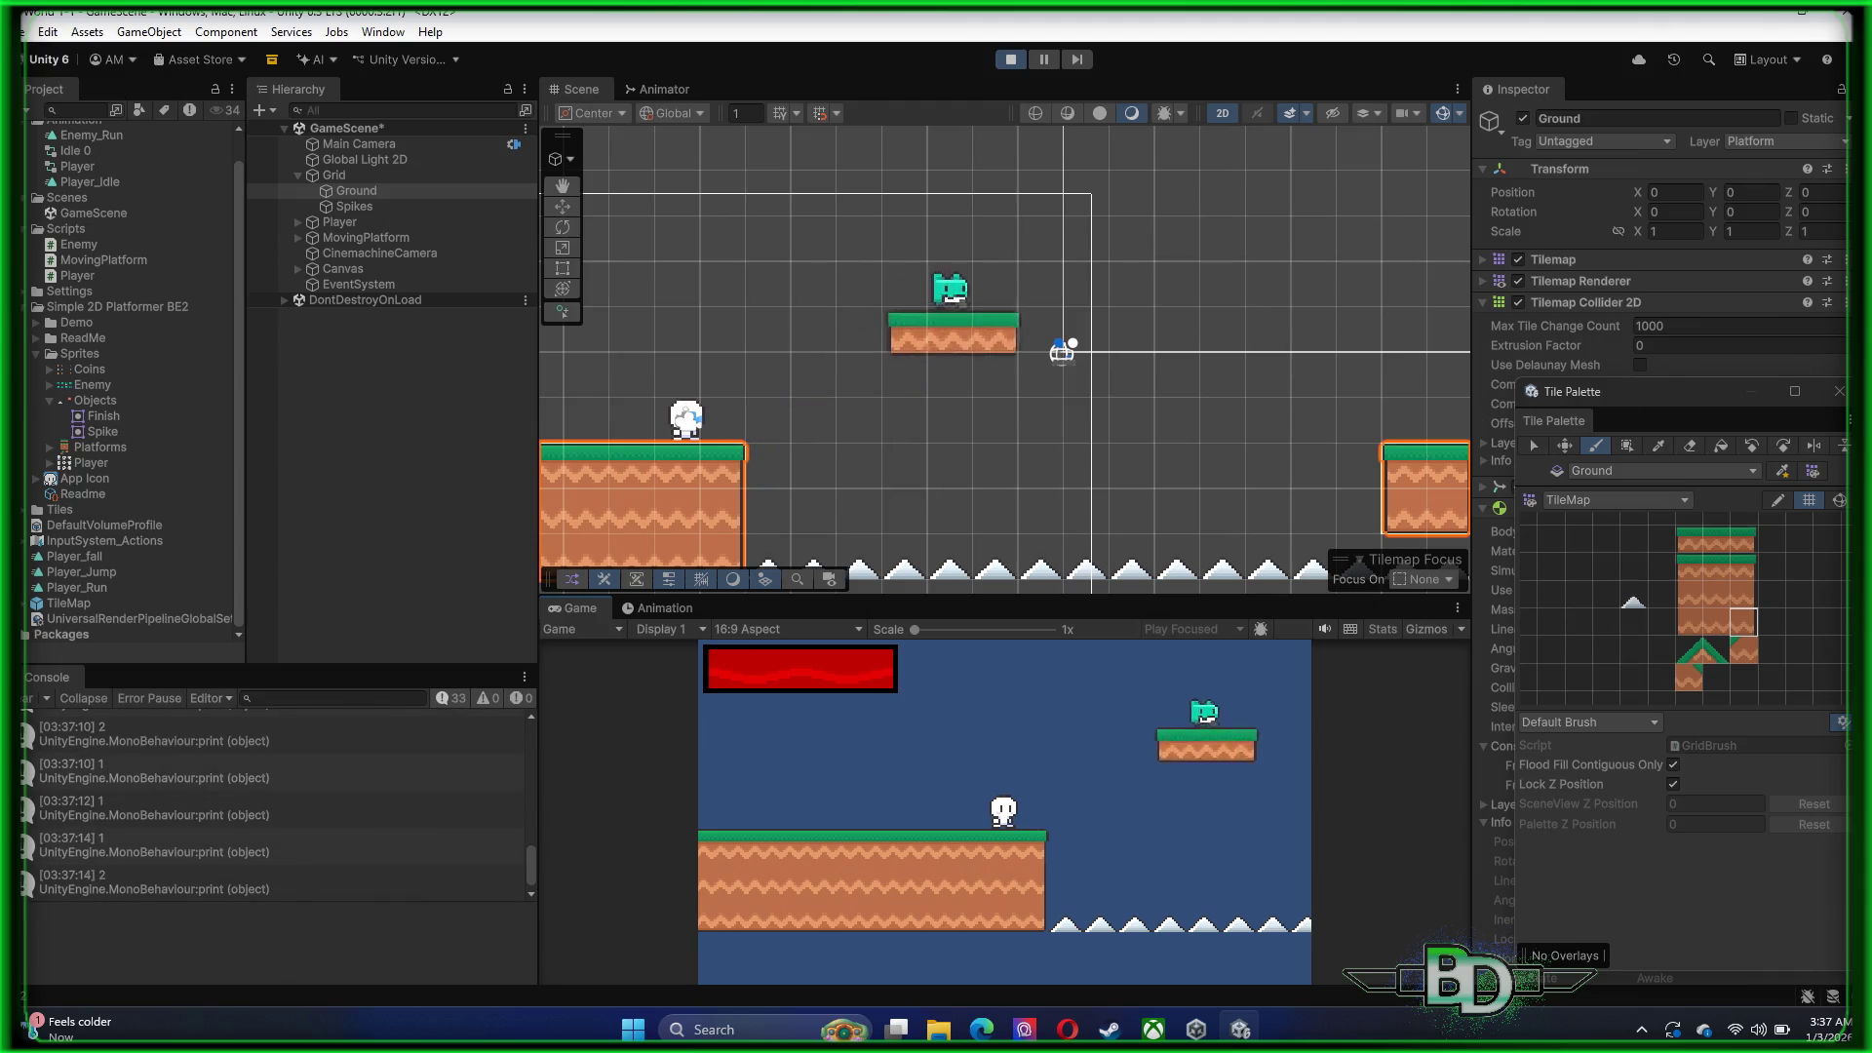
Move the Tile Palette to the left and open Player's script in Visual Studio via Edit Script
mouse_move(1699, 405)
left_mouse_down()
mouse_move(1449, 35)
mouse_move(1581, 102)
mouse_move(1560, 239)
mouse_move(1658, 604)
left_mouse_up()
left_click(766, 329)
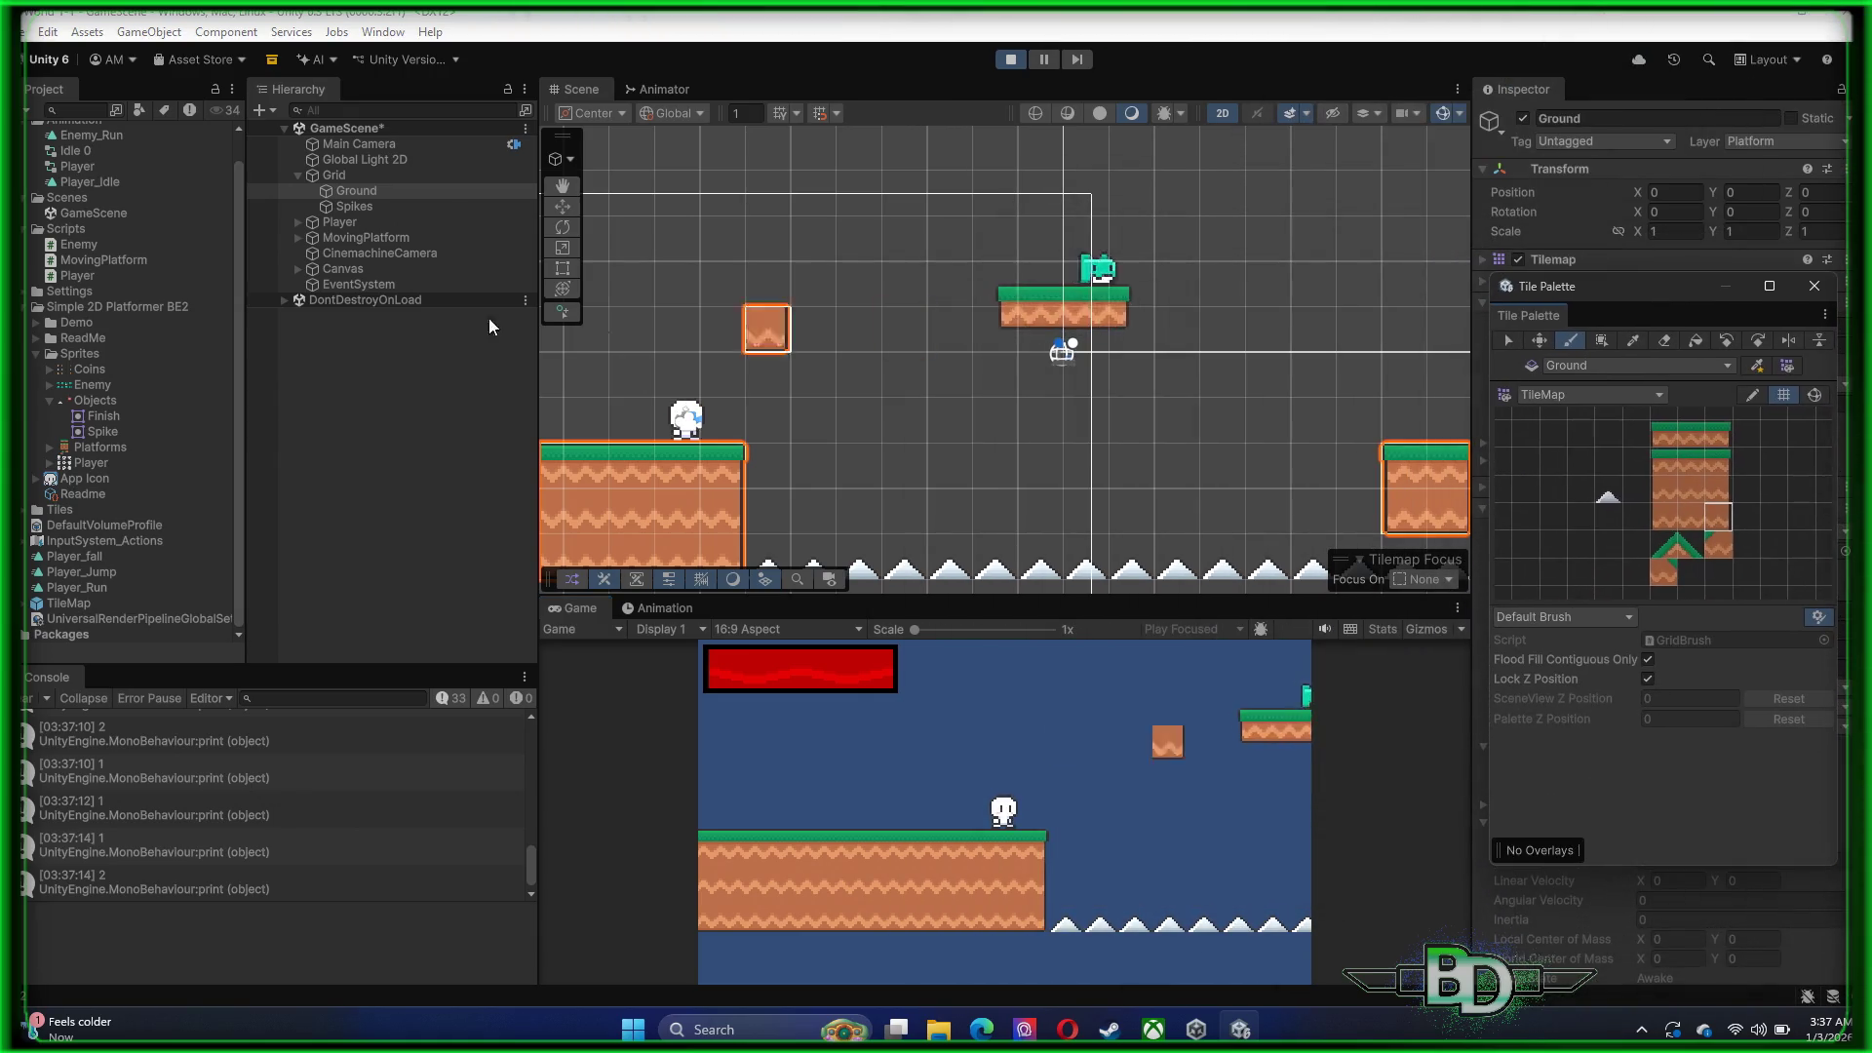
left_click(359, 222)
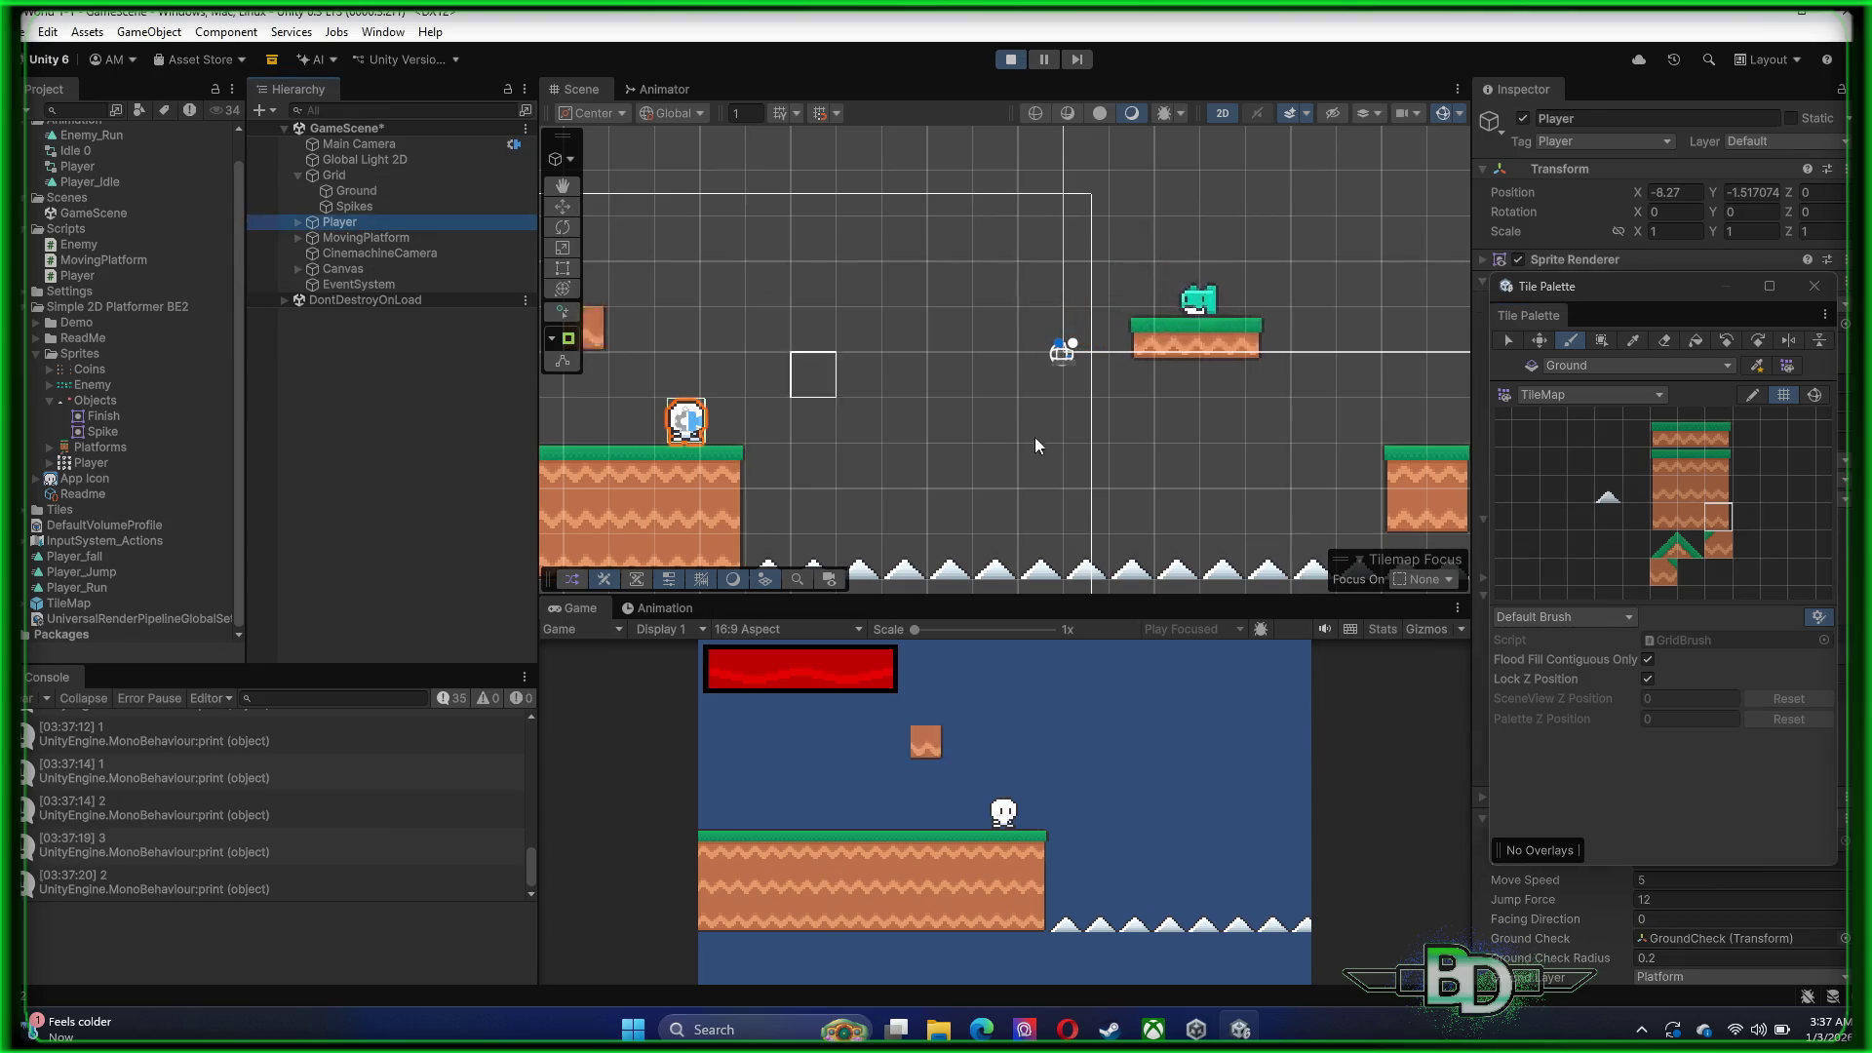
mouse_move(1656, 298)
left_mouse_down()
mouse_move(647, 334)
mouse_move(220, 324)
left_mouse_up()
right_click(1595, 824)
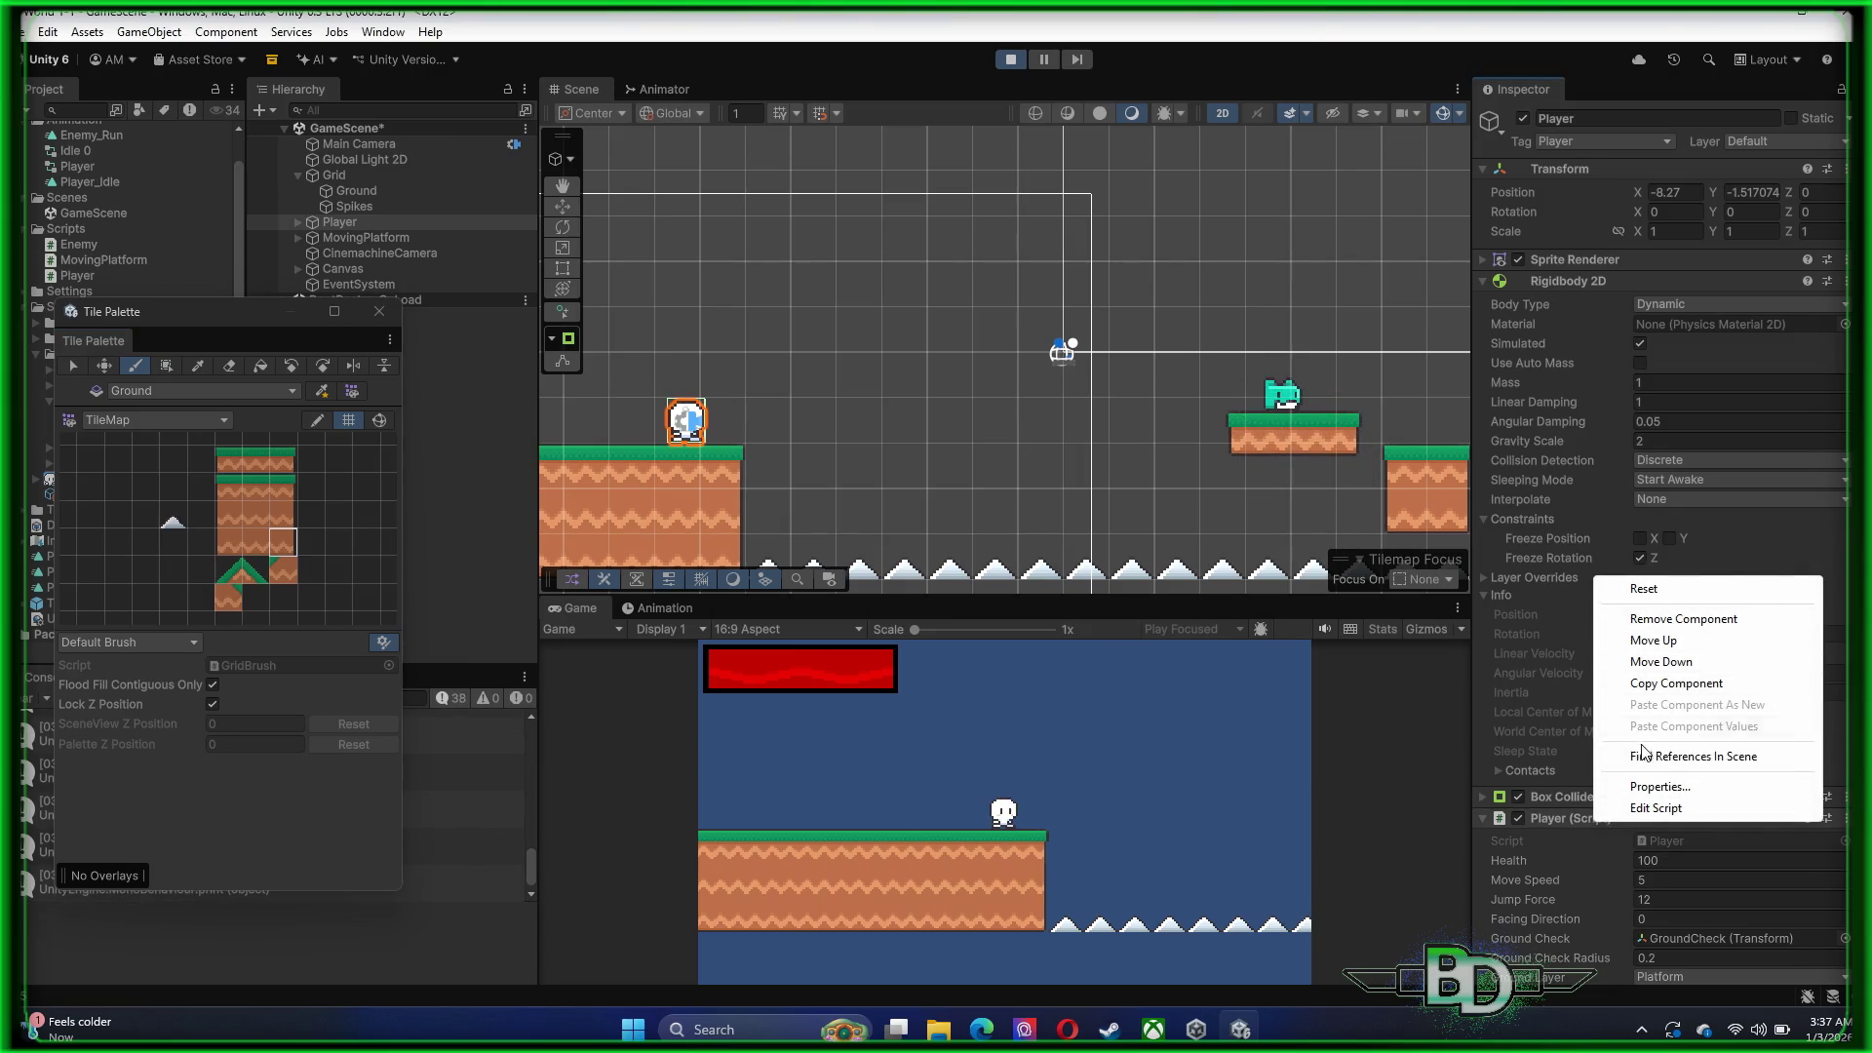
left_click(1654, 807)
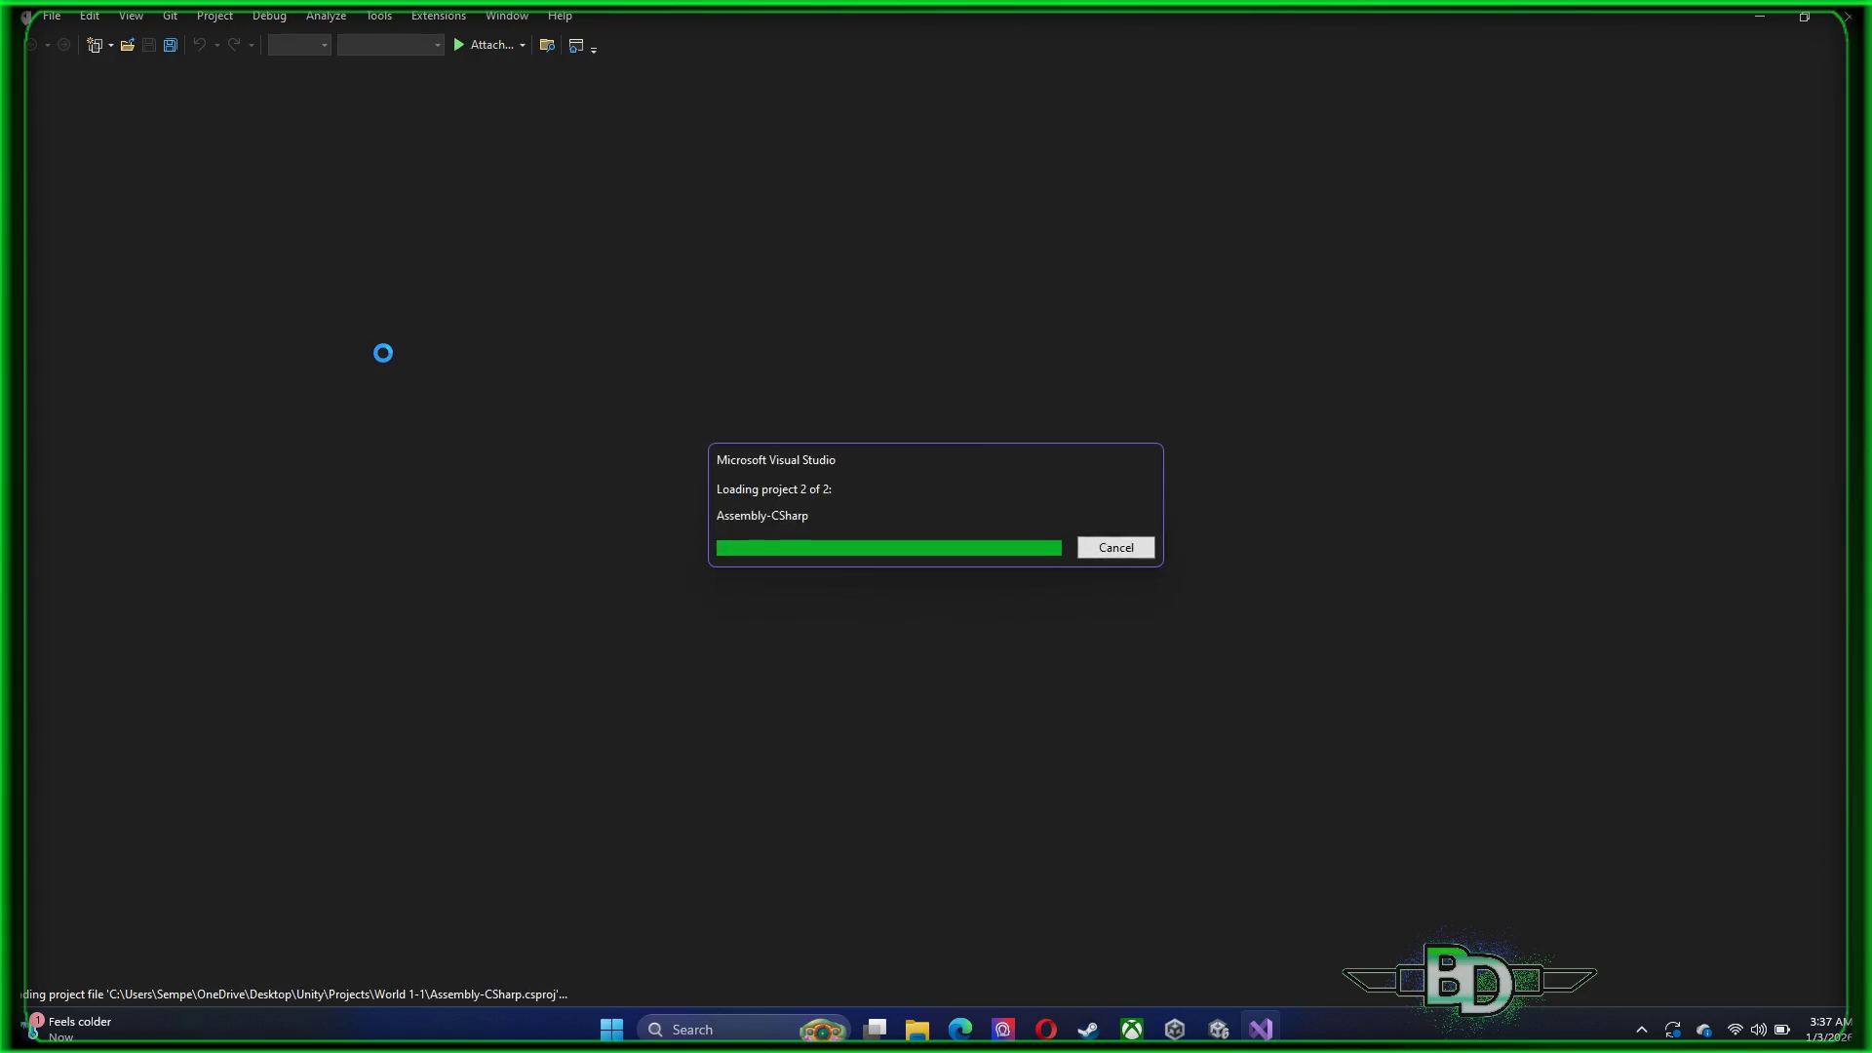
Switch to MovingPlatform.cs and highlight Update's index-increment block and 0.01f distance threshold
mouse_move(34, 1026)
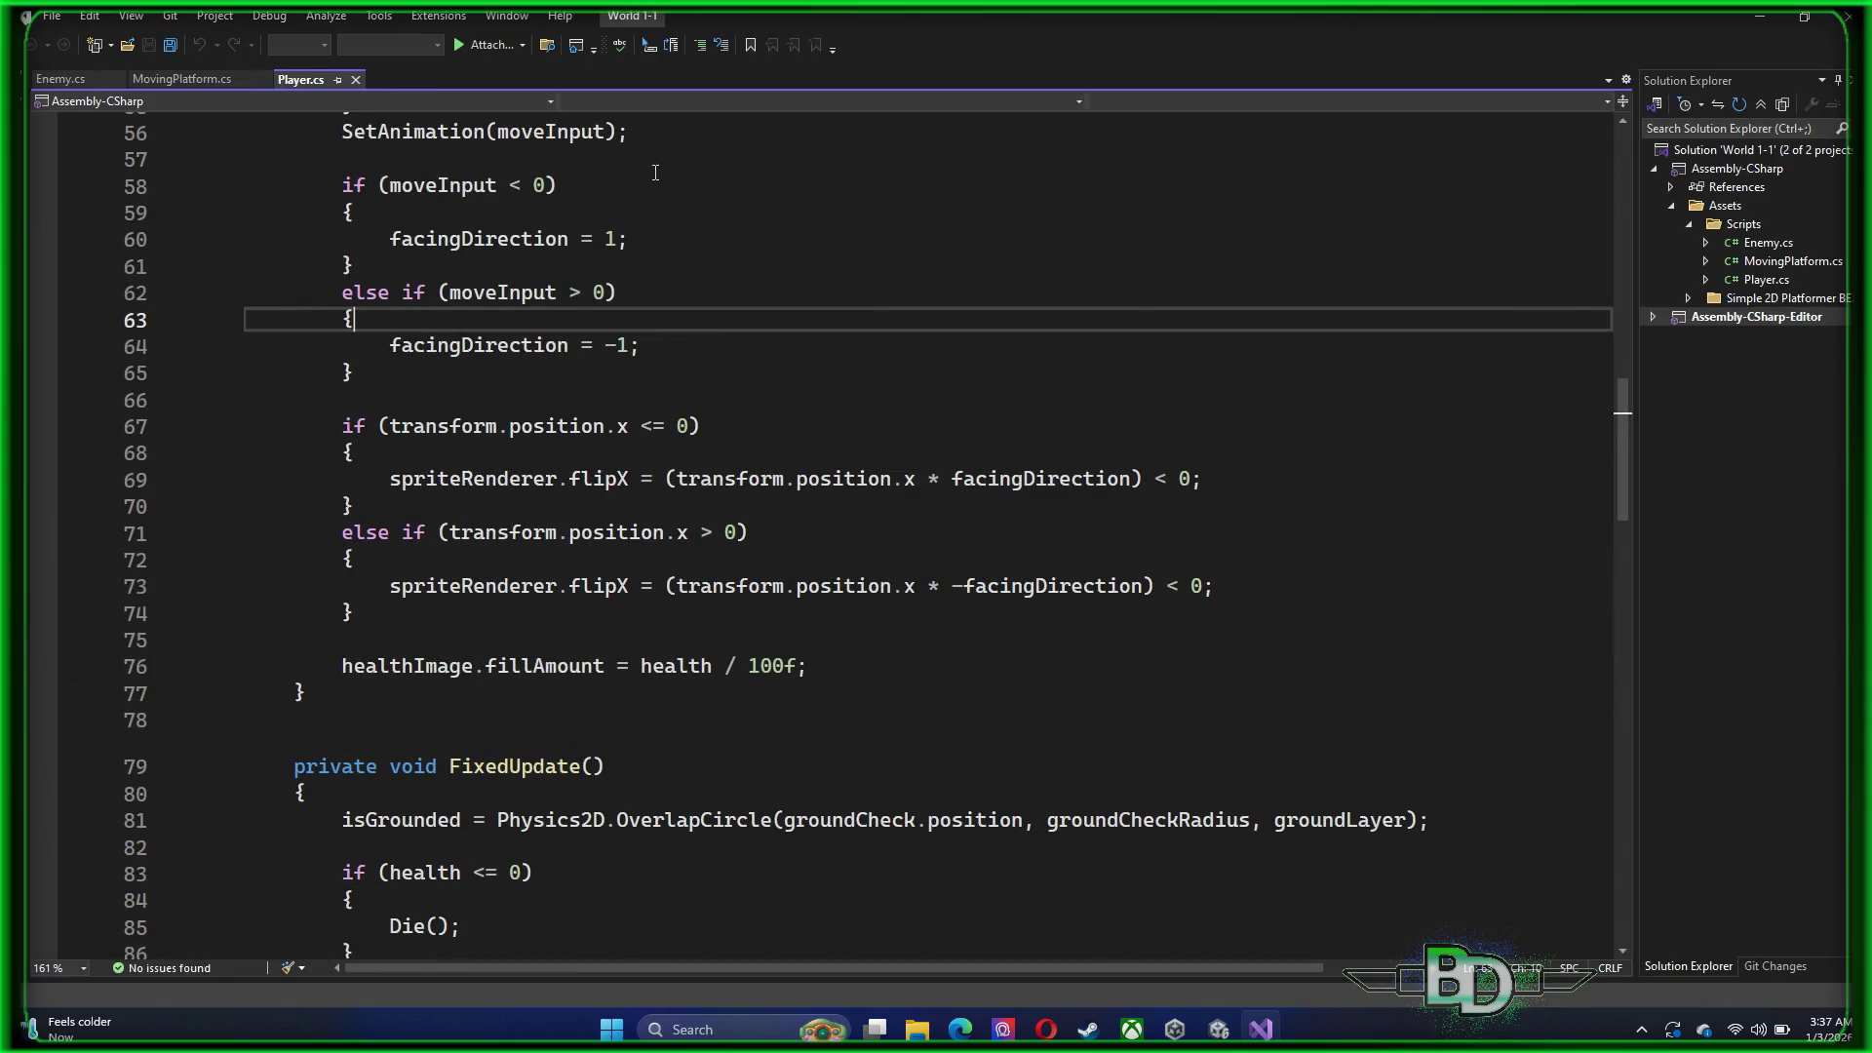
scroll(962, 553, "up", 8)
scroll(961, 553, "up", 10)
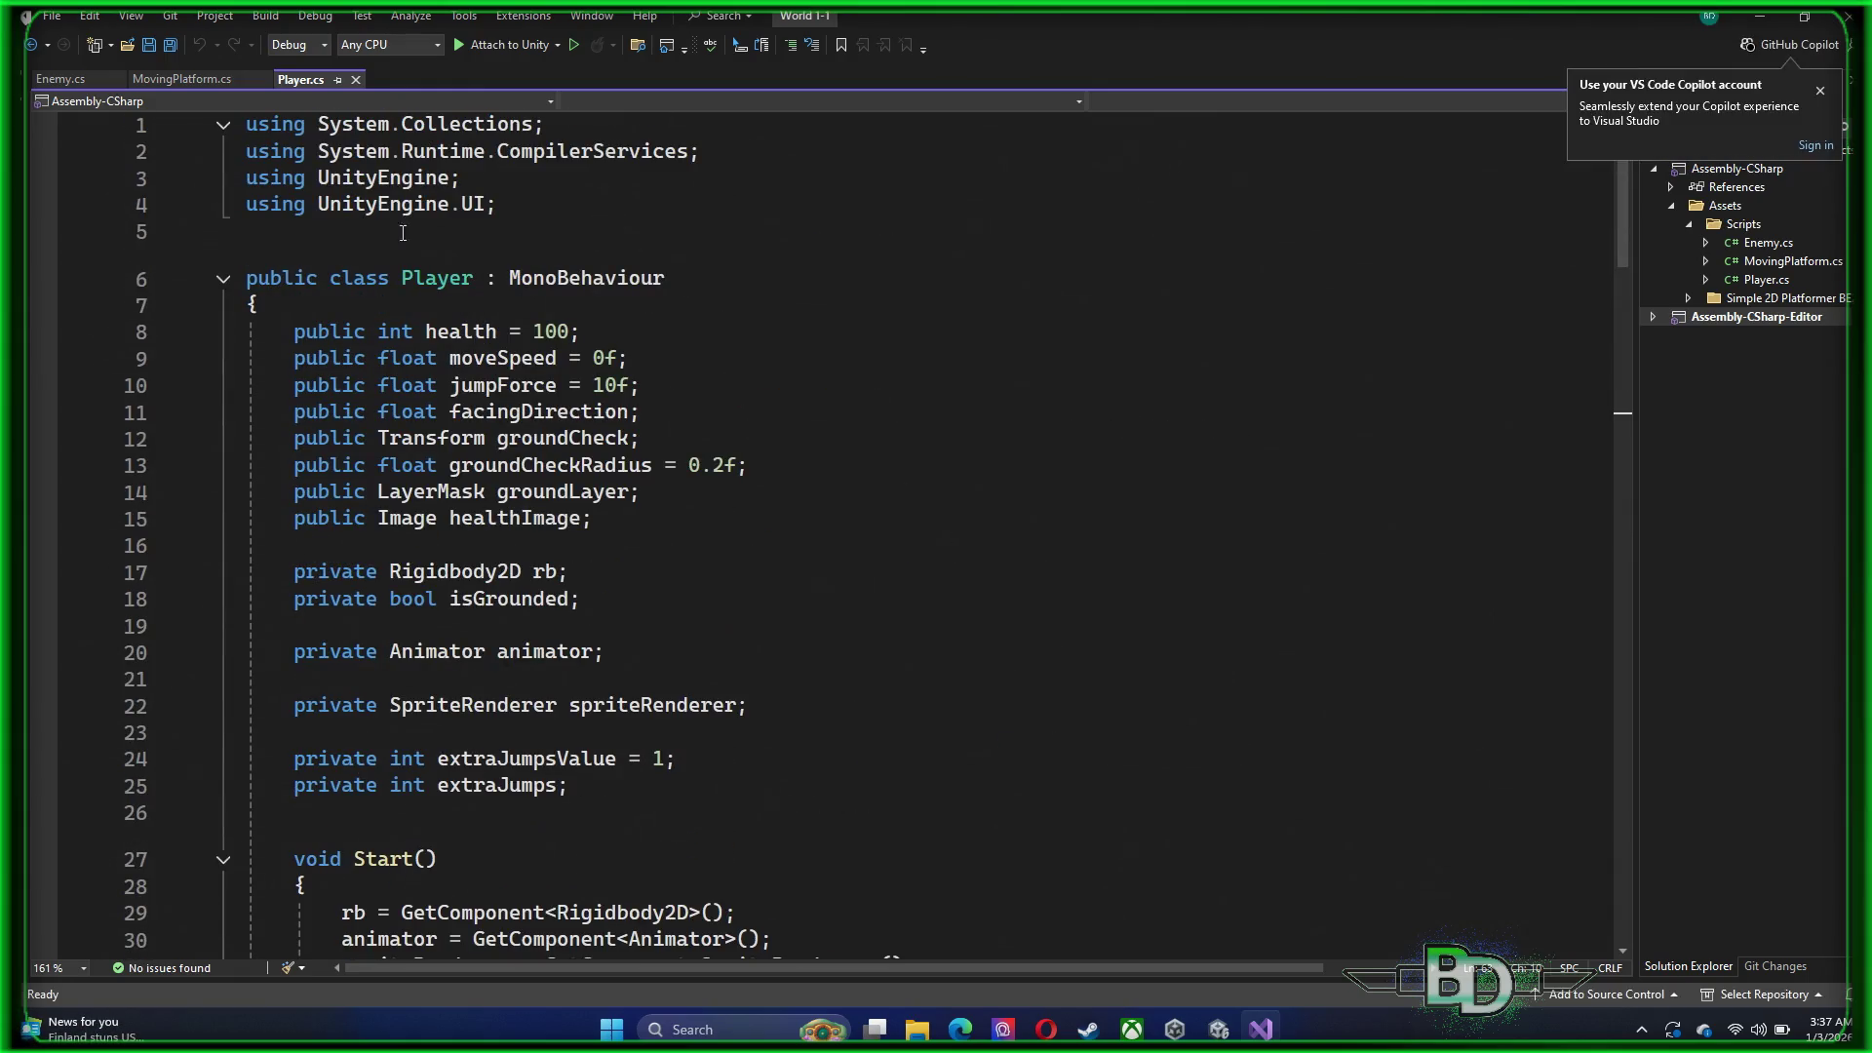
left_click(209, 80)
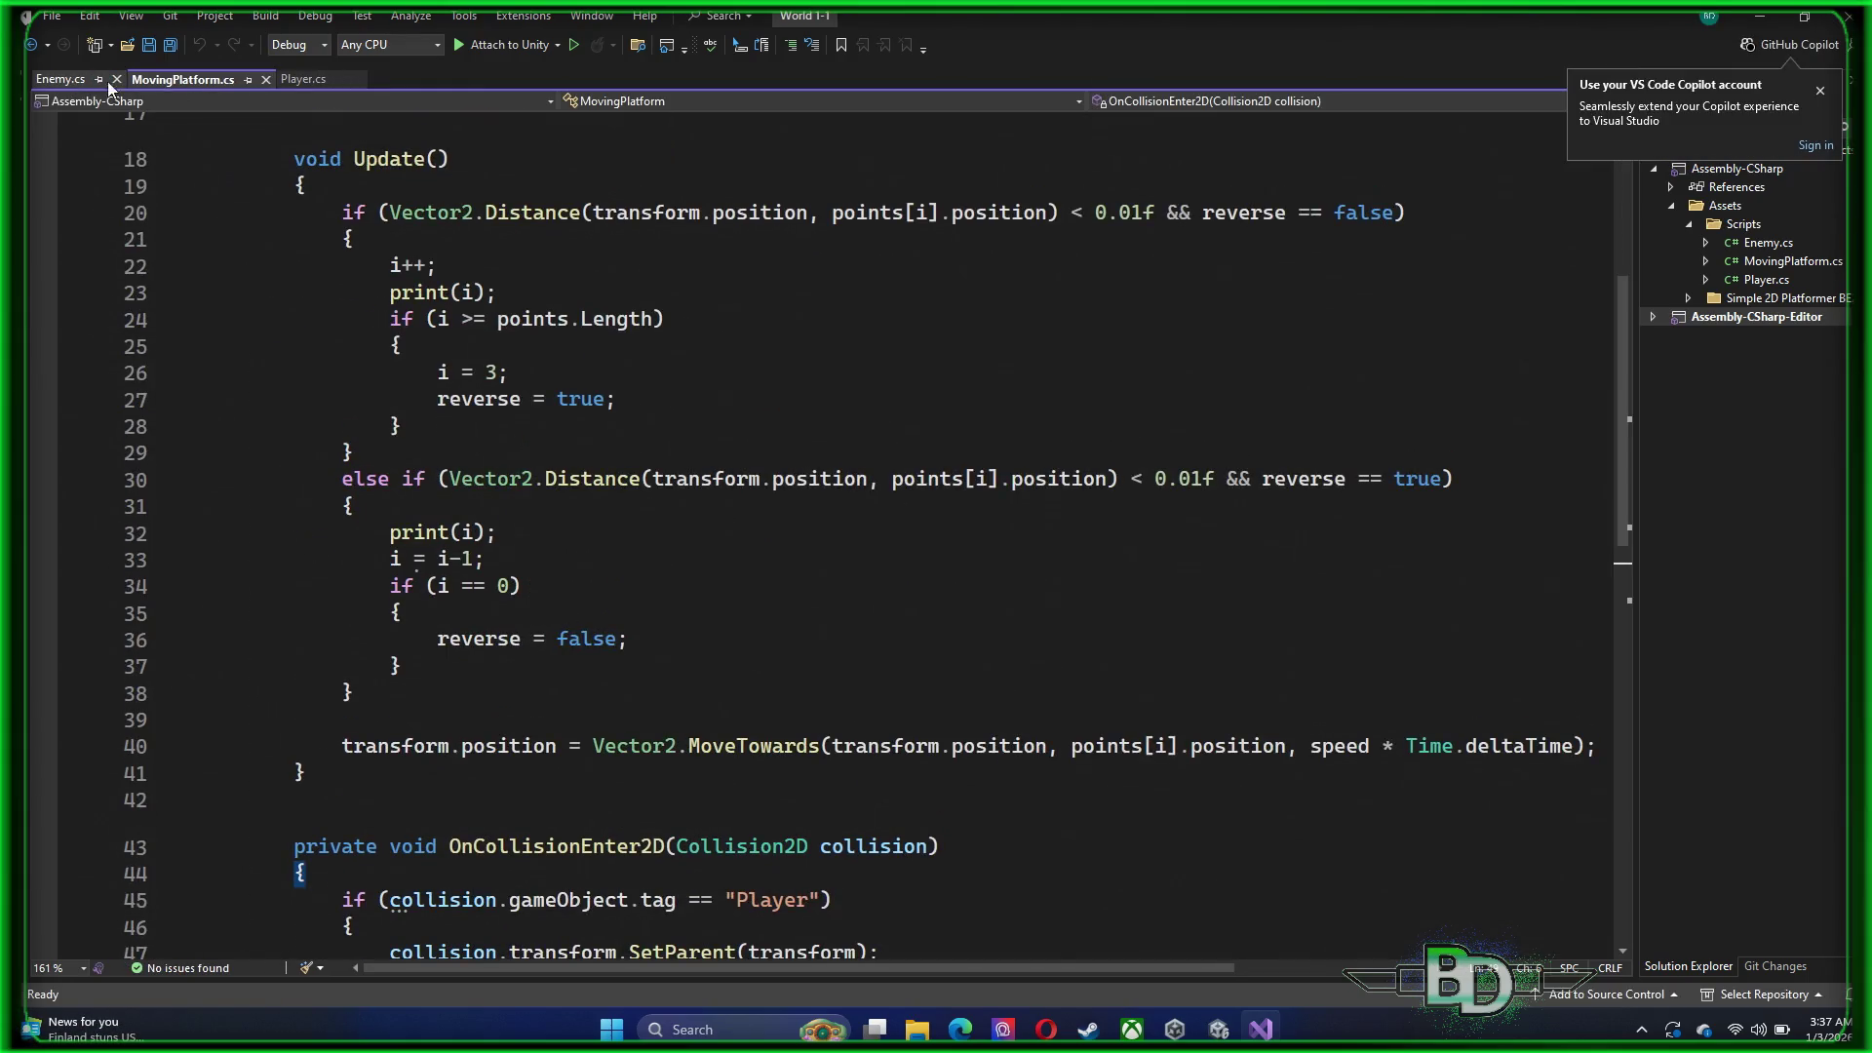
scroll(1001, 491, "up", 6)
scroll(961, 519, "down", 1)
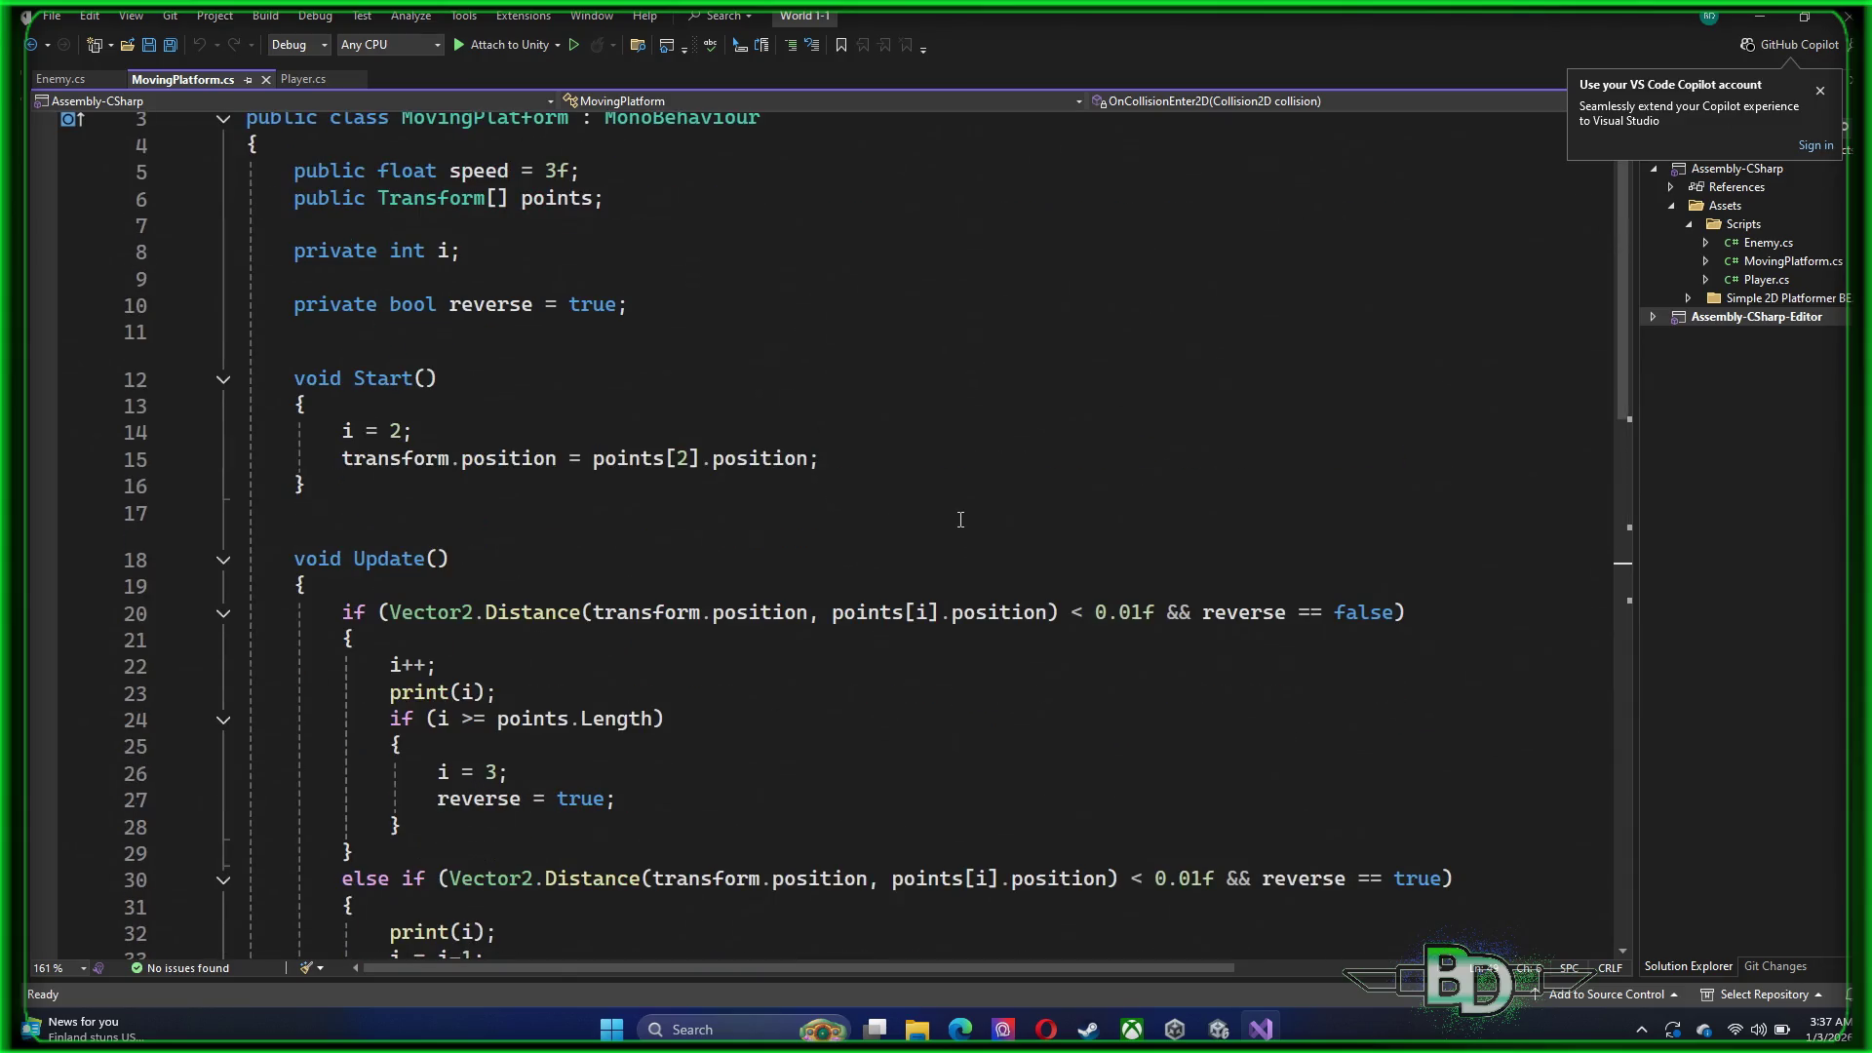
mouse_move(311, 857)
left_mouse_down()
mouse_move(98, 612)
mouse_move(94, 662)
left_mouse_up()
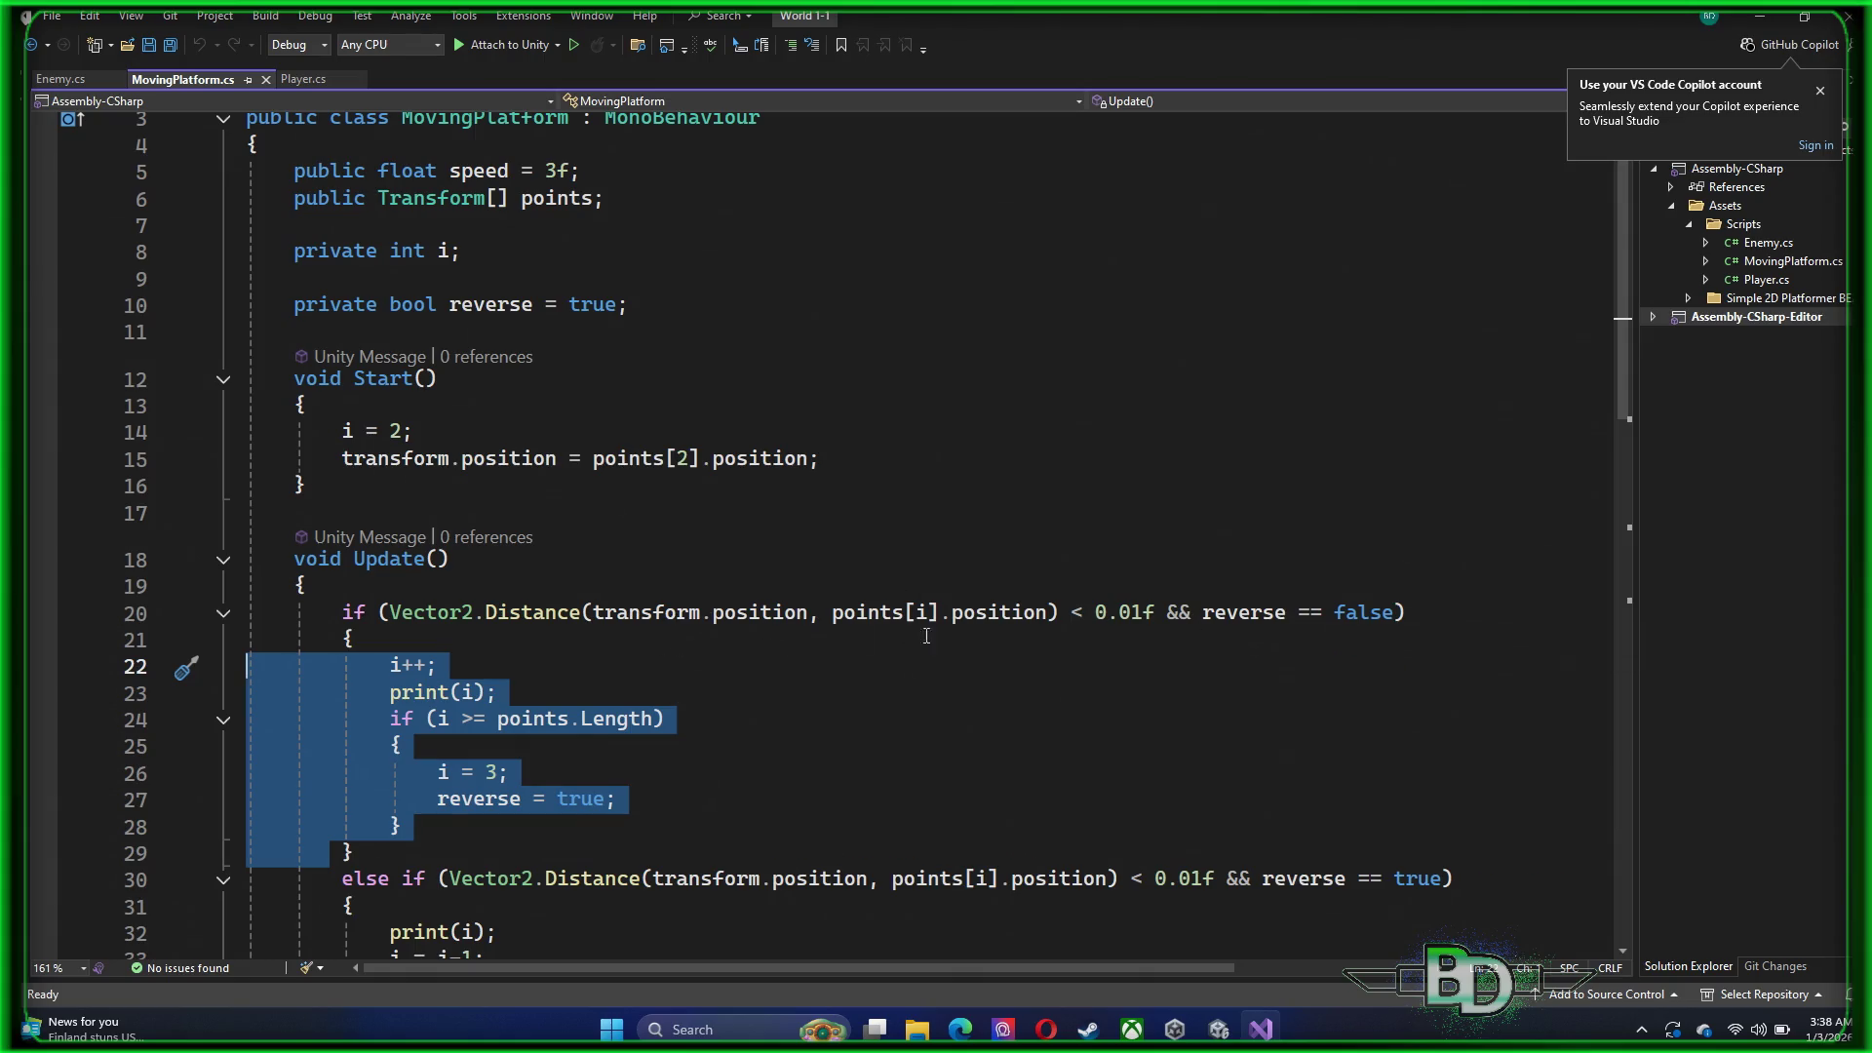
left_click_drag(1093, 621, 1162, 621)
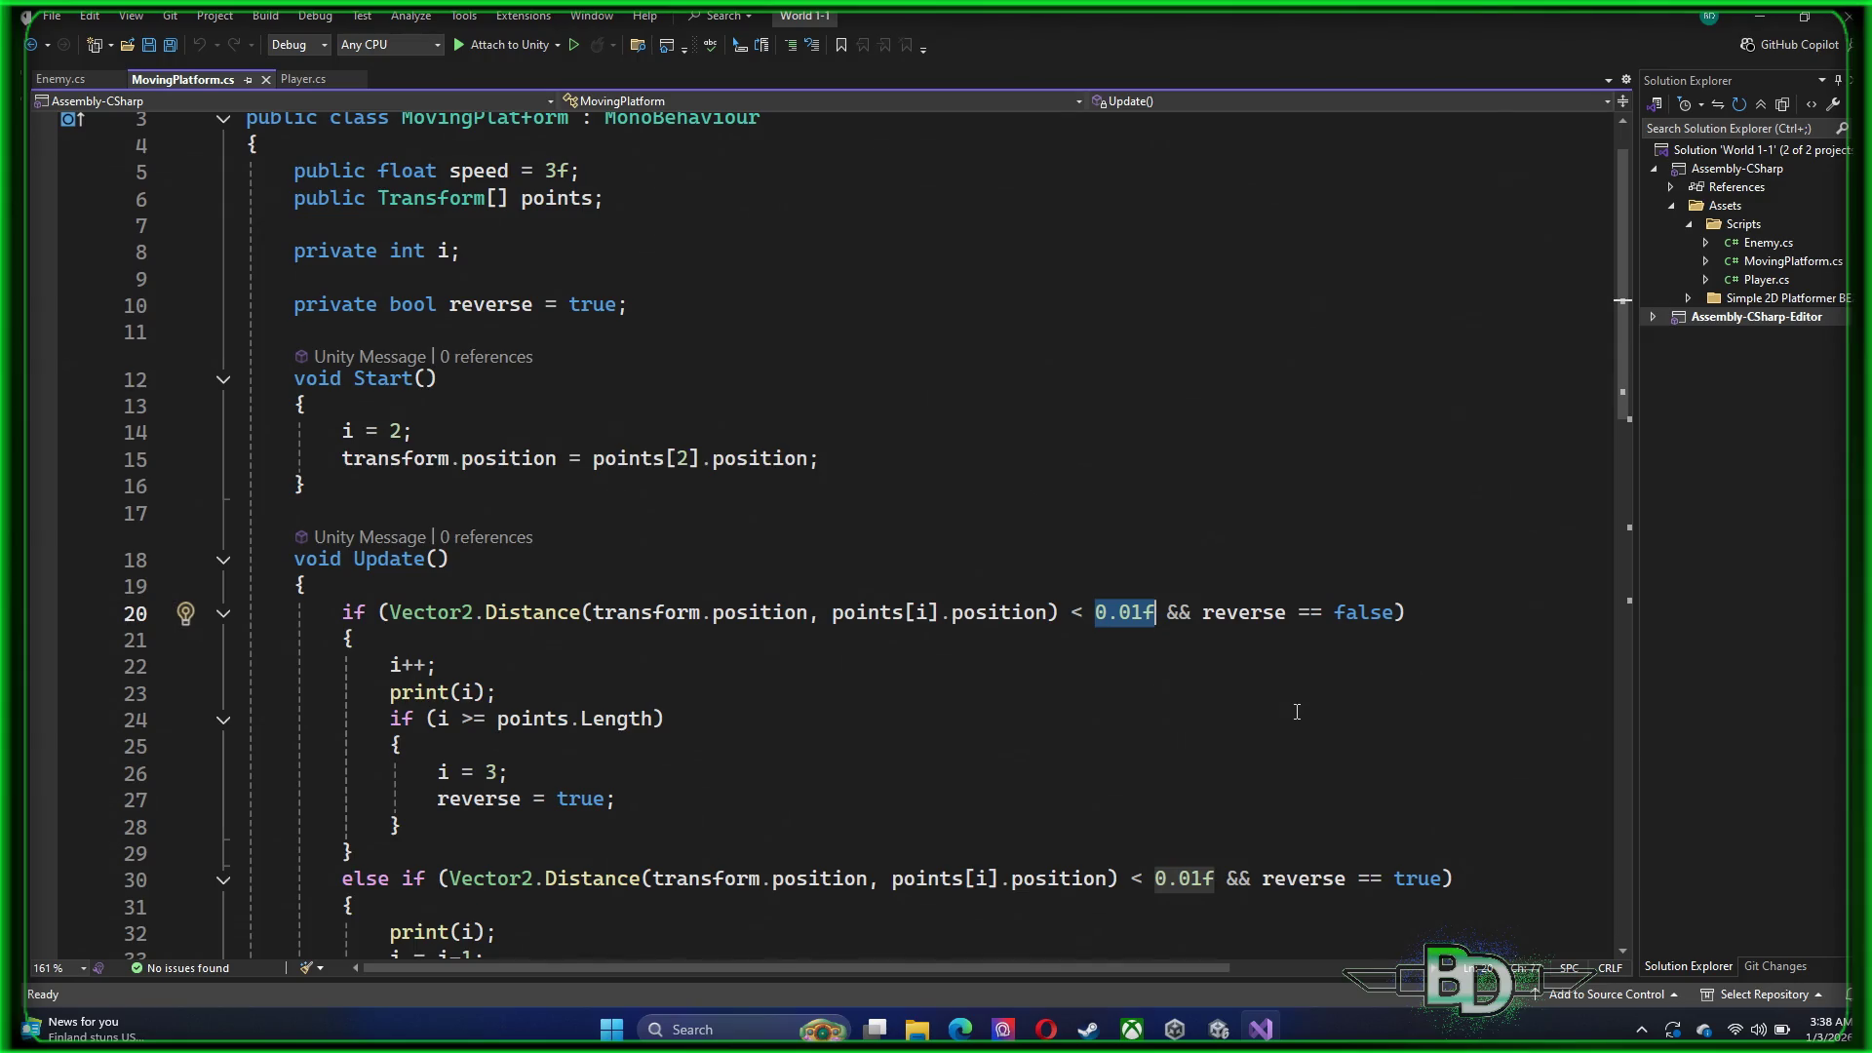
double_click(539, 612)
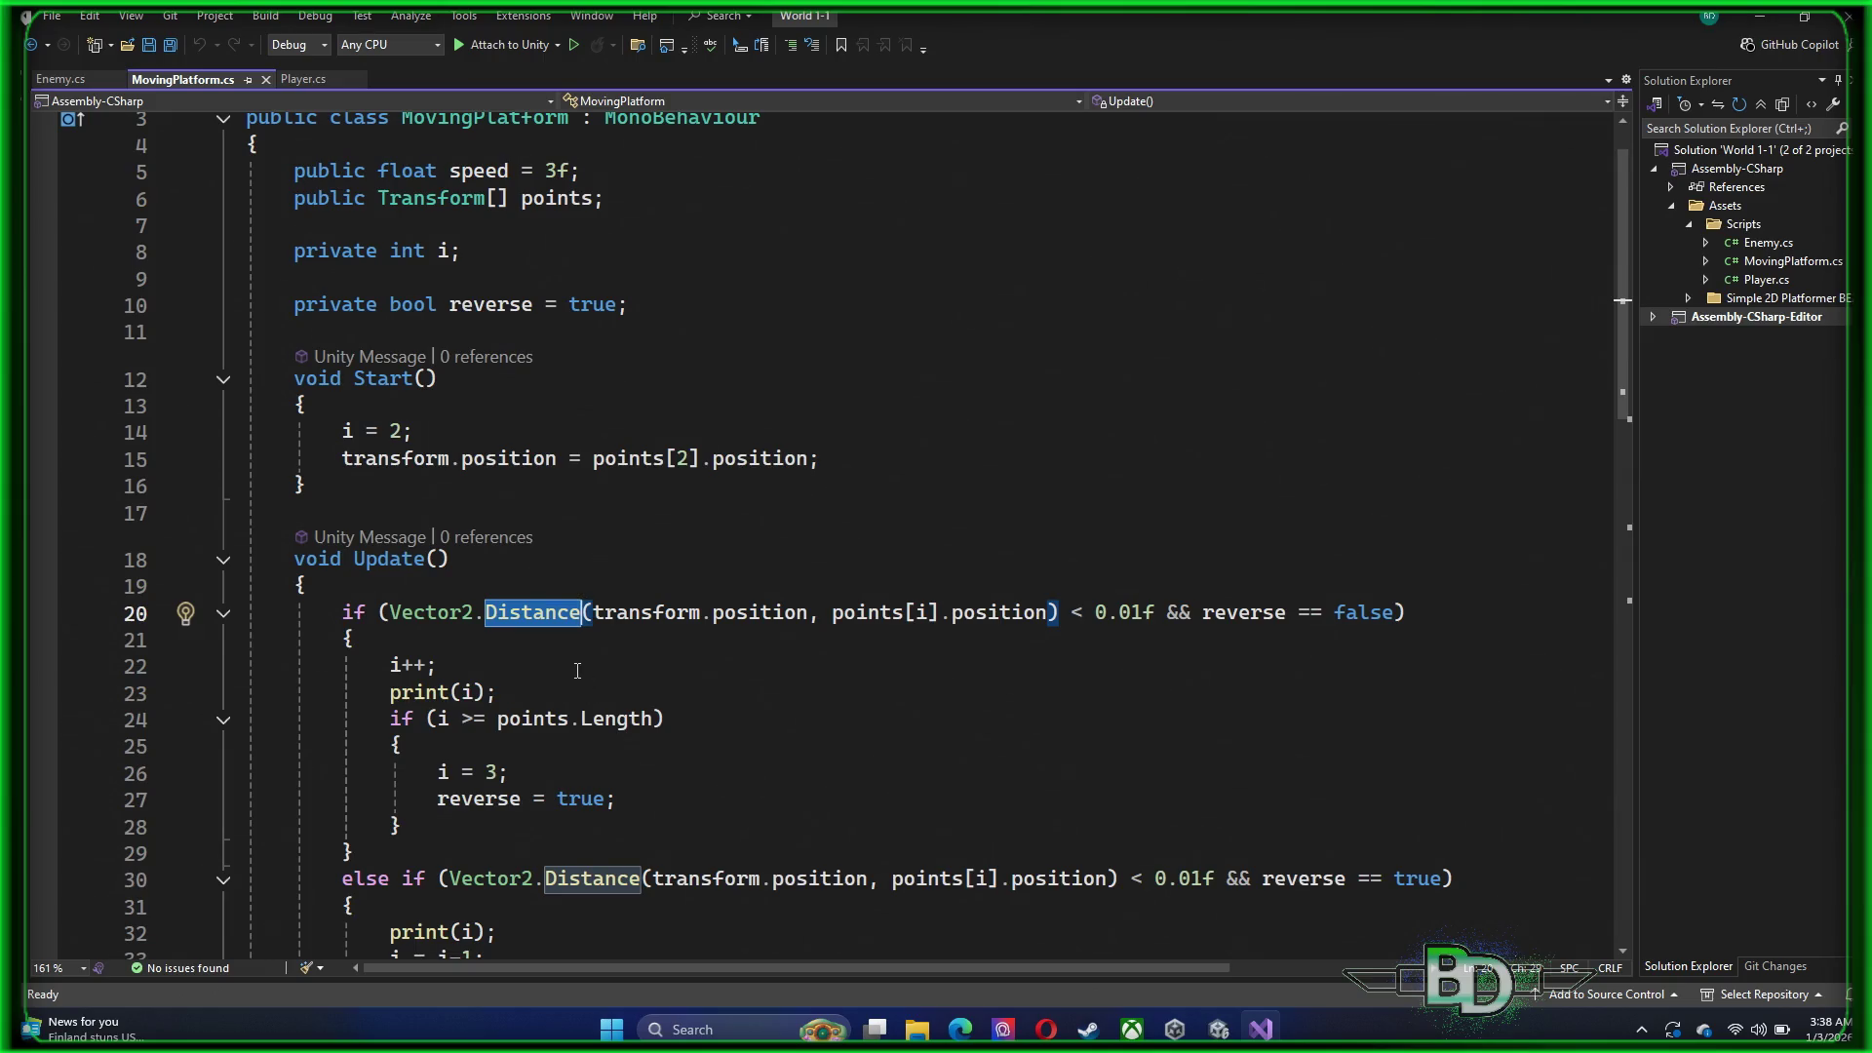
left_click_drag(592, 612, 1047, 616)
left_click(857, 746)
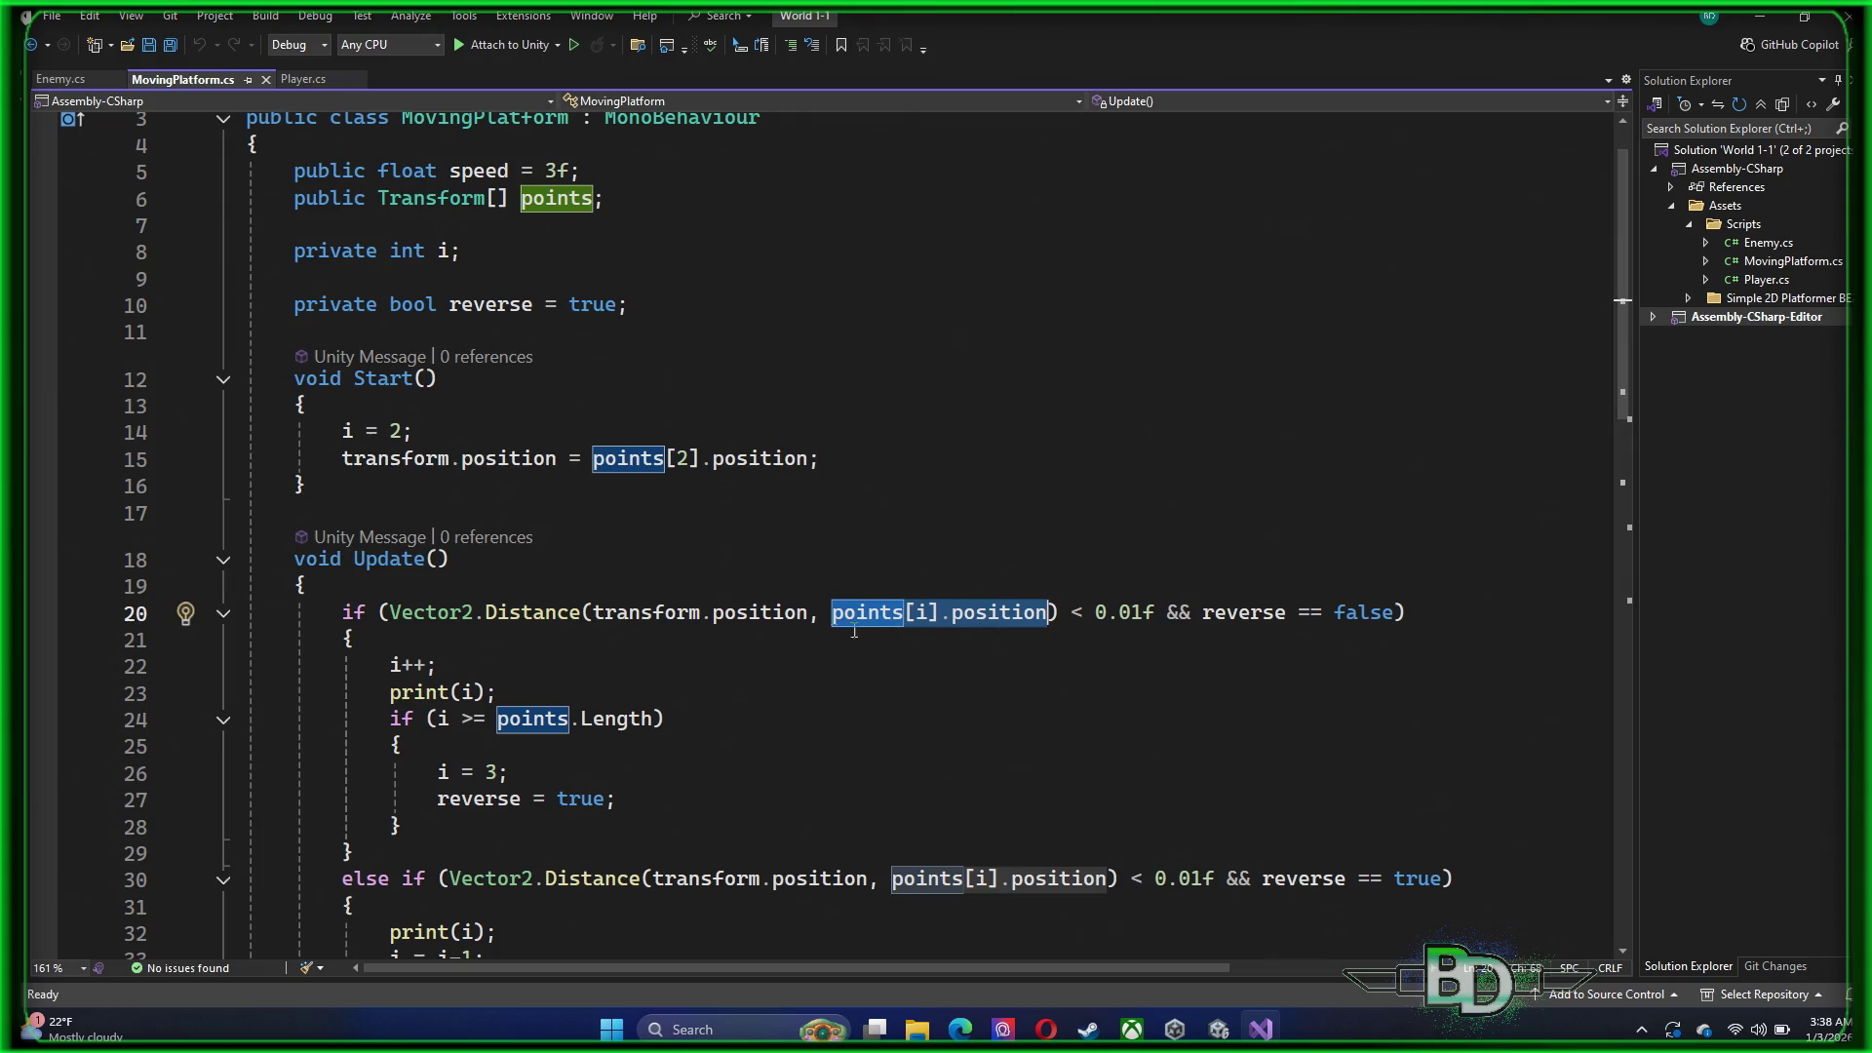
left_click(601, 621)
left_click_drag(600, 620, 808, 612)
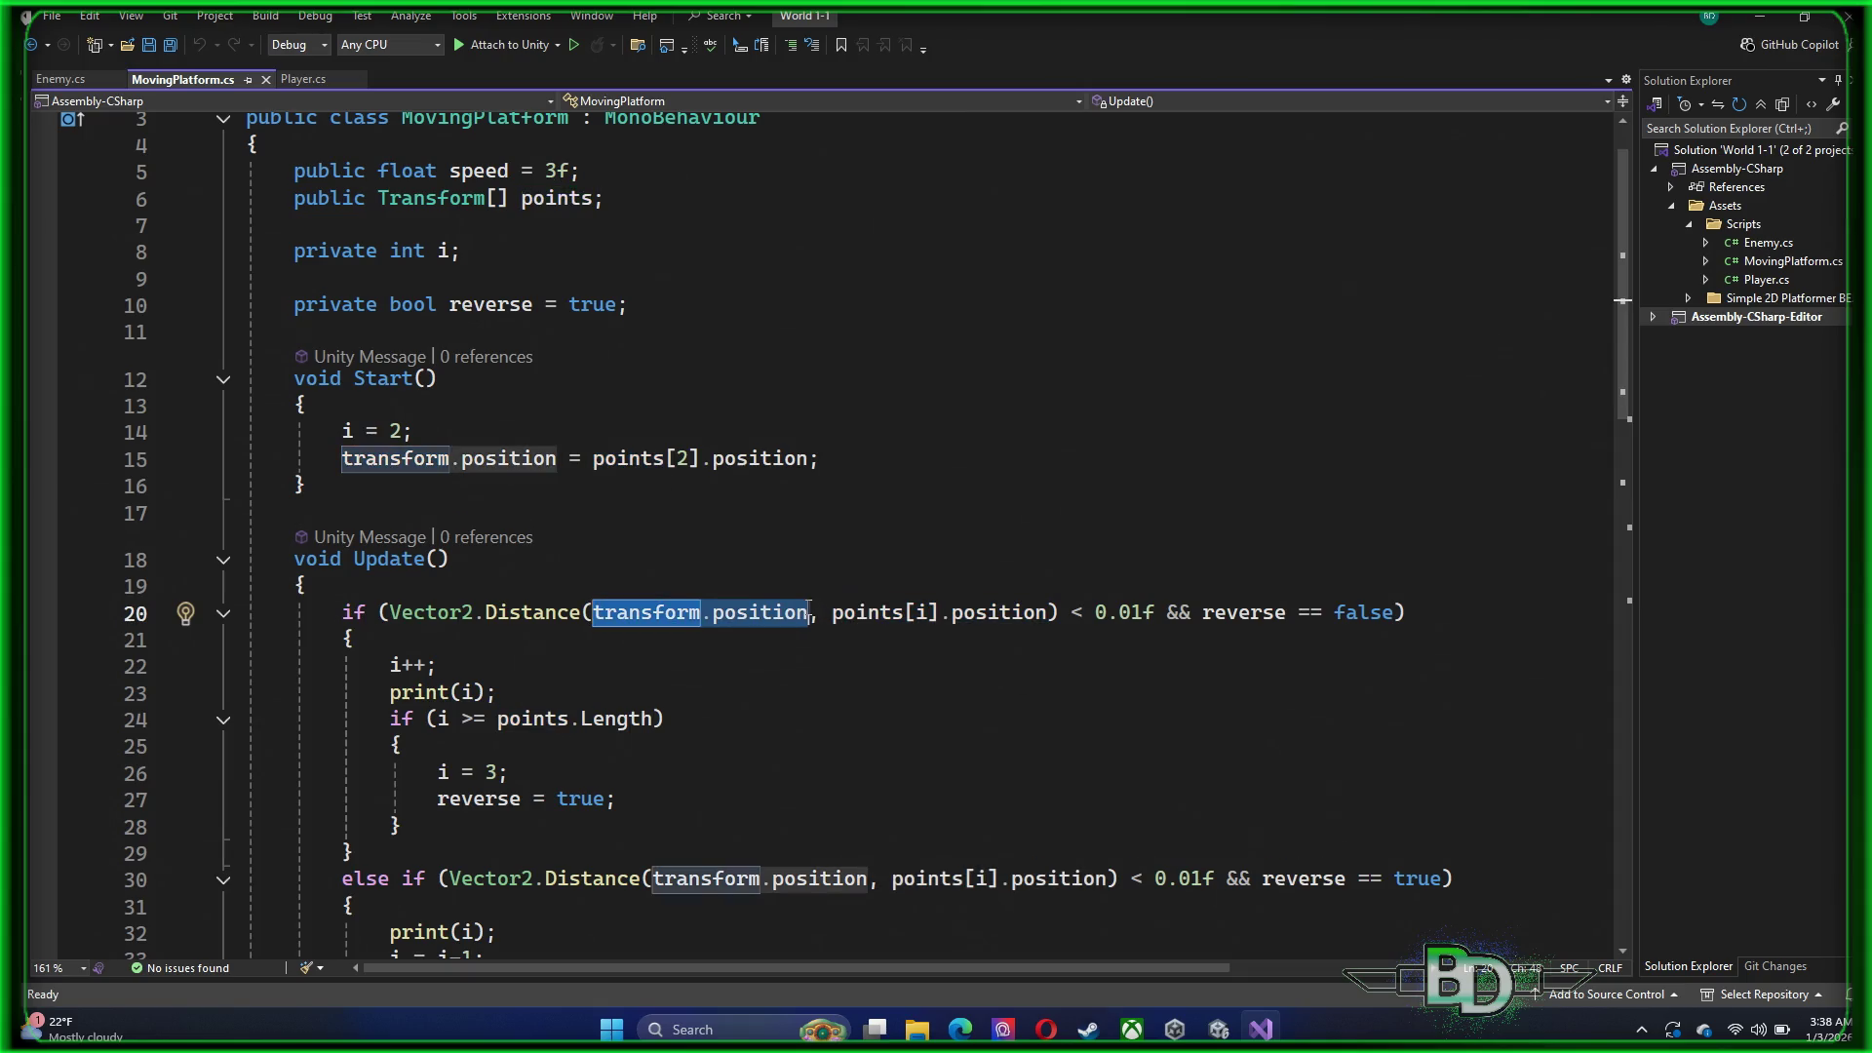
scroll(767, 688, "down", 8)
double_click(802, 713)
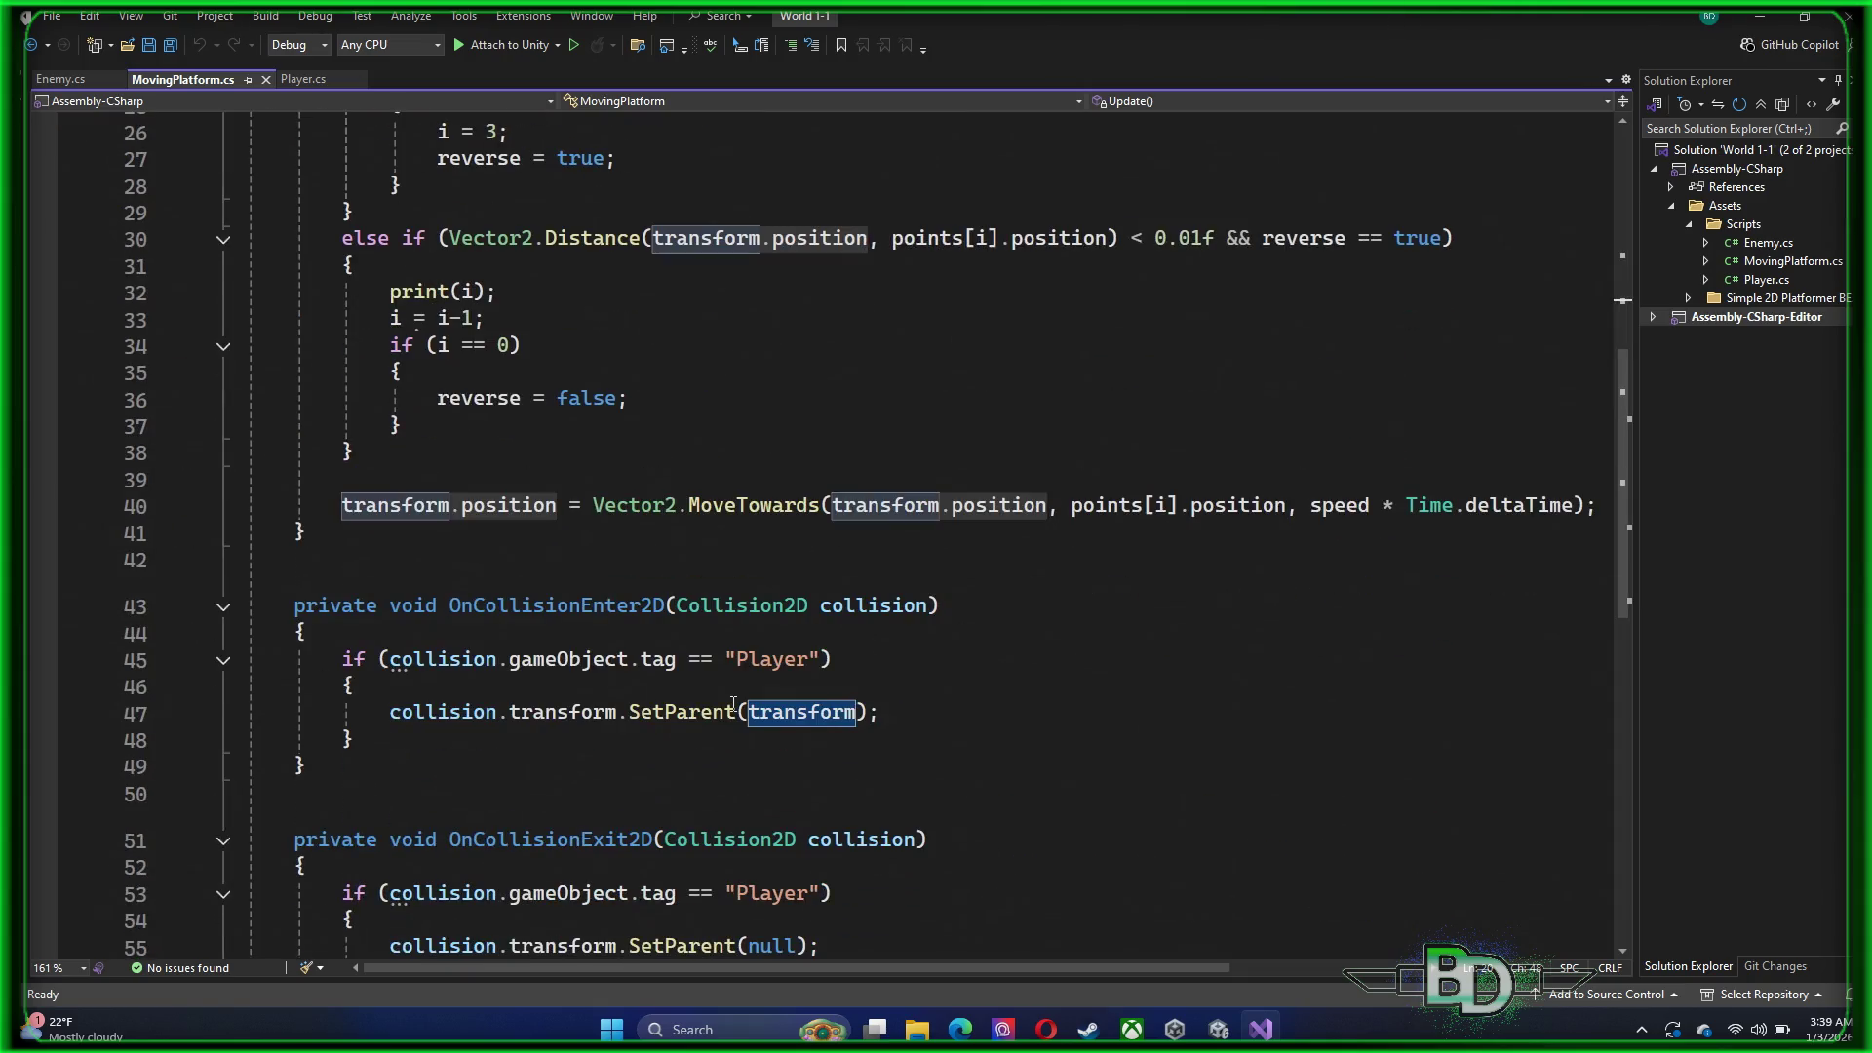
double_click(741, 505)
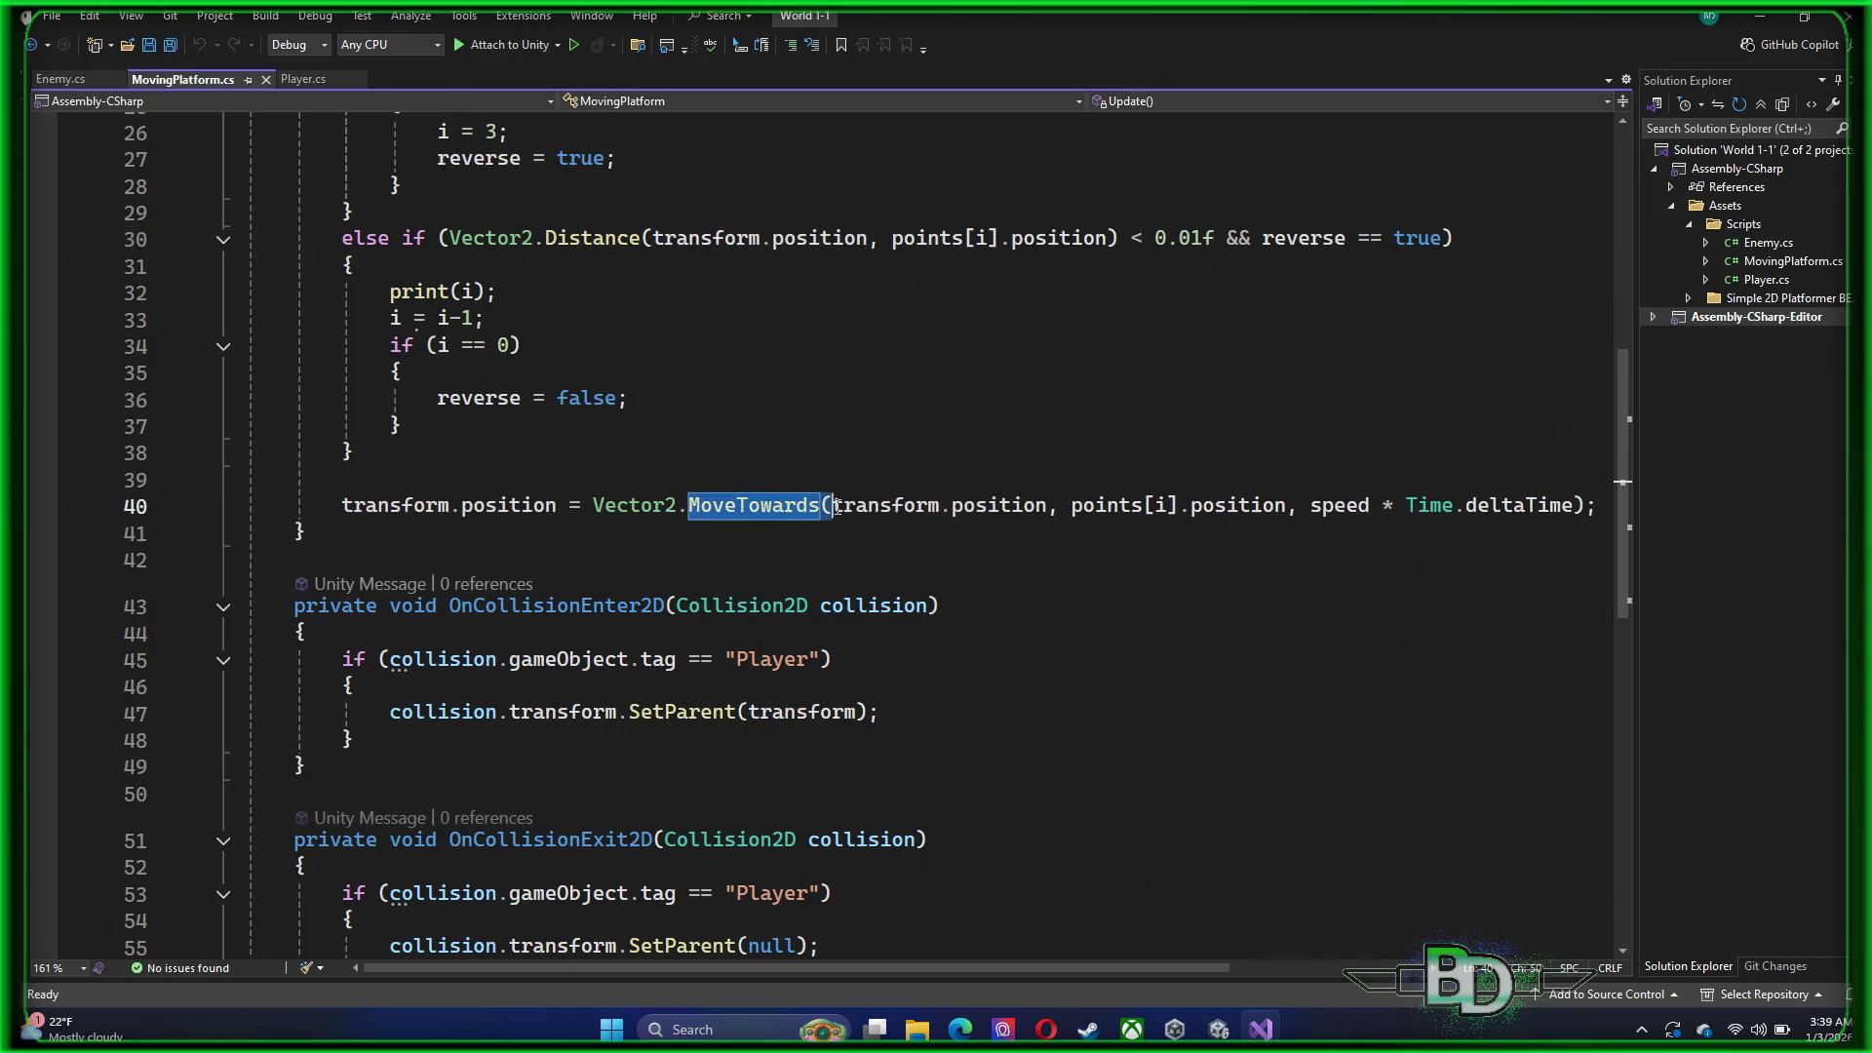
scroll(864, 598, "up", 7)
scroll(865, 598, "up", 2)
left_click(822, 720)
scroll(822, 719, "down", 3)
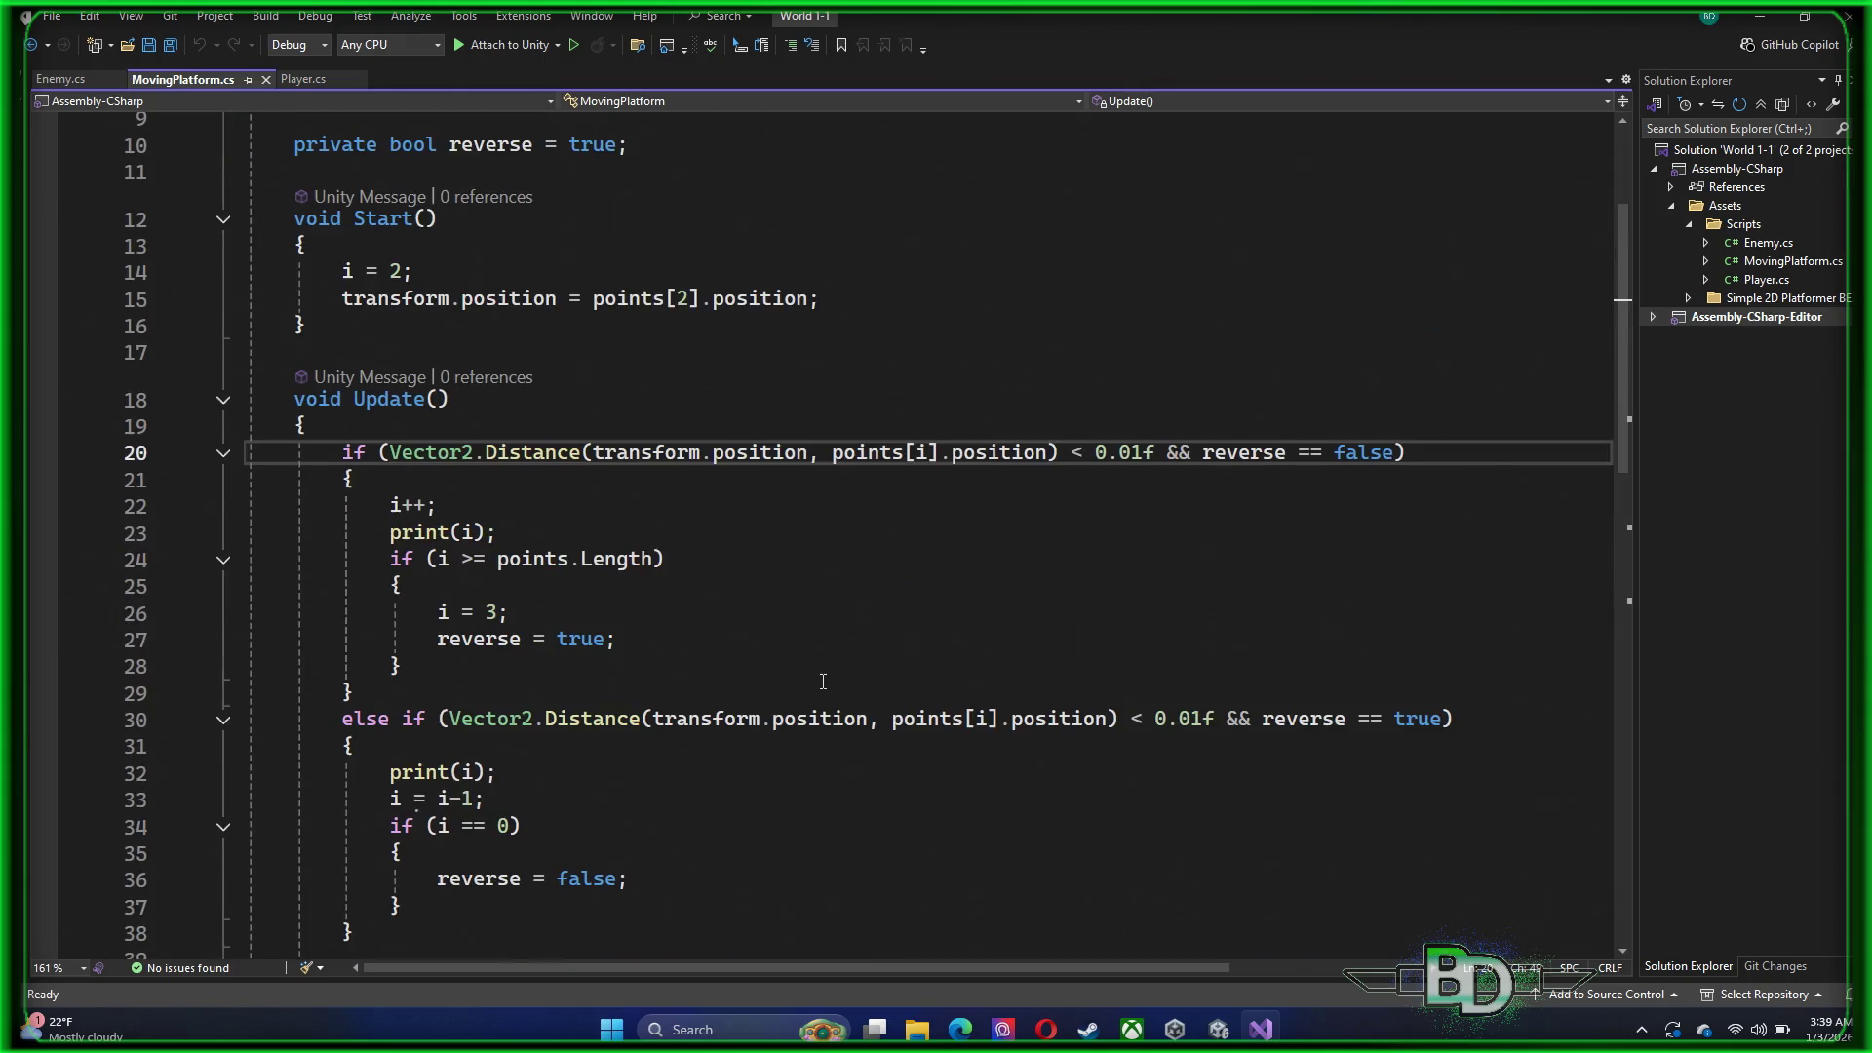
scroll(855, 644, "down", 2)
scroll(855, 644, "up", 3)
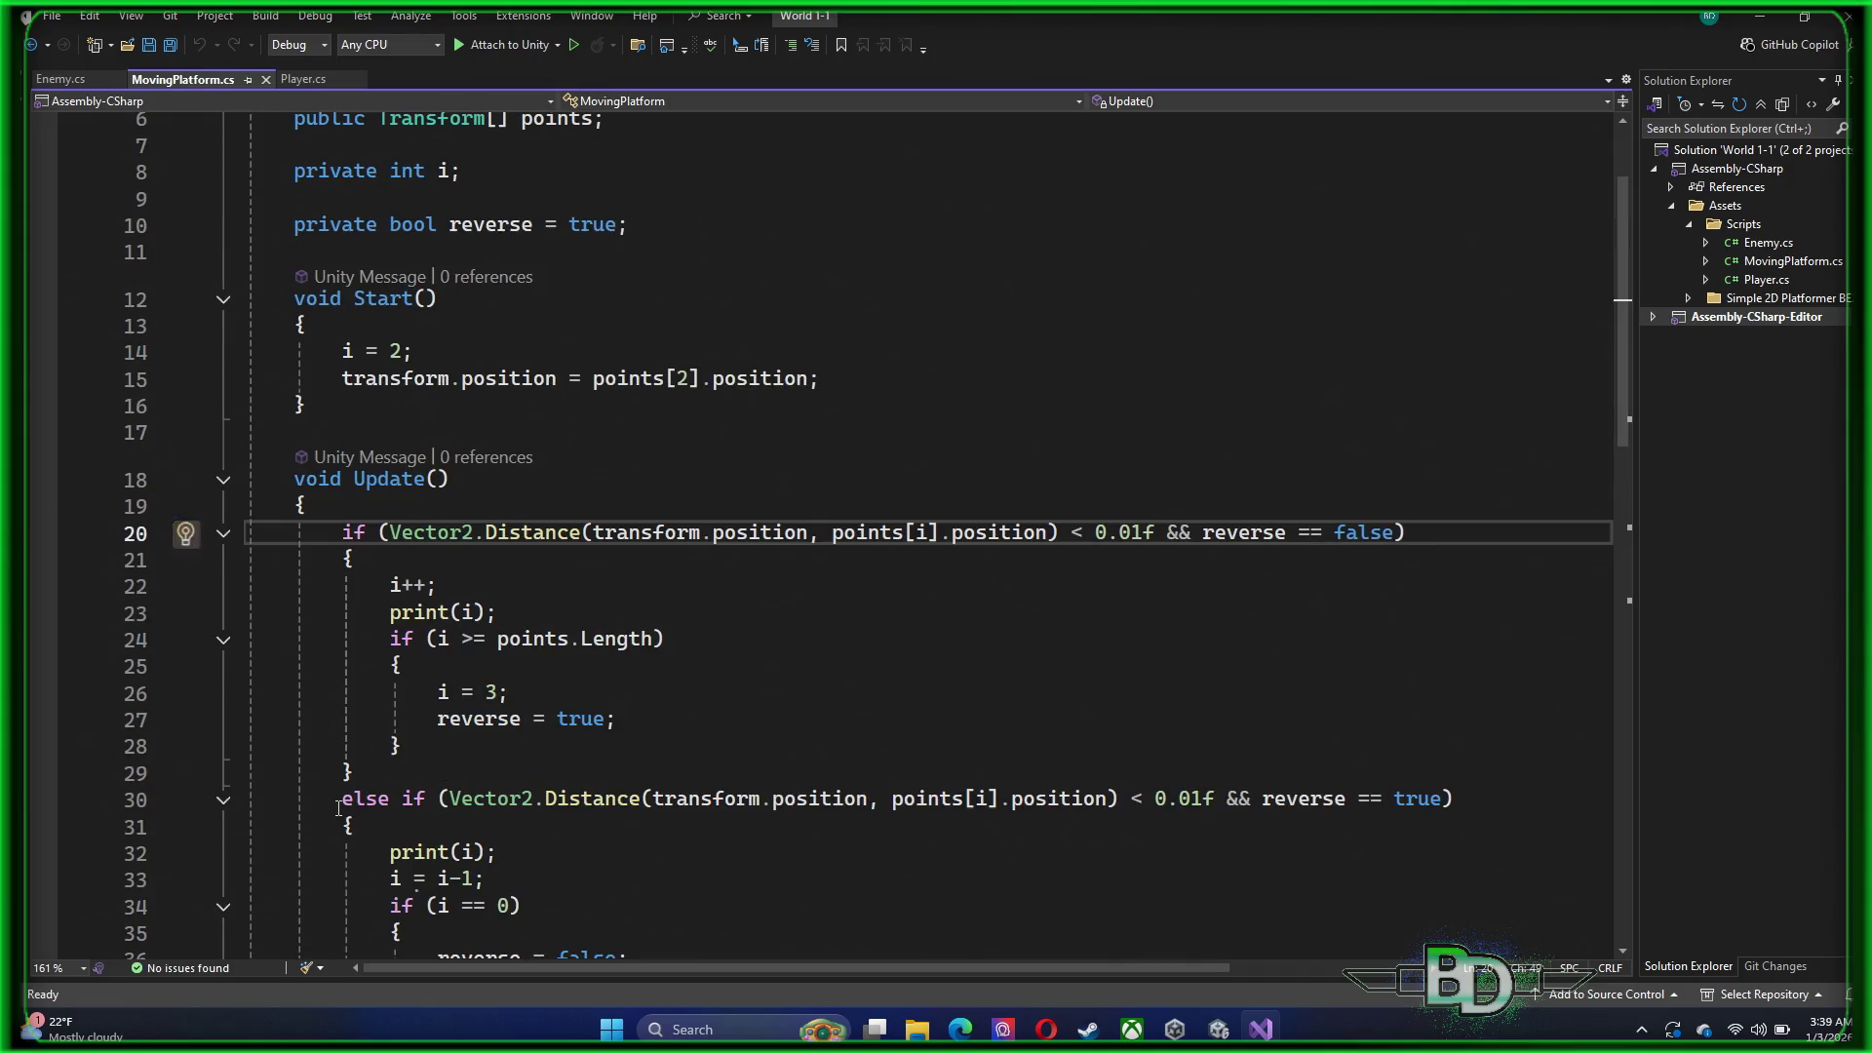
left_click_drag(342, 798, 355, 826)
left_click(426, 890, "shift")
left_click(426, 890)
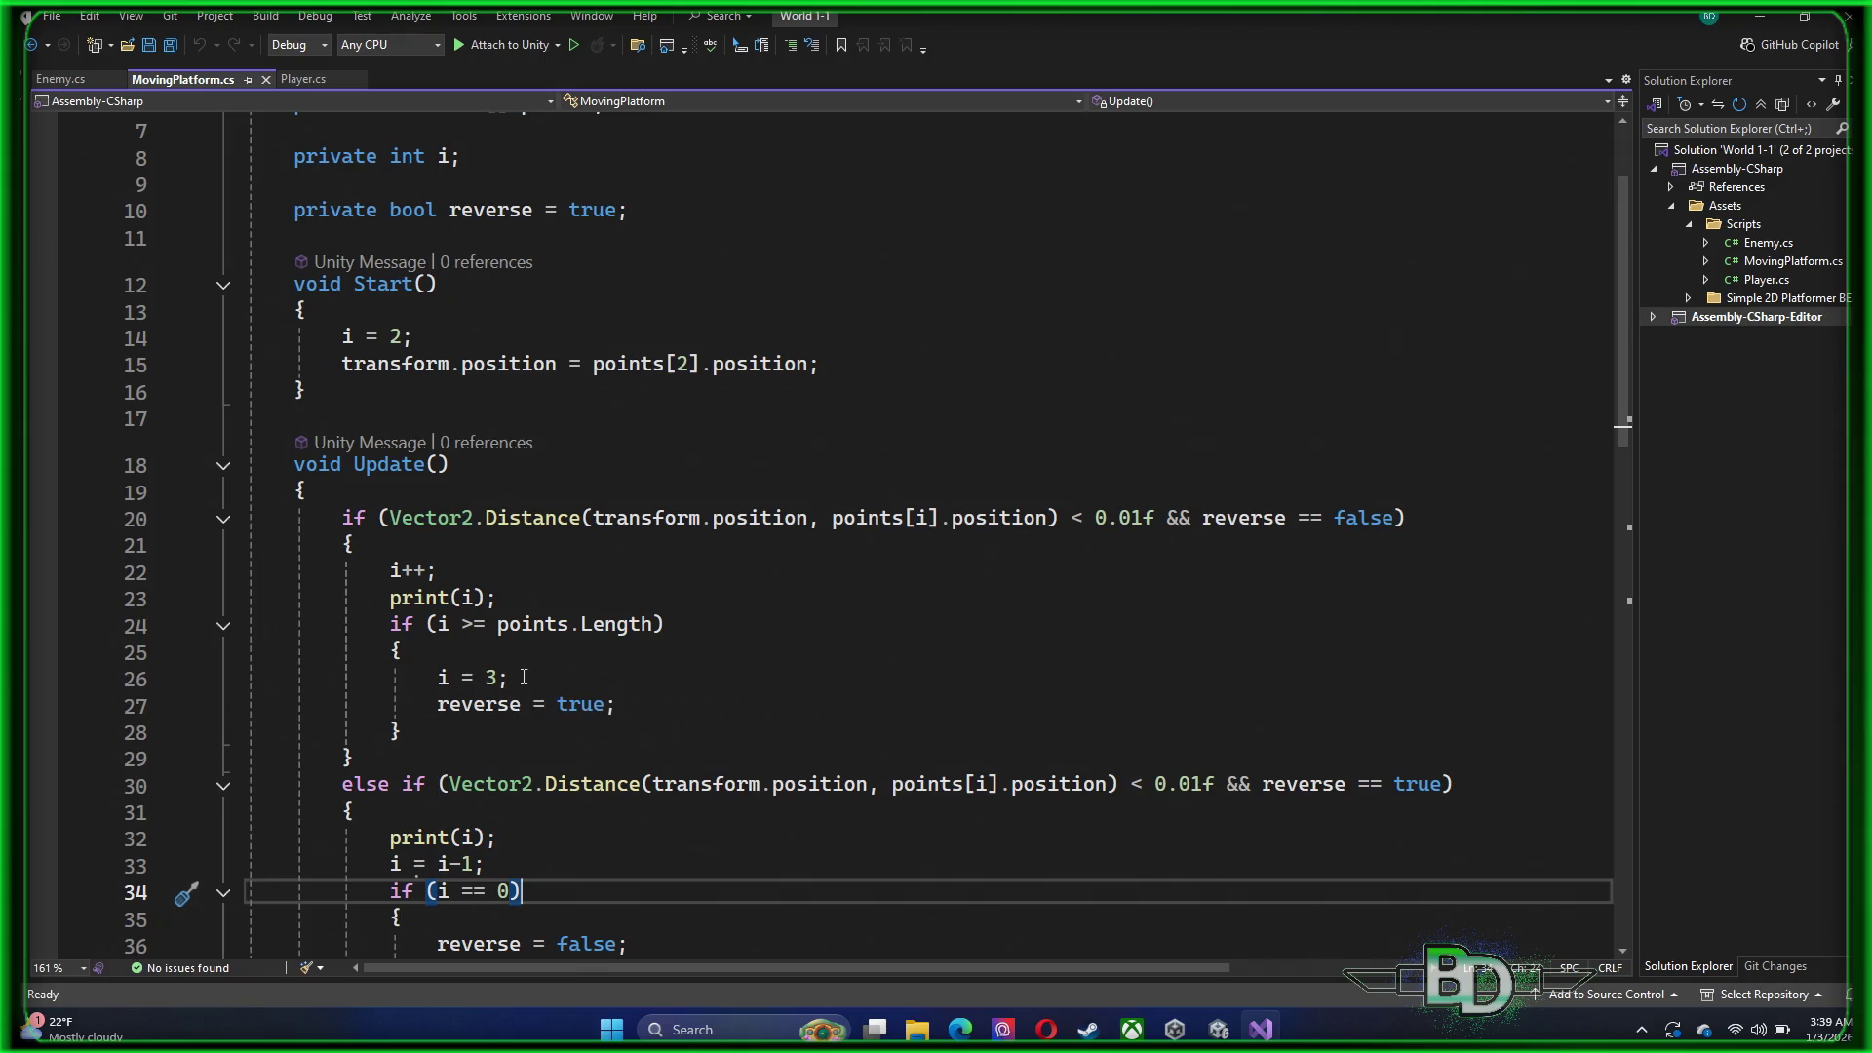
mouse_move(509, 678)
left_mouse_down()
mouse_move(185, 570)
mouse_move(187, 523)
left_mouse_up()
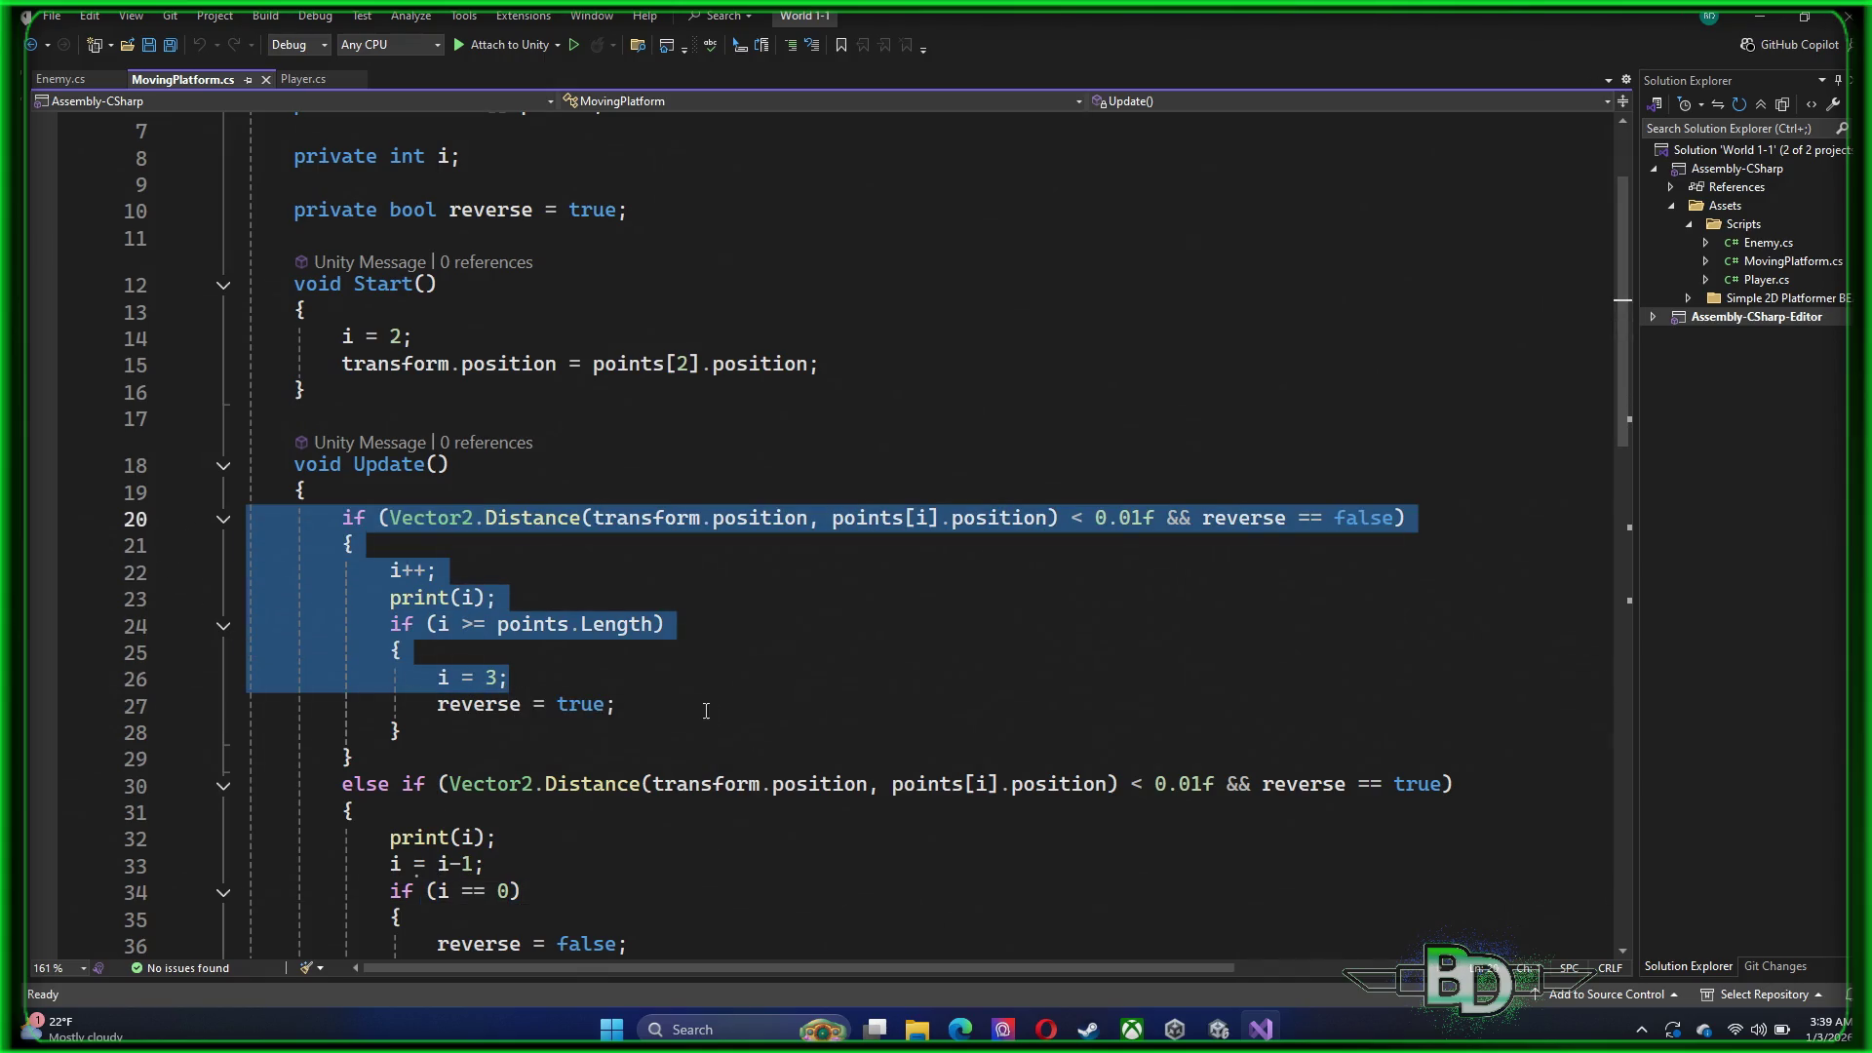
left_click(652, 697)
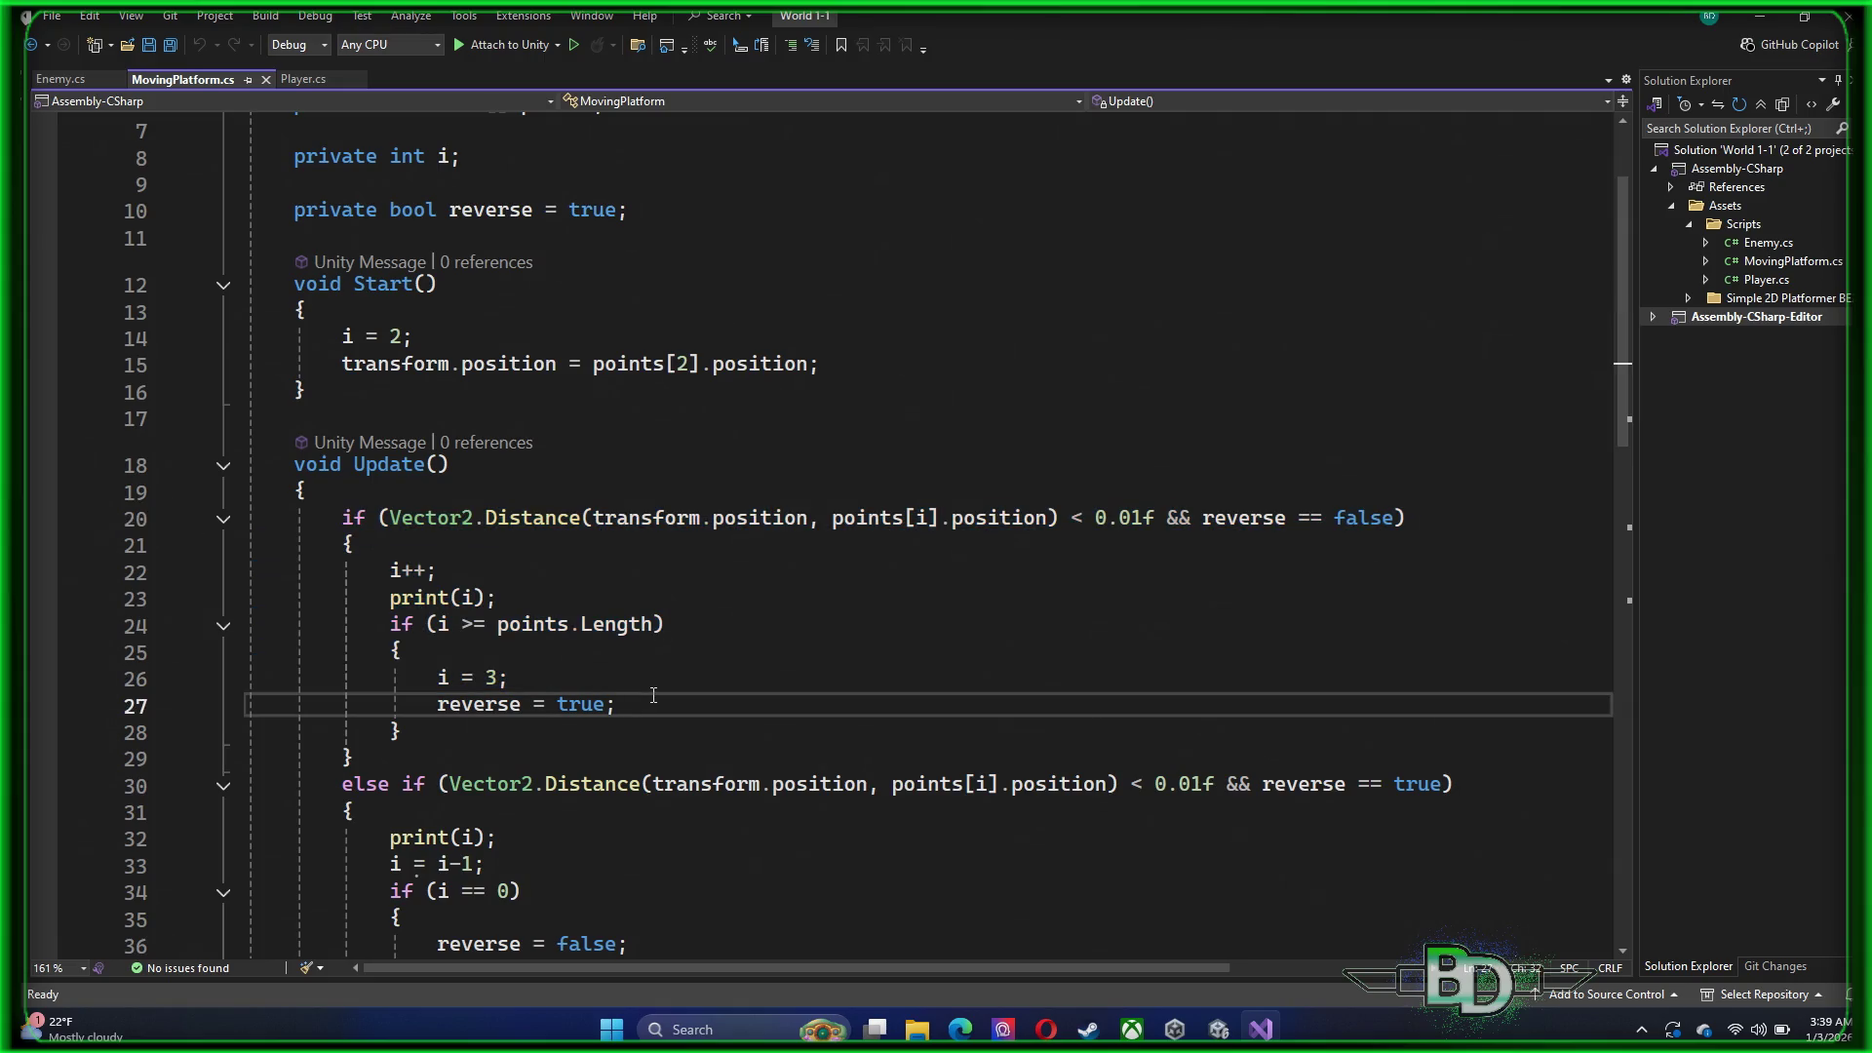
left_click_drag(294, 210, 618, 210)
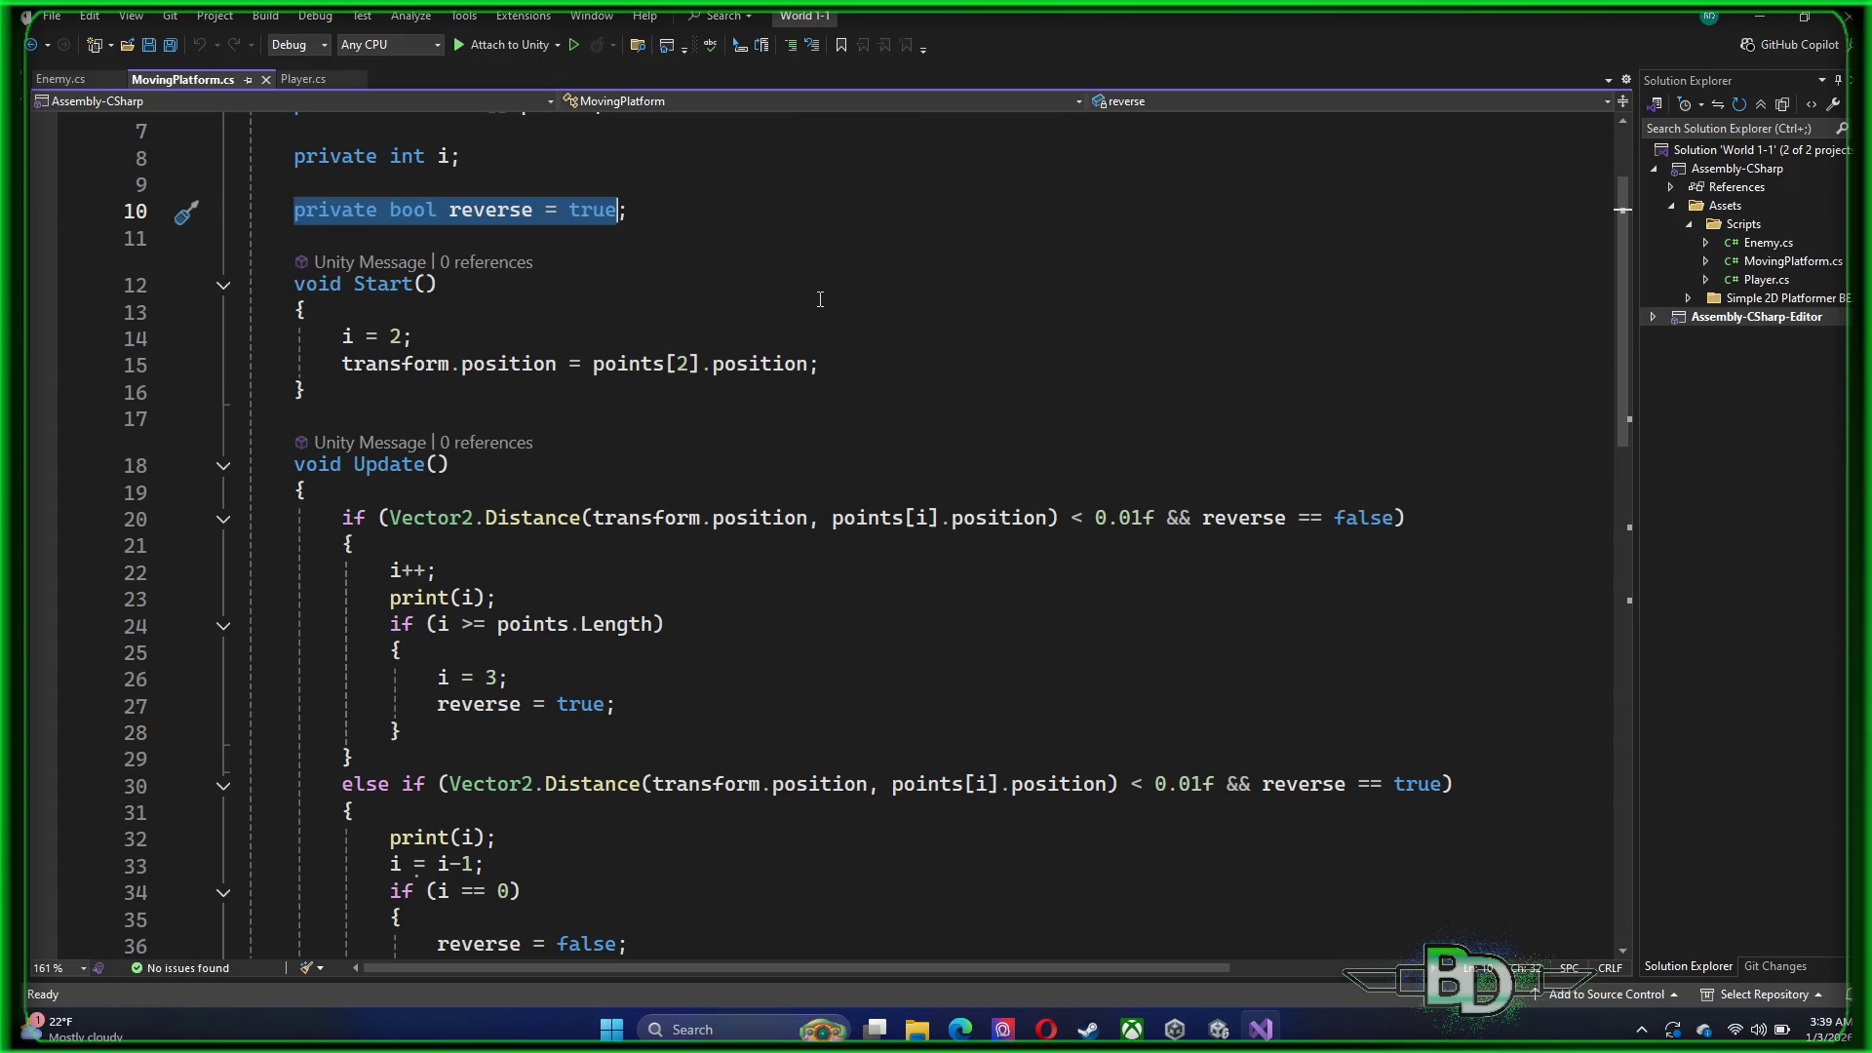
left_click(819, 301)
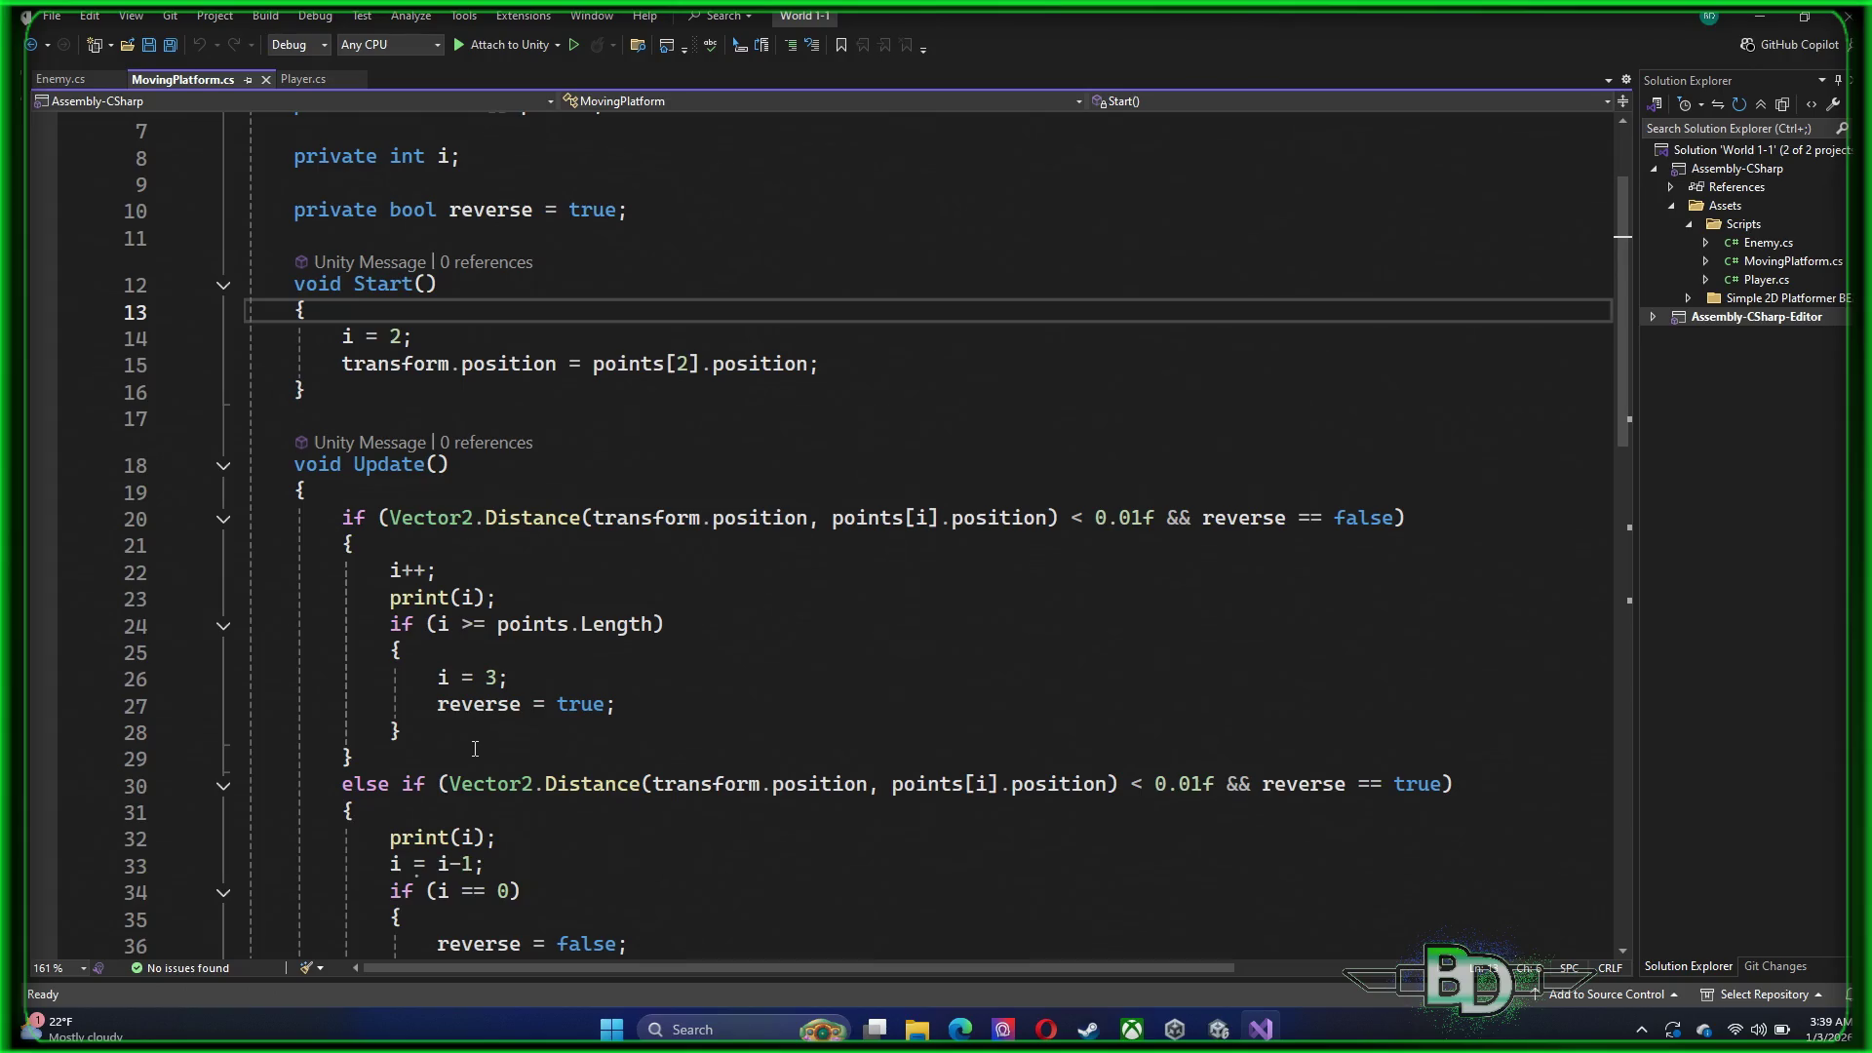
scroll(386, 551, "down", 3)
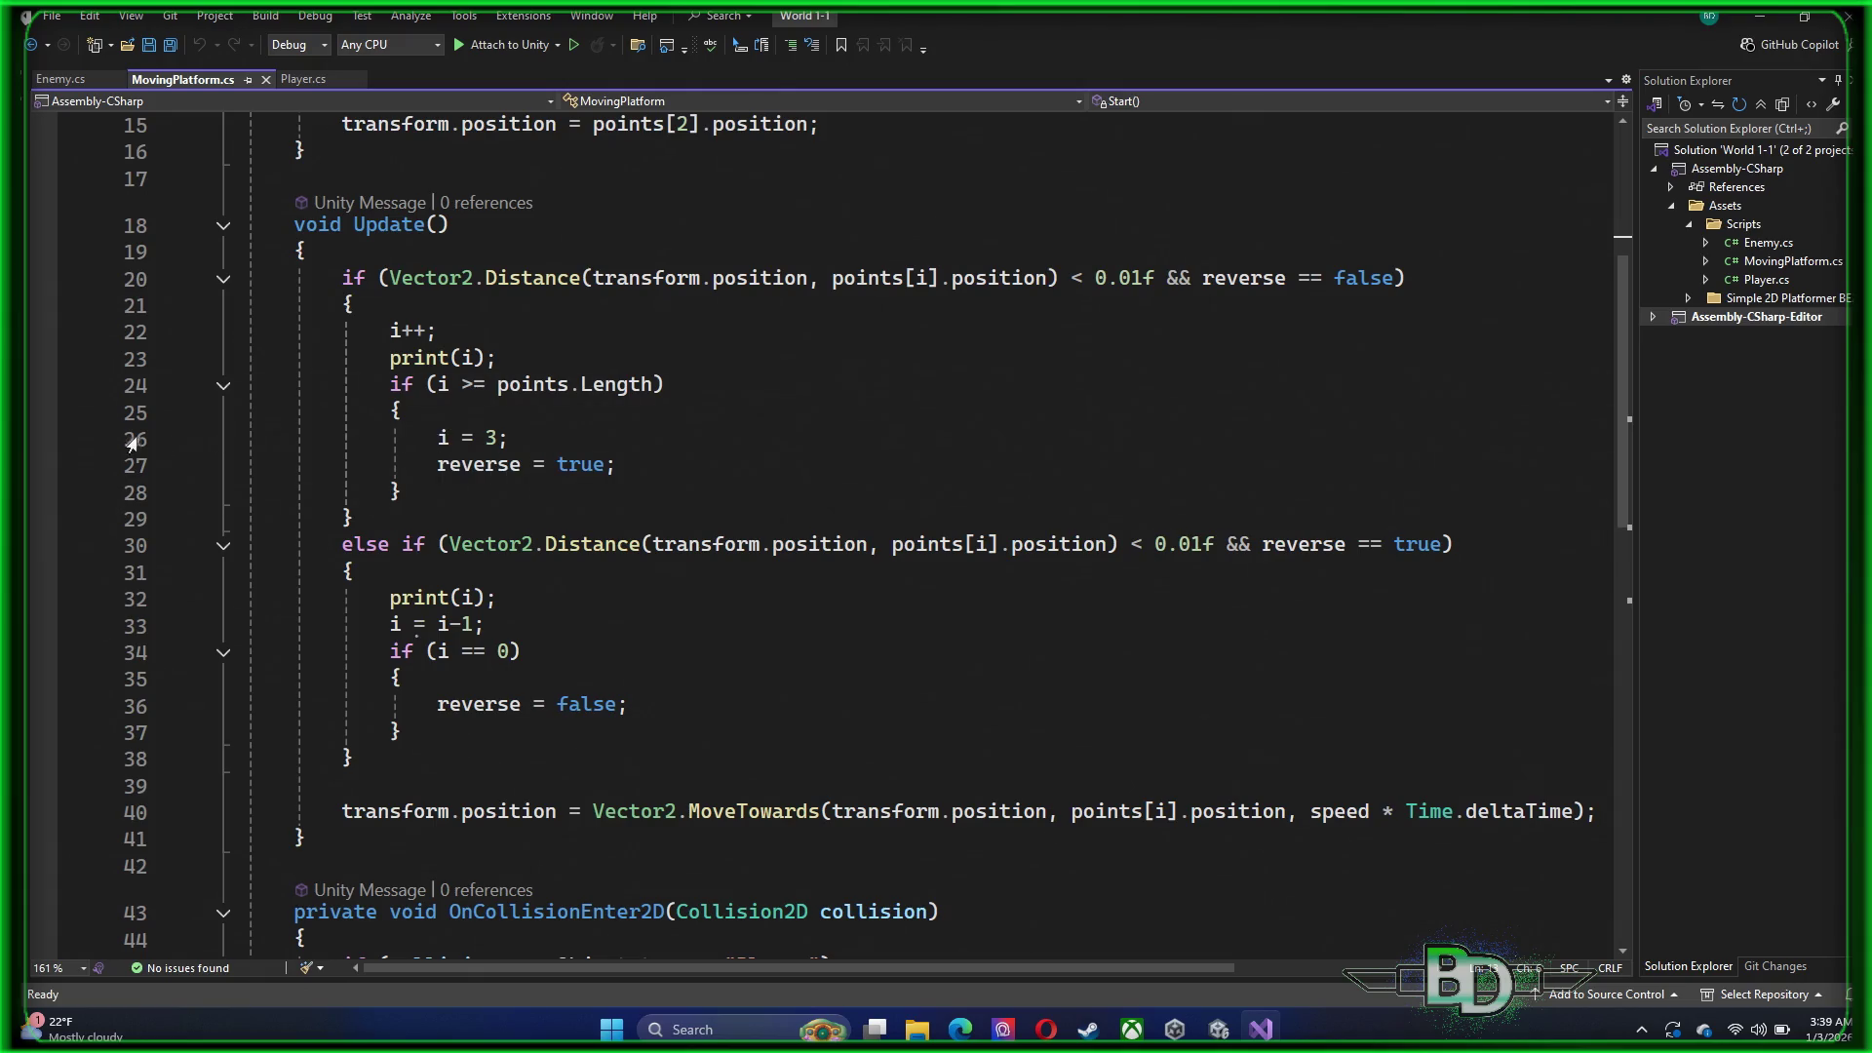
Comment out line 26 as //i = 3;, save, and start the game in Unity
left_click(118, 441)
left_click(439, 440)
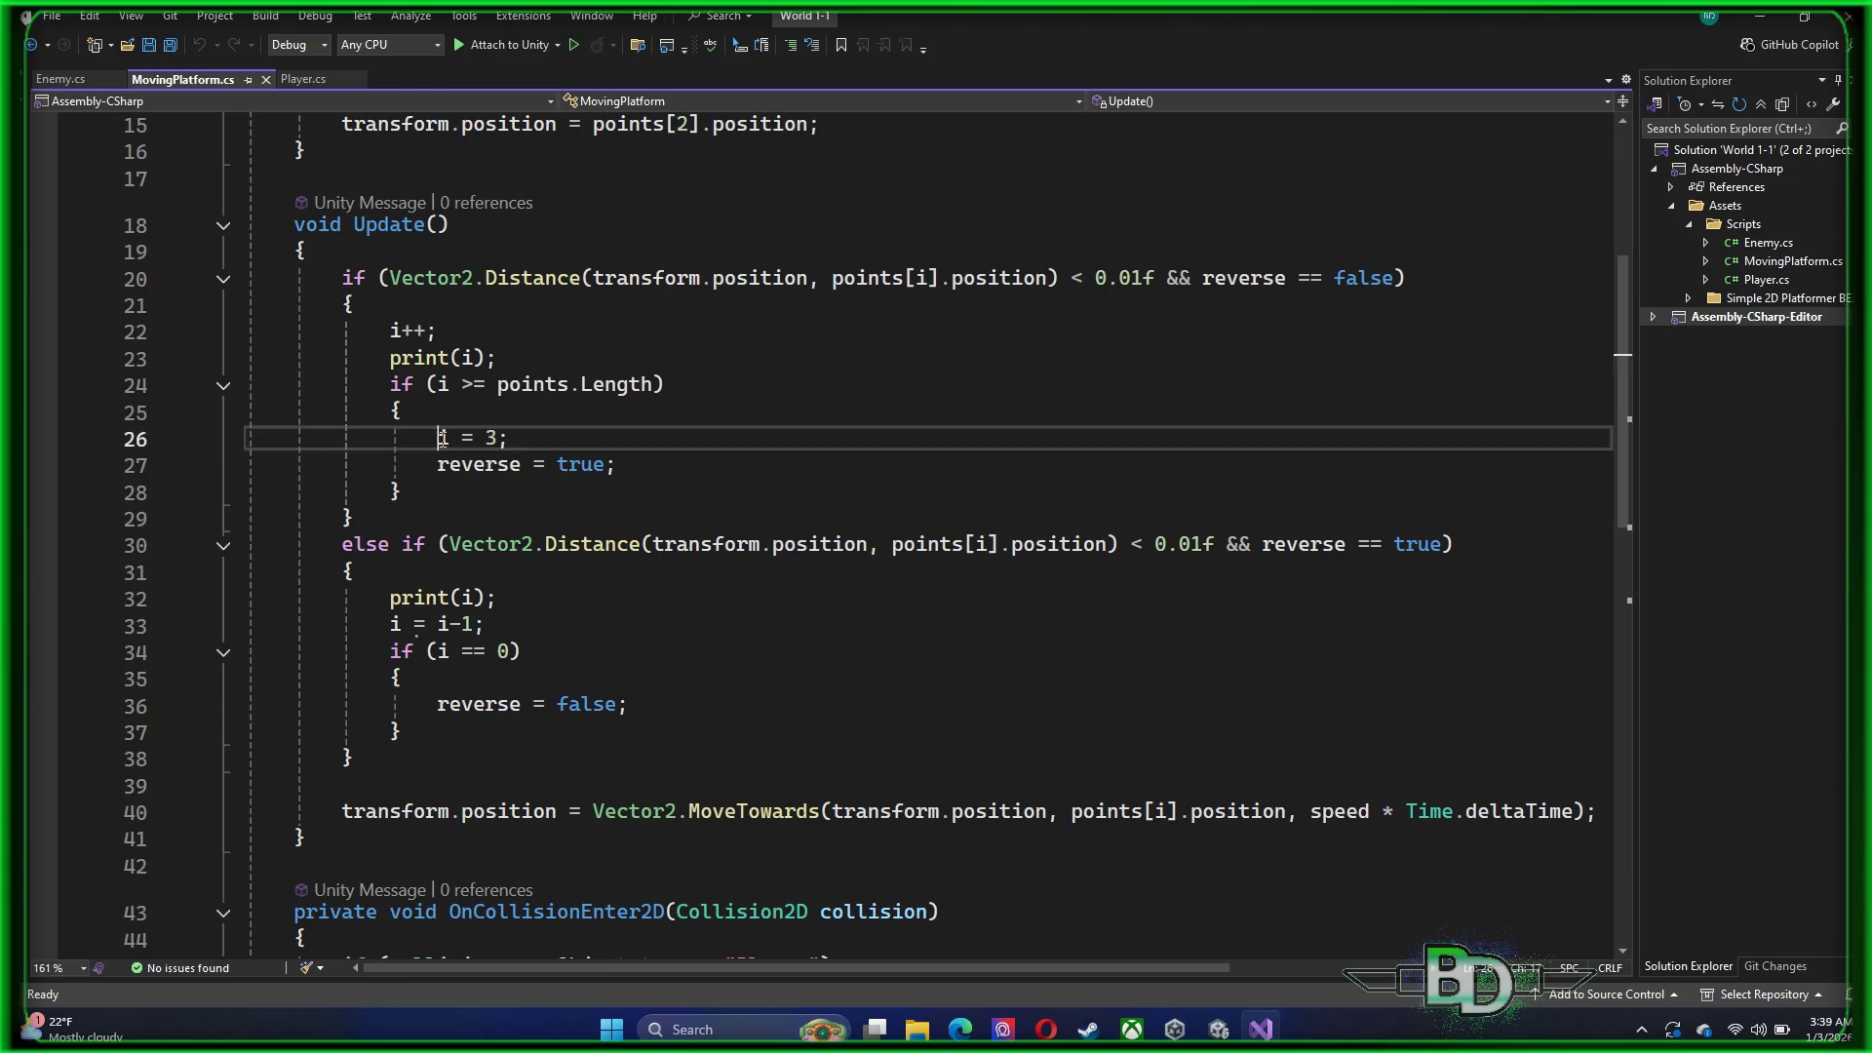
type("//.")
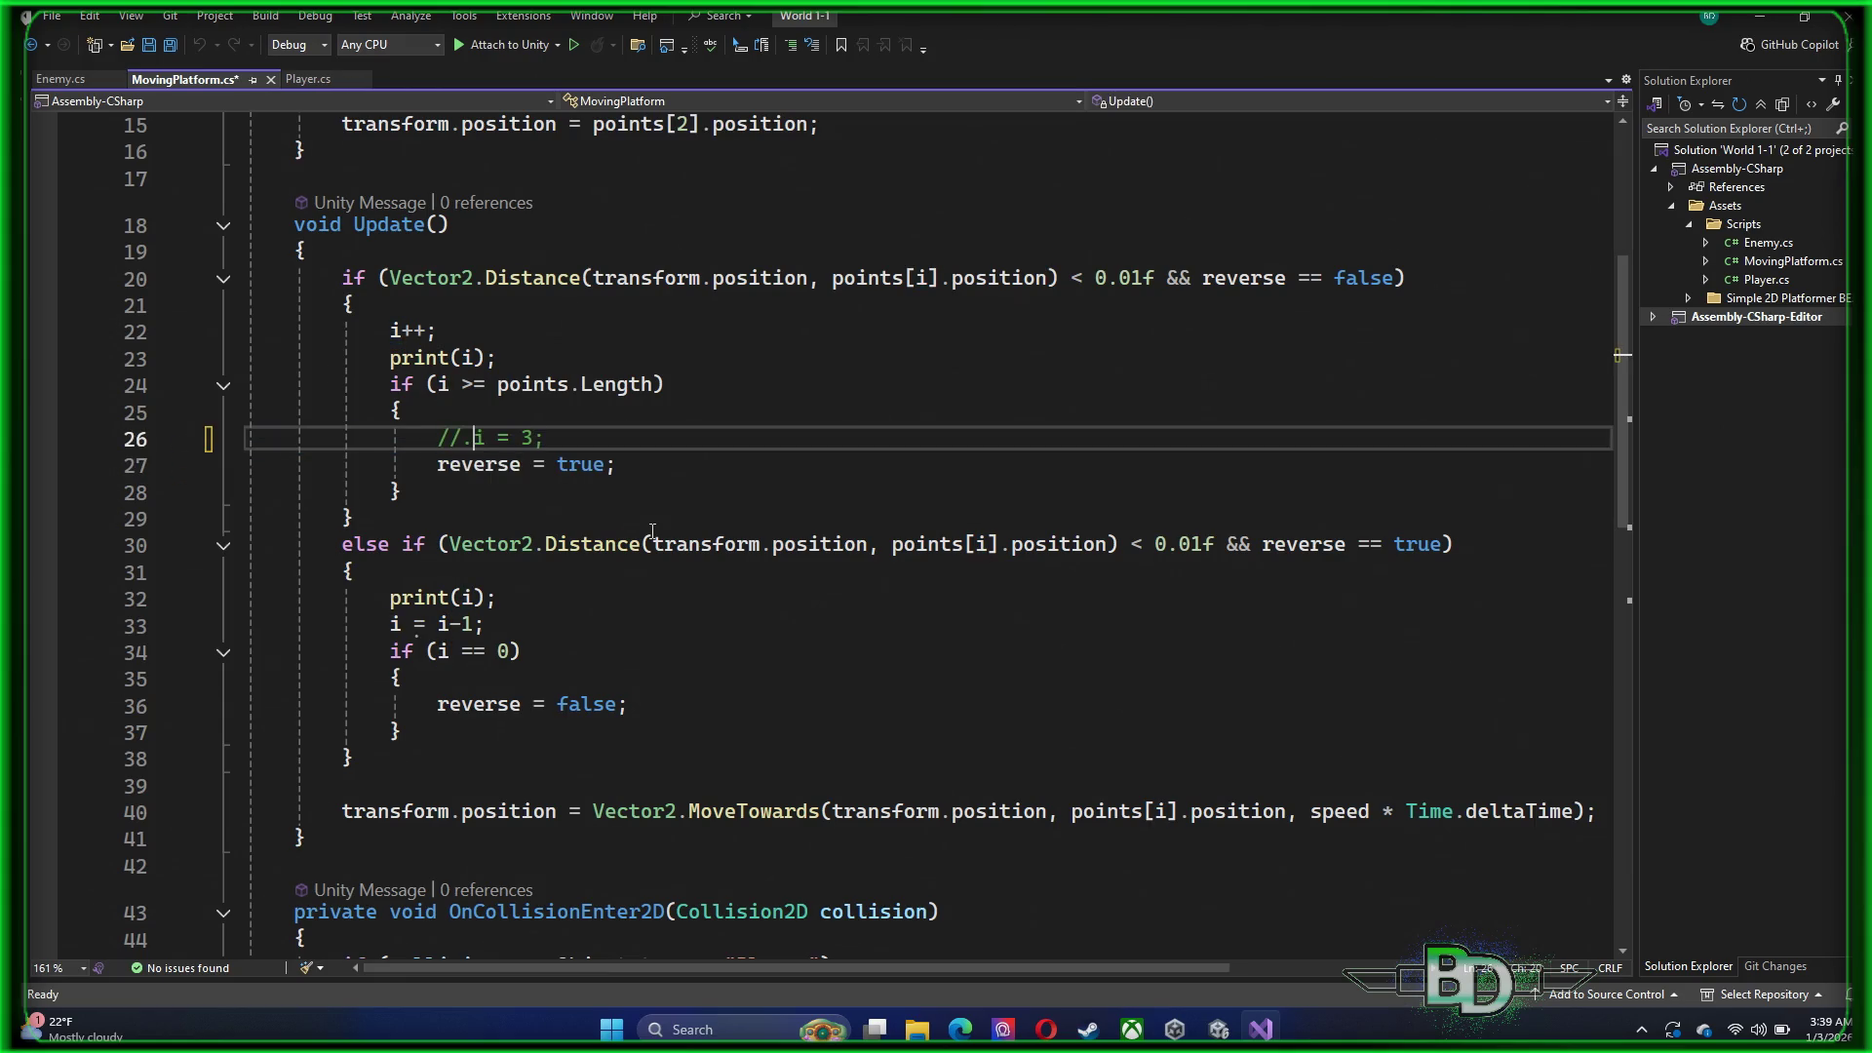
key("BackSpace")
key("ctrl+s")
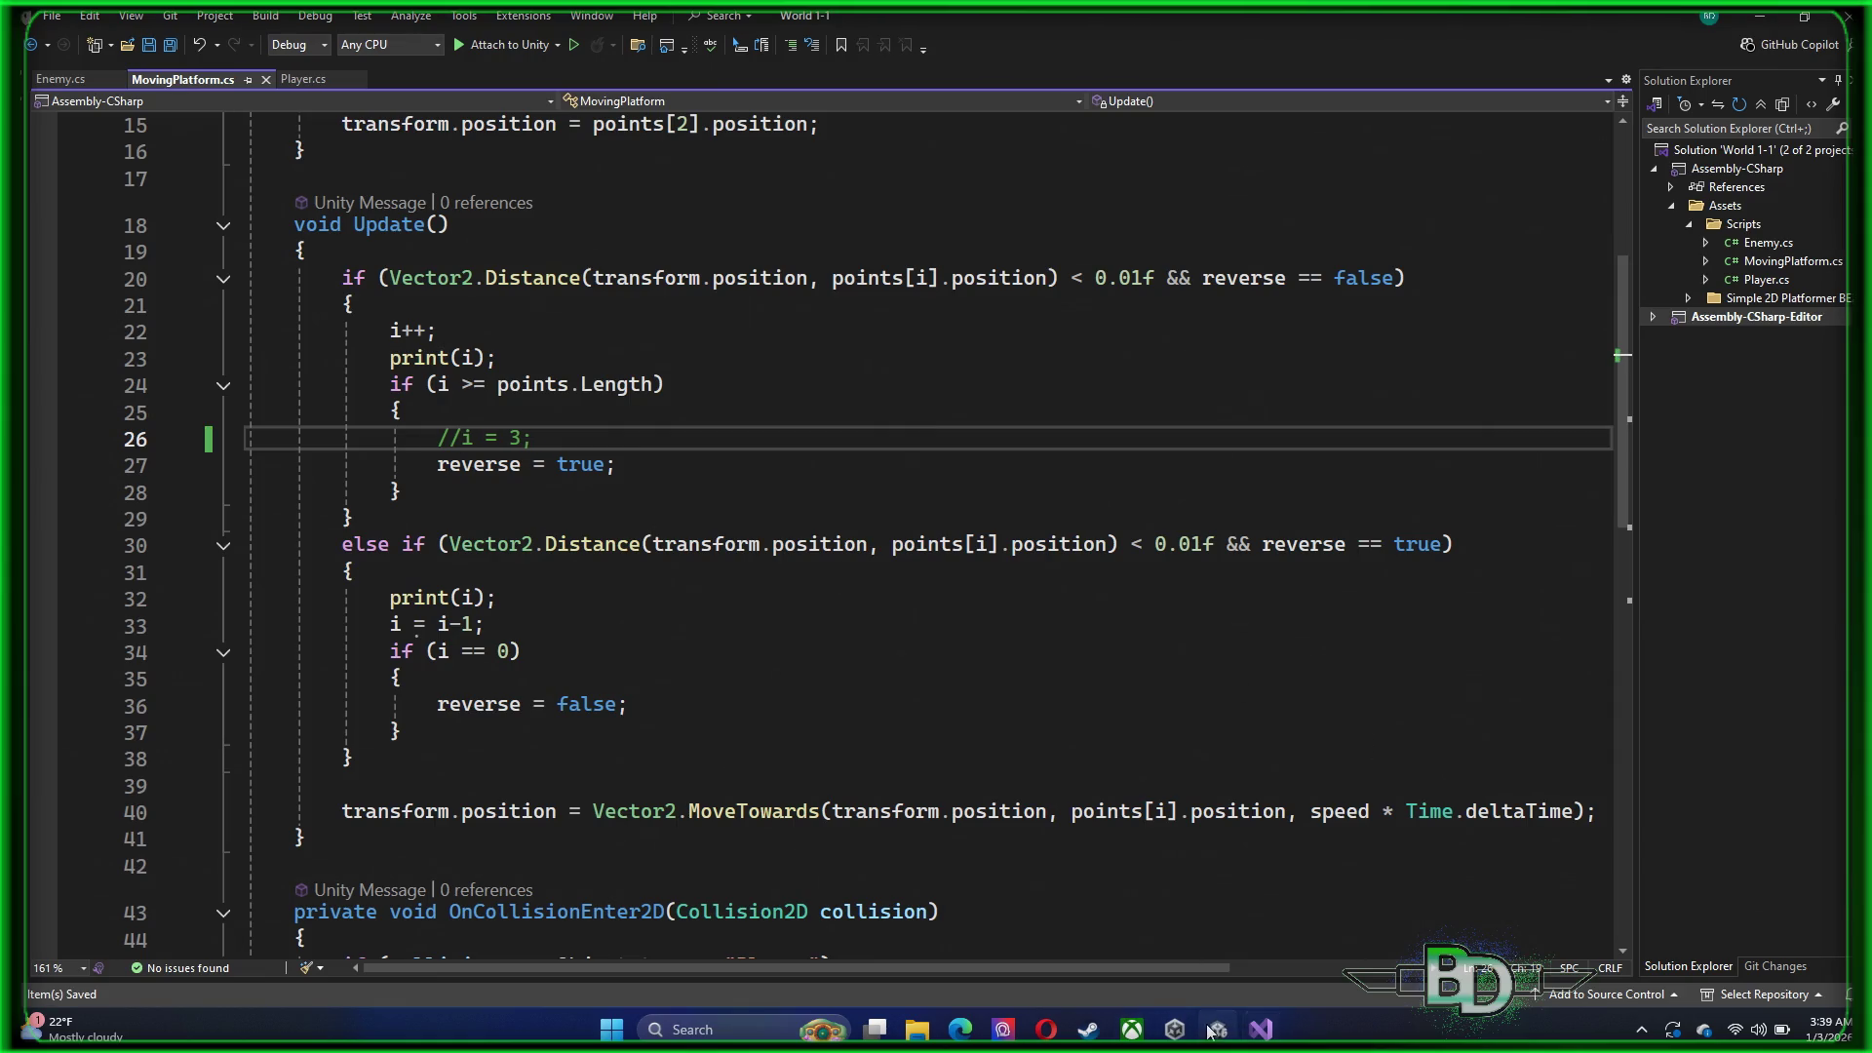
key("alt+Tab")
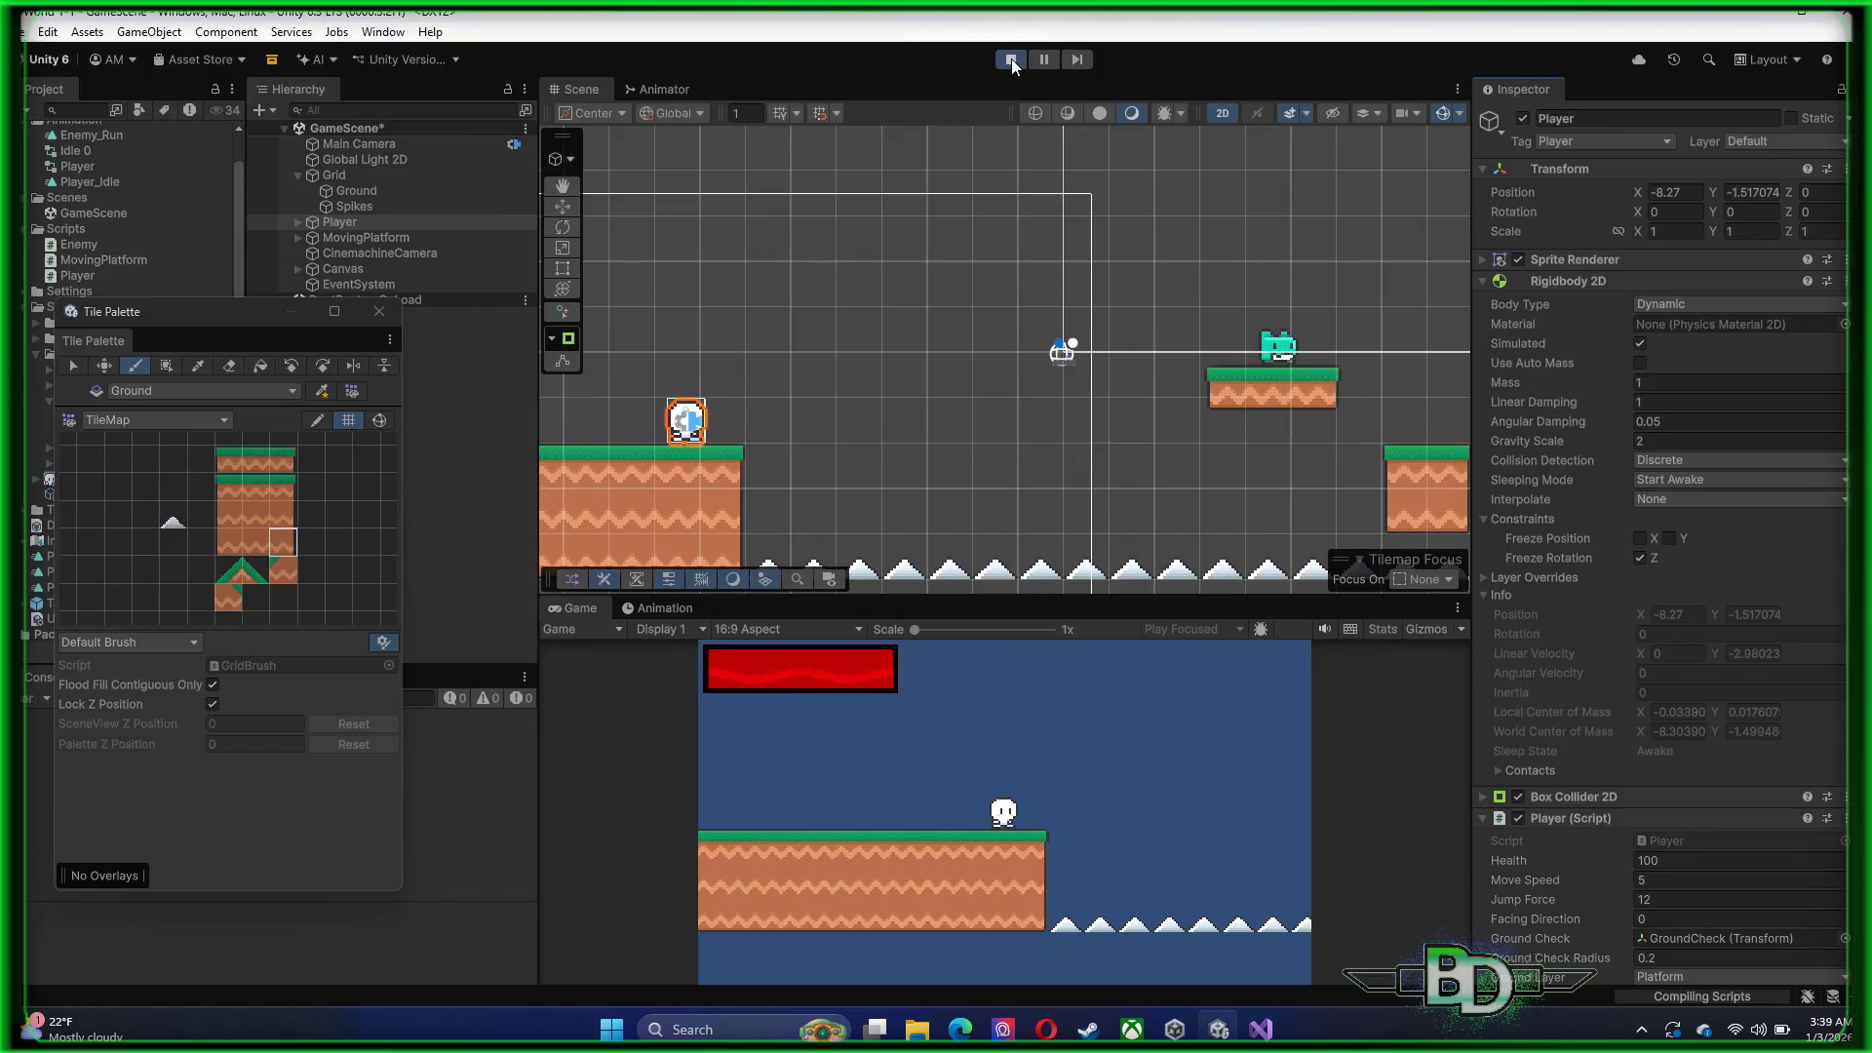
left_click(1011, 58)
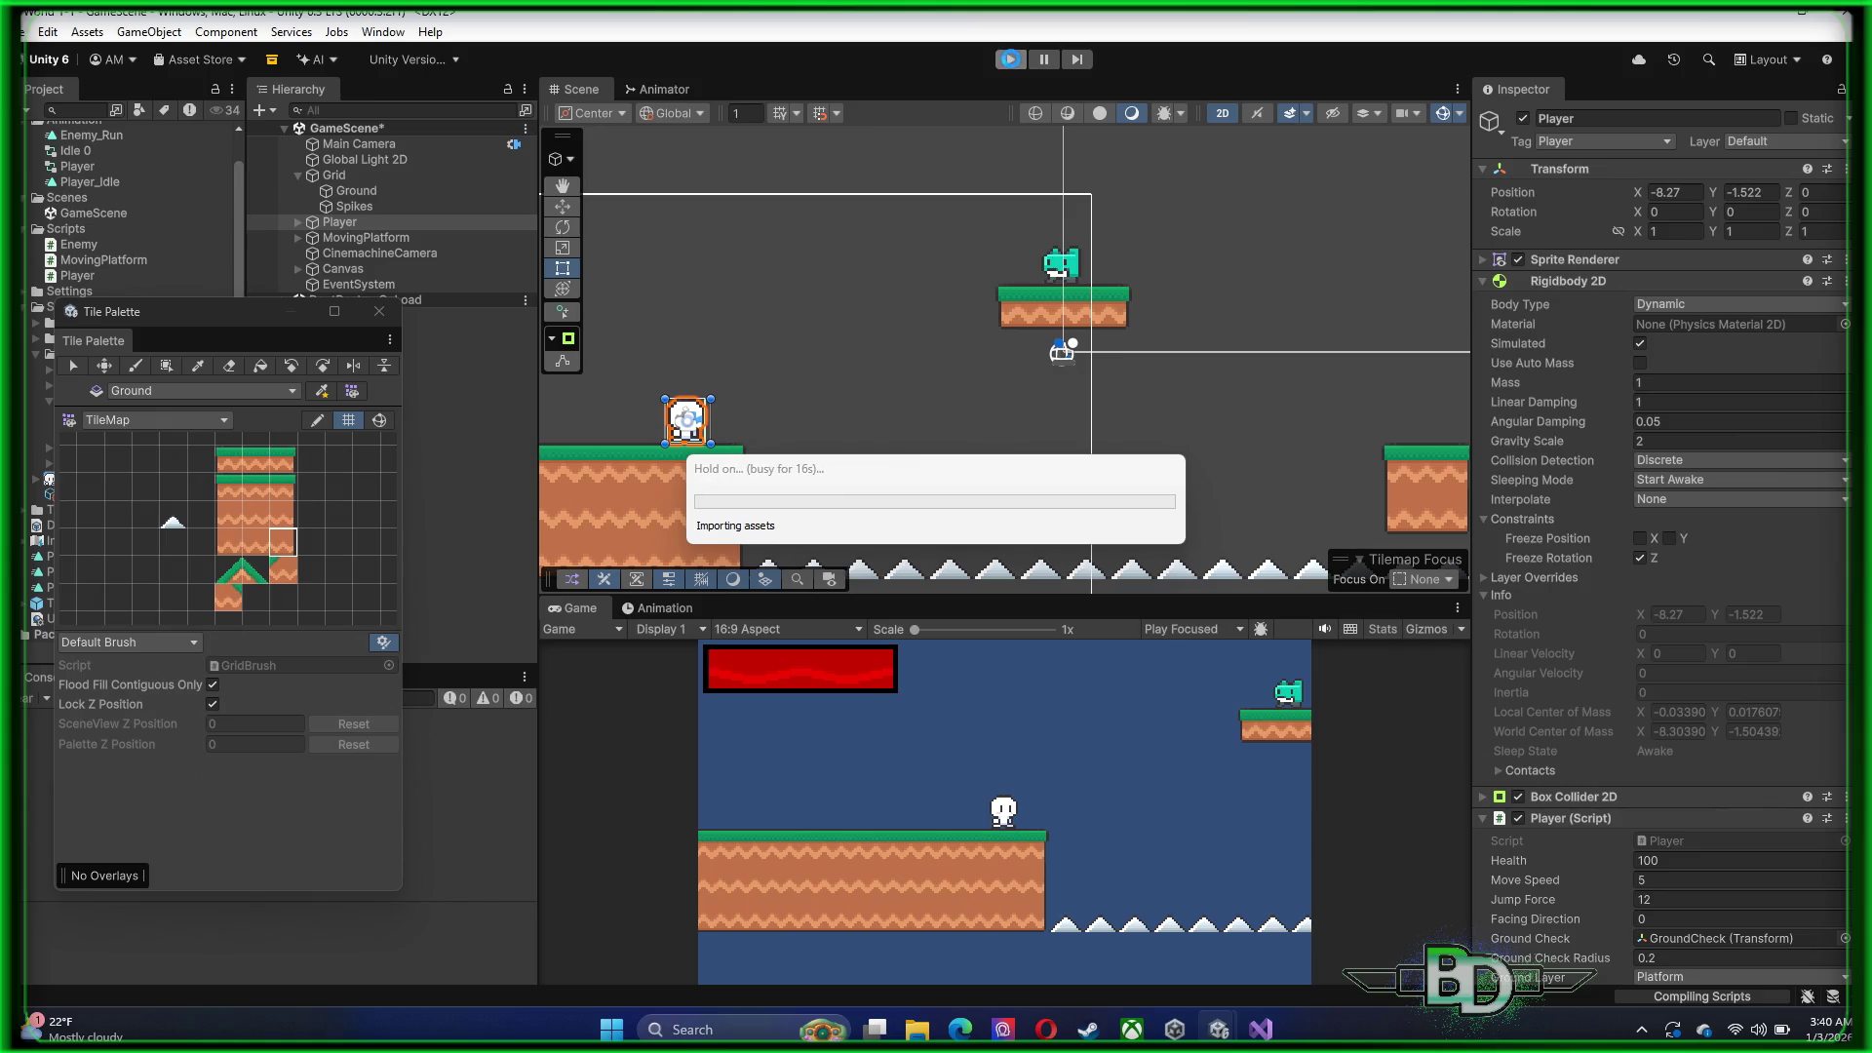
Run the game until MovingPlatform.cs throws IndexOutOfRangeException errors, then stop and return to Visual Studio
left_click(1010, 59)
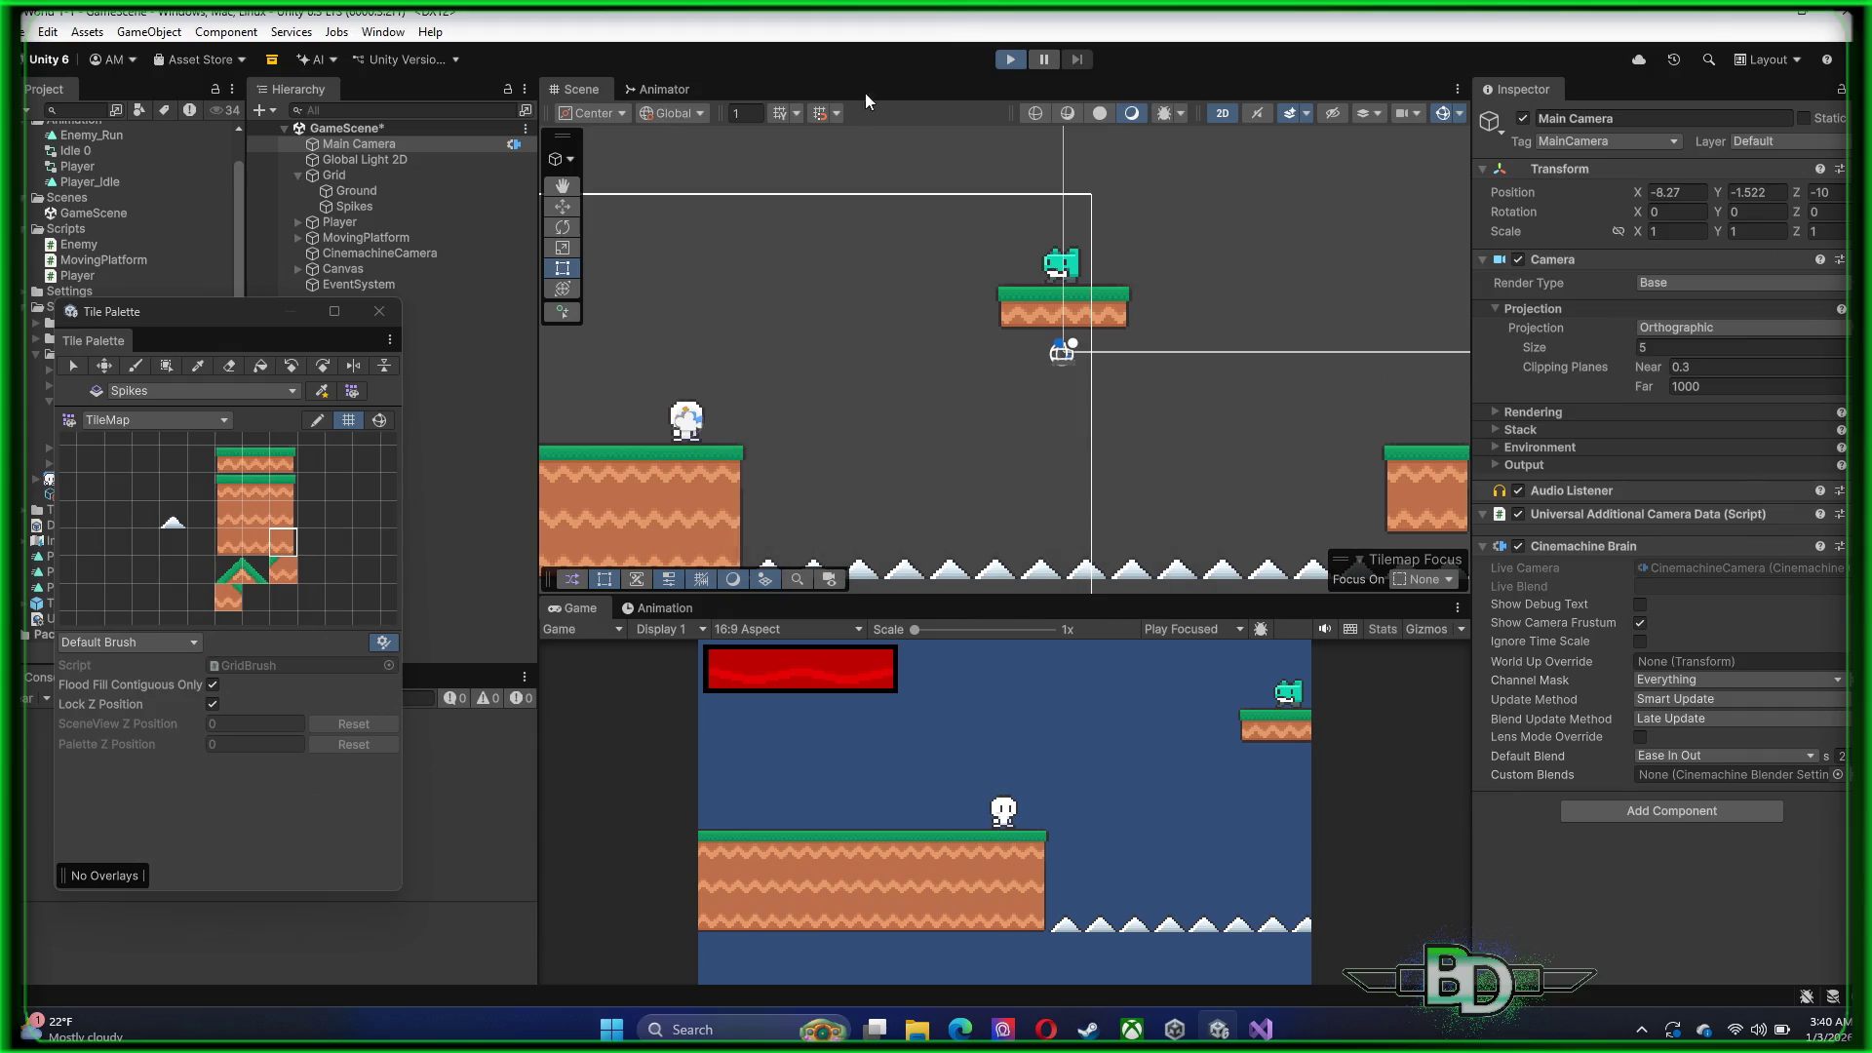
left_click_drag(234, 313, 271, 117)
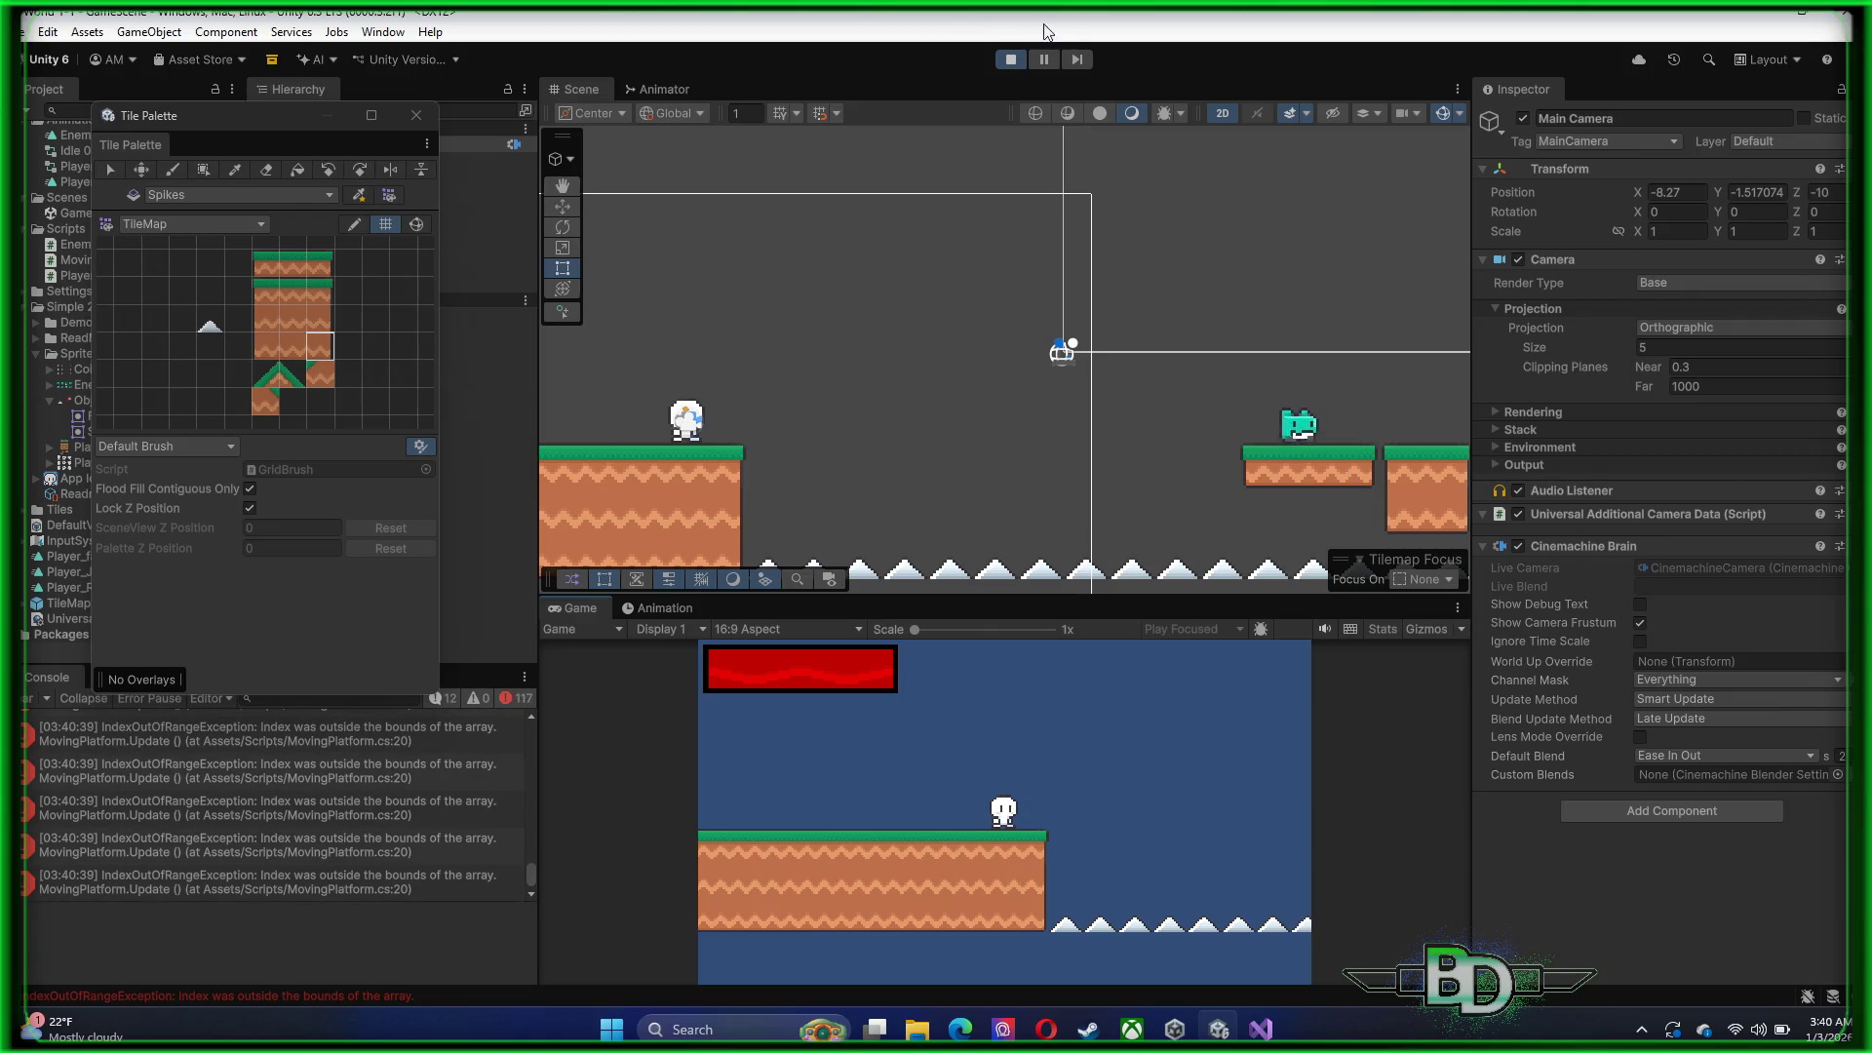
left_click(1020, 62)
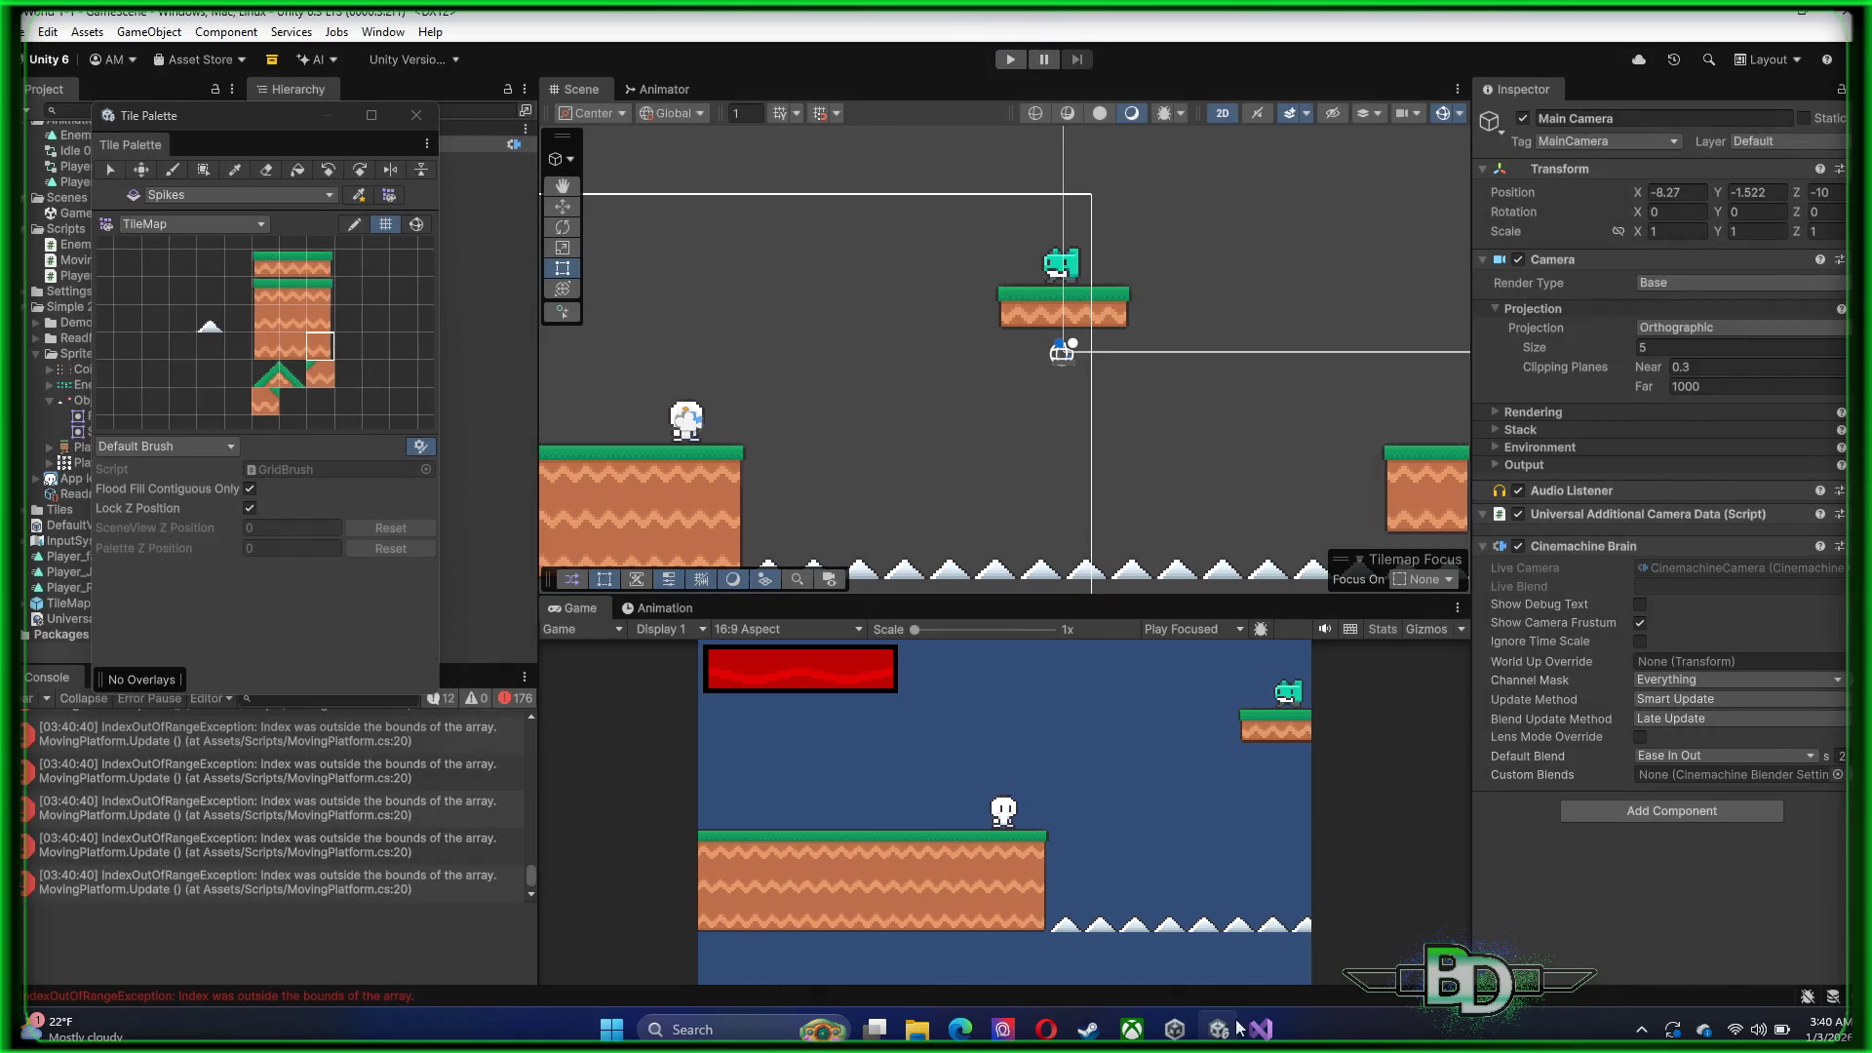
left_click(1262, 1029)
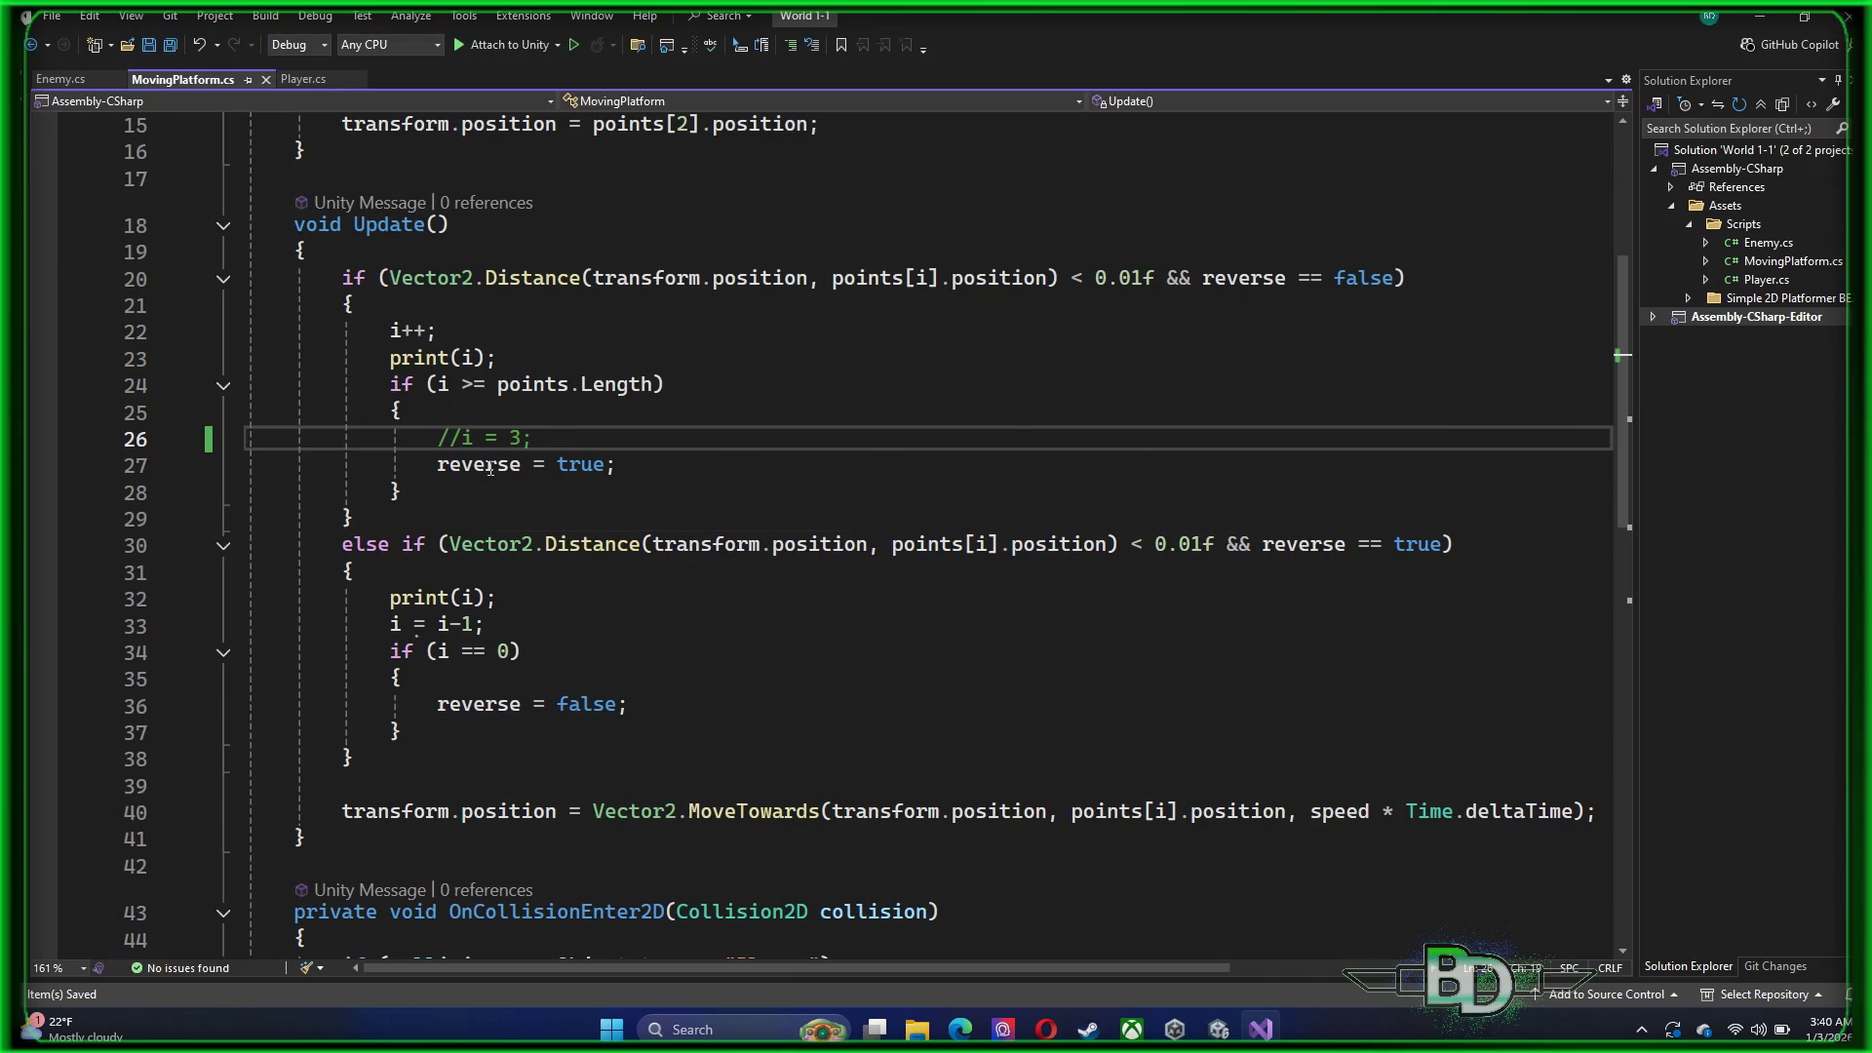
Change line 26 to i = 4 and save MovingPlatform.cs
key("BackSpace")
key("BackSpace")
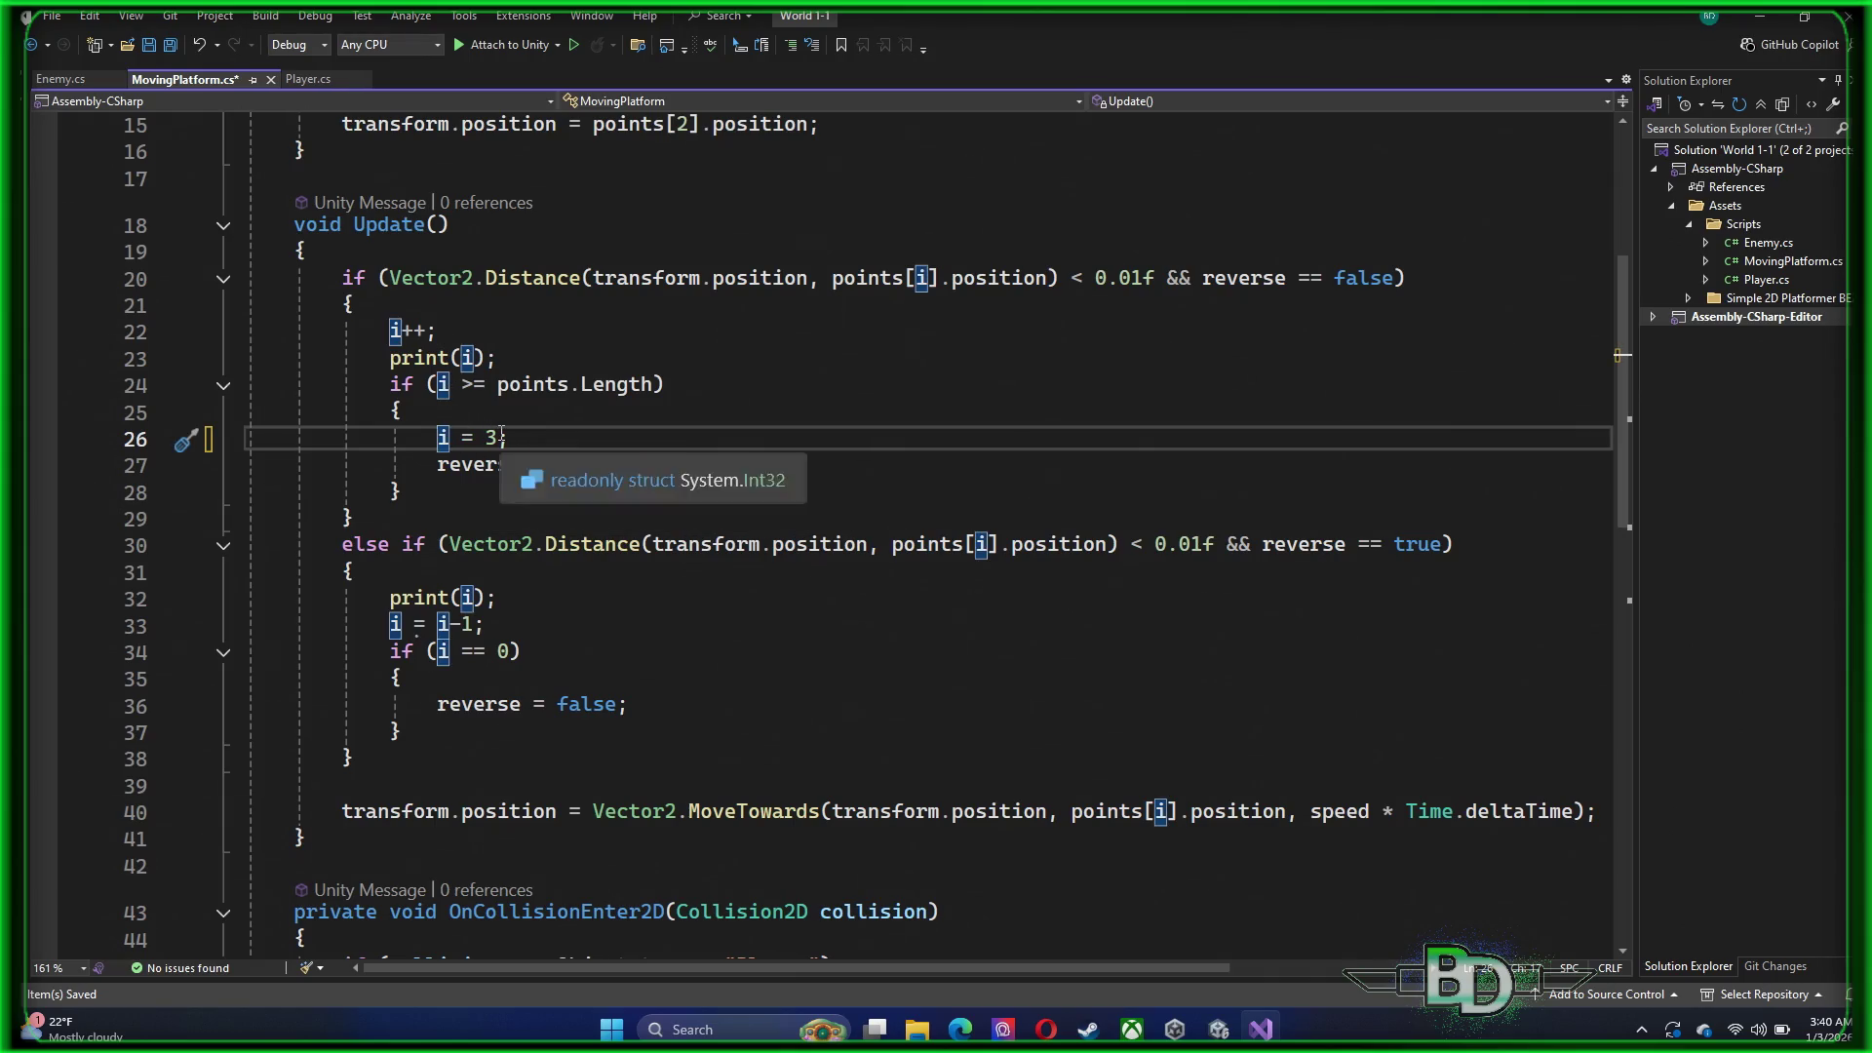
key("BackSpace")
type("4")
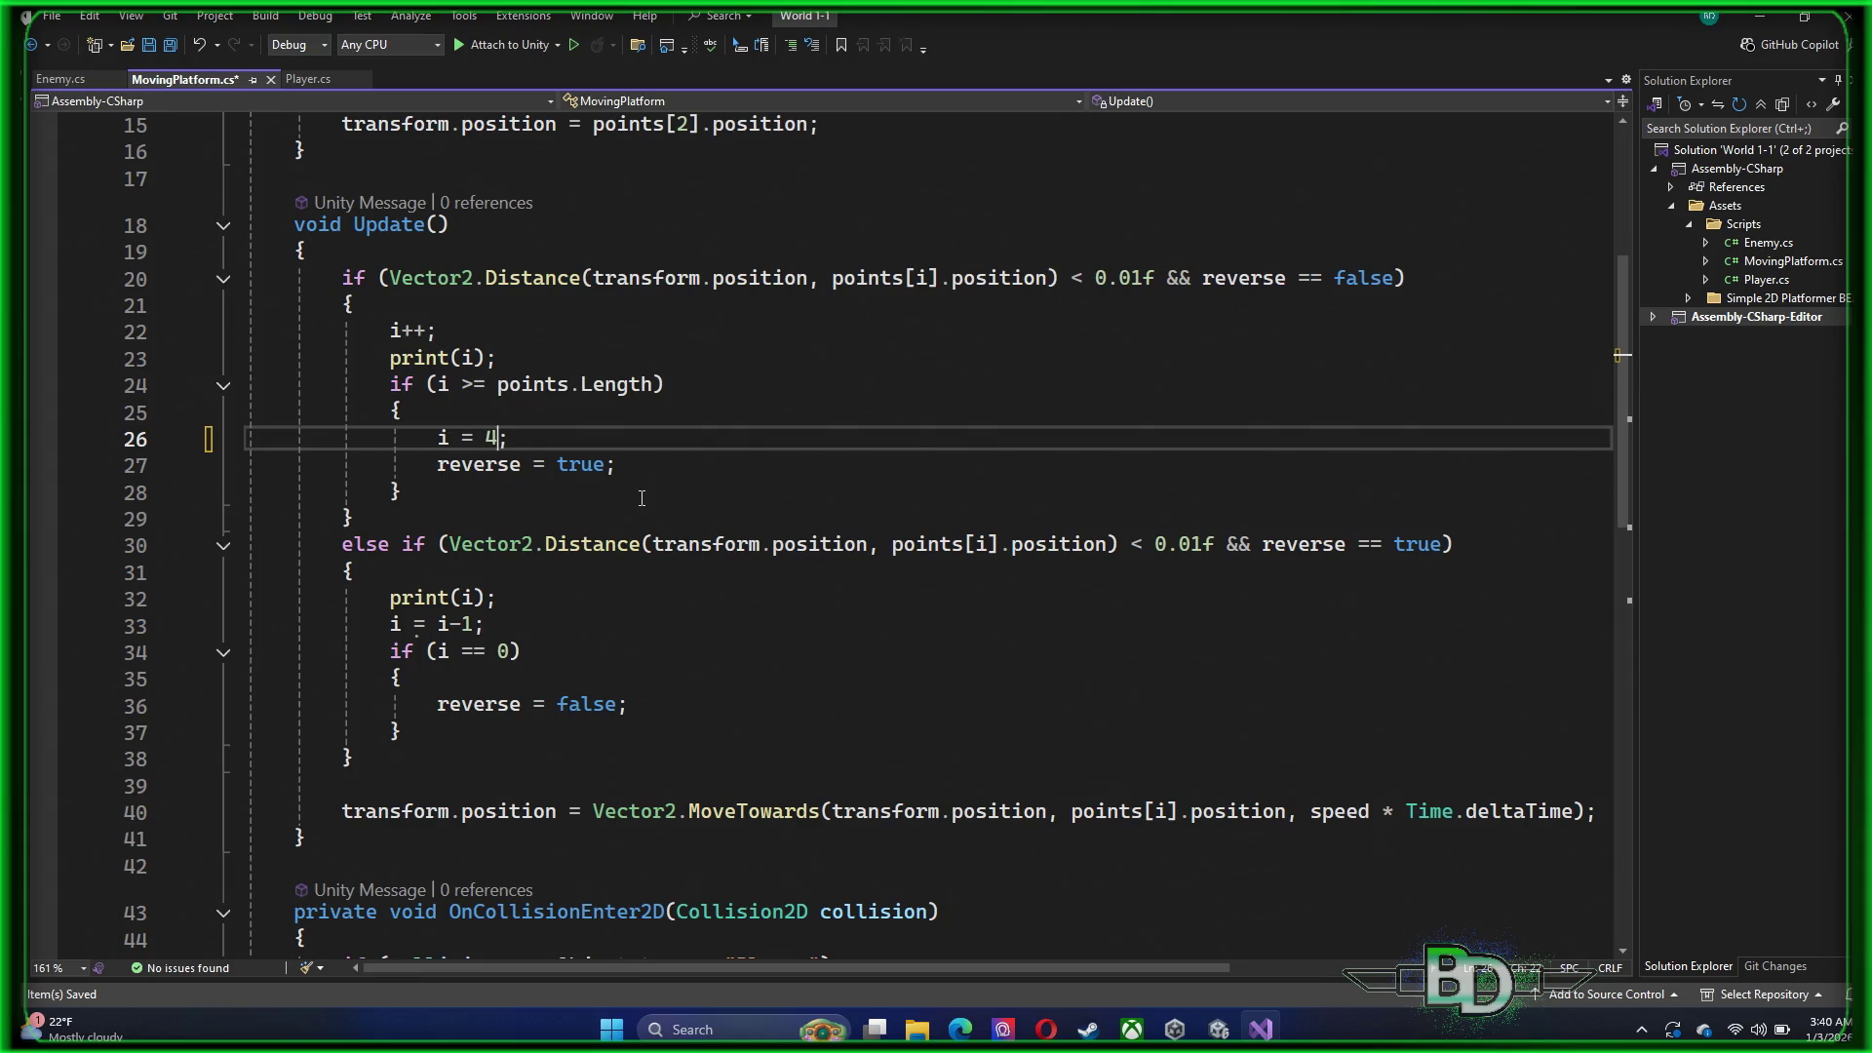
key("ctrl+s")
Make the reverse flag start as false, save, and return to the Unity Editor
scroll(576, 312, "up", 4)
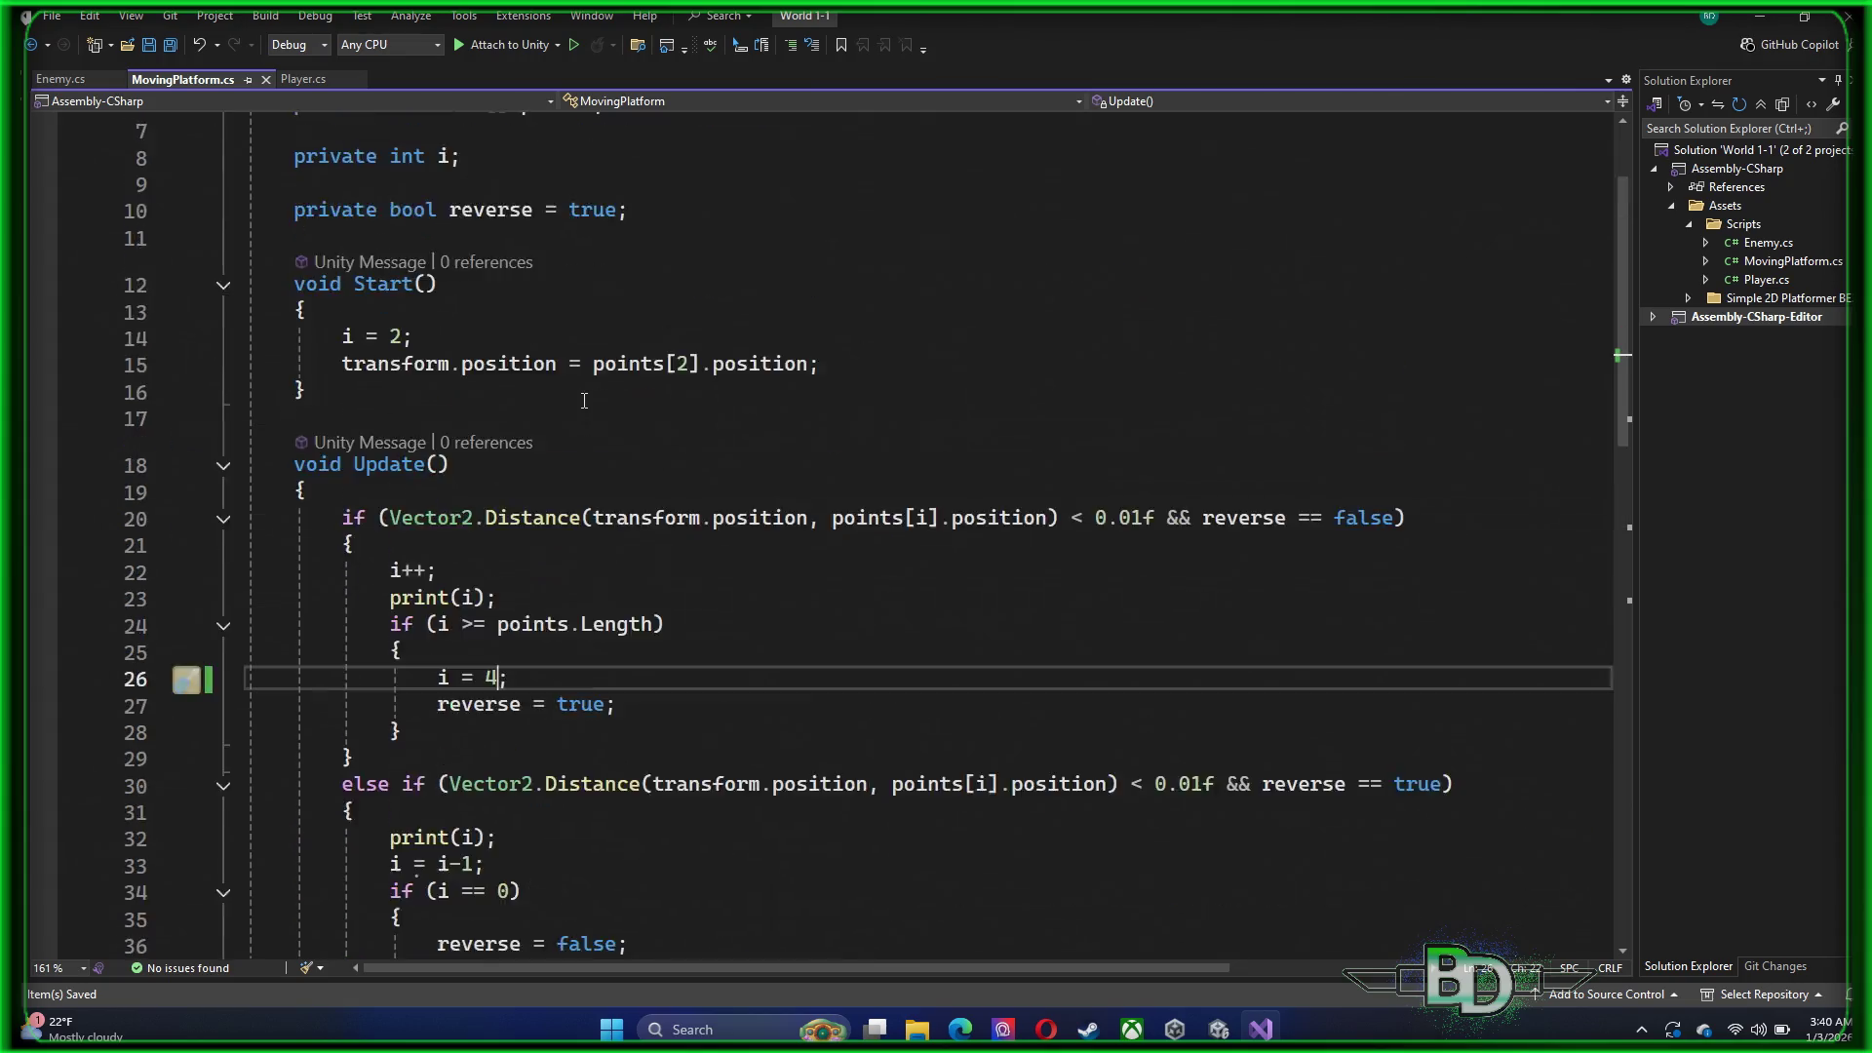
double_click(590, 291)
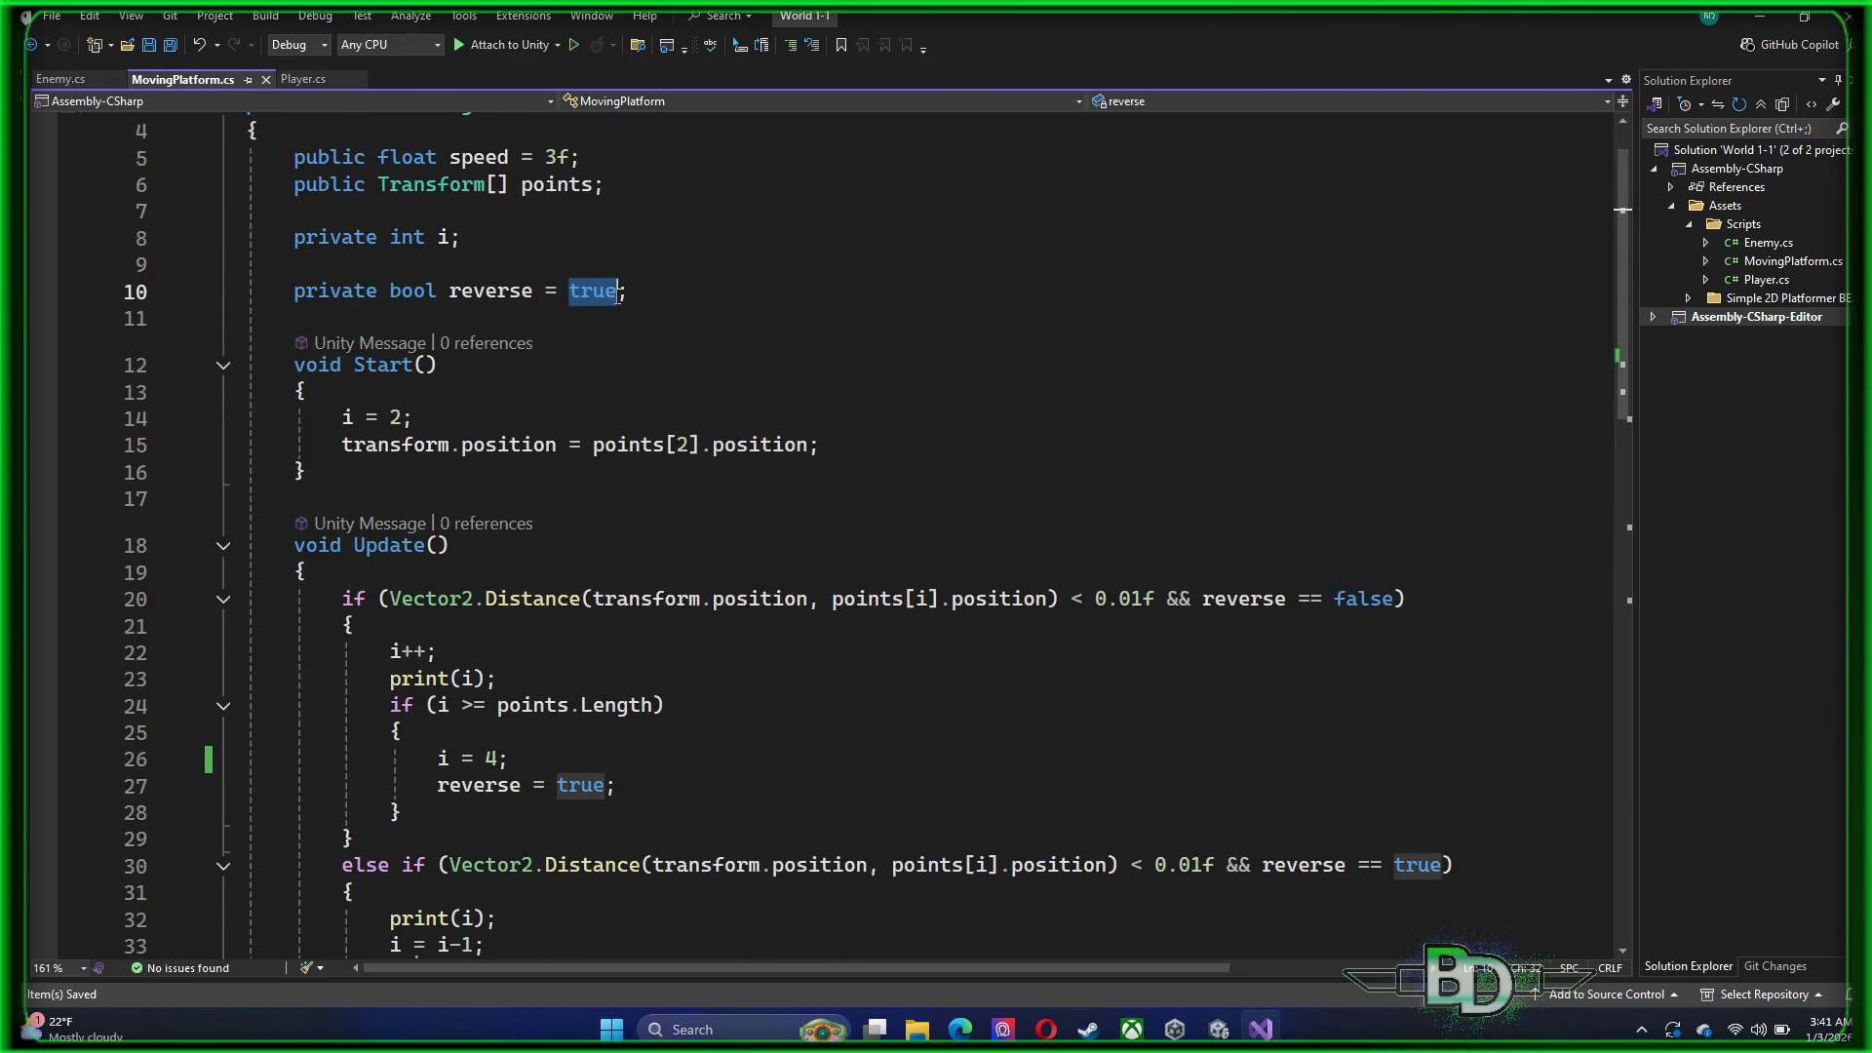
type("false")
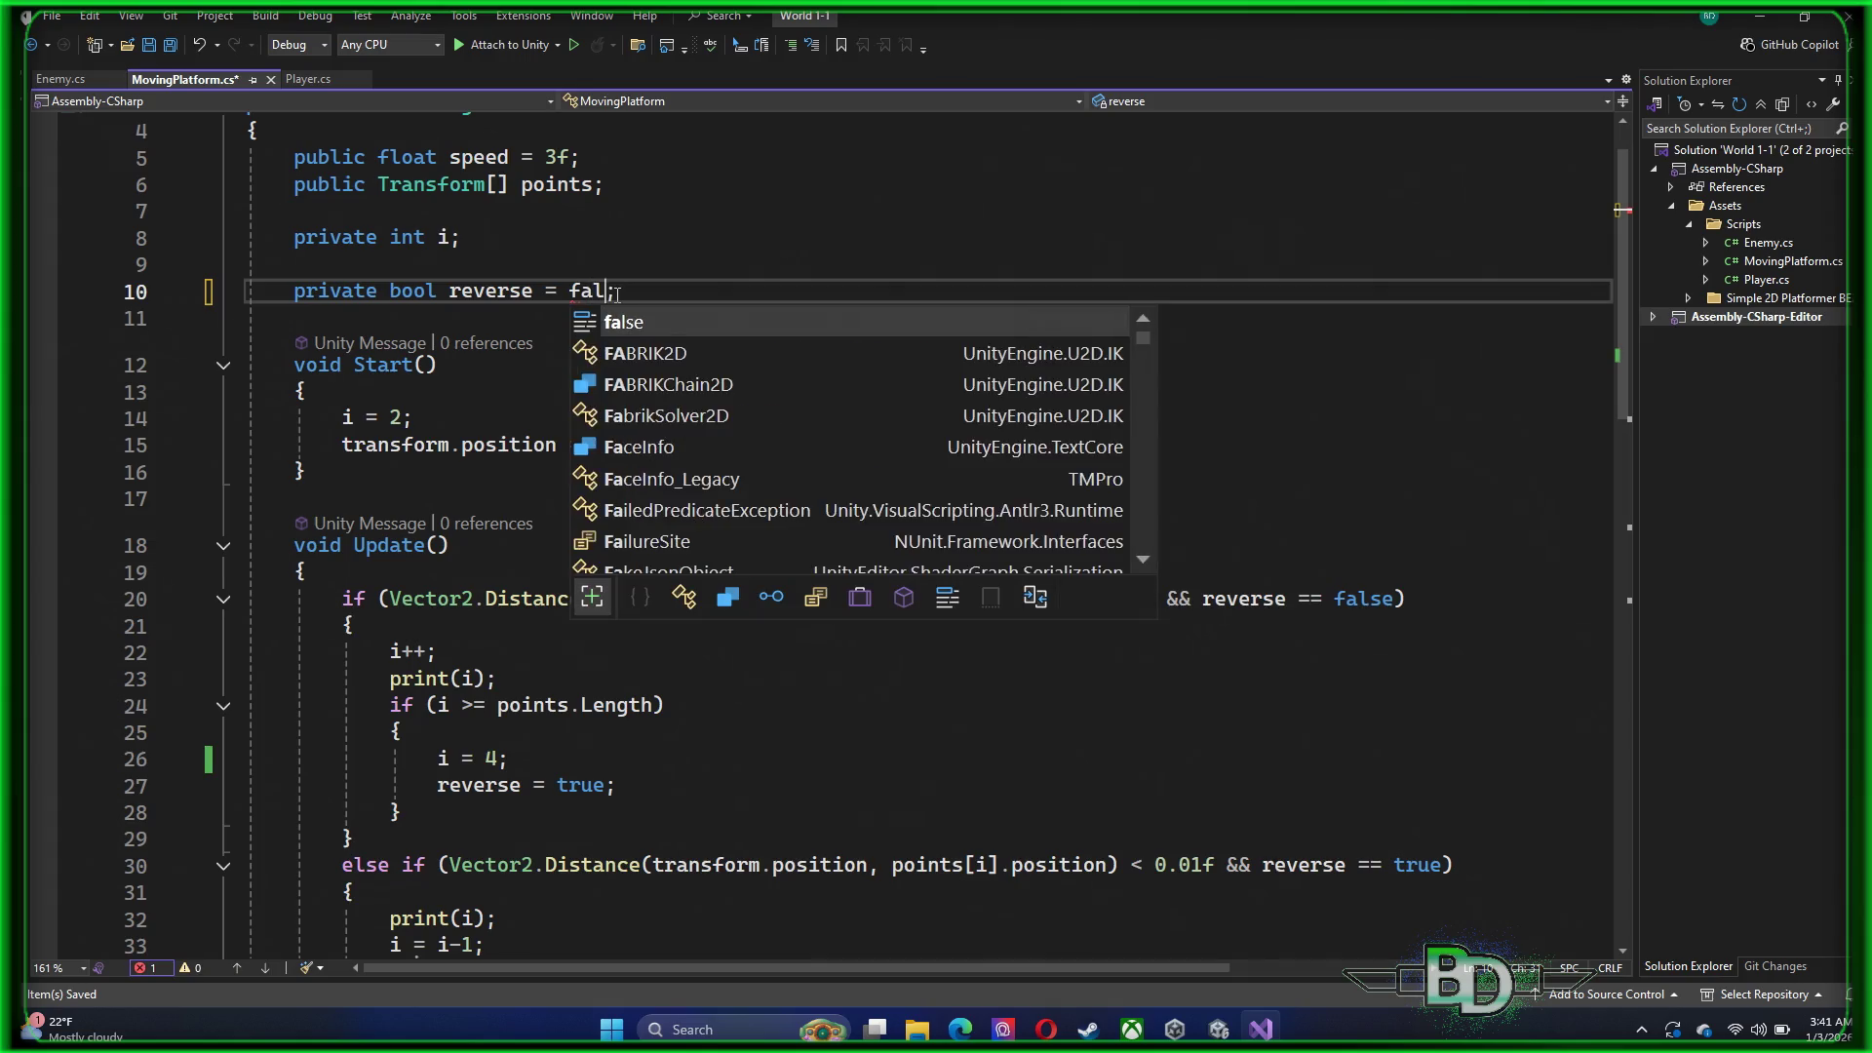
key("Escape")
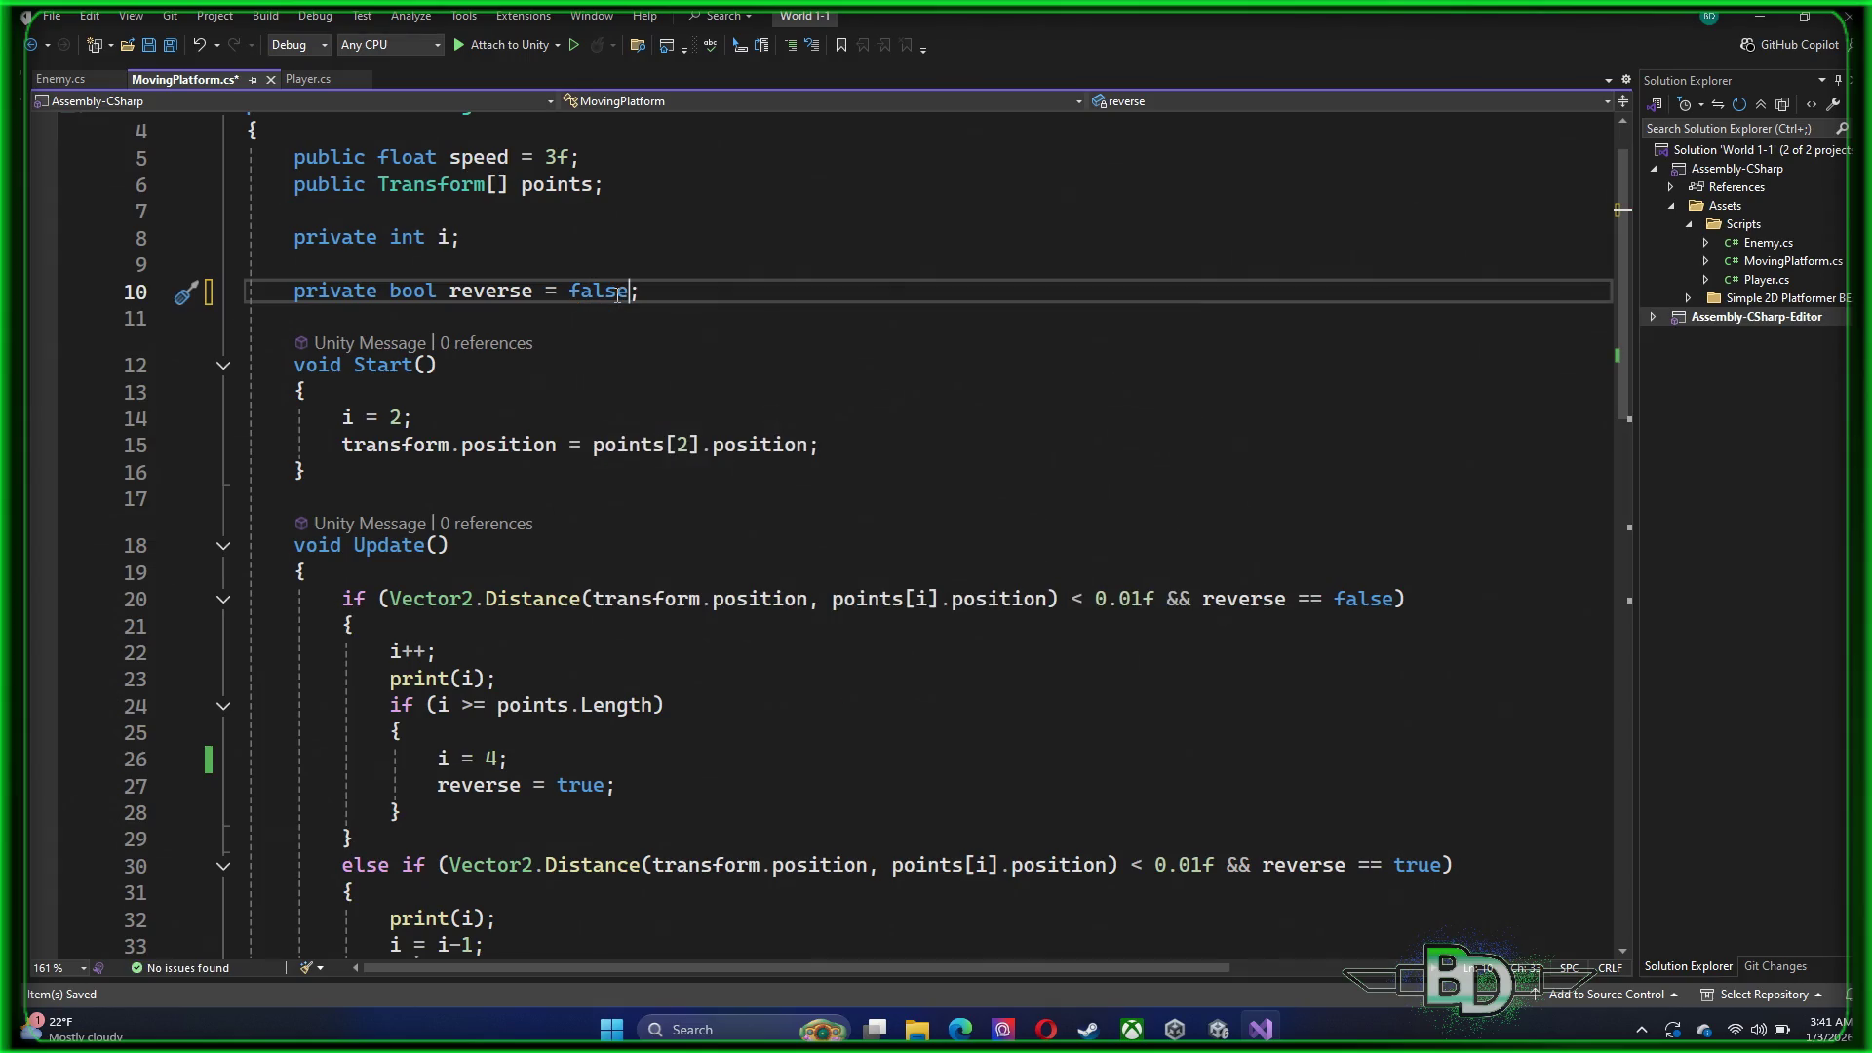
key("ctrl+s")
left_click(1209, 1028)
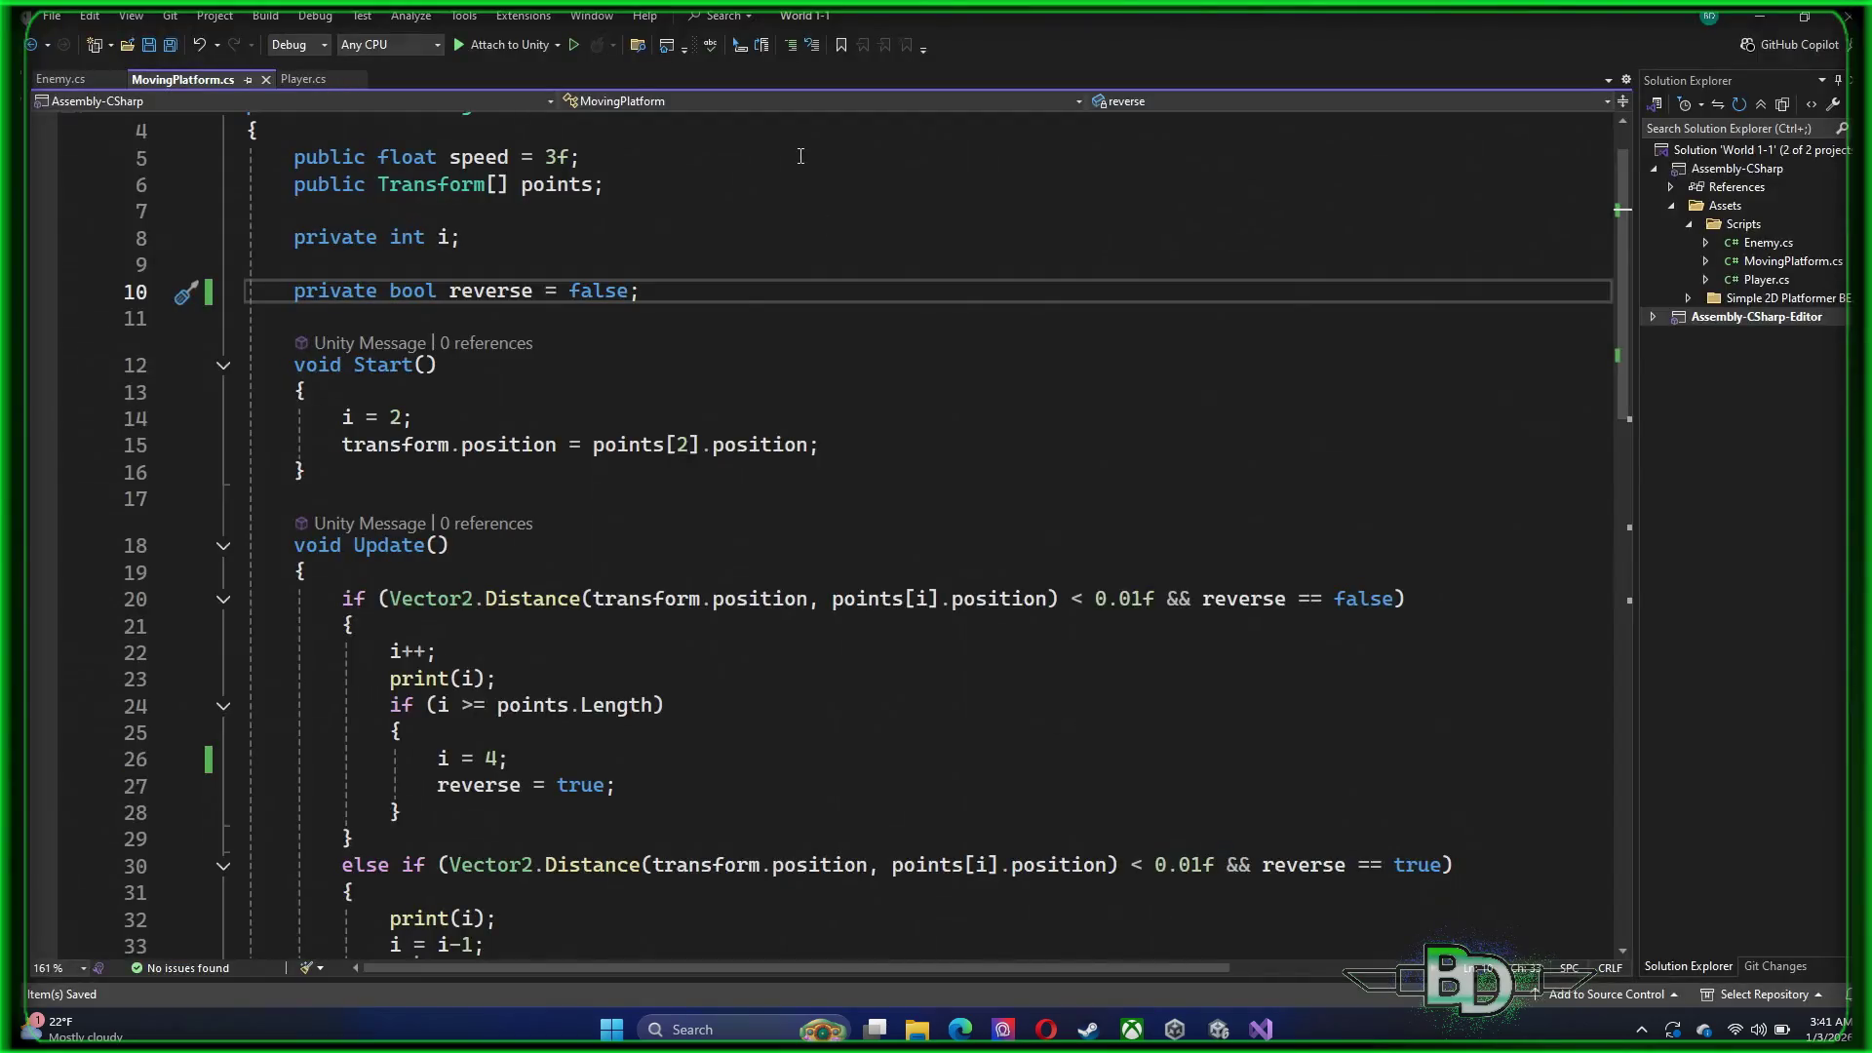
left_click(1267, 926)
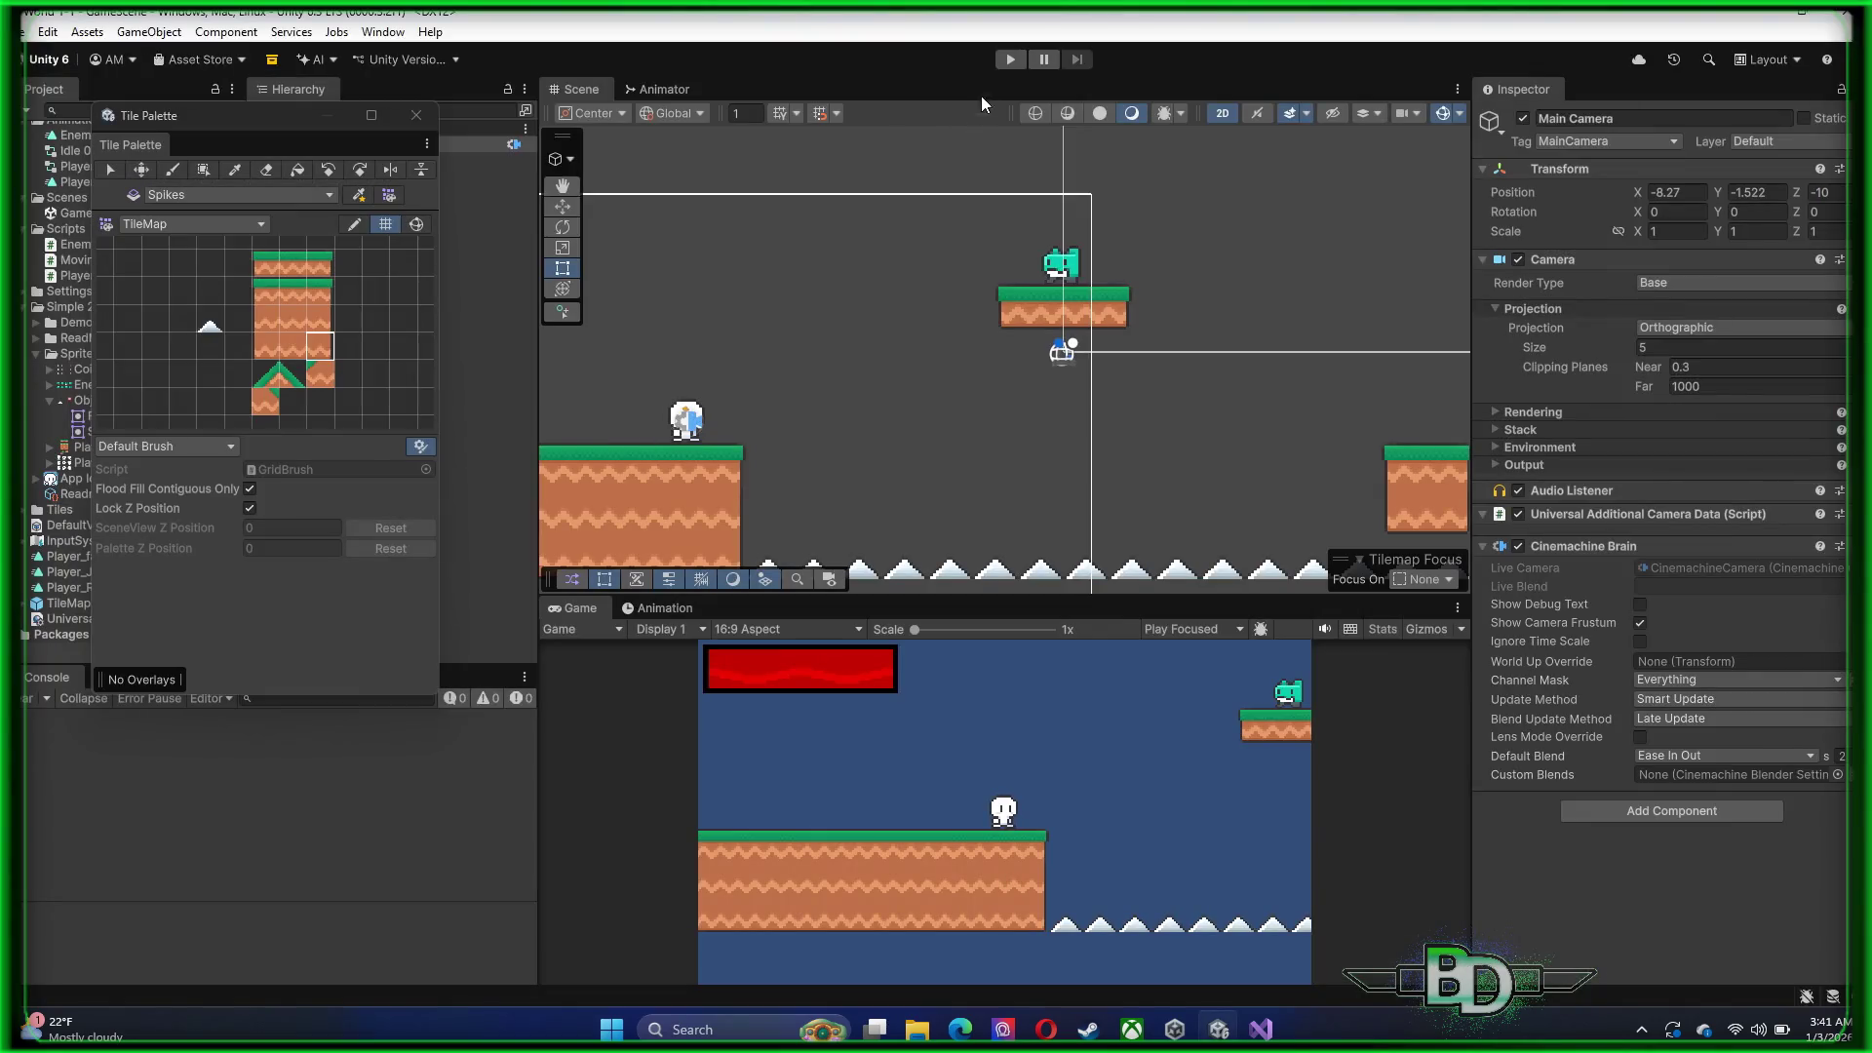
Test-play the level to watch the platform move, stop it, and return to MovingPlatform.cs
left_click(1010, 61)
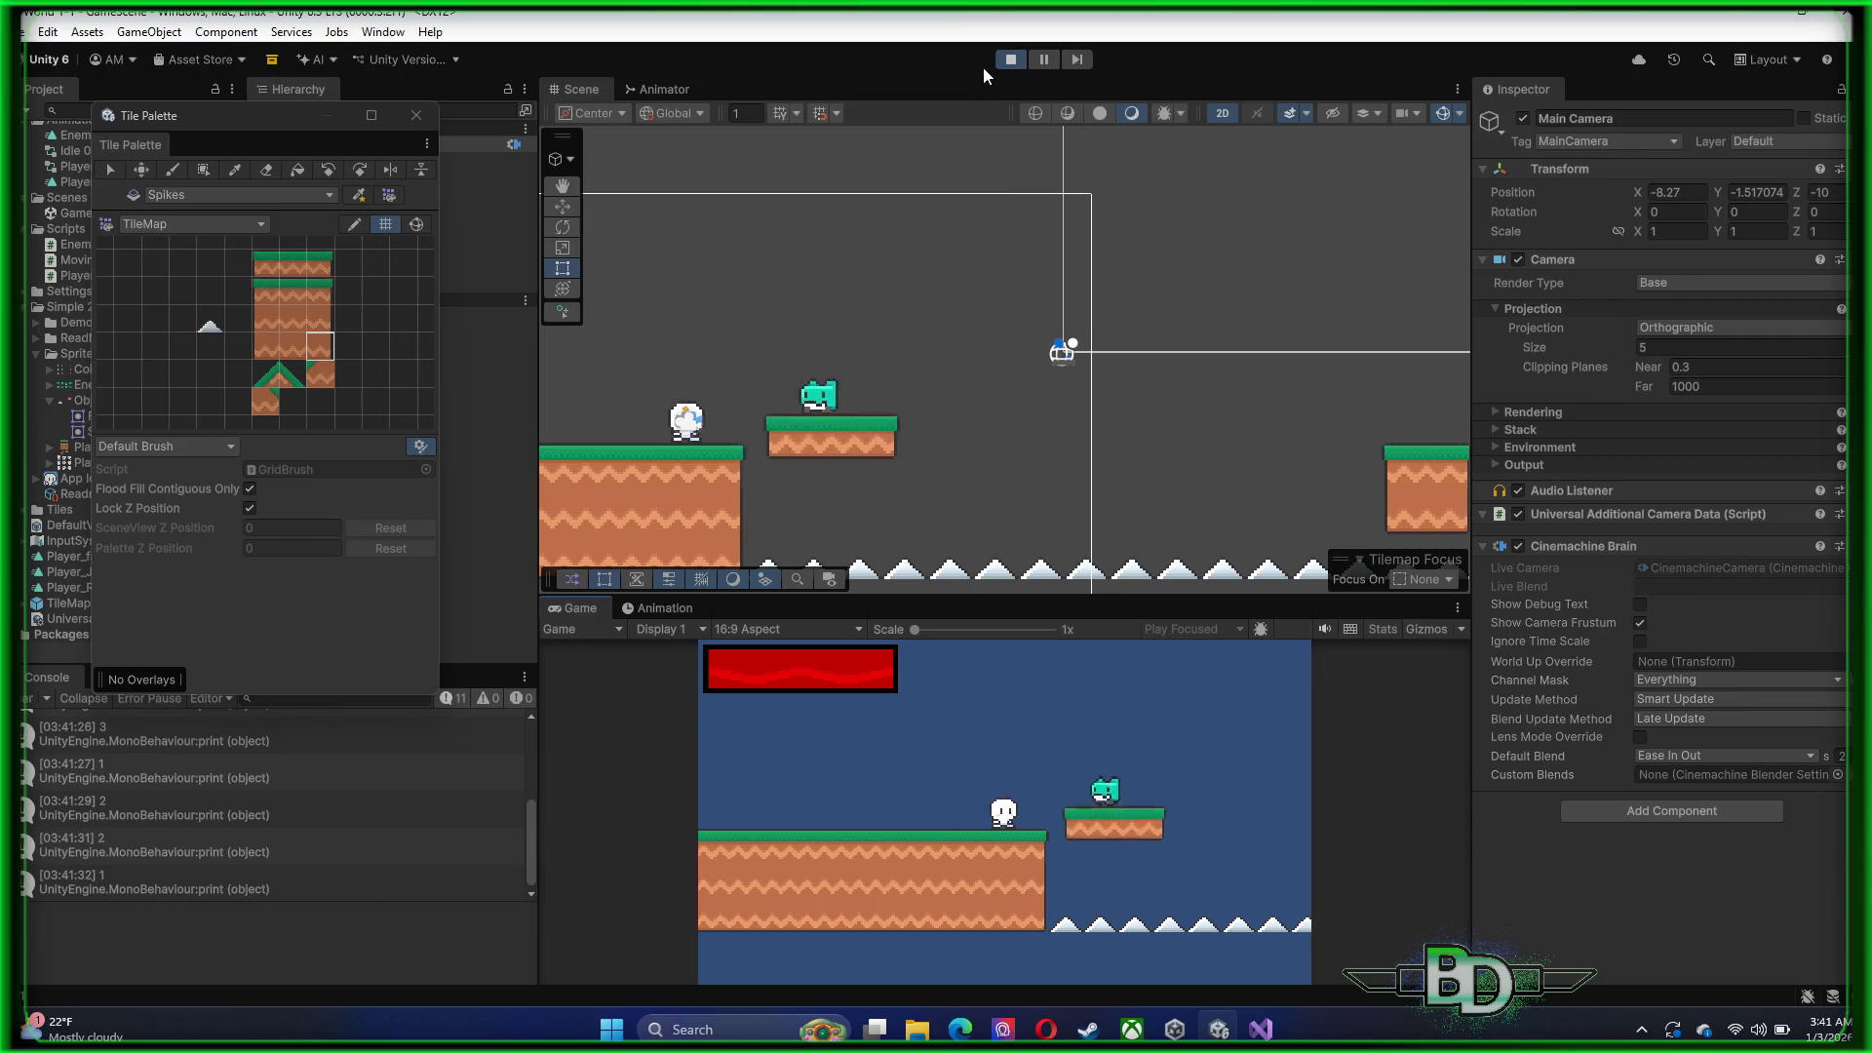
left_click(1009, 65)
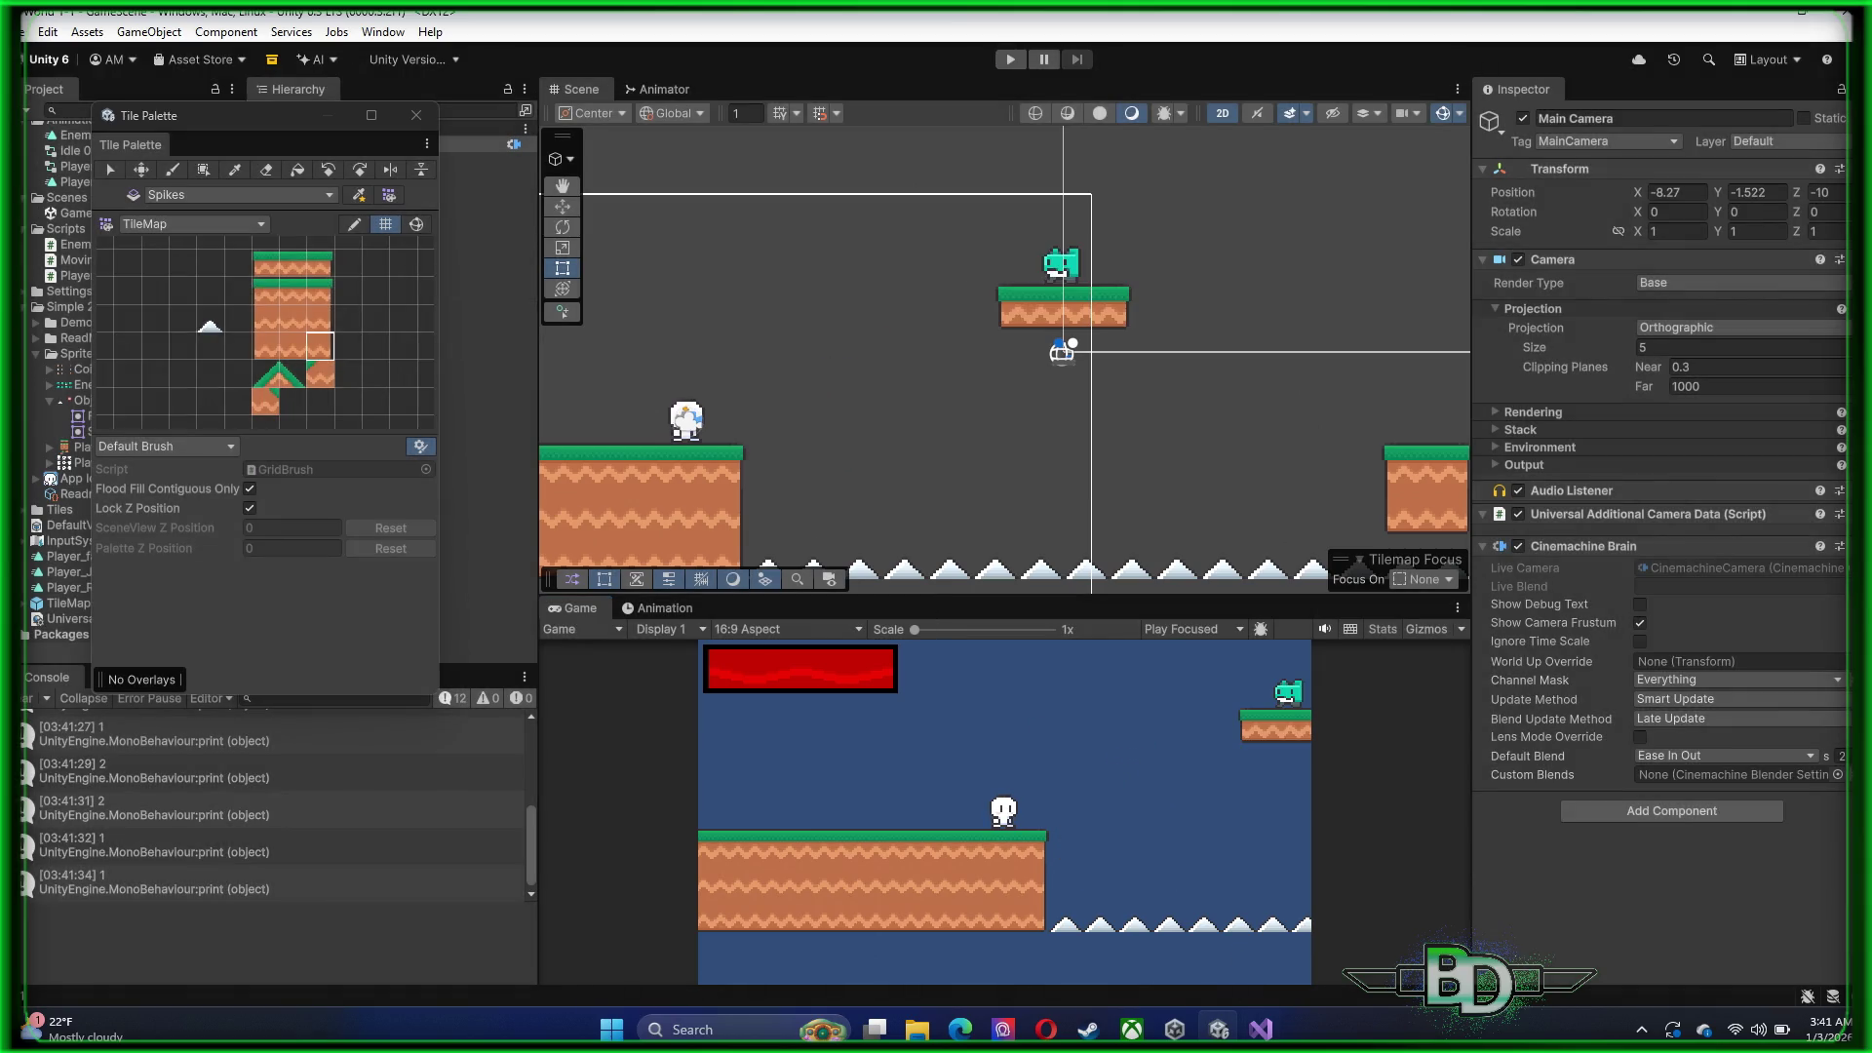
mouse_move(1261, 1029)
left_click(1261, 931)
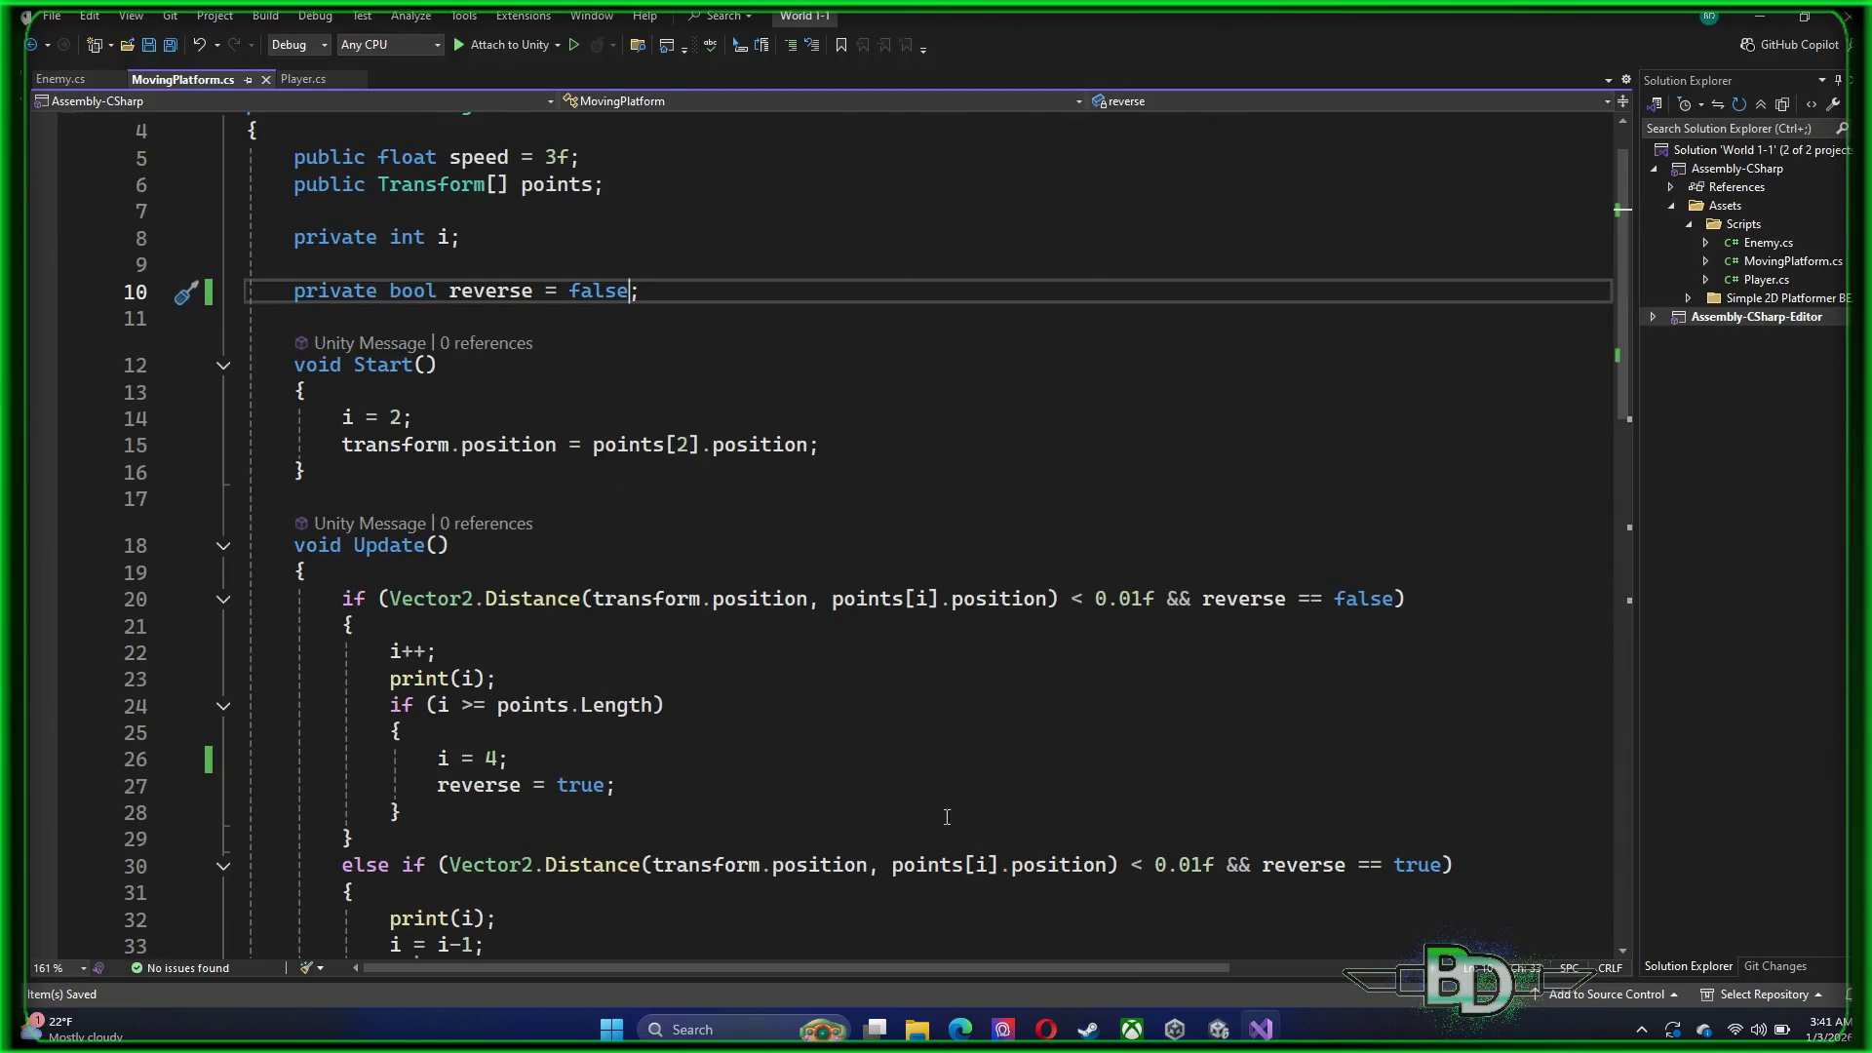
Change the reset value on line 26 from i = 4 to i = 3 and review the block
left_click(497, 758)
key("BackSpace")
type("3")
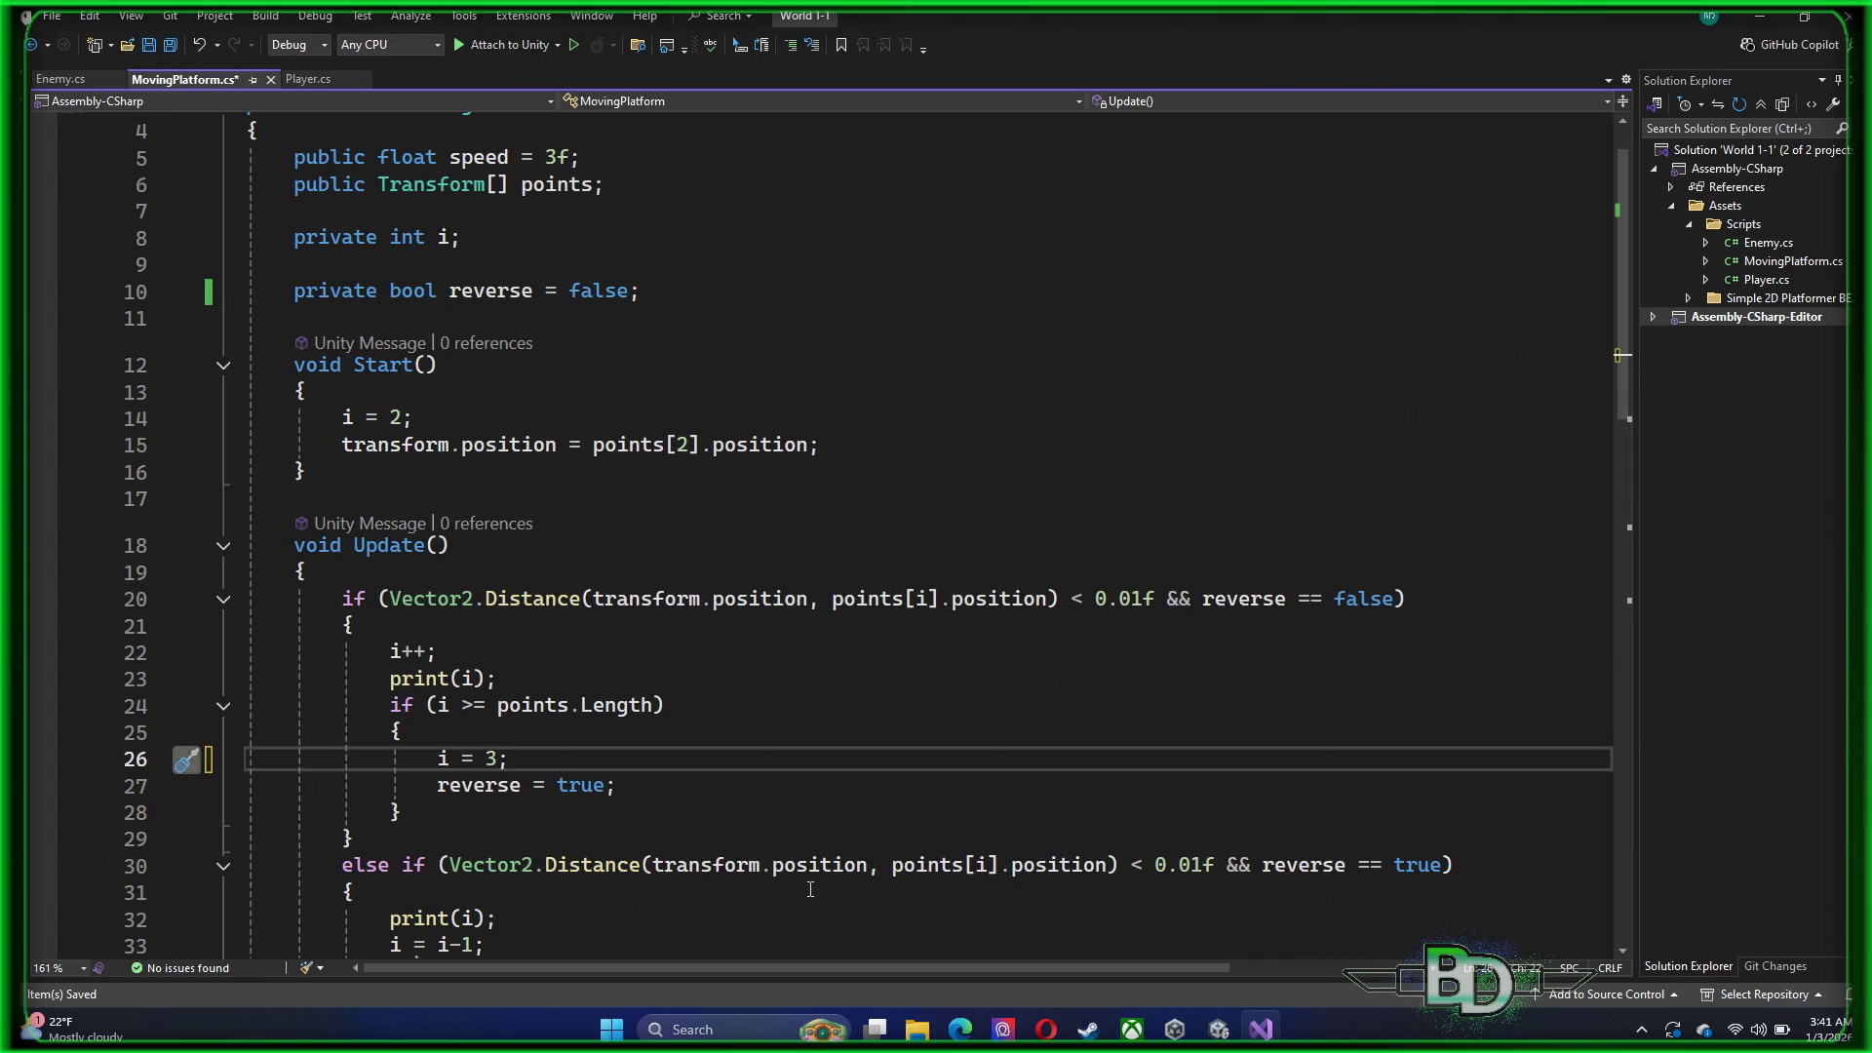
left_click(754, 731)
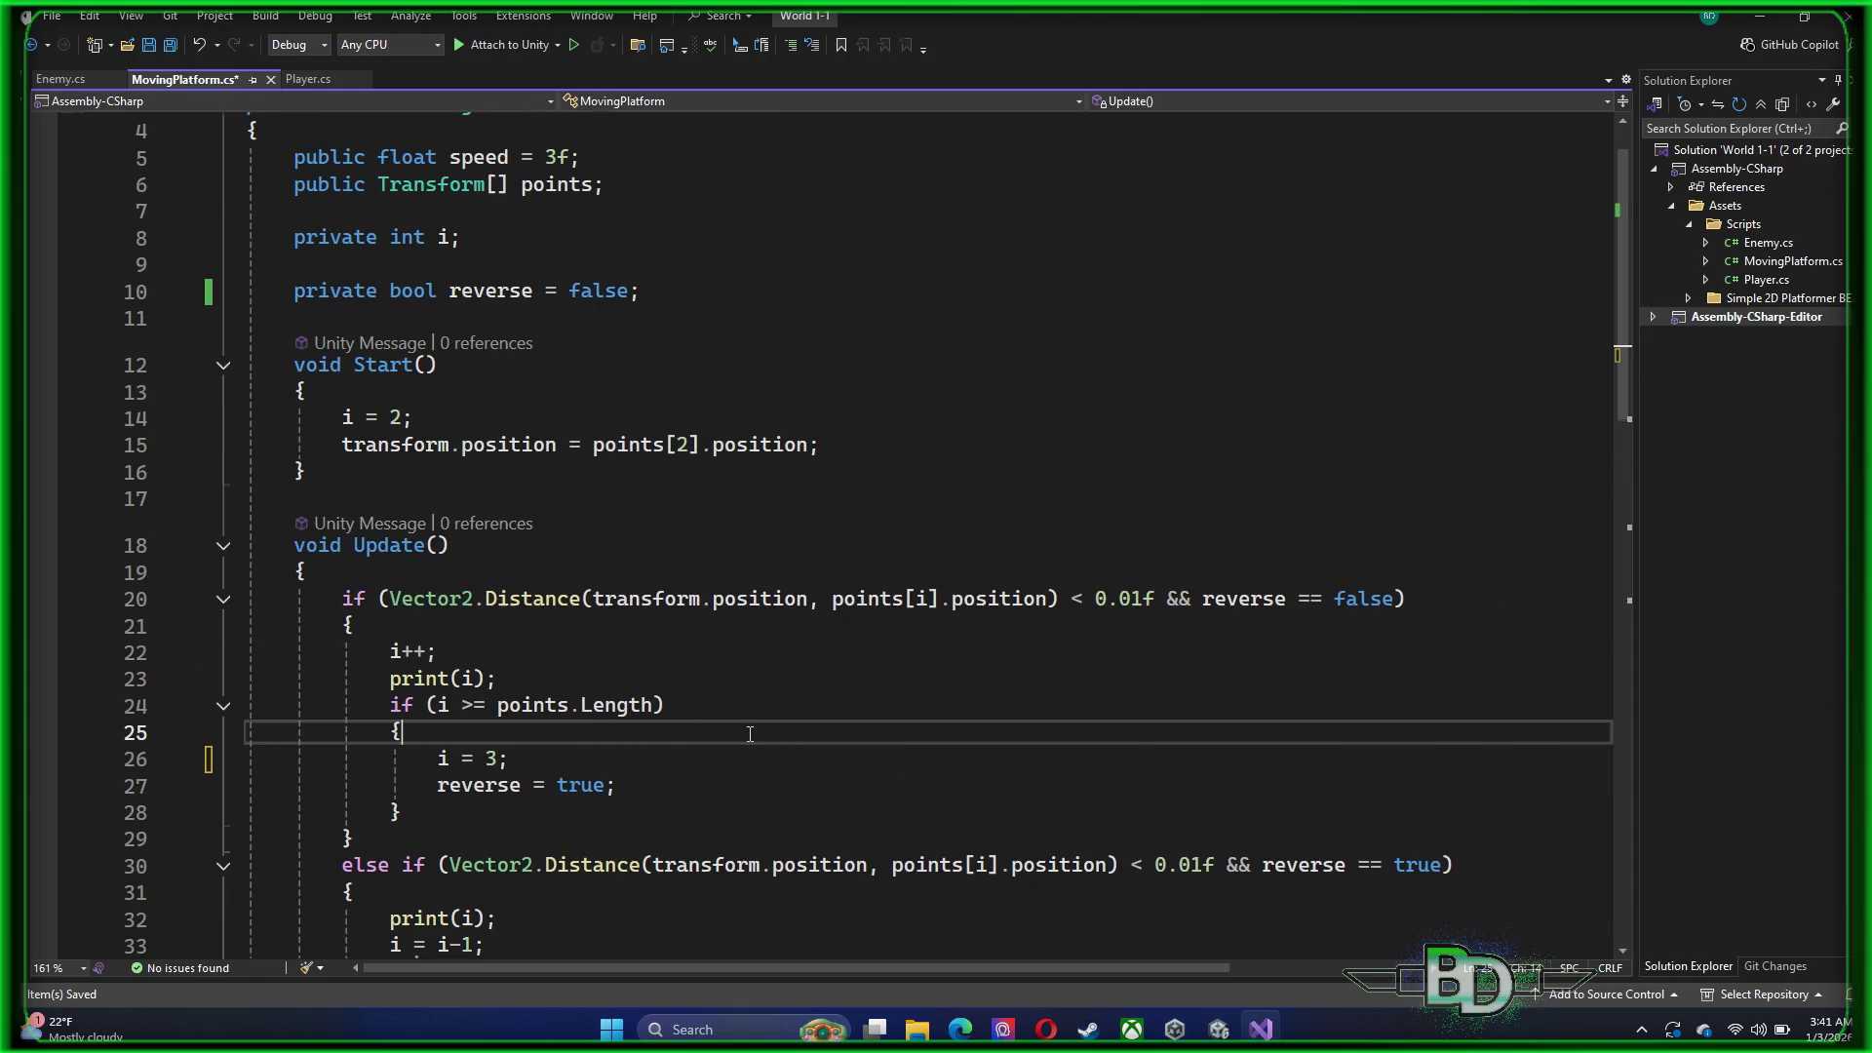
scroll(752, 733, "down", 2)
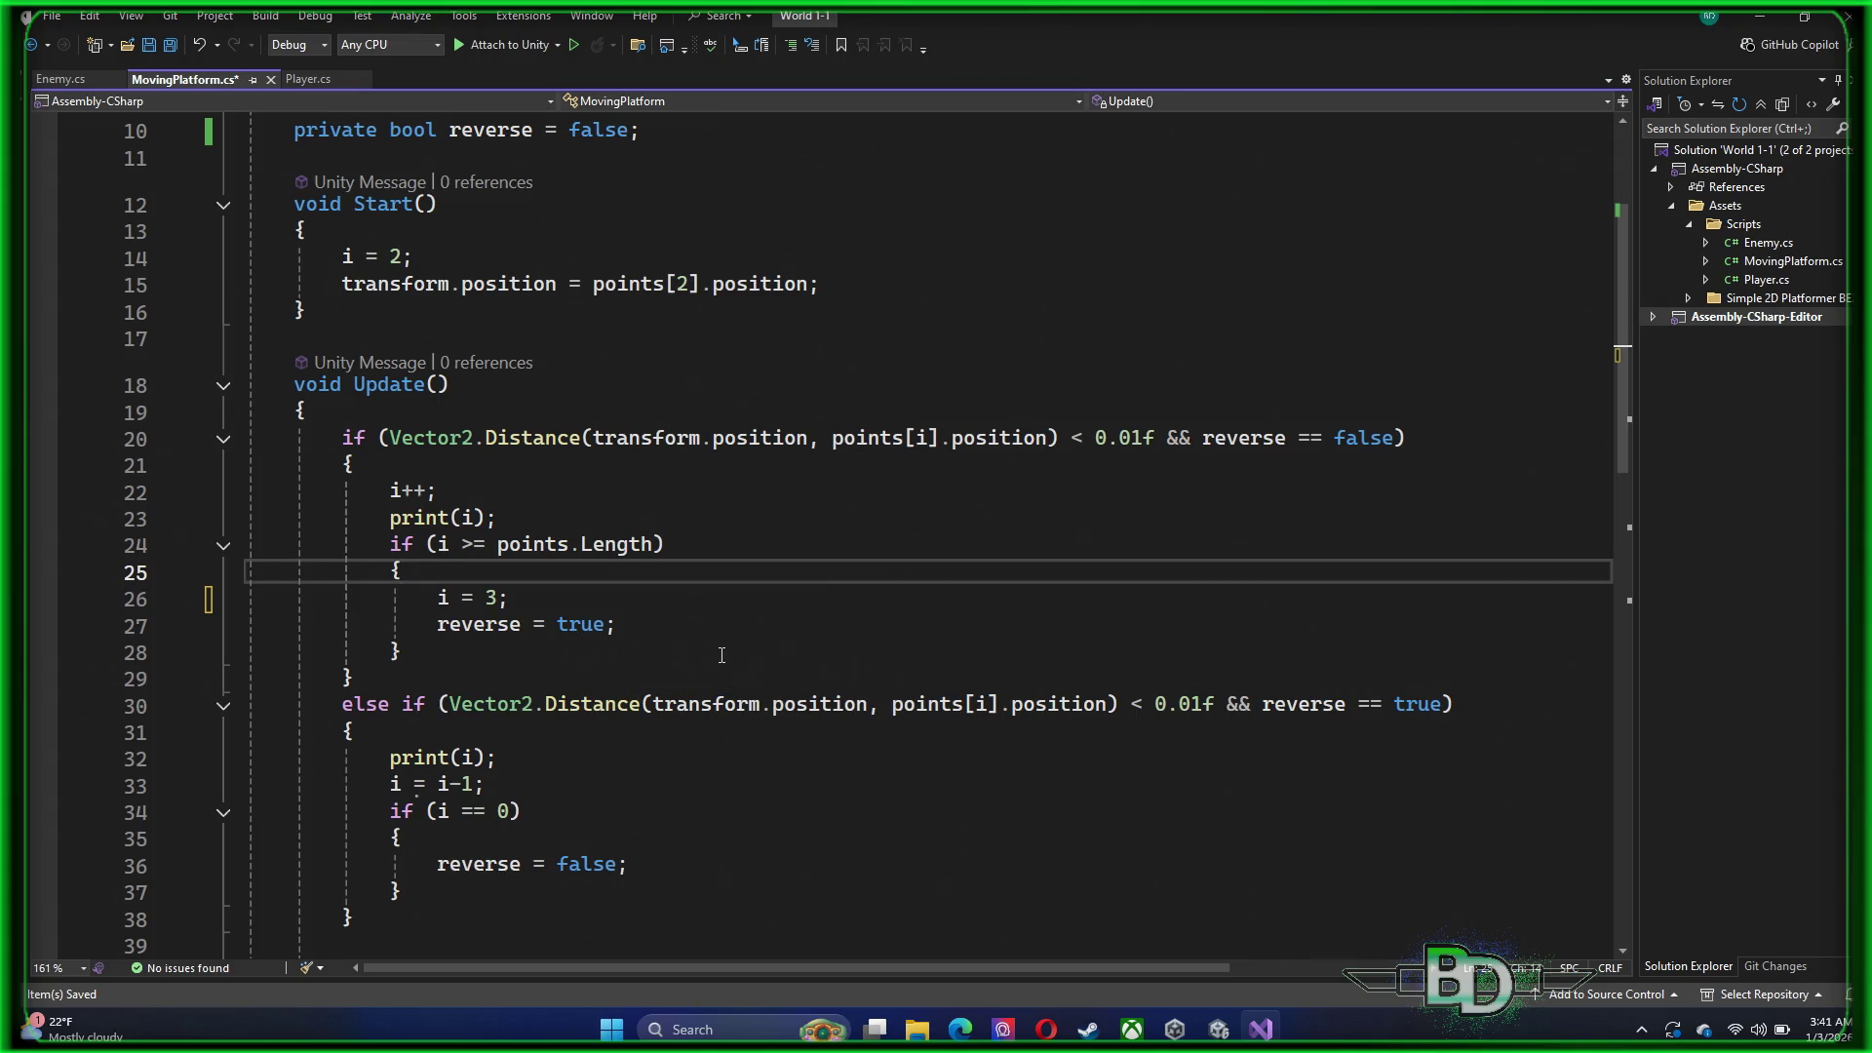
left_click(728, 653)
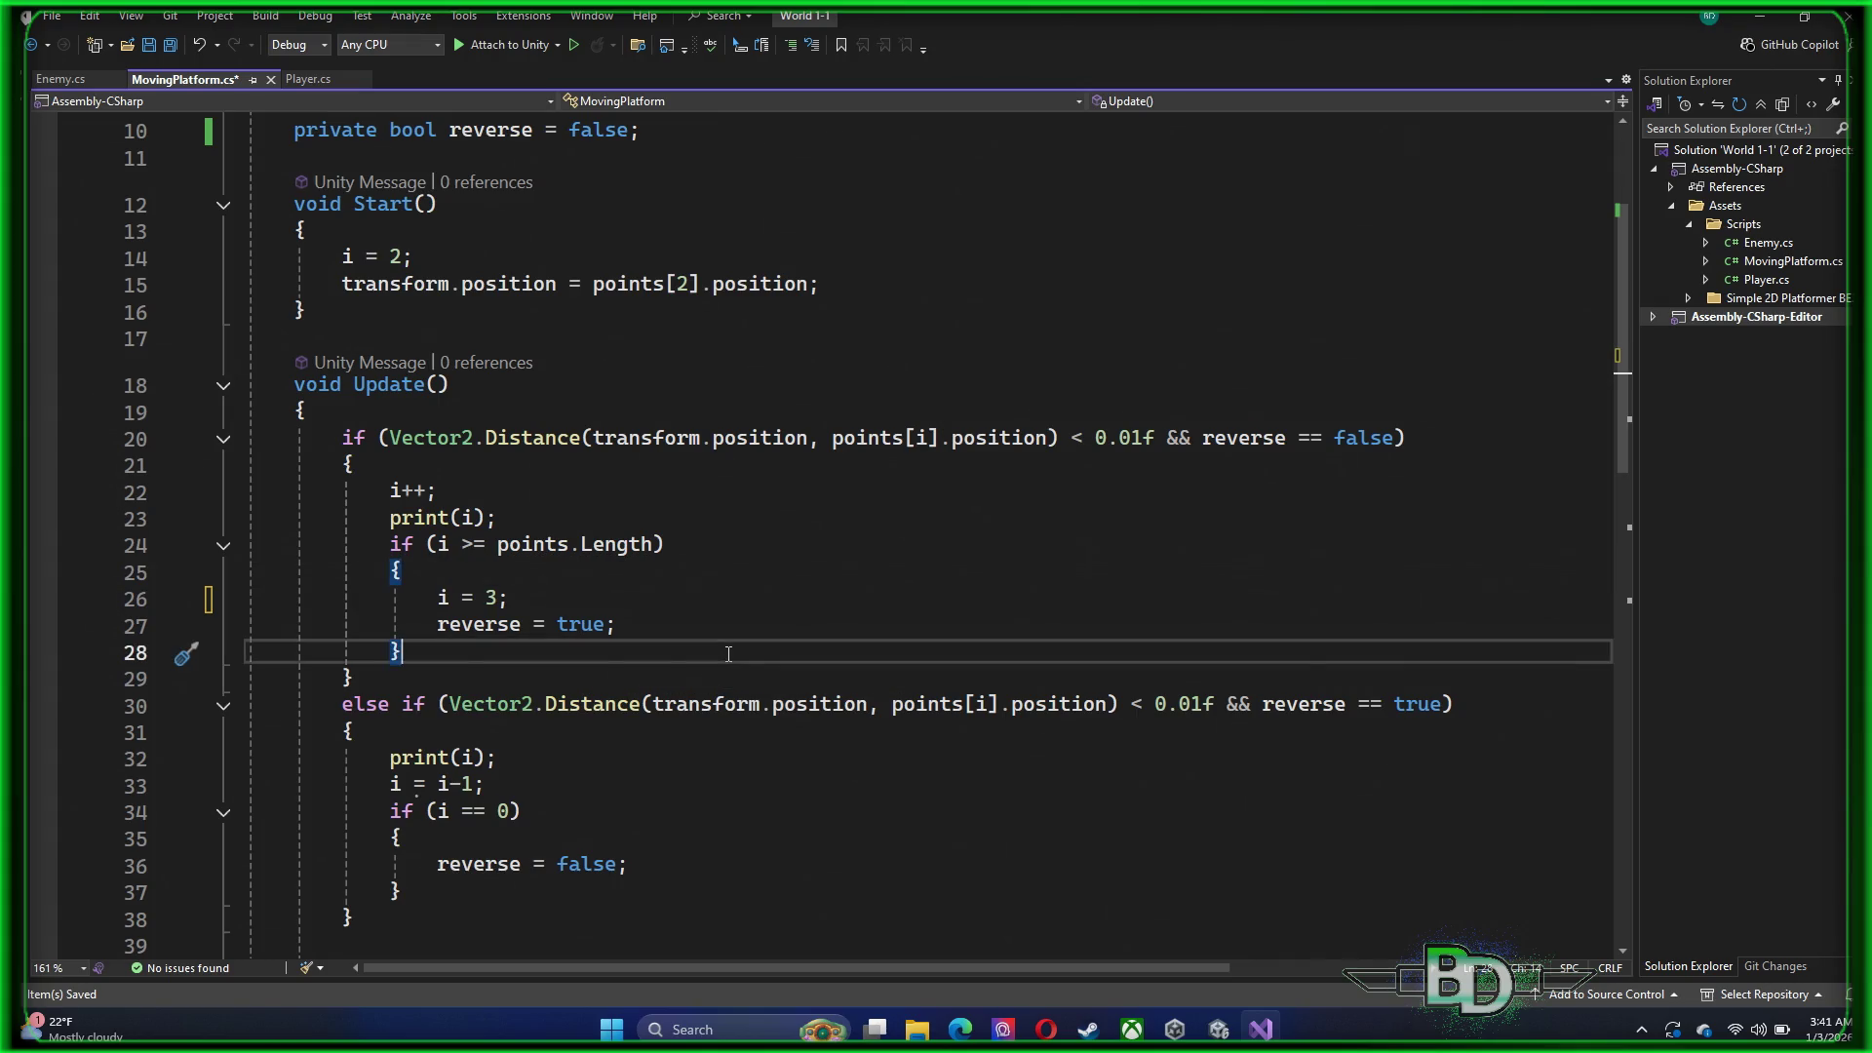
left_click(730, 625)
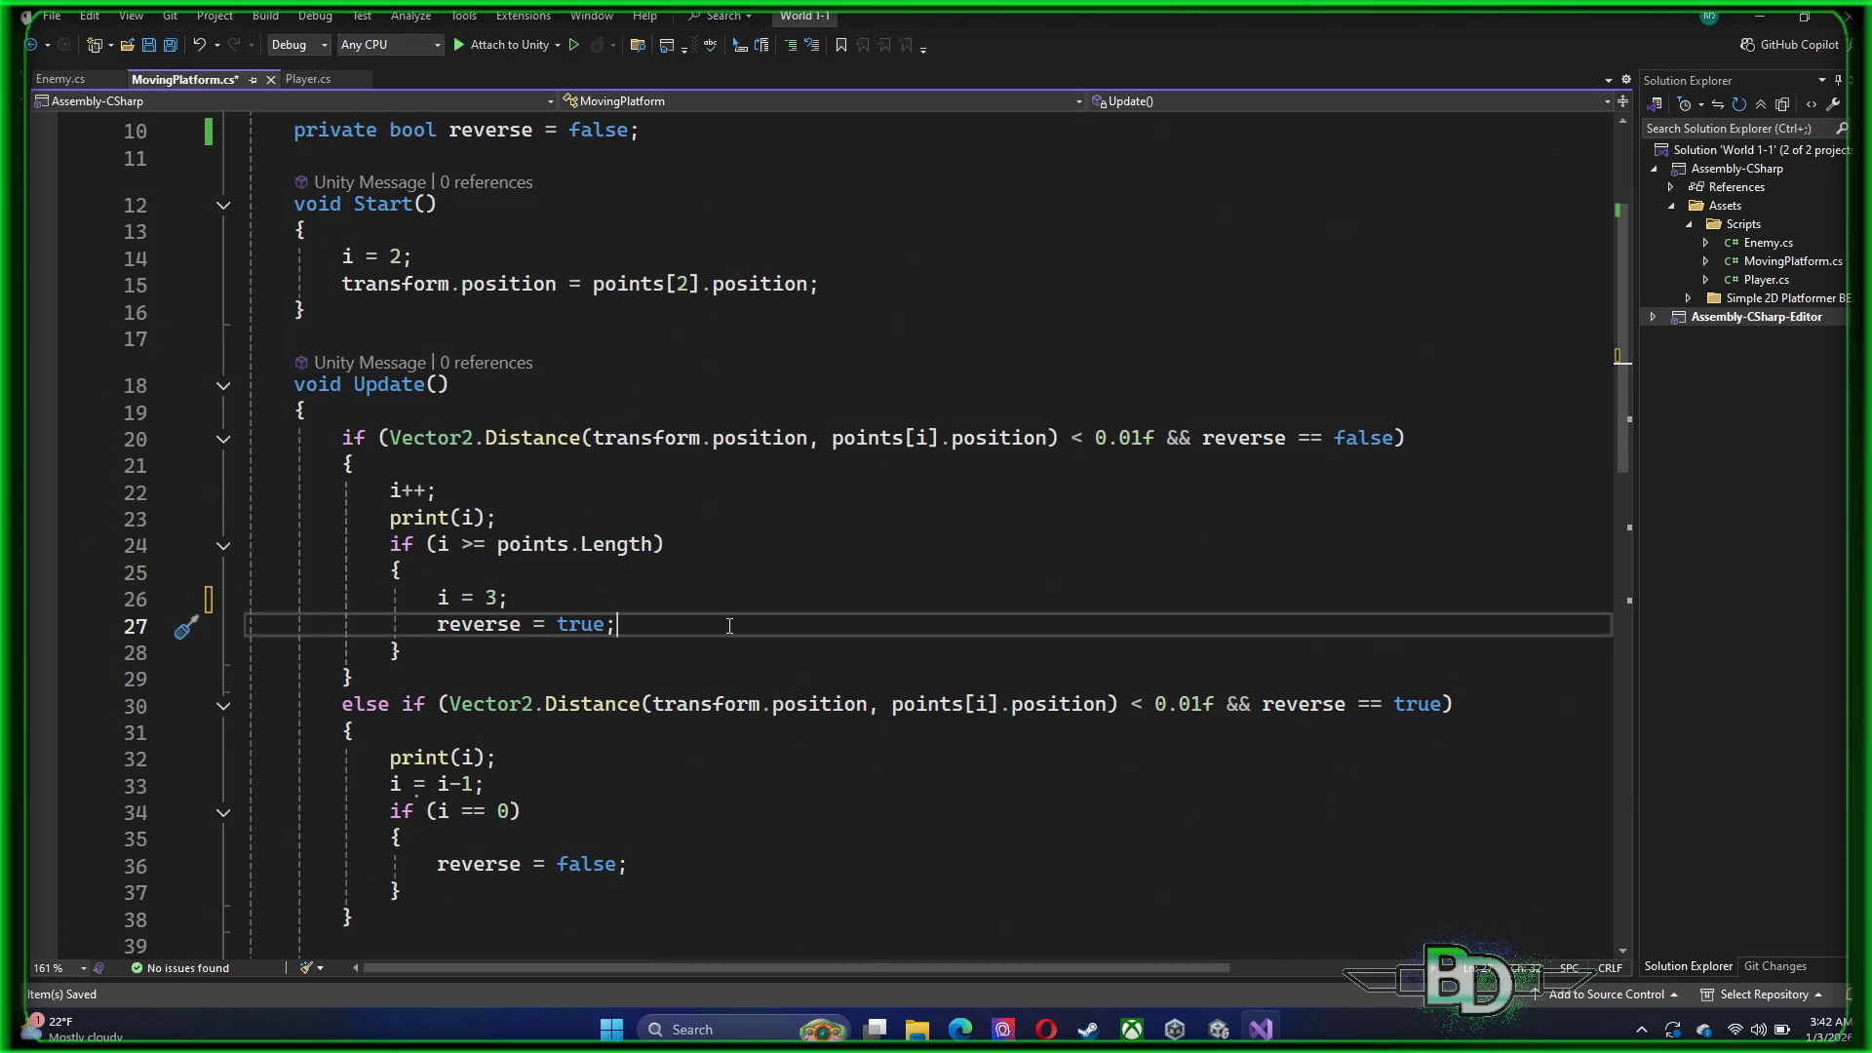
scroll(729, 625, "up", 2)
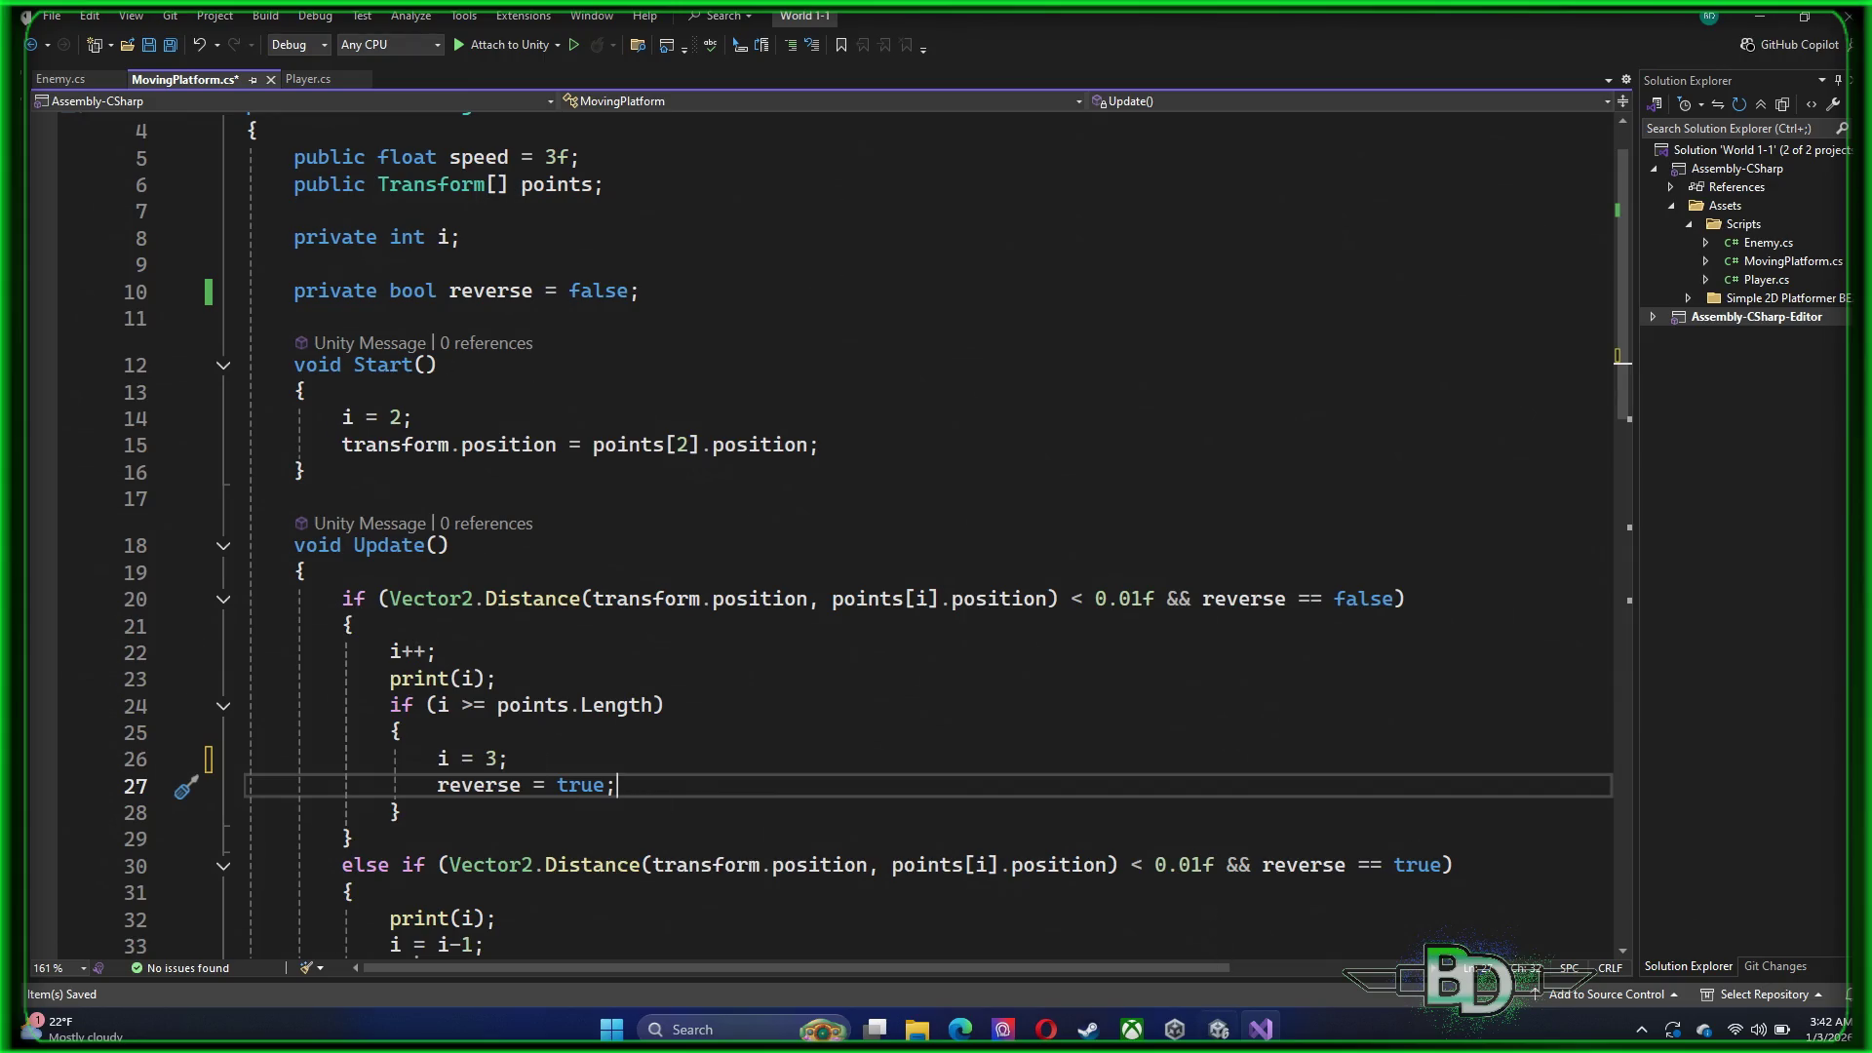
Bring the Unity Editor back to the front
left_click(1174, 1028)
left_click(1175, 1029)
left_click(1218, 1029)
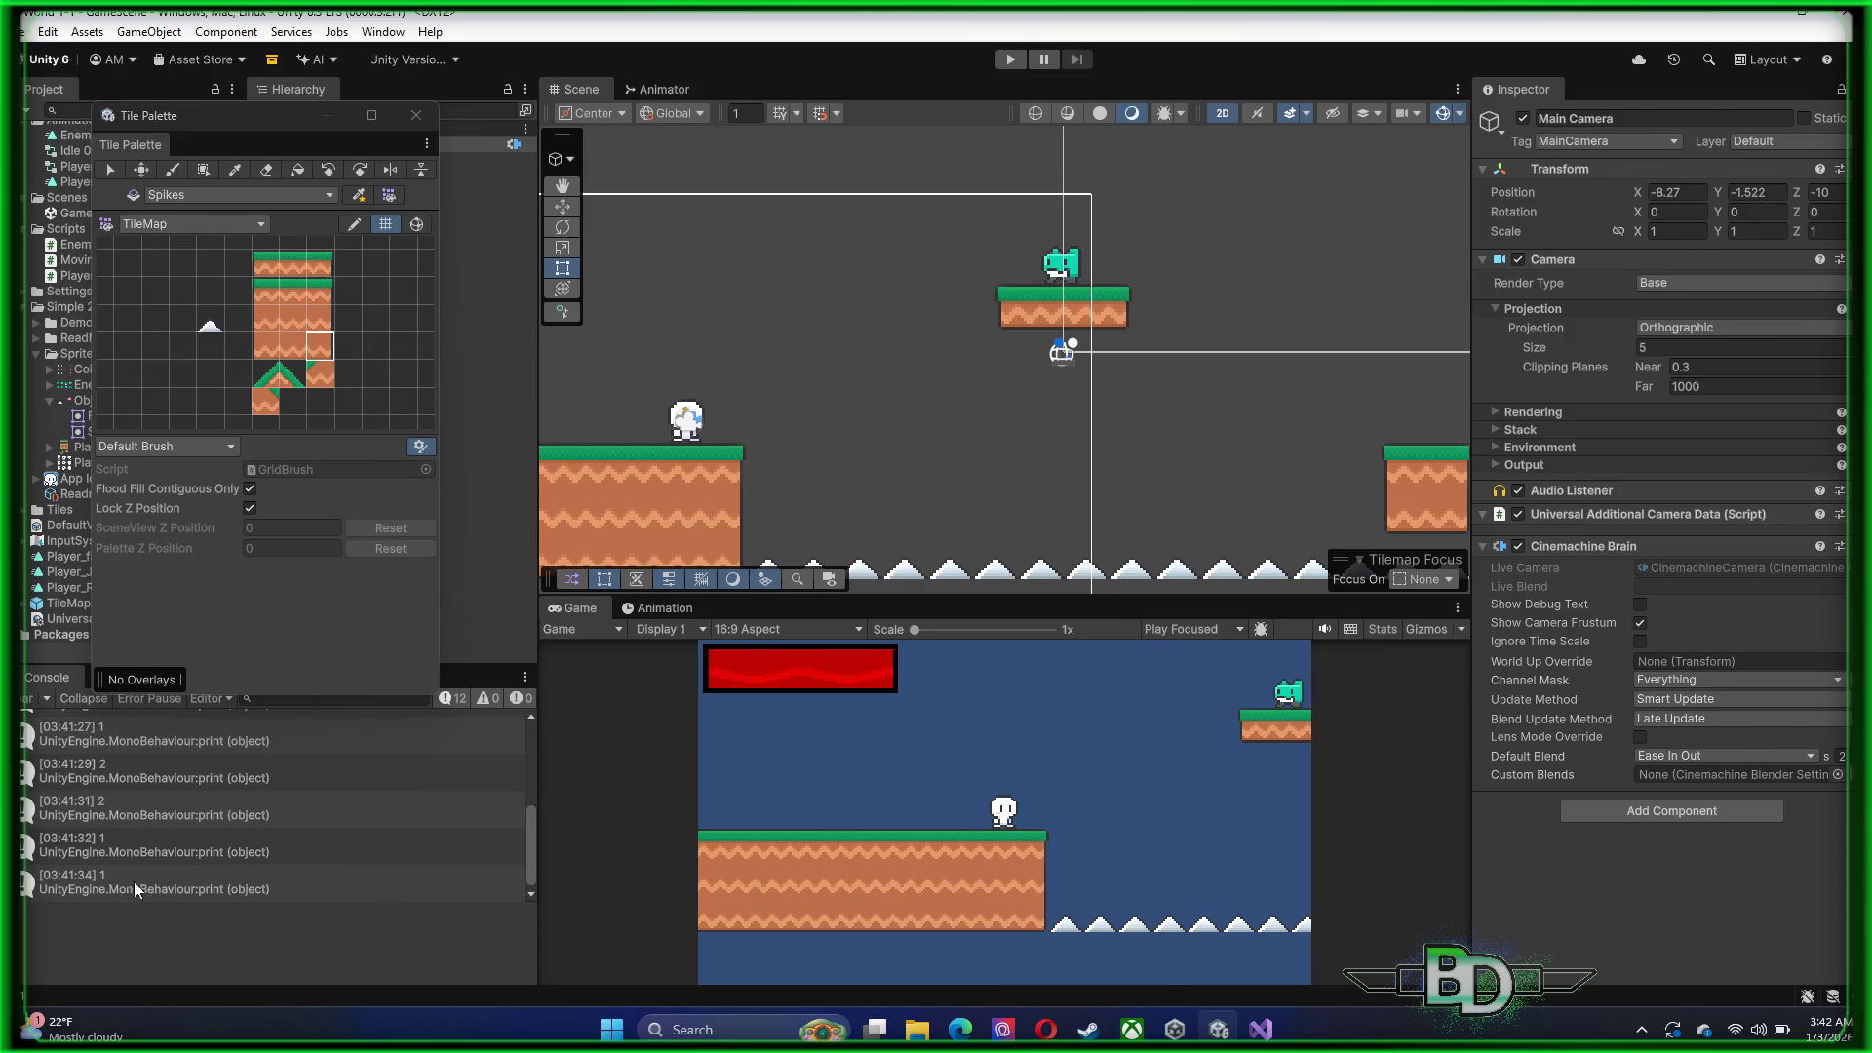
Compare MovingPlatform.cs with the Unity Editor, checking the i = 3 reset line
left_click(1261, 1028)
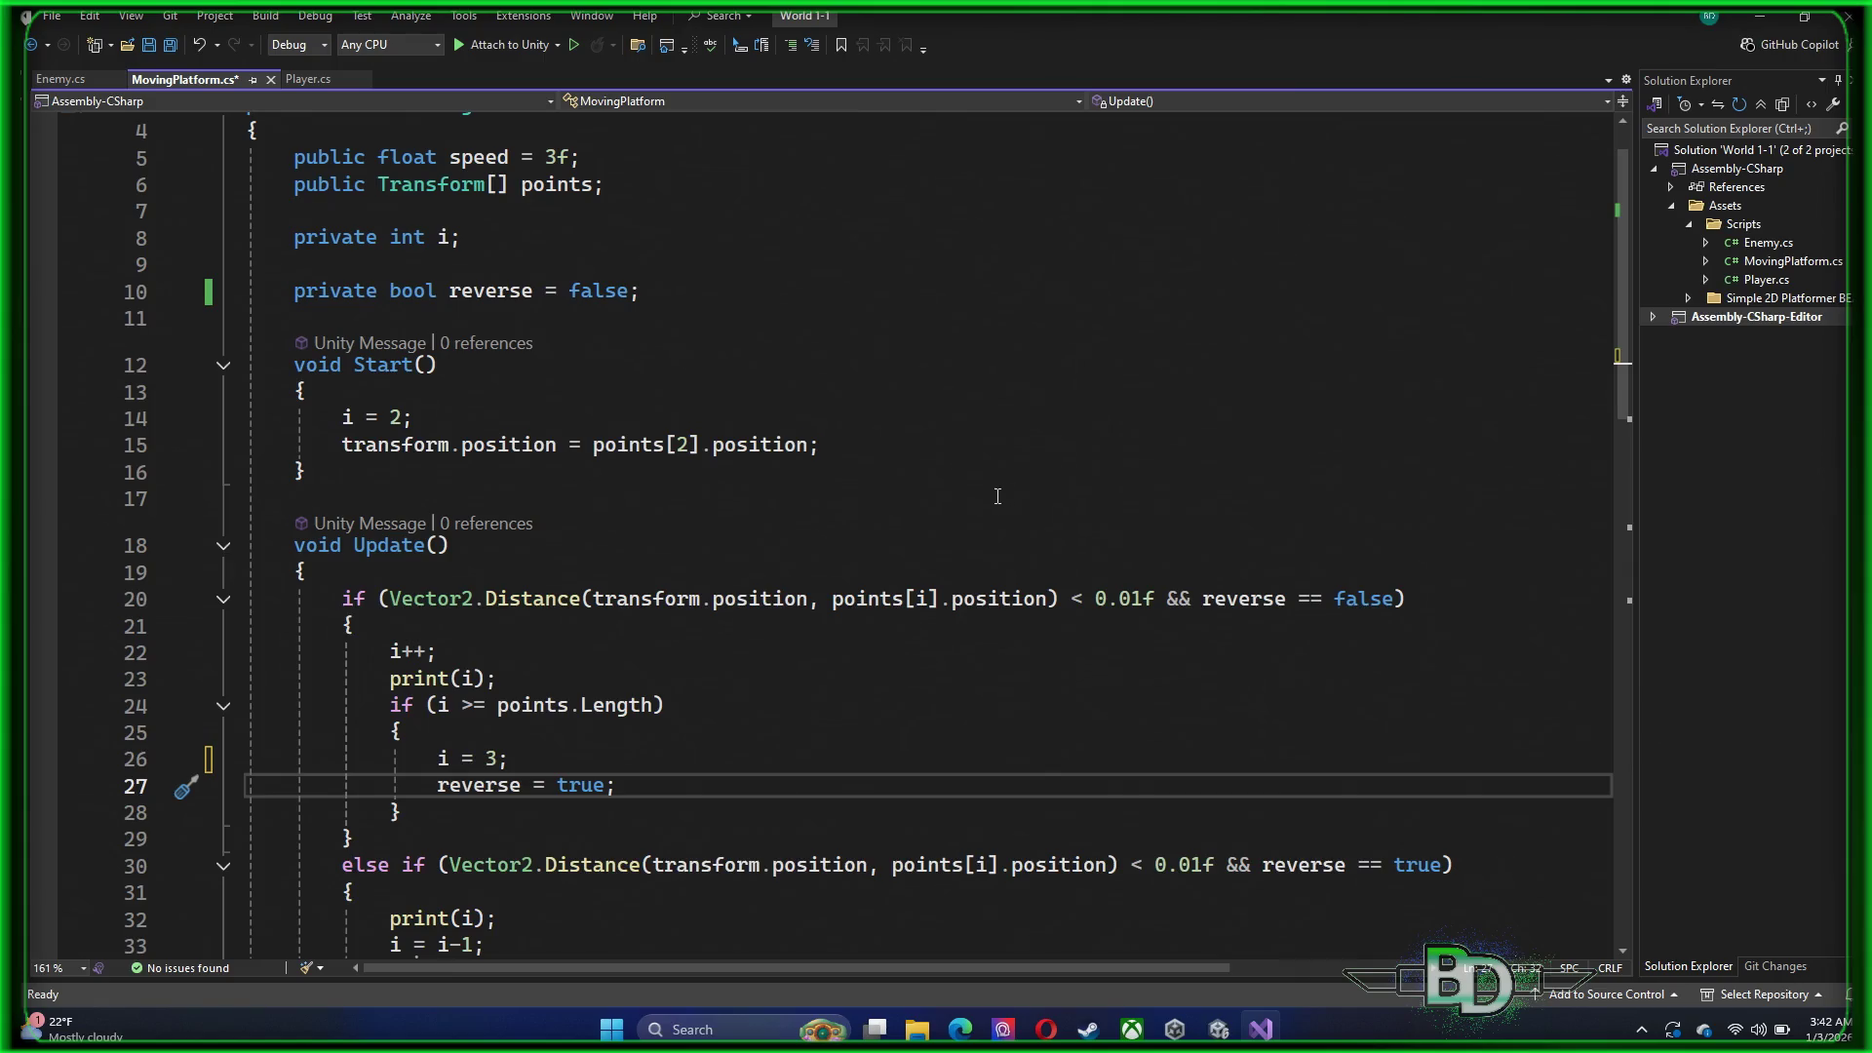
mouse_move(383, 424)
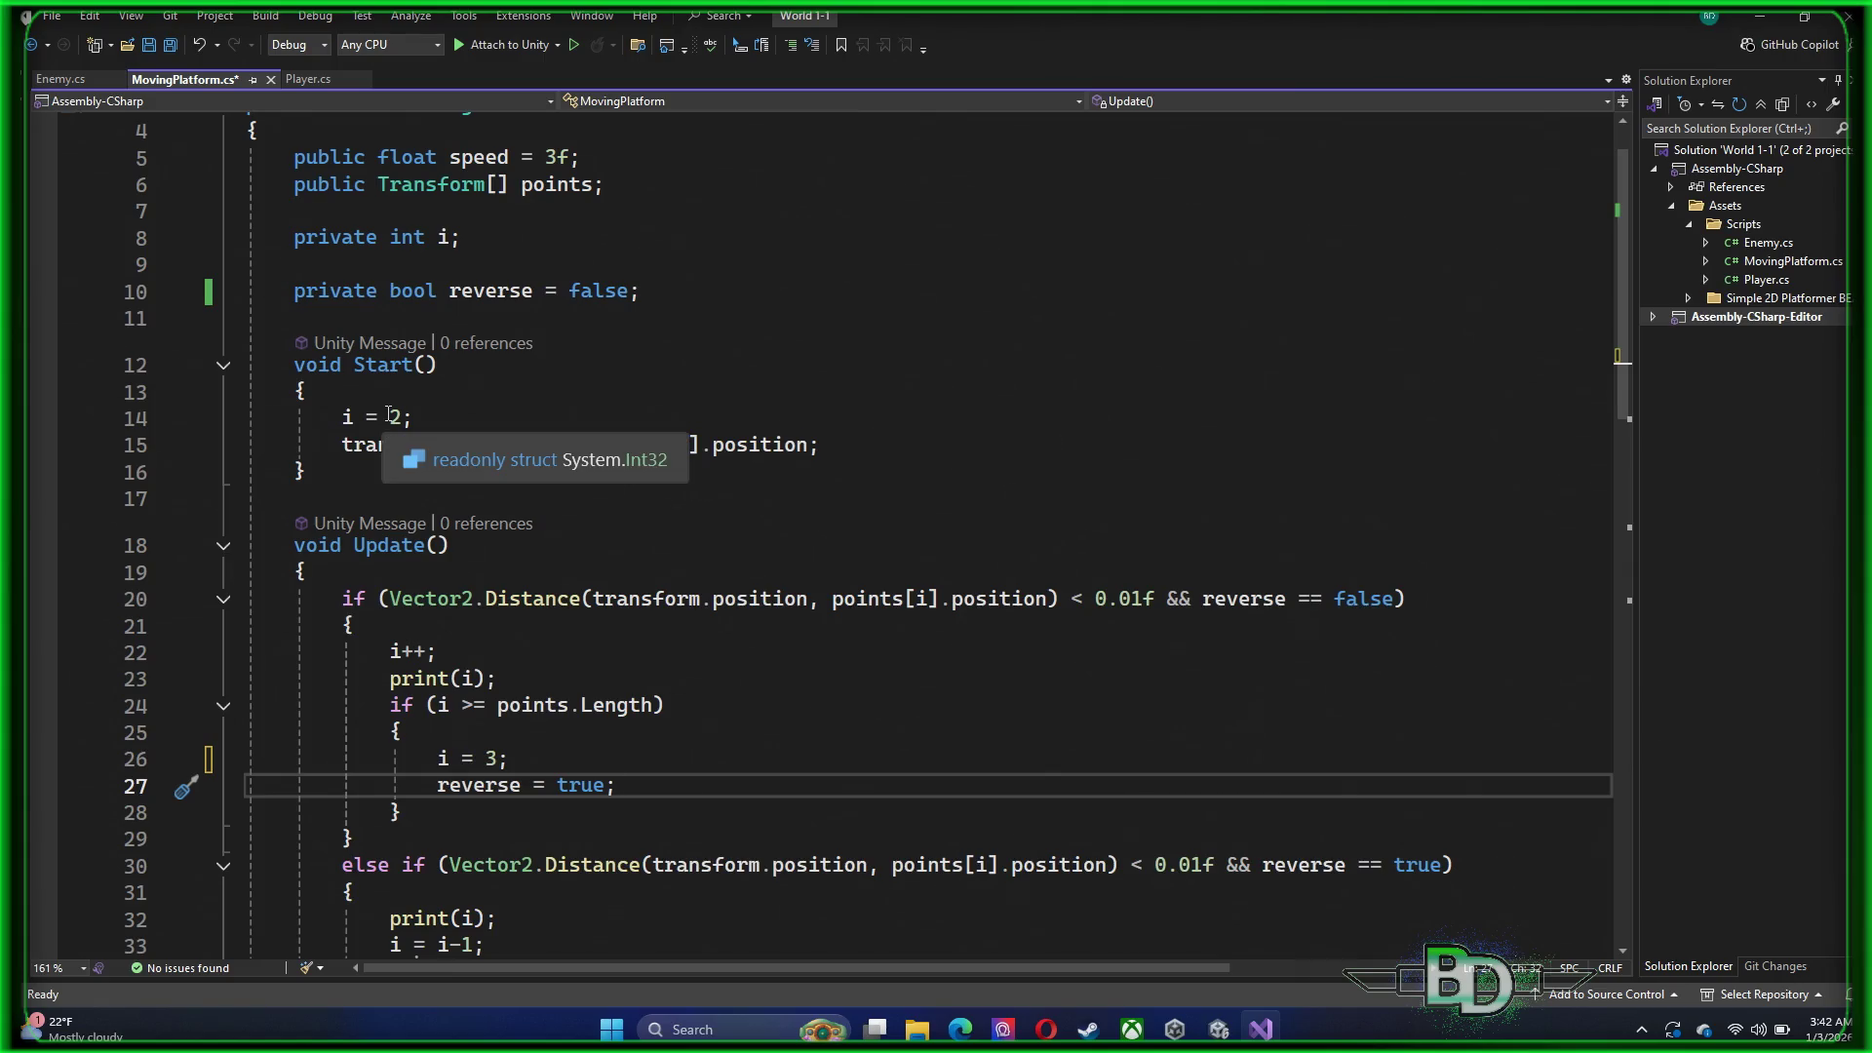
left_click(1218, 1029)
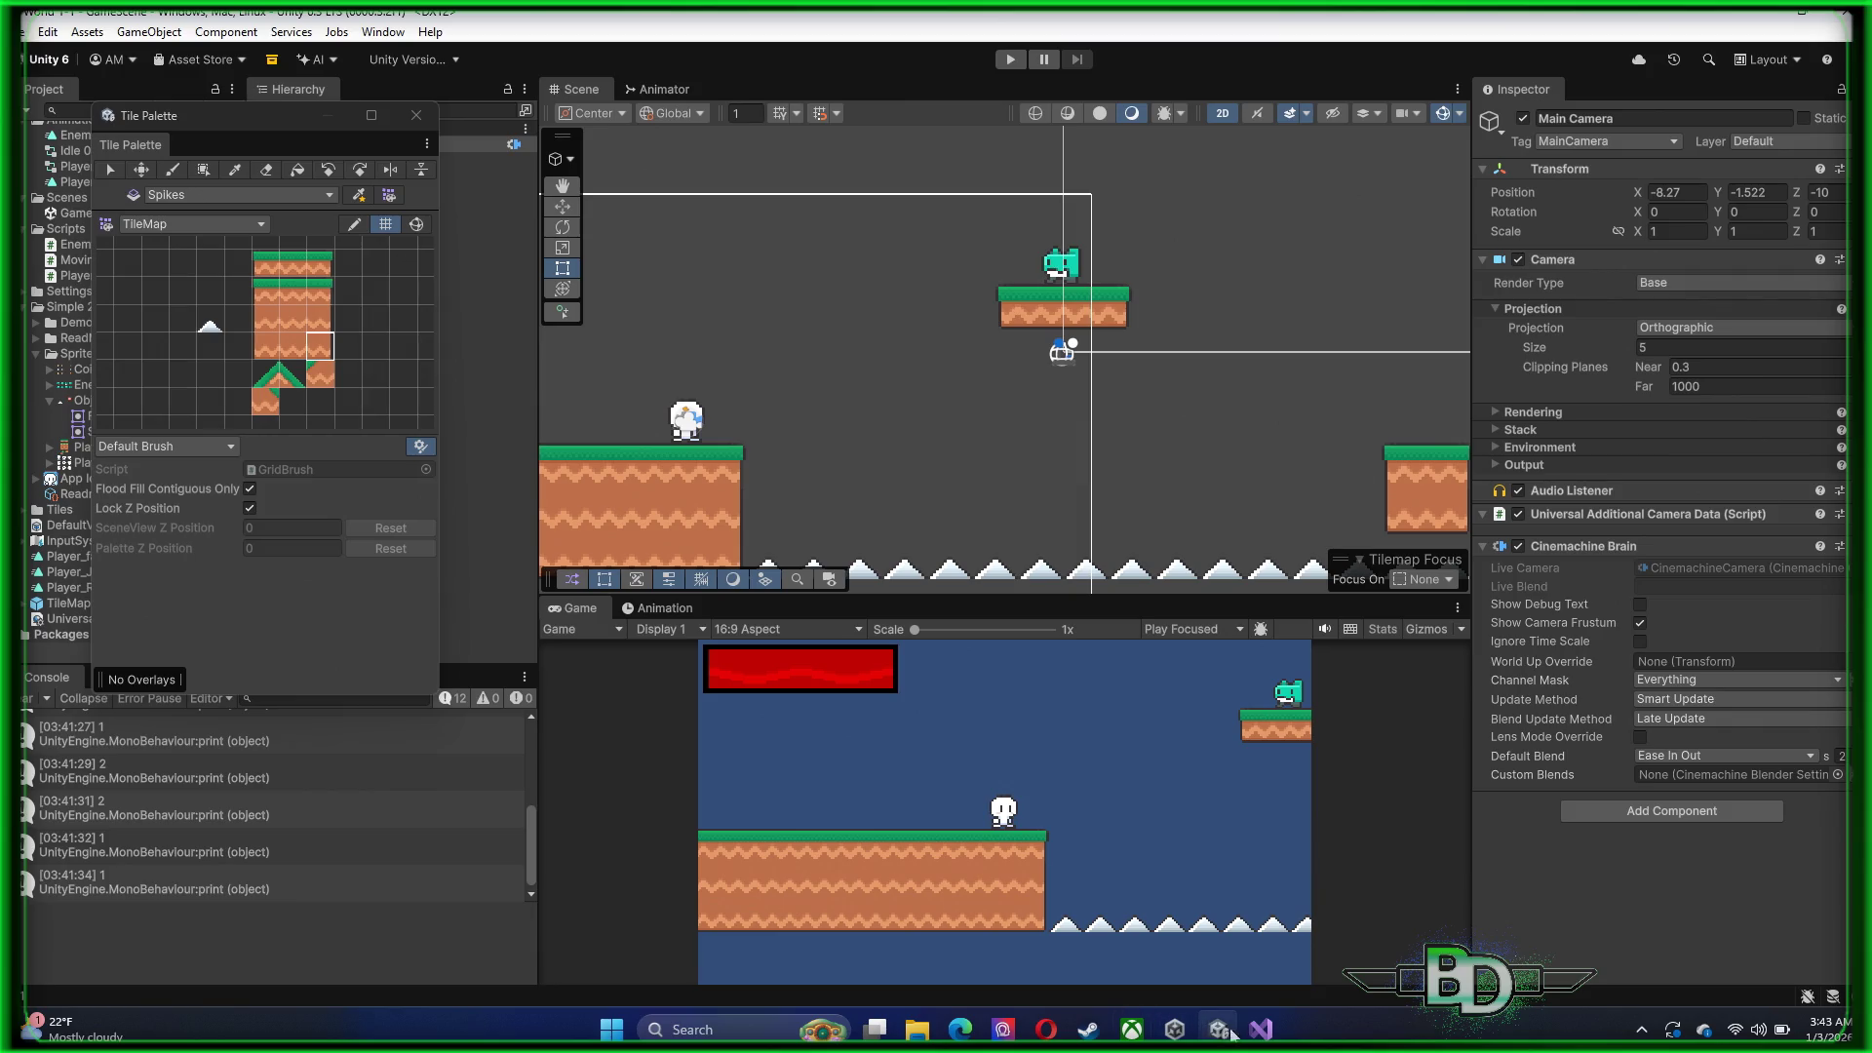
left_click(1260, 1028)
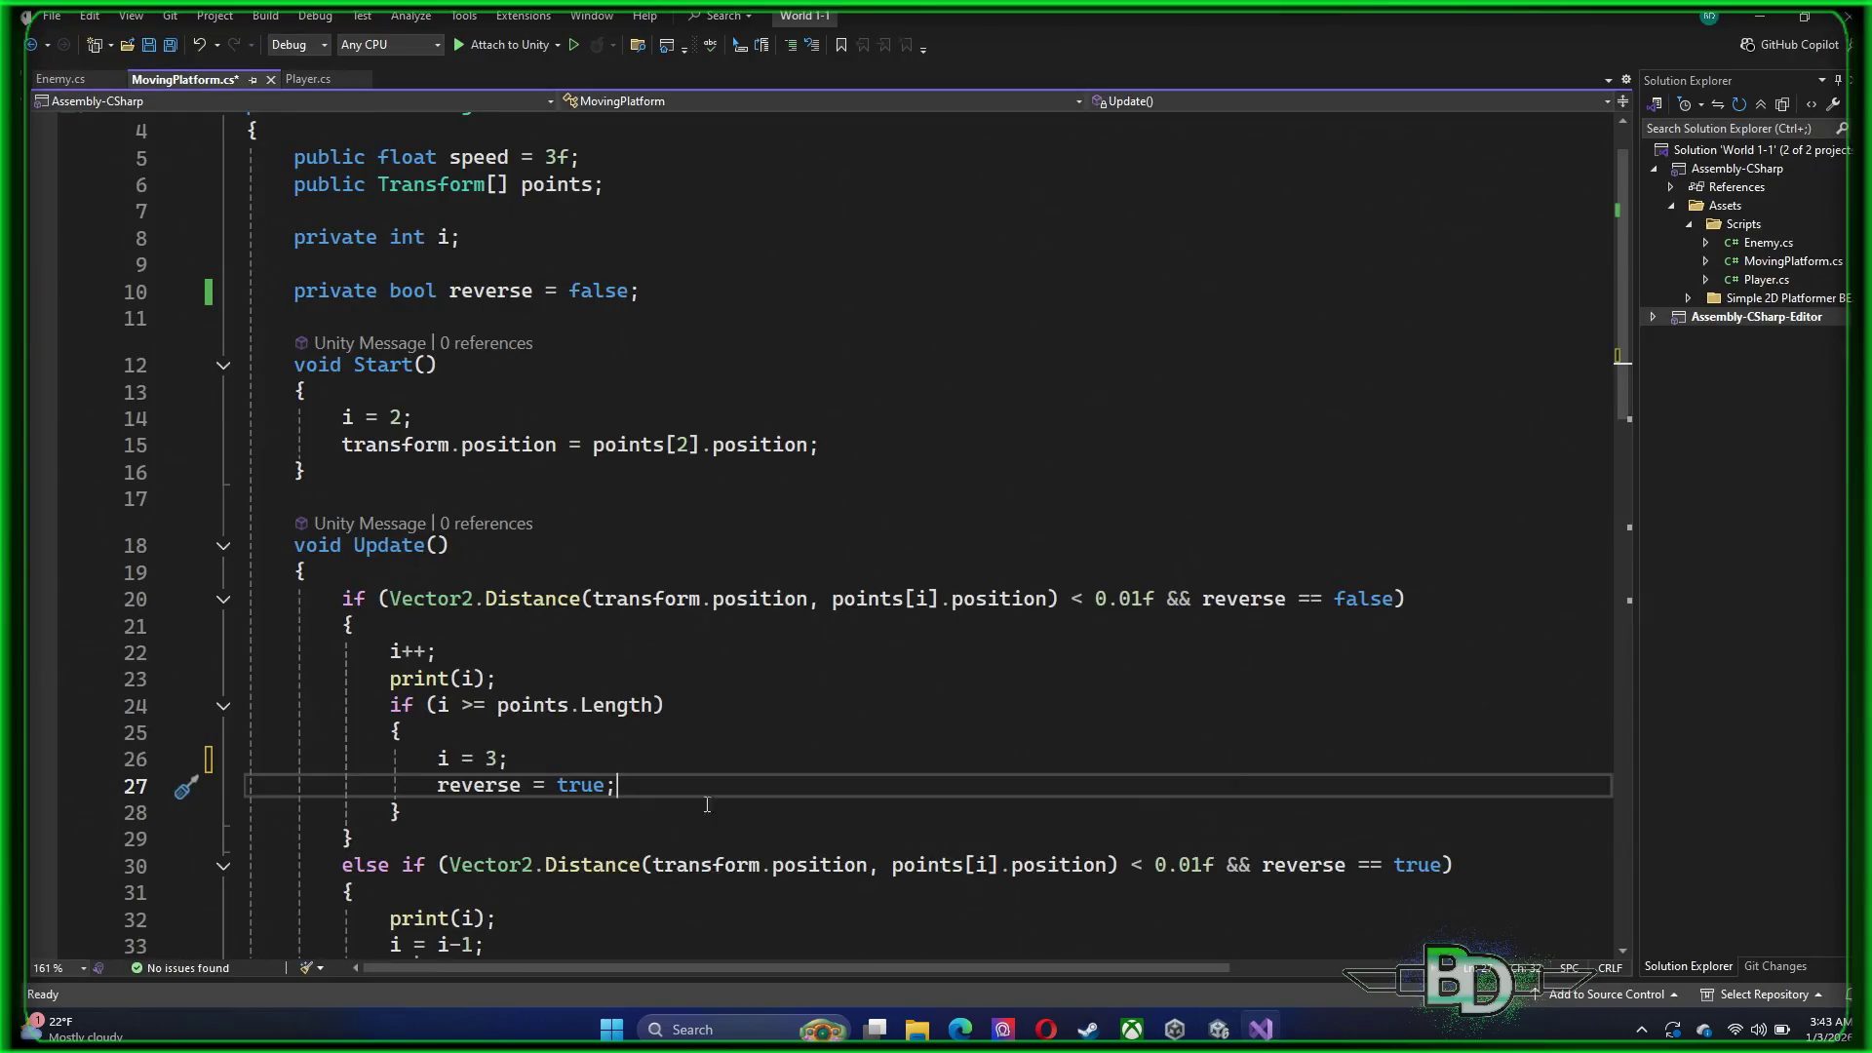
double_click(491, 759)
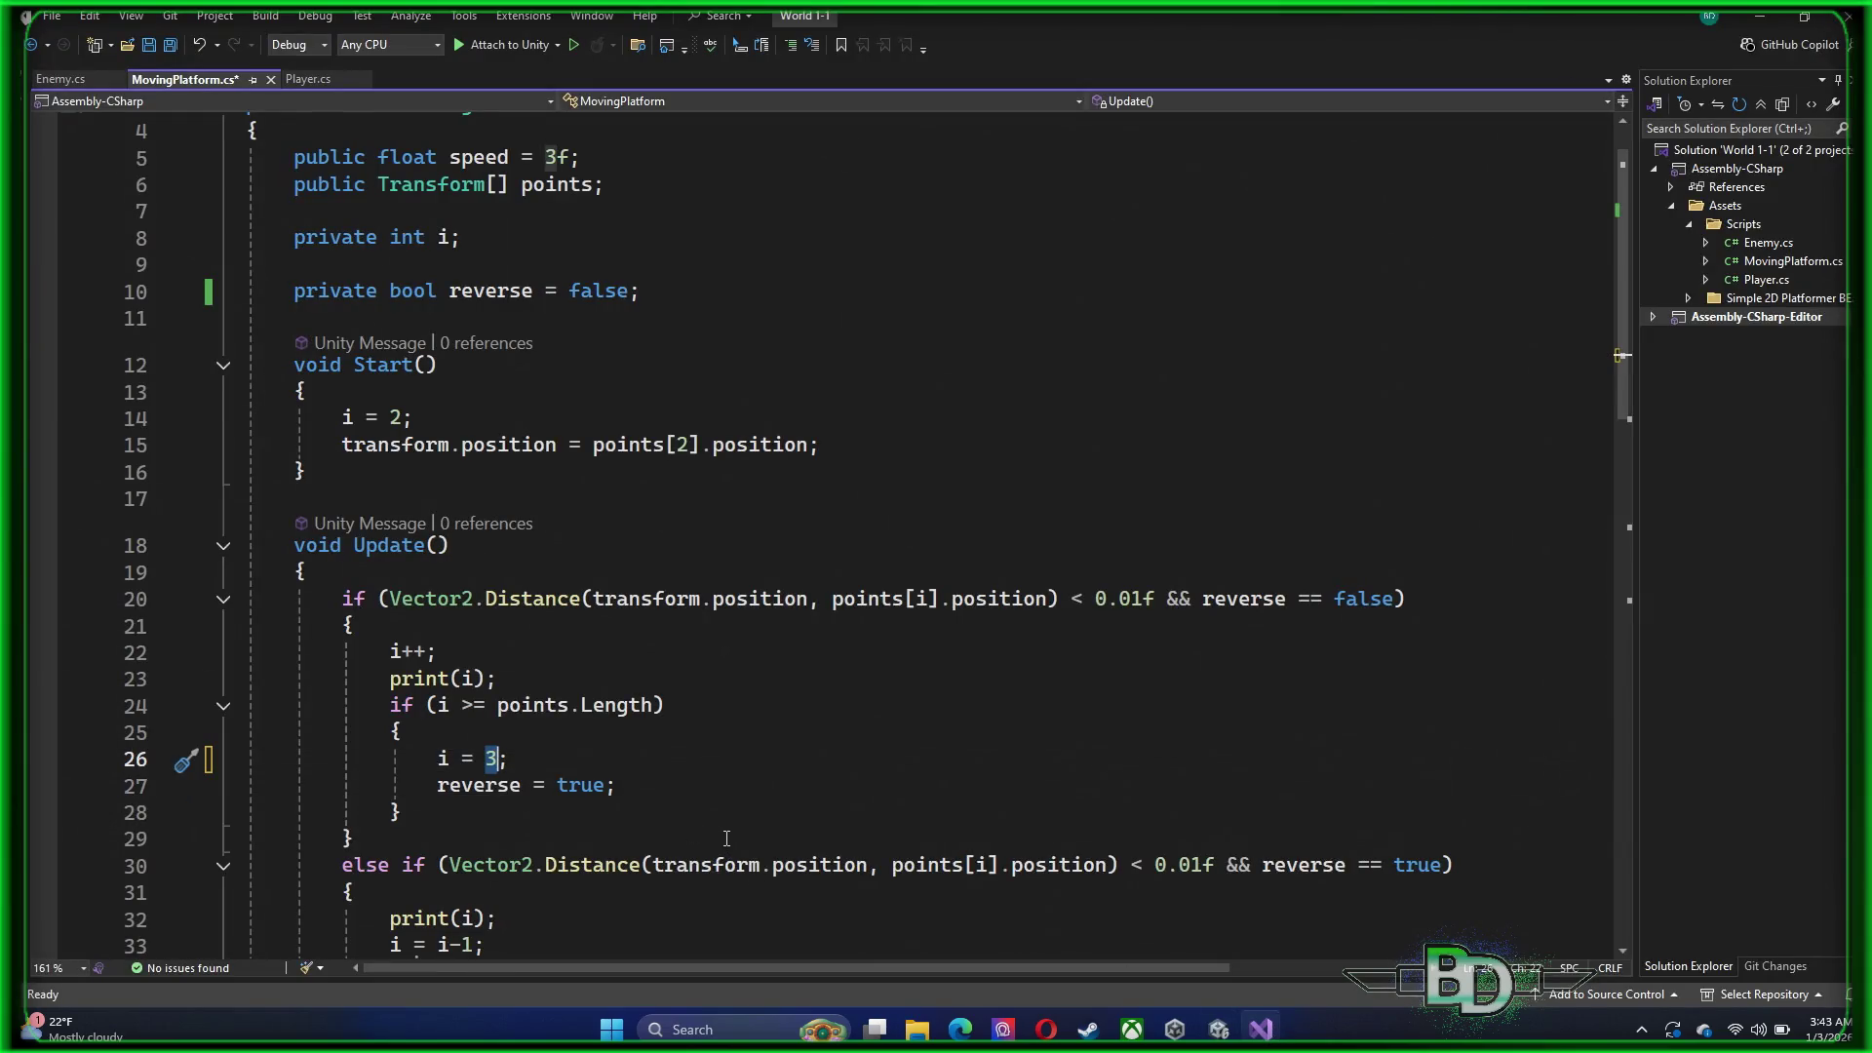
scroll(726, 839, "down", 2)
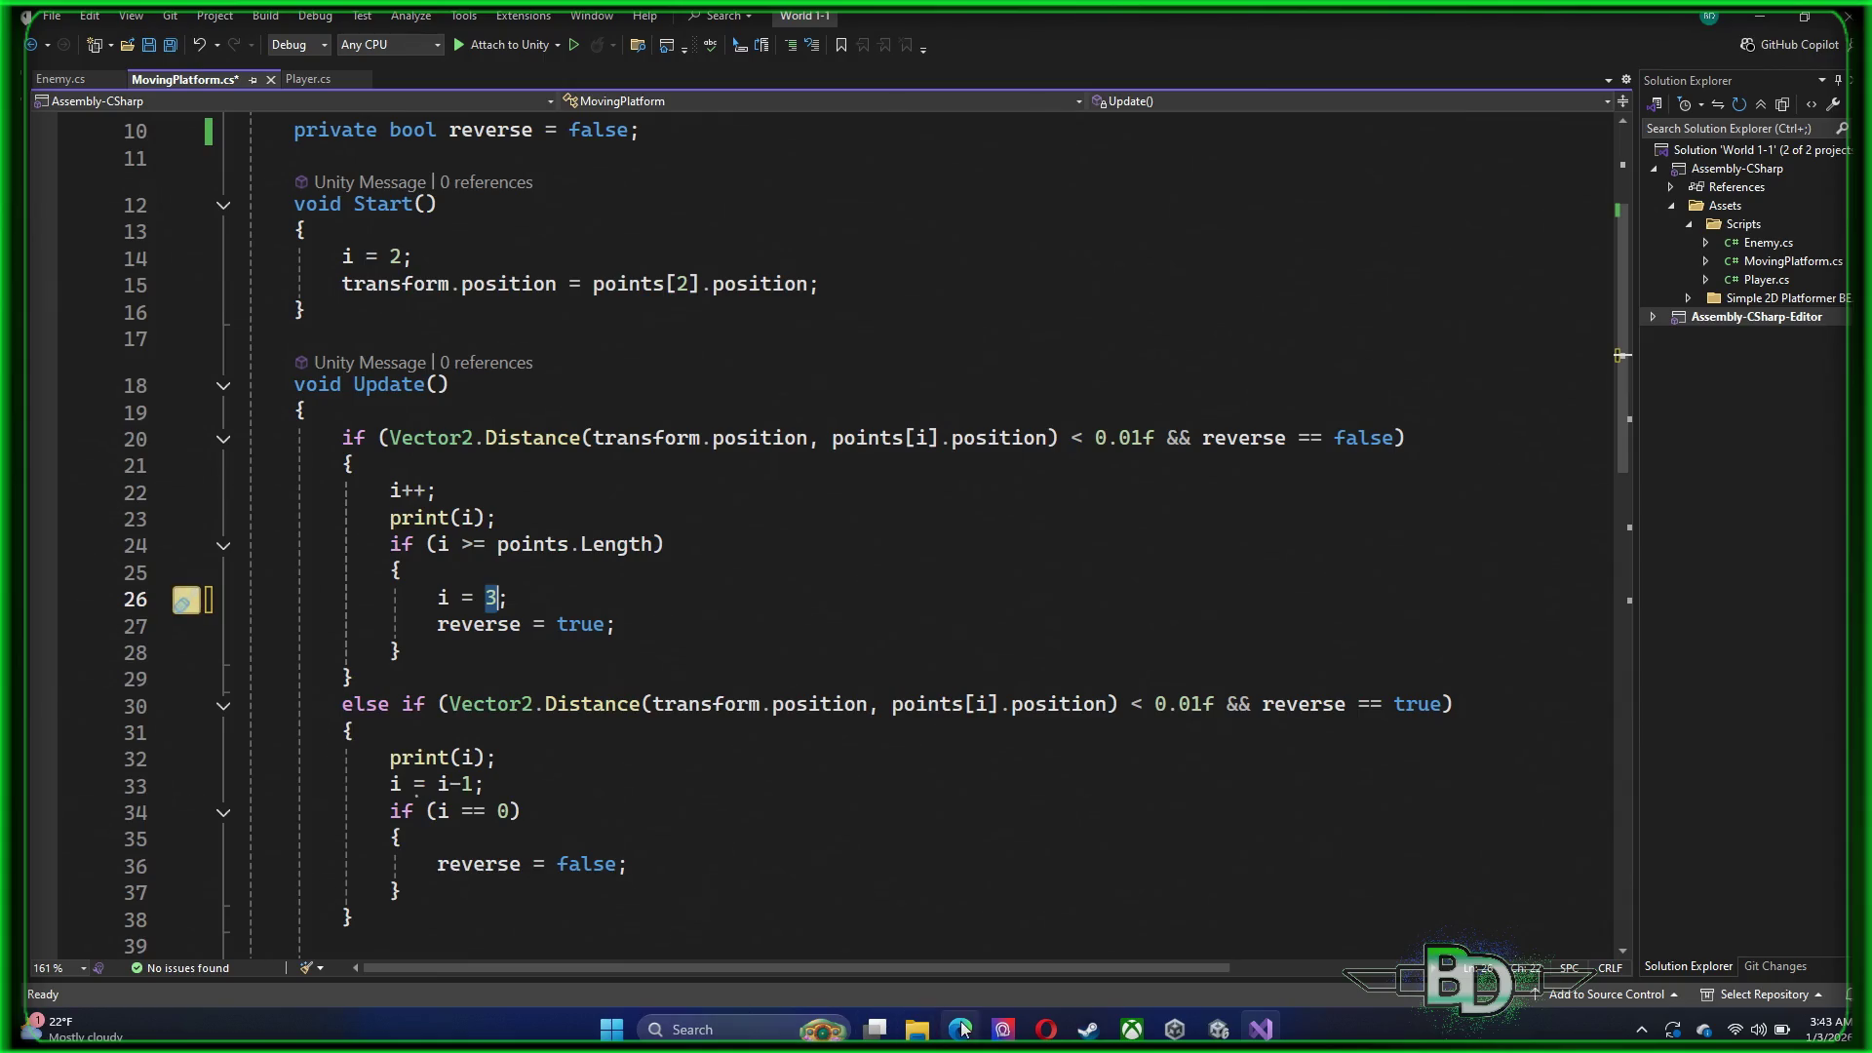
left_click(1212, 1035)
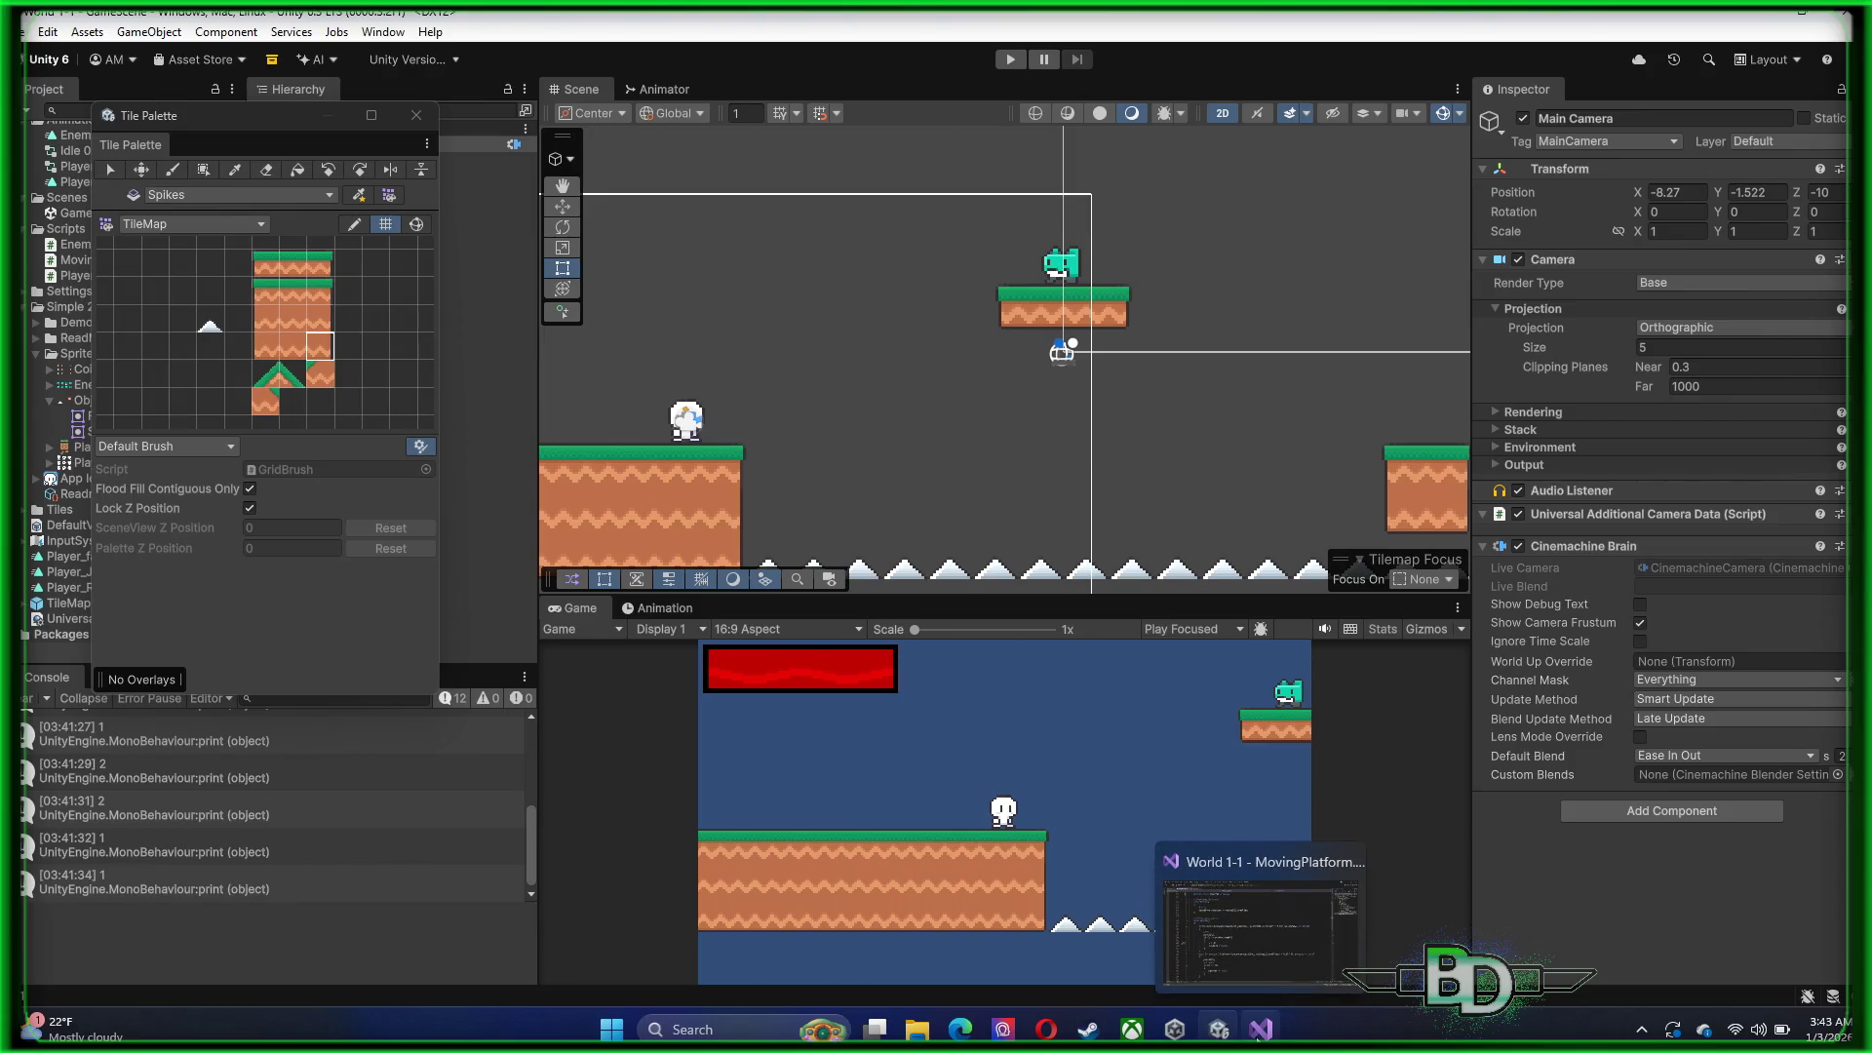
left_click(1258, 1036)
Open a new line above i = 3 and start the comment '//Sets Points'
key("Up")
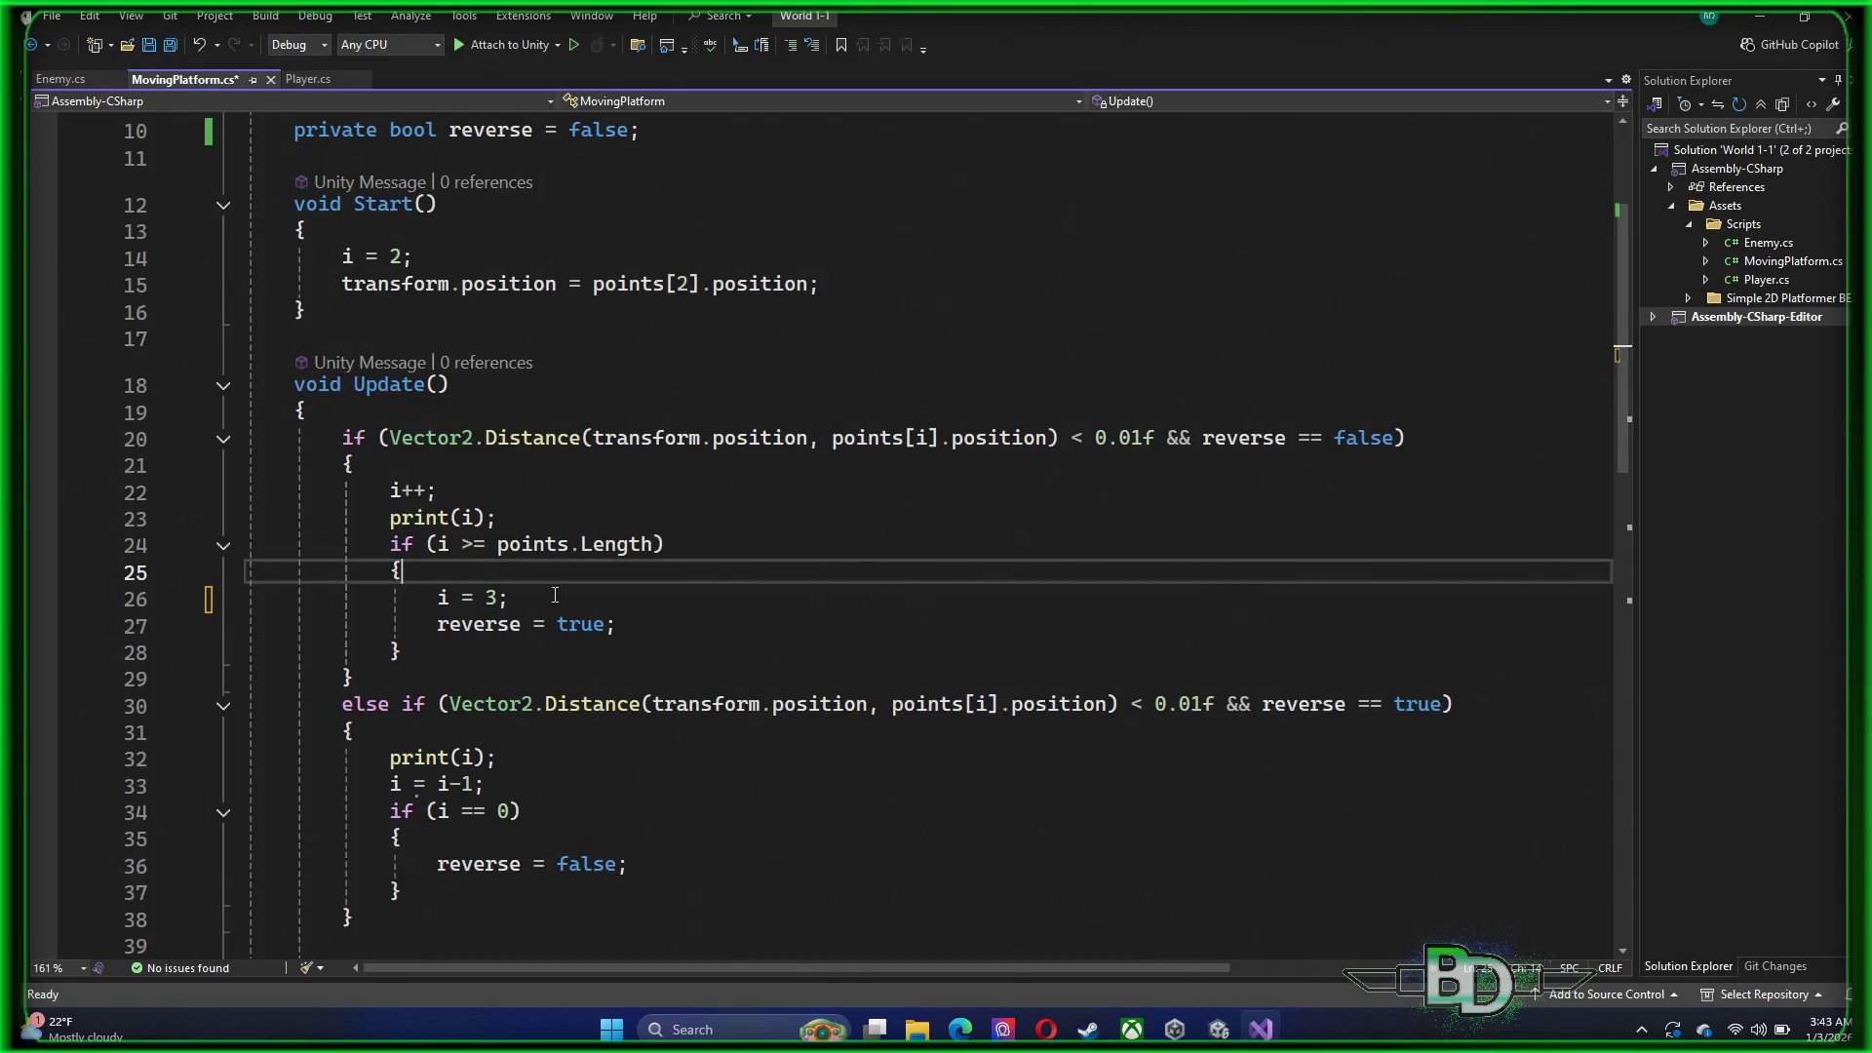
key("Return")
type("/")
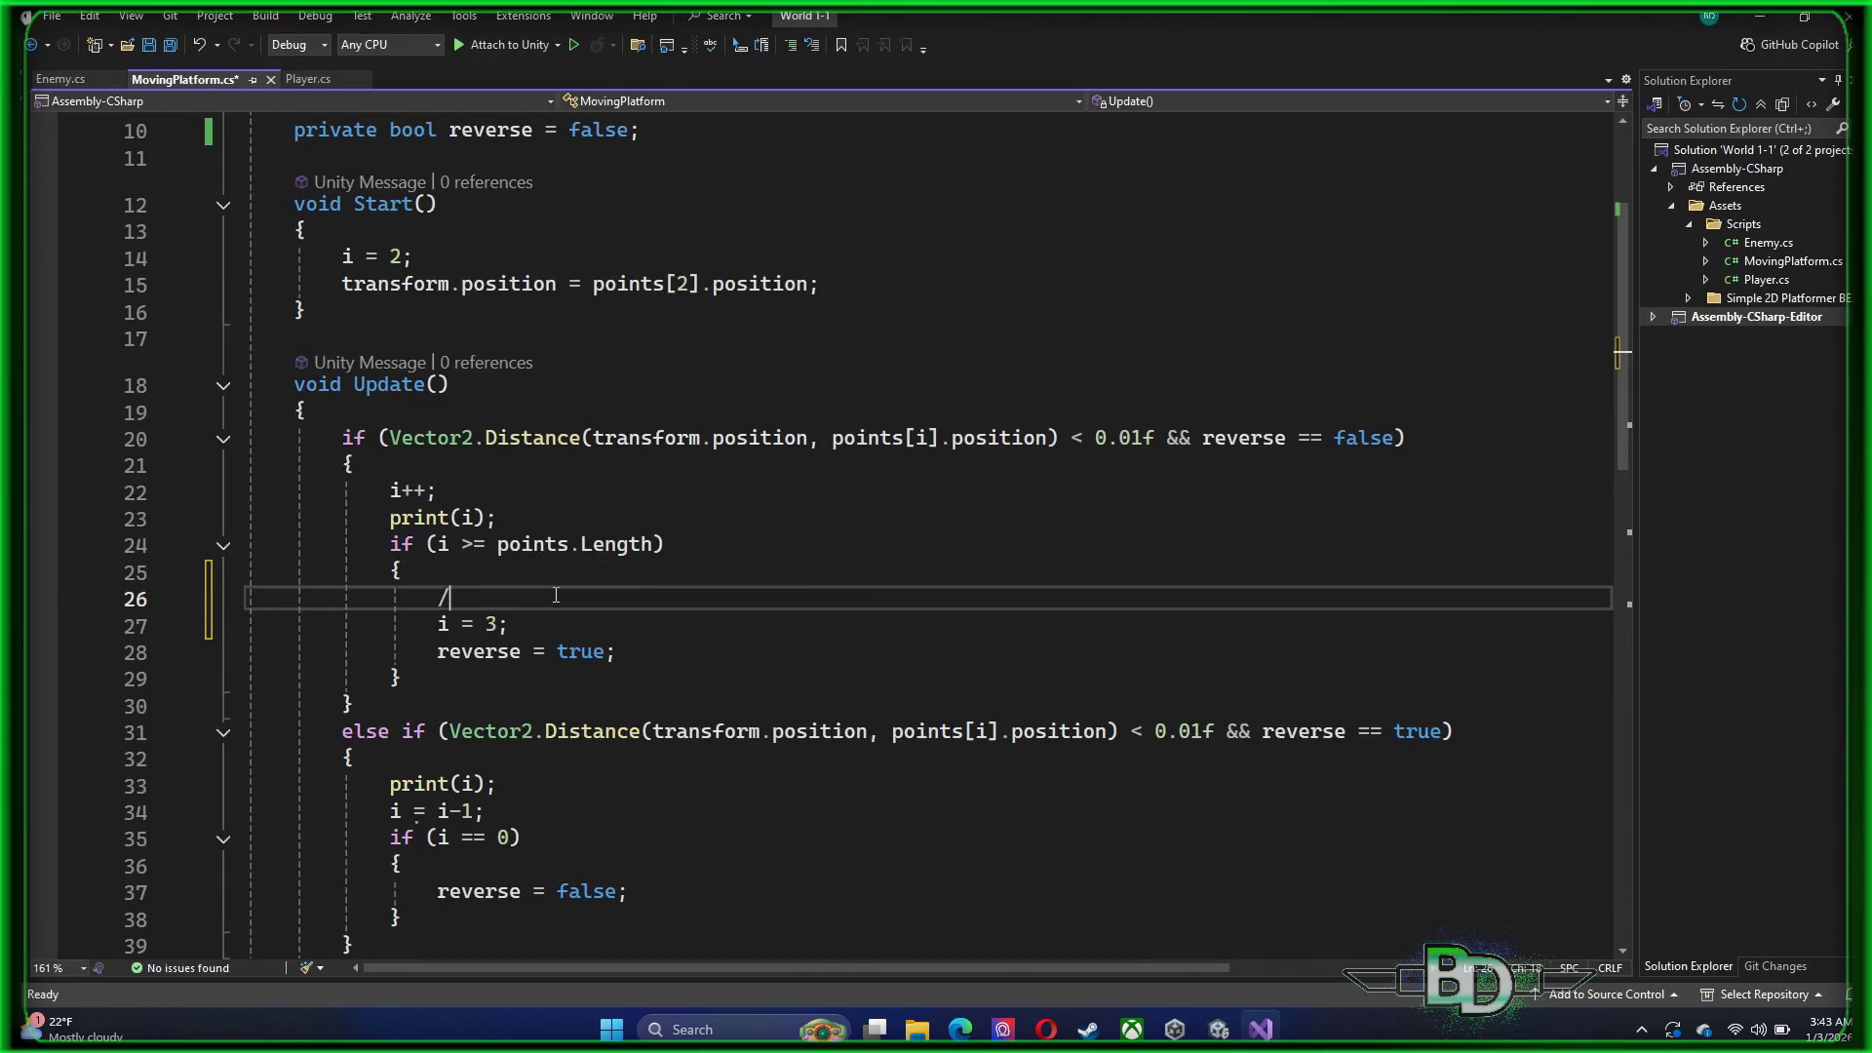
type("/Sets")
type(" Points ")
type("poa")
Finish the comment as '//Sets Points position back to 4th place (Array Count)' and save
key("BackSpace")
type("sition back t")
type("o ")
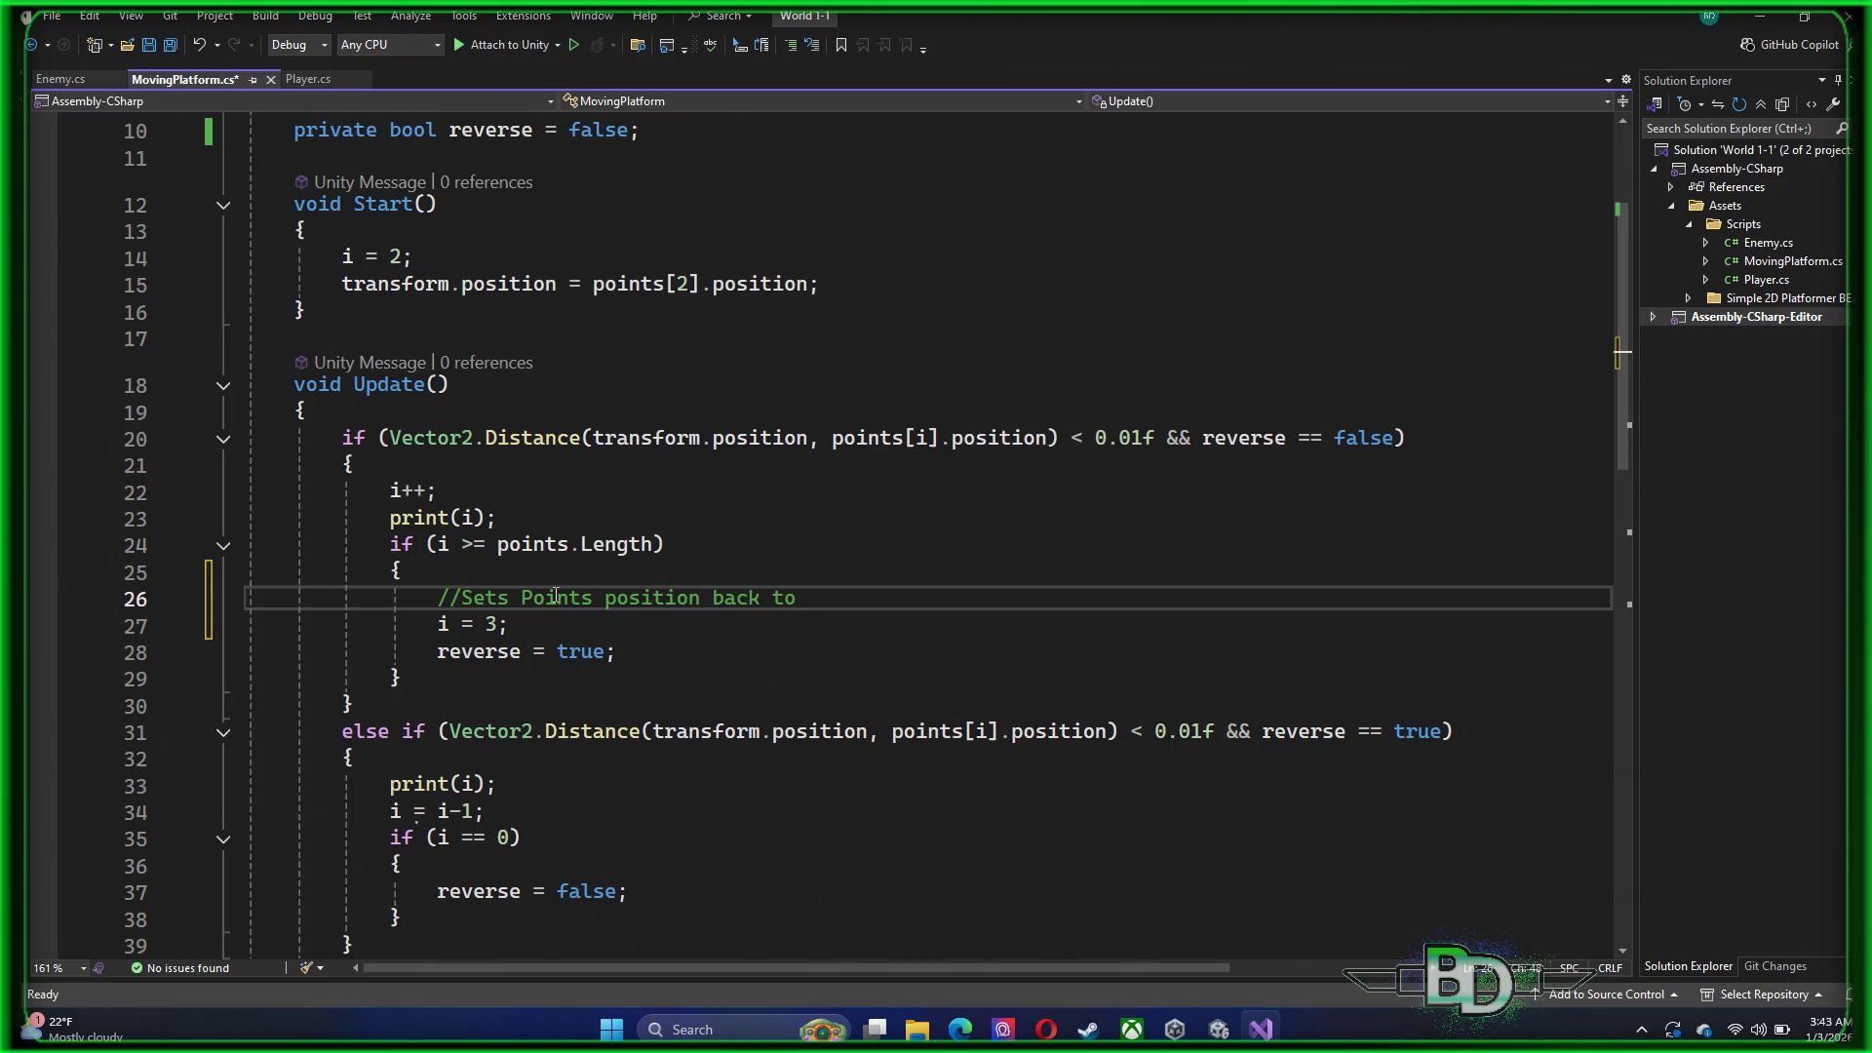
type("4th plave")
key("BackSpace")
key("BackSpace")
type("ce ")
type("(Array ")
type("Count")
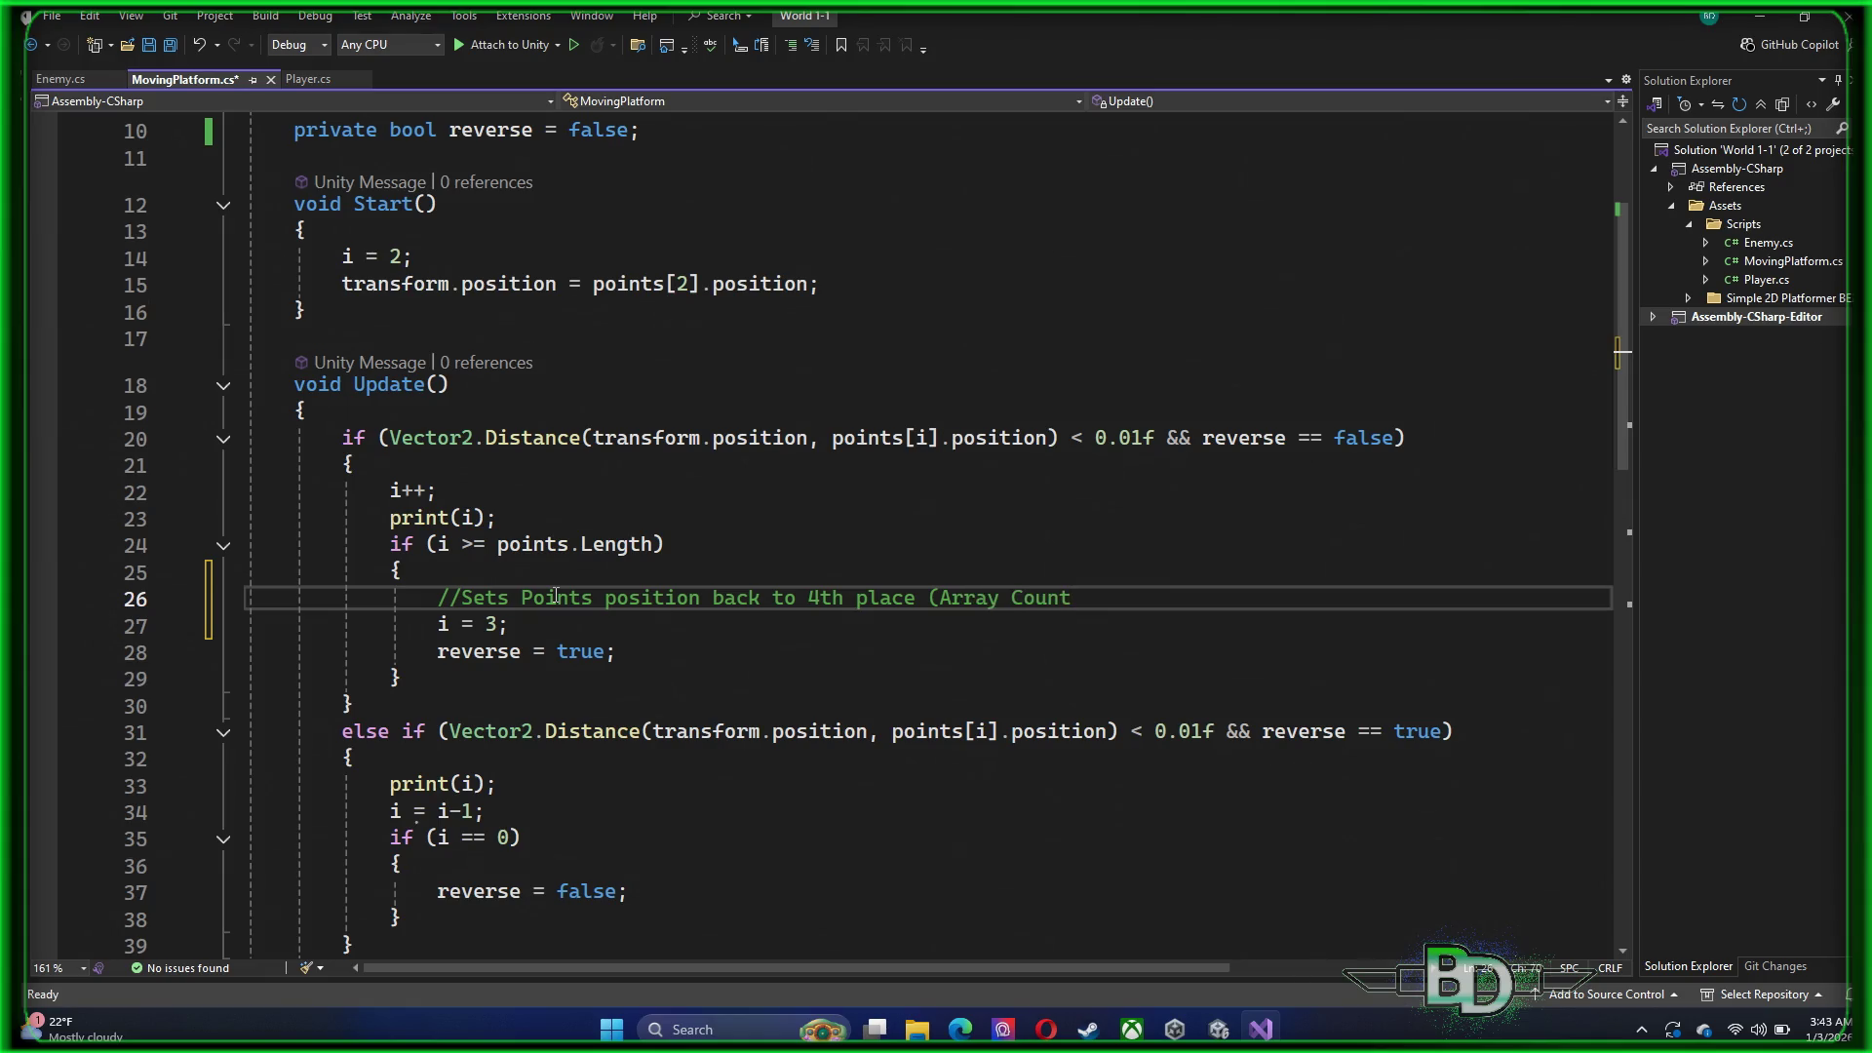
type(")")
scroll(663, 738, "down", 1)
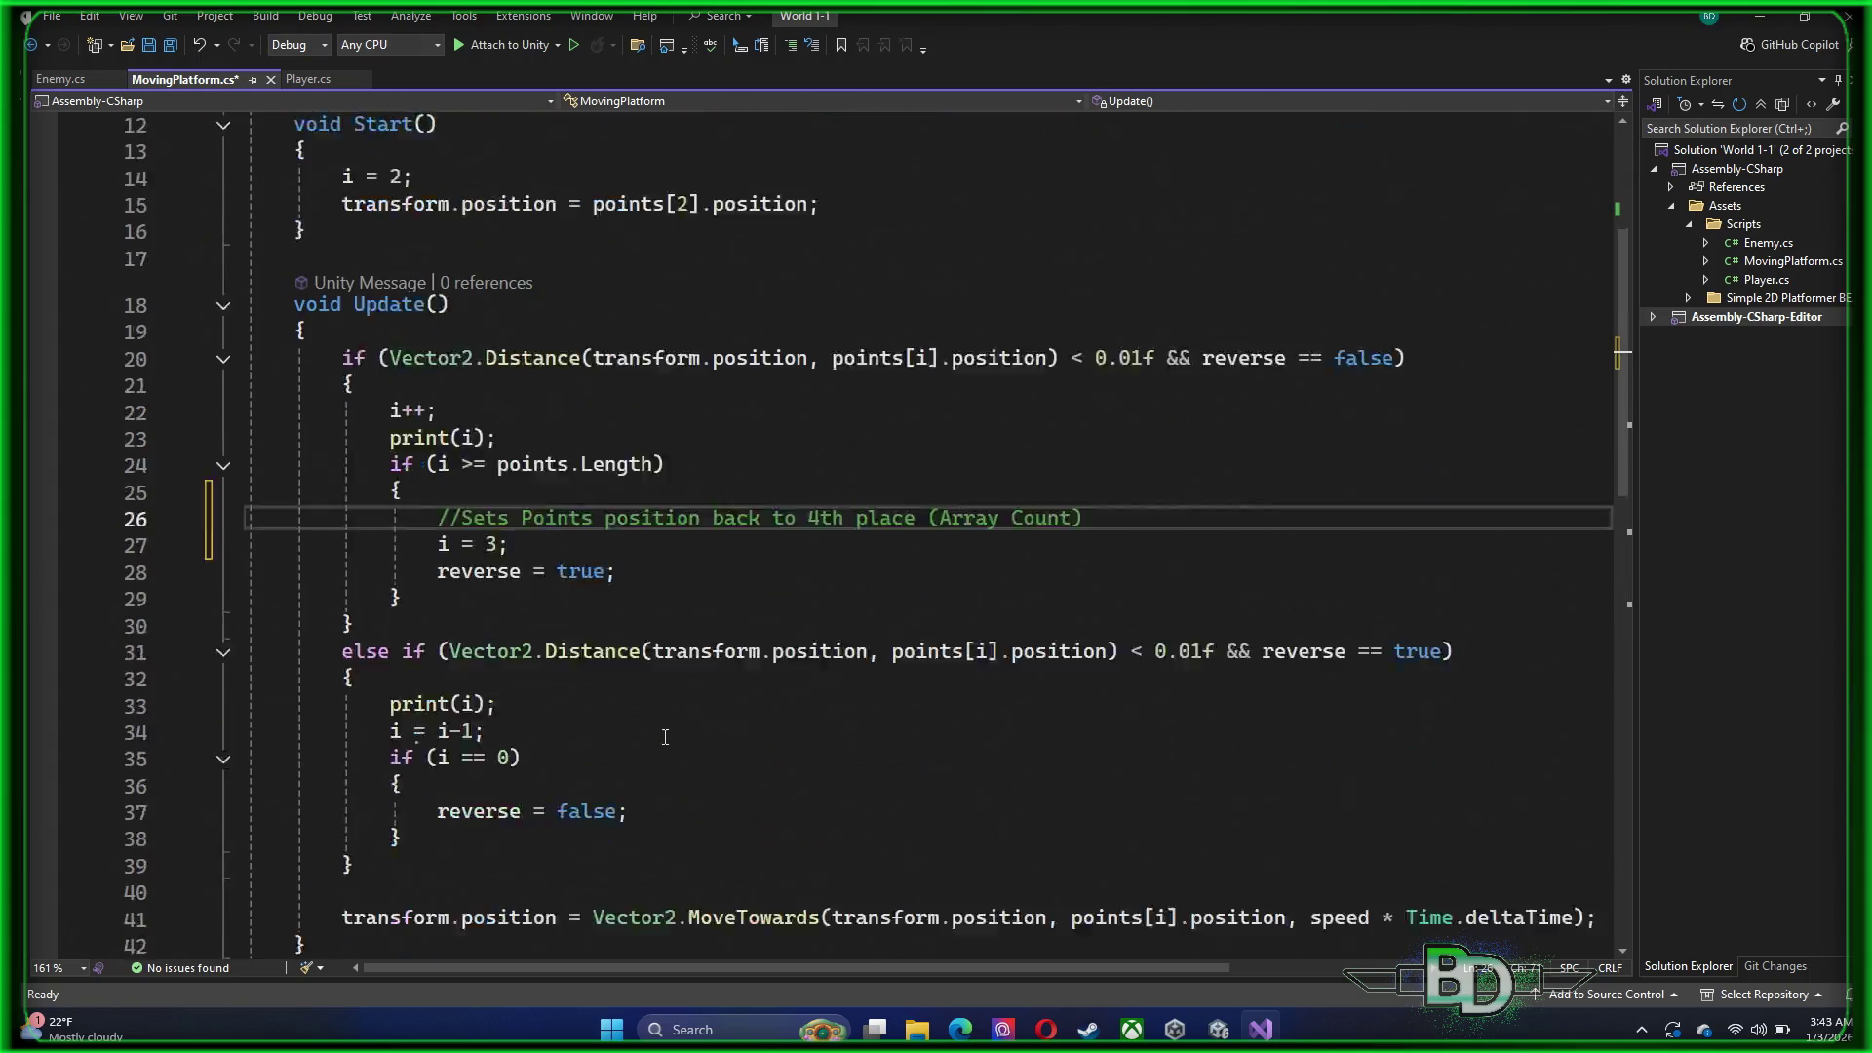
scroll(664, 738, "up", 2)
key("ctrl+s")
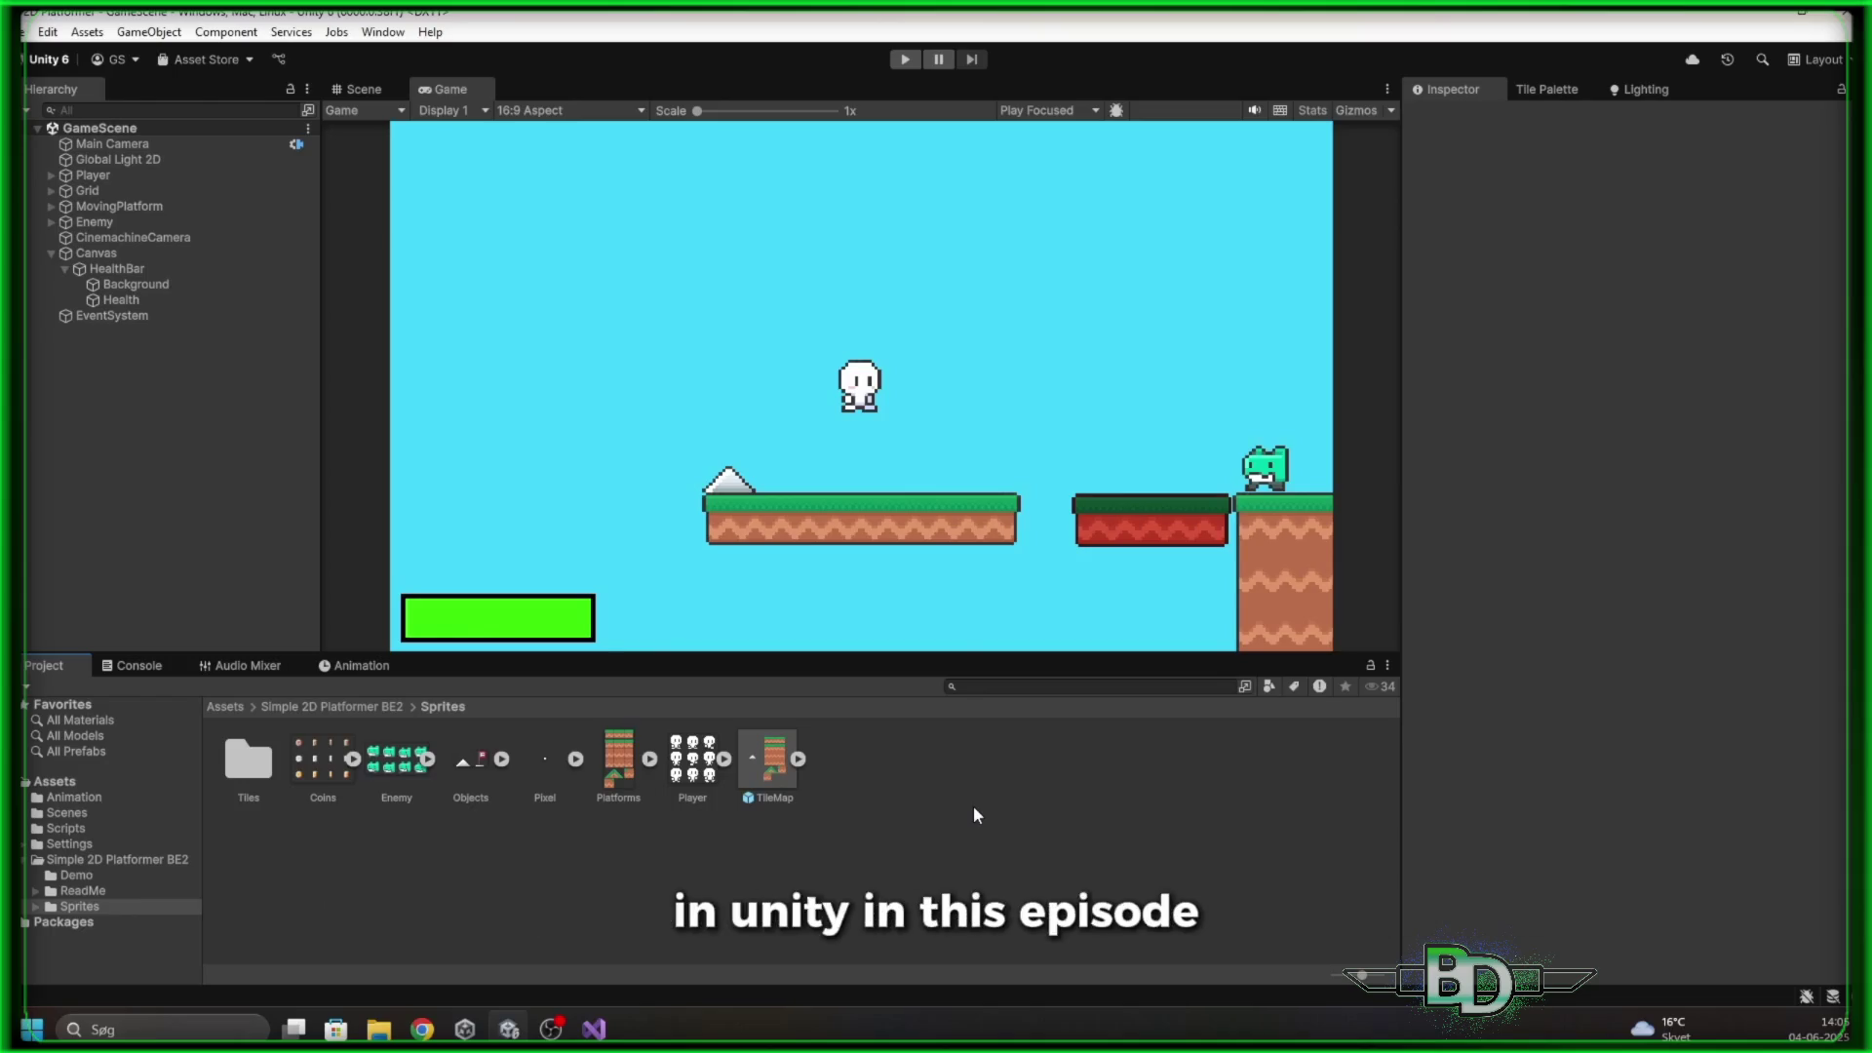
Place the Gold 0 coin sprite from the Coins sheet into the scene, named 'Coin (Gold)'
left_click(353, 758)
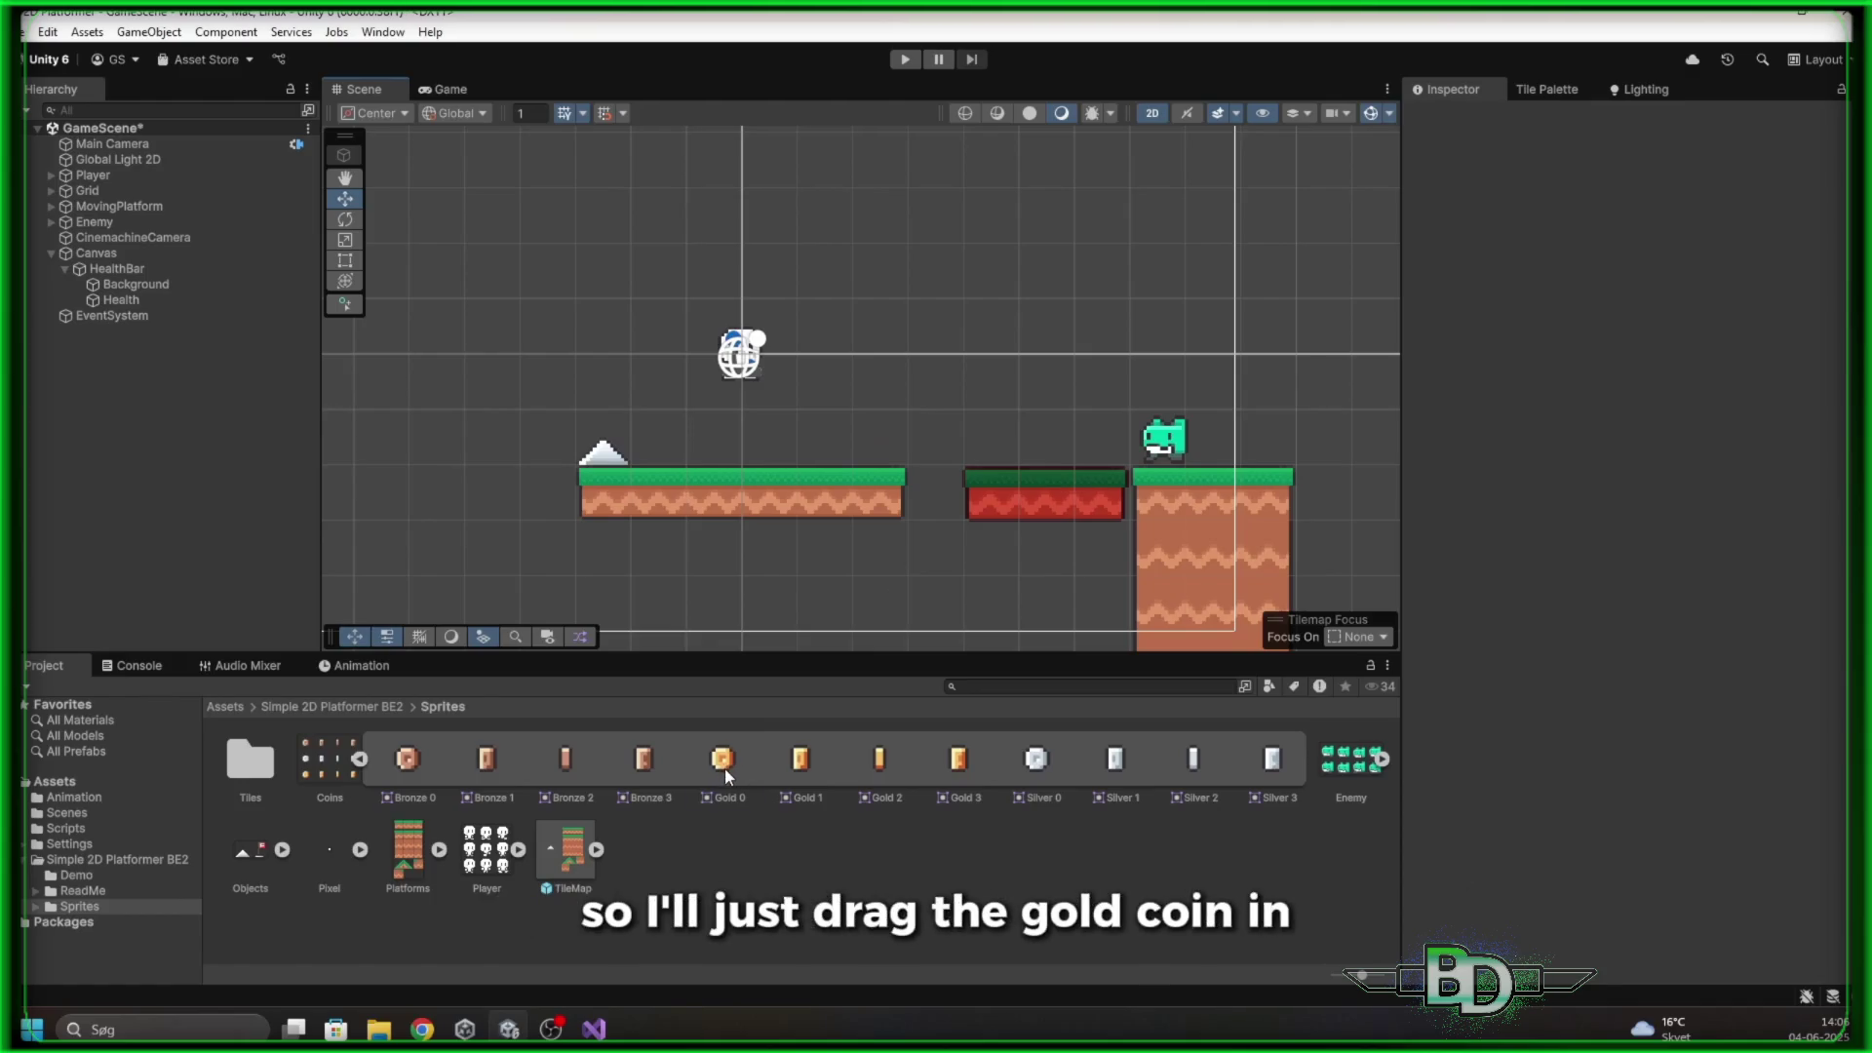
mouse_move(725, 775)
left_mouse_down()
mouse_move(851, 474)
mouse_move(851, 421)
left_mouse_up()
left_click(1517, 118)
type("Co")
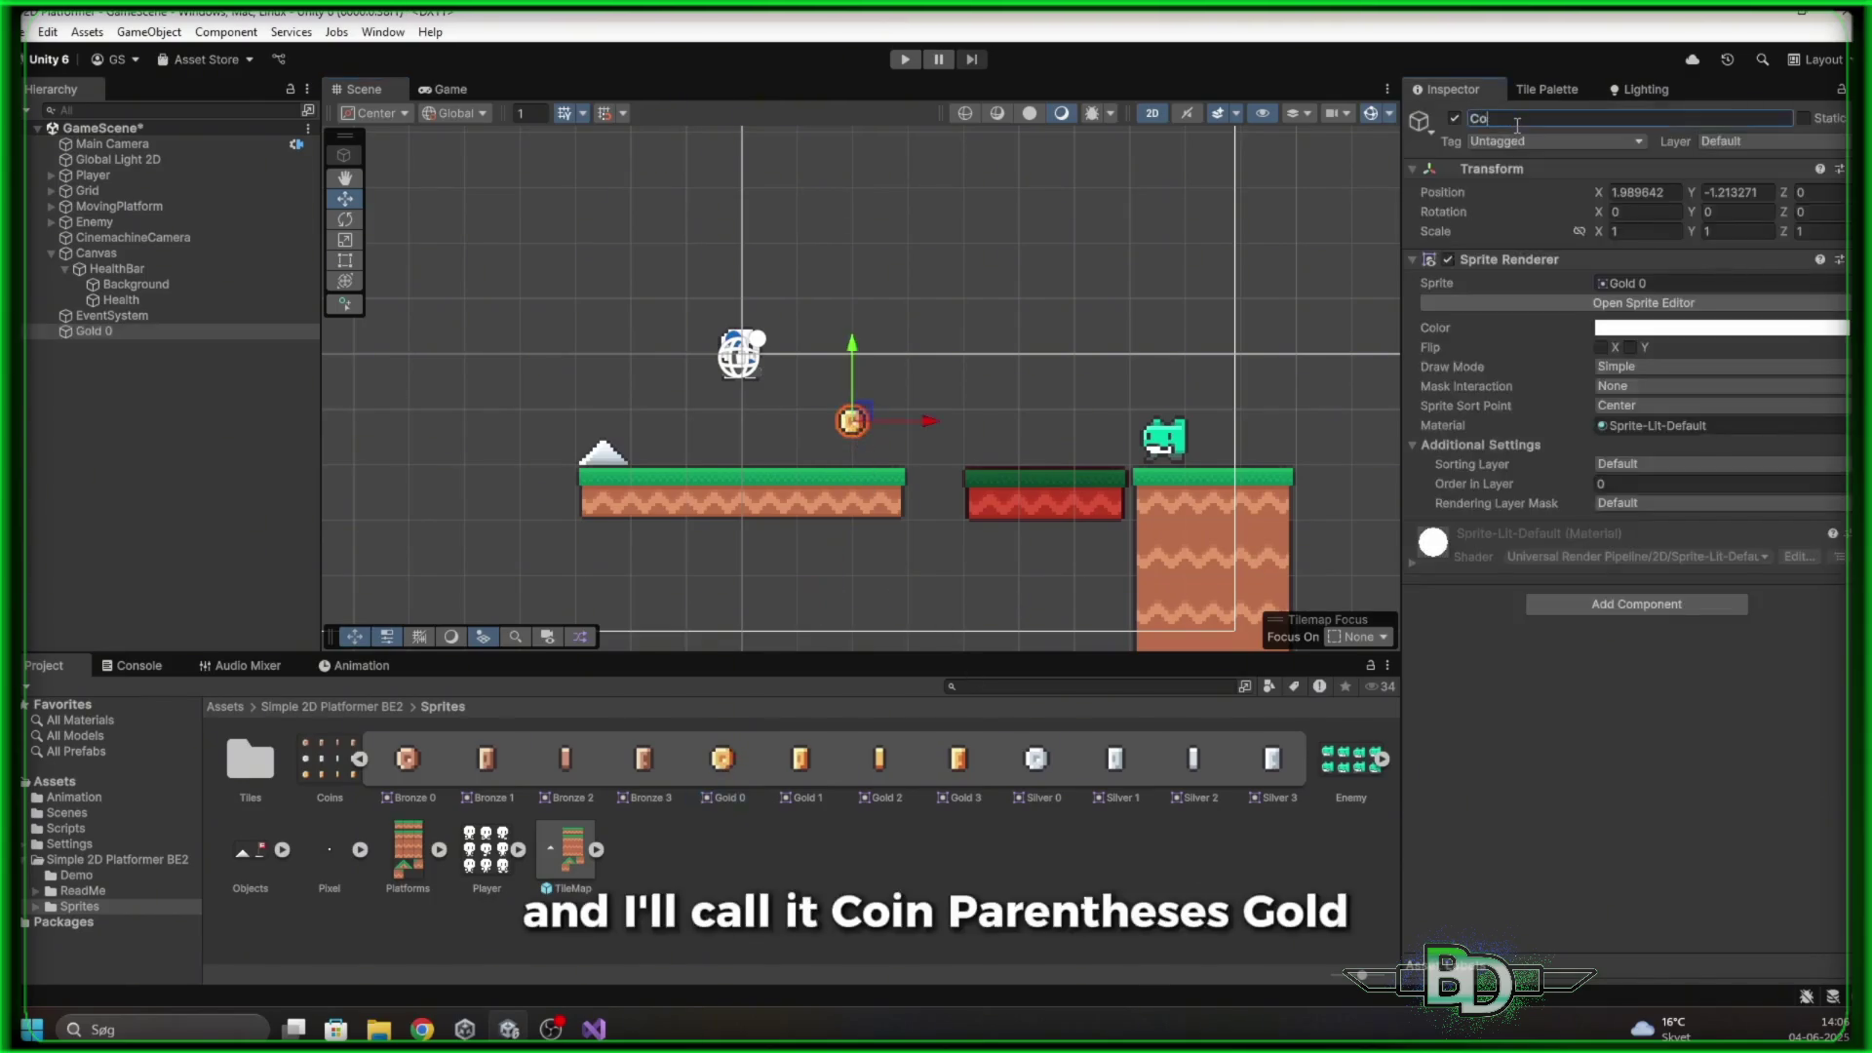
type("in (")
type("Gold)")
key("Return")
Dock the Animation panel, select Coin (Gold), and start creating its animation clip
left_click_drag(361, 665, 440, 624)
left_click(84, 333)
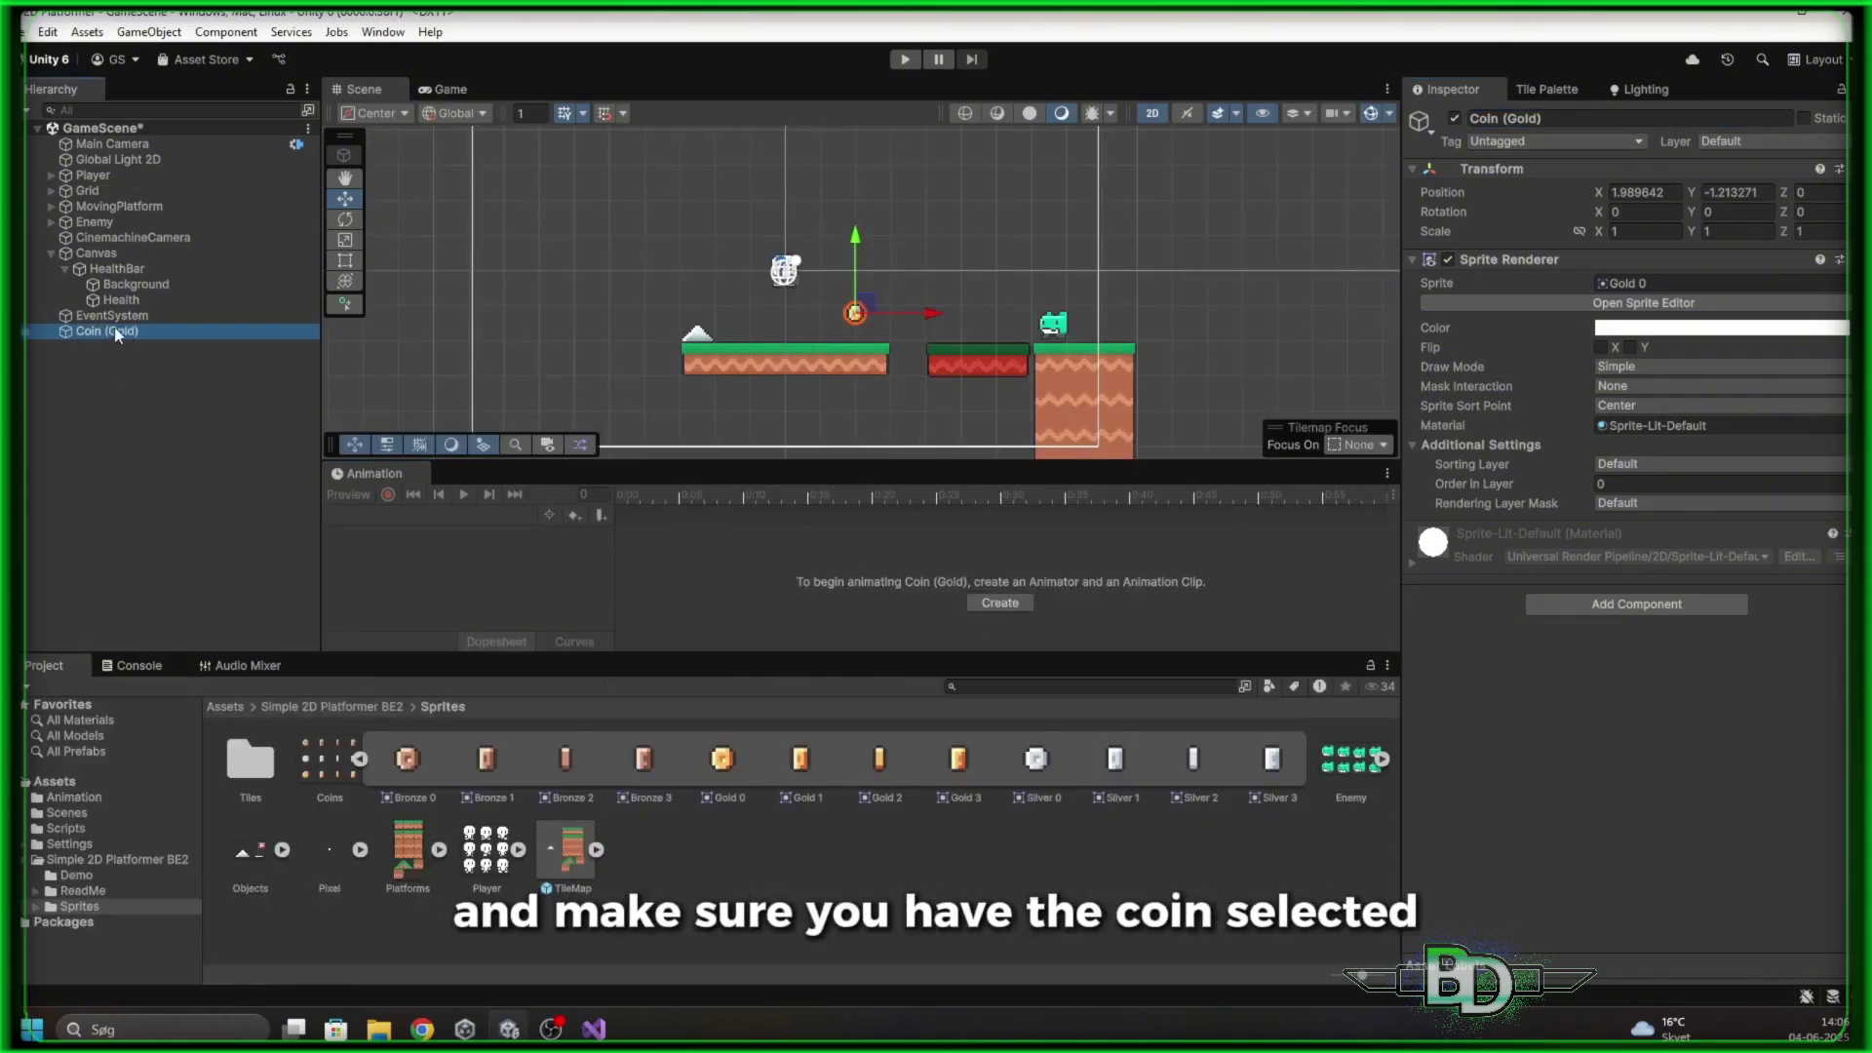
left_click(1000, 603)
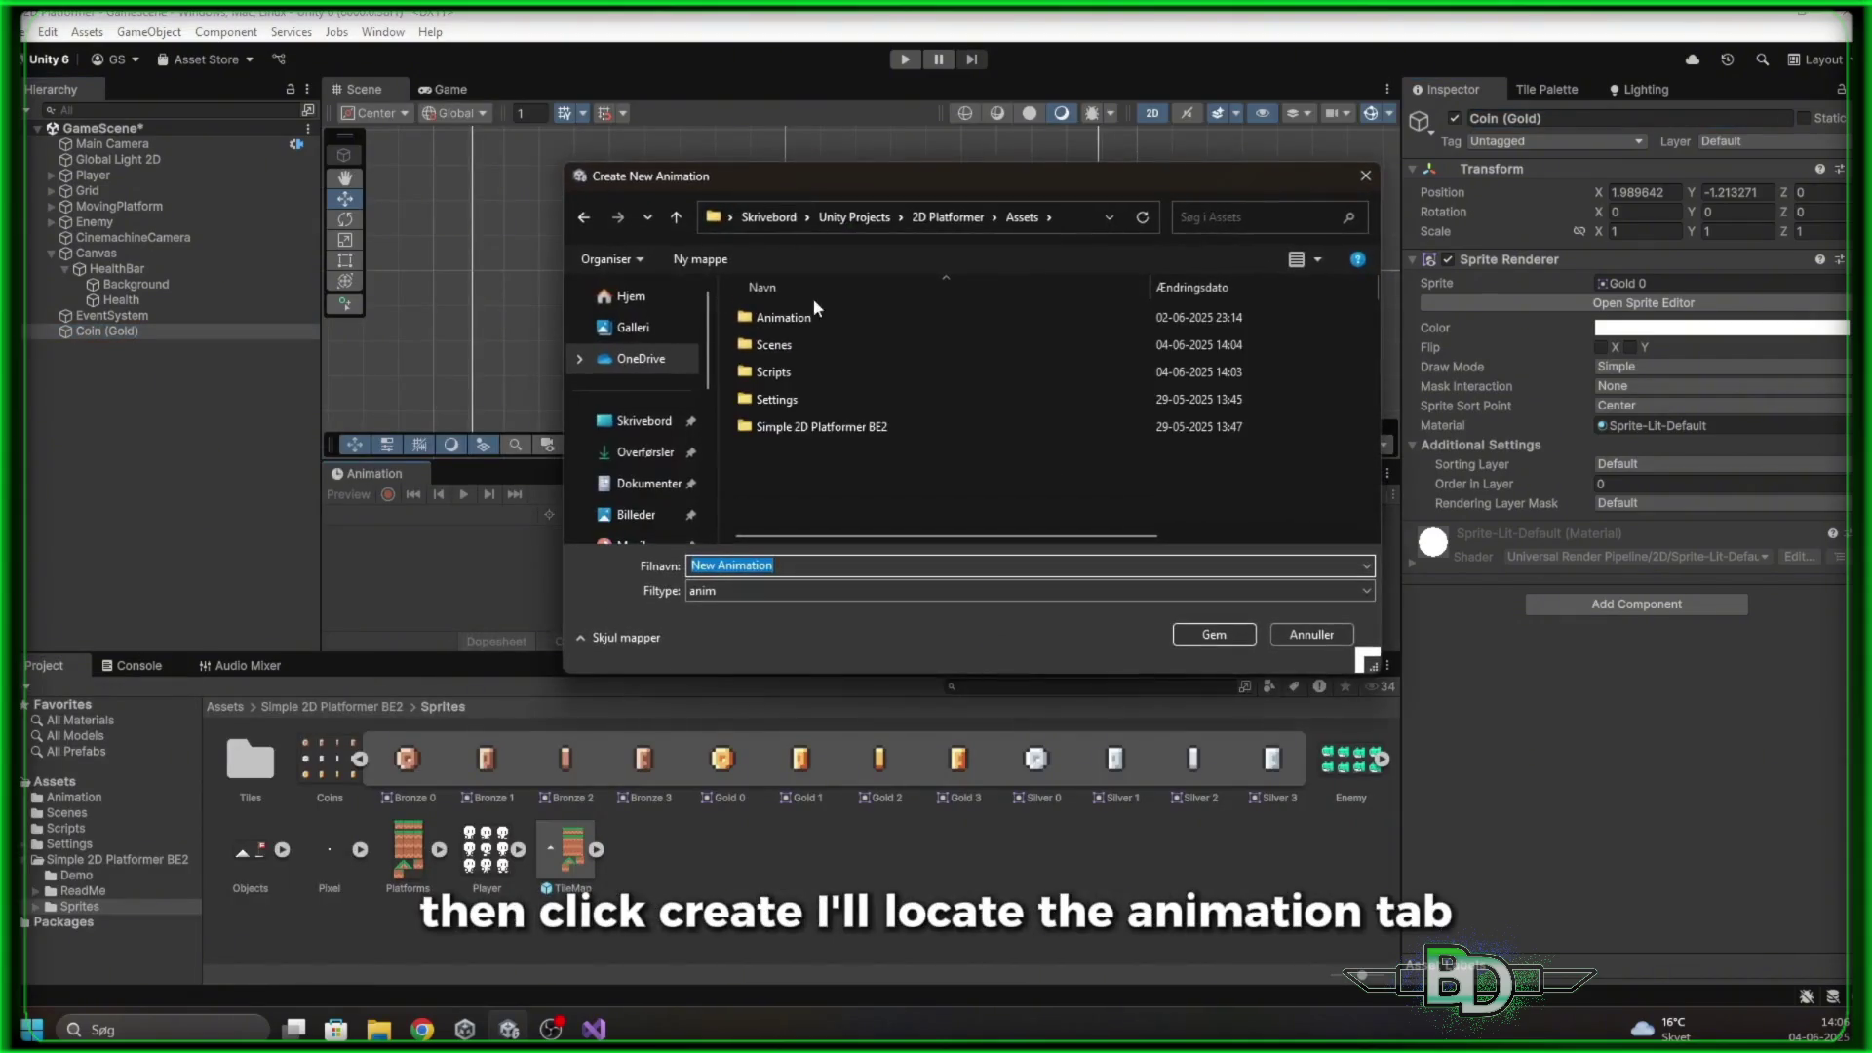
Save the new clip as Gold_Spin in the Animation folder
double_click(813, 314)
type("Gold_")
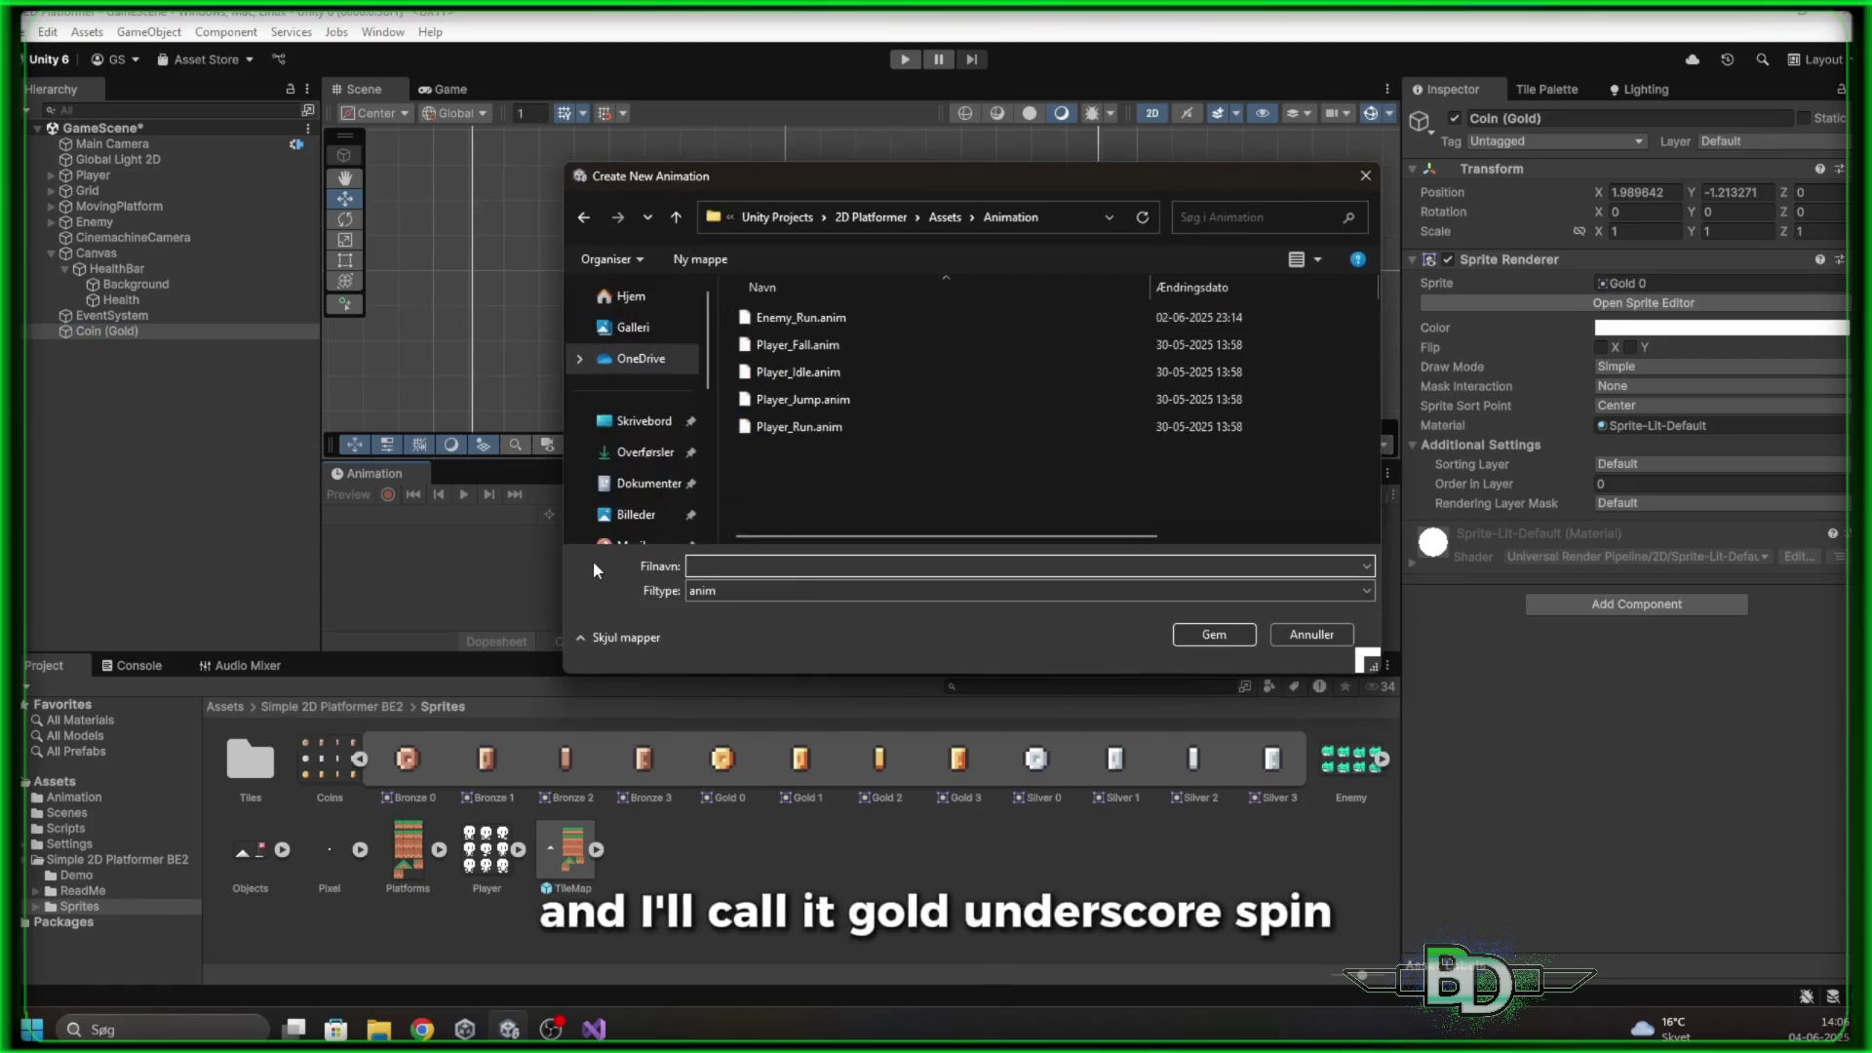
type("Spin")
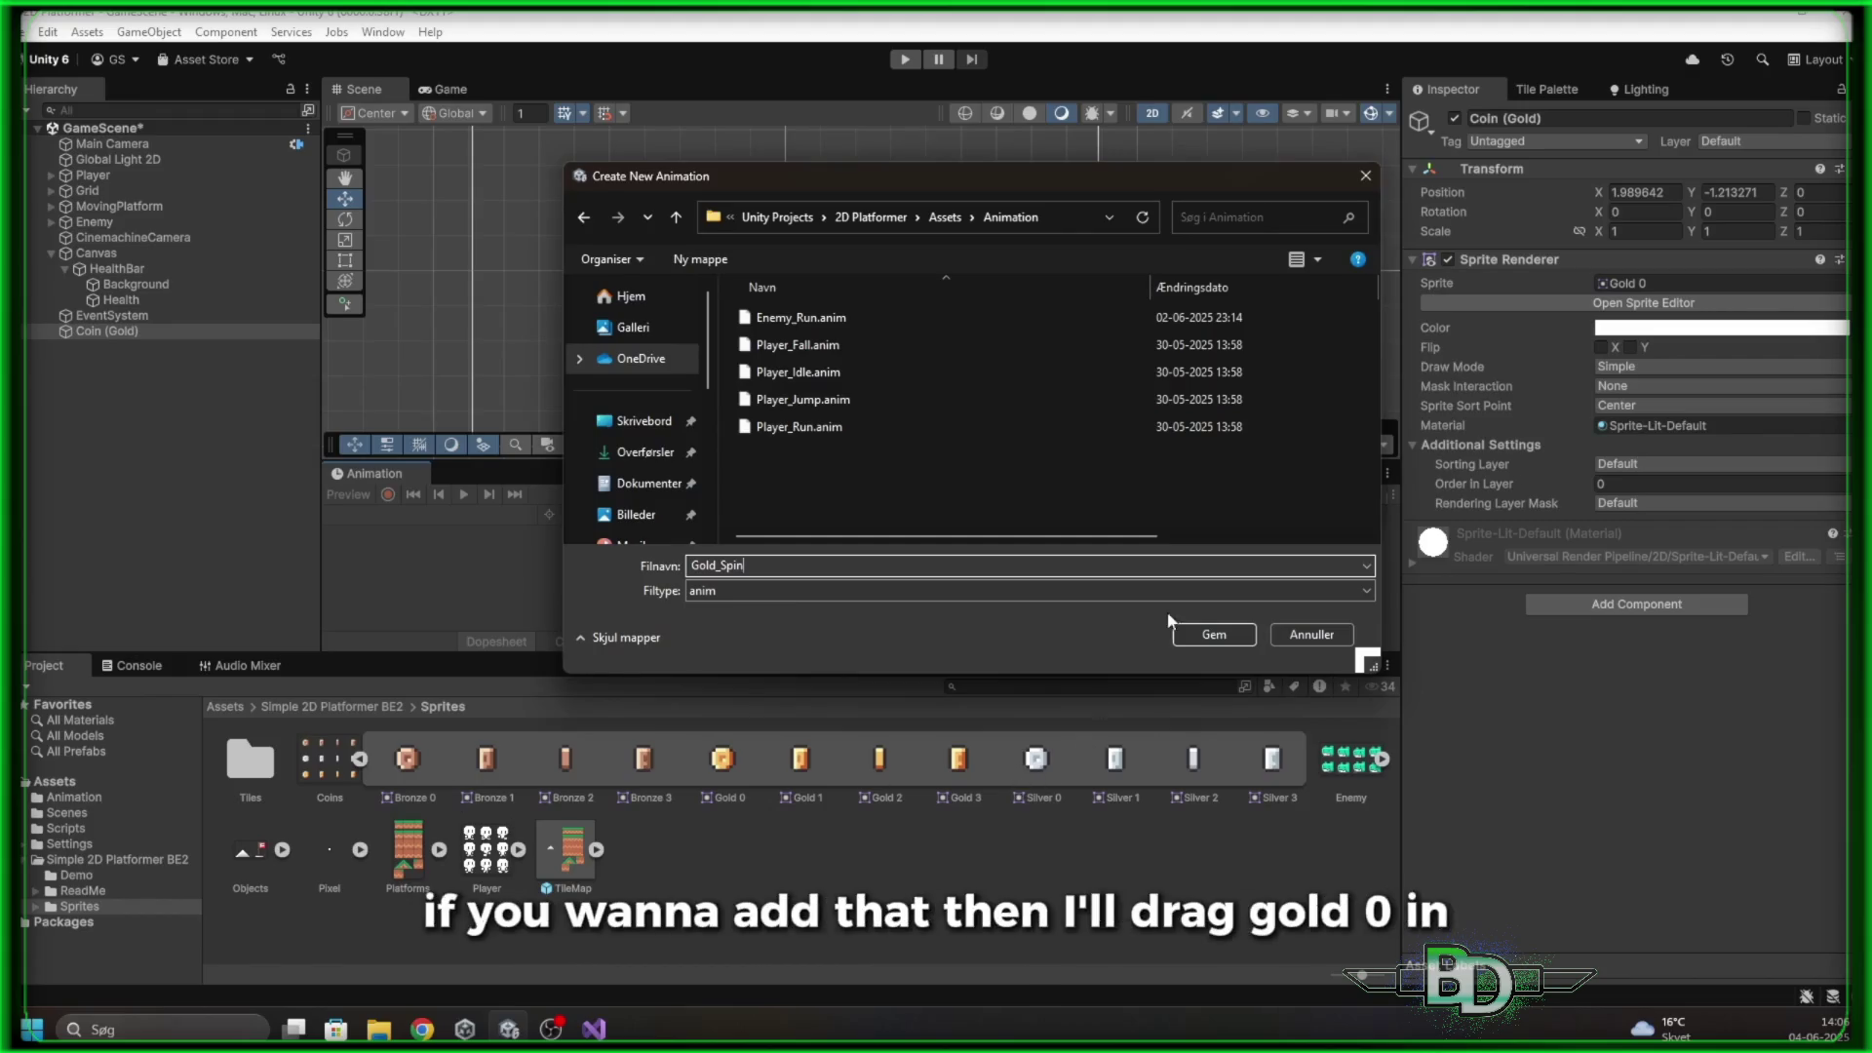
left_click(1229, 636)
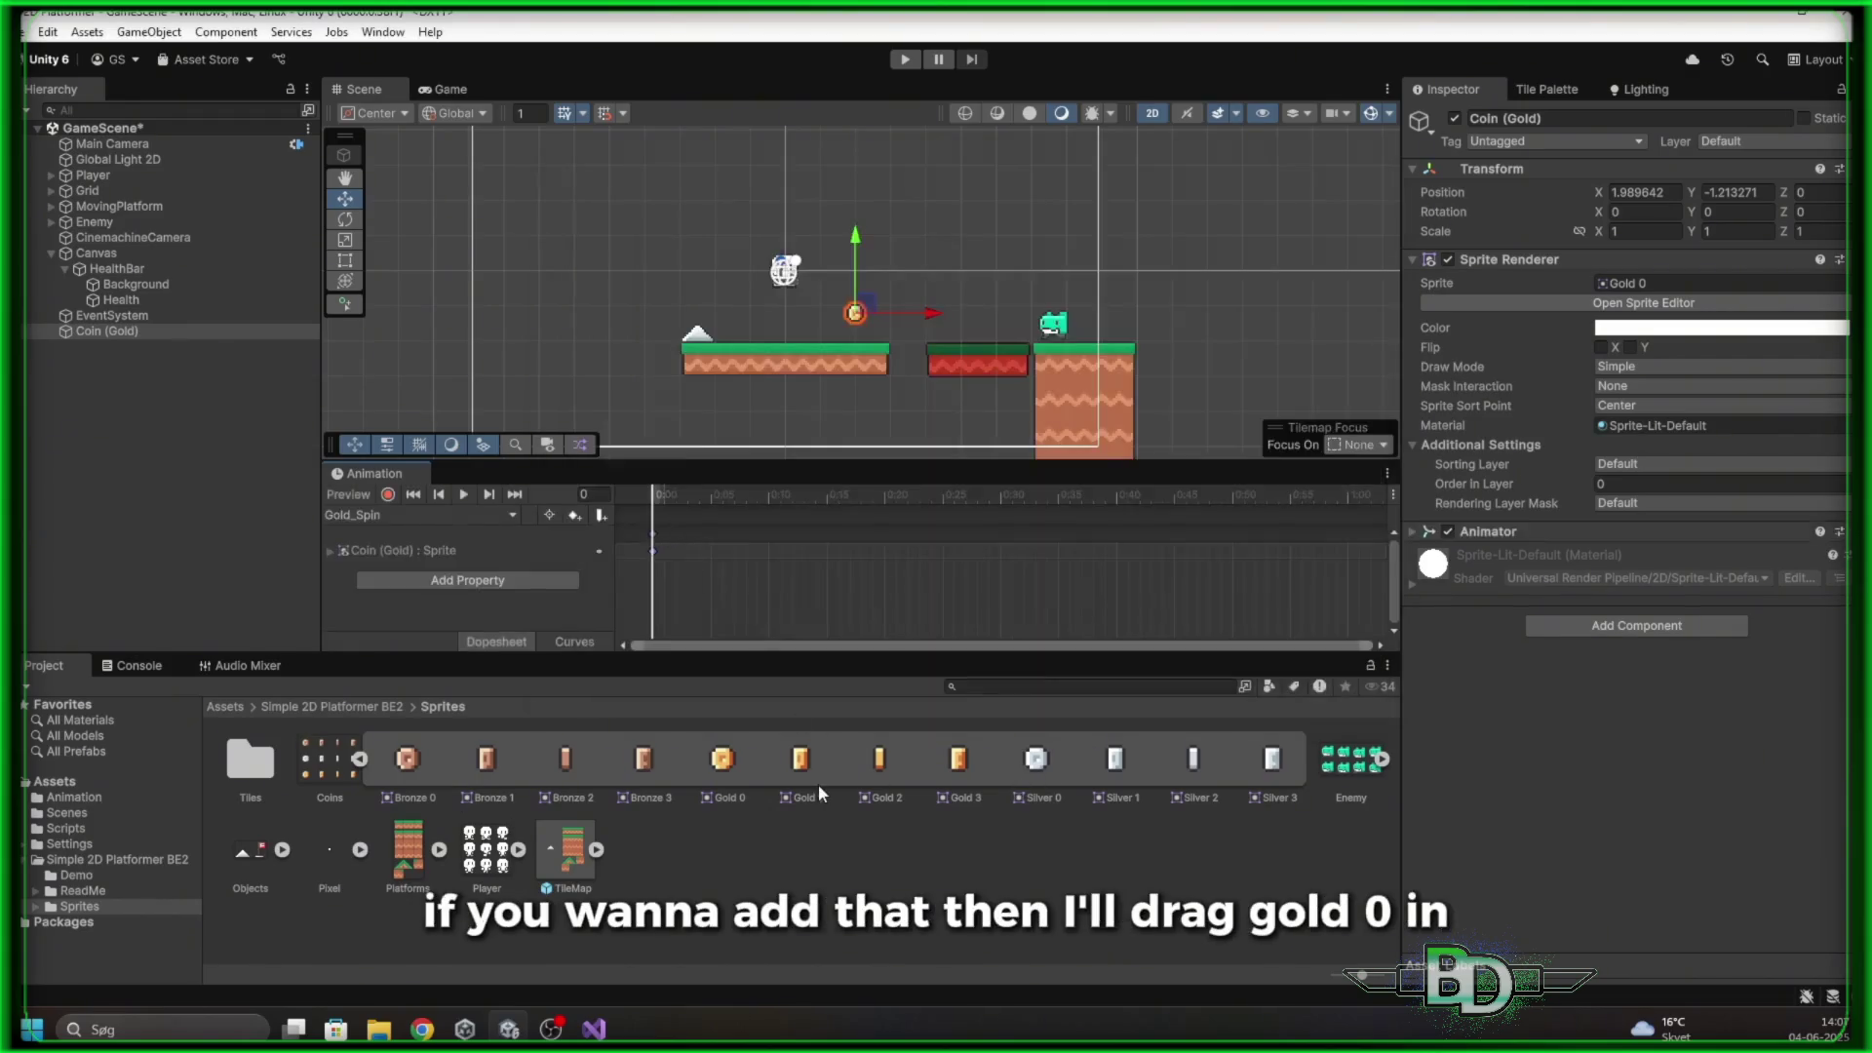
Key Gold 1, 2, 3 sprites at 0:10, 0:20, 0:30 and copy Gold 0 to 0:40
left_click_drag(800, 792, 774, 531)
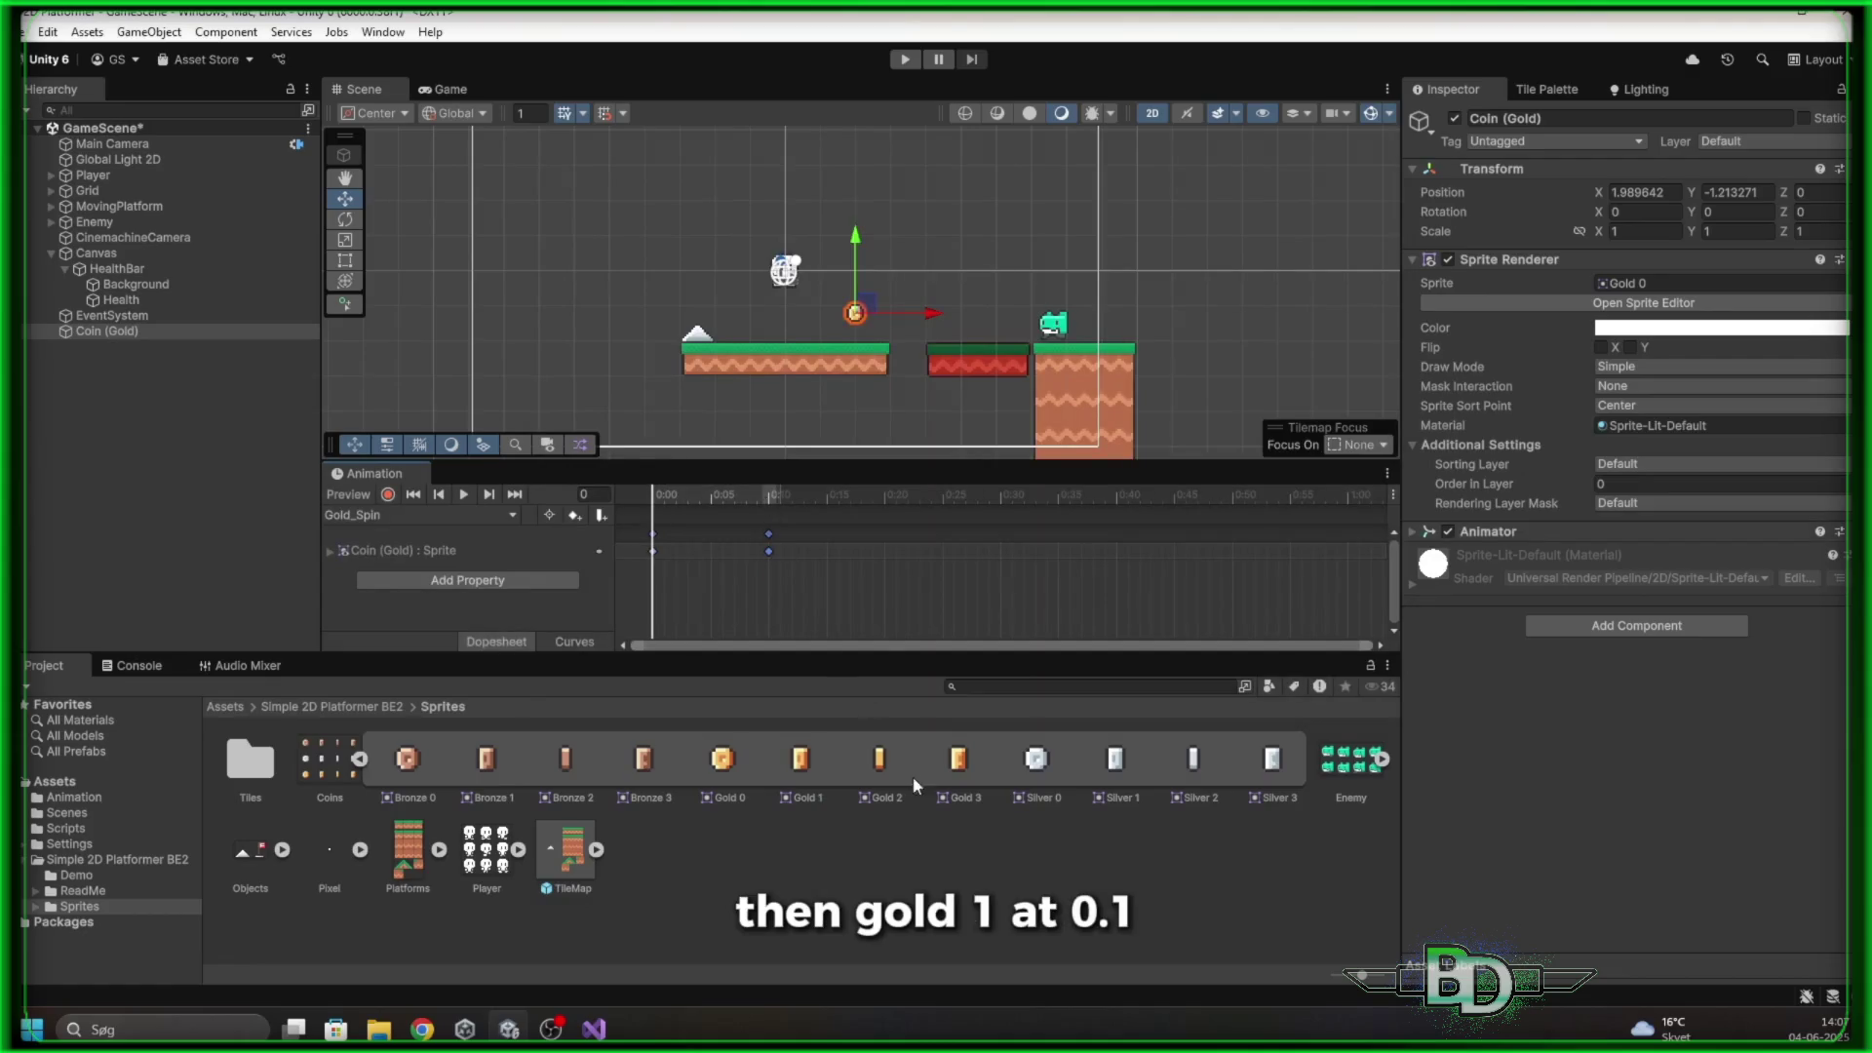
left_click_drag(879, 761, 888, 530)
mouse_move(959, 761)
left_mouse_down()
mouse_move(985, 765)
mouse_move(1010, 528)
left_mouse_up()
key("ctrl+c")
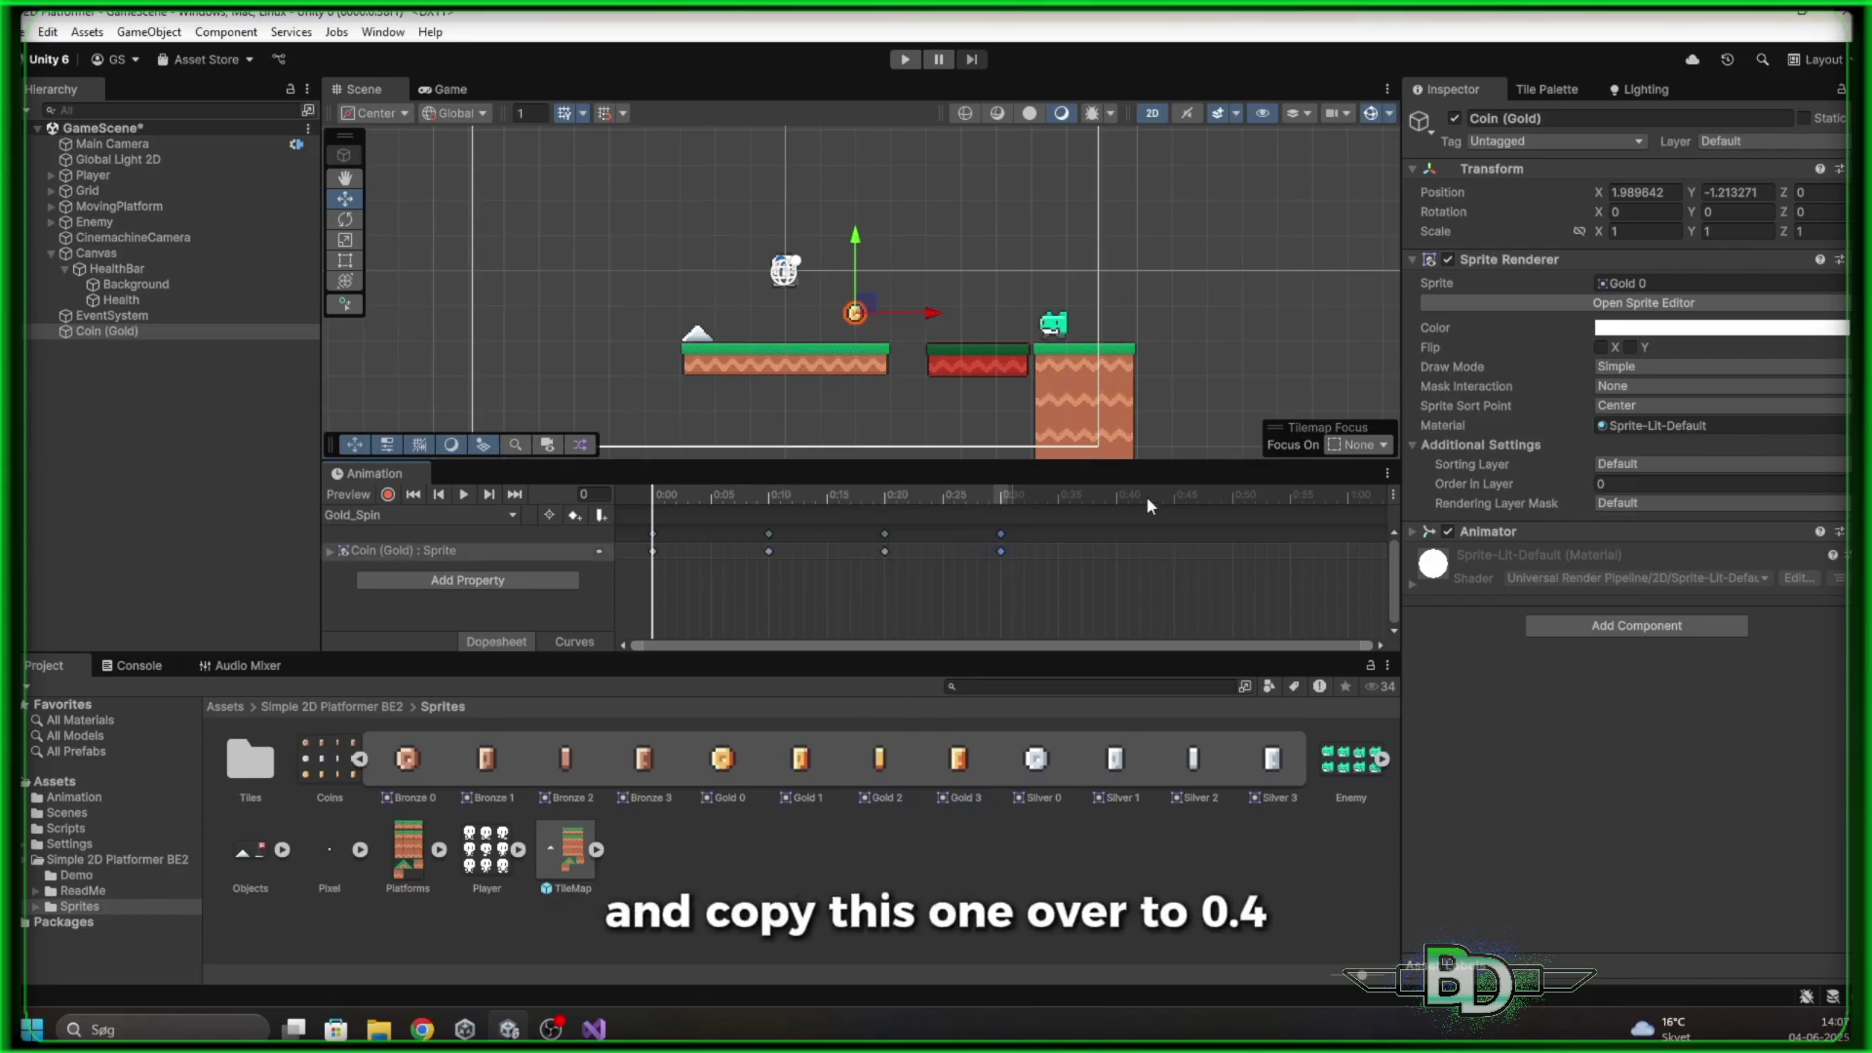
left_click(1119, 493)
key("ctrl+v")
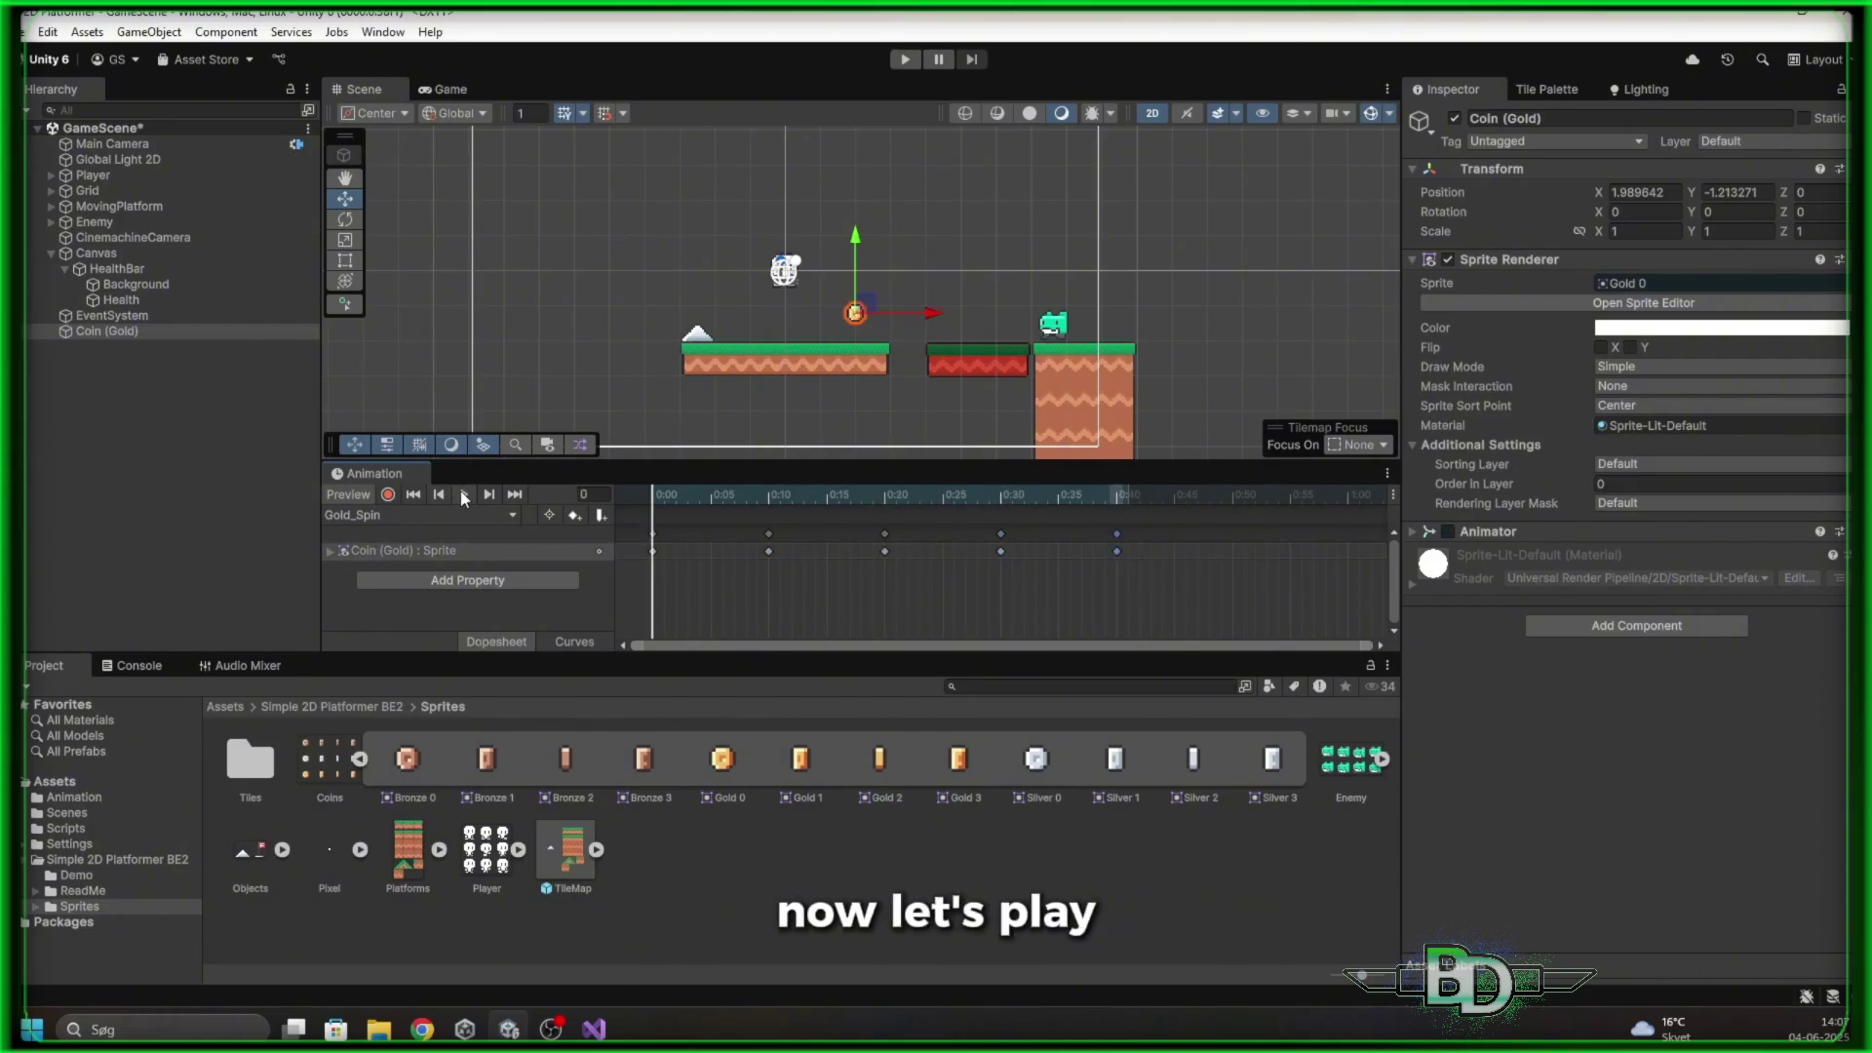
Scale all sprite keyframes so the spin ends at 0:30 and preview it
left_click(464, 494)
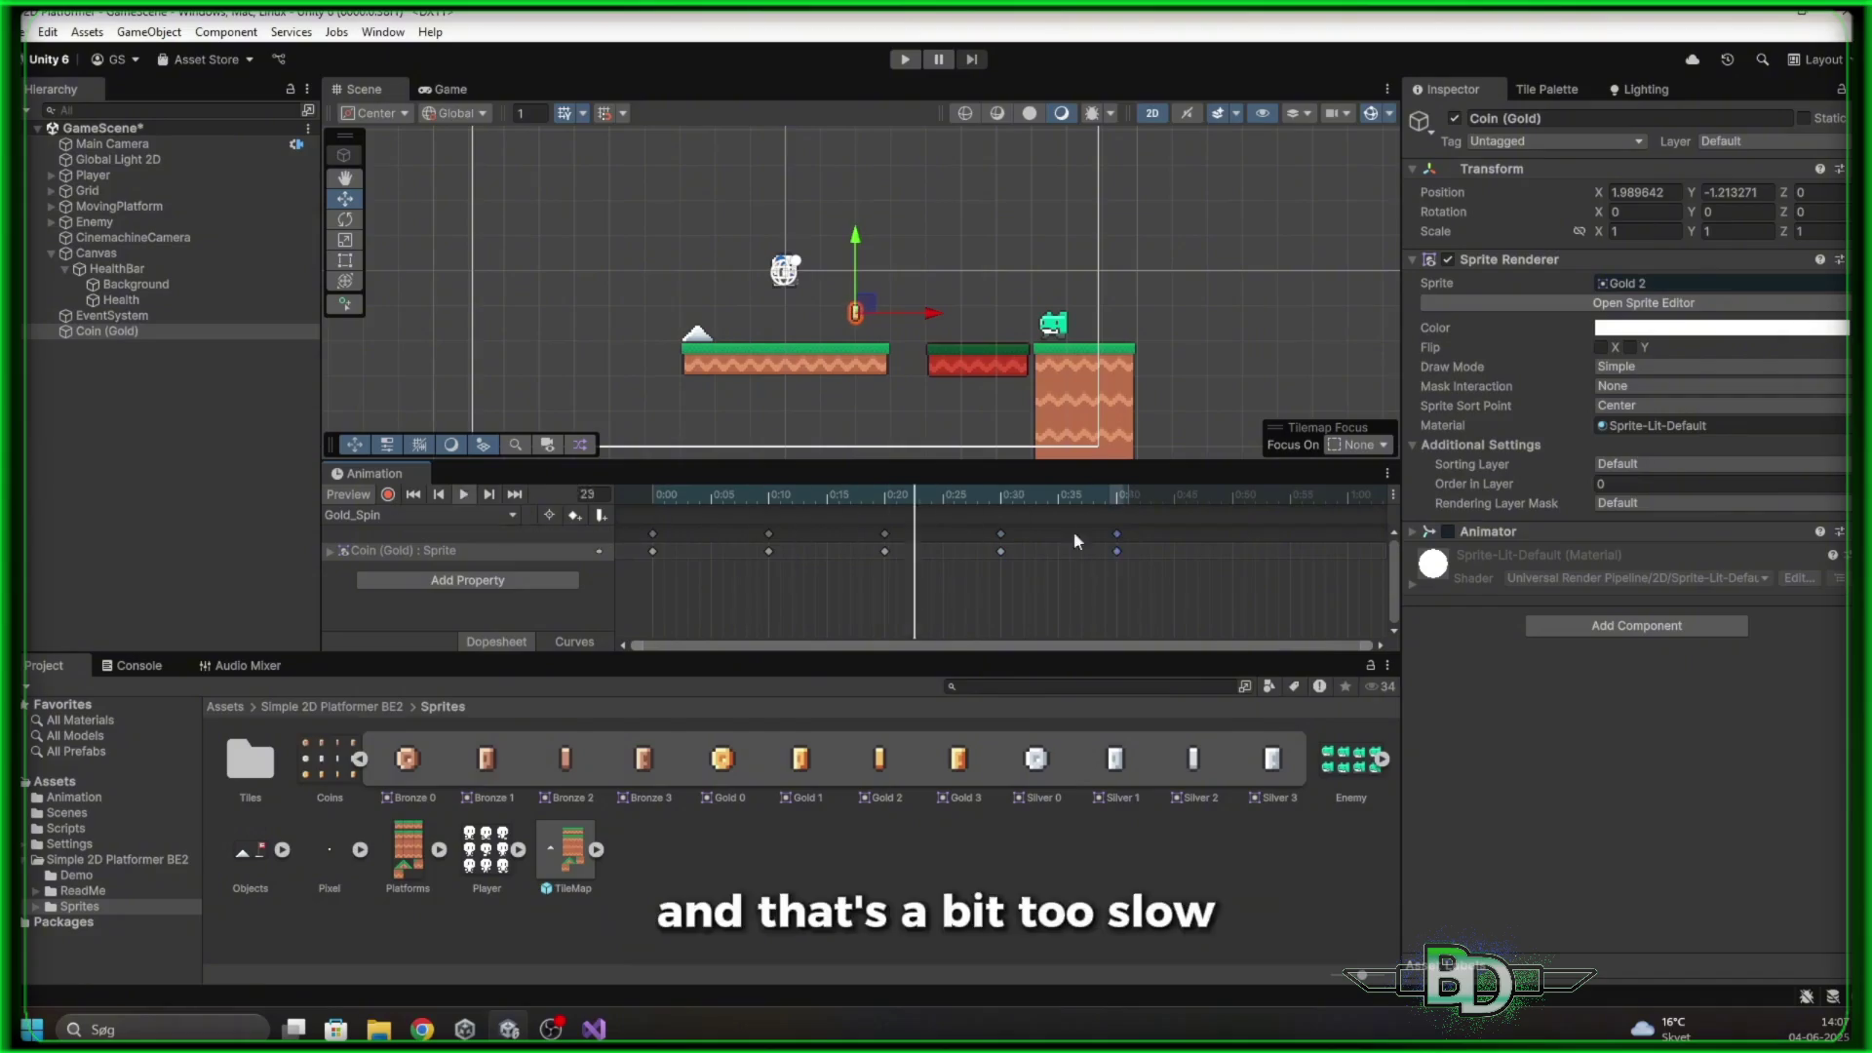
key("ctrl+a")
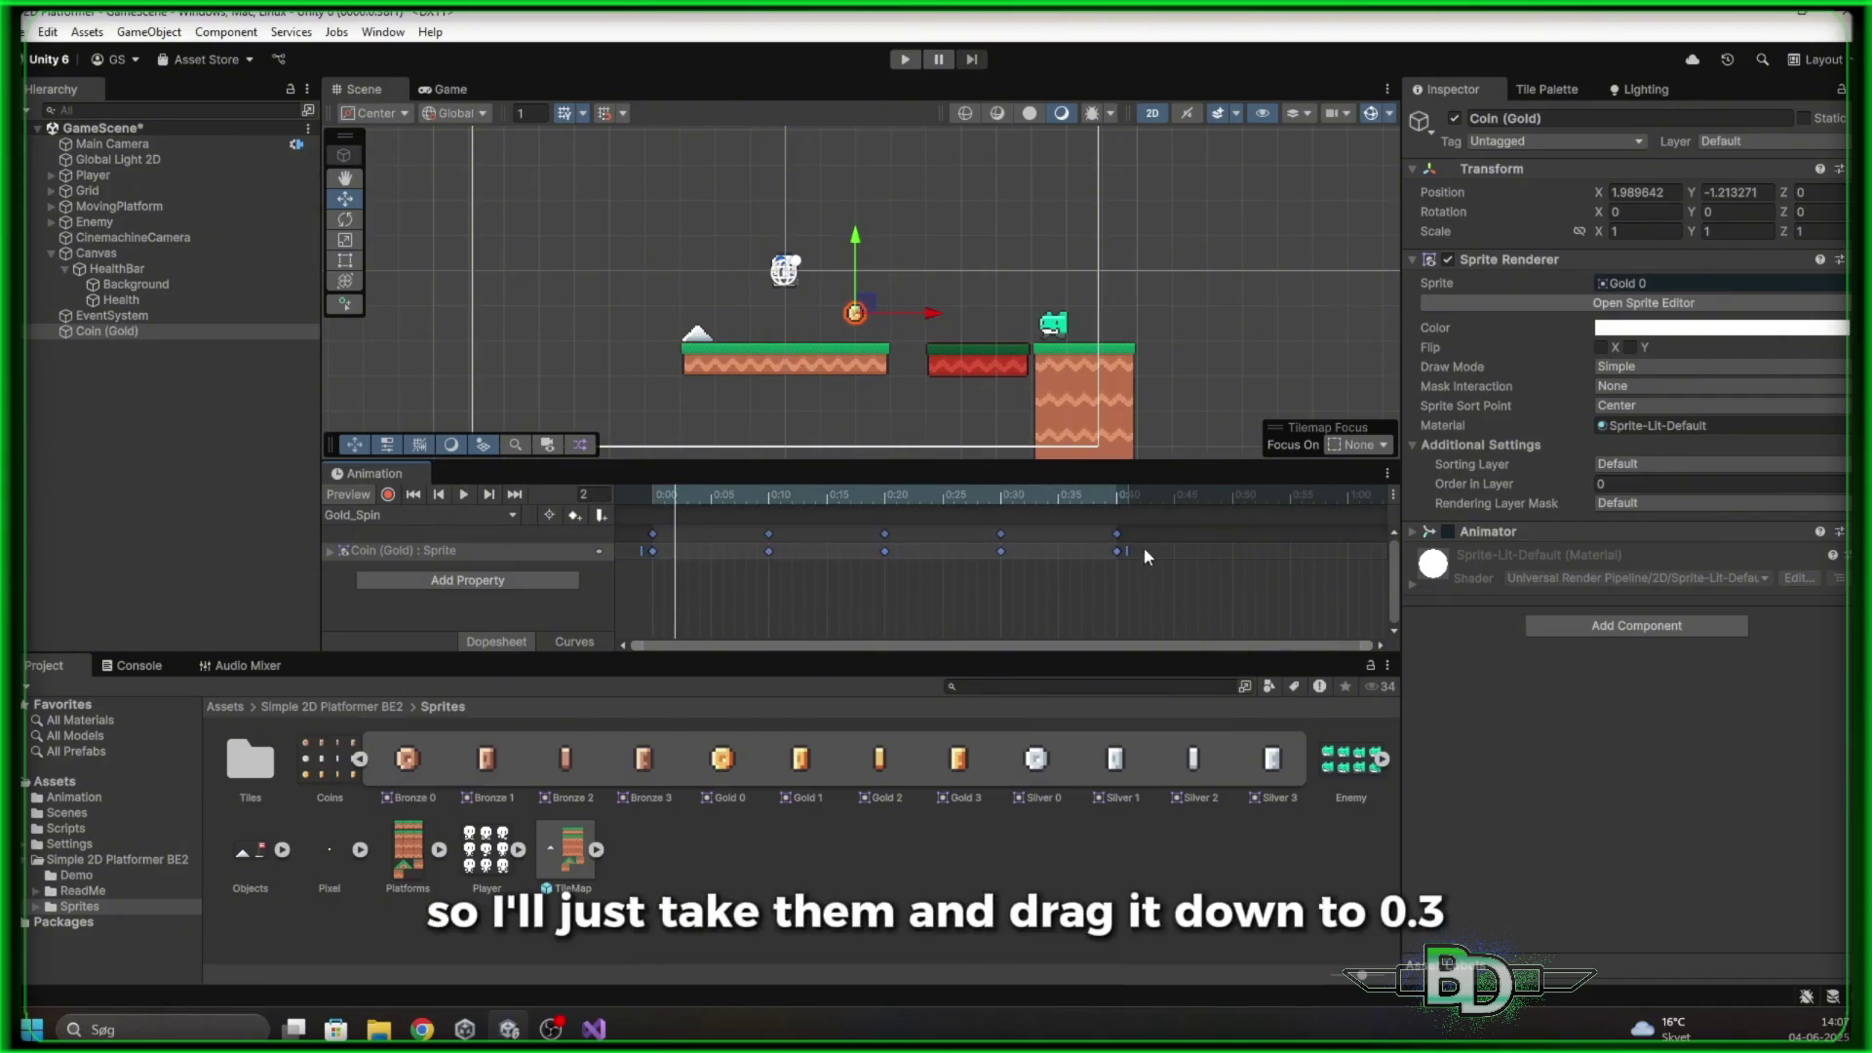
left_click_drag(1128, 550, 1011, 550)
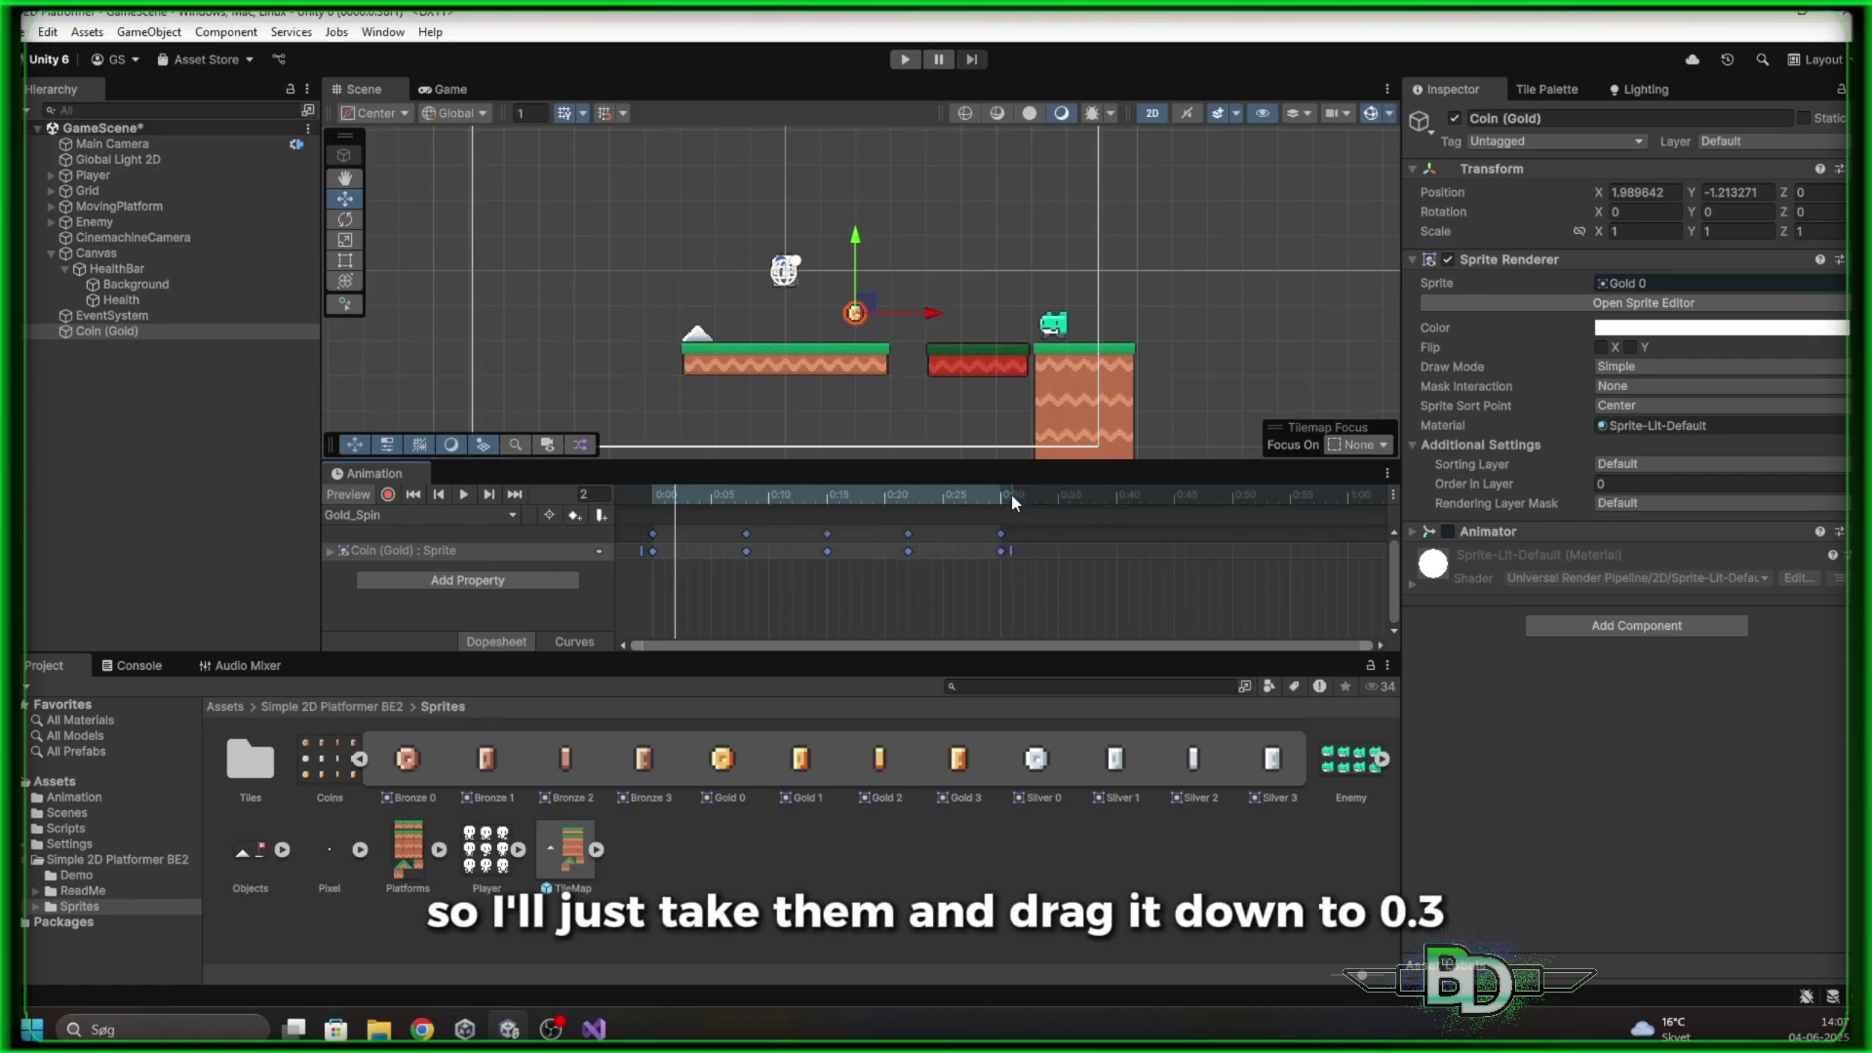
left_click(632, 494)
key("space")
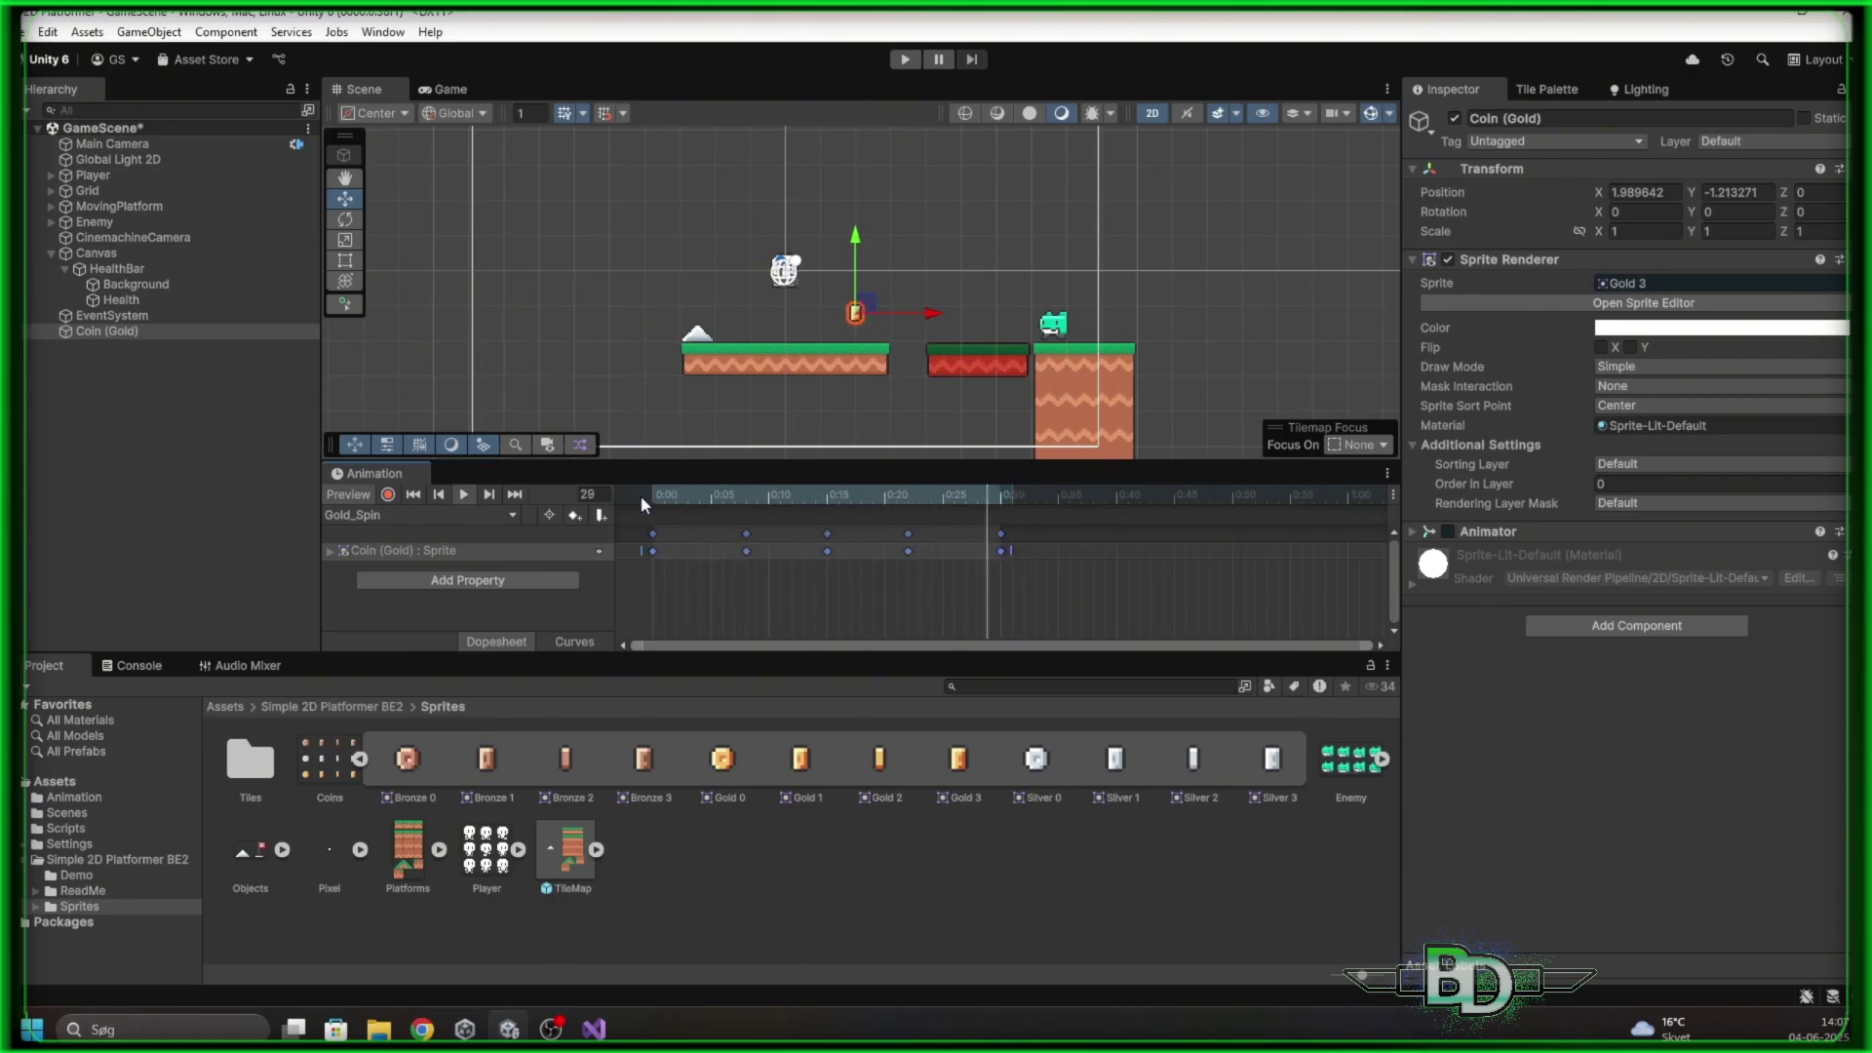
Check the spinning coin in the Game view, then dock the Animation window at the bottom
left_click(444, 88)
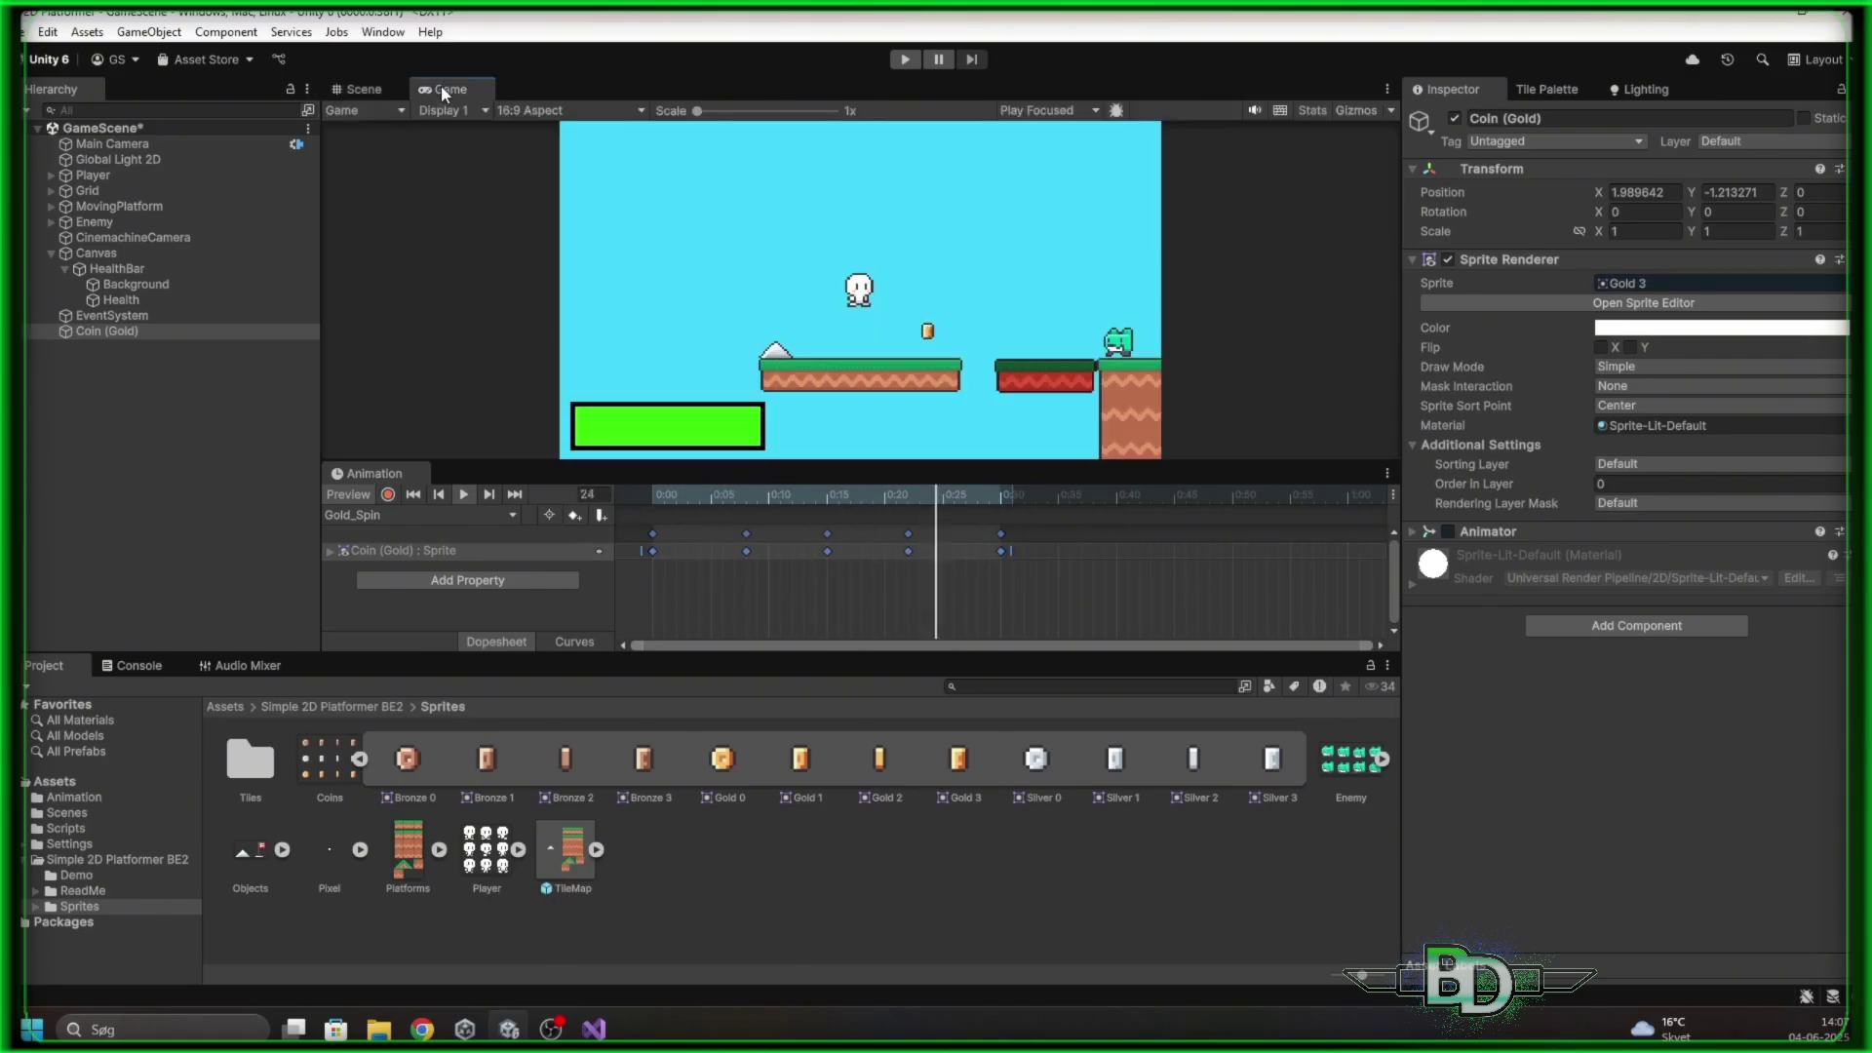
left_click(390, 90)
left_click_drag(361, 473, 357, 659)
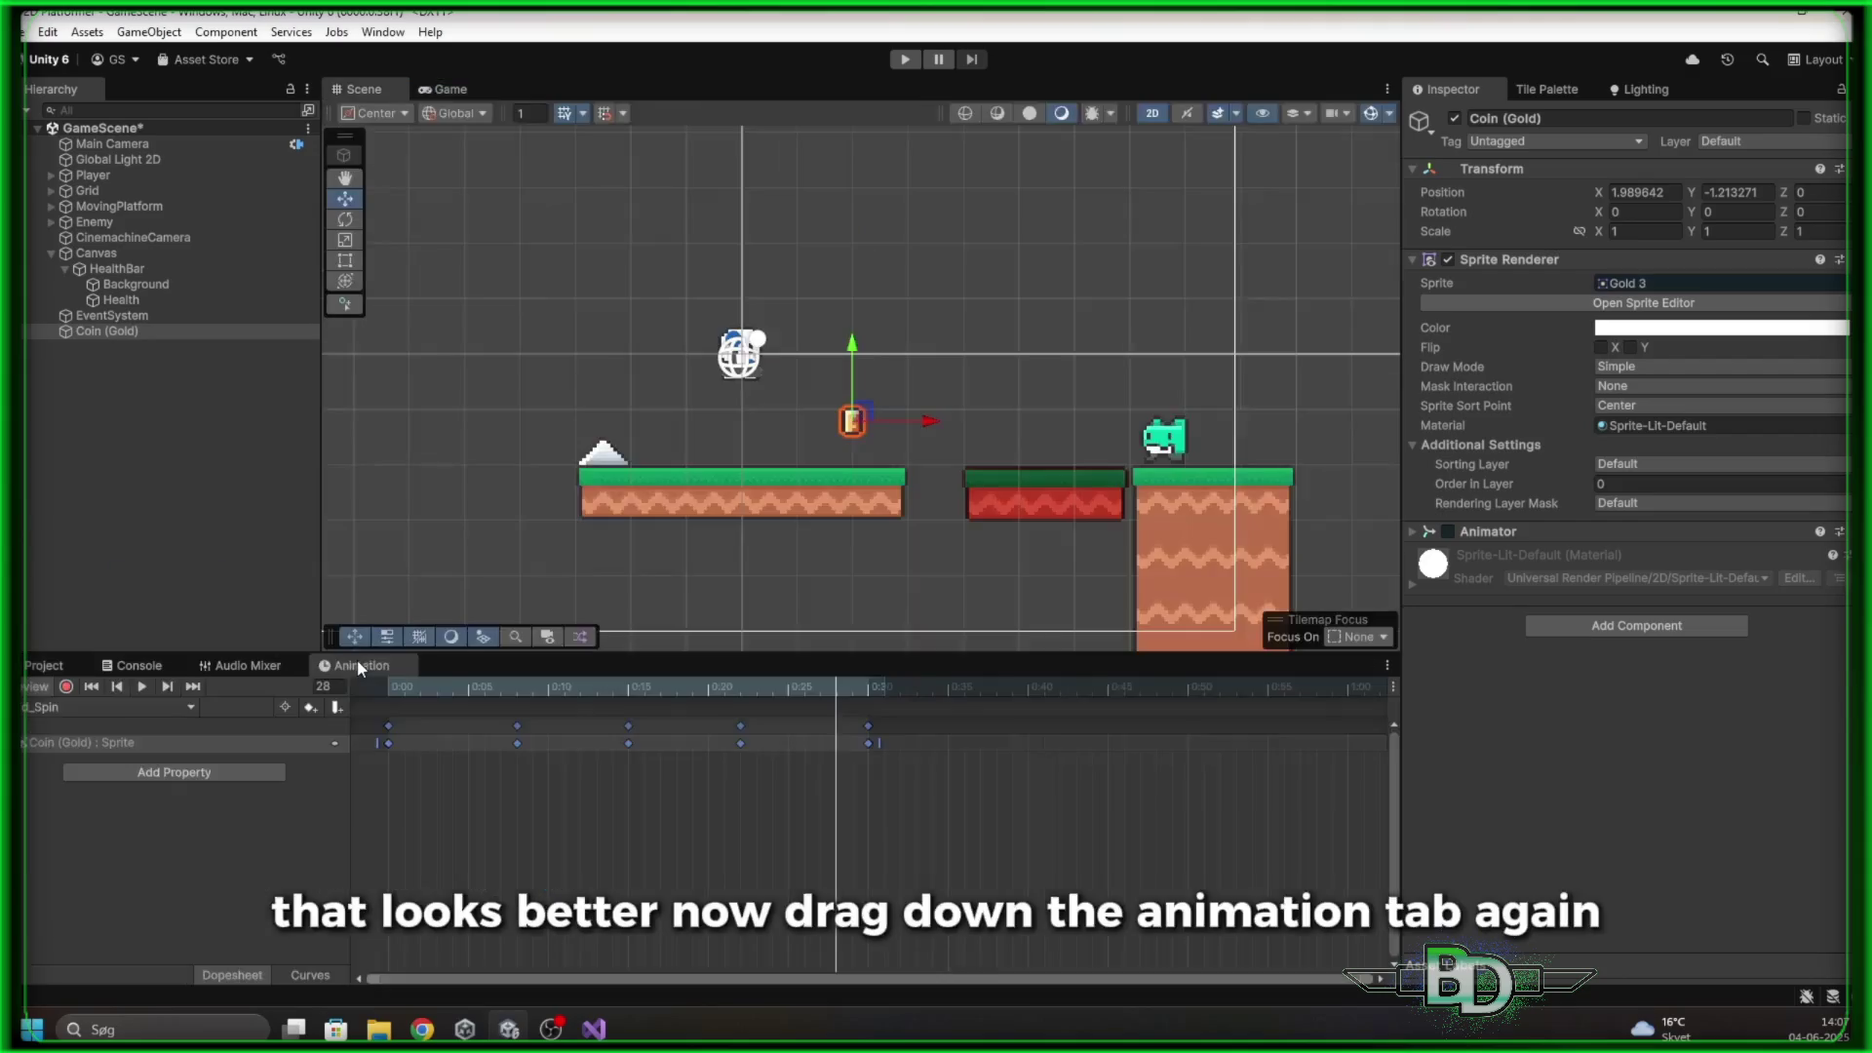
left_click(57, 668)
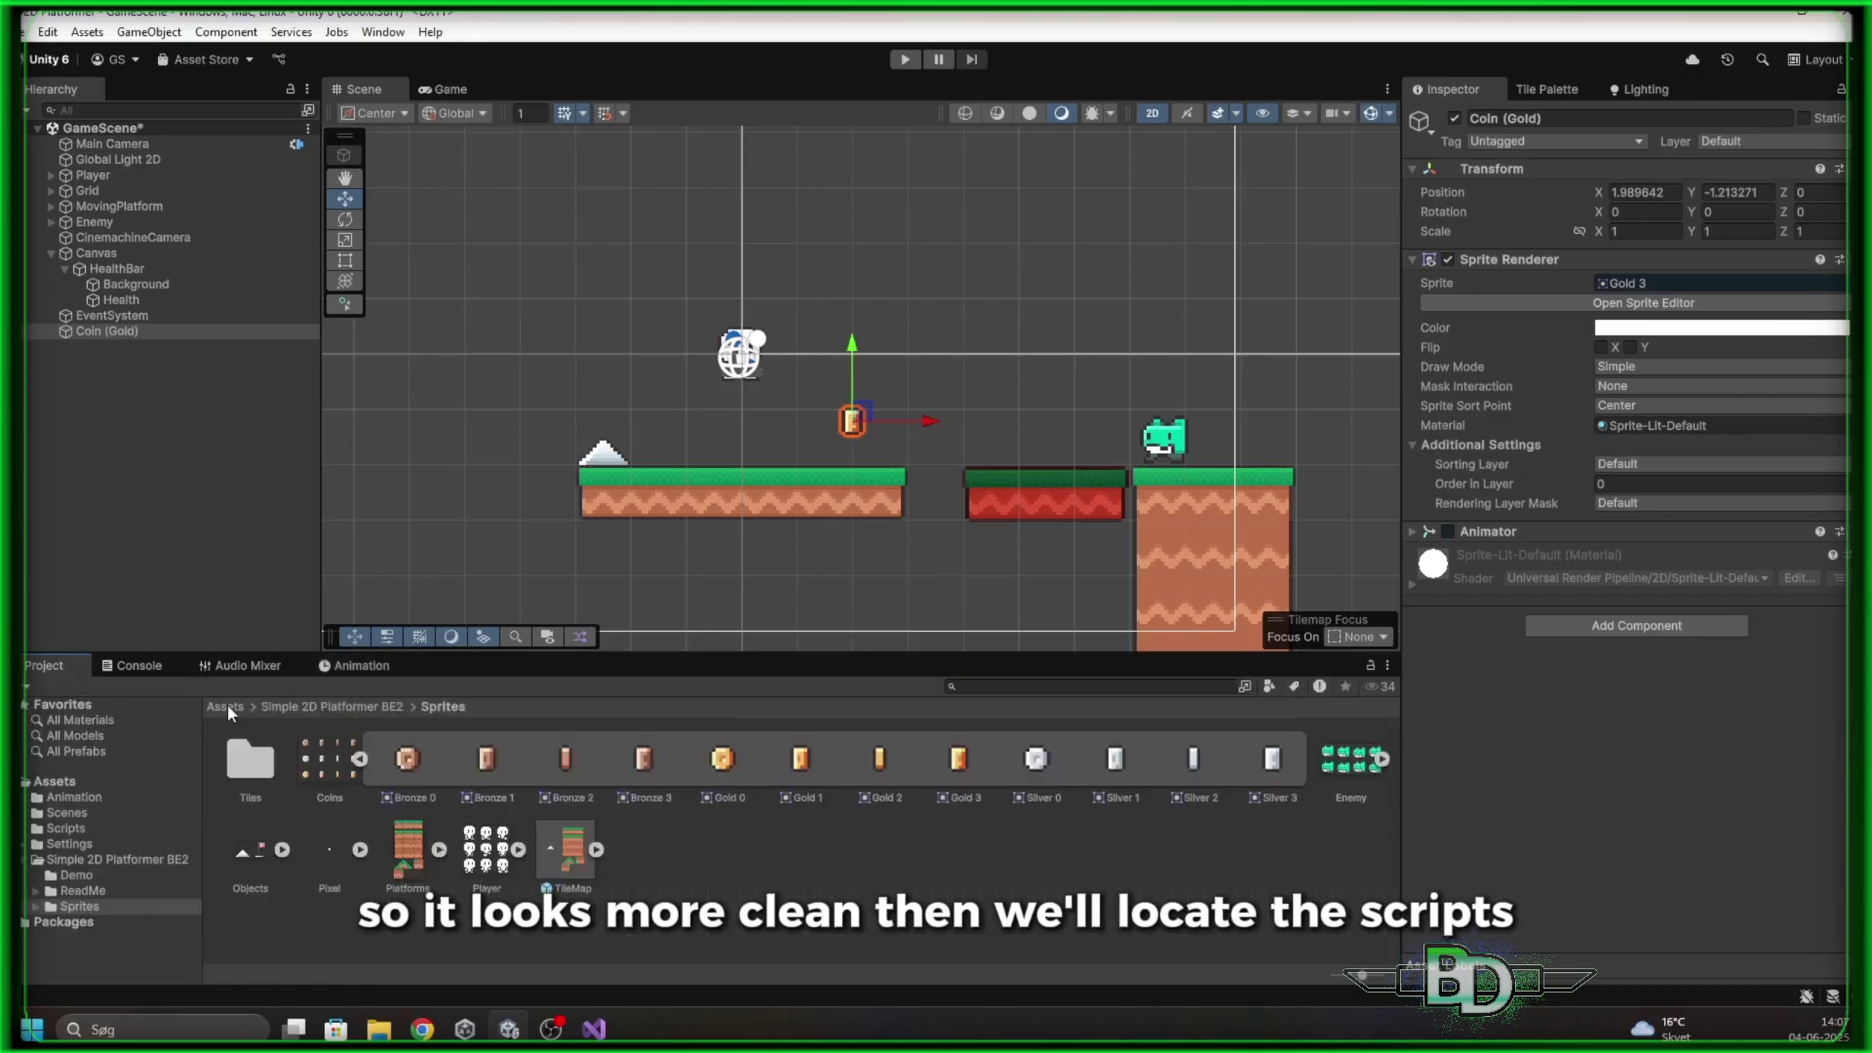
Create a MonoBehaviour script named Coin in Assets/Scripts and delete its default Start and Update code
double_click(408, 765)
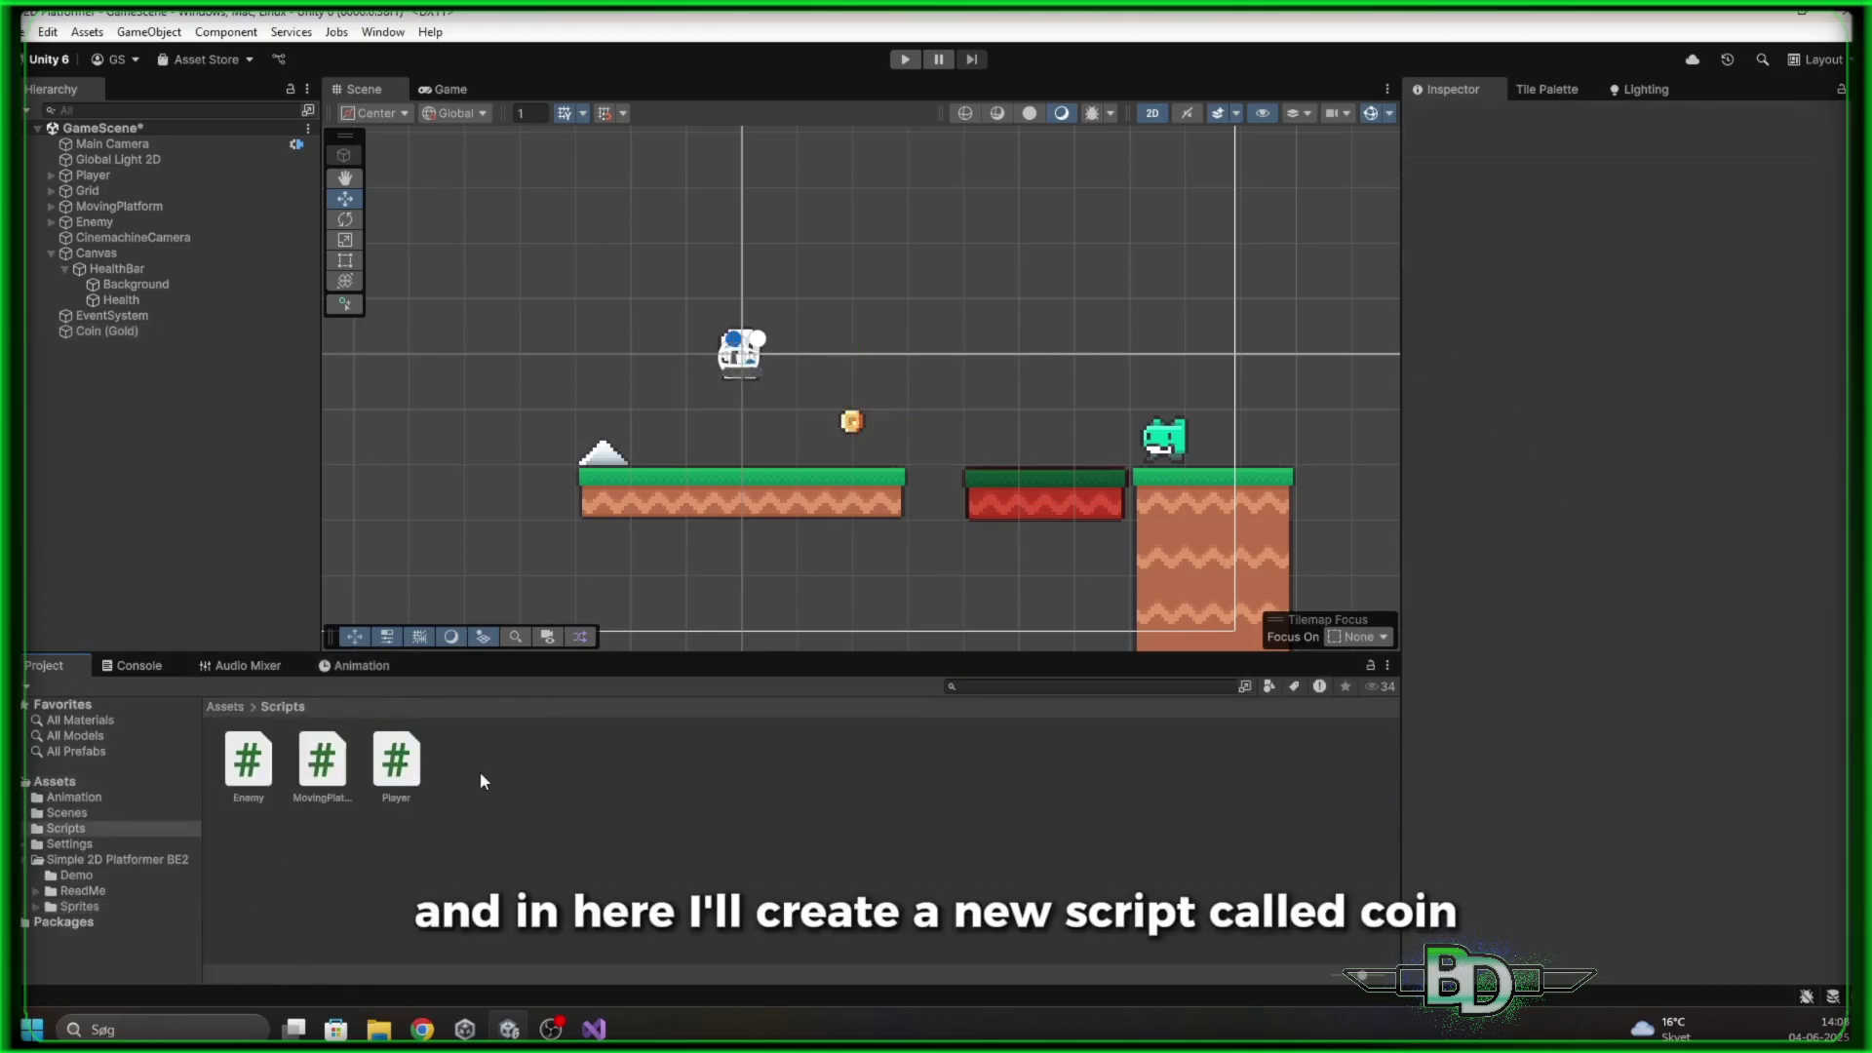
right_click(479, 770)
mouse_move(606, 222)
left_click(863, 263)
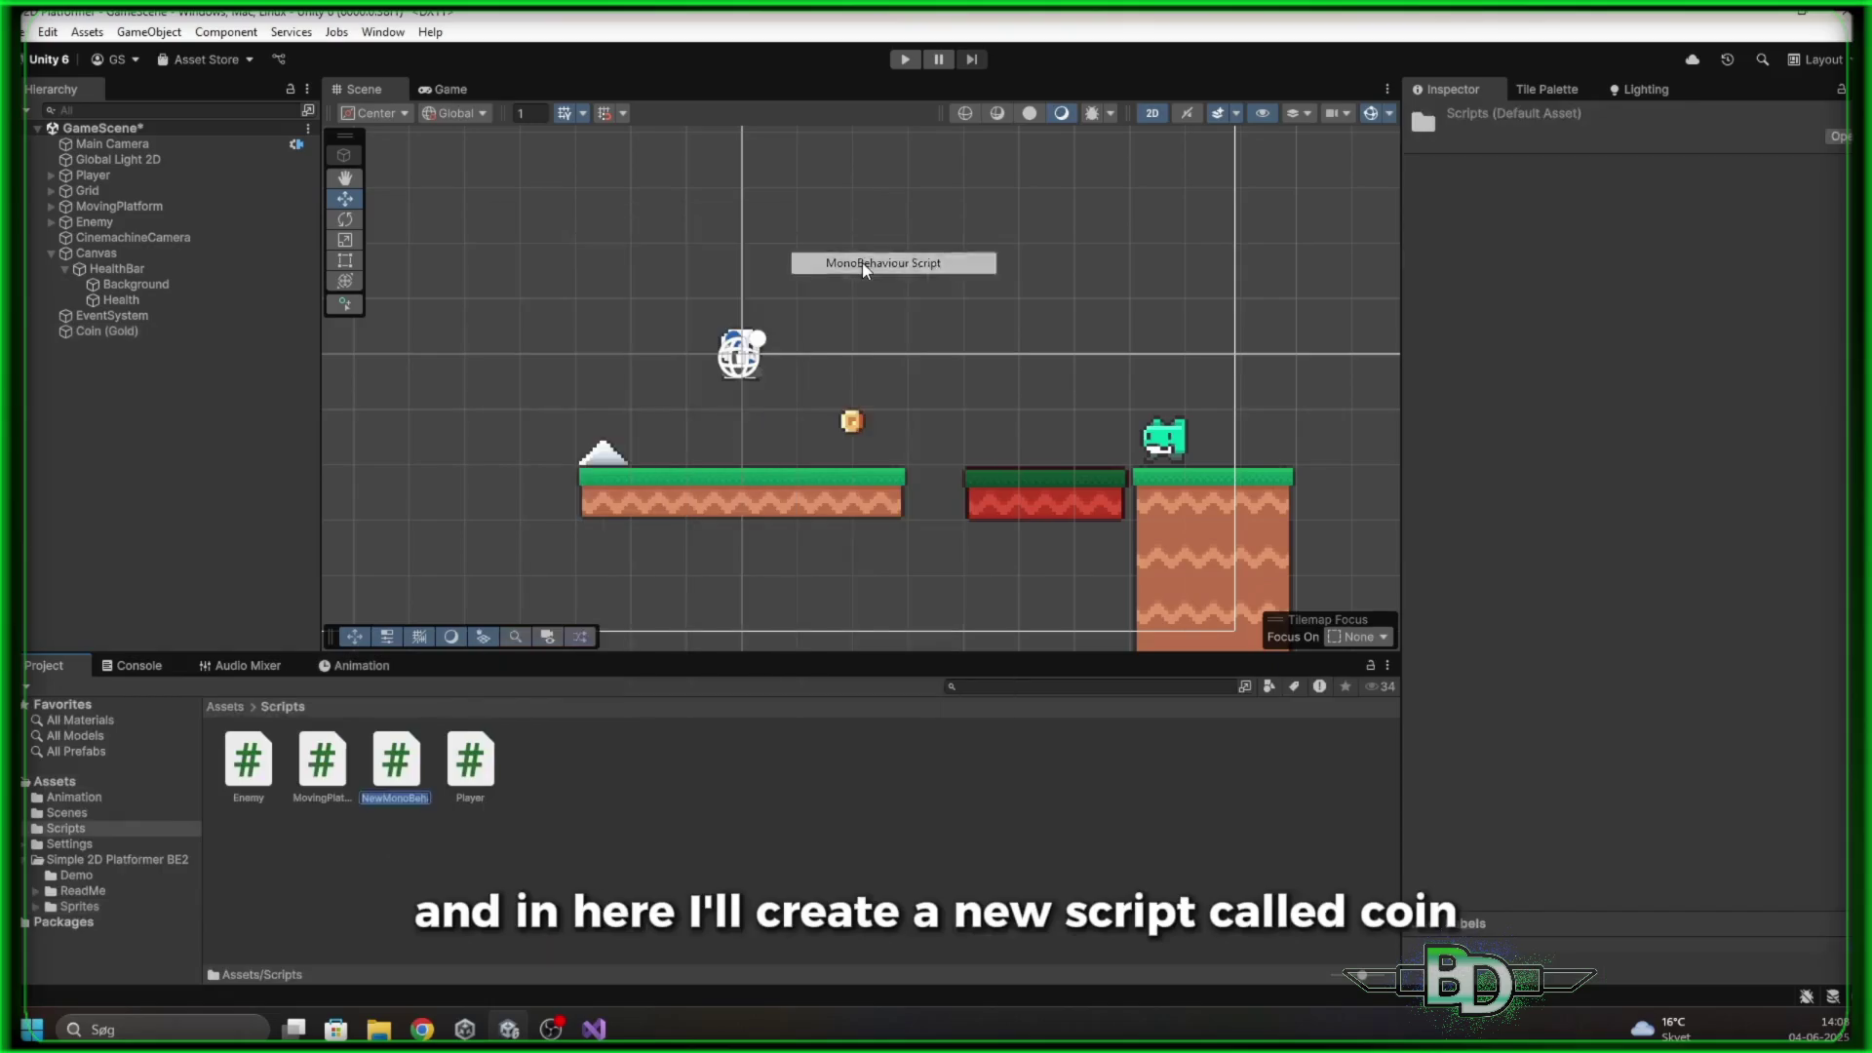
type("Coin")
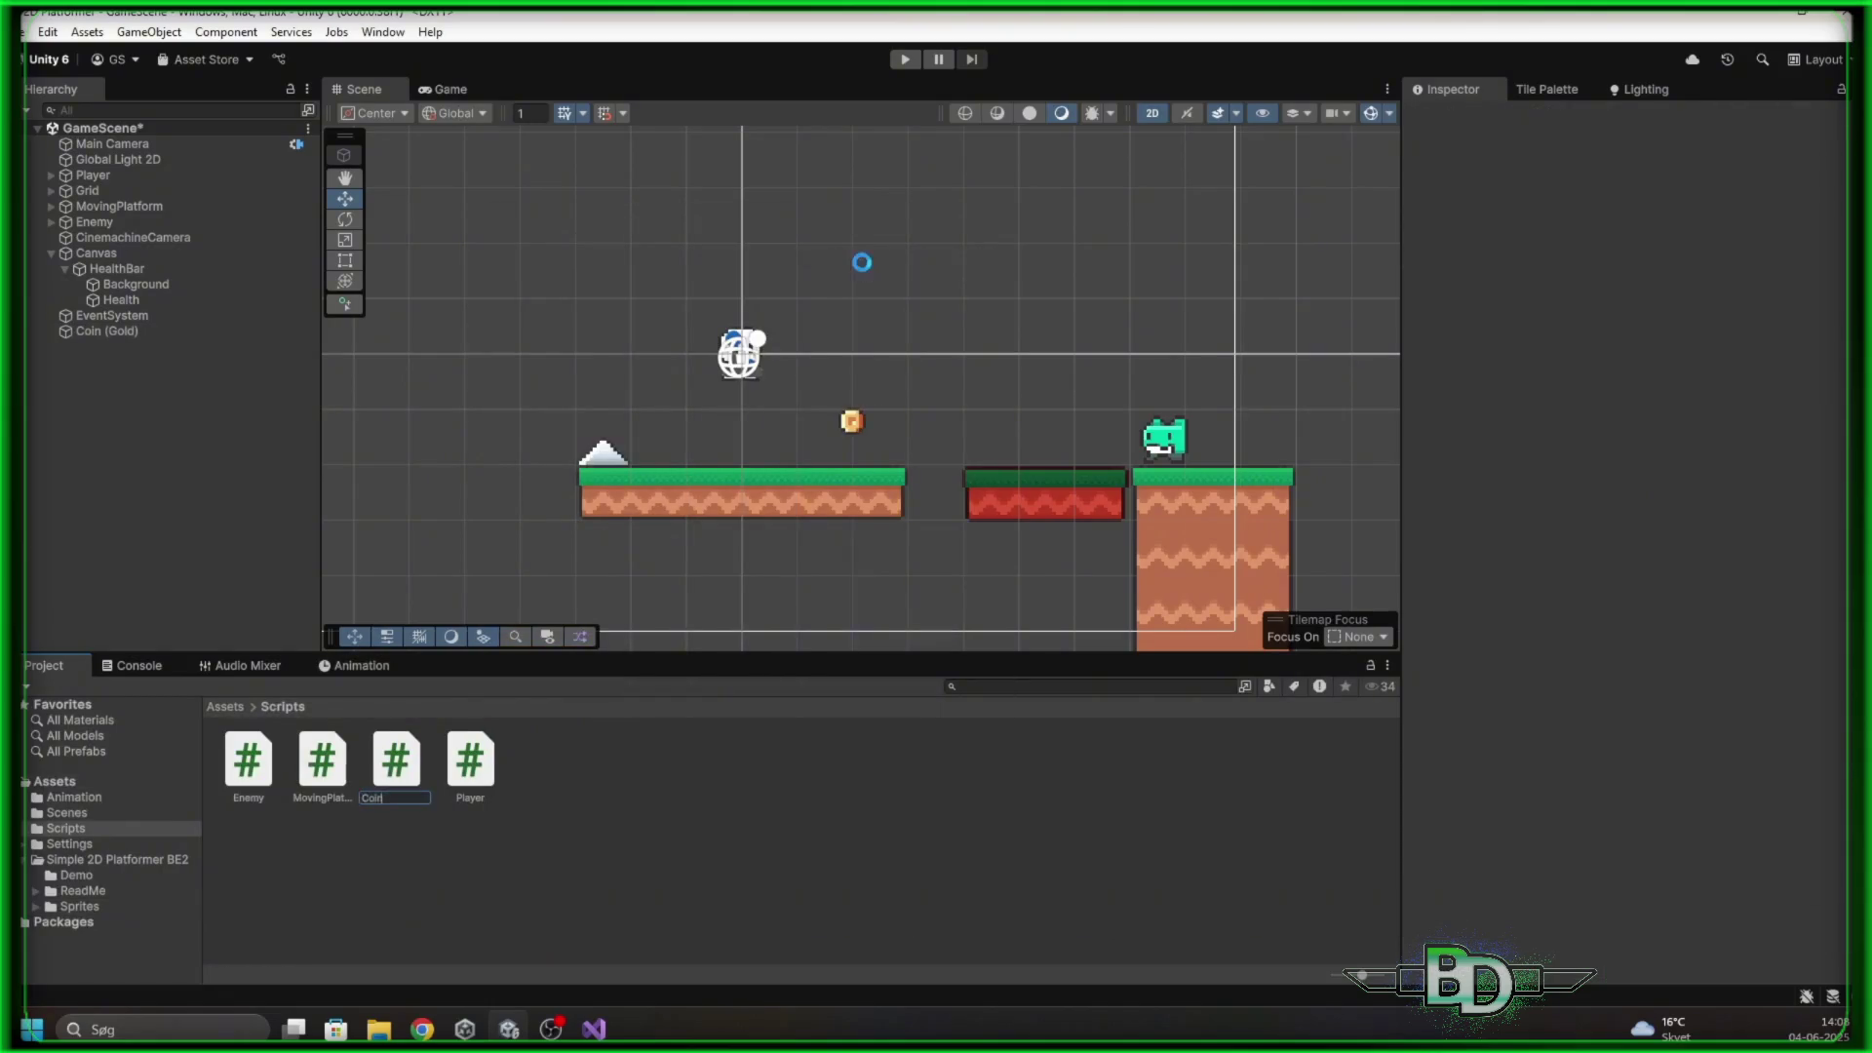
key("Return")
mouse_move(181, 395)
left_mouse_down()
mouse_move(106, 239)
mouse_move(107, 200)
left_mouse_up()
key("Delete")
Add OnTriggerEnter2D with an if(collision.gameObject.tag == "Player") block, then consult Player.cs
type("on")
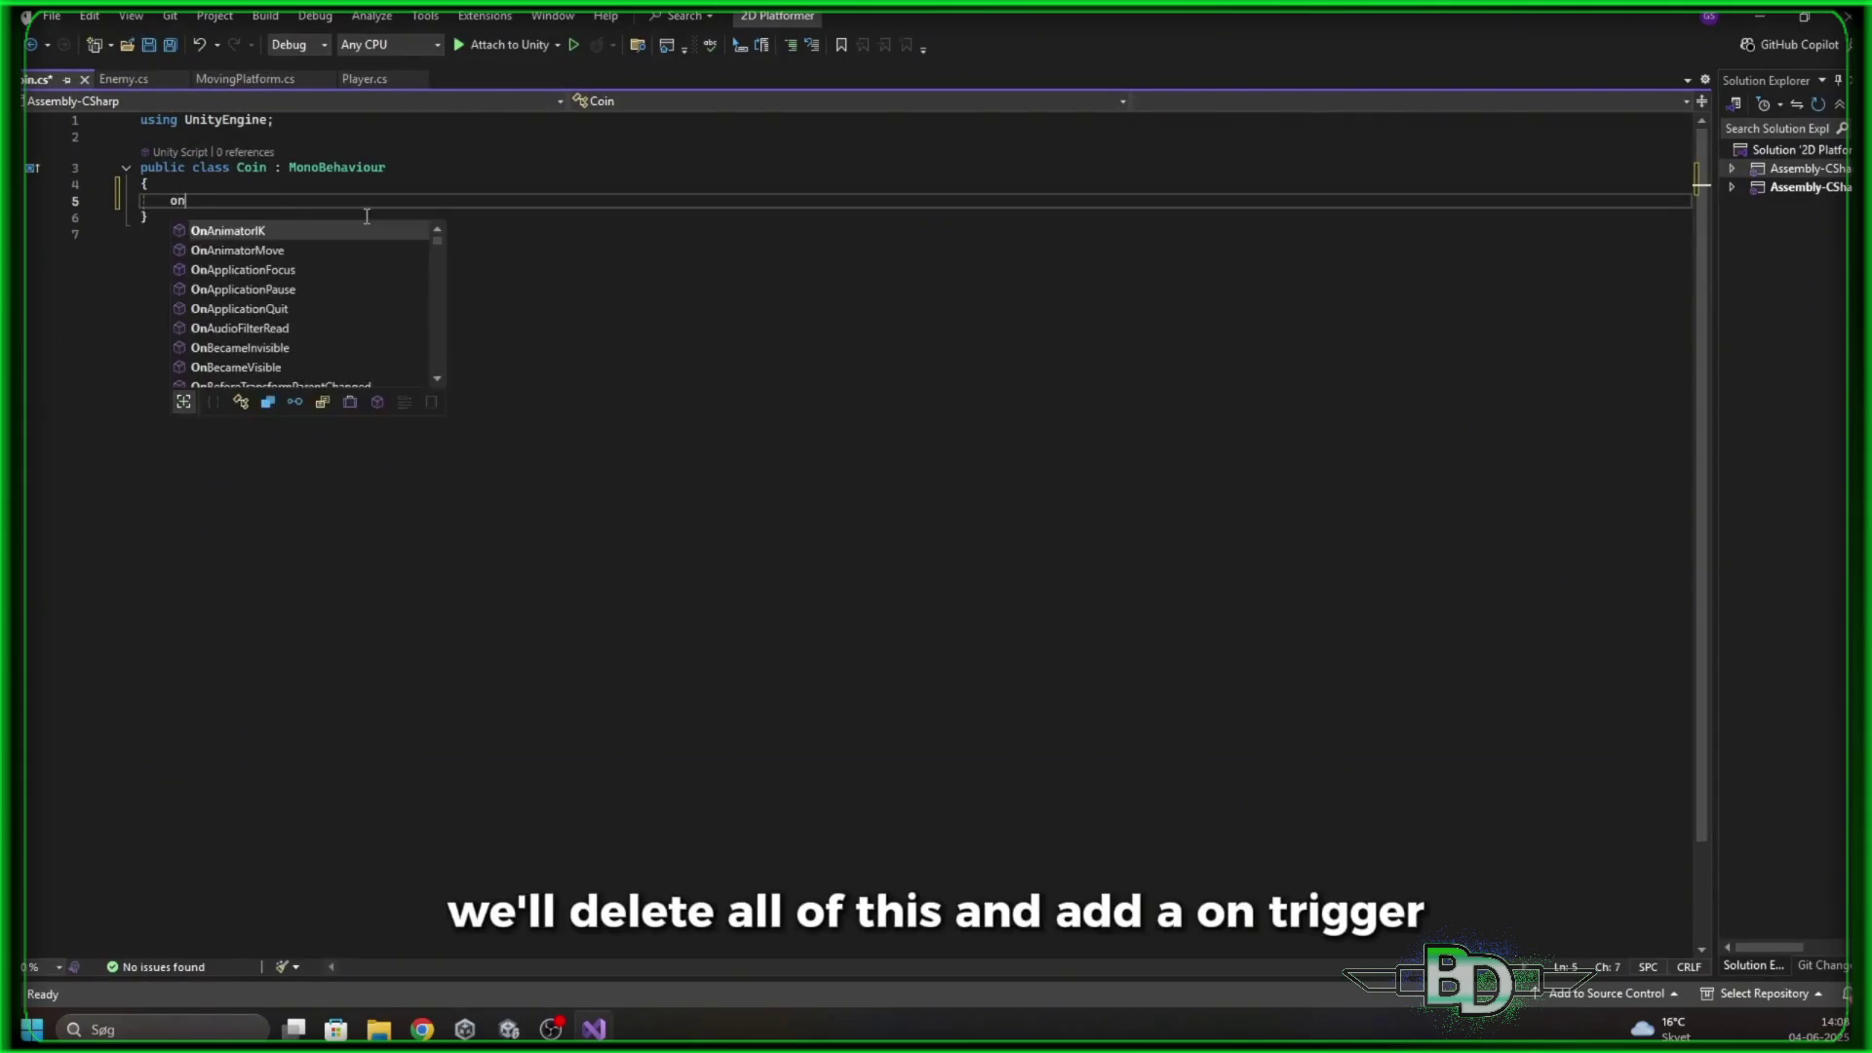
type("triggerenter2d")
key("Return")
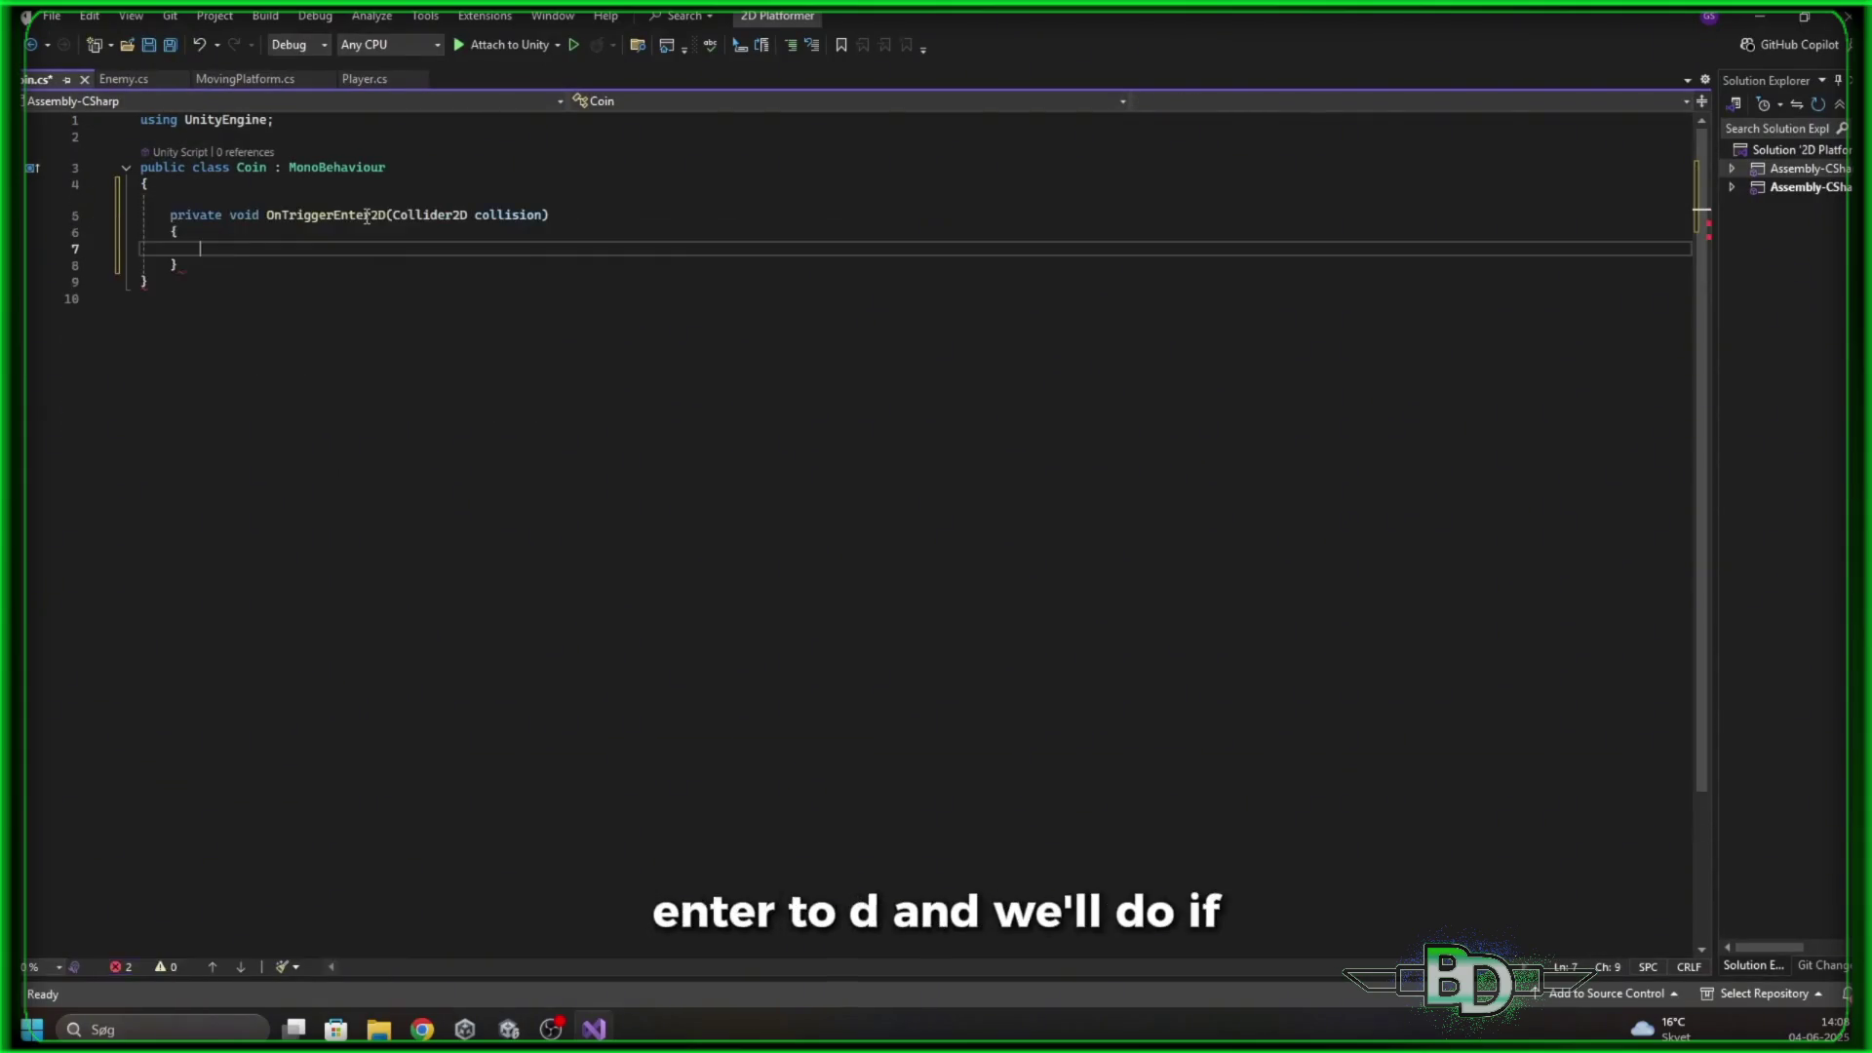
type("if(col")
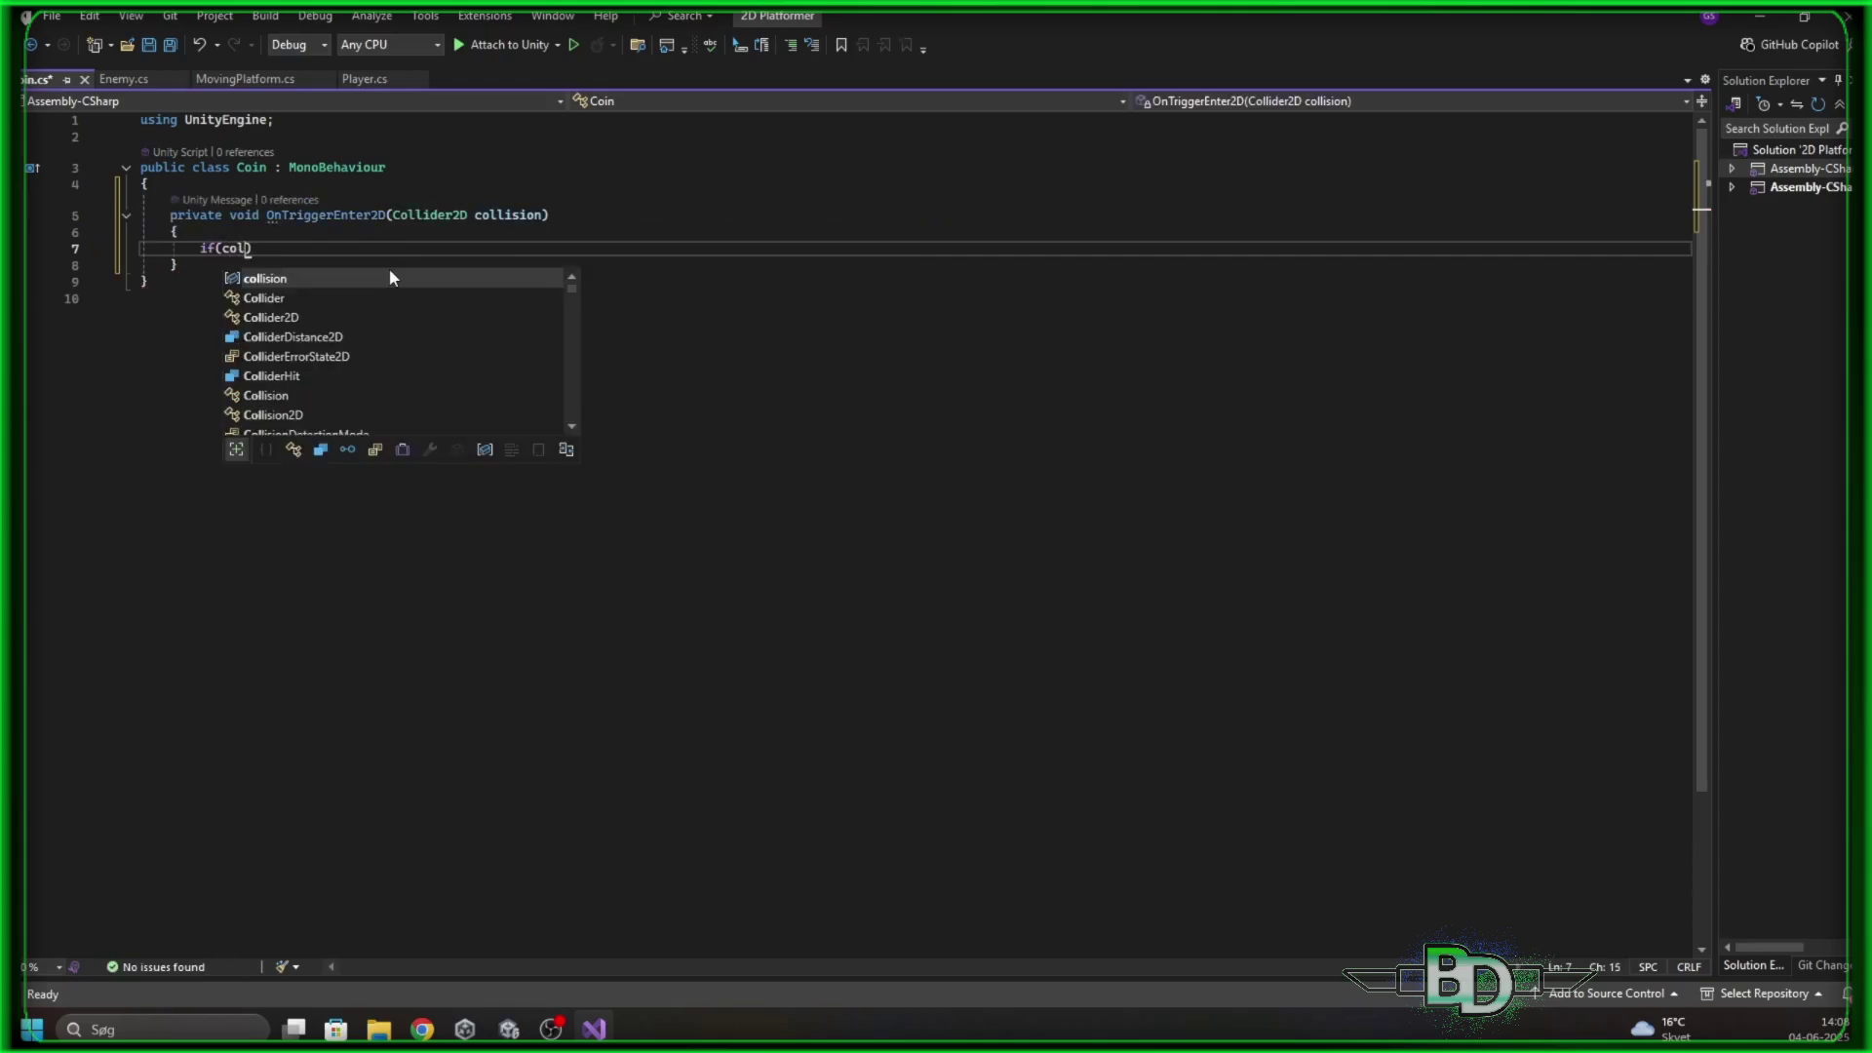
type("lision.gameObject.tag ")
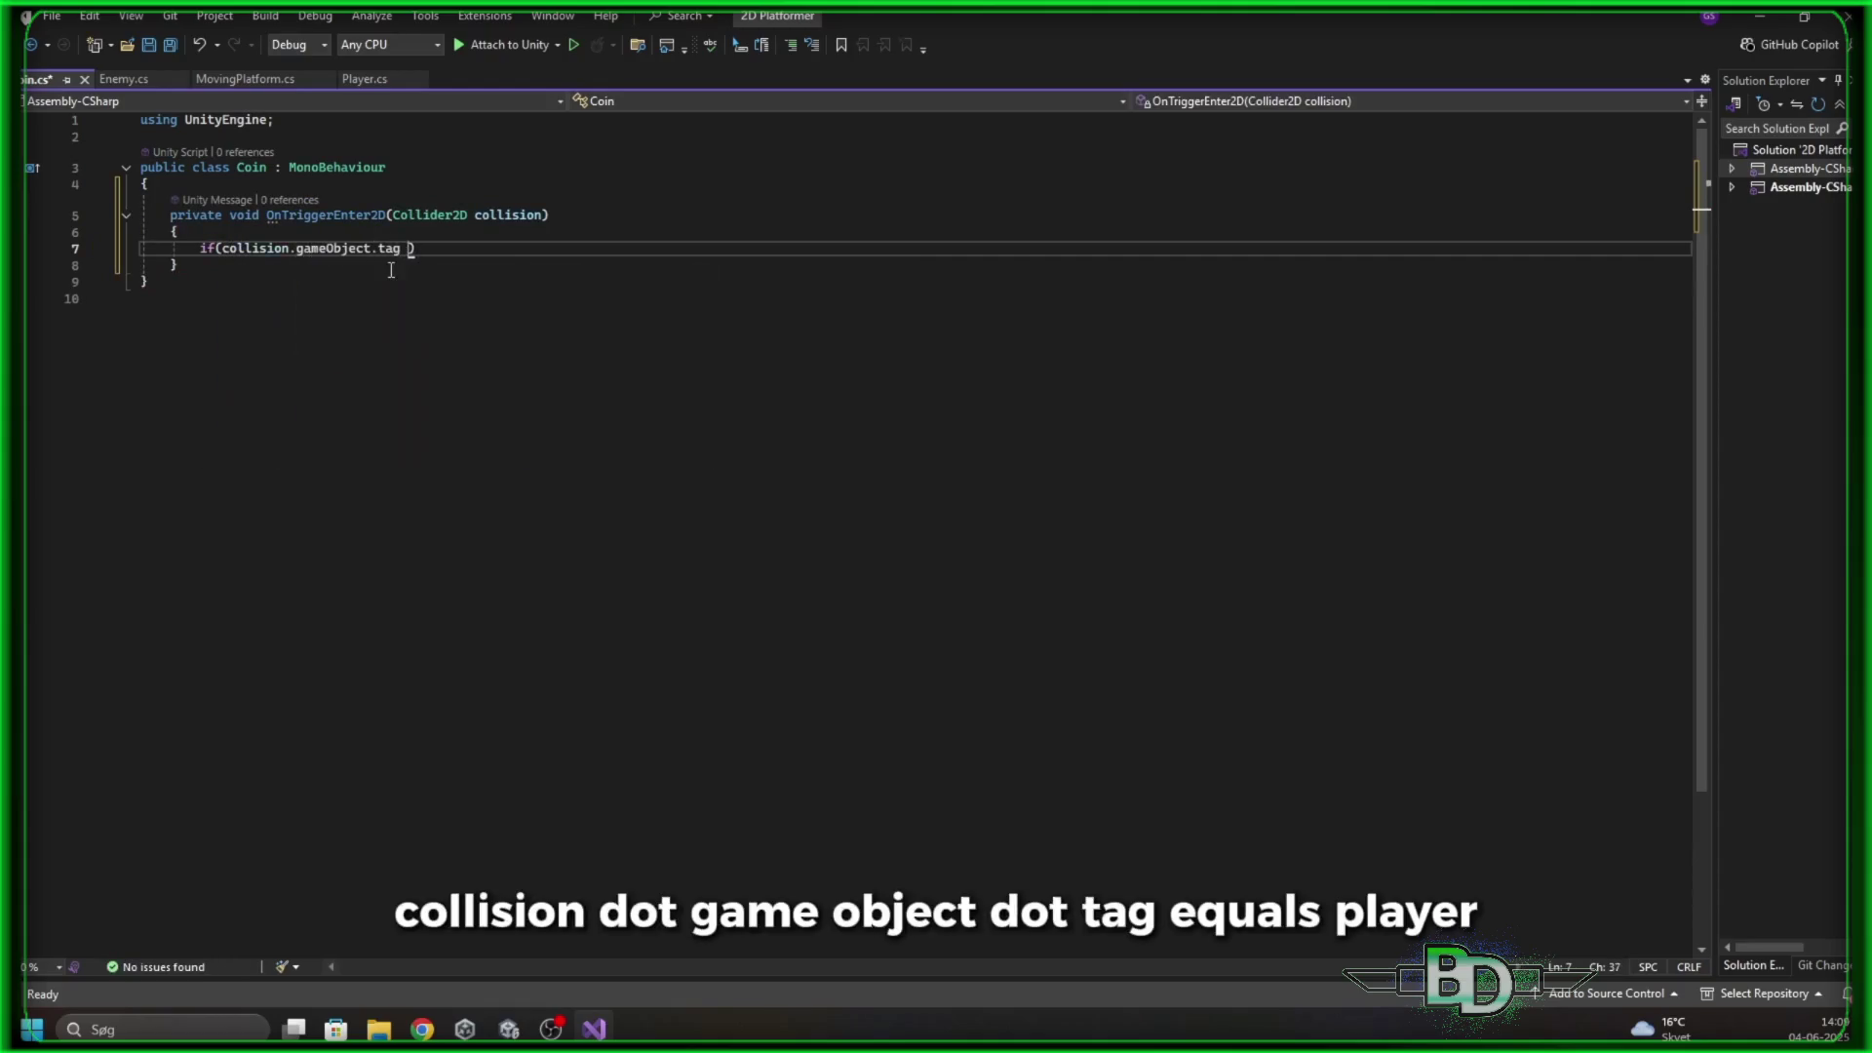
type("== \"Player")
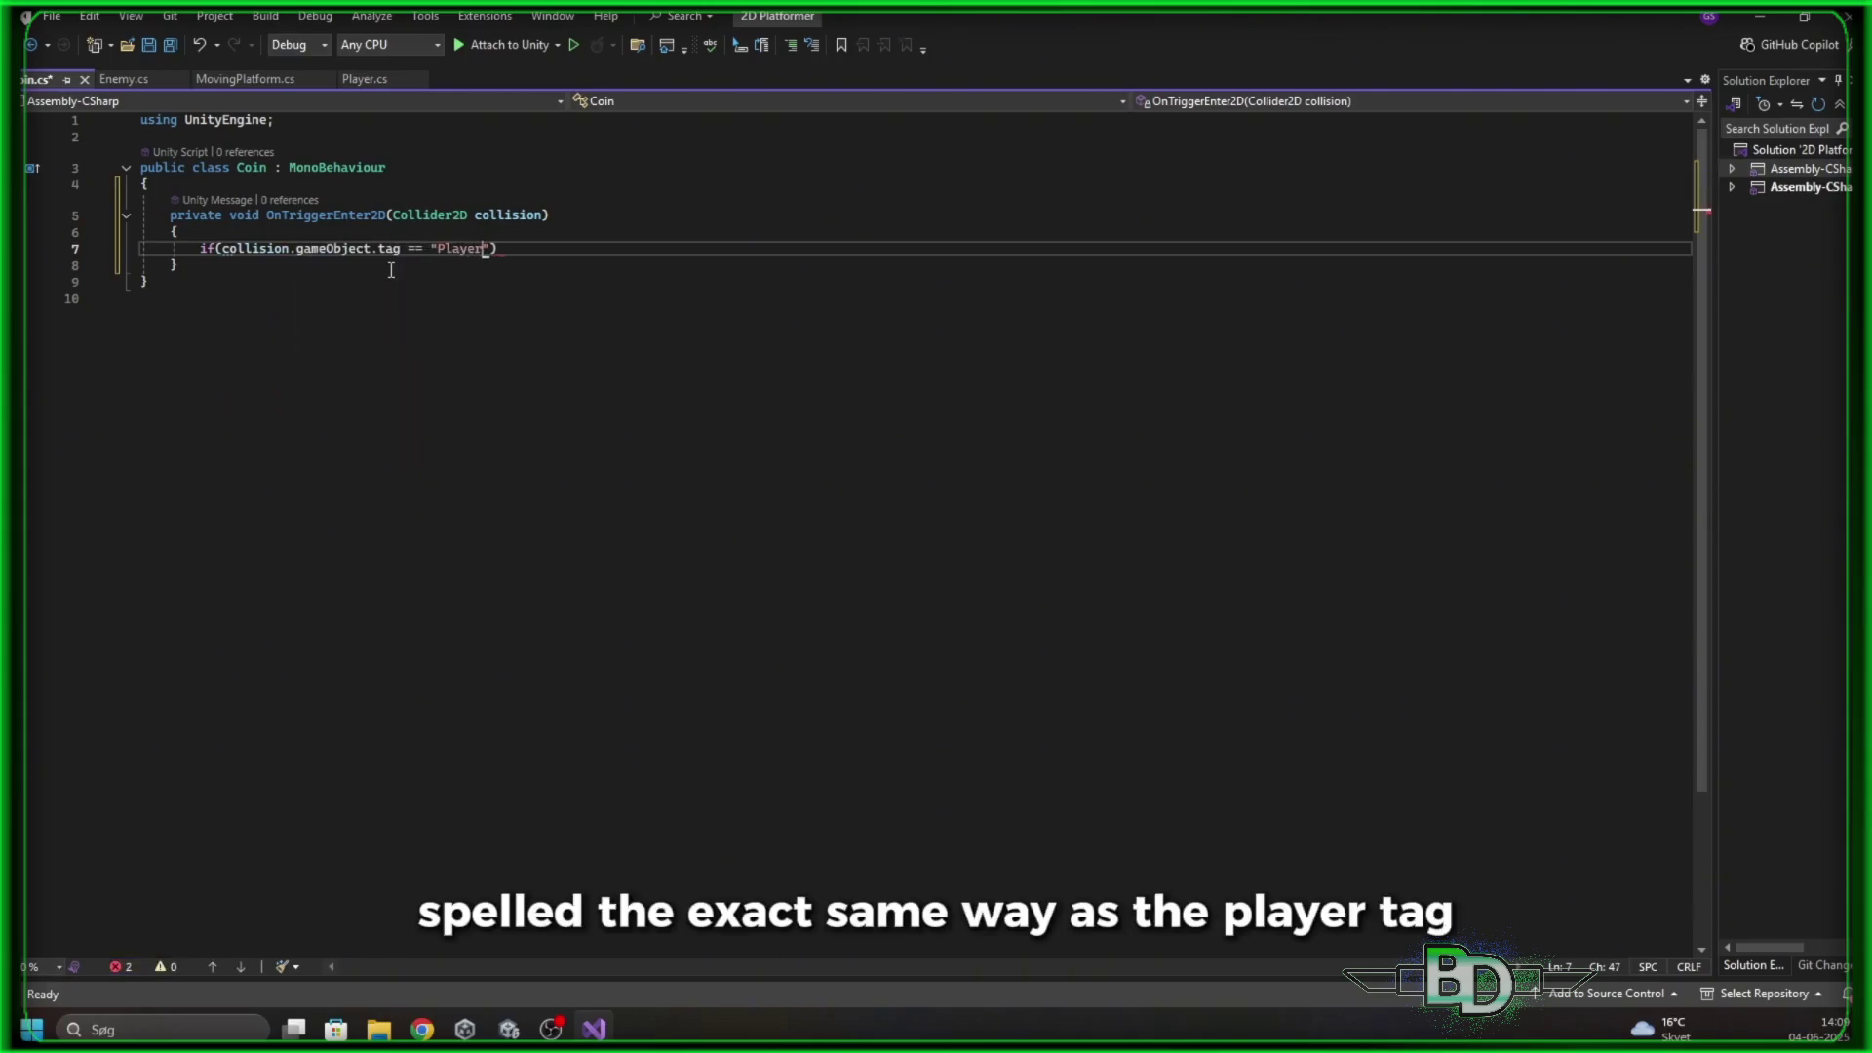
double_click(460, 247)
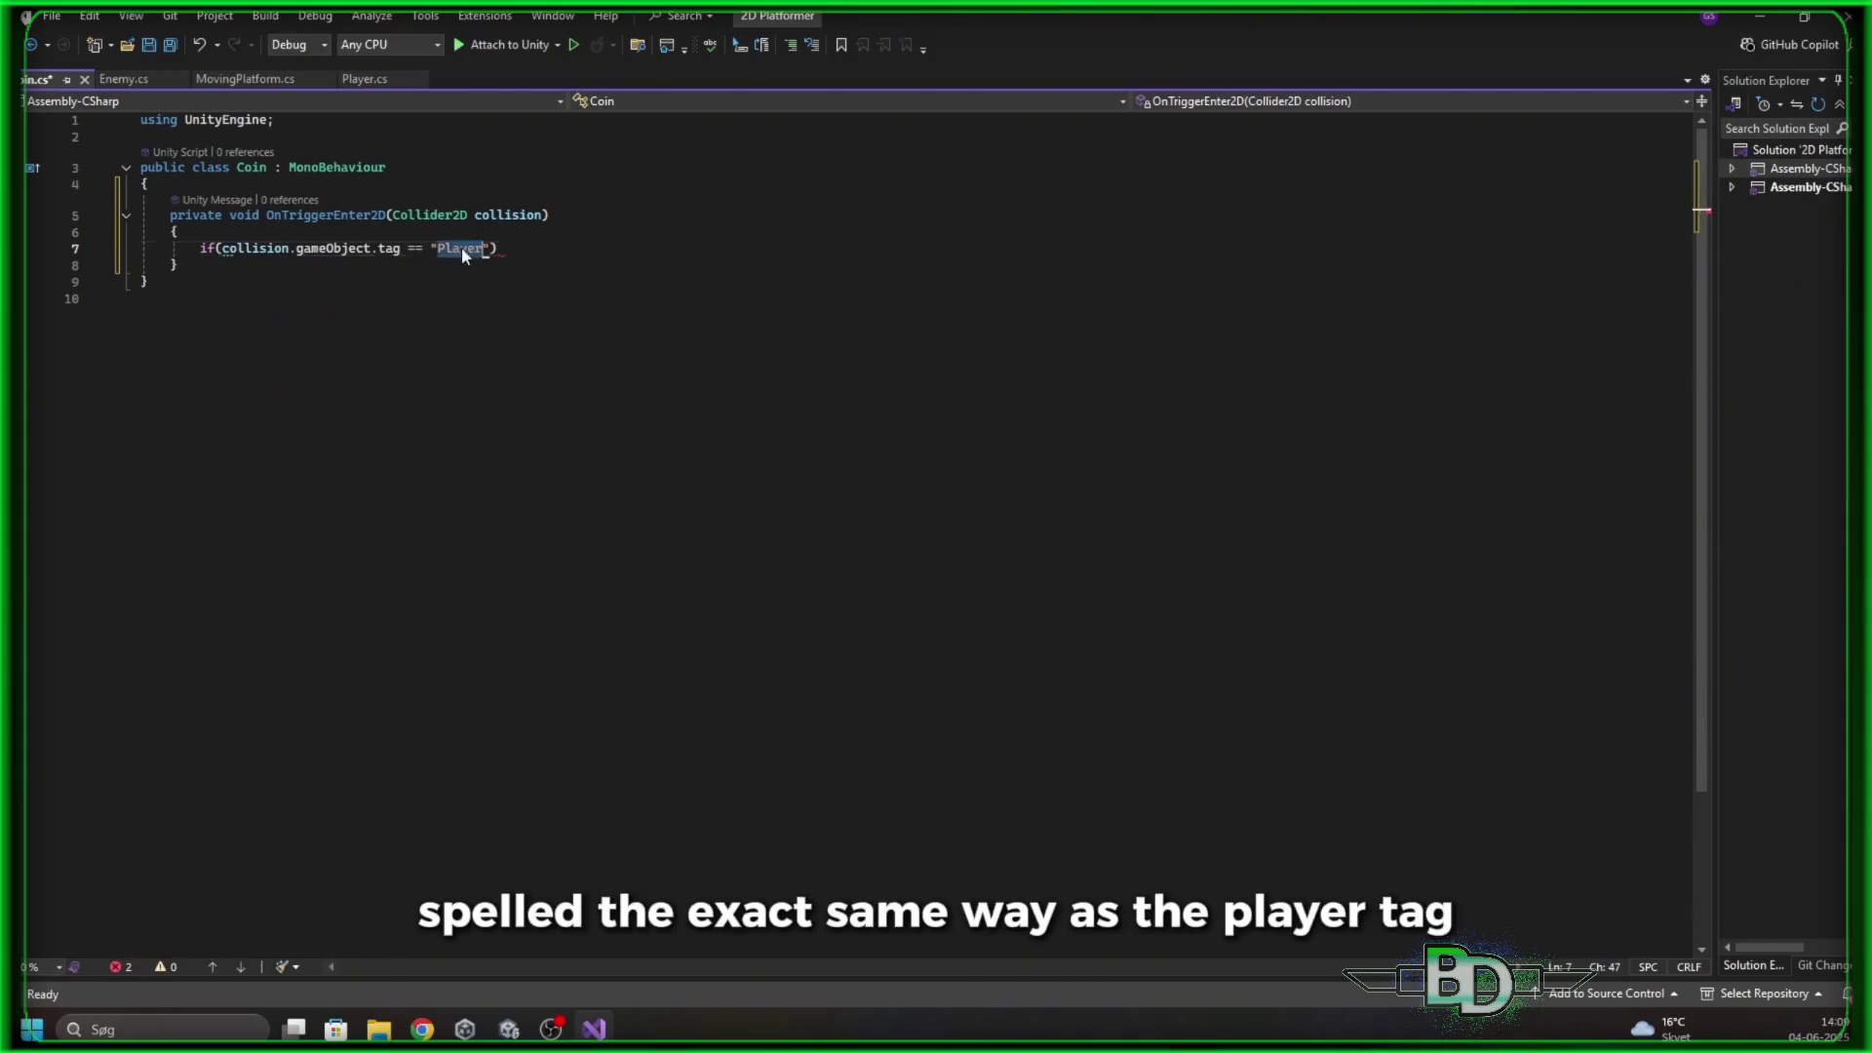
left_click(545, 249)
key("Return")
type("{")
key("Return")
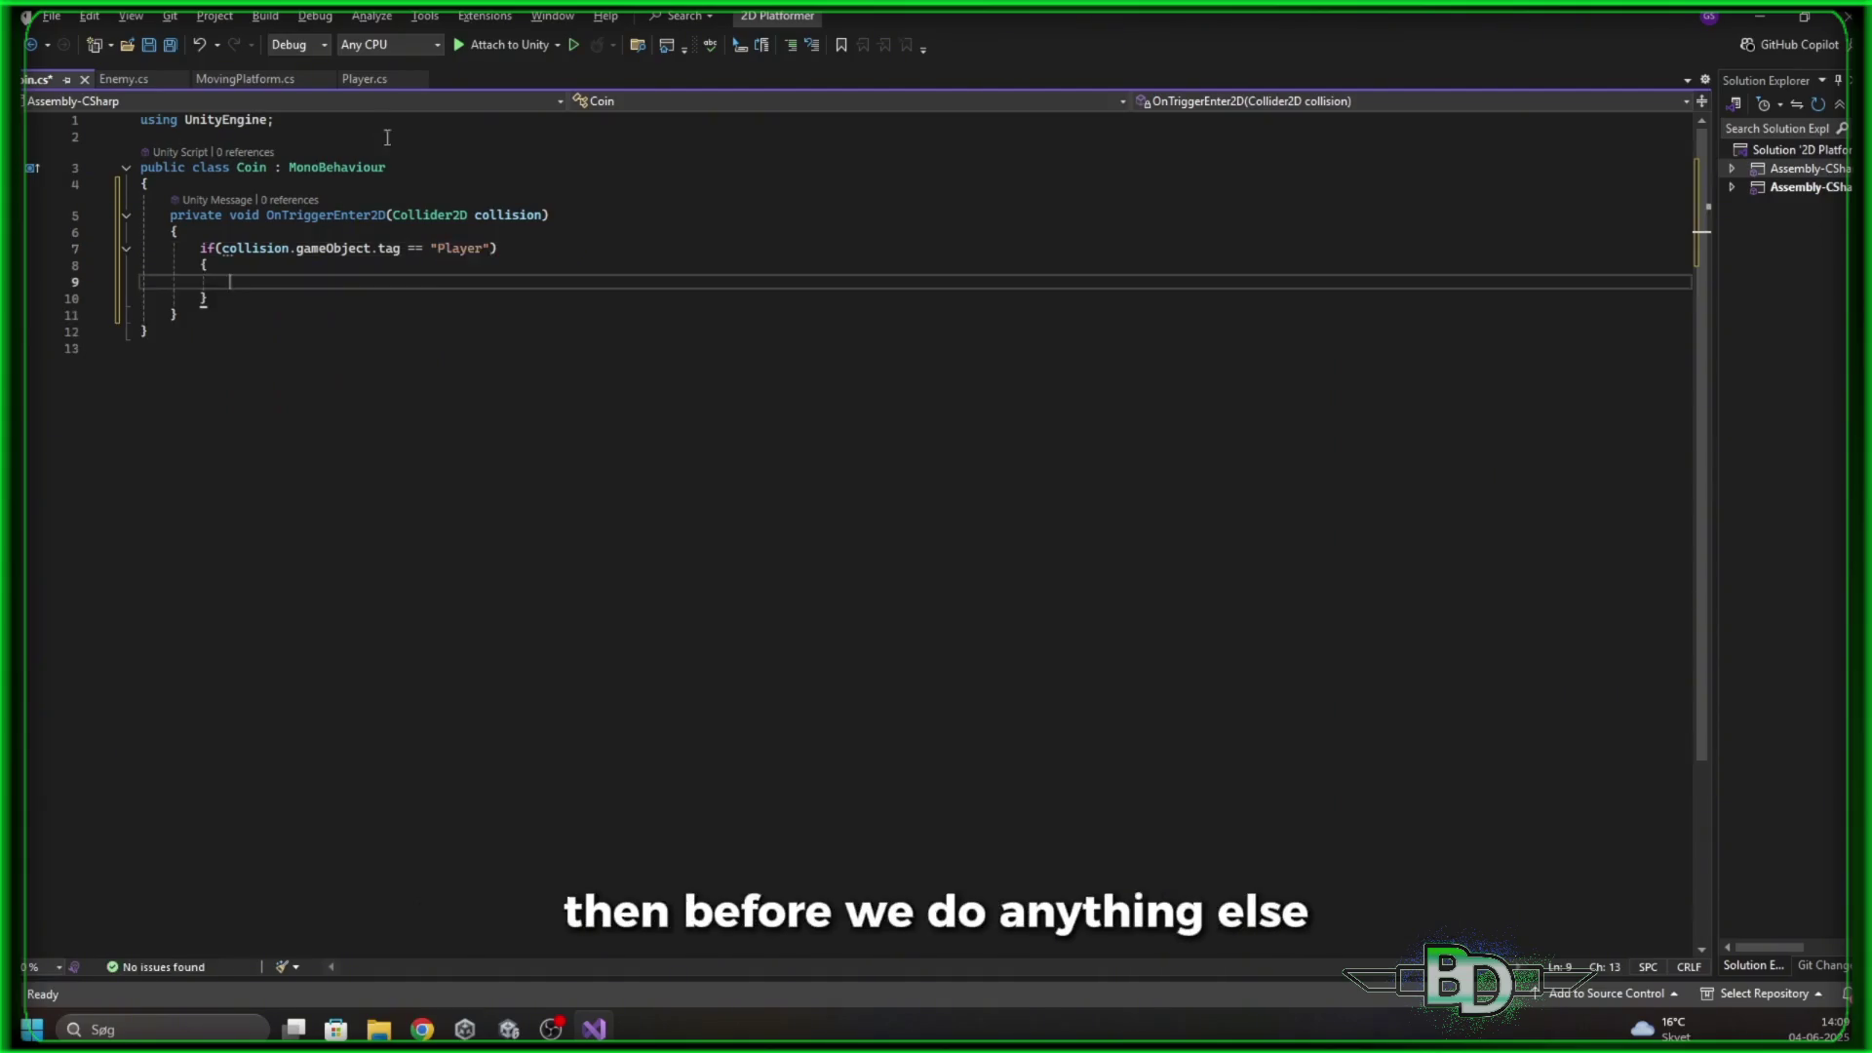
left_click(363, 79)
scroll(360, 206, "up", 7)
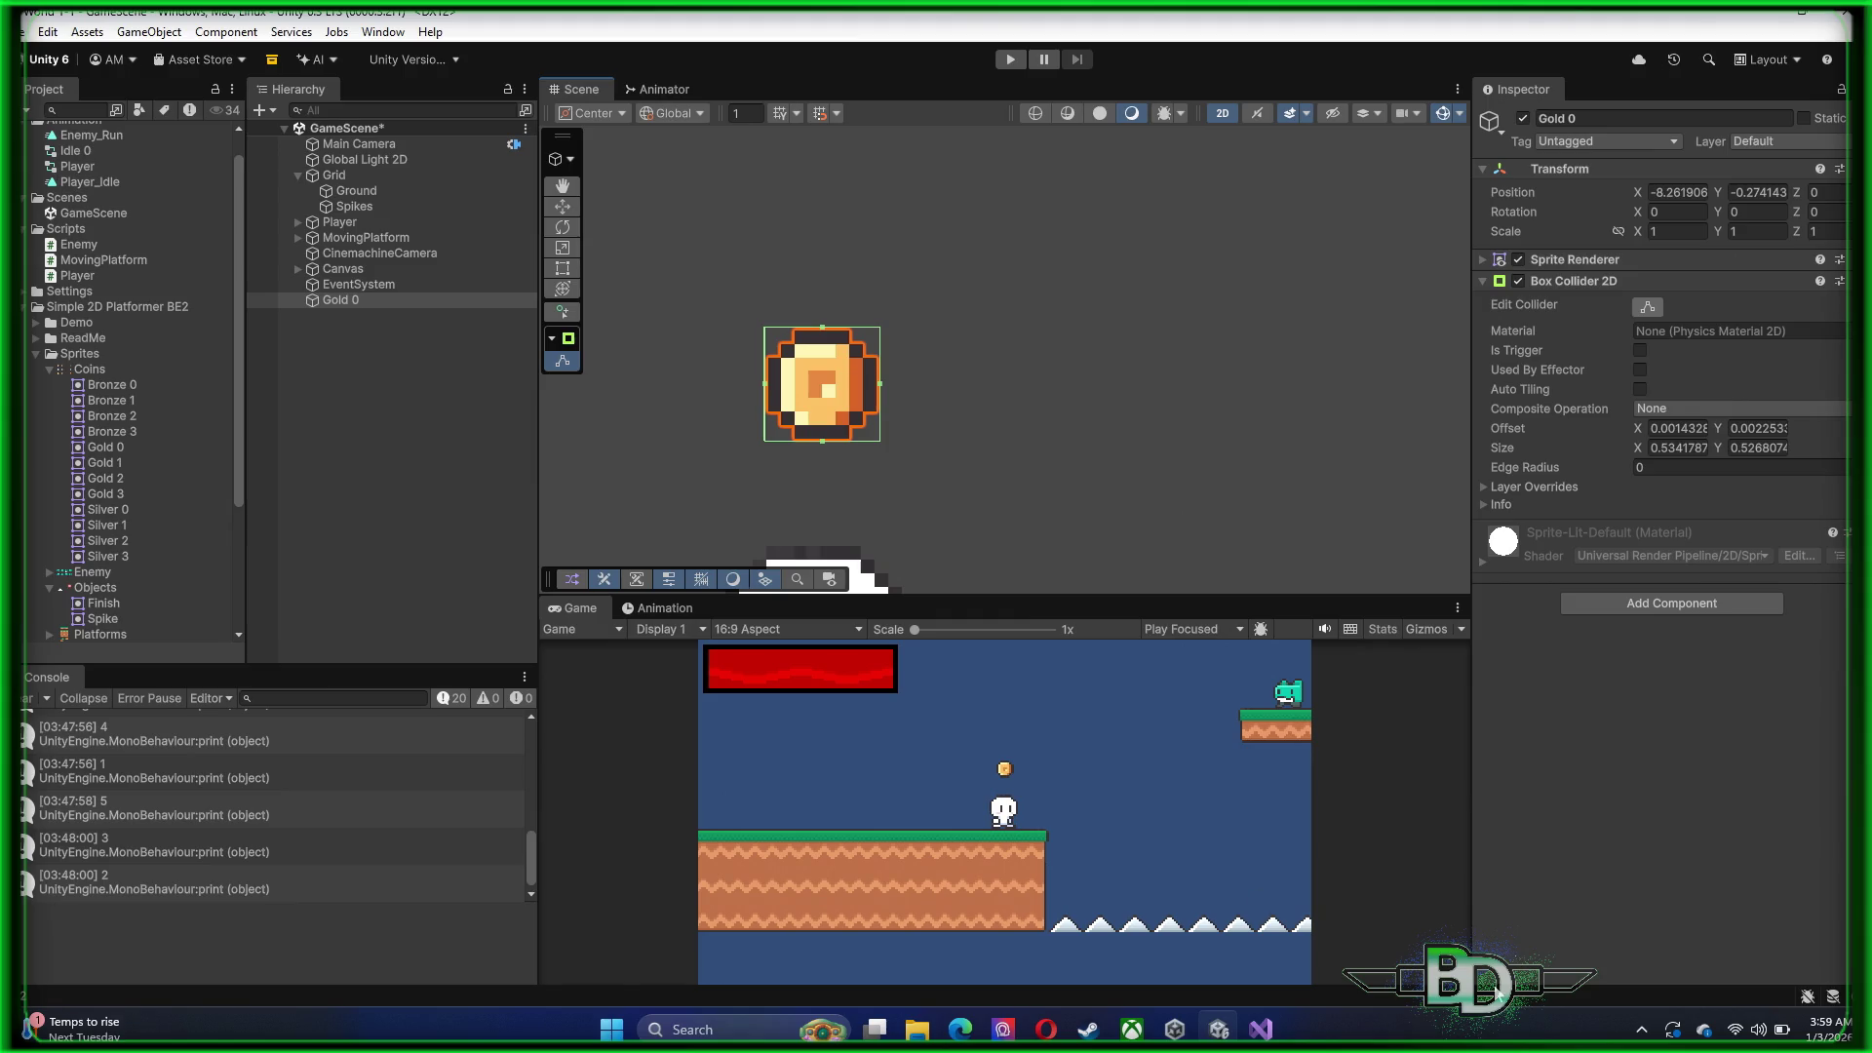
Mute the speaker from Windows quick settings, then unmute it and close the panel
left_click(1759, 1030)
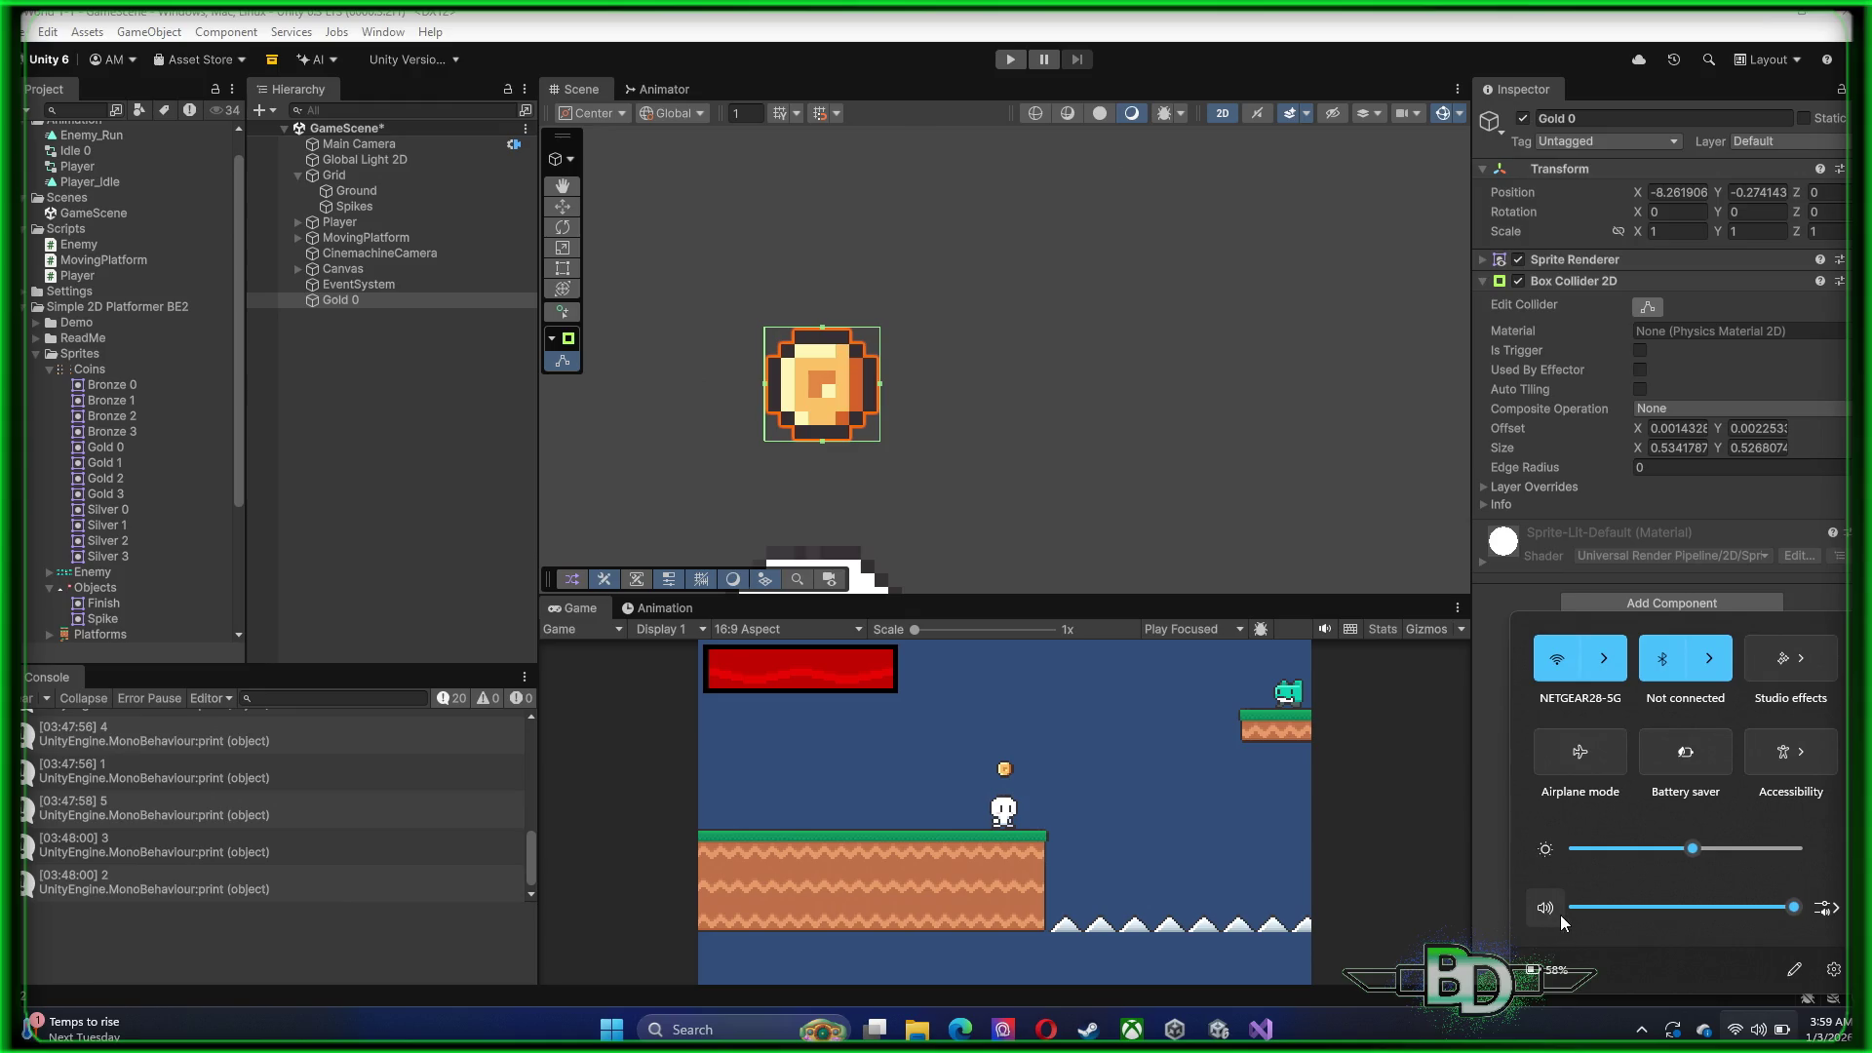
left_click(1558, 913)
left_click(1431, 837)
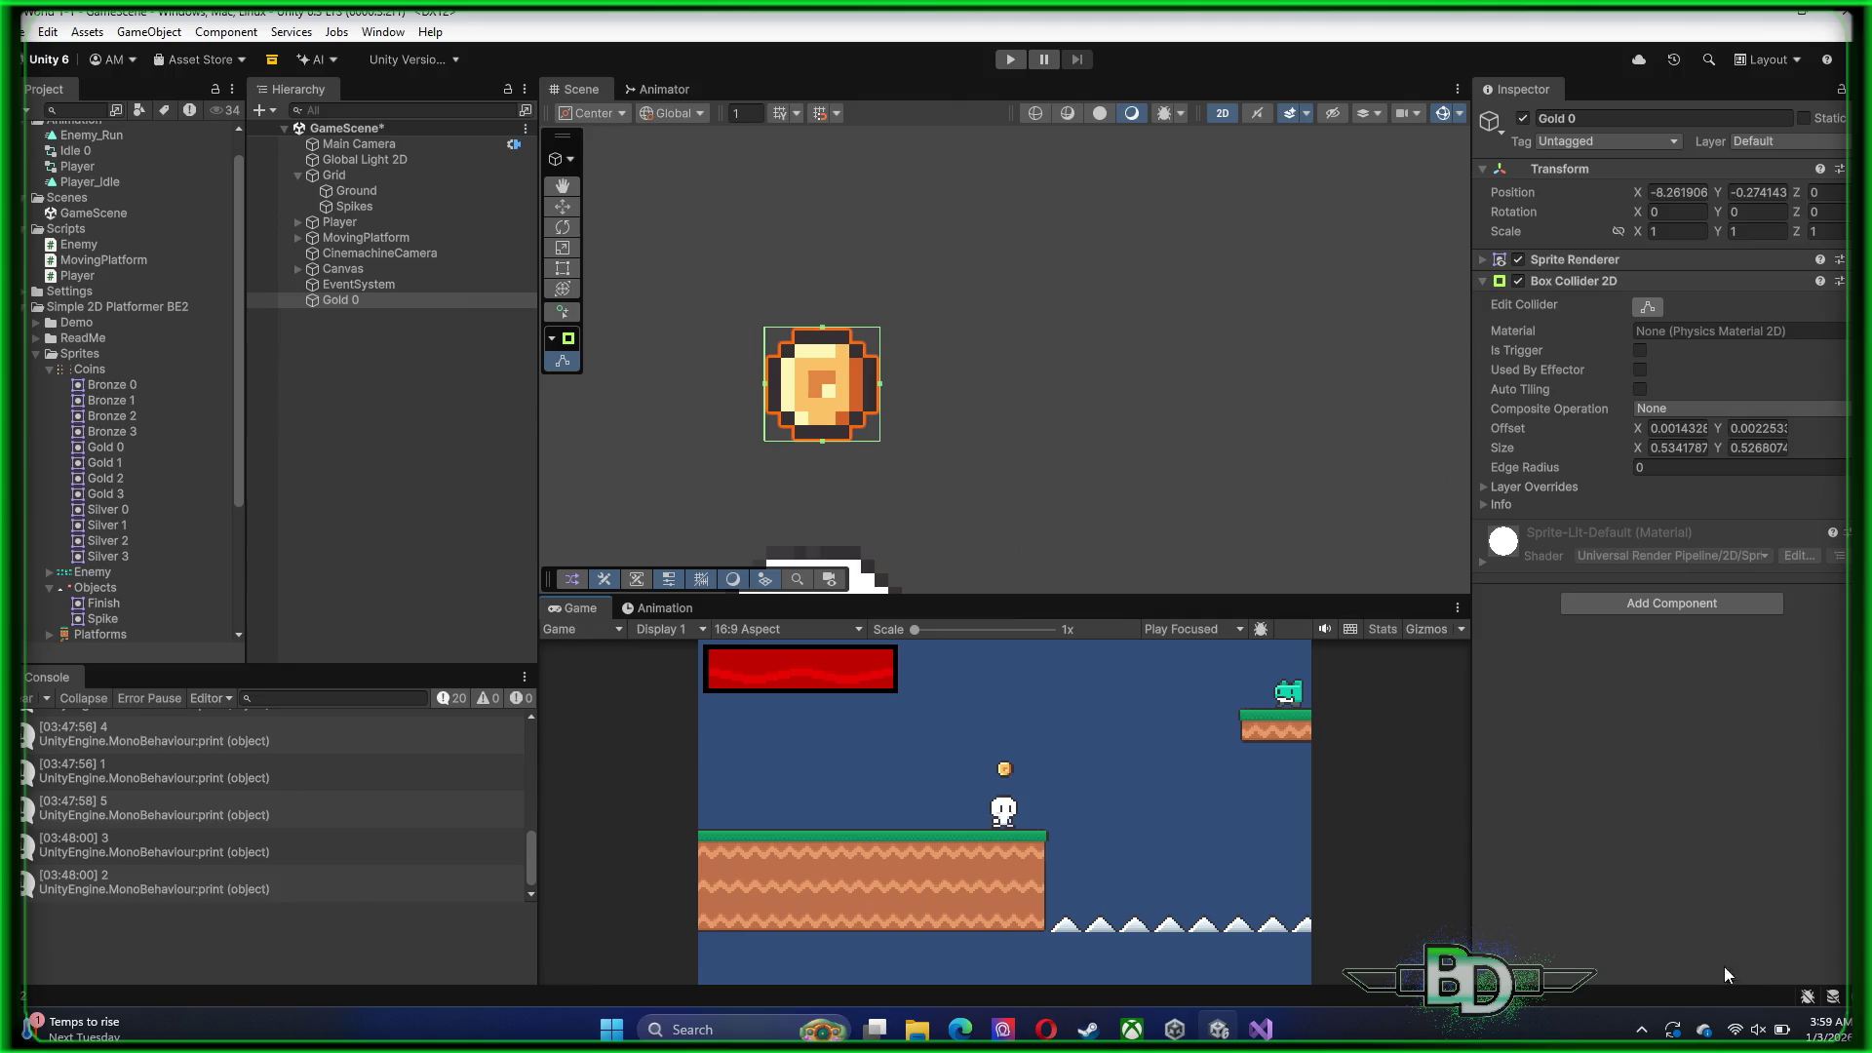
left_click(1757, 1029)
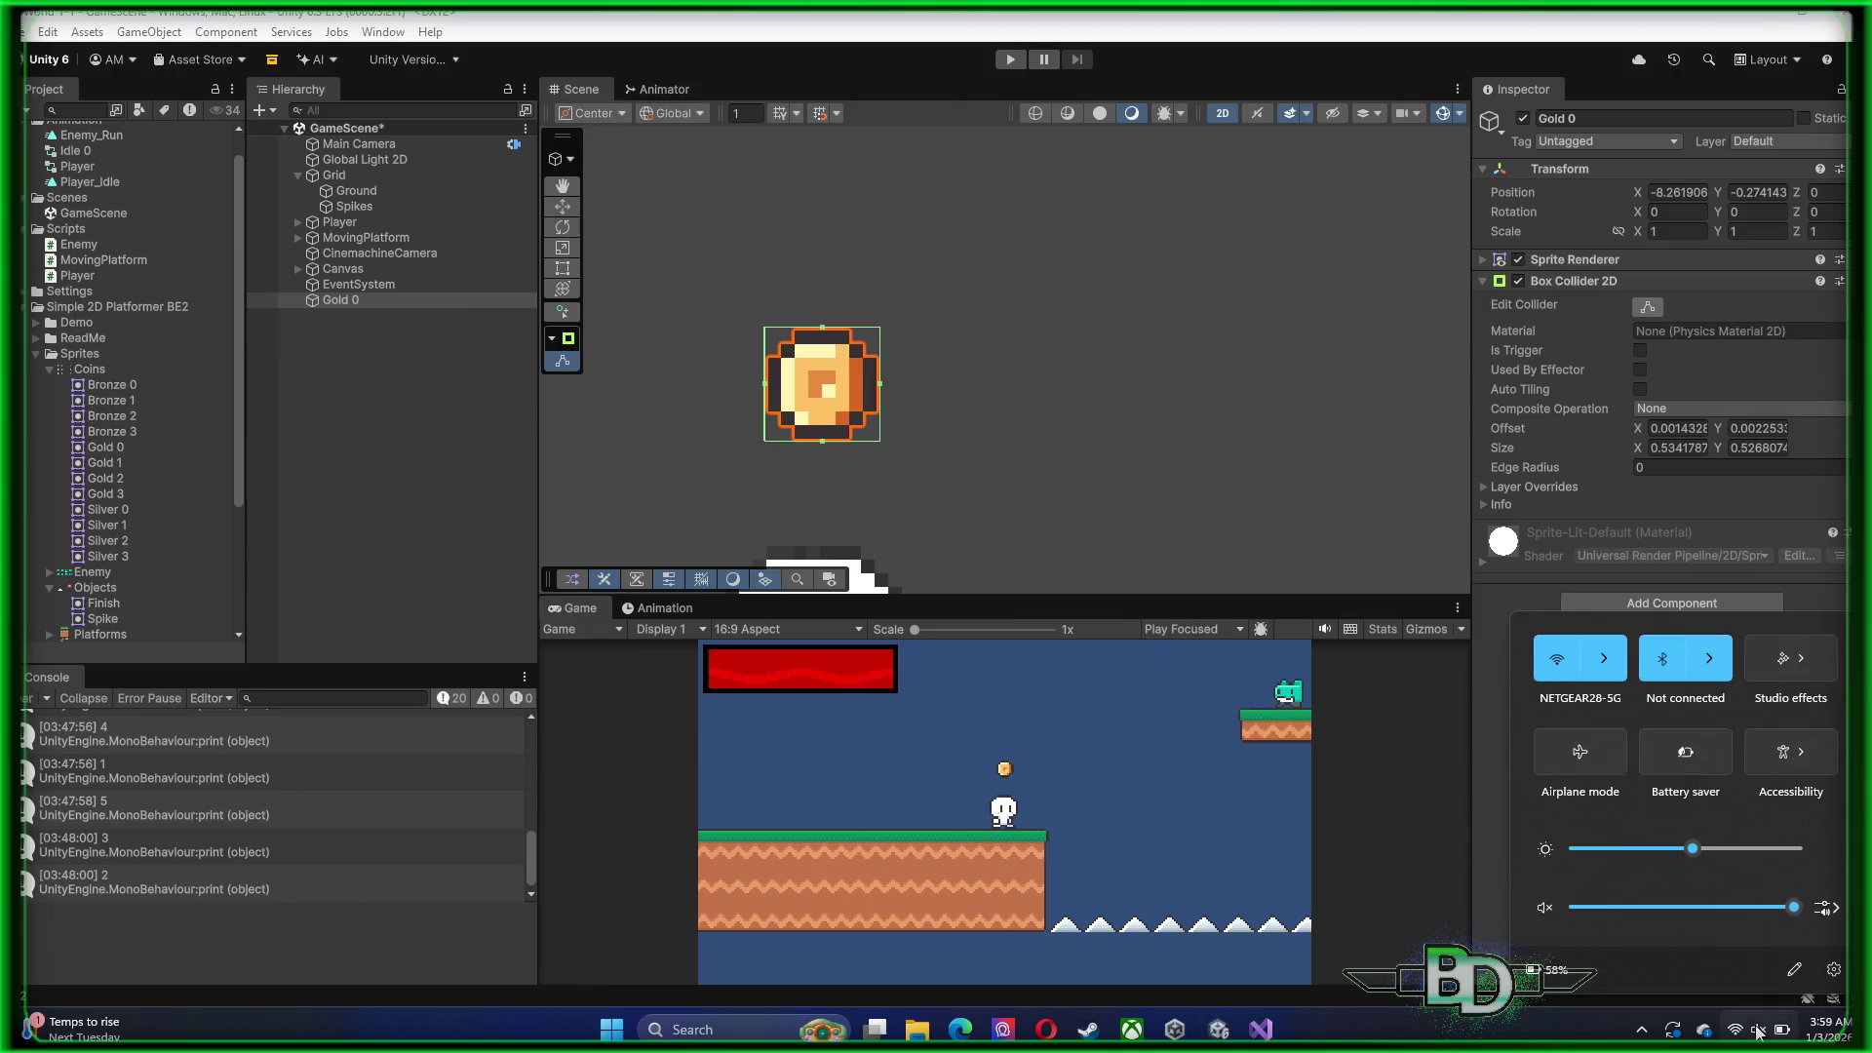
left_click(1551, 908)
left_click(1389, 874)
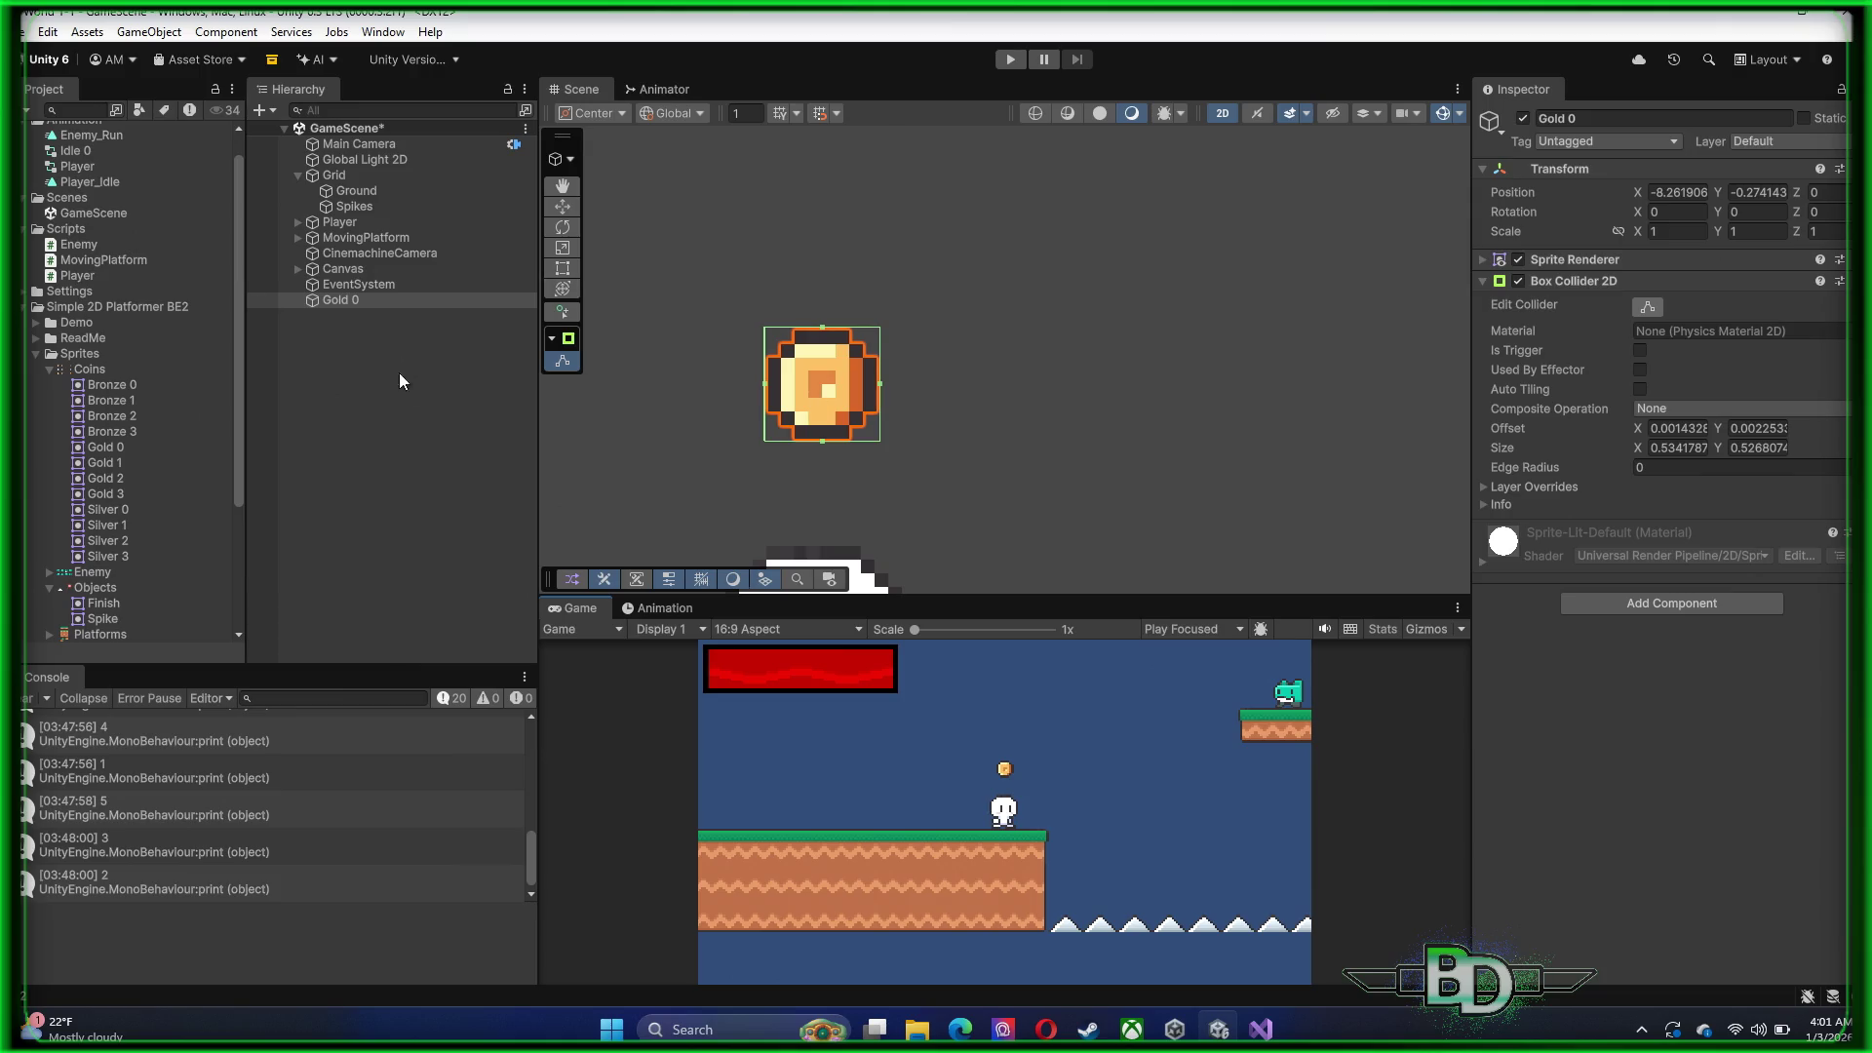
left_click(342, 300)
Create an animation clip named Coin_Gold and save it in the Animation folder
left_click(664, 613)
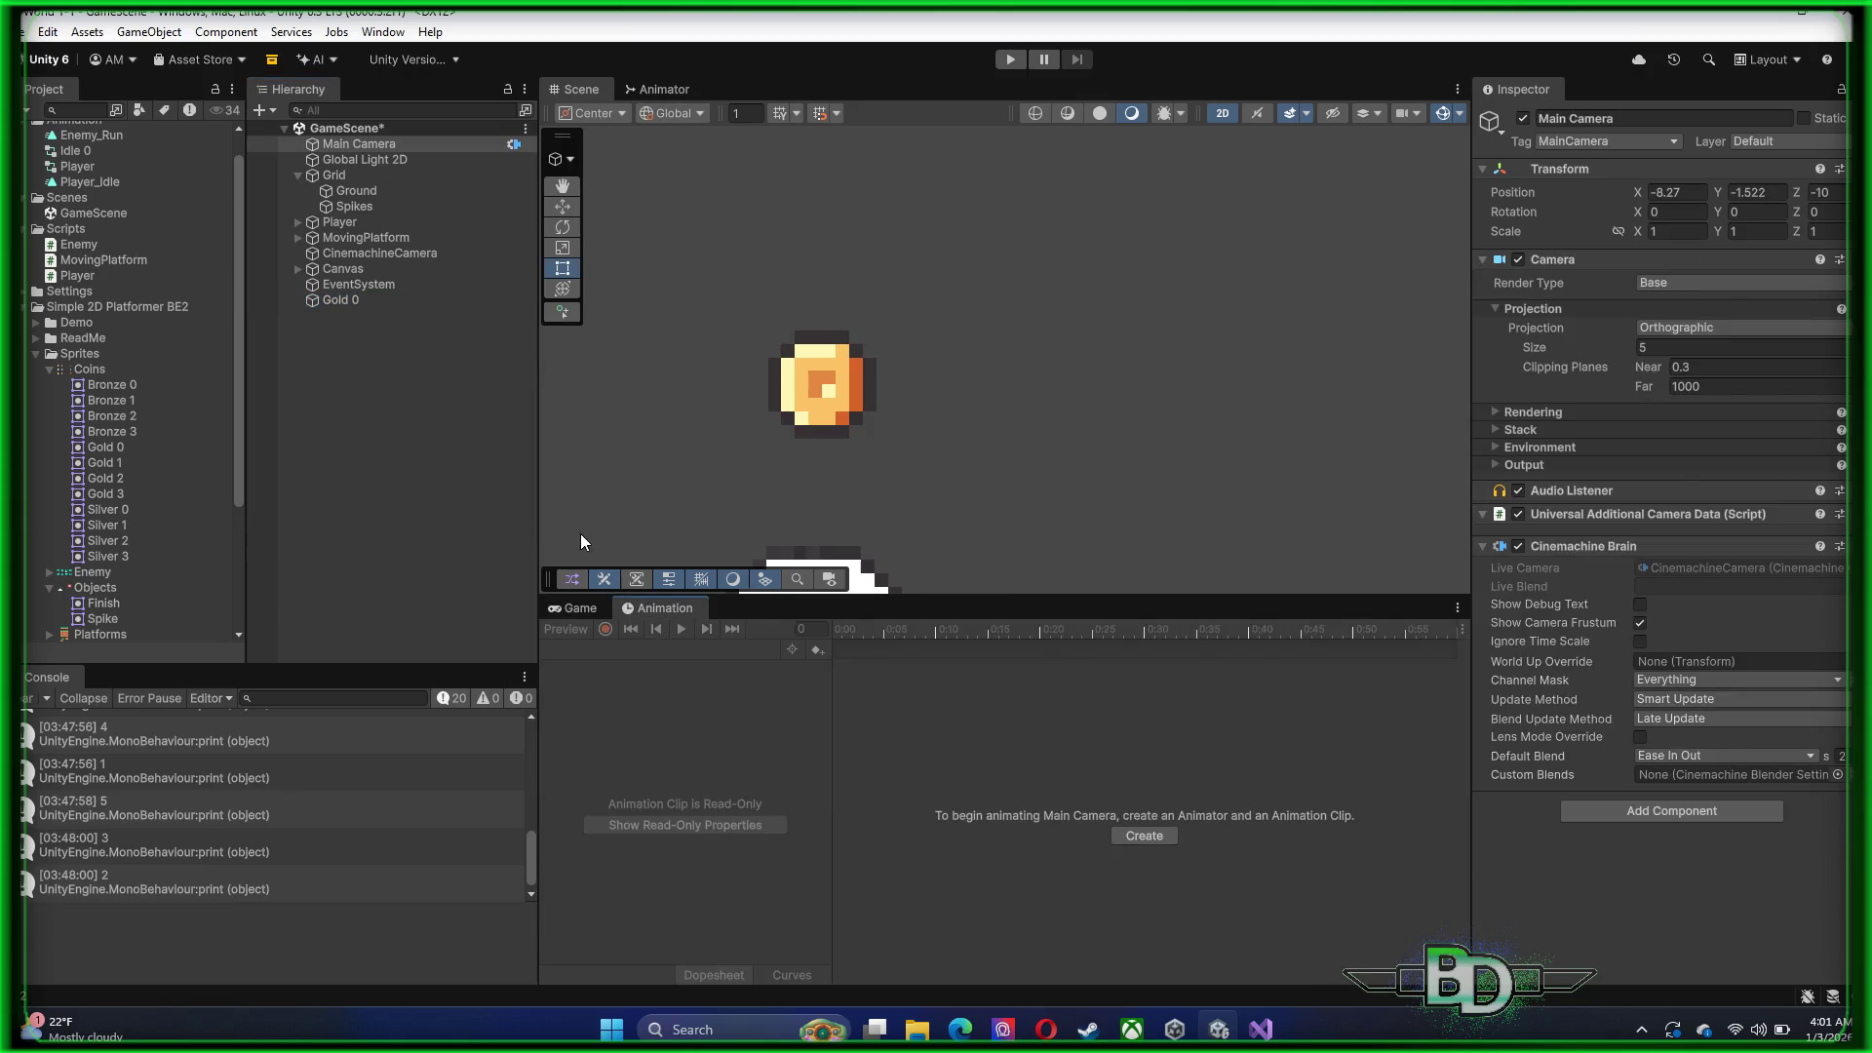
left_click(1144, 835)
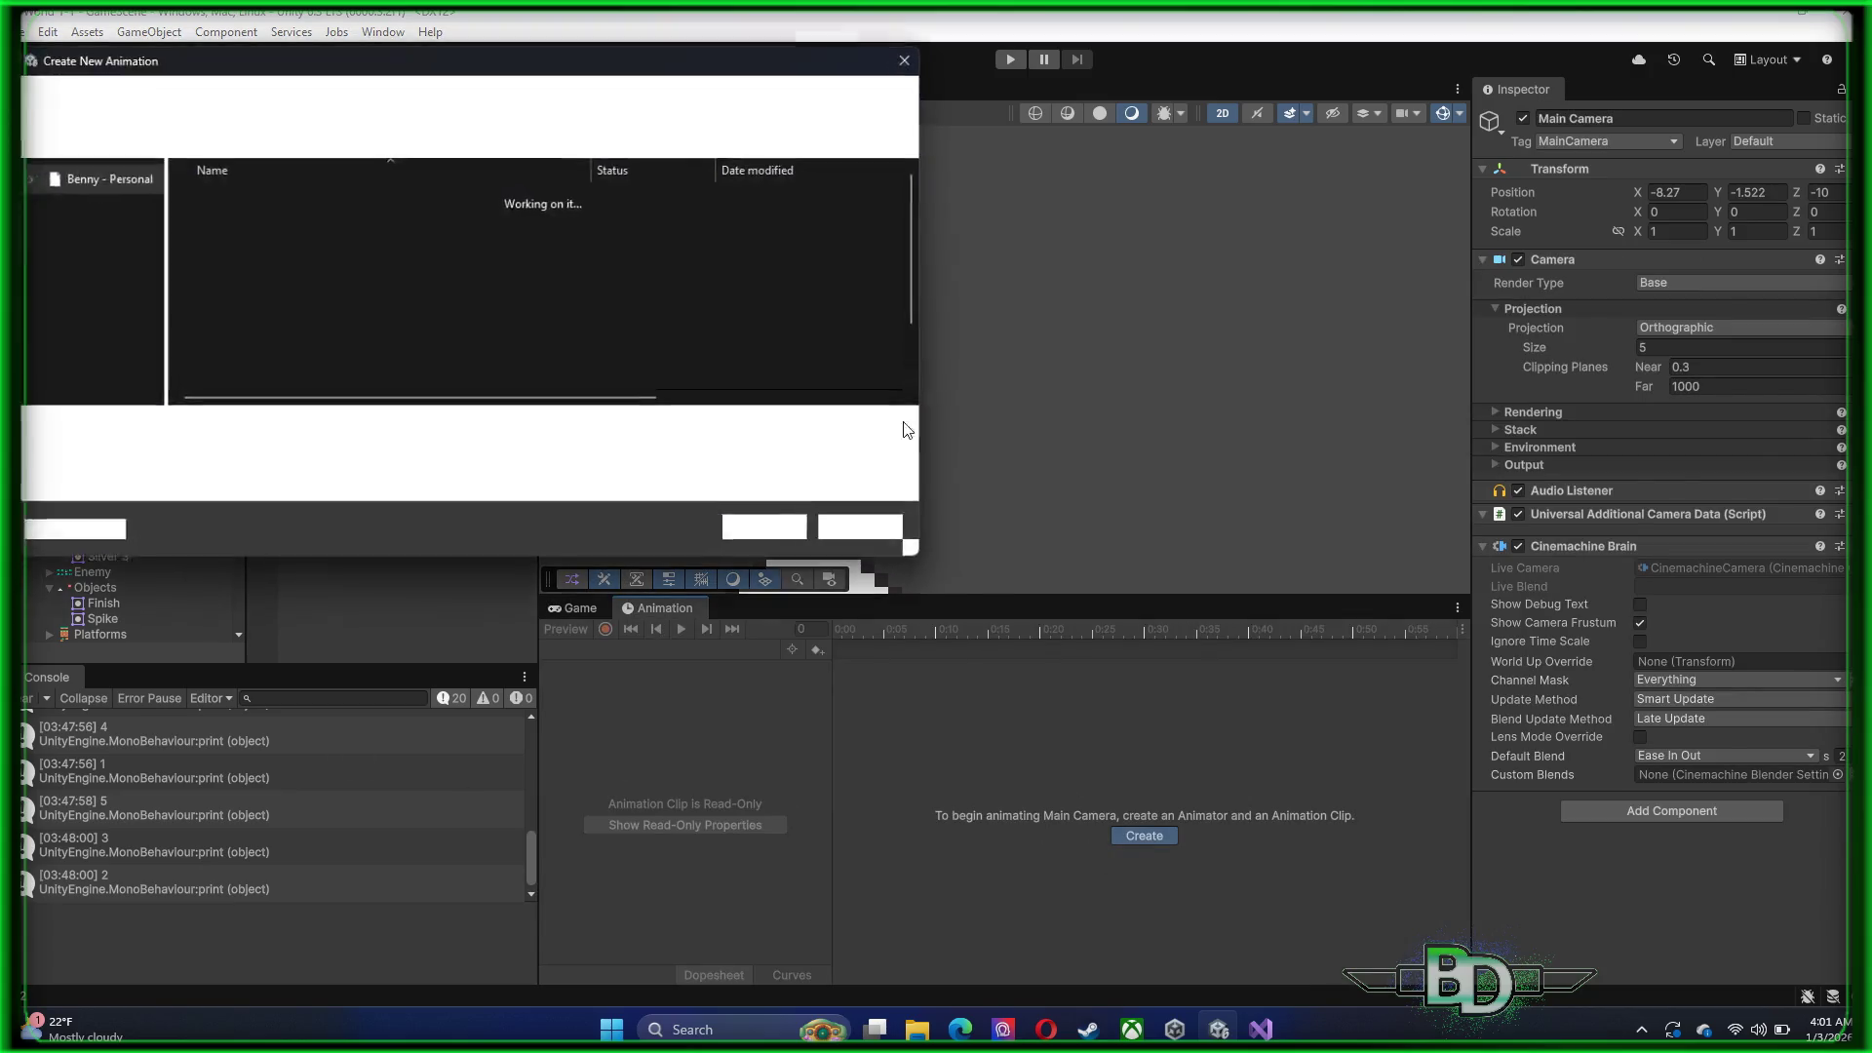
left_click(250, 211)
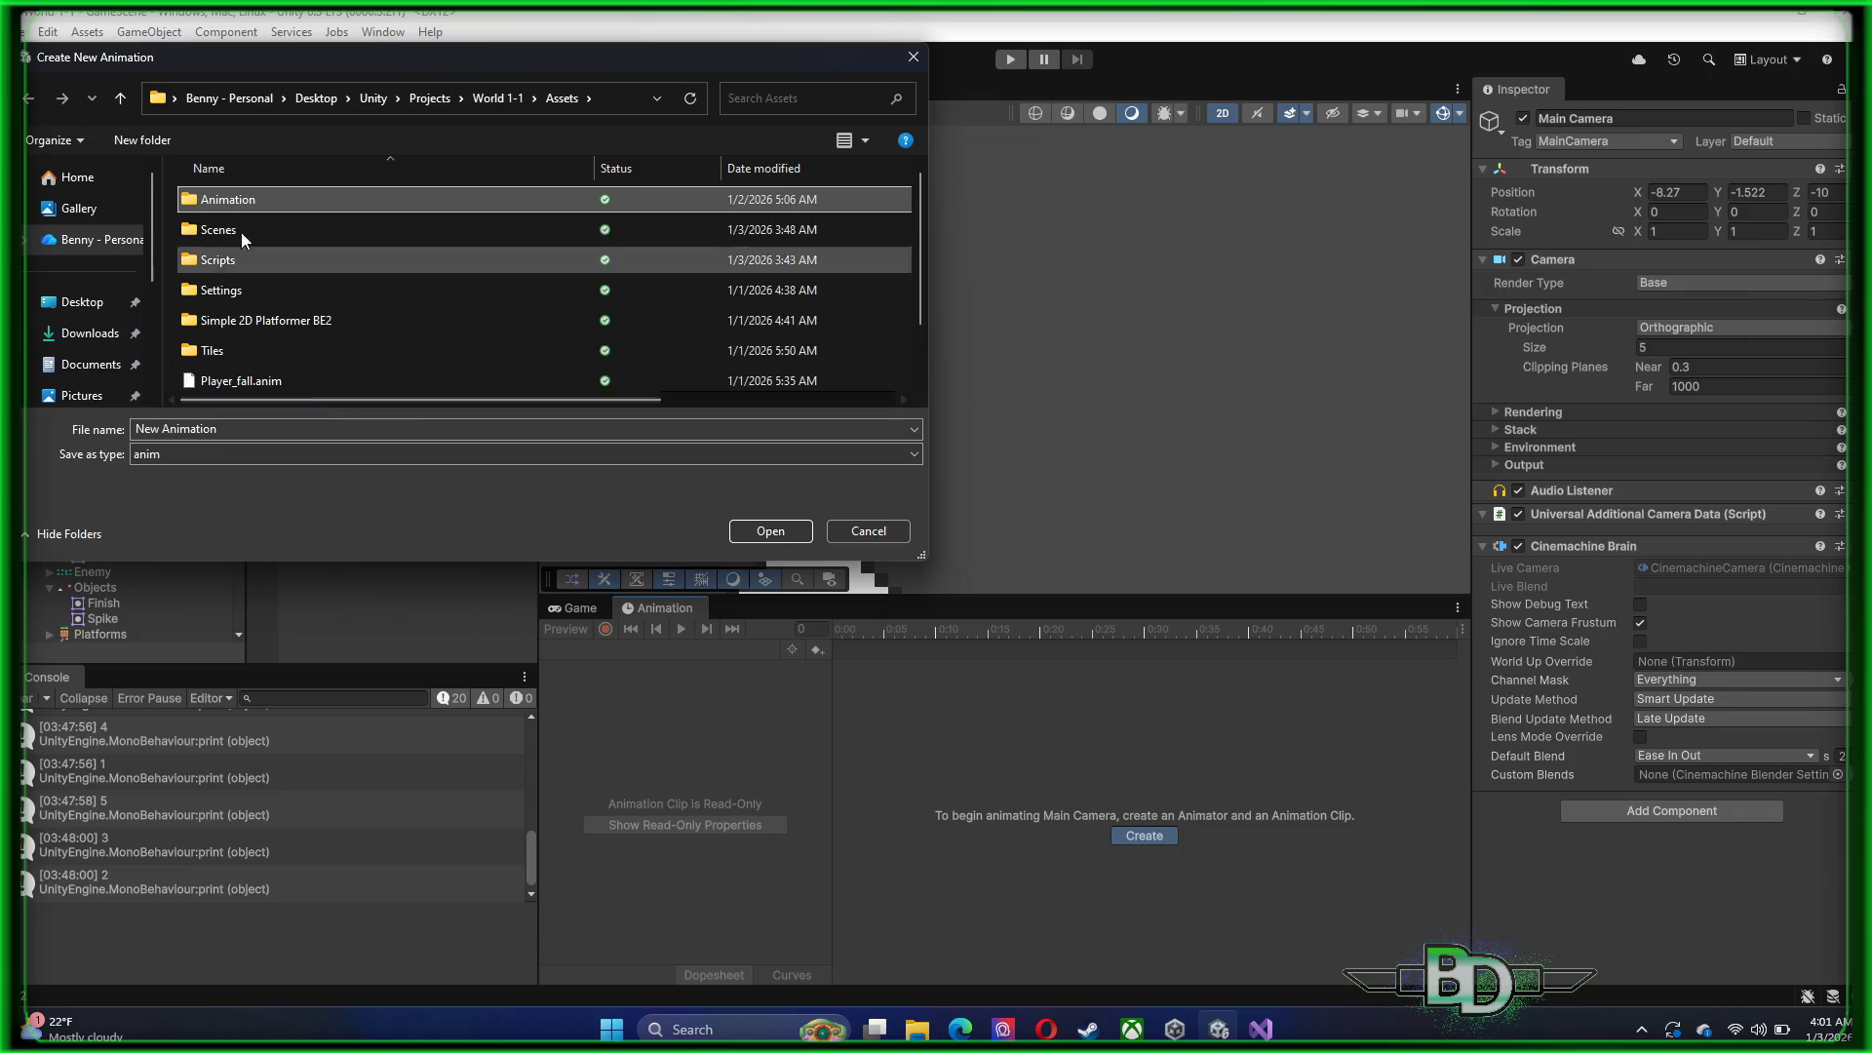
double_click(232, 200)
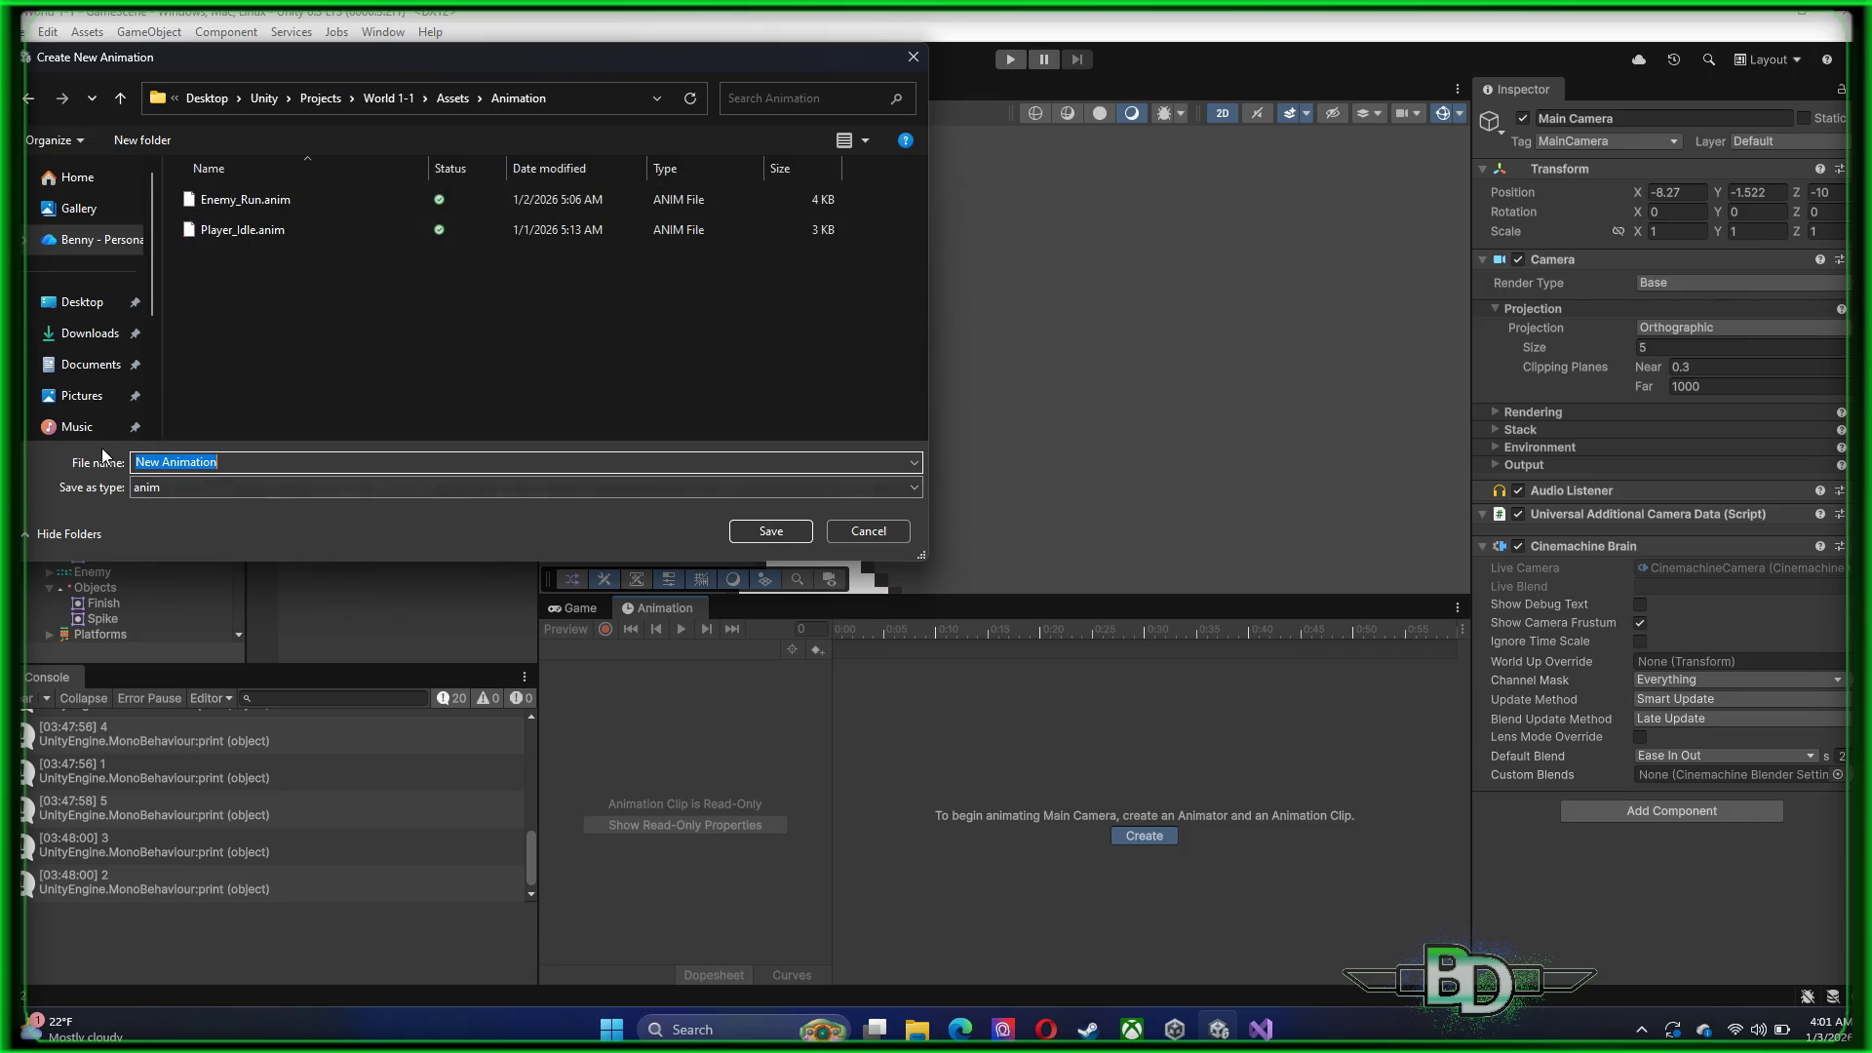
type("Coin_")
type("Gold")
left_click(759, 535)
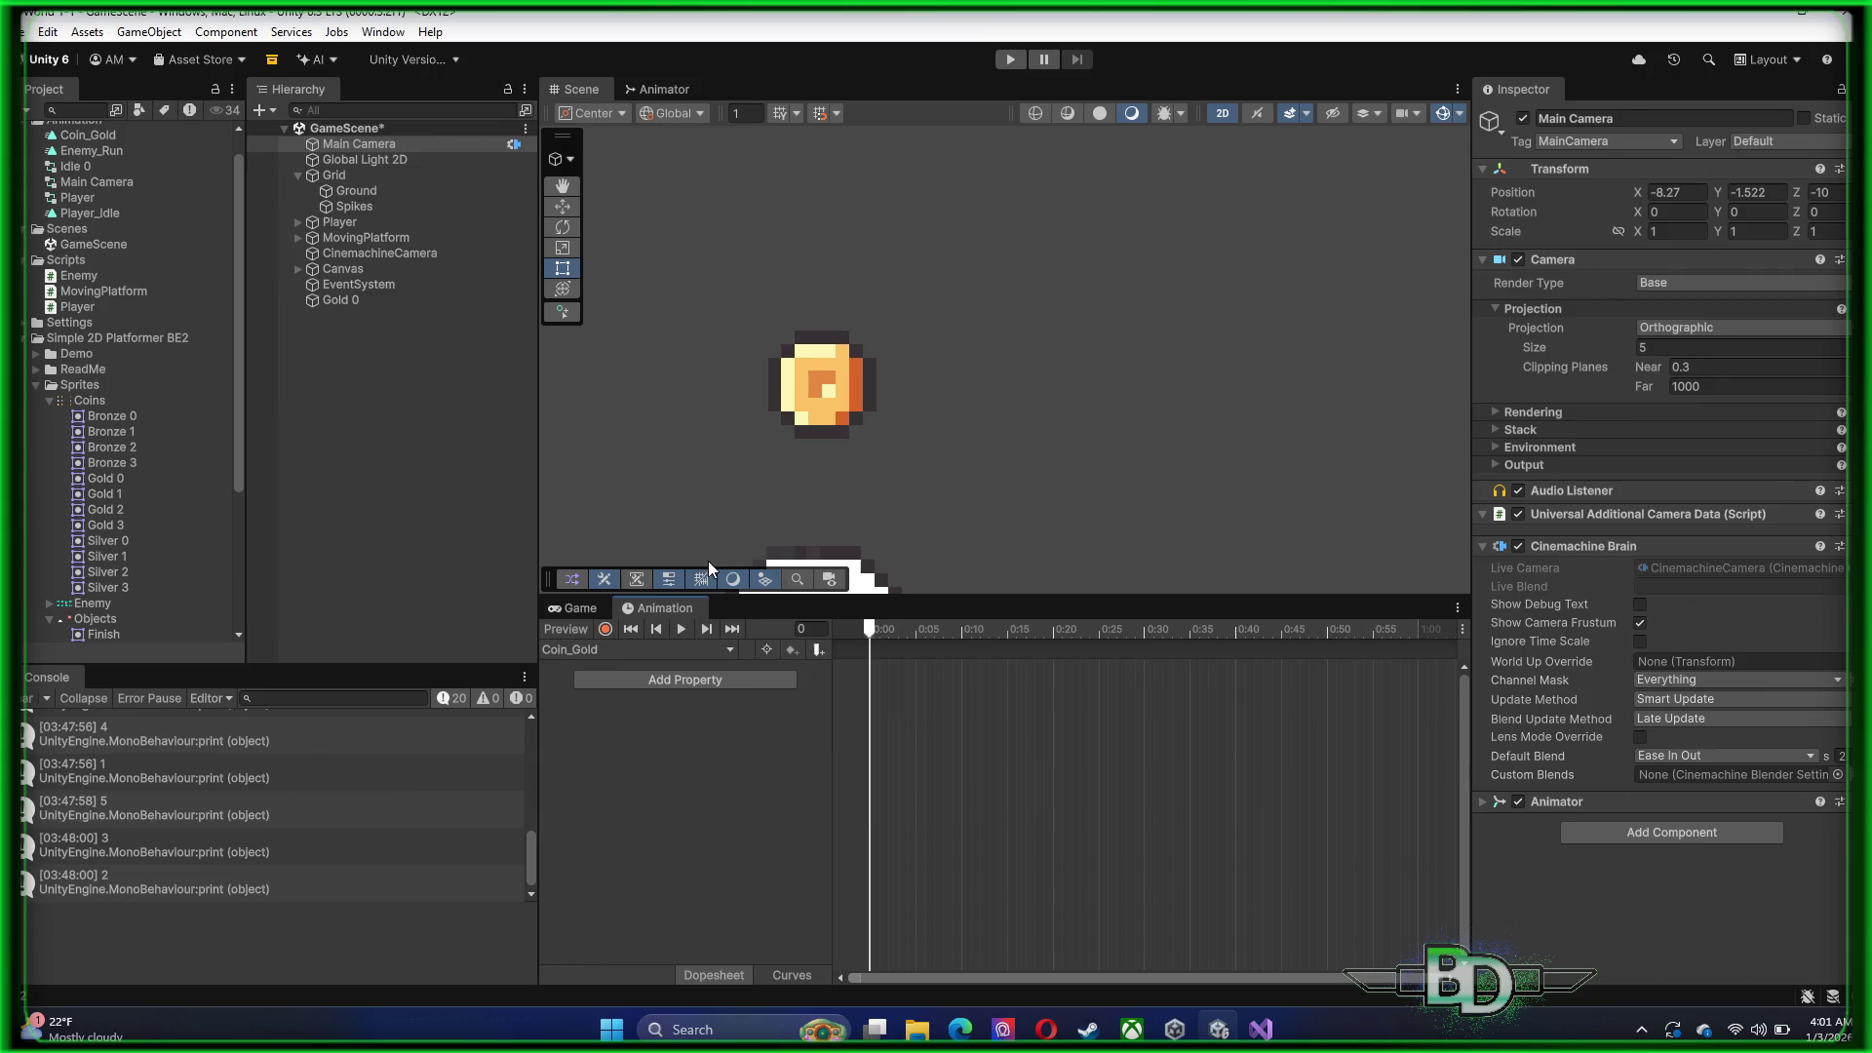
Add gold coin sprite keyframes for Gold 0–Gold 3 and a final frame at 0:40 to the Sprite track
left_click(102, 479)
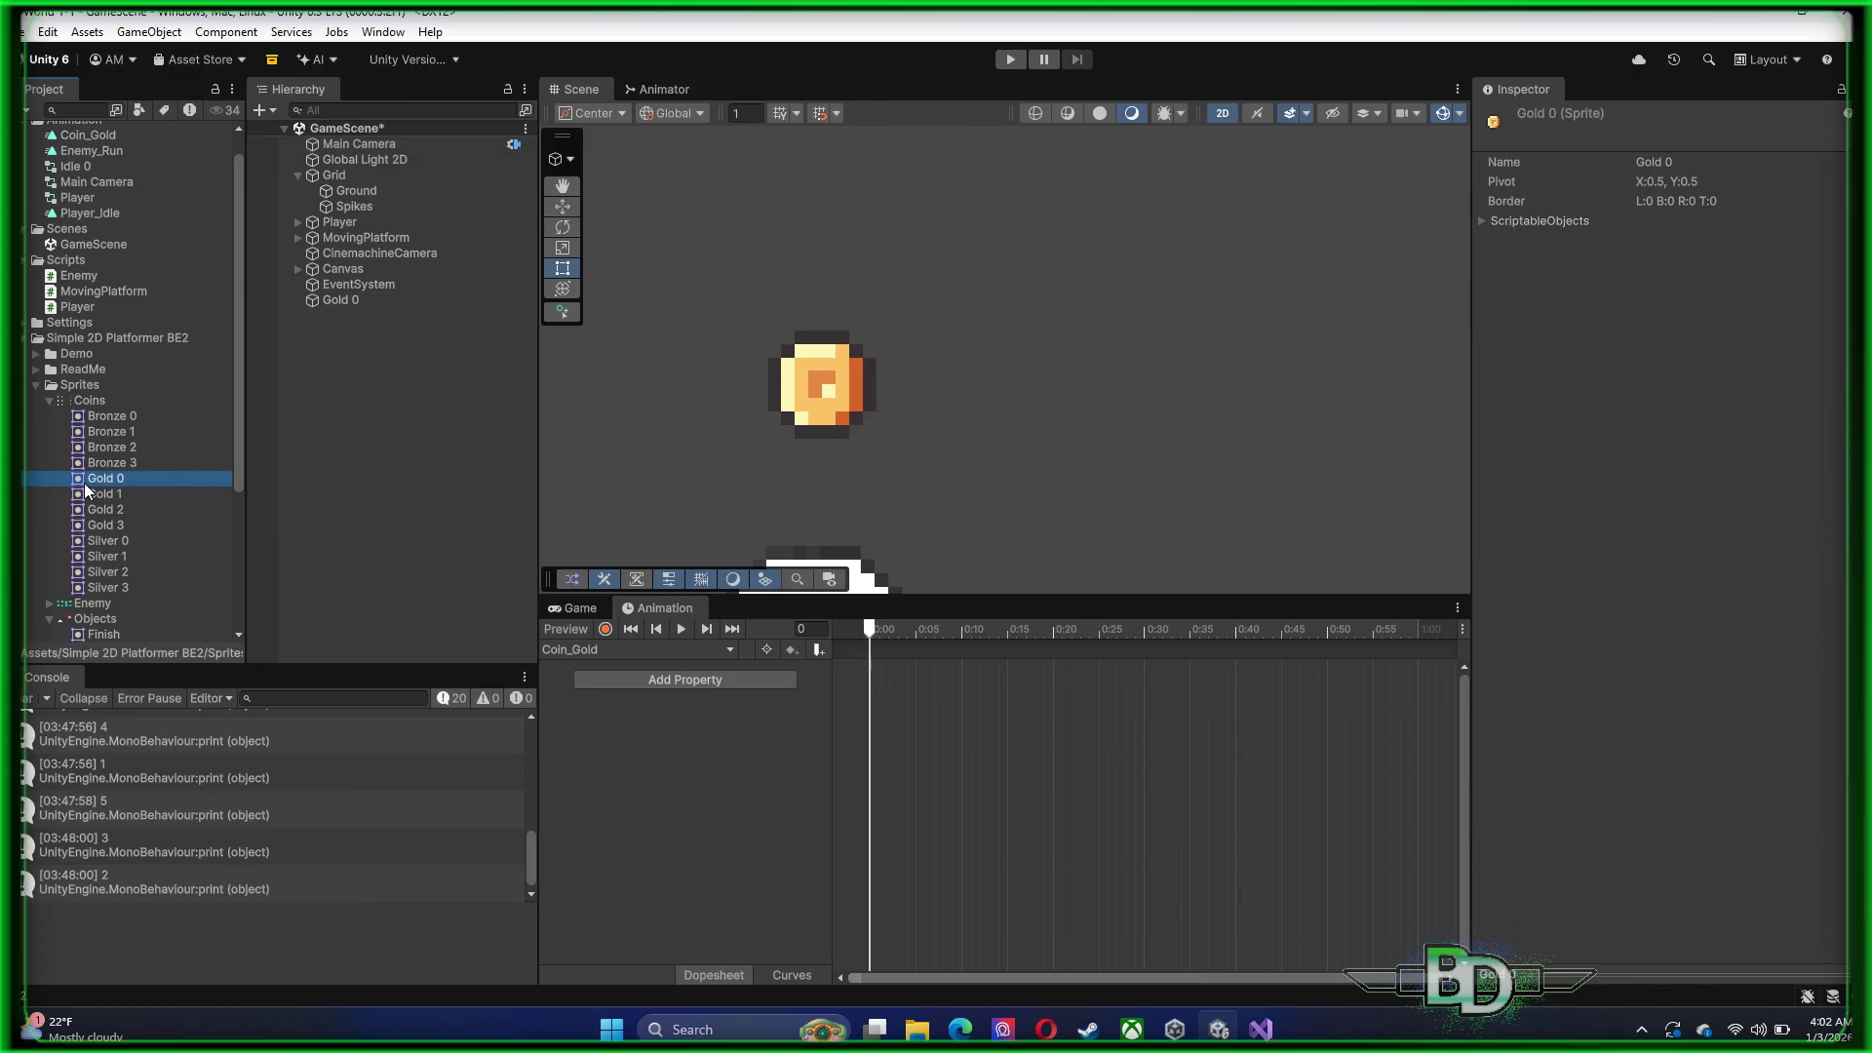
mouse_move(78, 482)
left_mouse_down()
mouse_move(869, 687)
mouse_move(869, 659)
left_mouse_up()
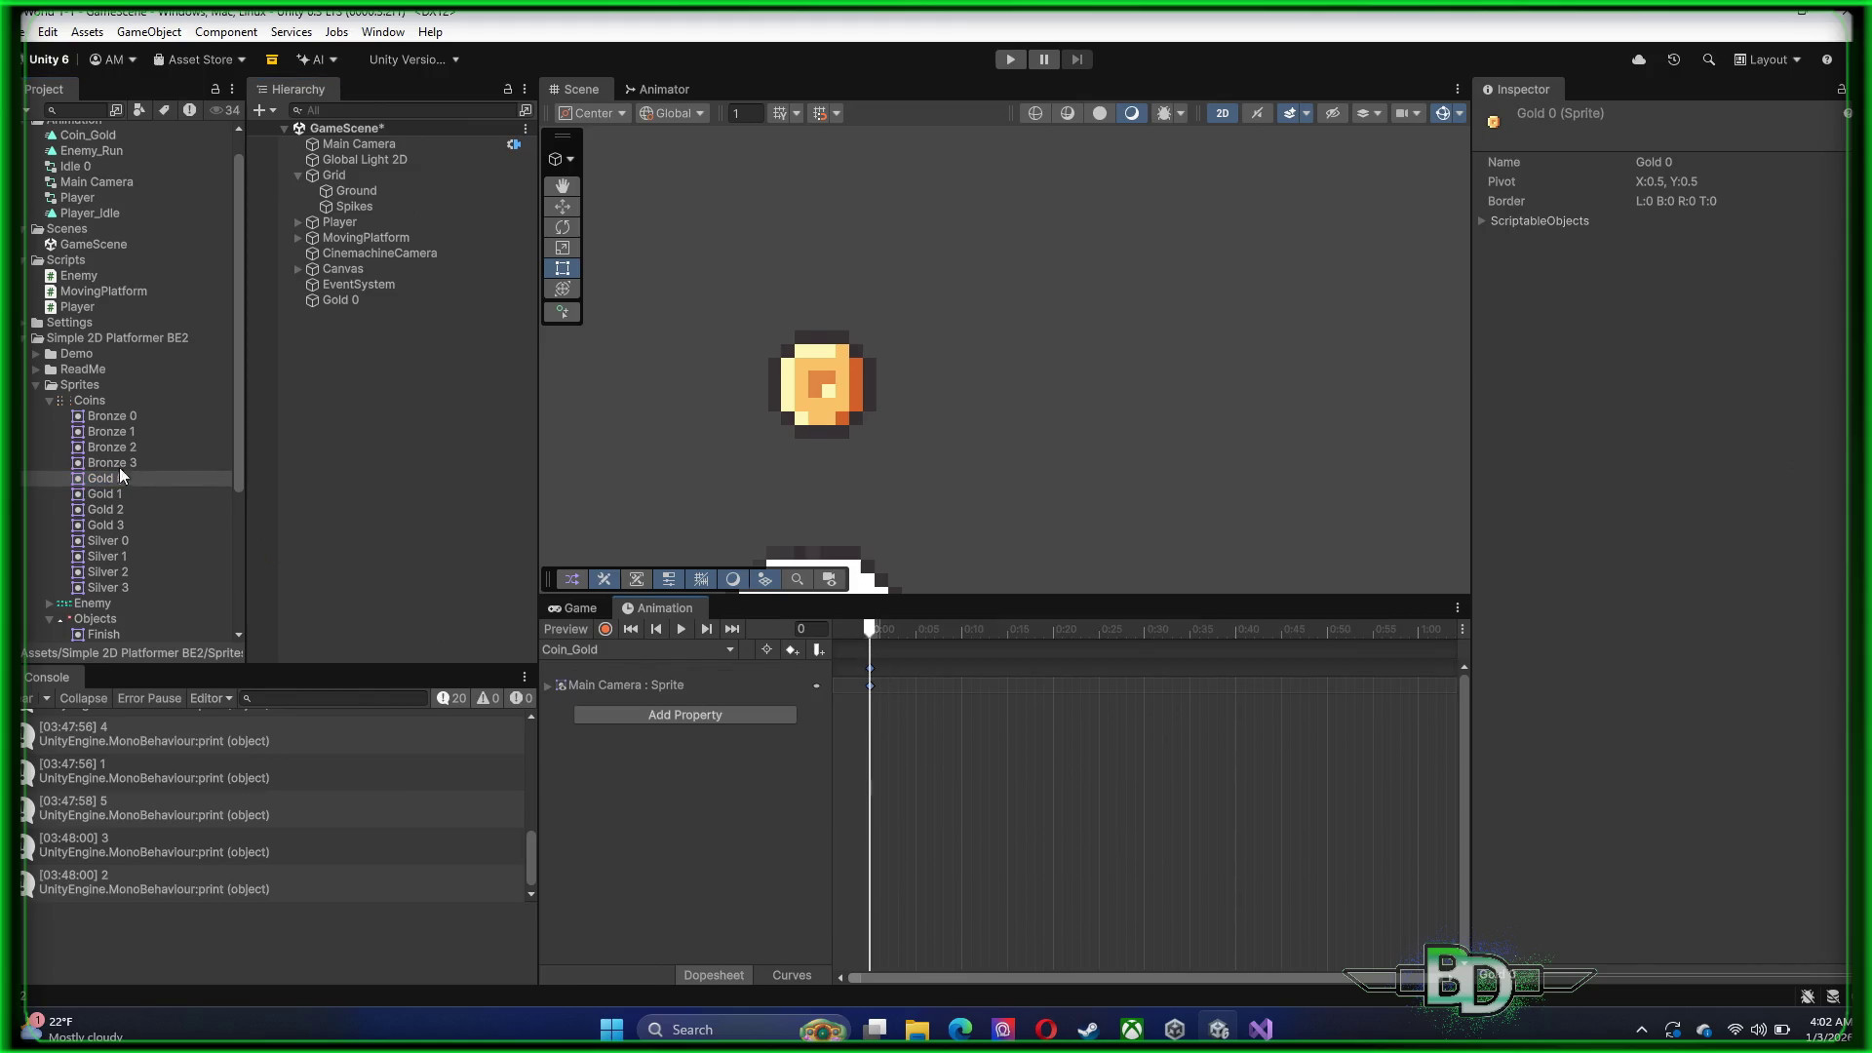
mouse_move(76, 493)
left_mouse_down()
mouse_move(931, 702)
mouse_move(964, 688)
left_mouse_up()
scroll(1006, 711, "up", 2)
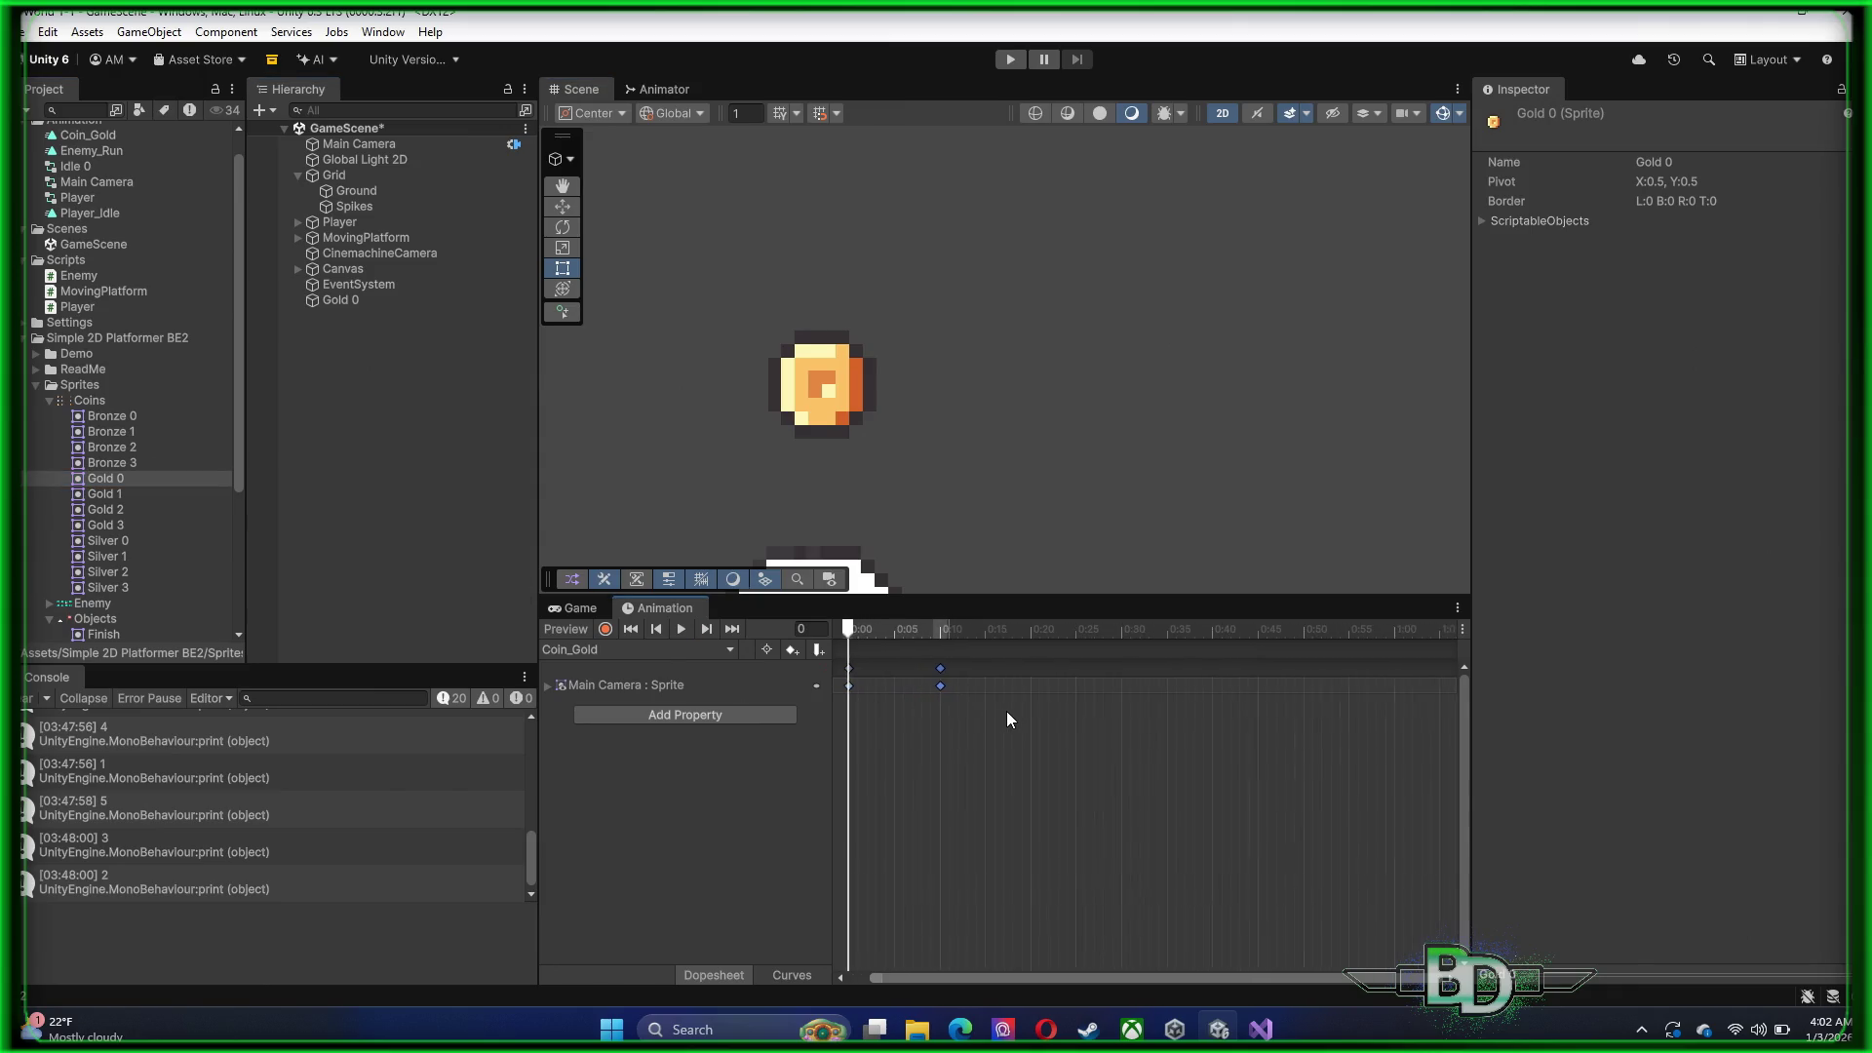
scroll(1008, 720, "down", 1)
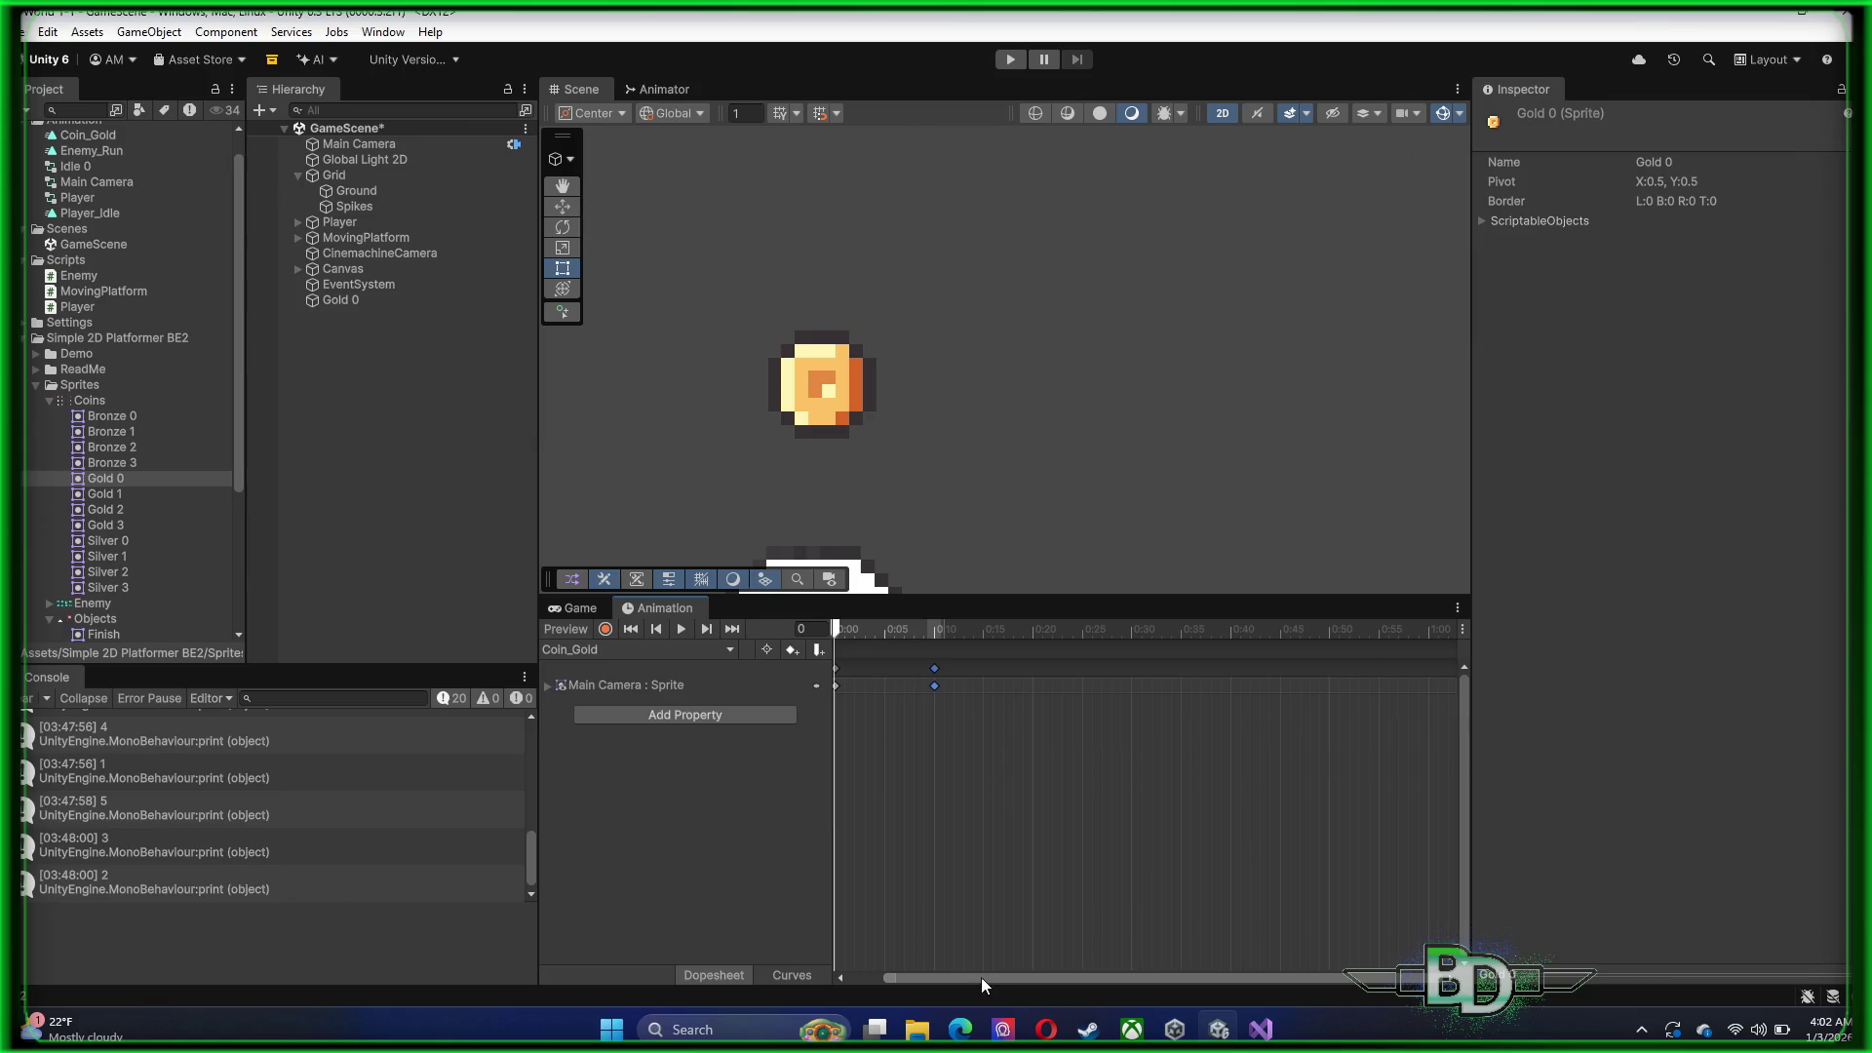
scroll(980, 977, "up", 3)
scroll(898, 794, "up", 4)
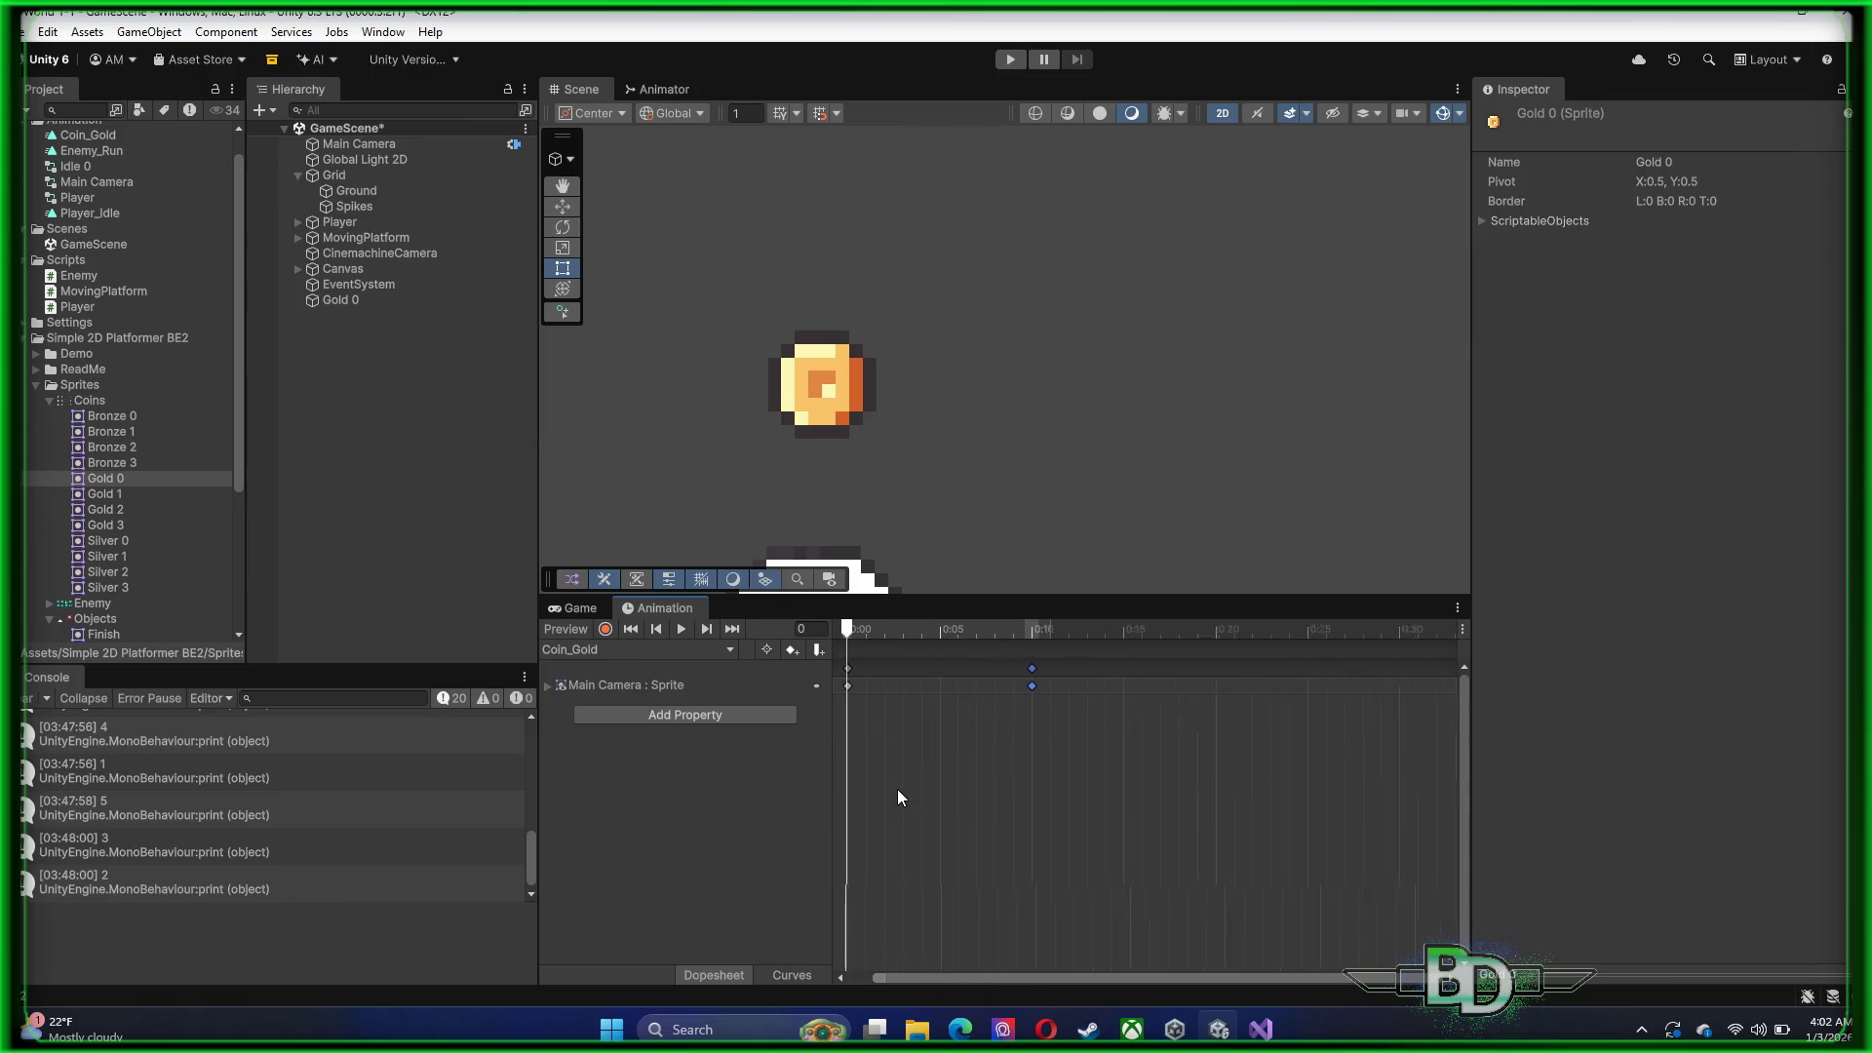
scroll(901, 788, "down", 1)
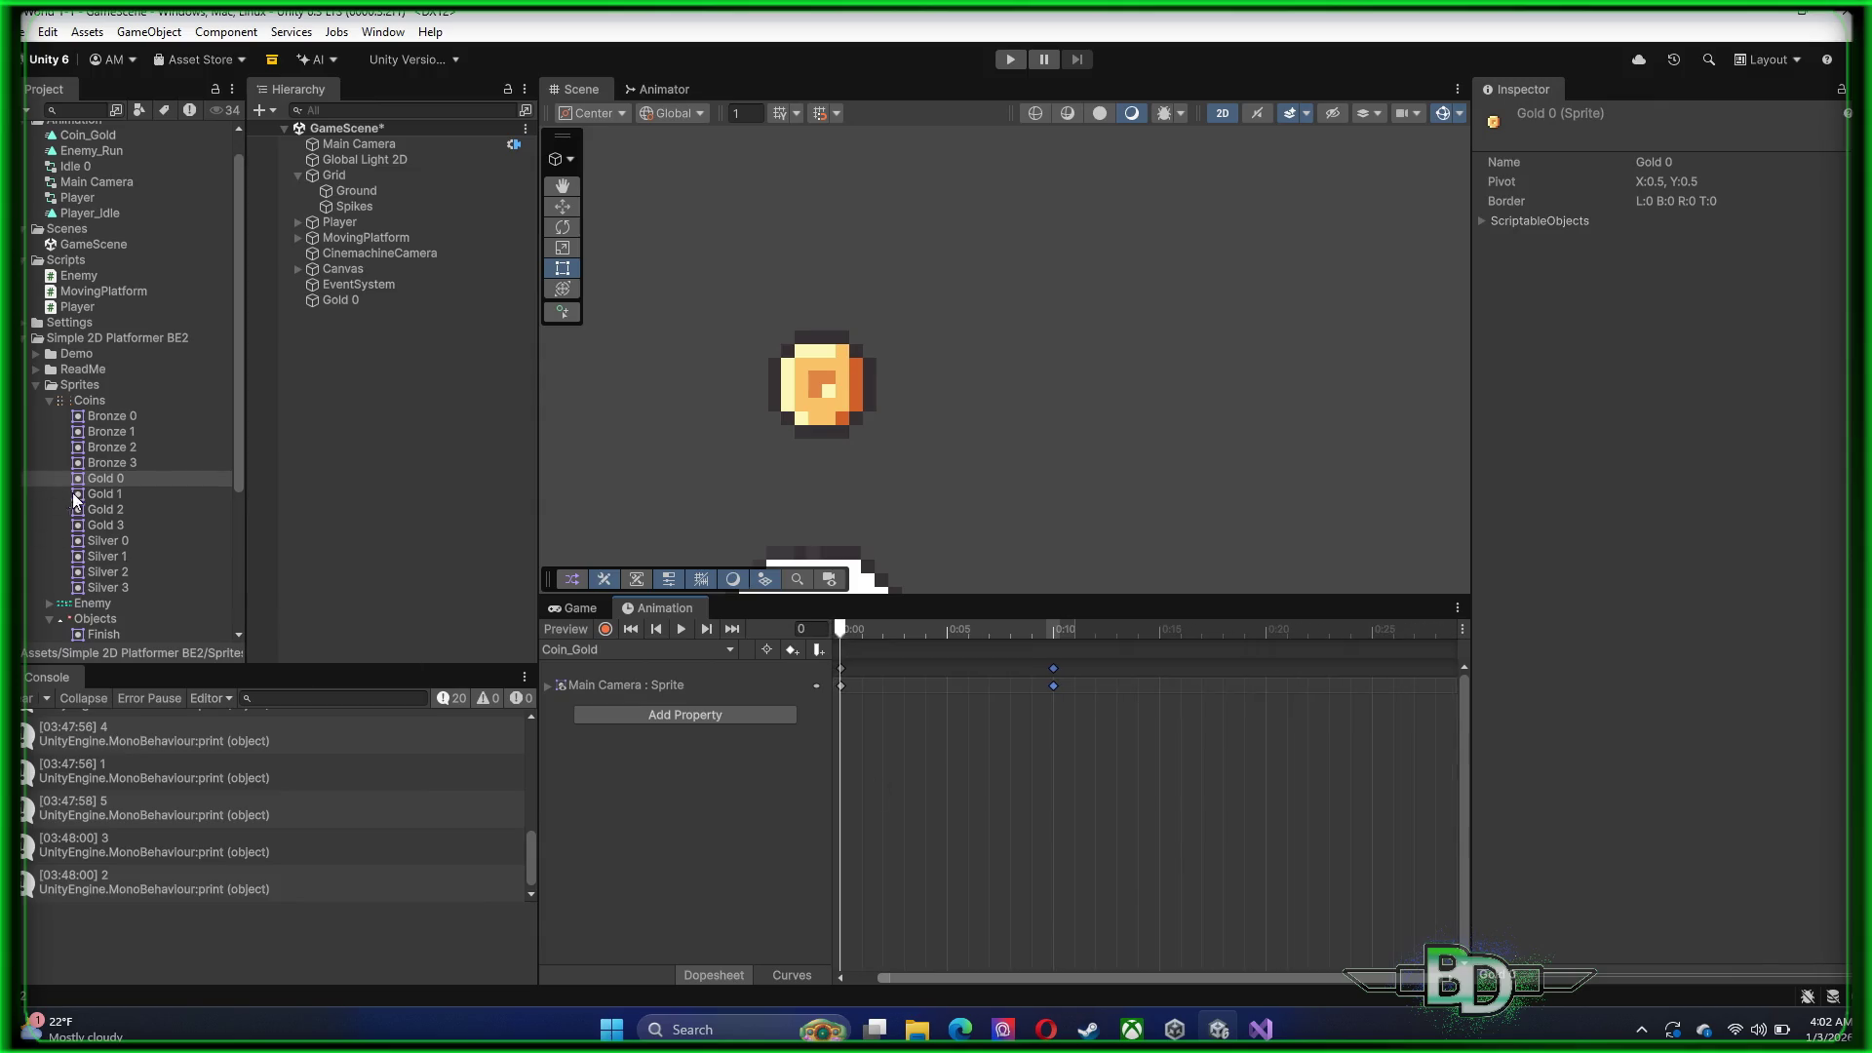
mouse_move(84, 509)
left_mouse_down()
mouse_move(1232, 757)
mouse_move(1268, 673)
left_mouse_up()
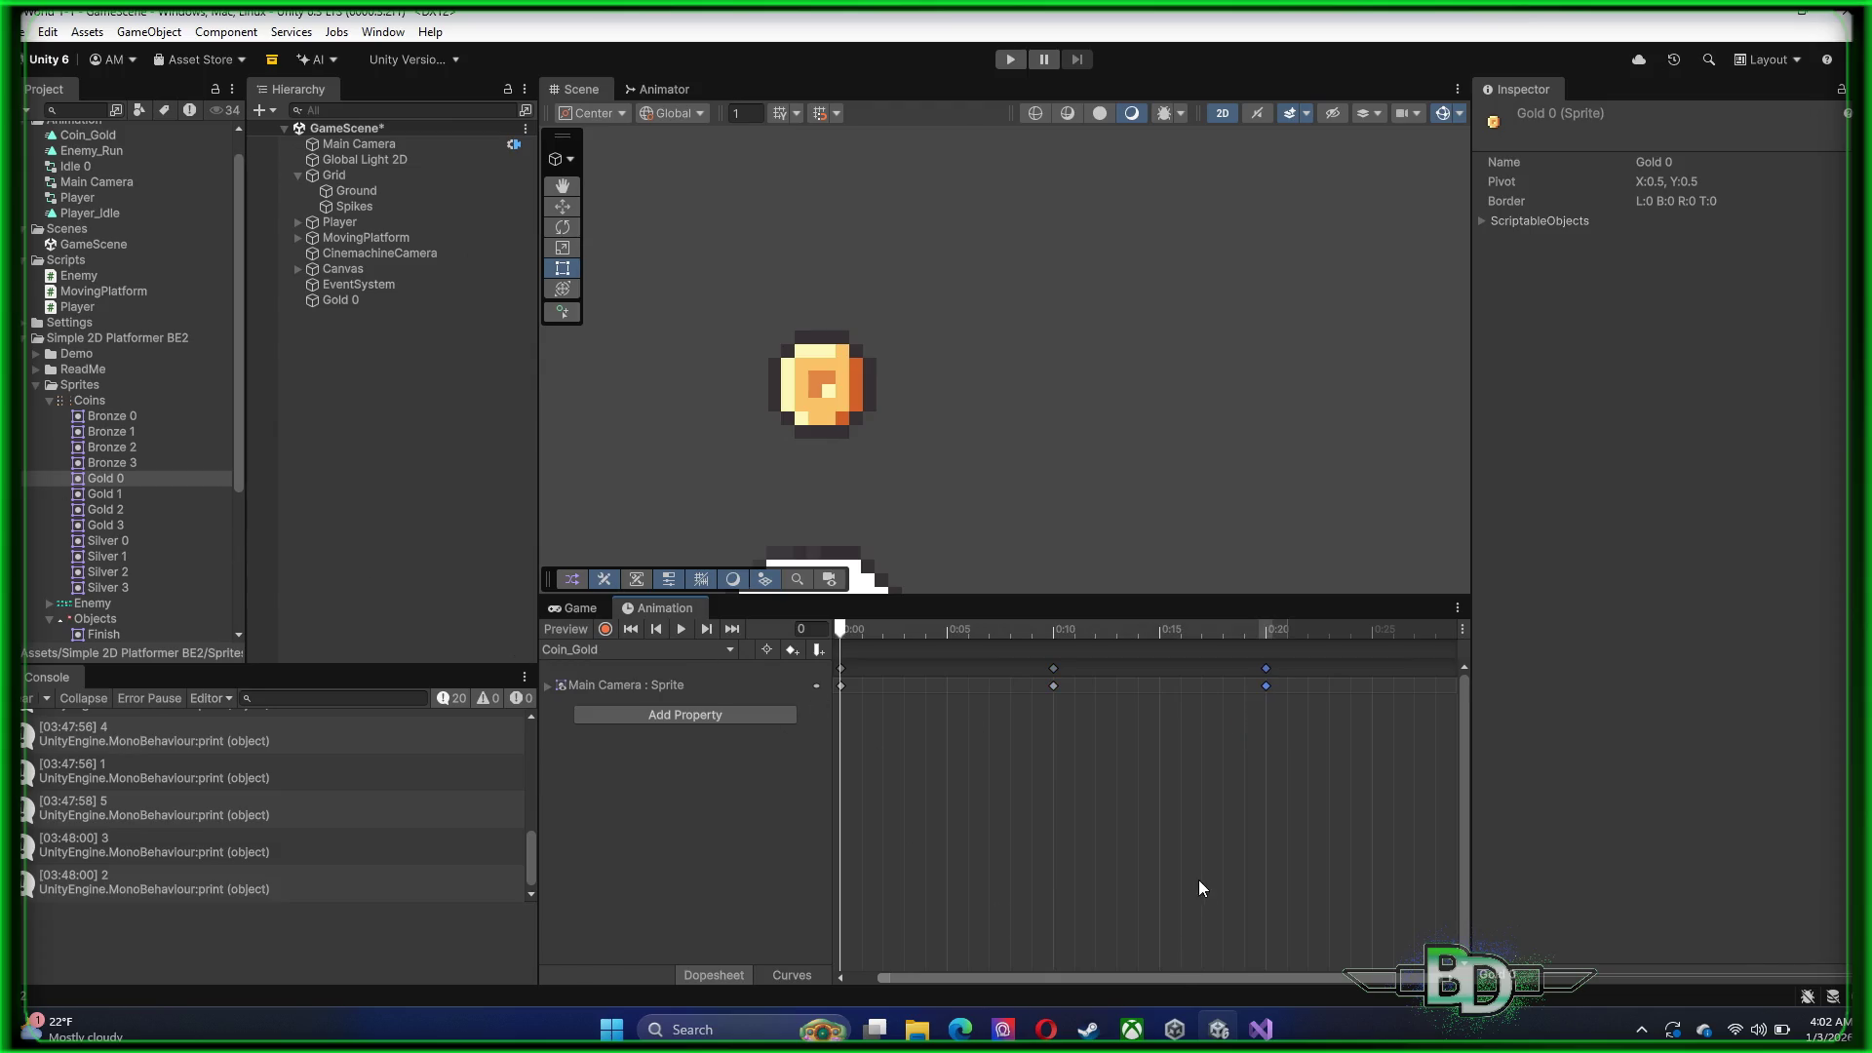
scroll(1199, 875, "down", 2)
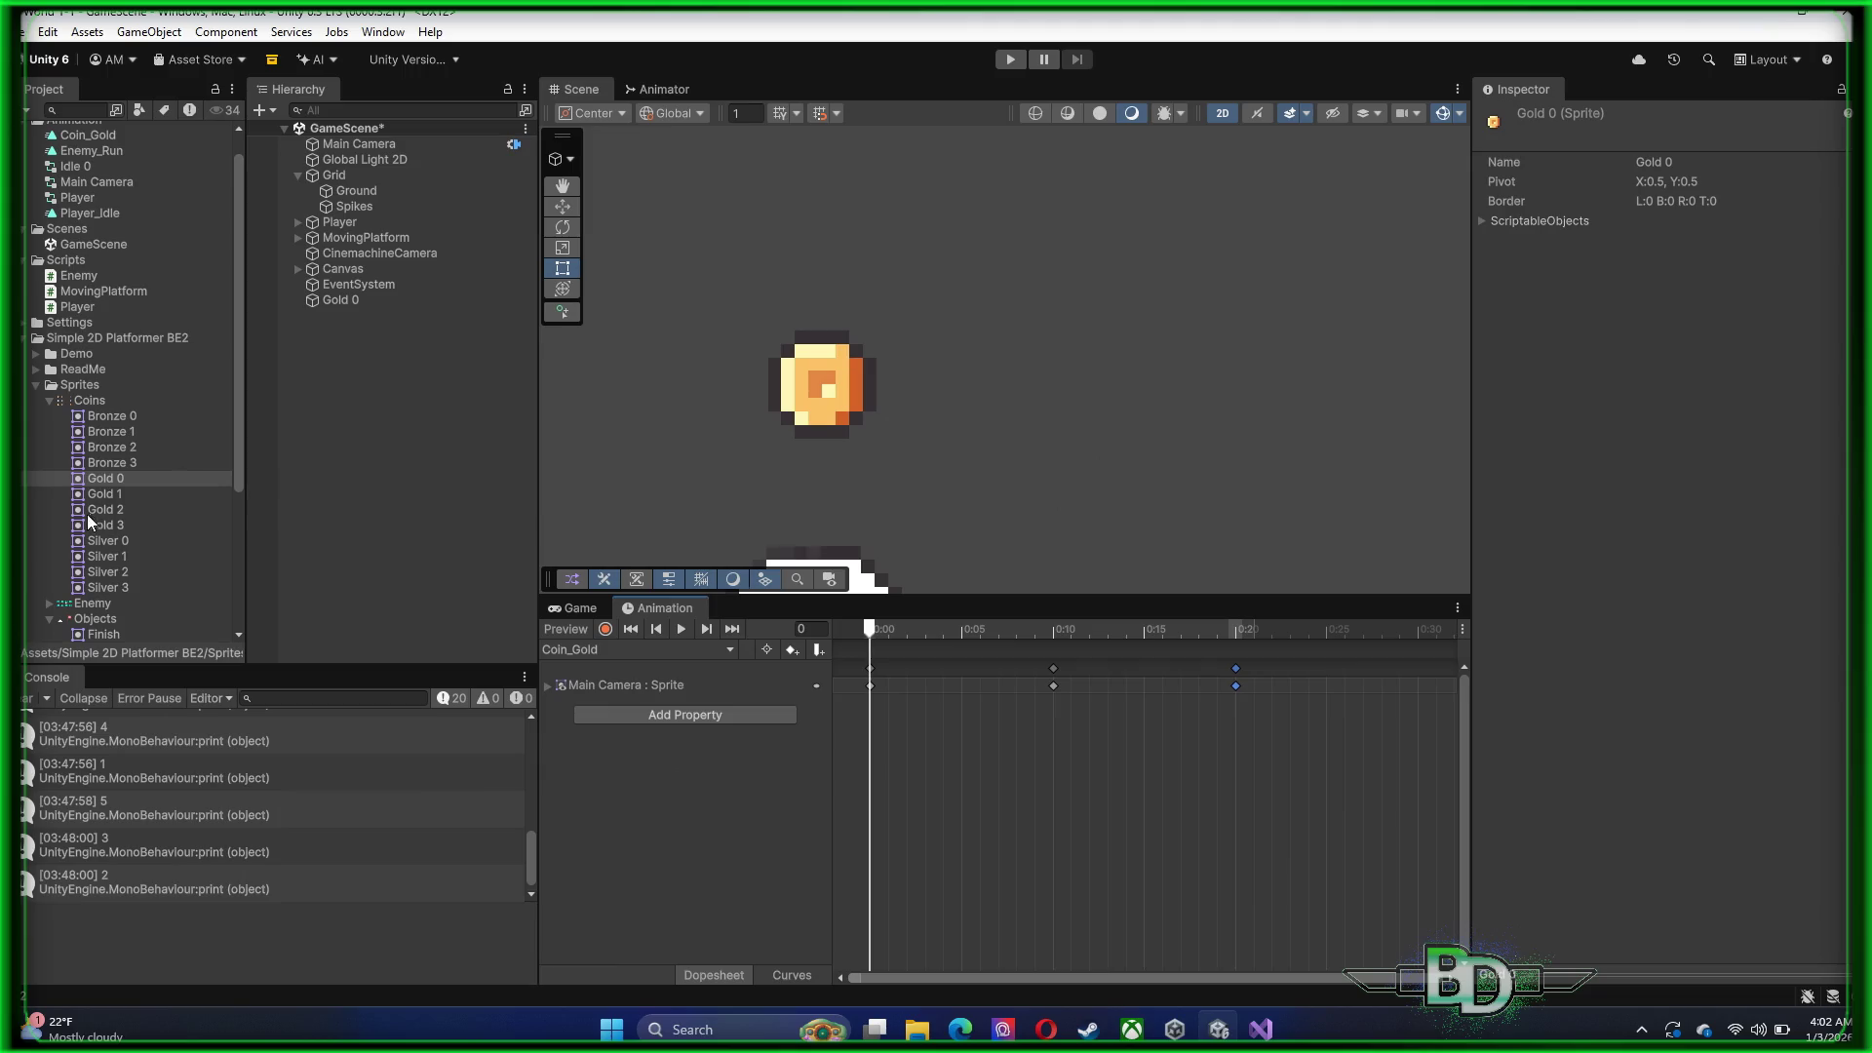
left_click_drag(92, 525, 1420, 681)
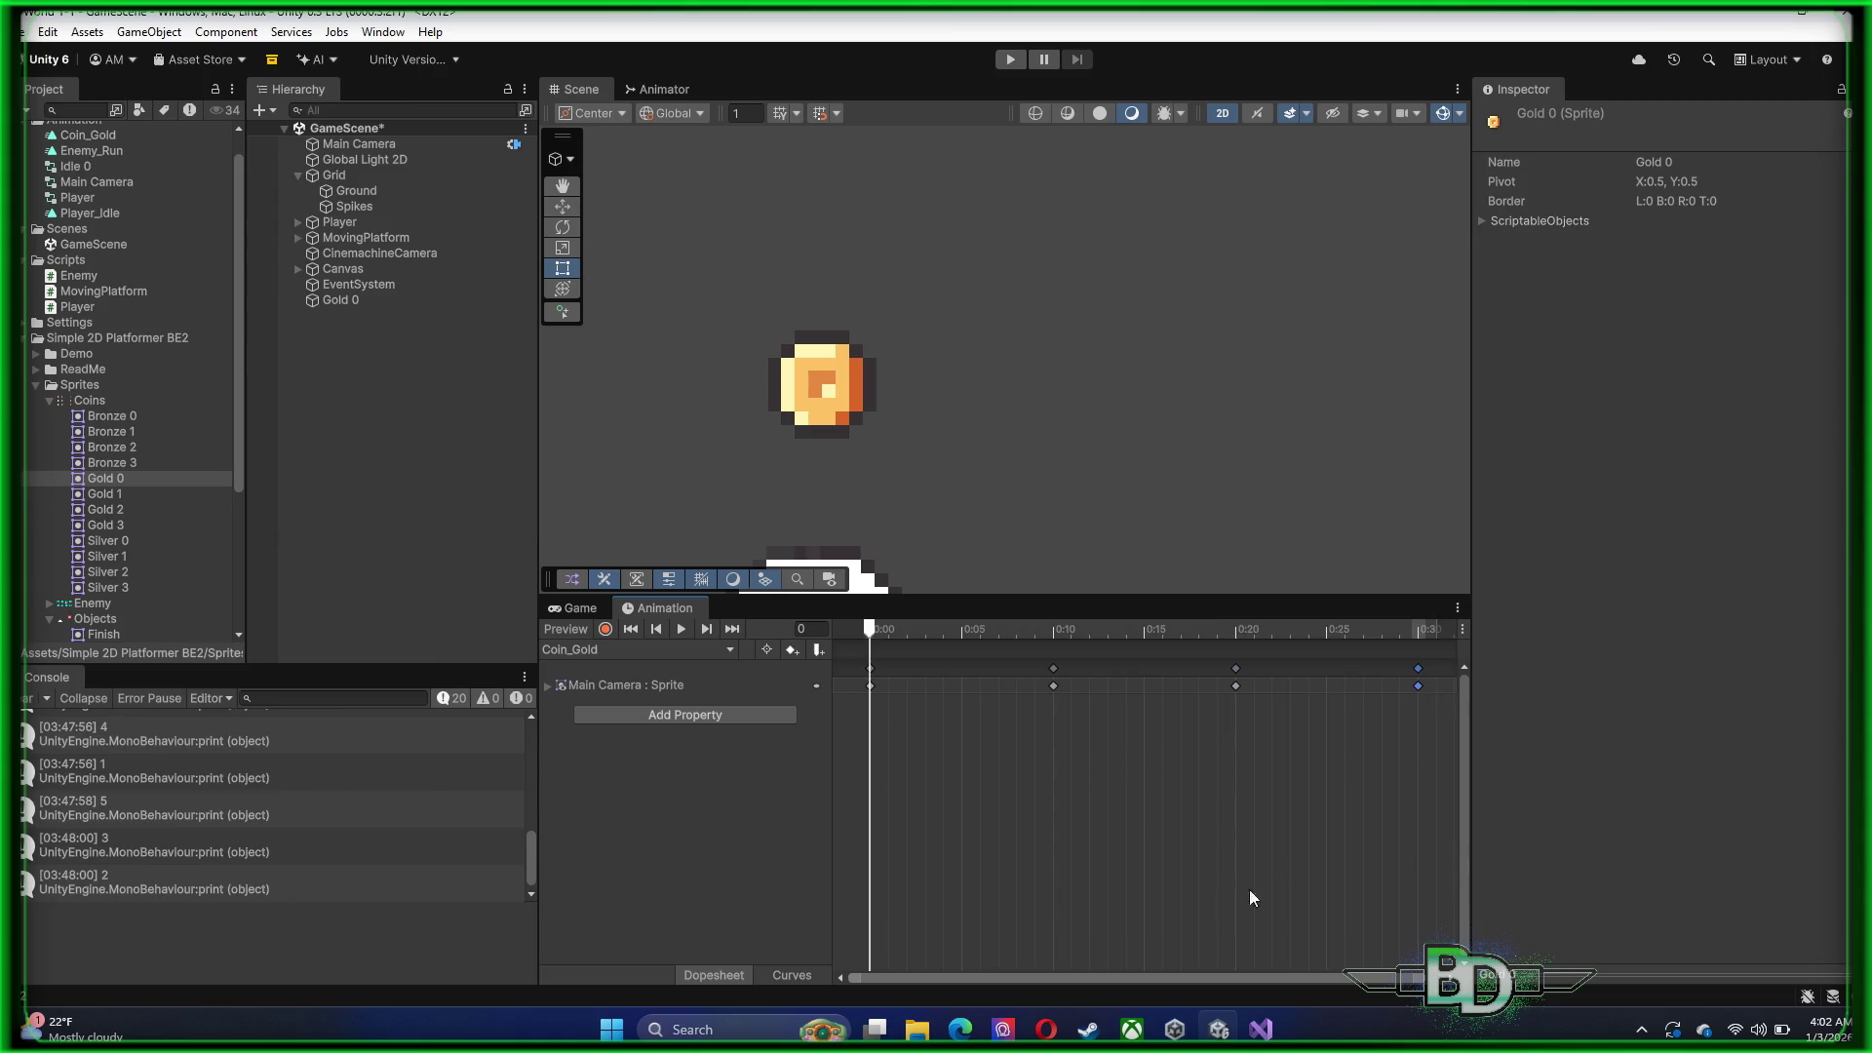
scroll(1173, 969, "down", 4)
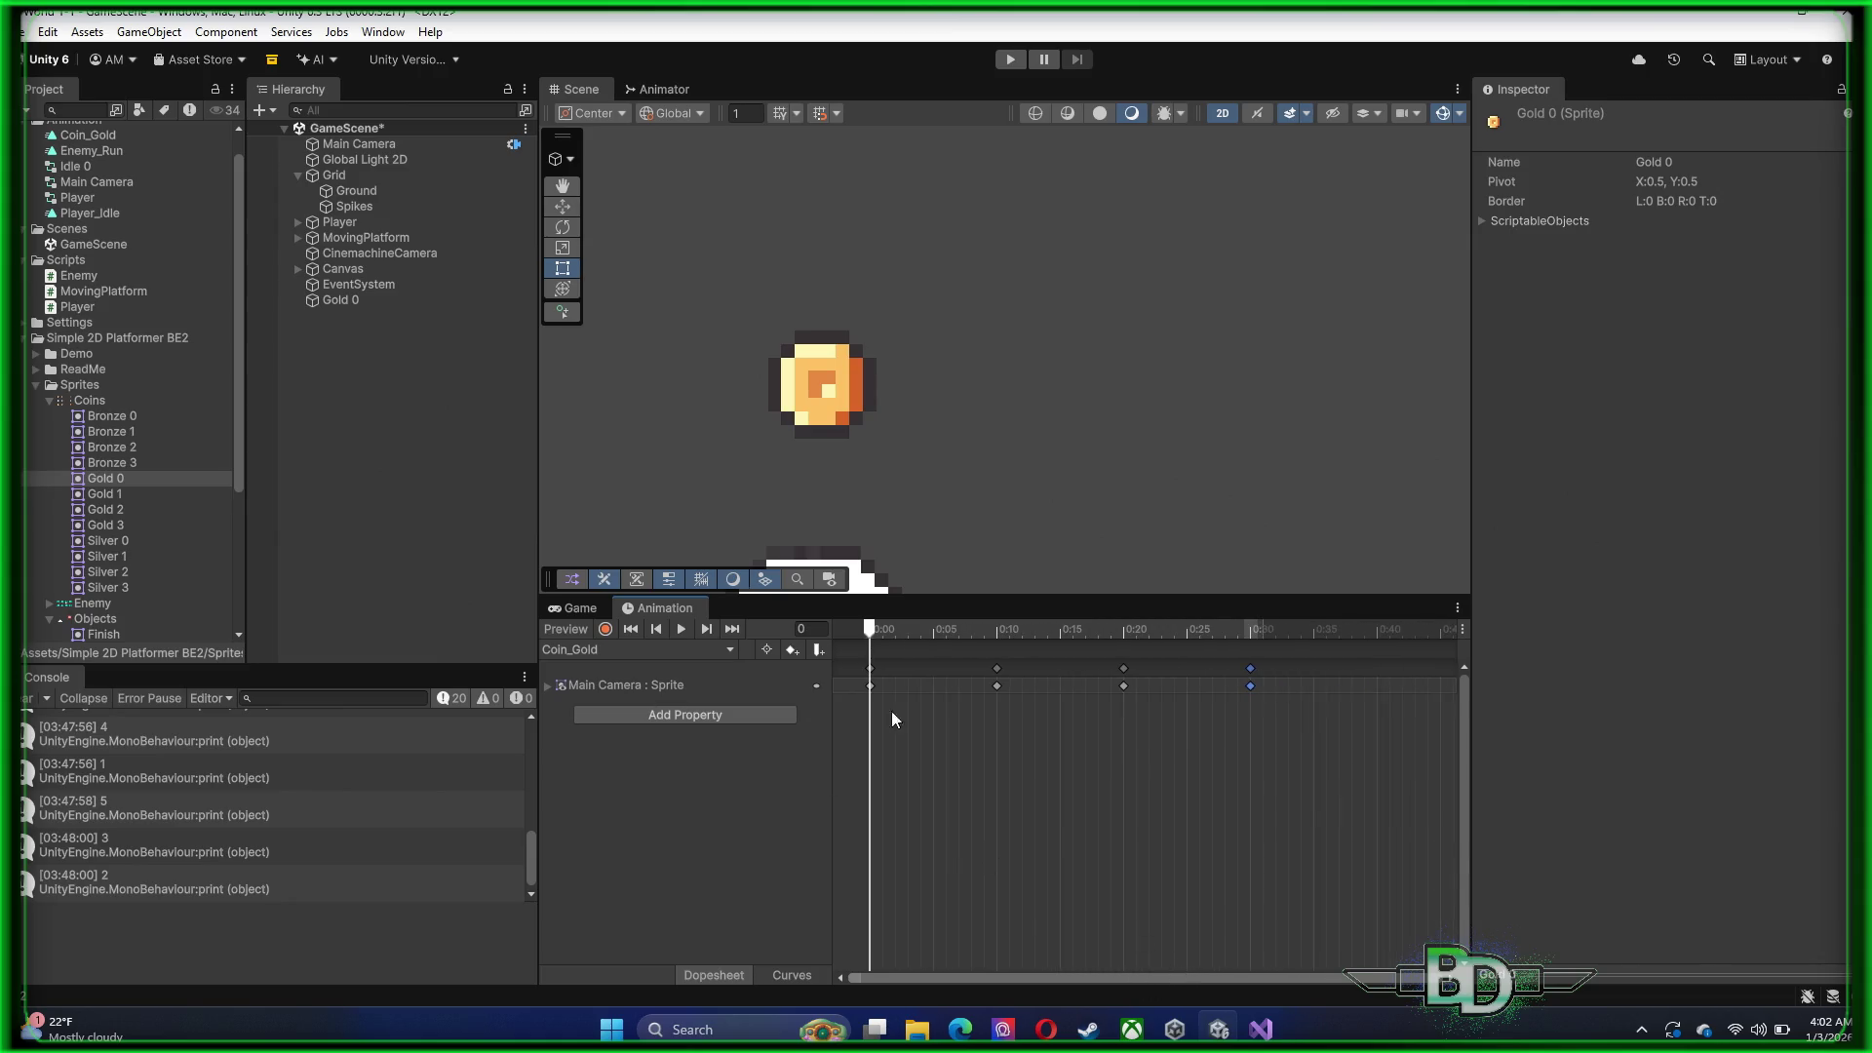
scroll(1185, 729, "down", 3)
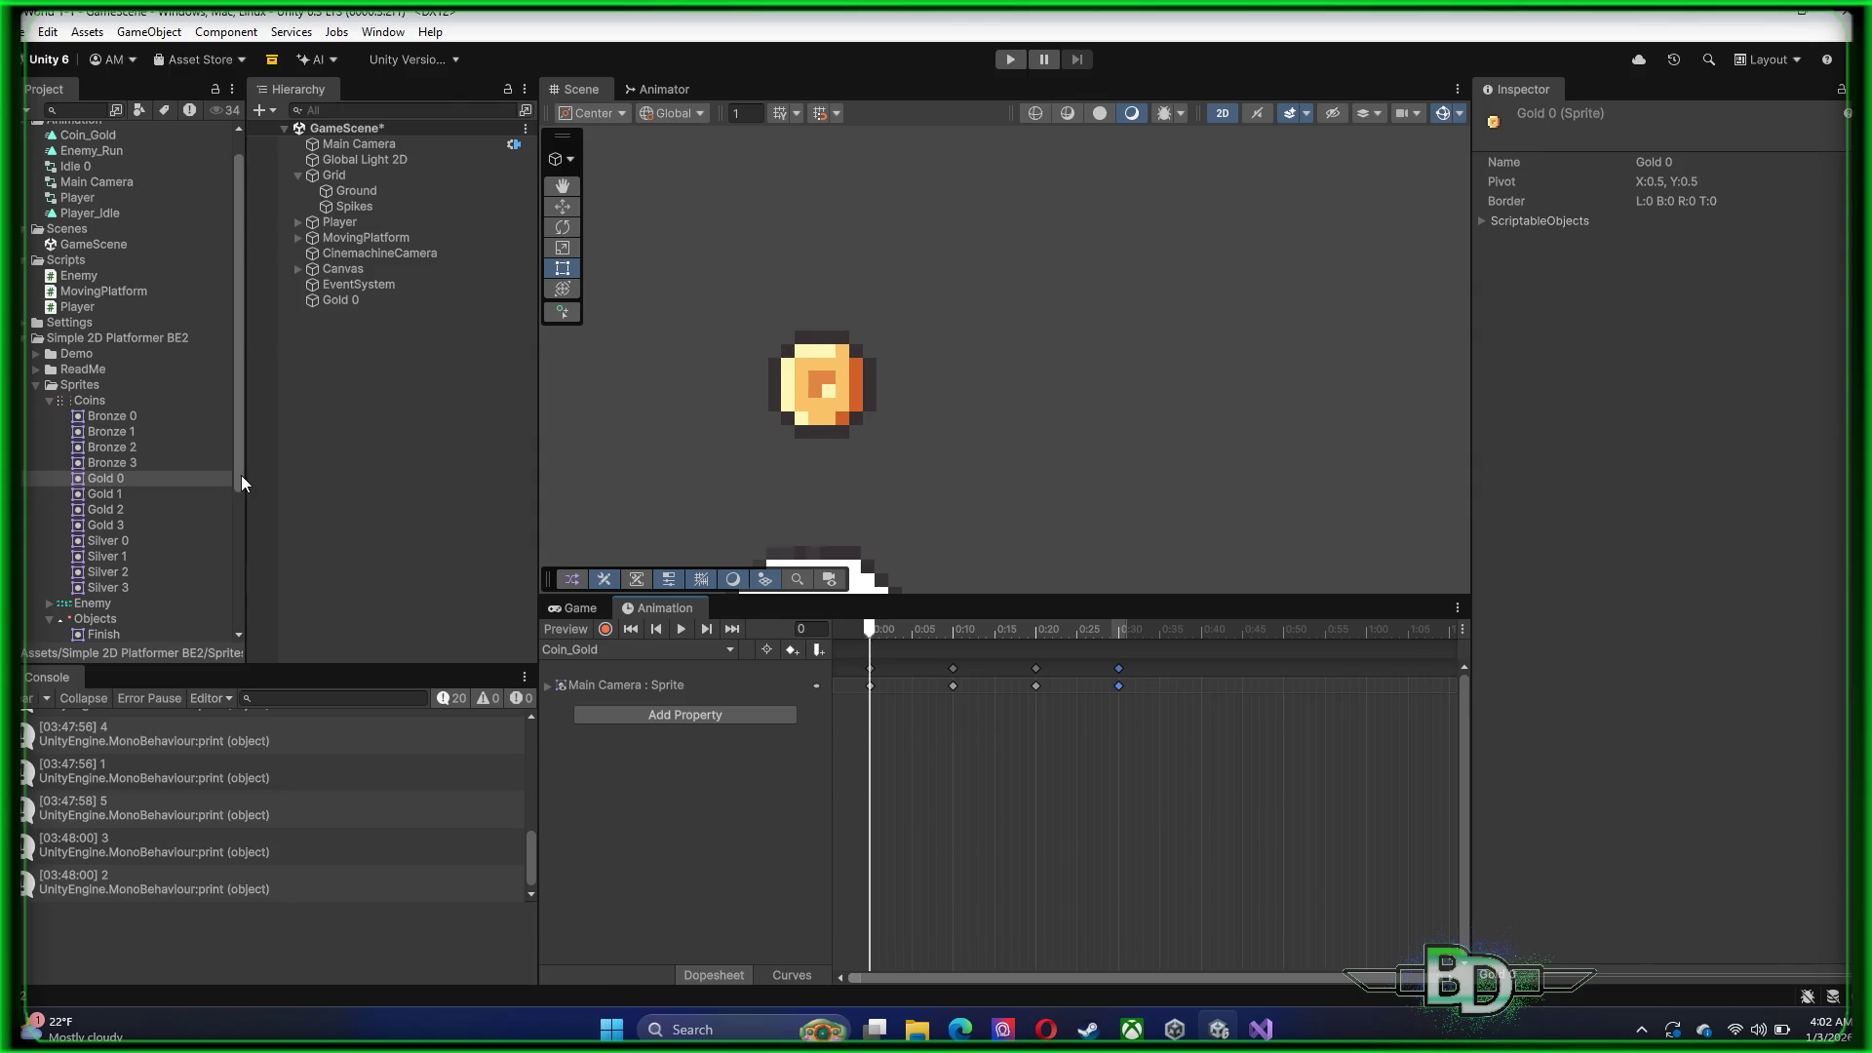
left_click_drag(107, 528, 1205, 686)
Scale all keyframes so the clip ends near 0:25, and start Play mode
mouse_move(1213, 804)
left_mouse_down()
mouse_move(1078, 659)
mouse_move(835, 660)
left_mouse_up()
left_click_drag(1212, 688, 1083, 684)
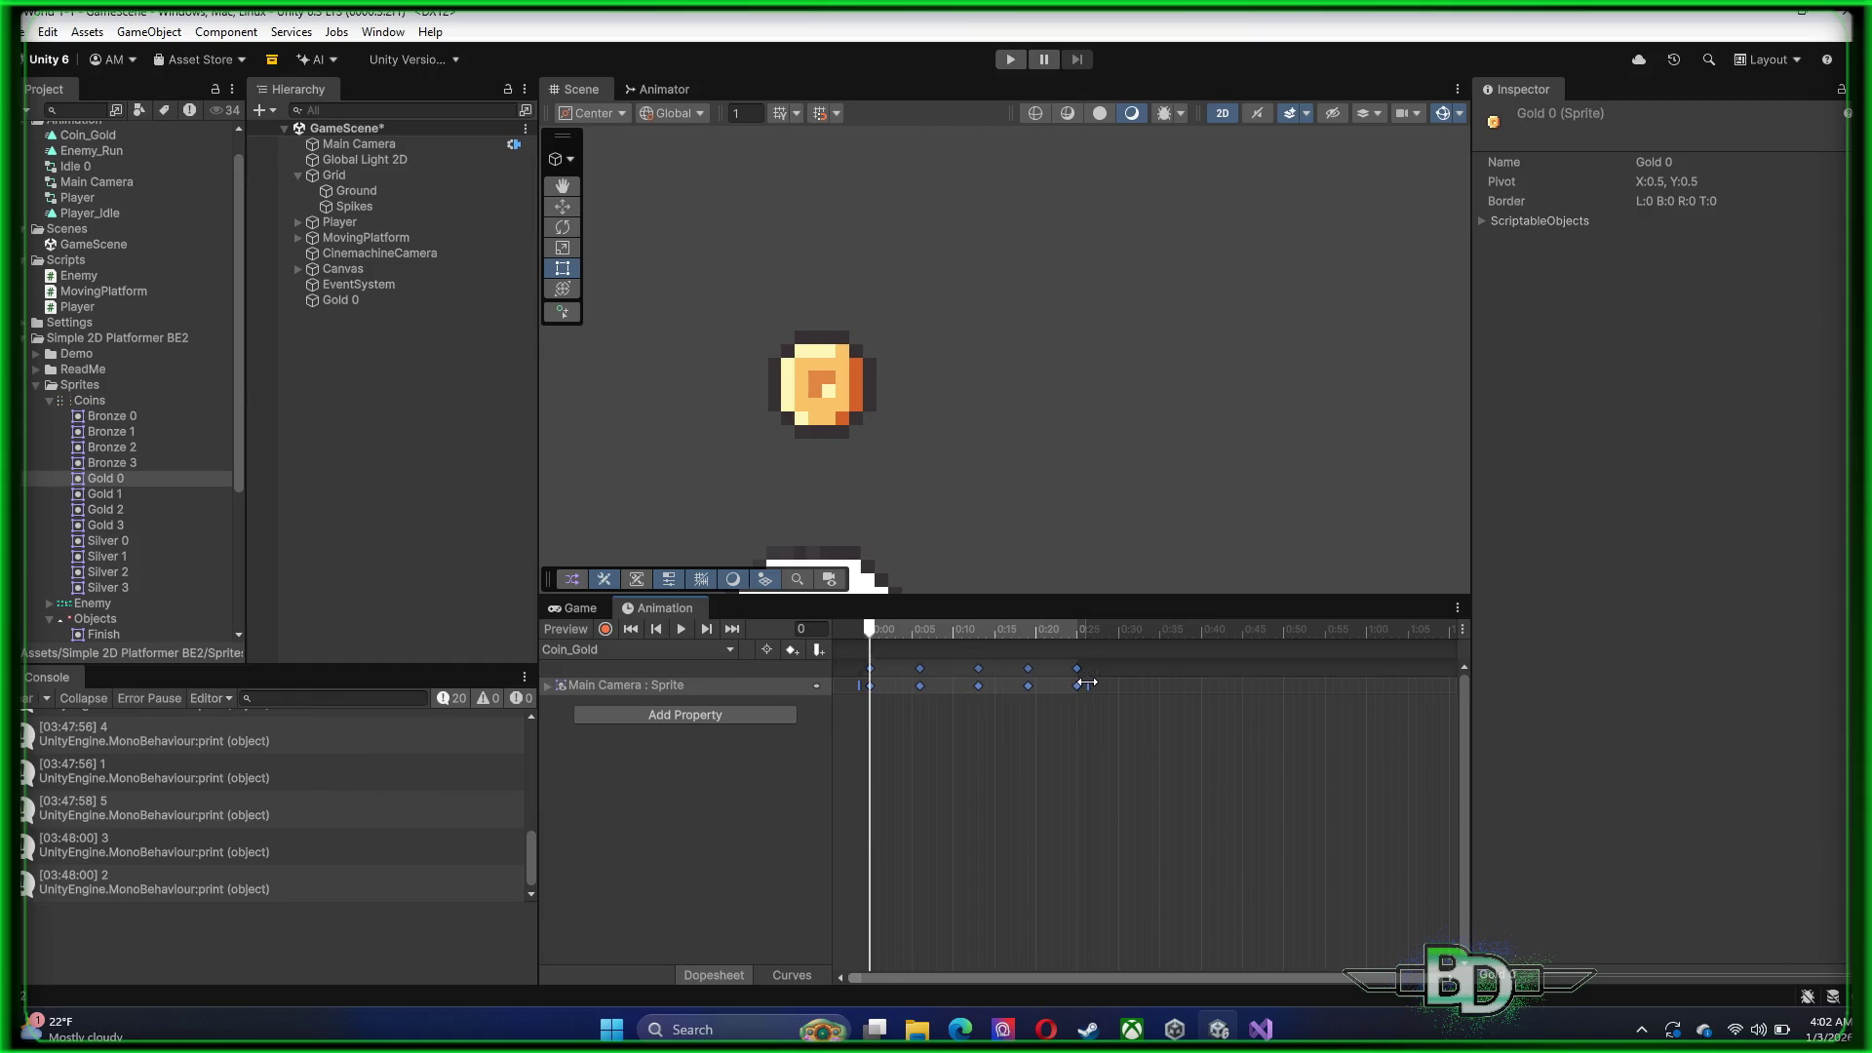
left_click(1007, 58)
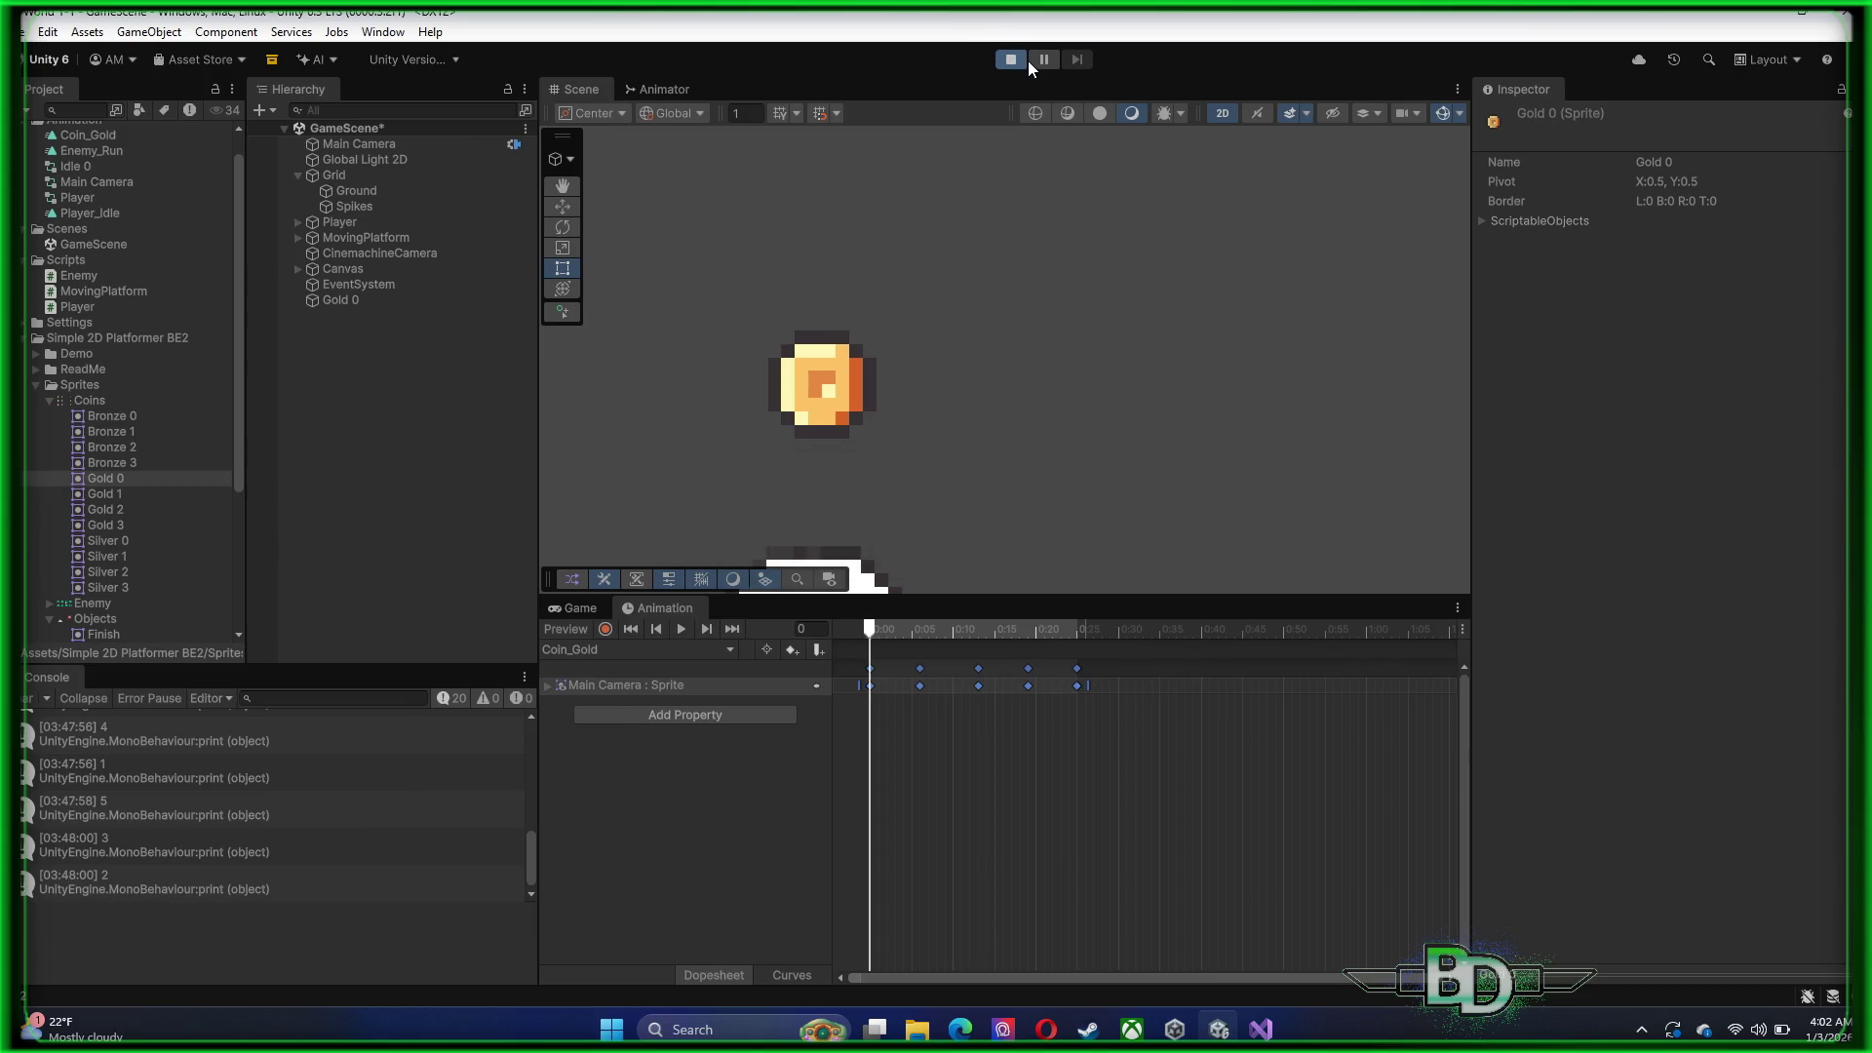
Stop Play mode after watching the gold coin float above the player
left_click(1012, 56)
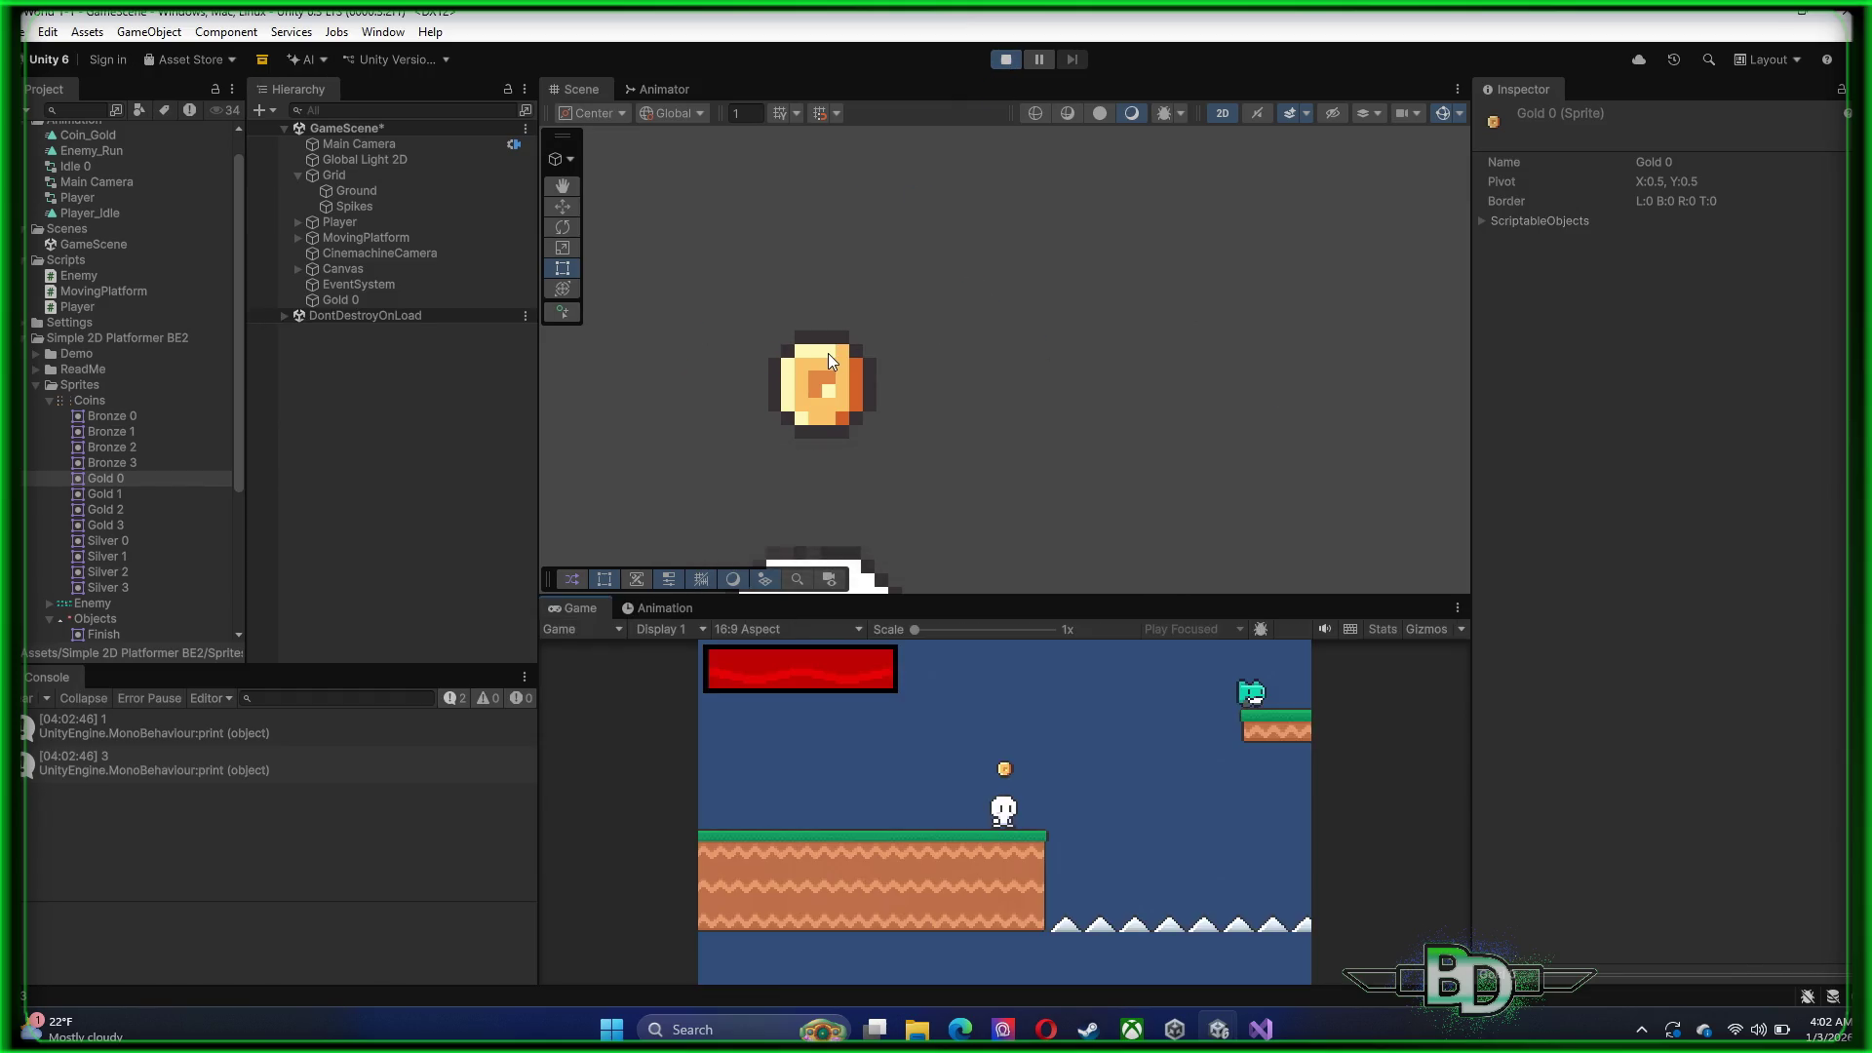
left_click(1012, 62)
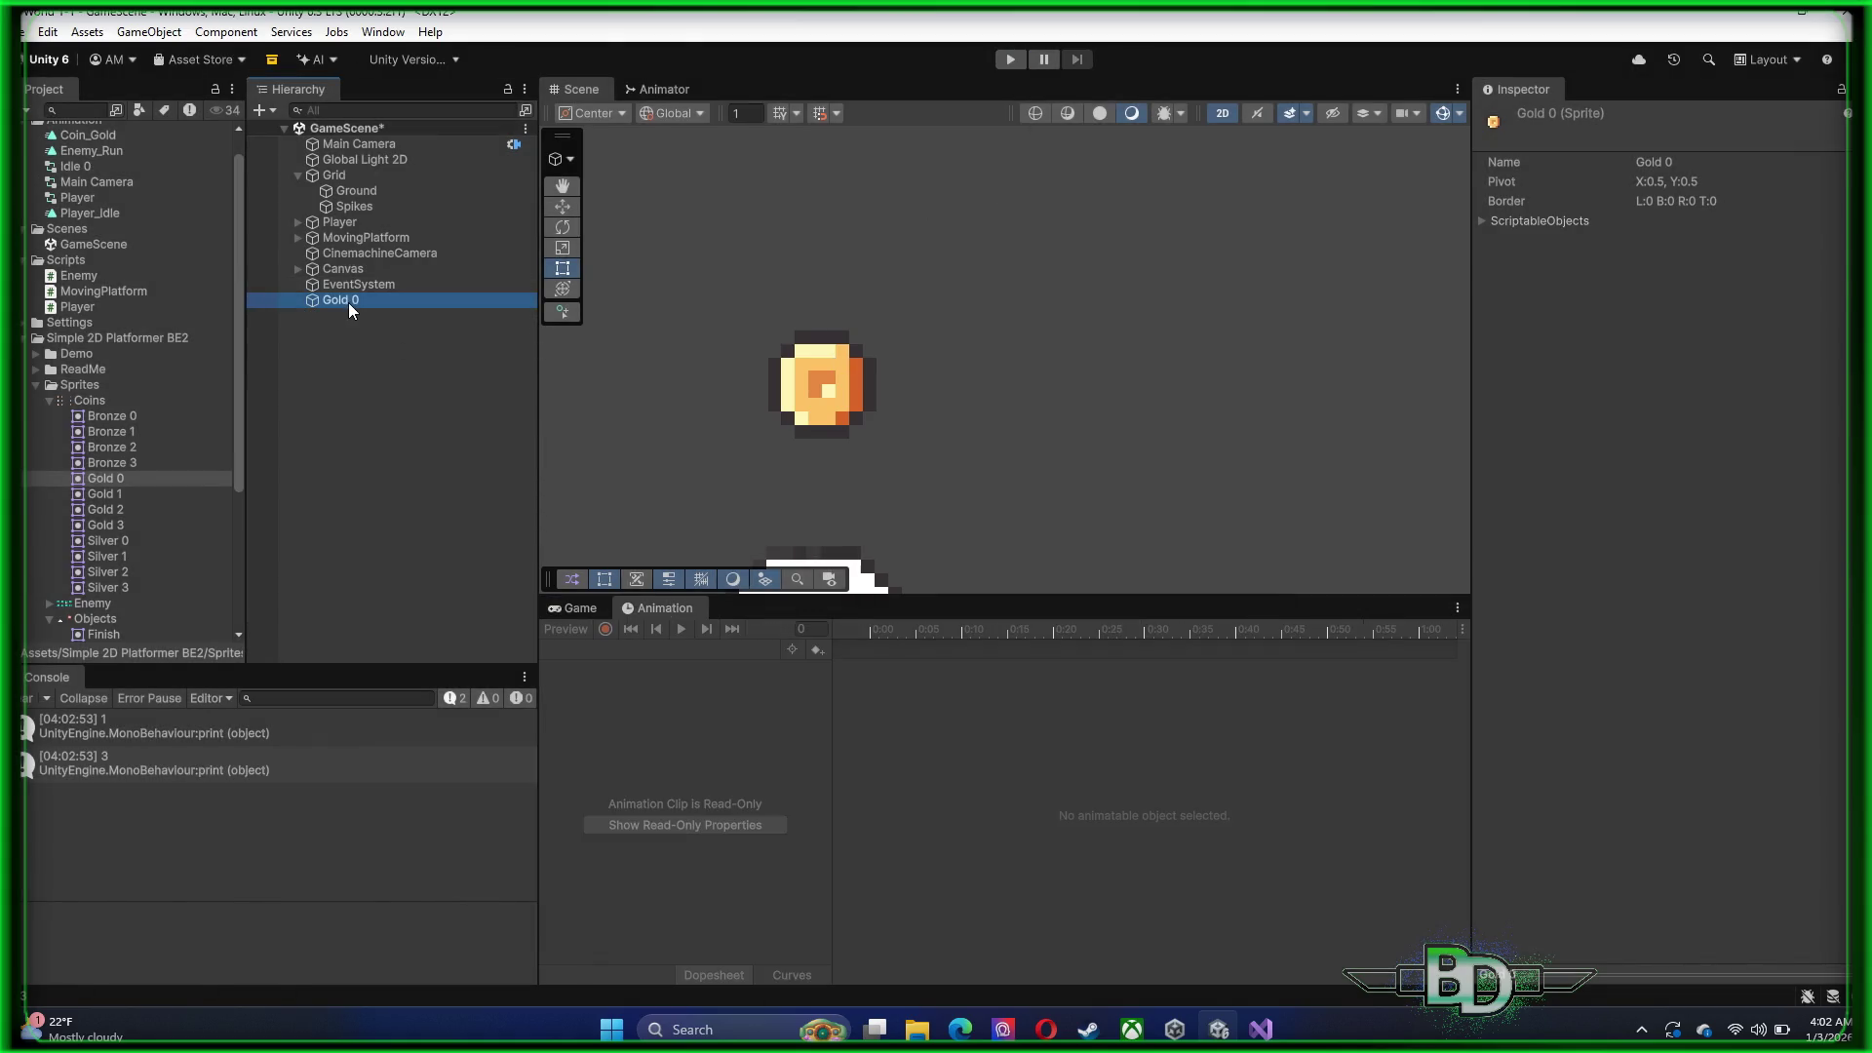
Check the hierarchy objects to find which one carries the Coin_Gold clip: Main Camera
left_click(348, 300)
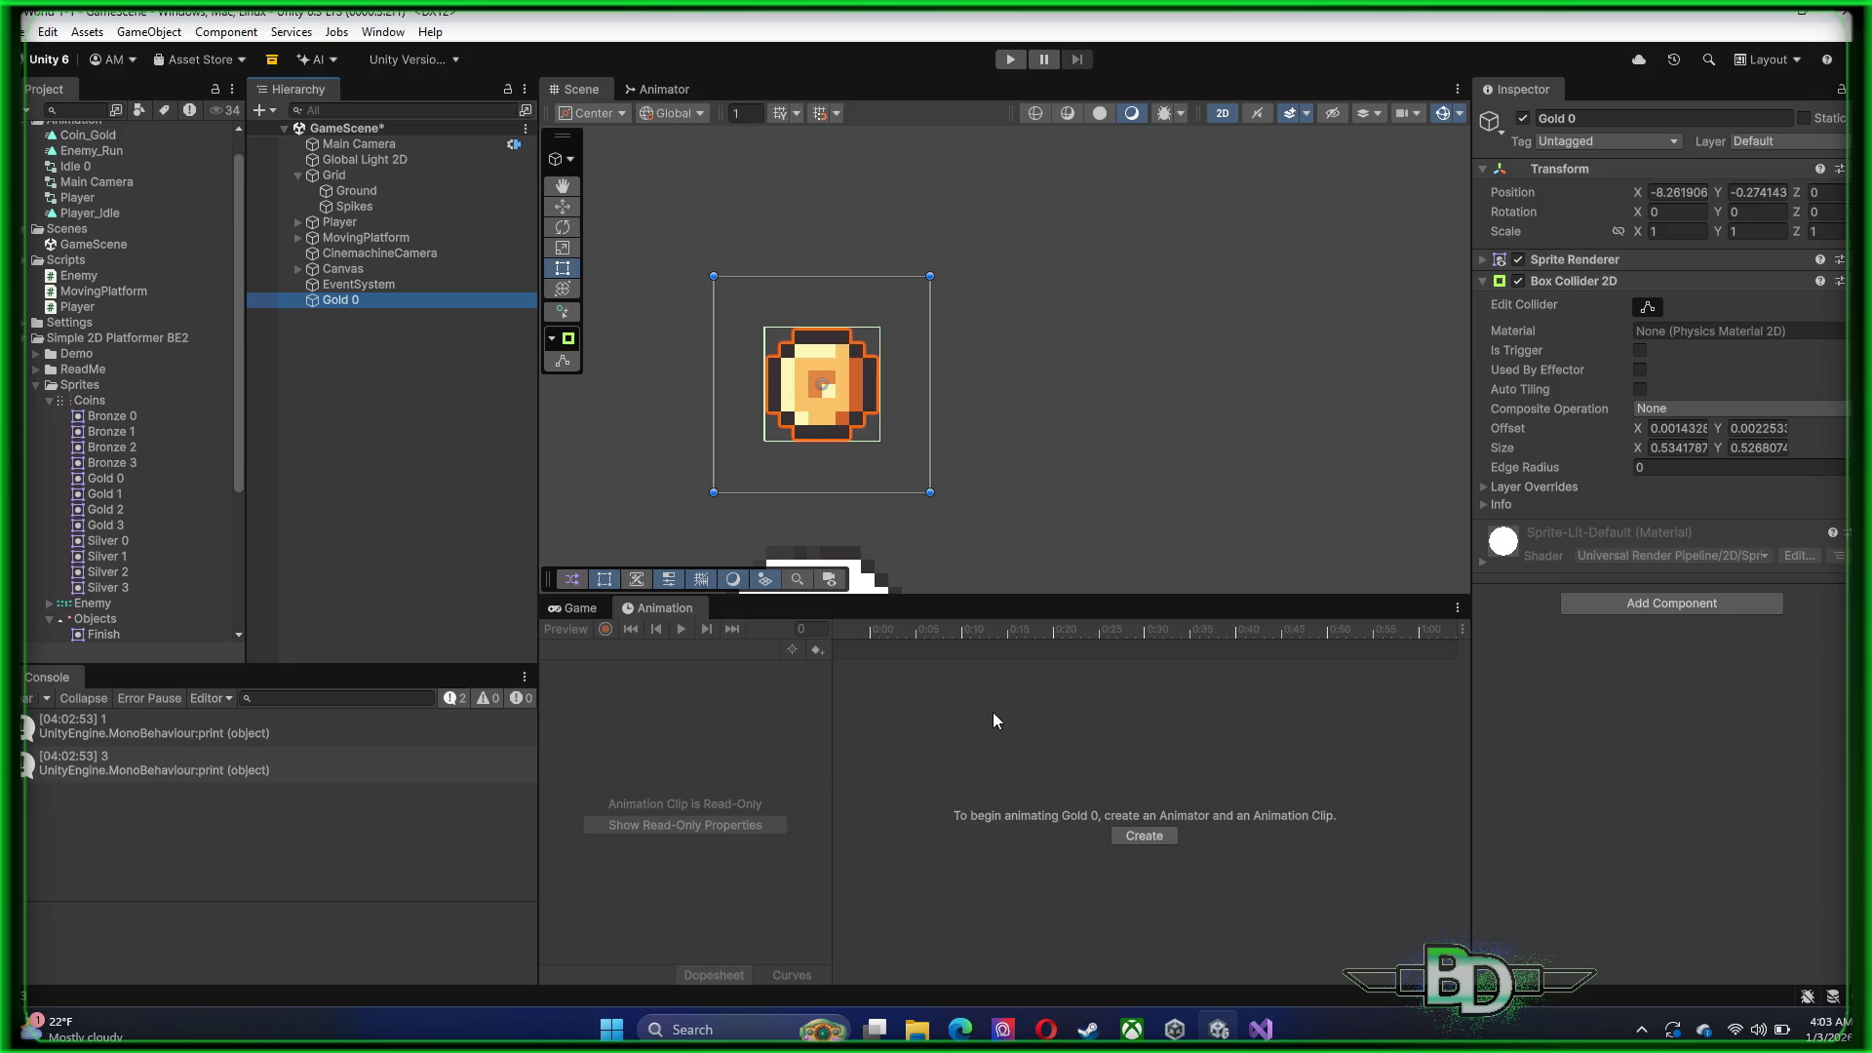
left_click(361, 284)
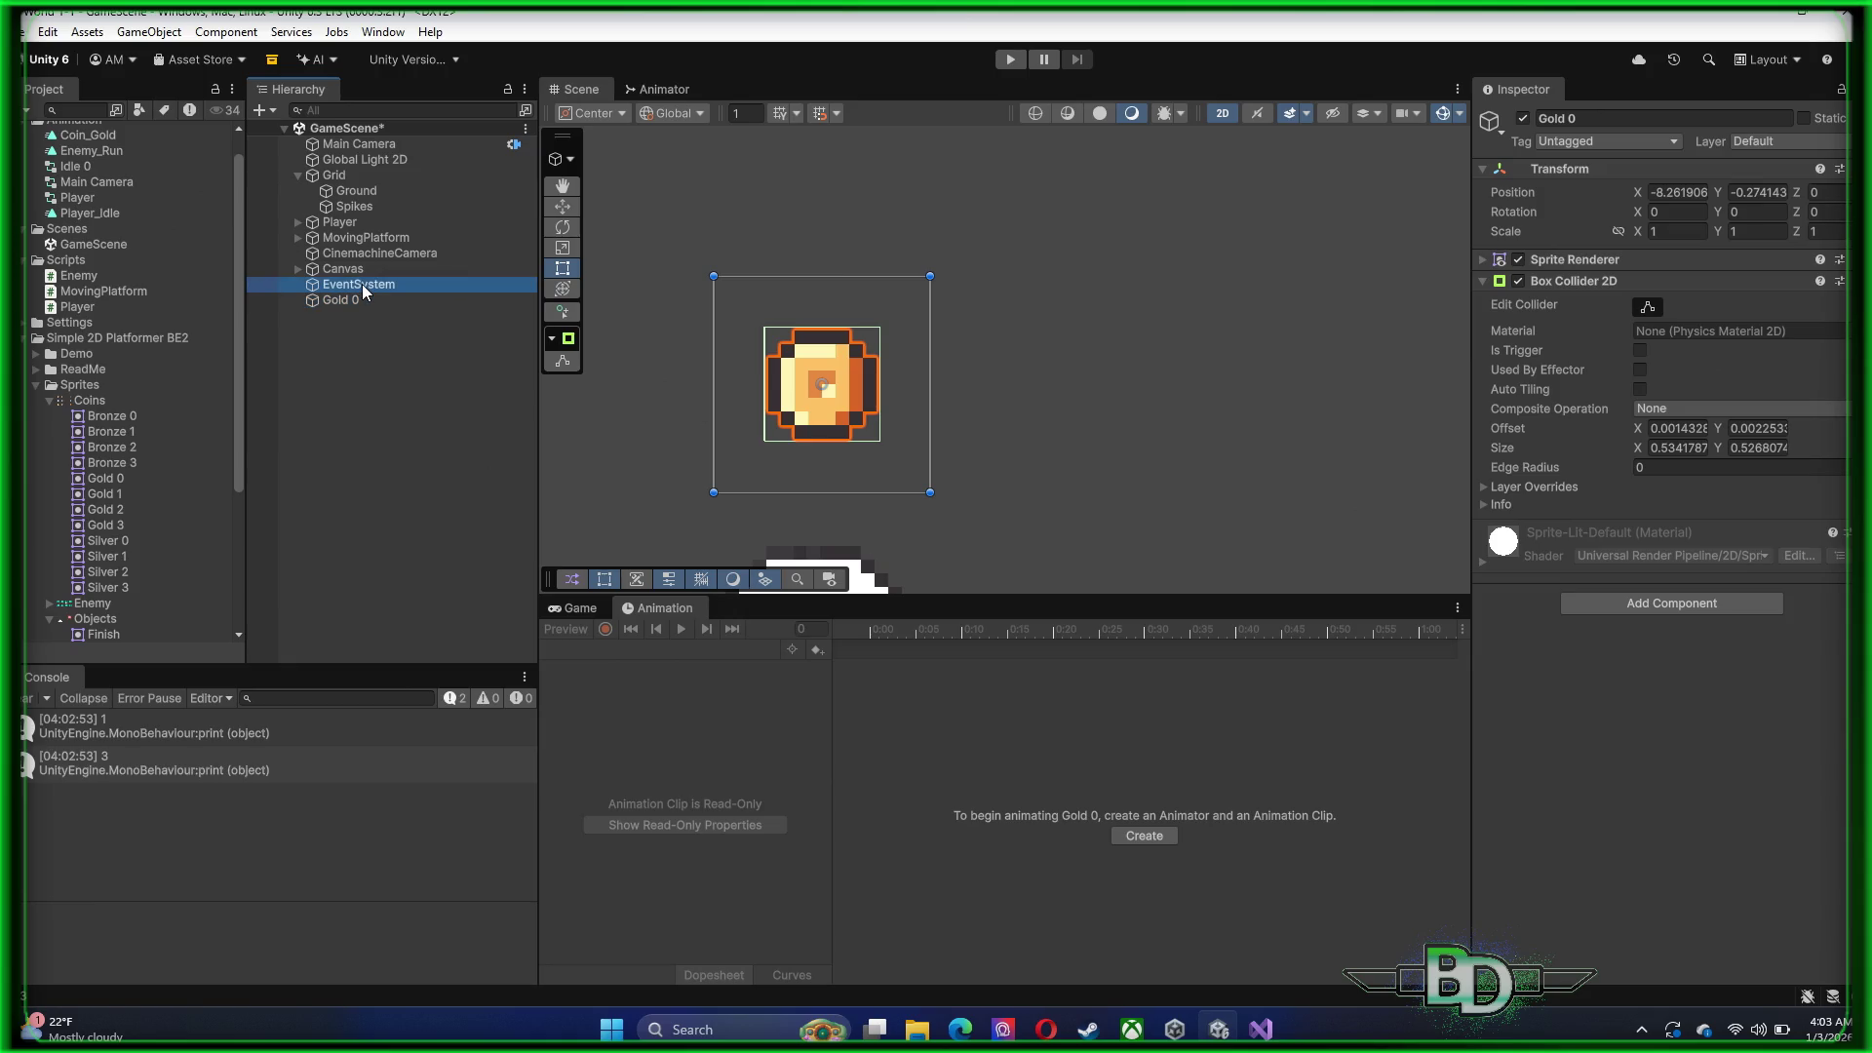
left_click(357, 273)
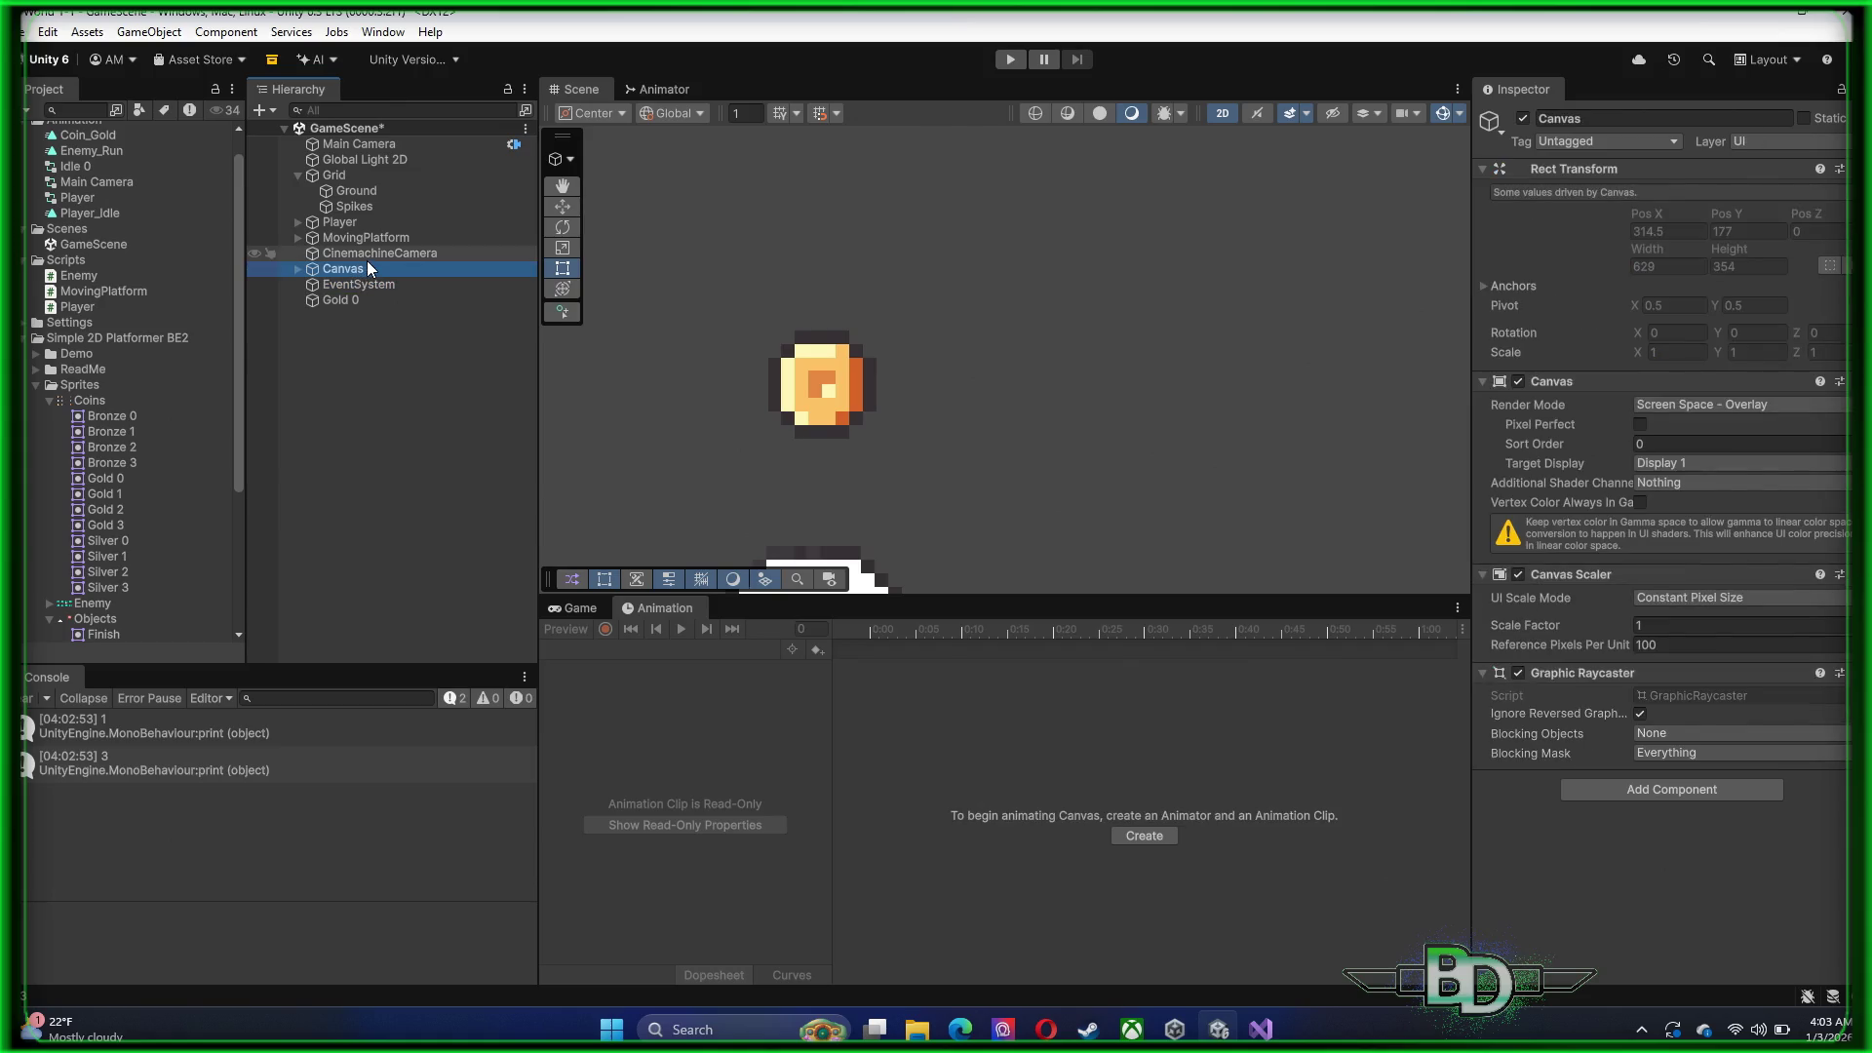
left_click(366, 257)
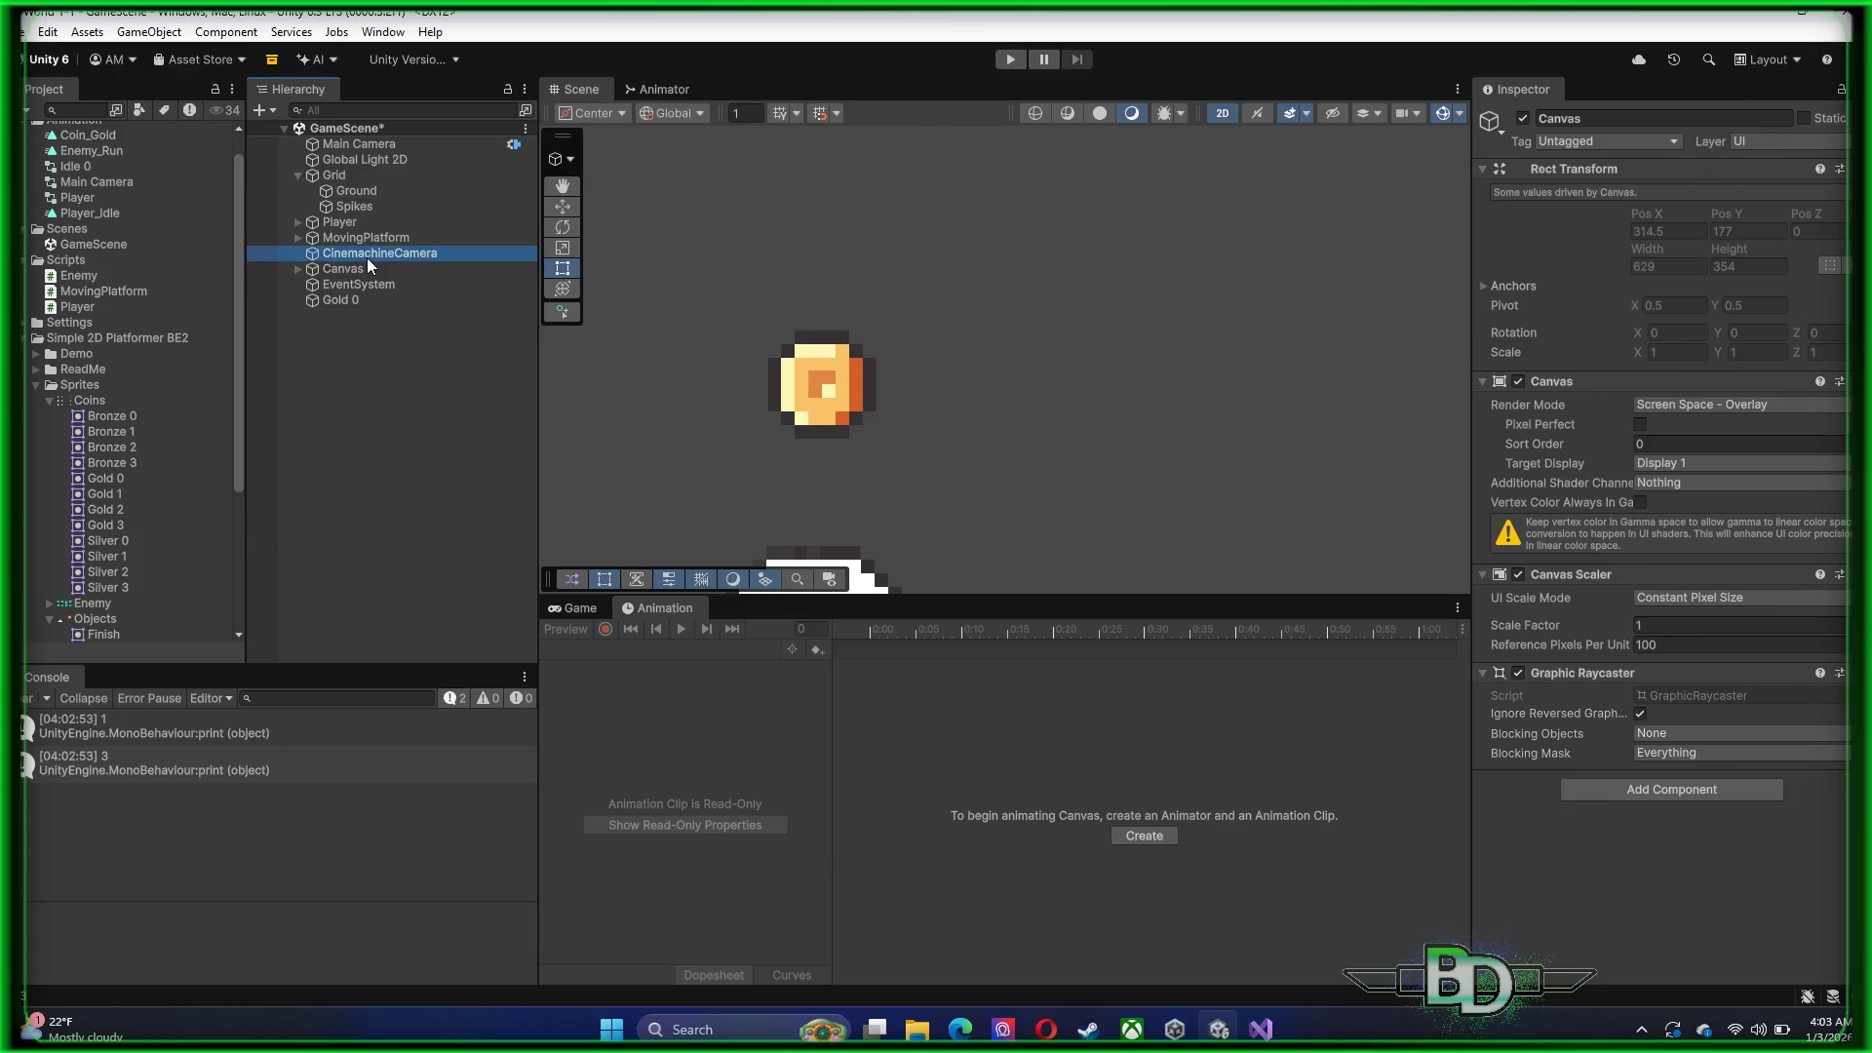
left_click(353, 221)
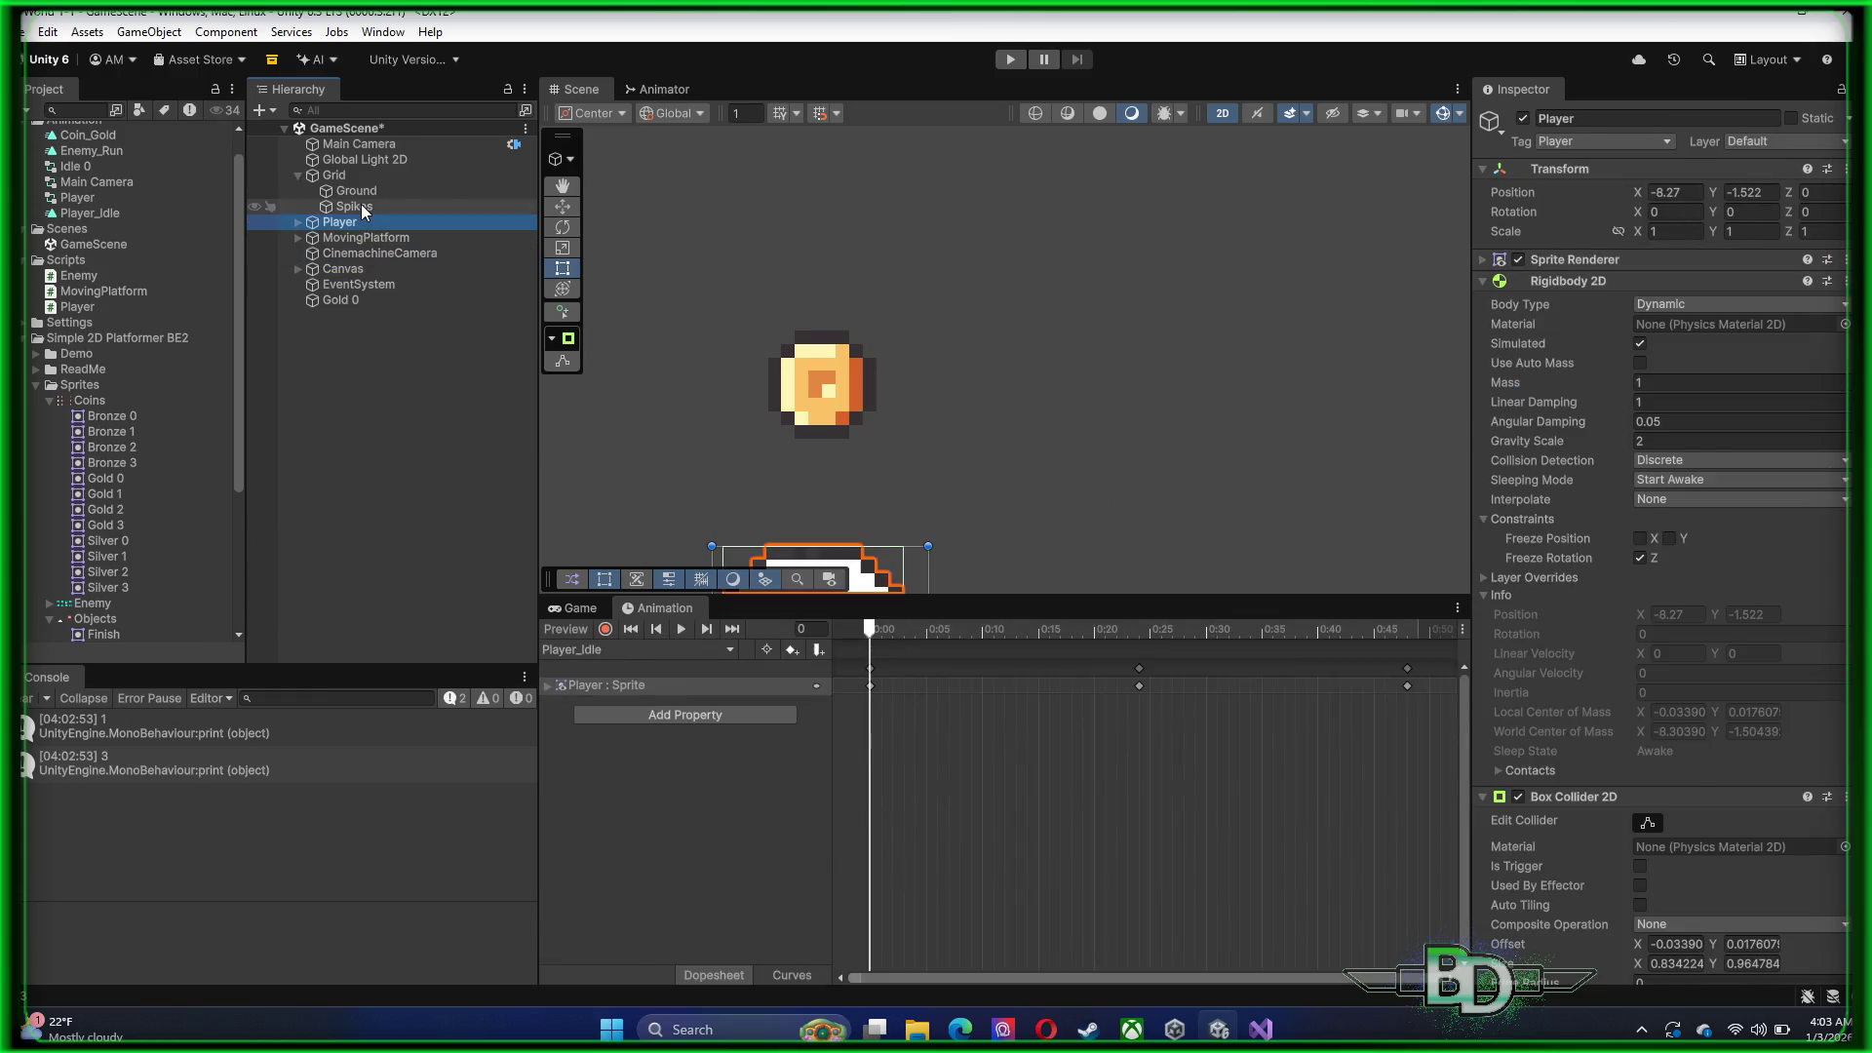
left_click(356, 207)
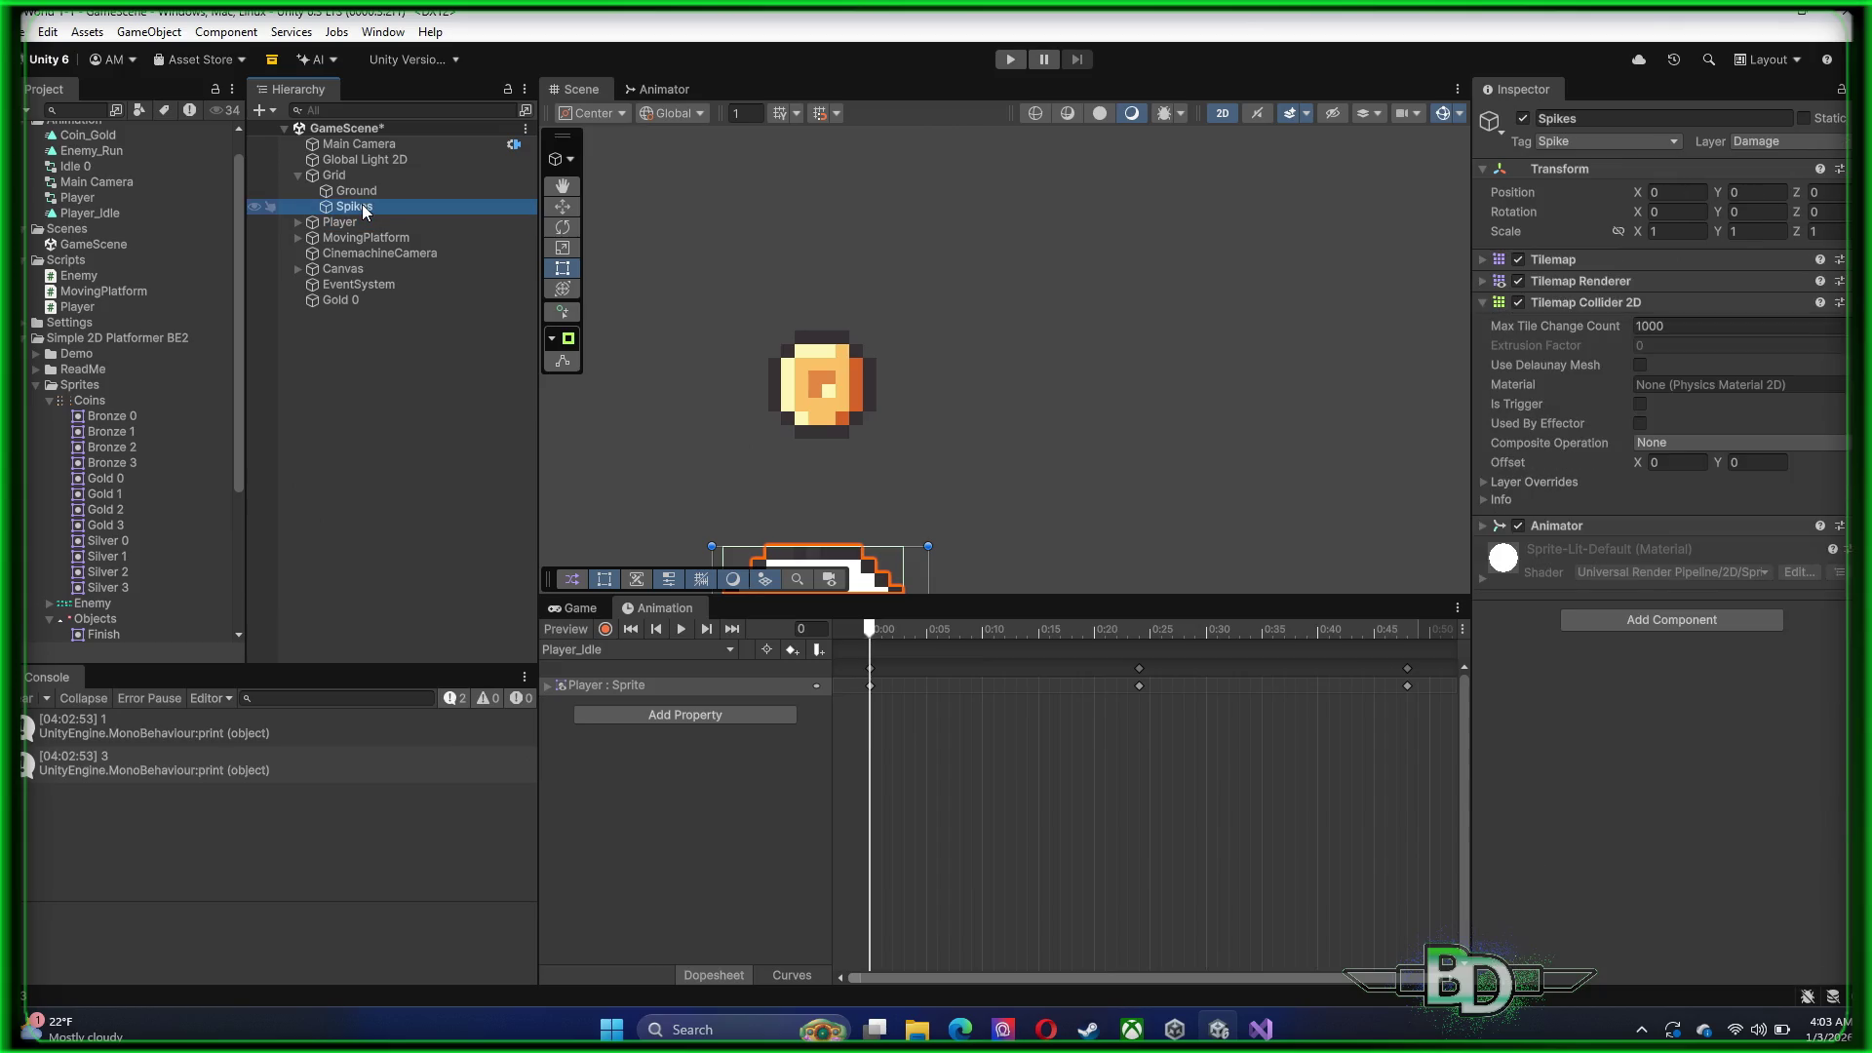
left_click(367, 192)
left_click(365, 178)
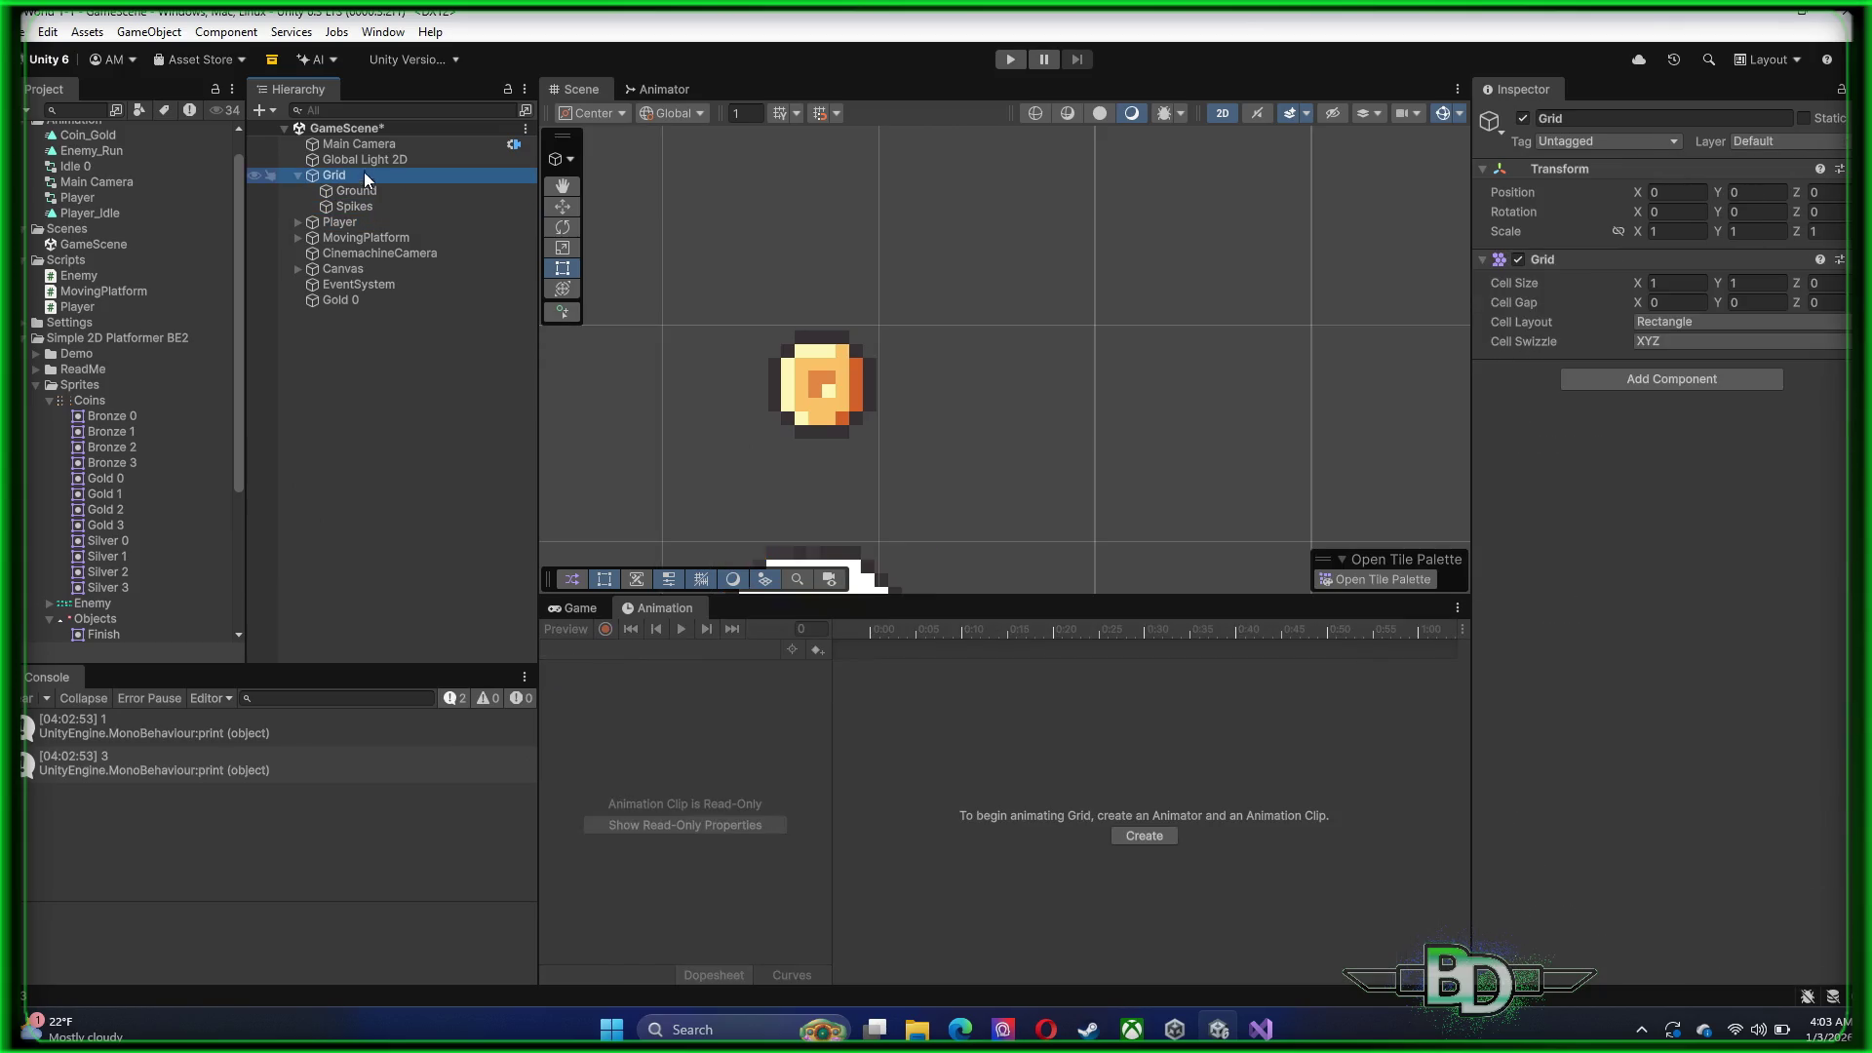
left_click(365, 143)
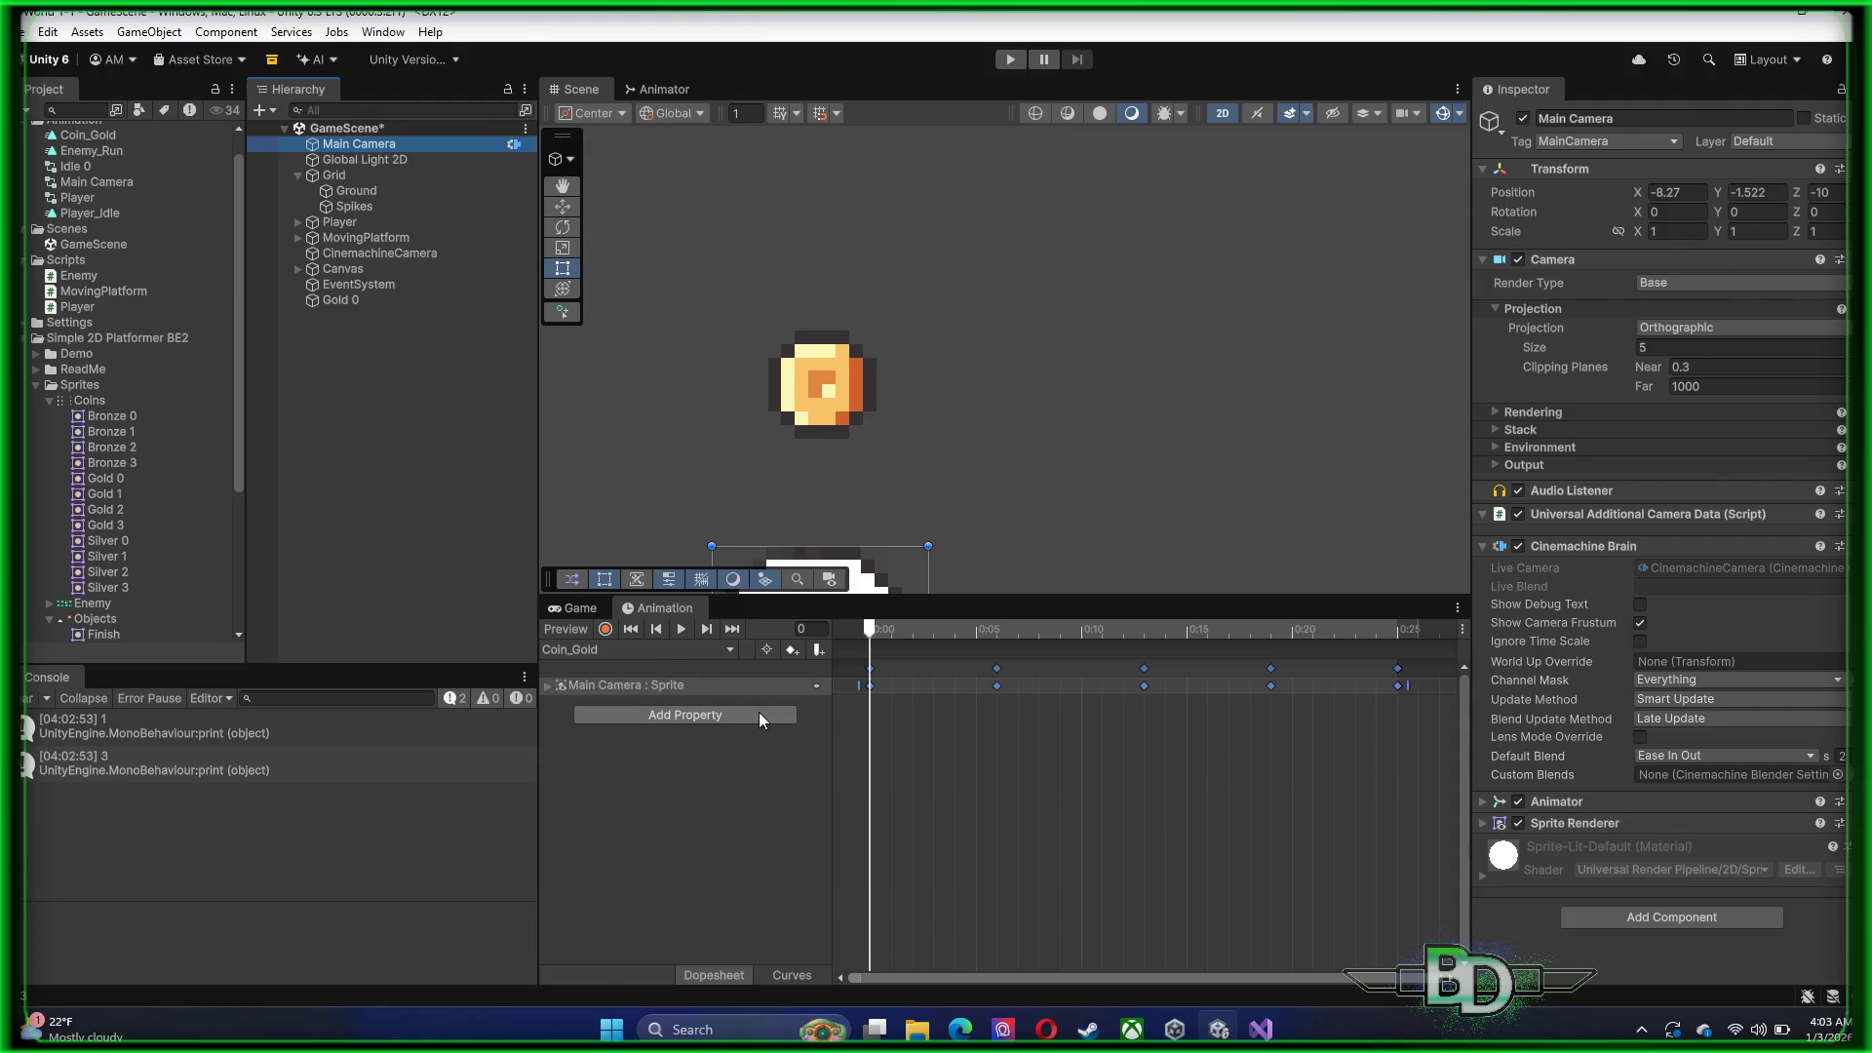
Remove the Main Camera : Sprite property and its keyframes from the Coin_Gold clip
right_click(365, 147)
left_click(741, 693)
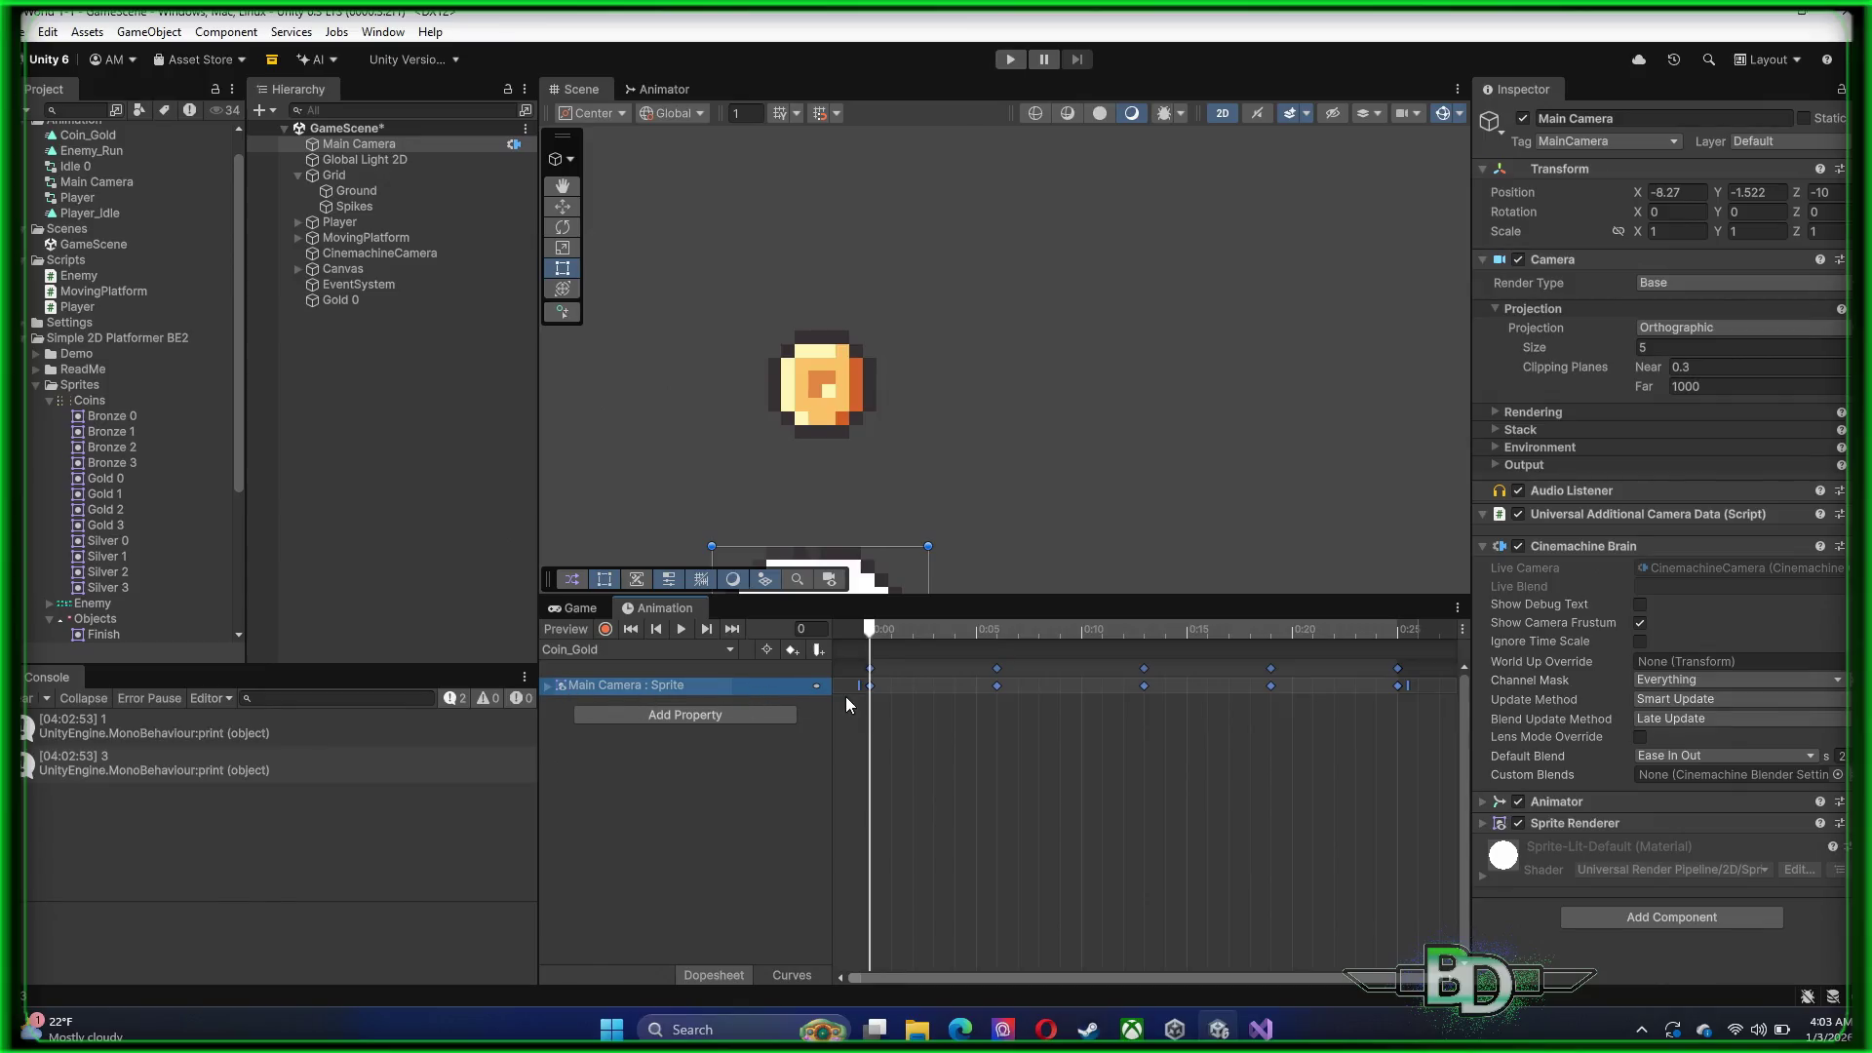
left_click(816, 686)
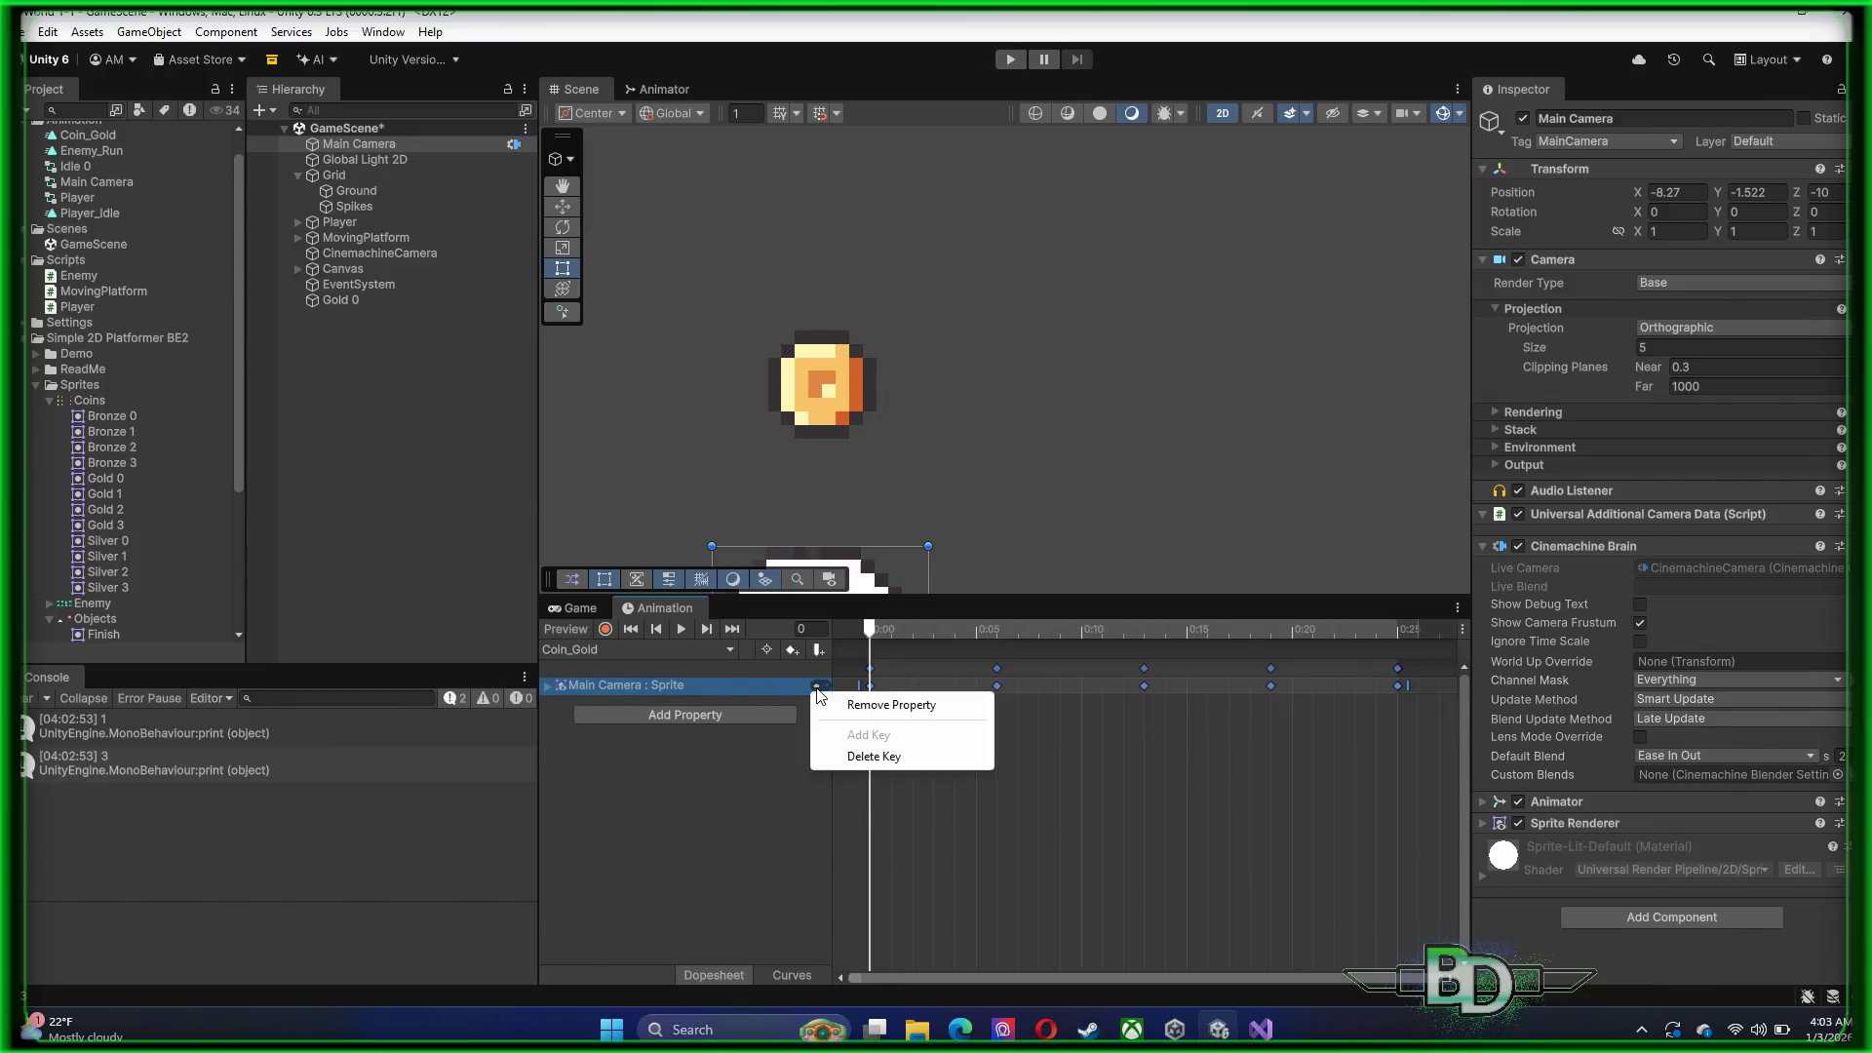
left_click(872, 706)
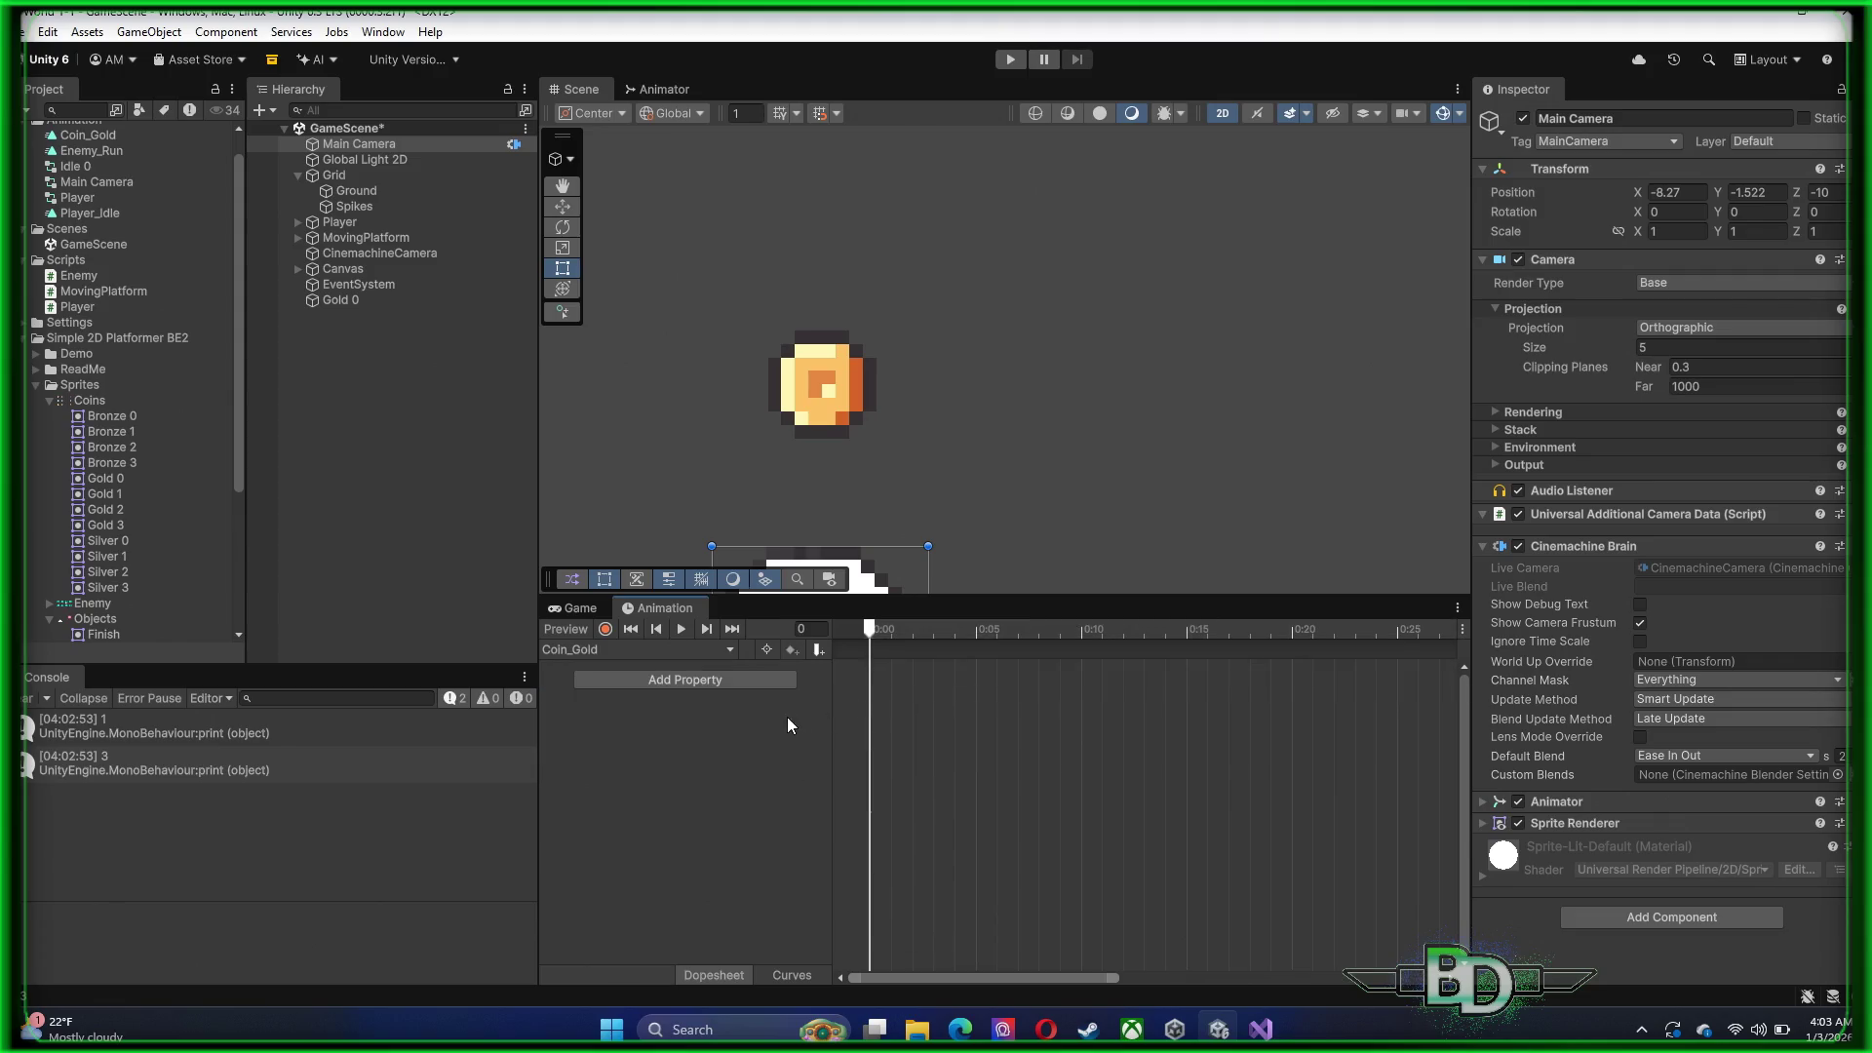
Create a new Coin_Gold.anim clip for Gold 0 in Assets/Animation, replacing the old file
left_click(354, 300)
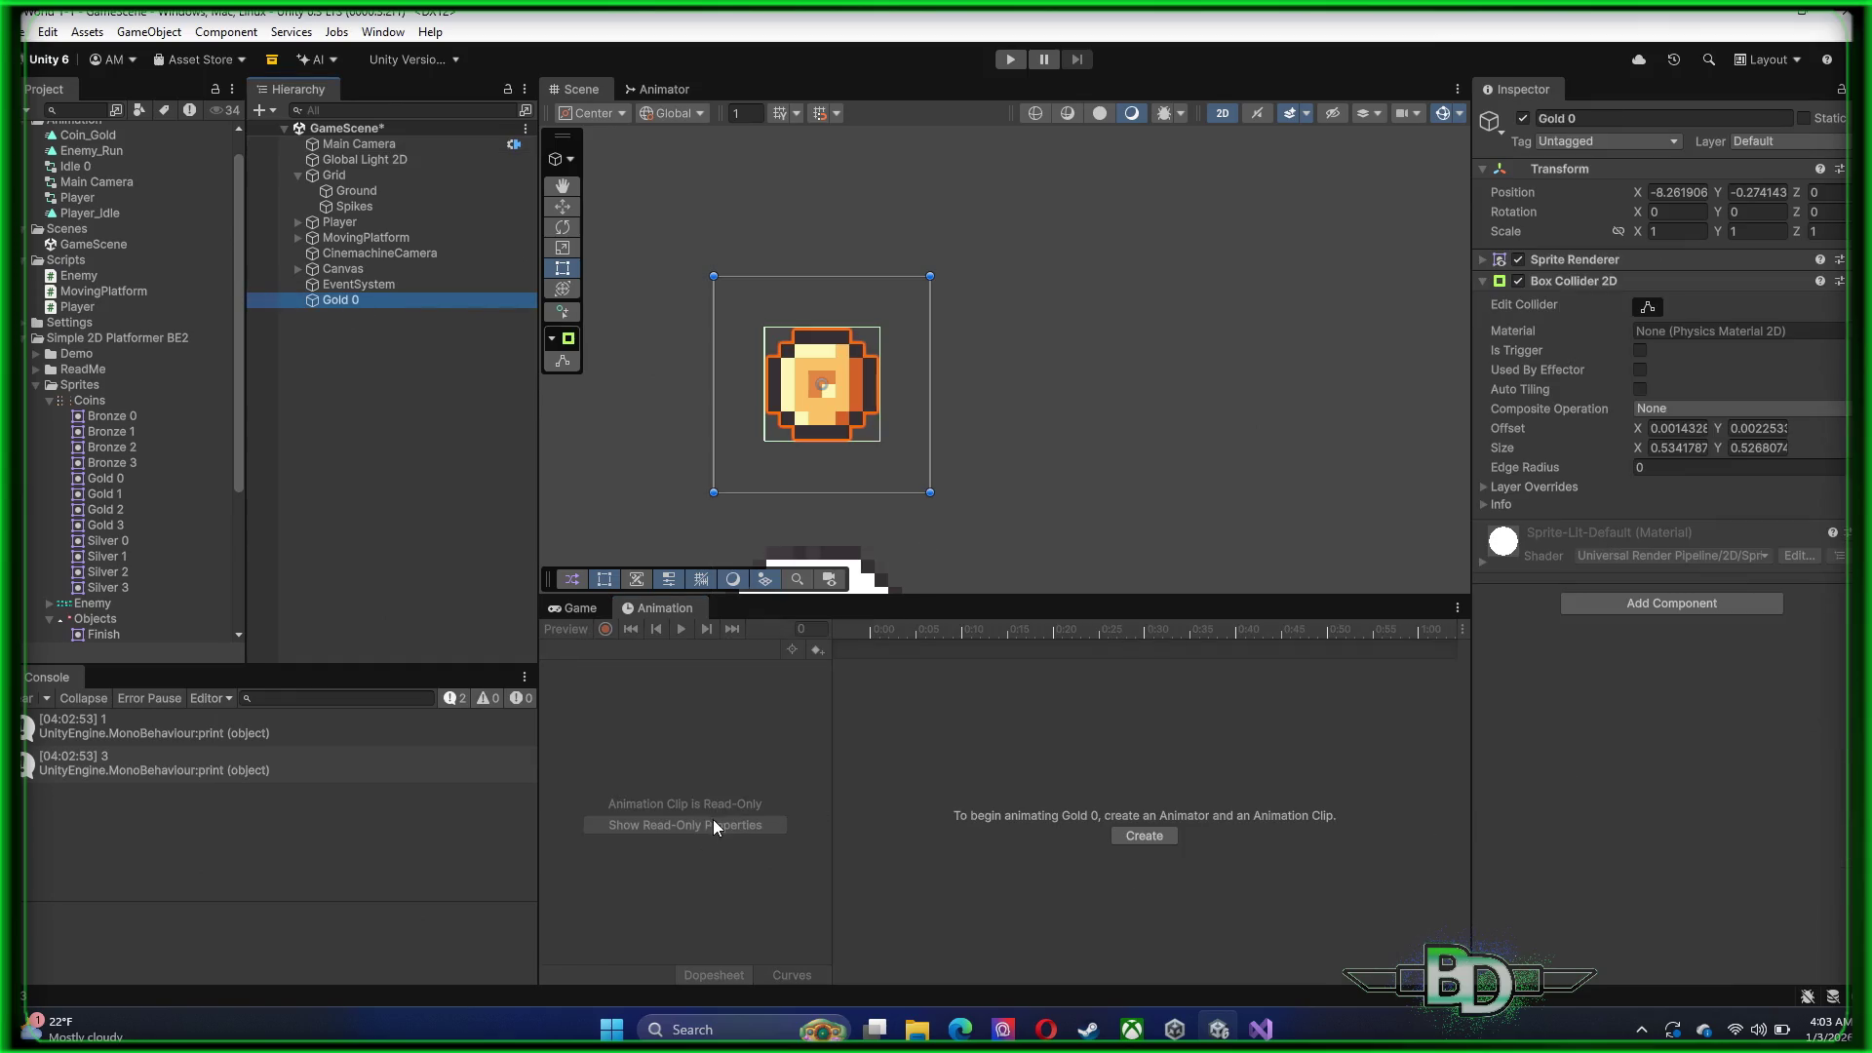
left_click(1144, 839)
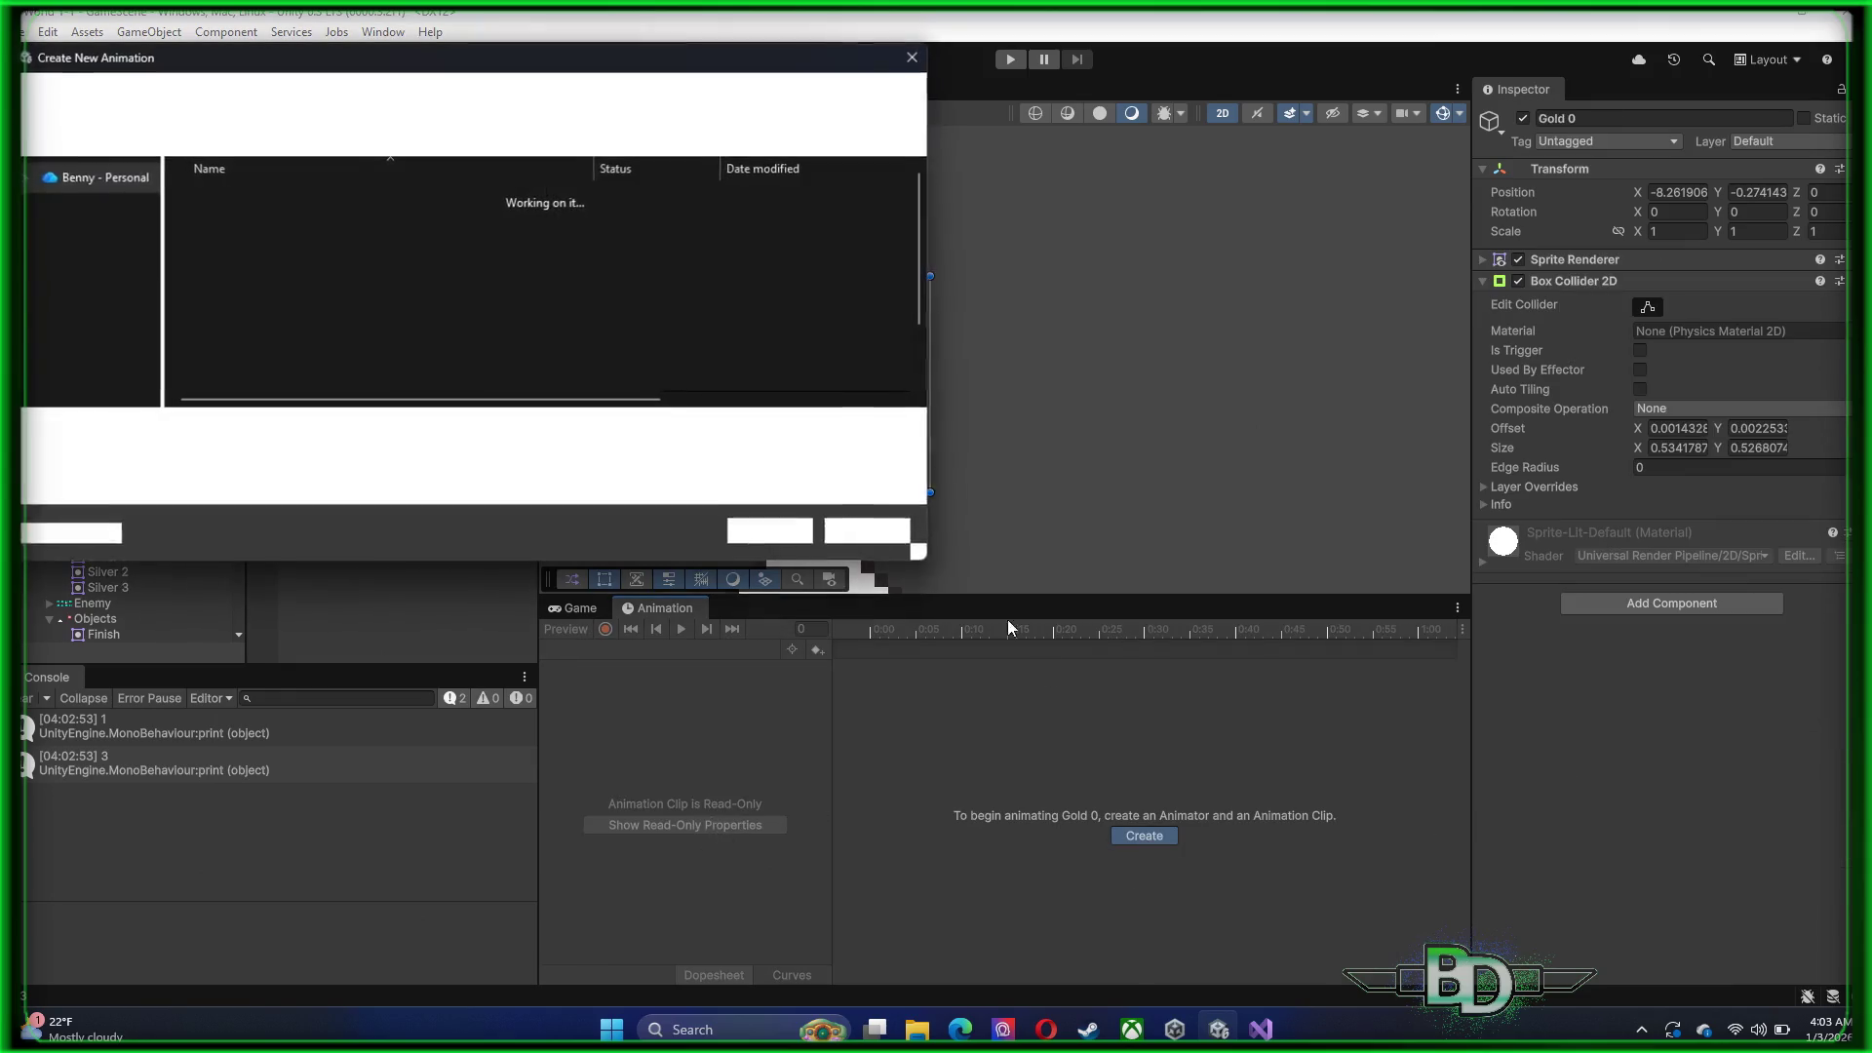
double_click(250, 201)
left_click(250, 201)
left_click(773, 542)
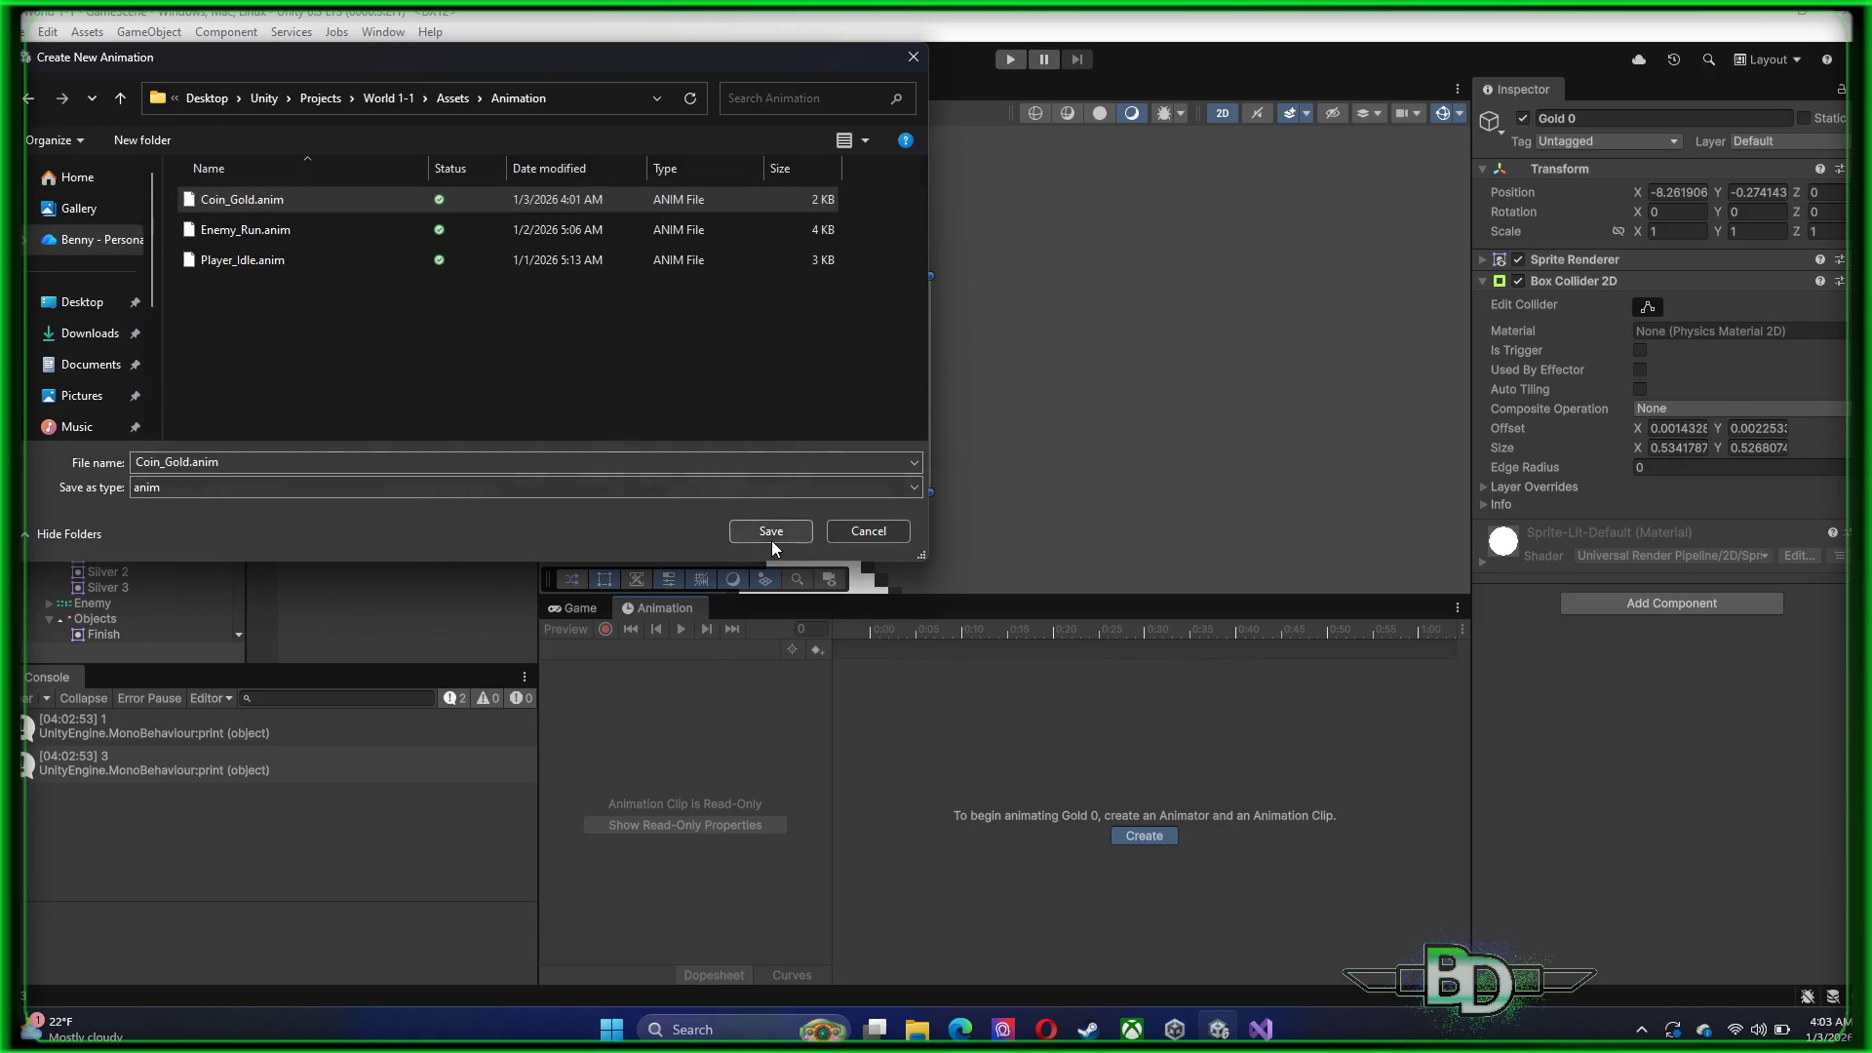
left_click(998, 526)
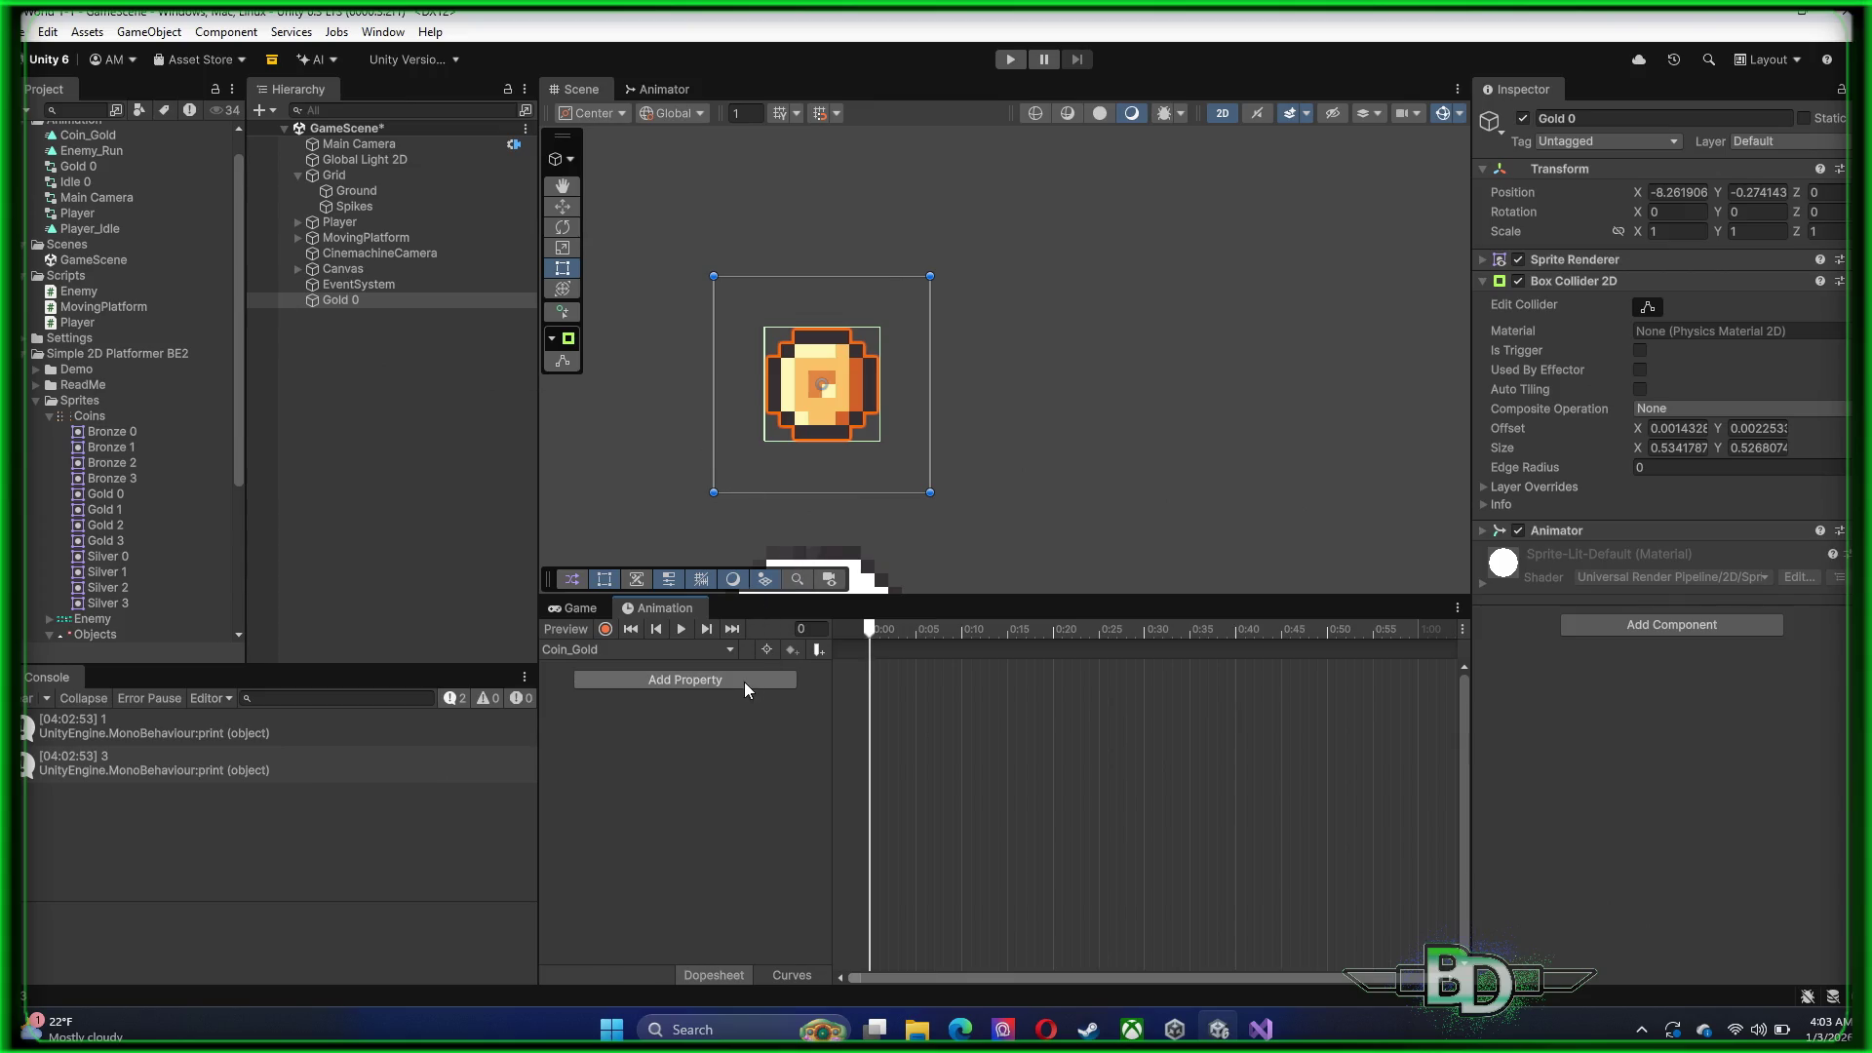
Place gold sprite keyframes at 0:00, 0:10, 0:20, 0:30 and 0:40, then preview the spin
mouse_move(116, 502)
left_mouse_down()
mouse_move(734, 678)
mouse_move(870, 658)
left_mouse_up()
left_click_drag(109, 513, 962, 687)
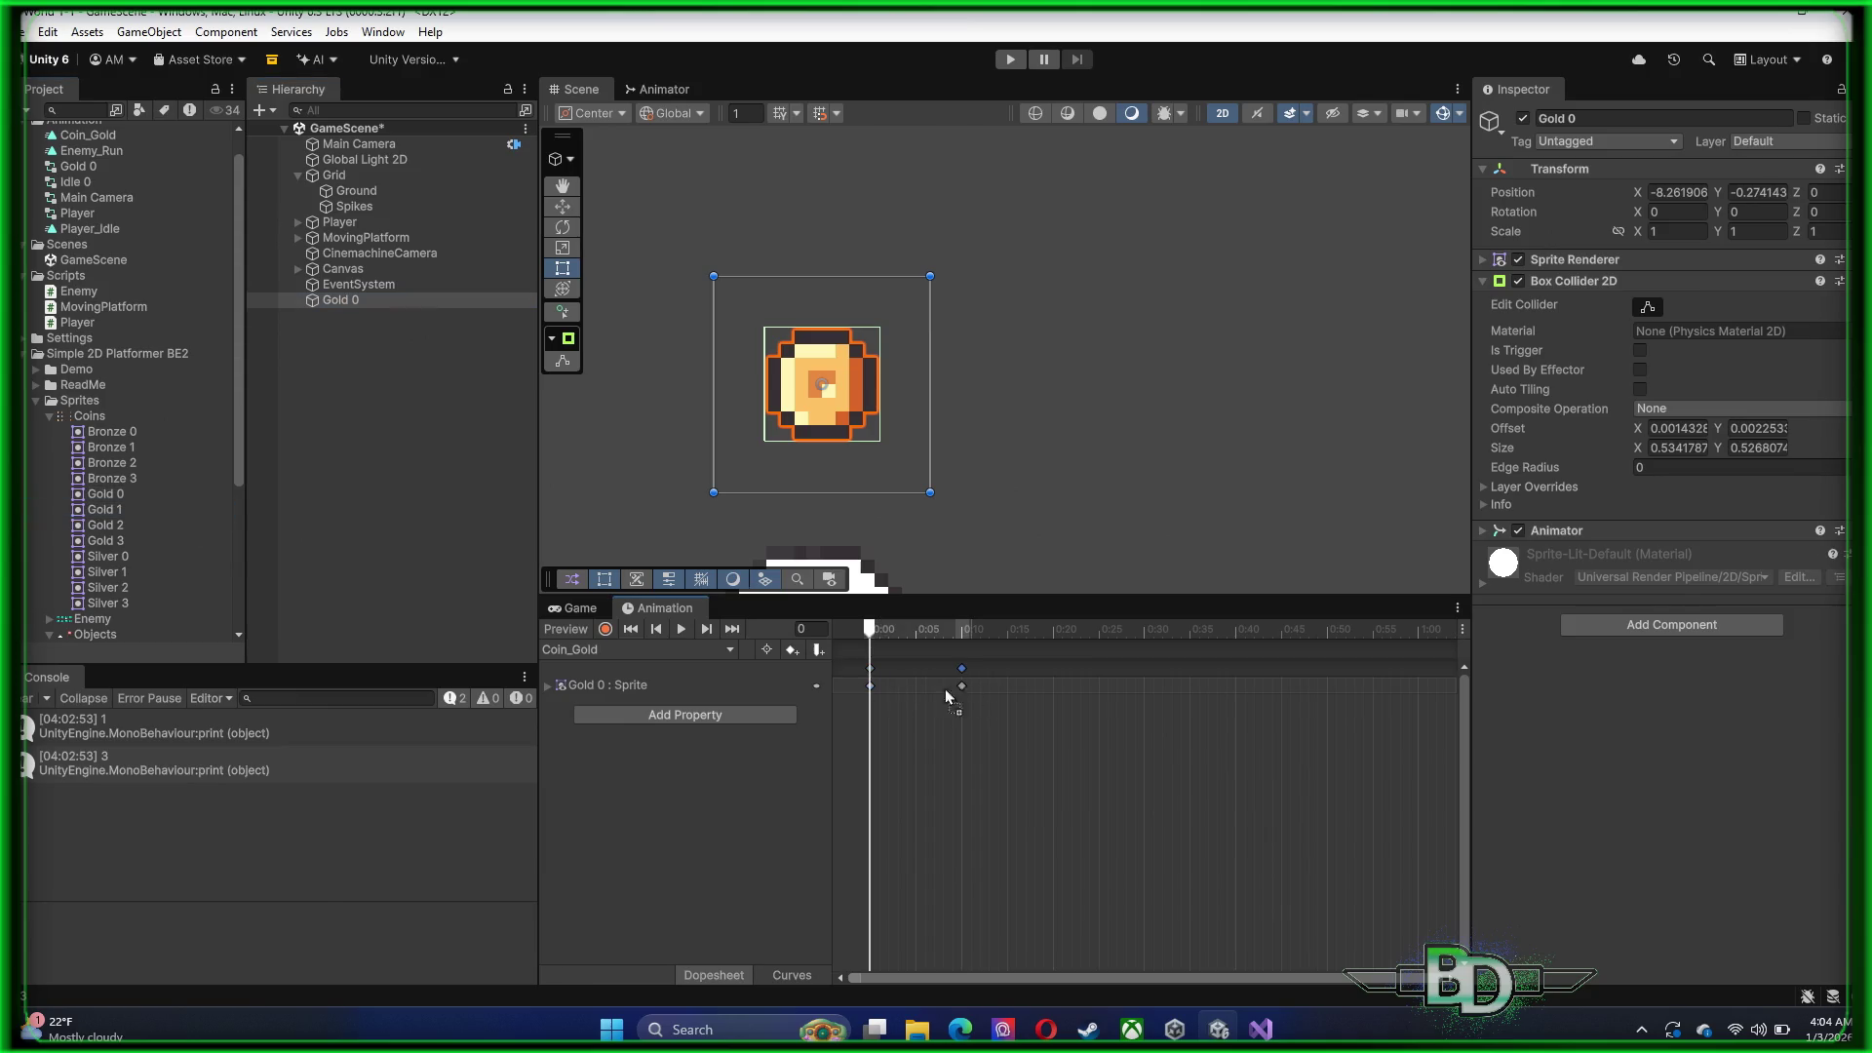
mouse_move(115, 526)
left_mouse_down()
mouse_move(987, 698)
mouse_move(1056, 692)
left_mouse_up()
mouse_move(115, 548)
left_mouse_down()
mouse_move(263, 300)
mouse_move(1156, 710)
mouse_move(1148, 692)
left_mouse_up()
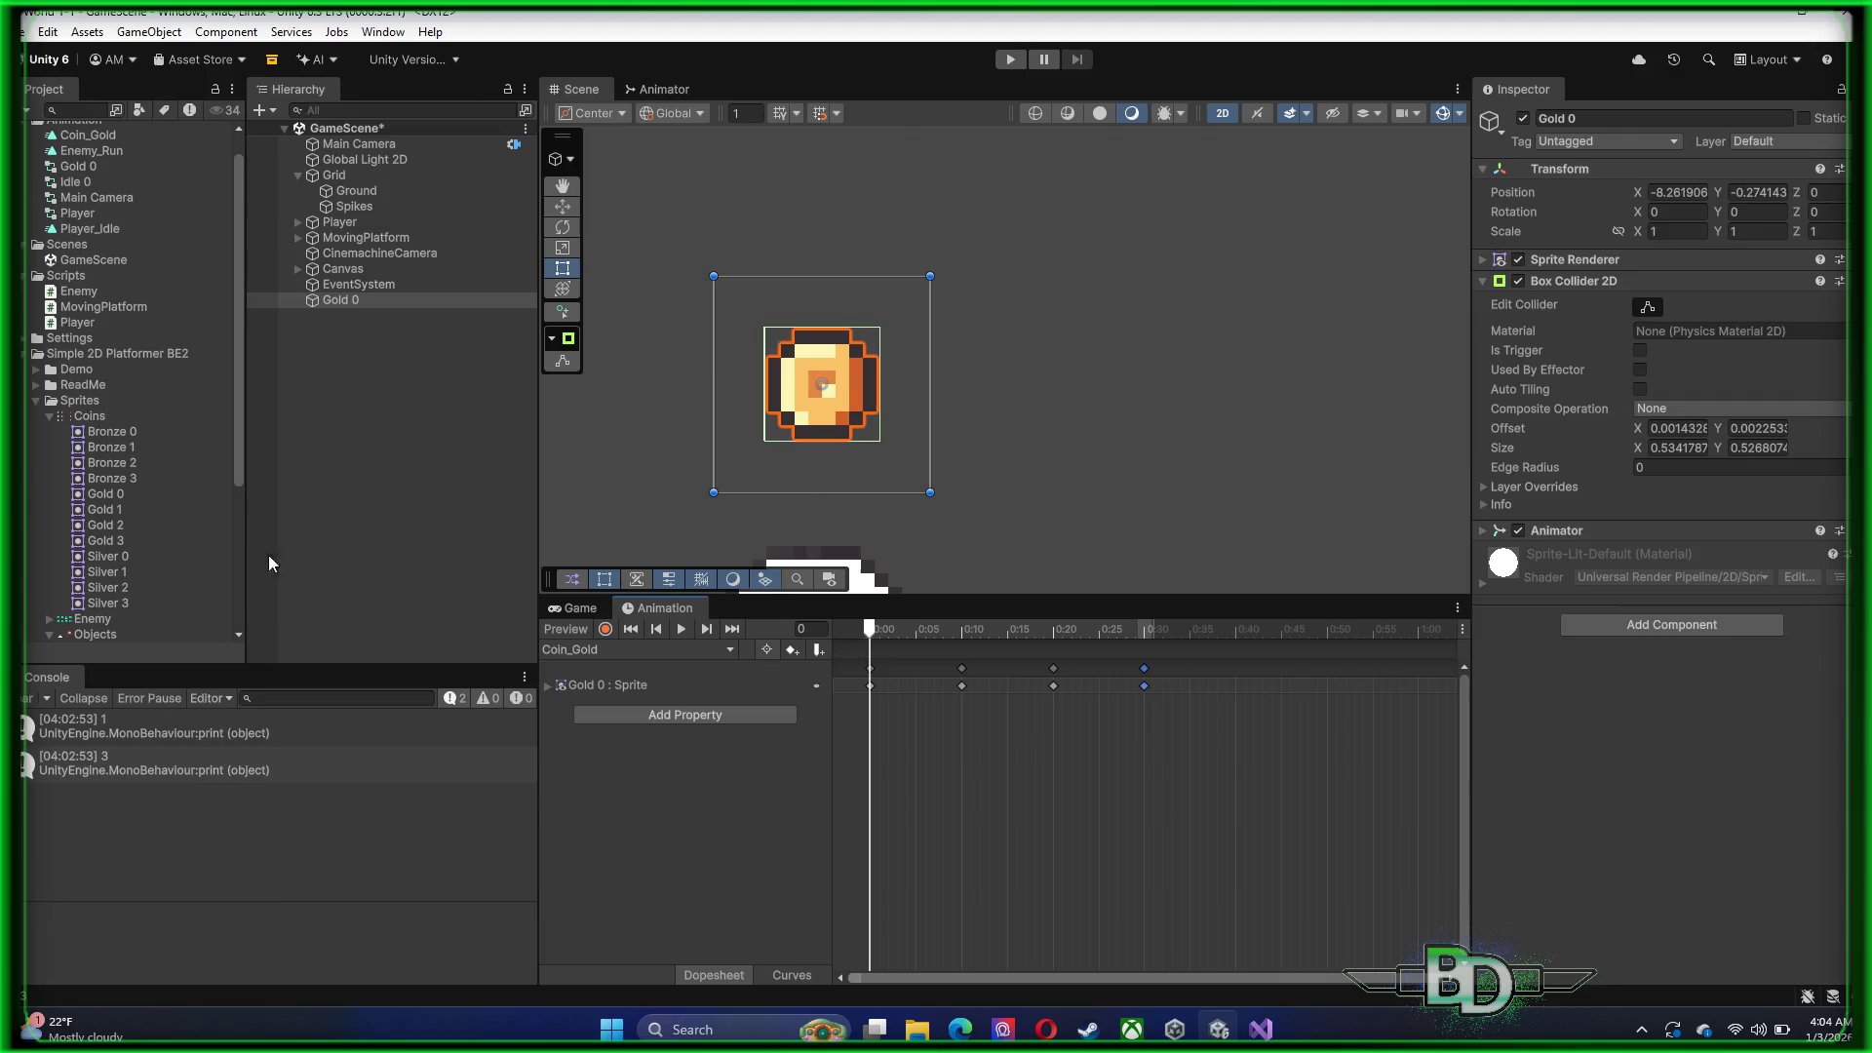
mouse_move(97, 548)
left_mouse_down()
mouse_move(585, 557)
mouse_move(1226, 700)
mouse_move(1240, 687)
left_mouse_up()
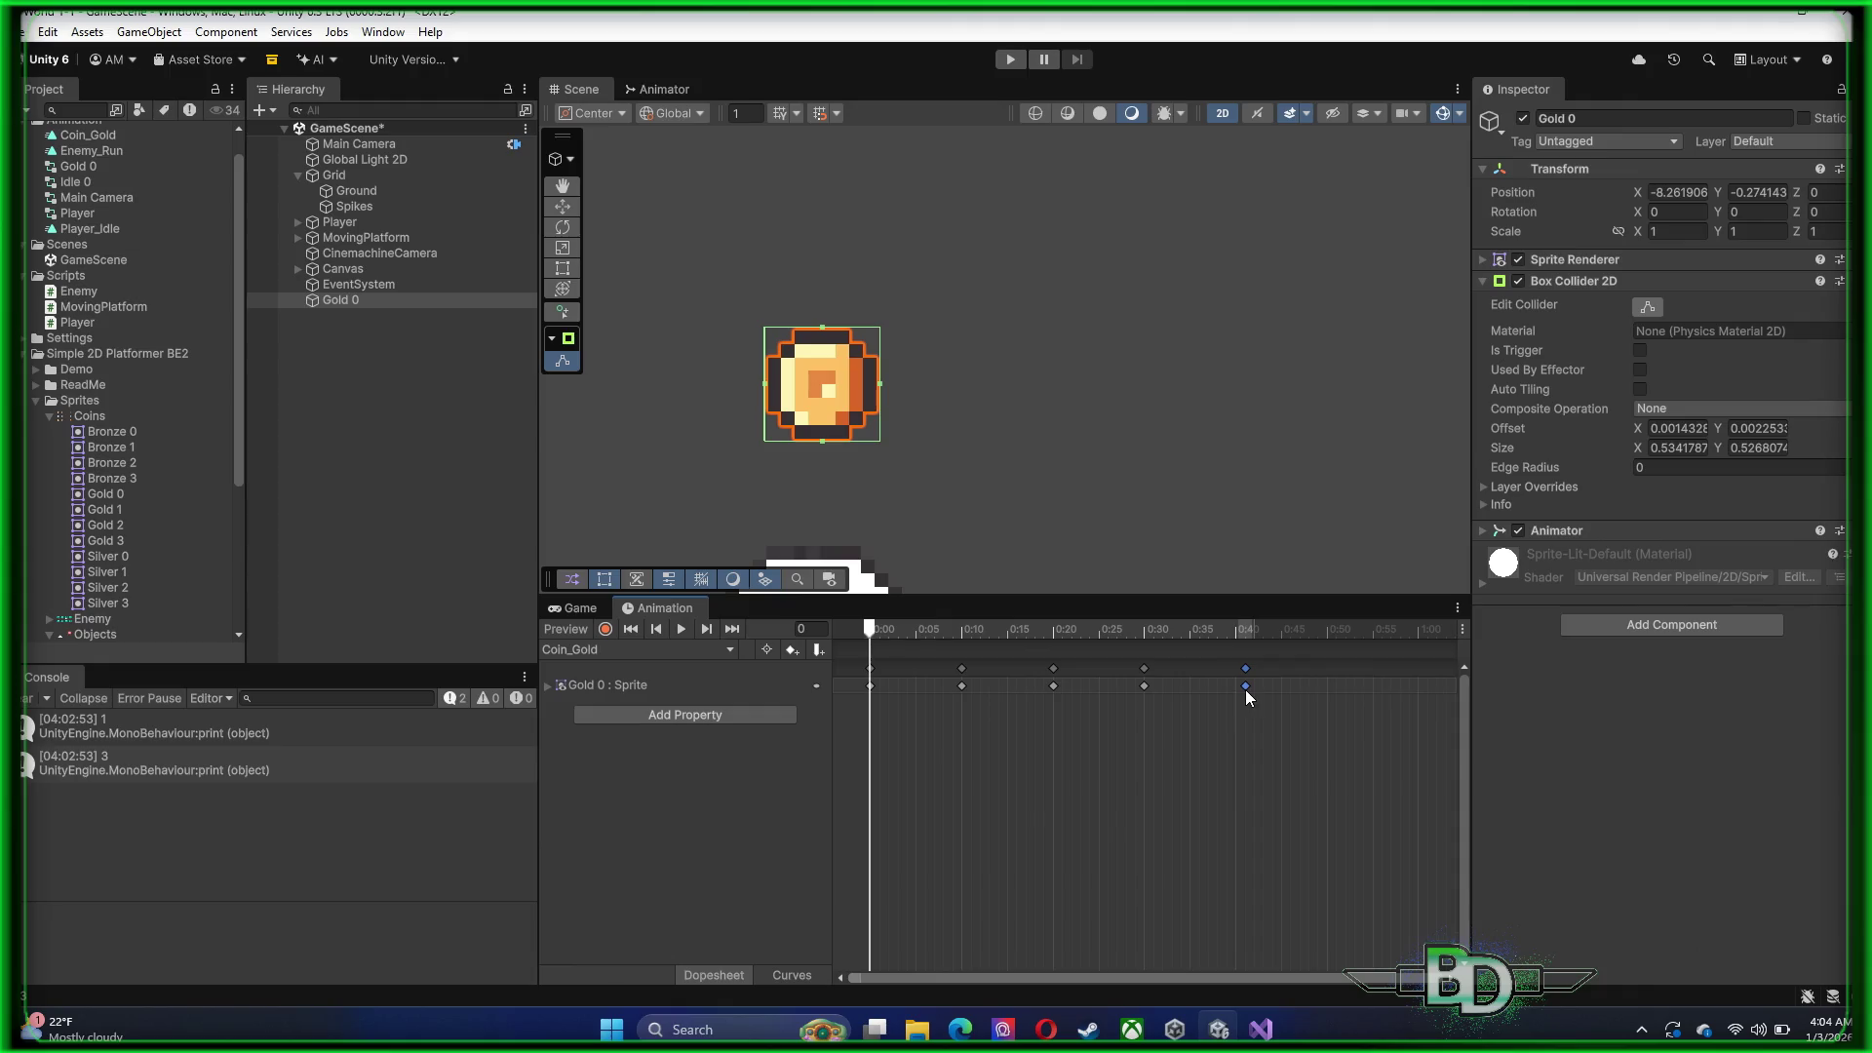
left_click(684, 630)
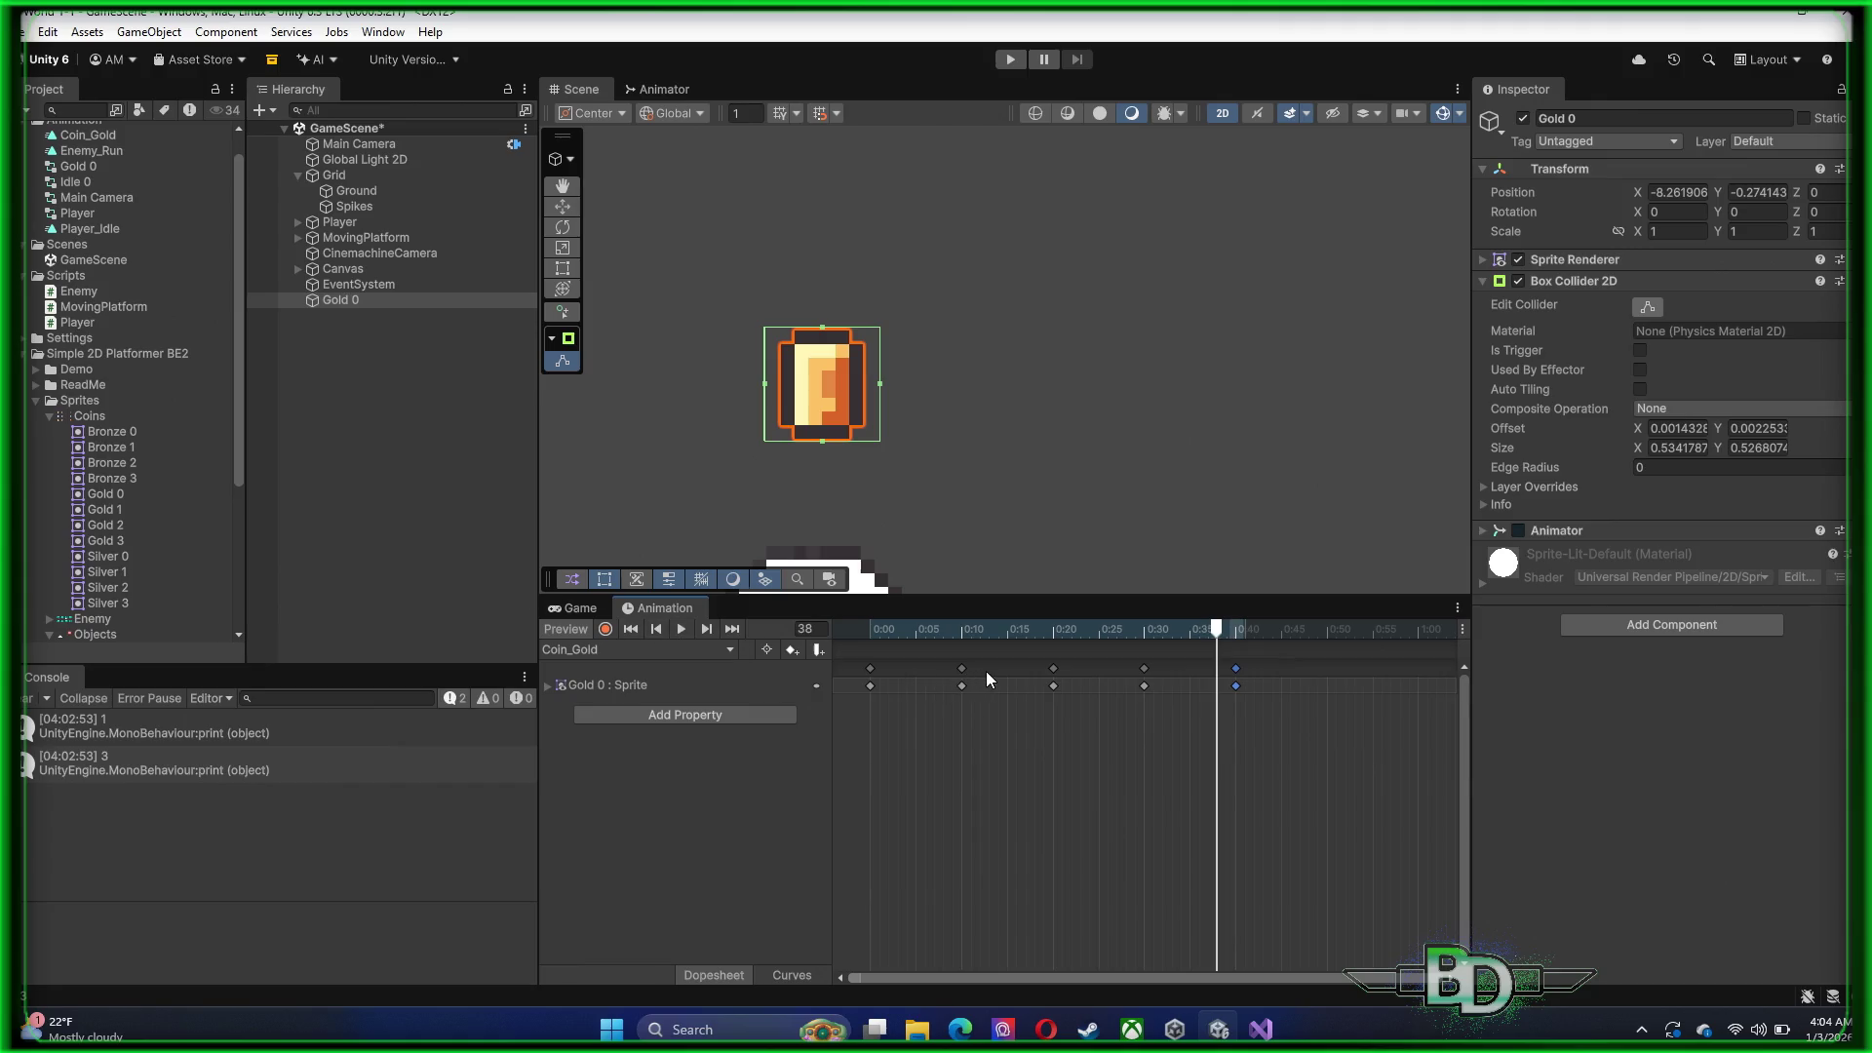
Delete the stray 0:09 keyframe and scale the five coin keyframes to span 0:00–0:24
left_click(1144, 687)
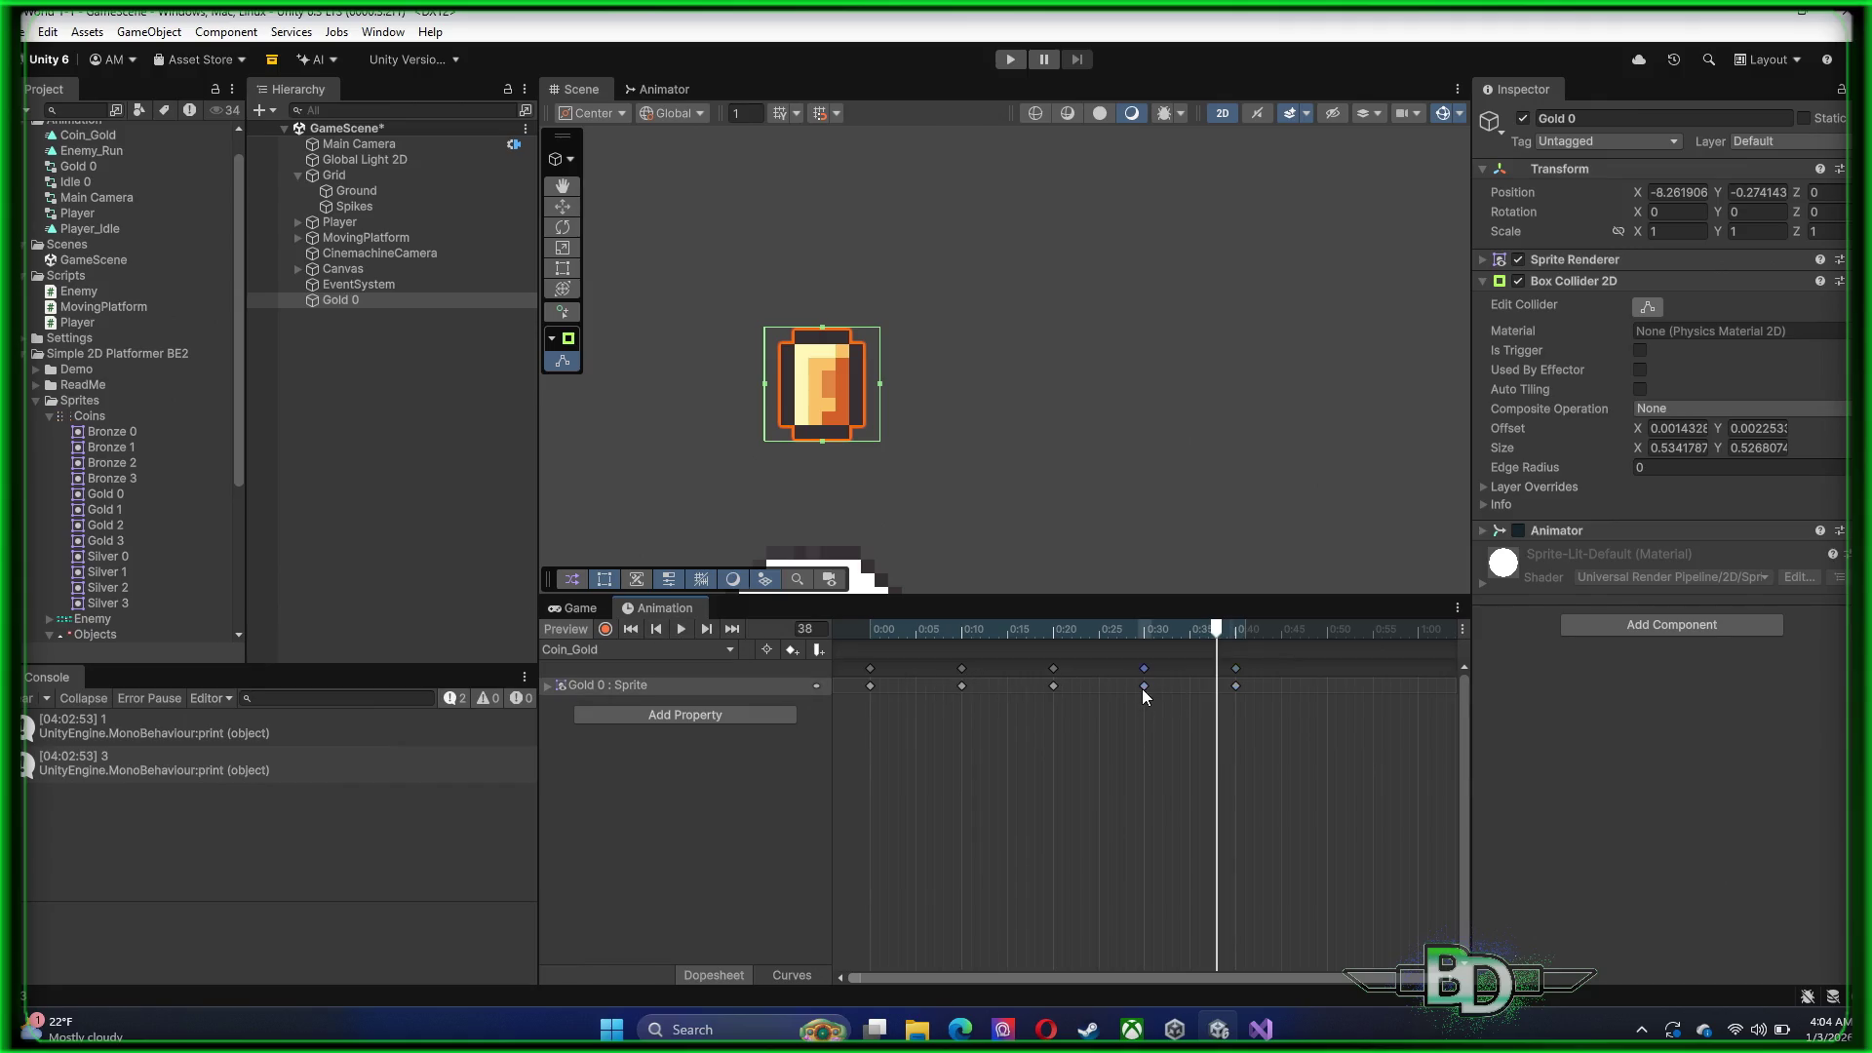
left_click(1236, 686)
left_click(1055, 686)
double_click(957, 688)
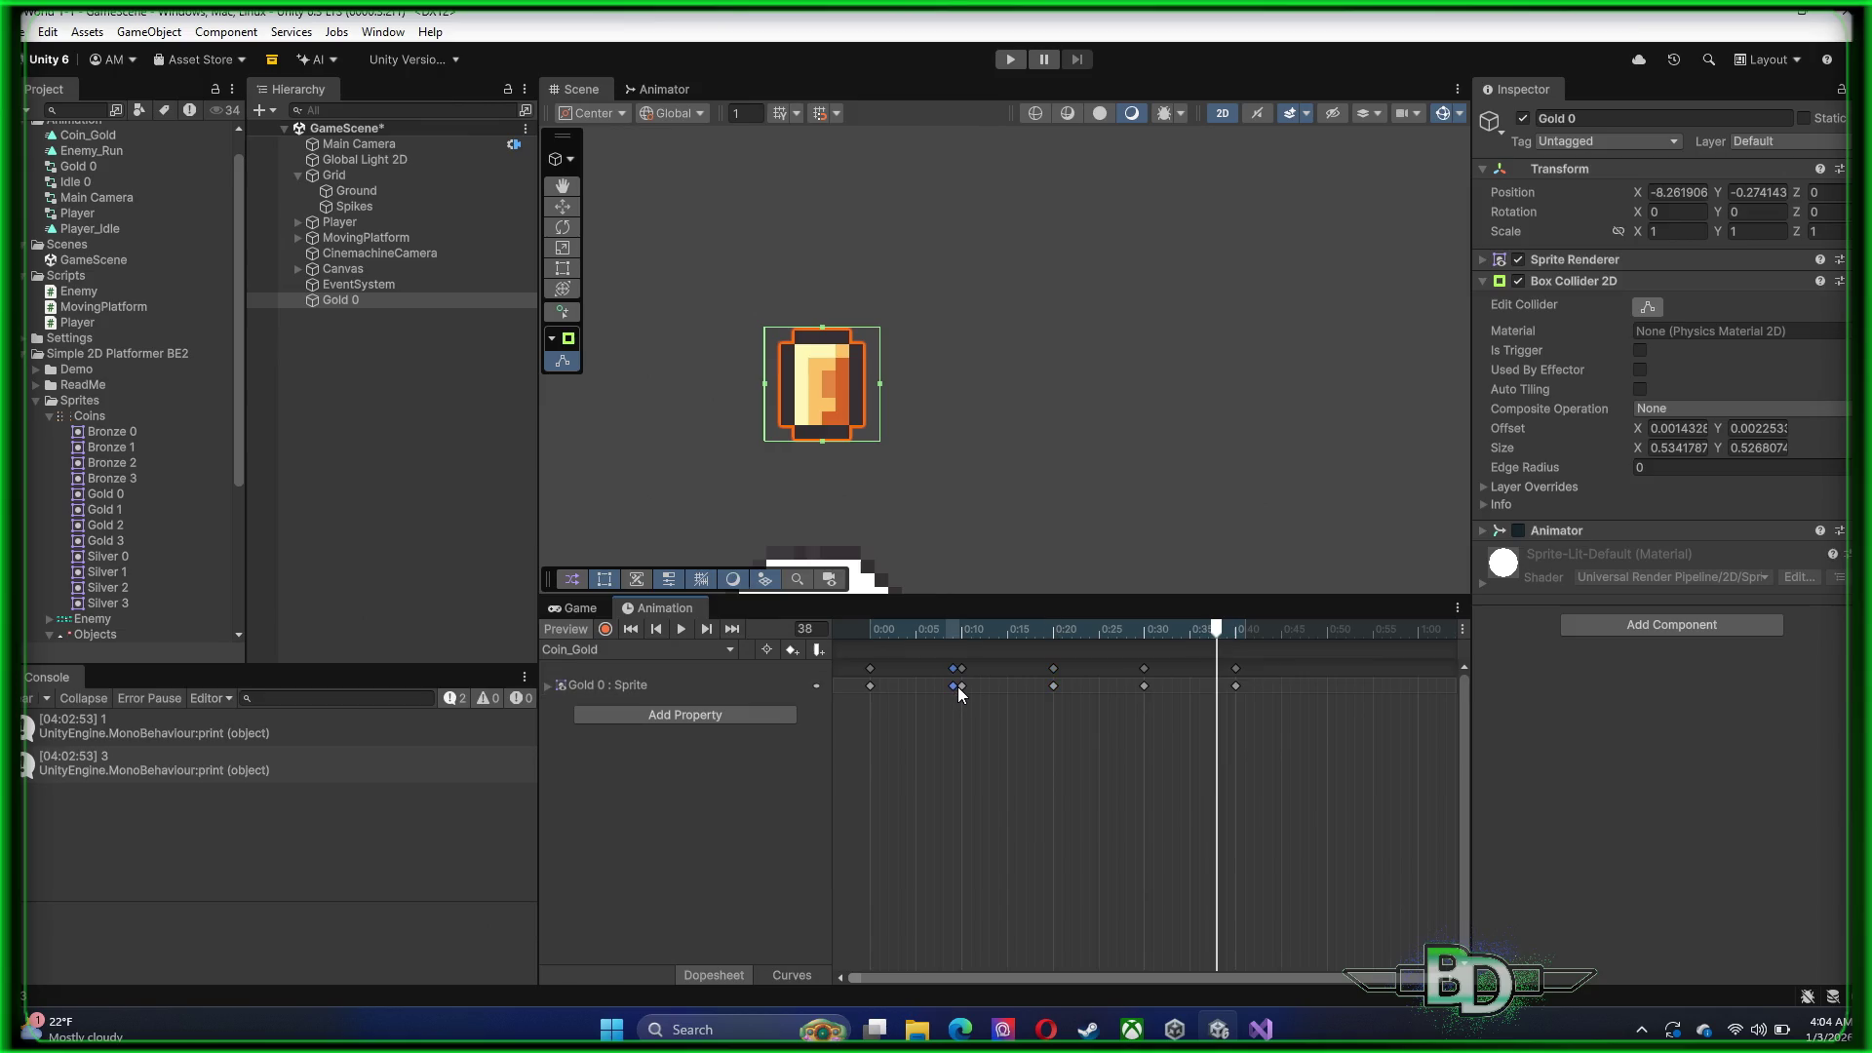
right_click(951, 686)
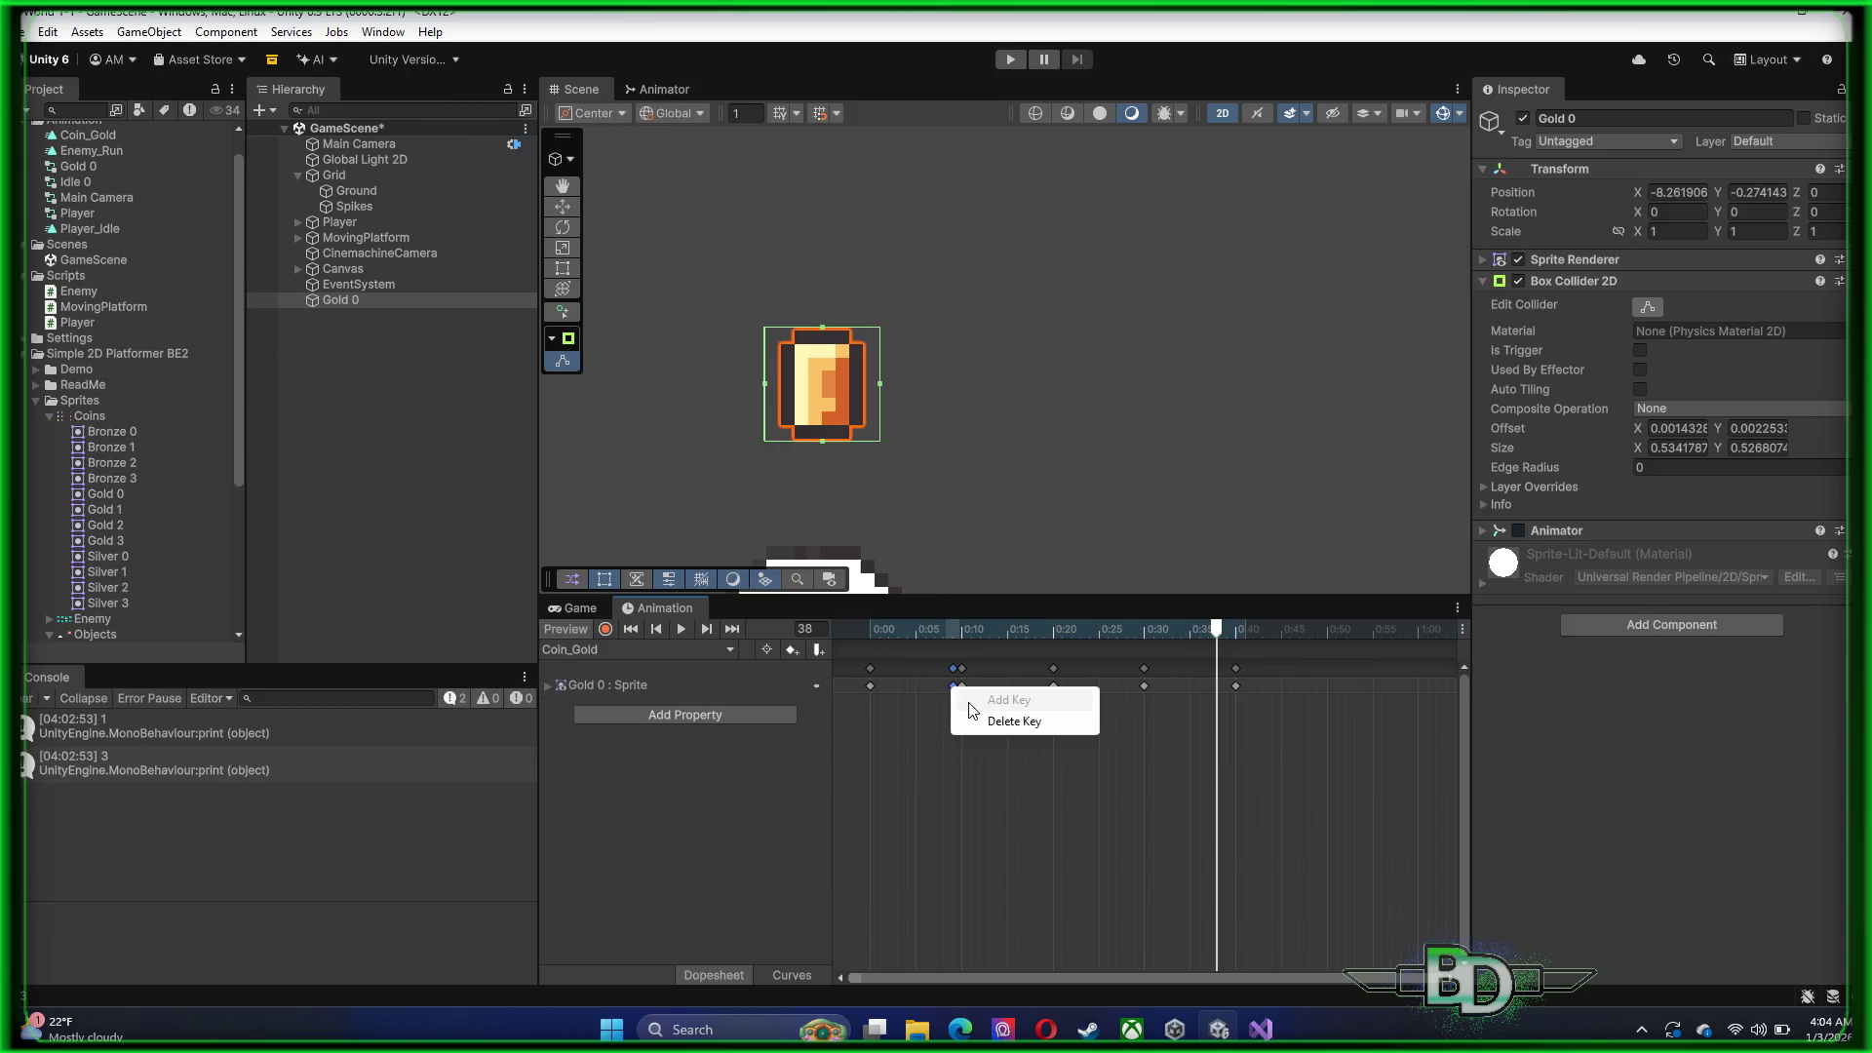
left_click(992, 723)
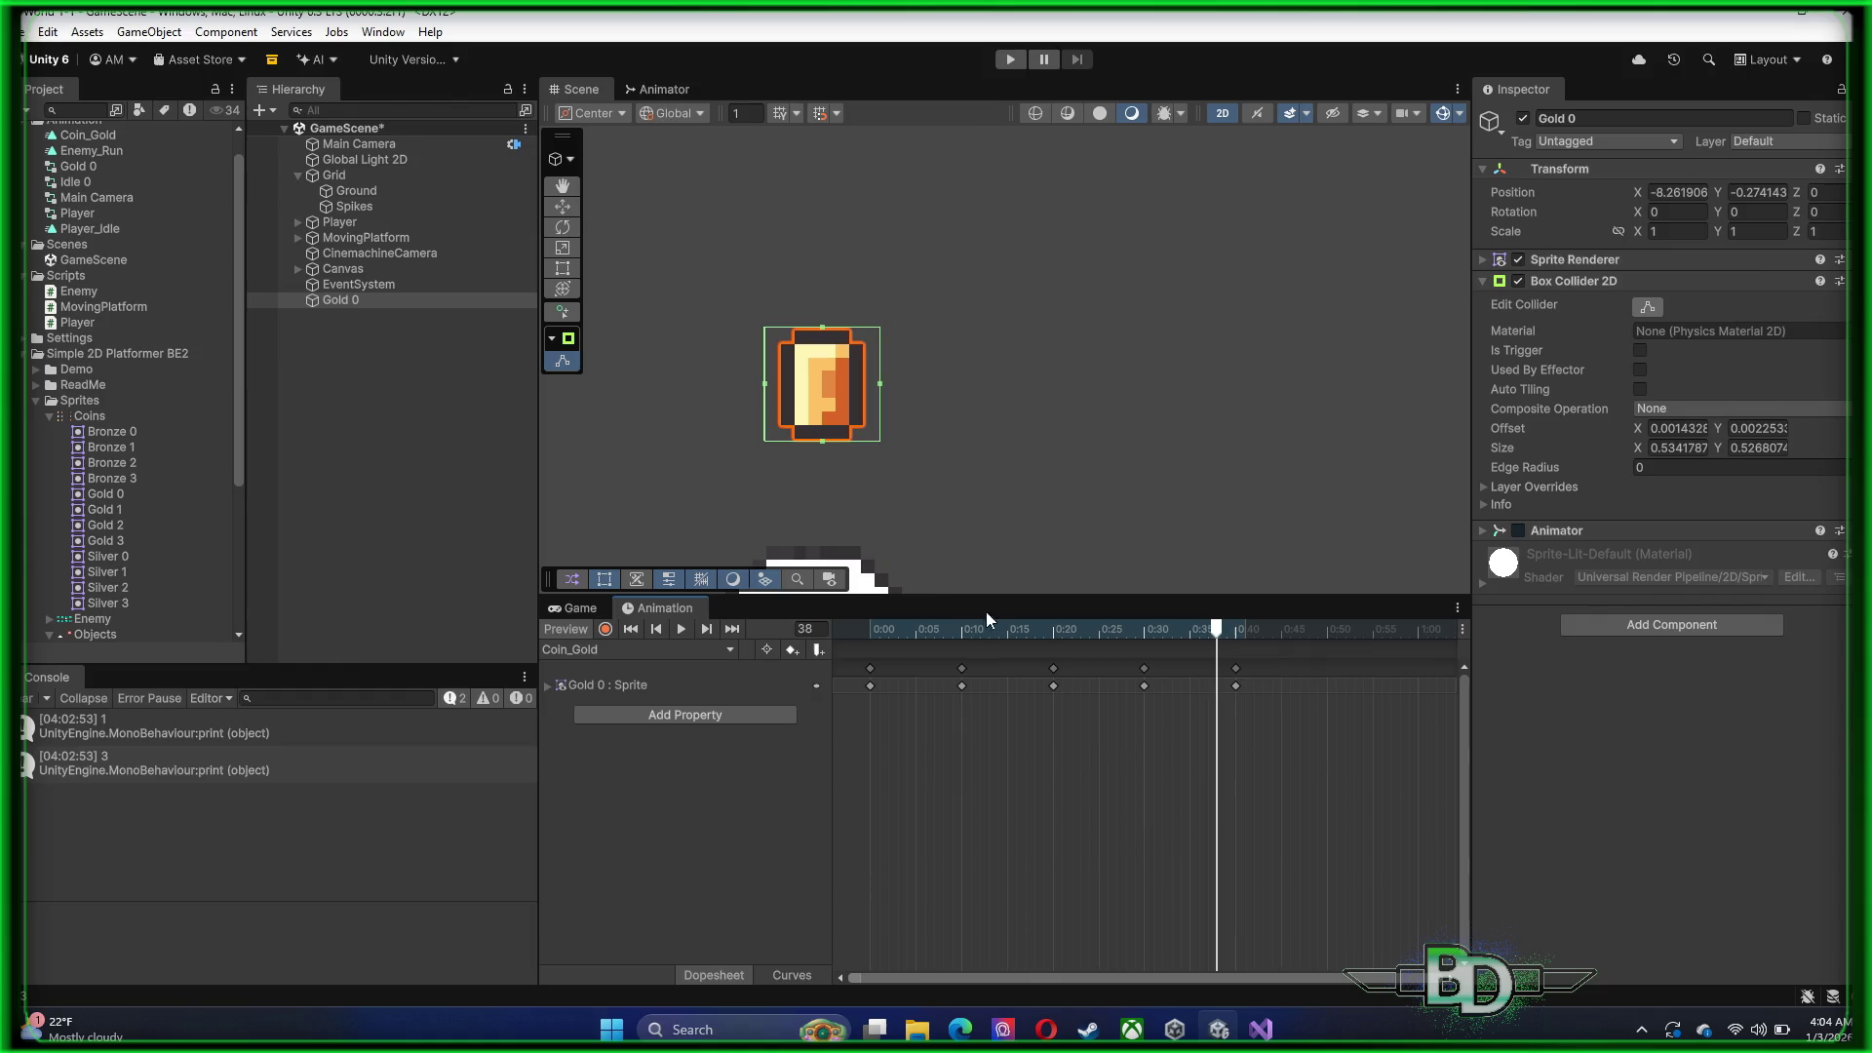
mouse_move(1280, 781)
left_mouse_down()
mouse_move(990, 659)
mouse_move(835, 659)
left_mouse_up()
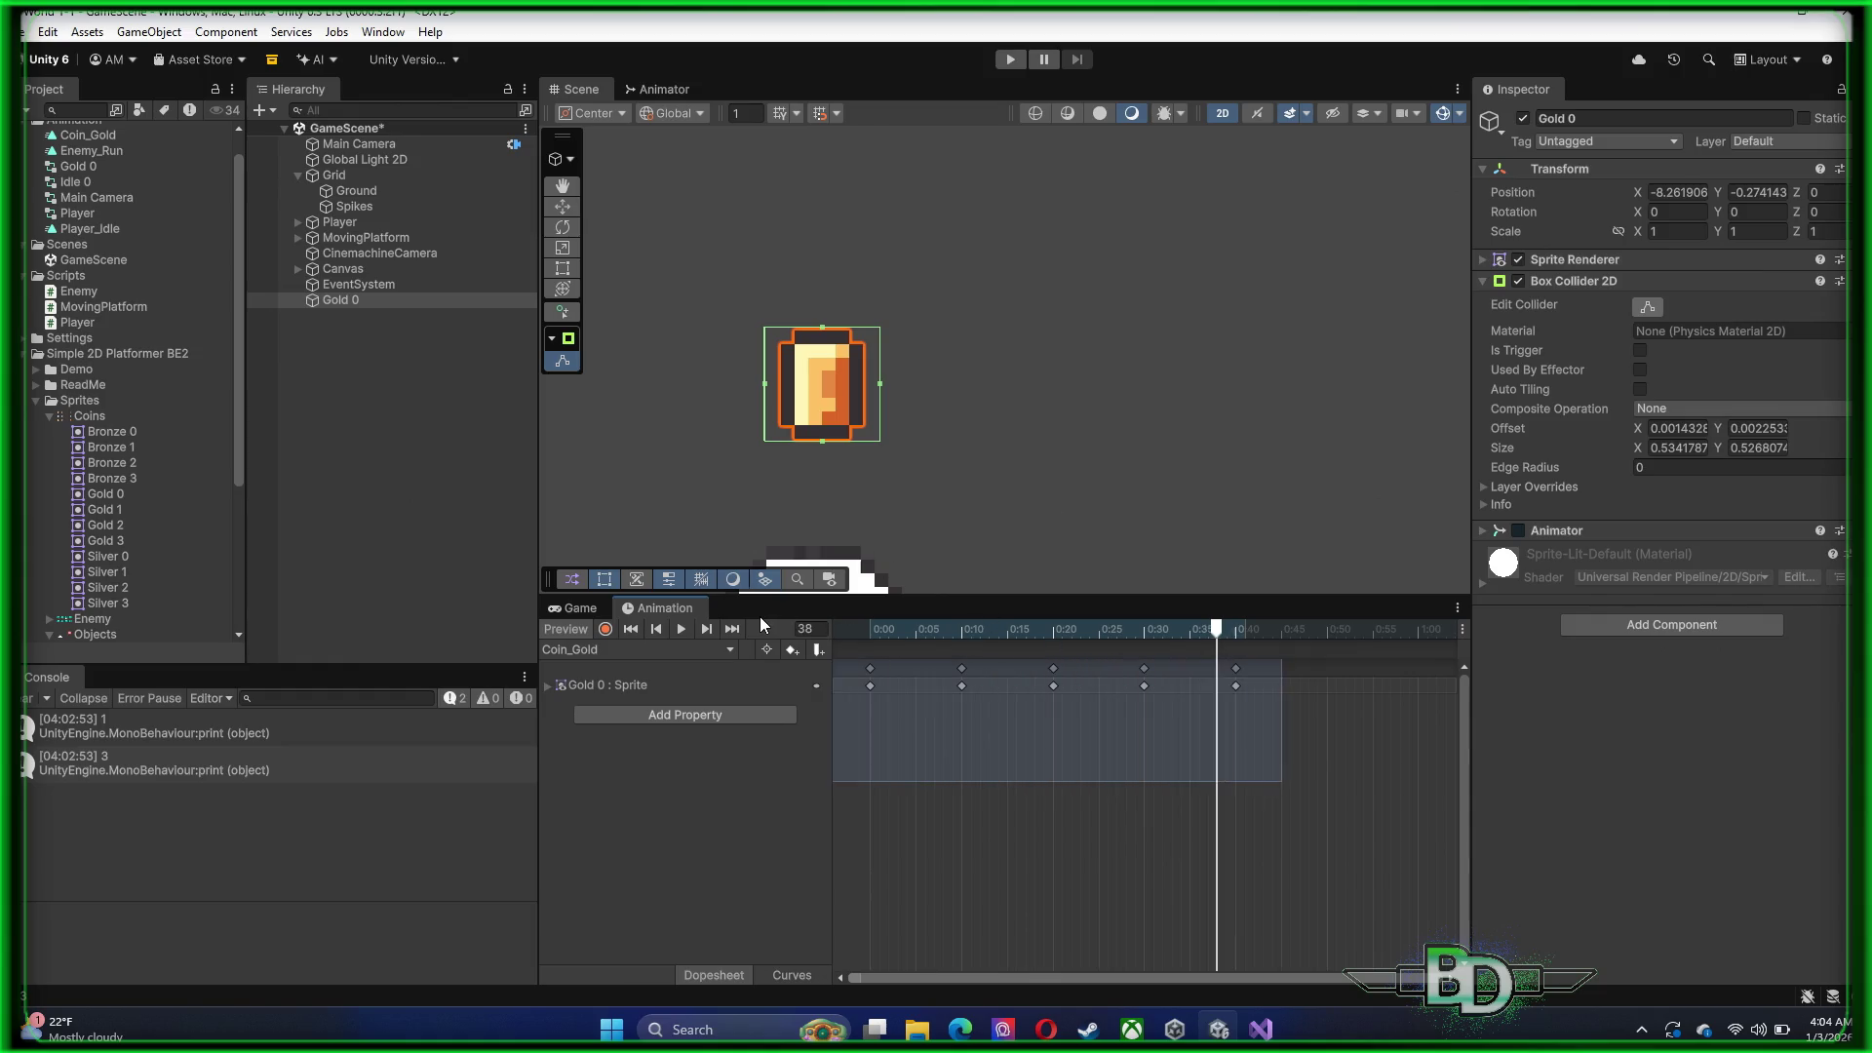
left_click_drag(1246, 693, 1121, 686)
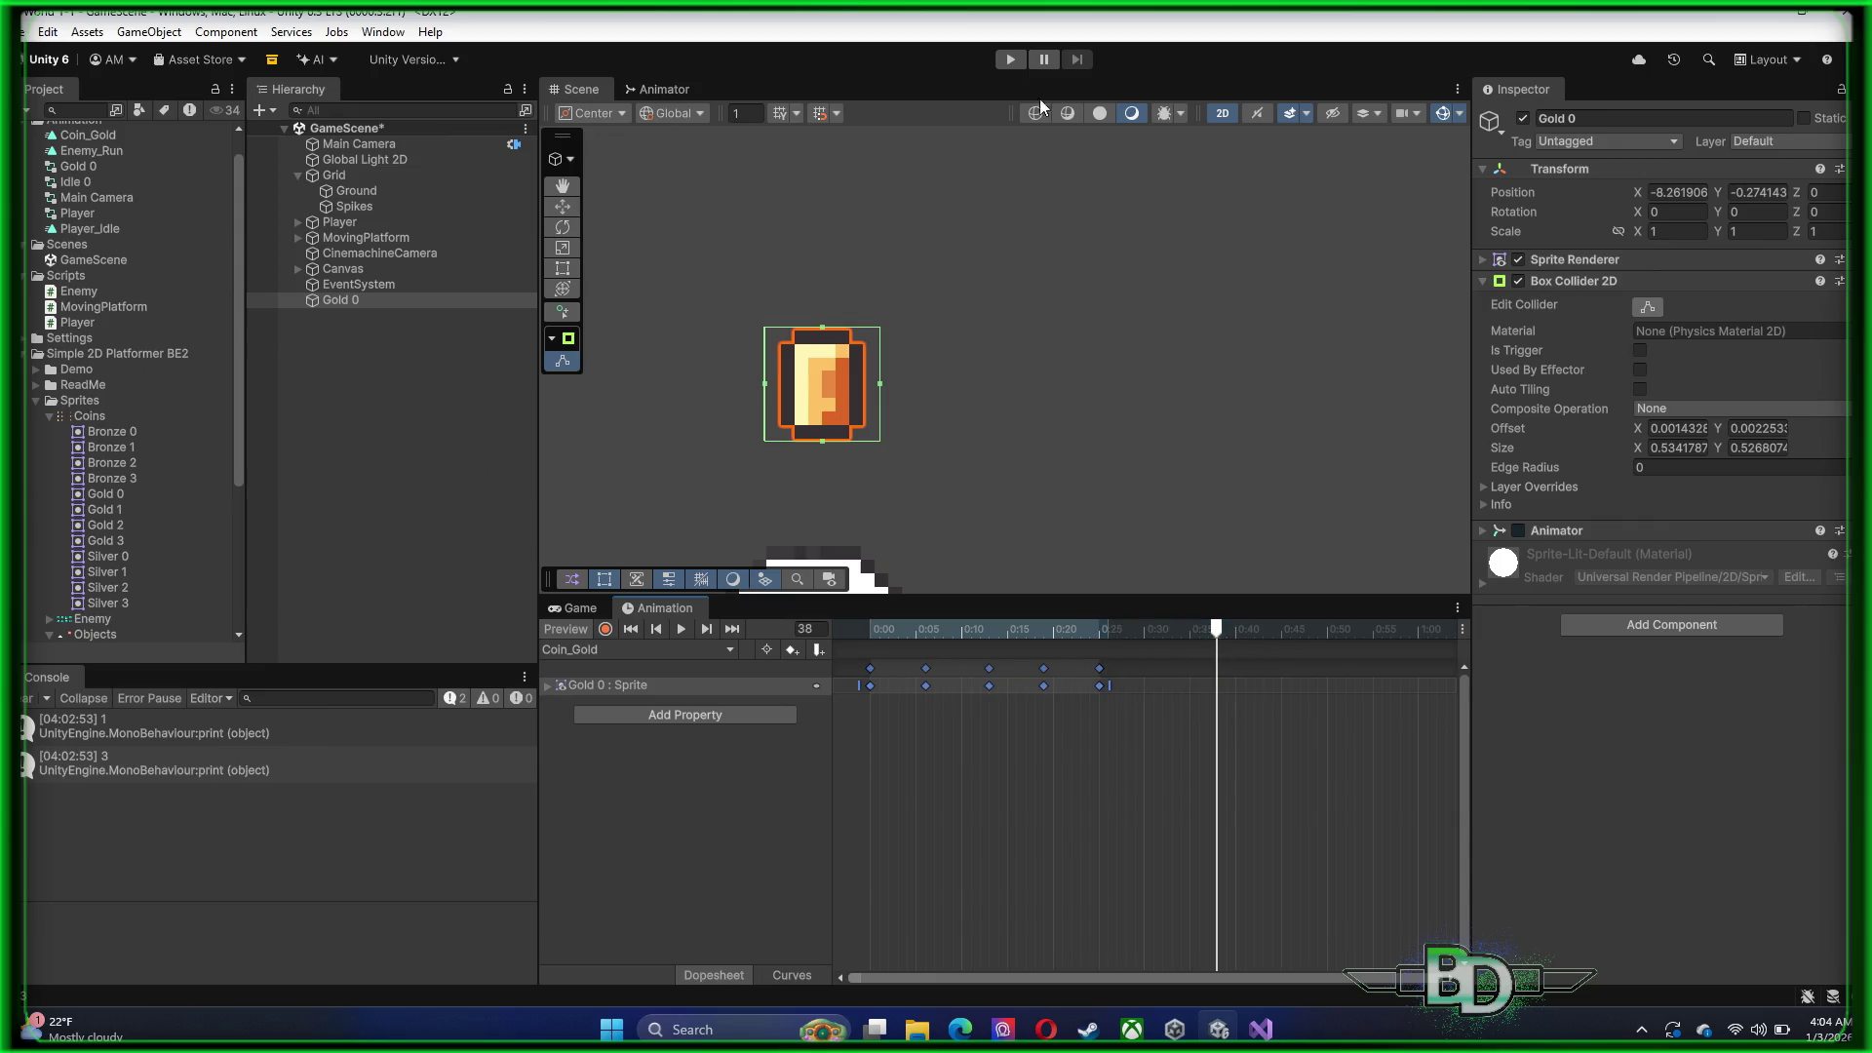
left_click(681, 630)
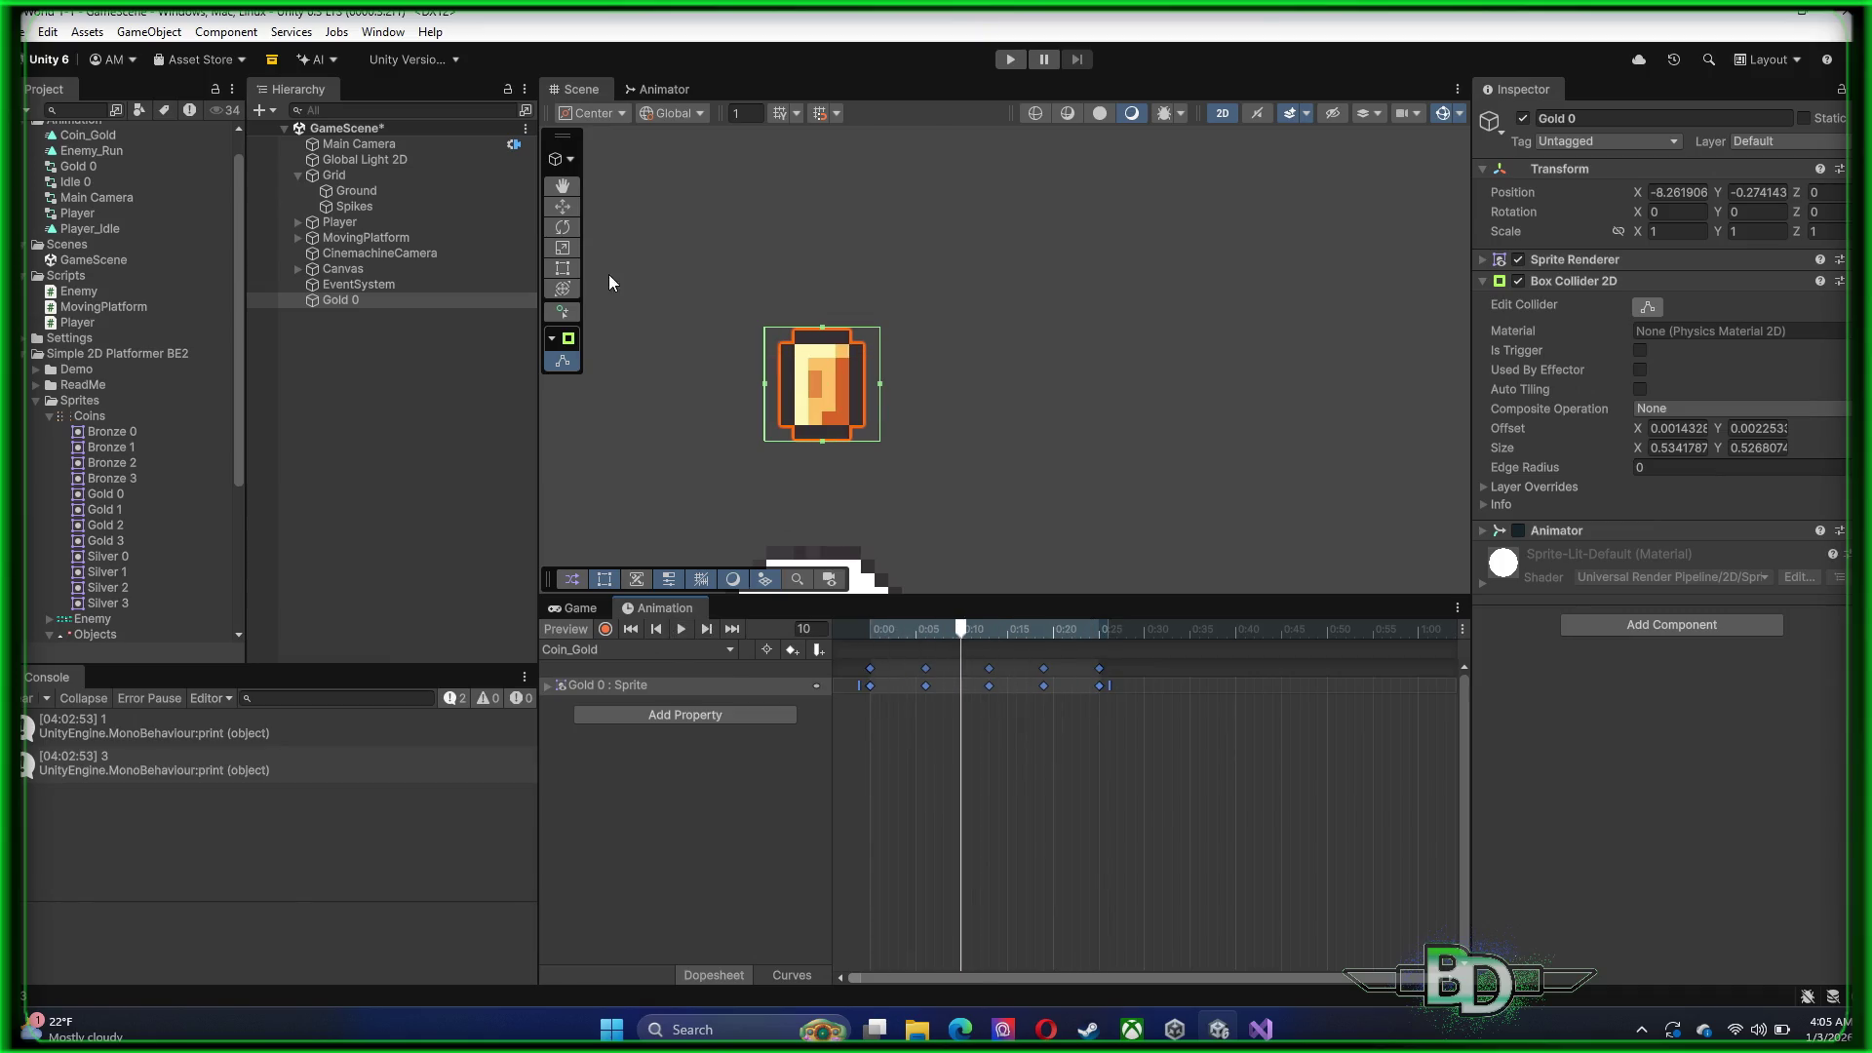
left_click(1014, 62)
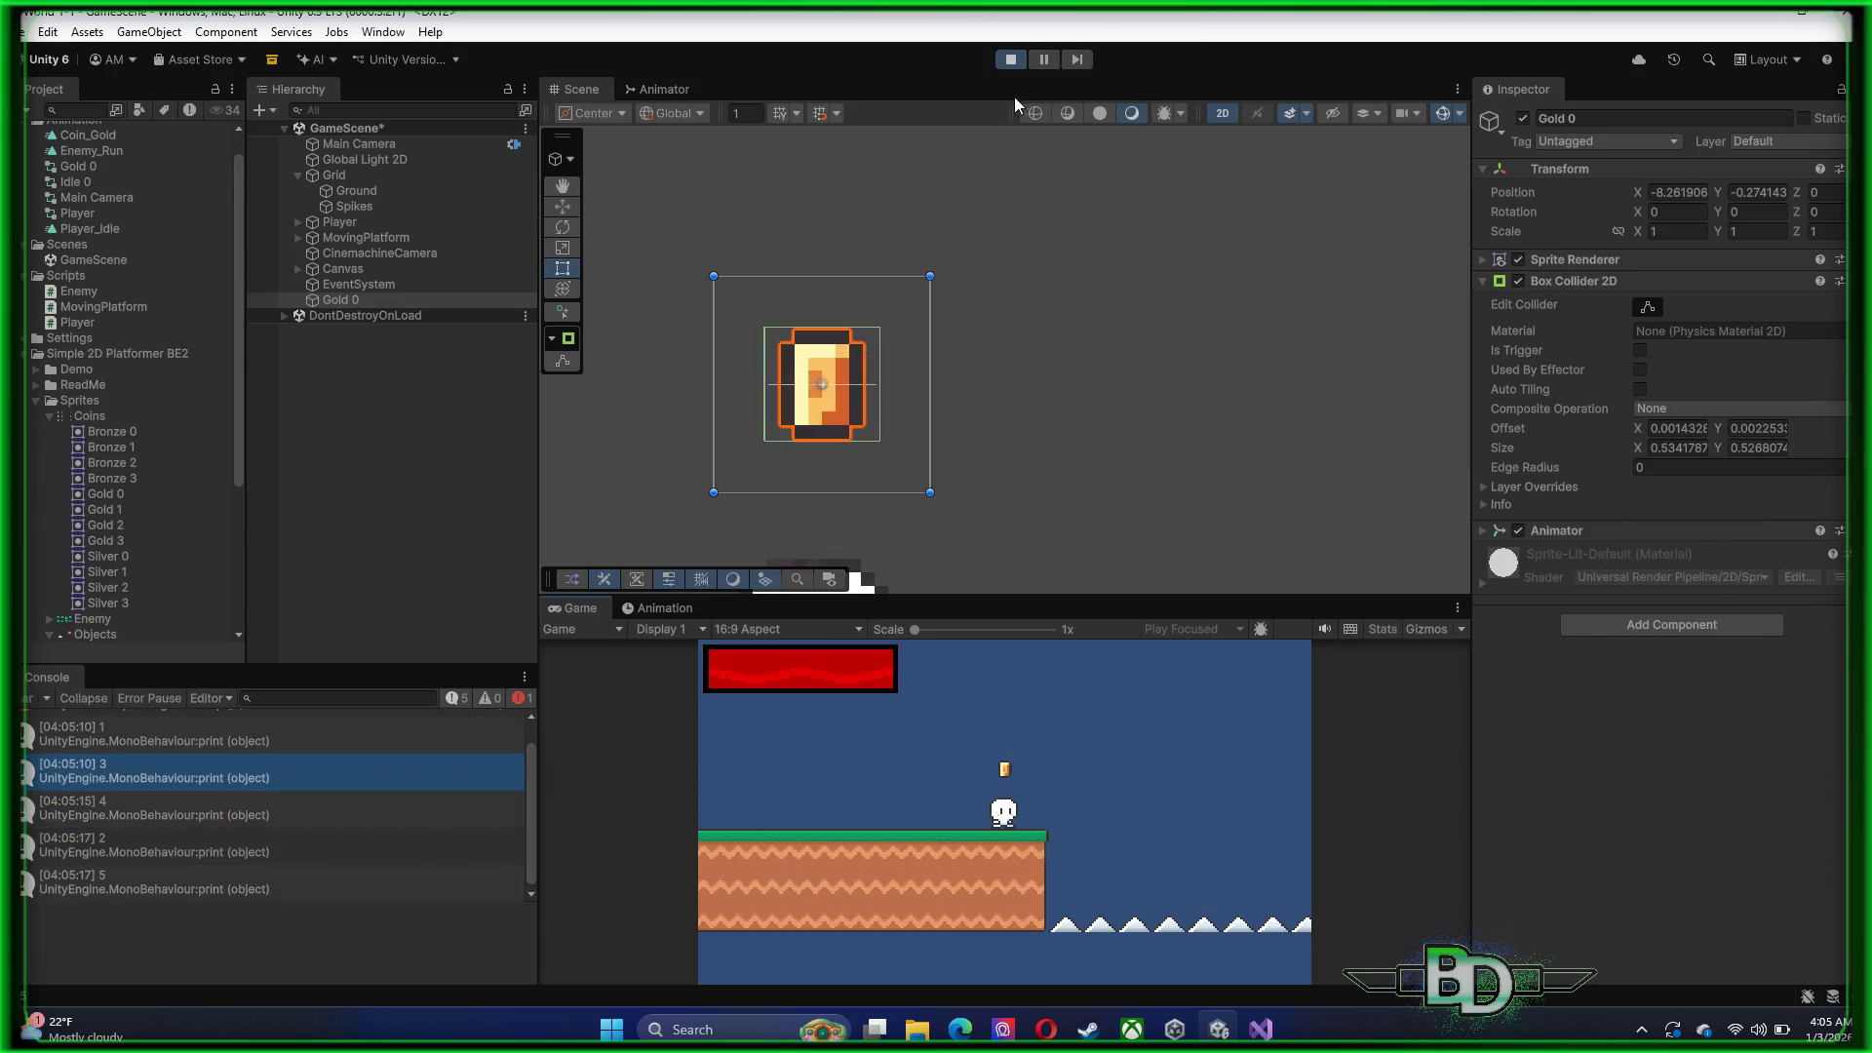
left_click(1010, 58)
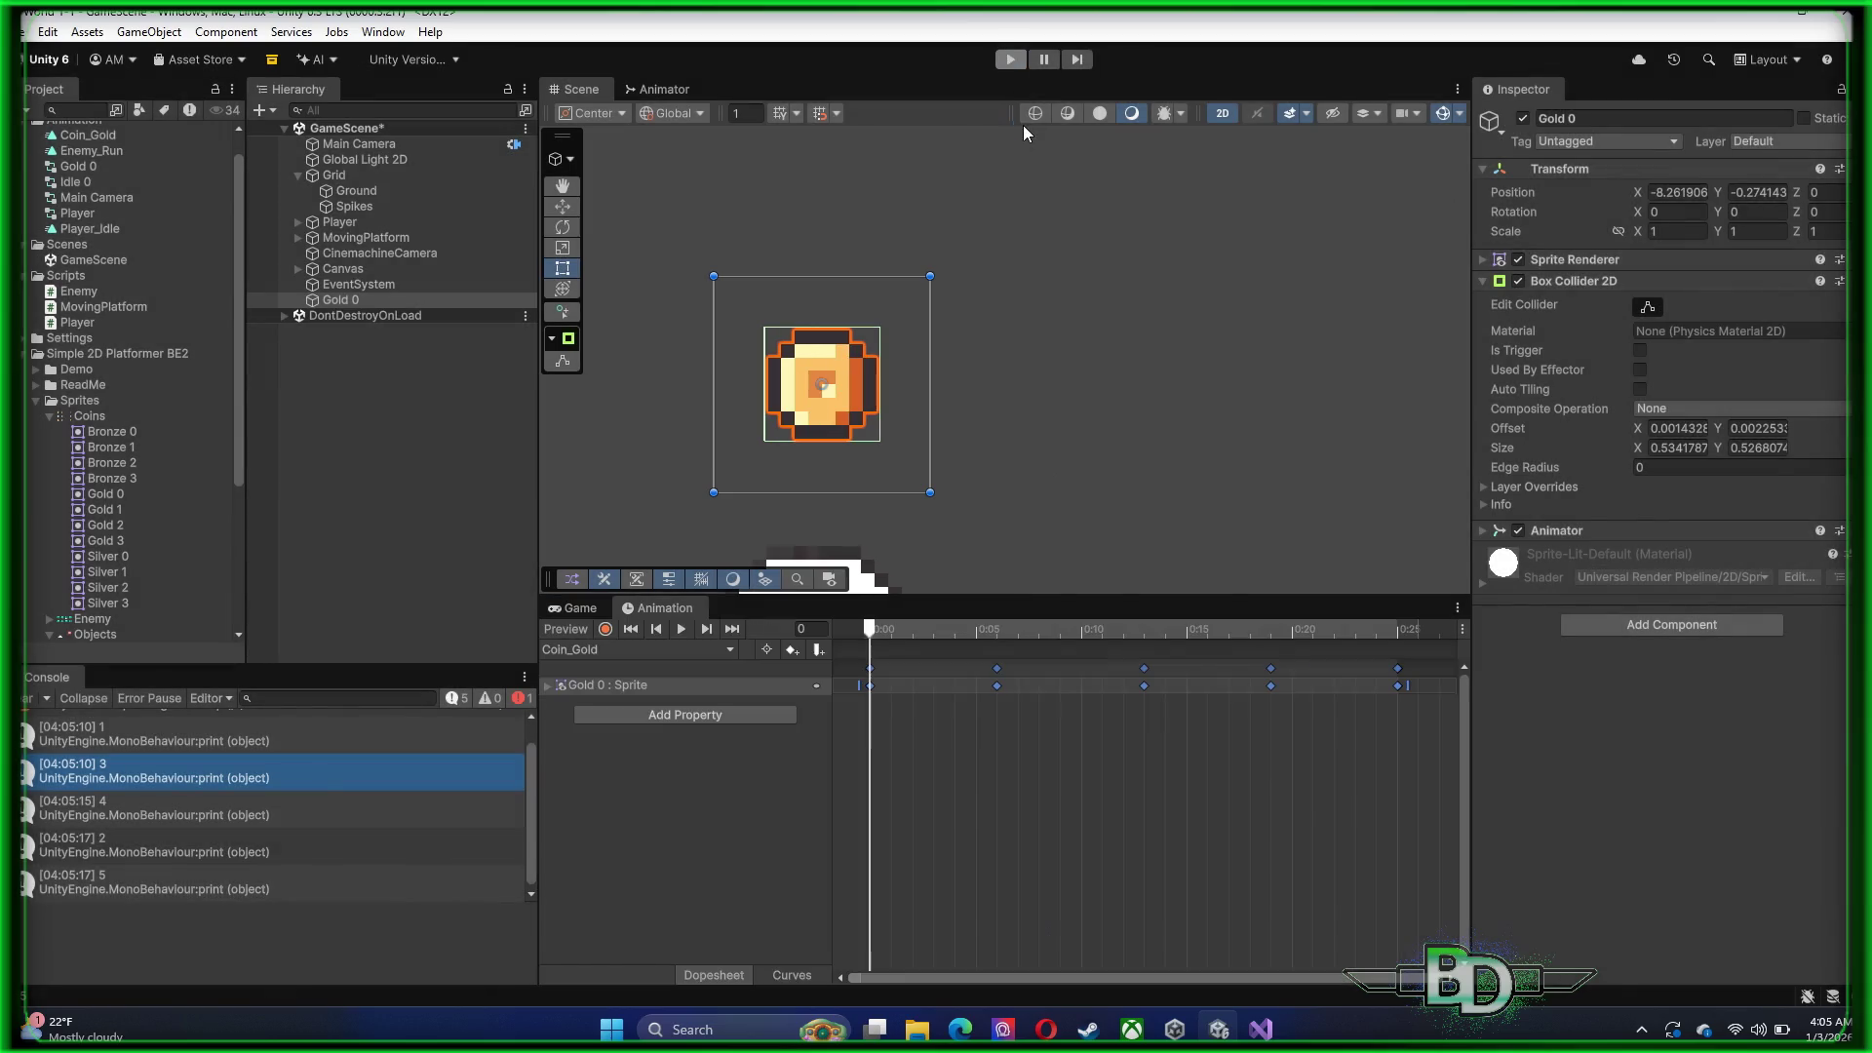
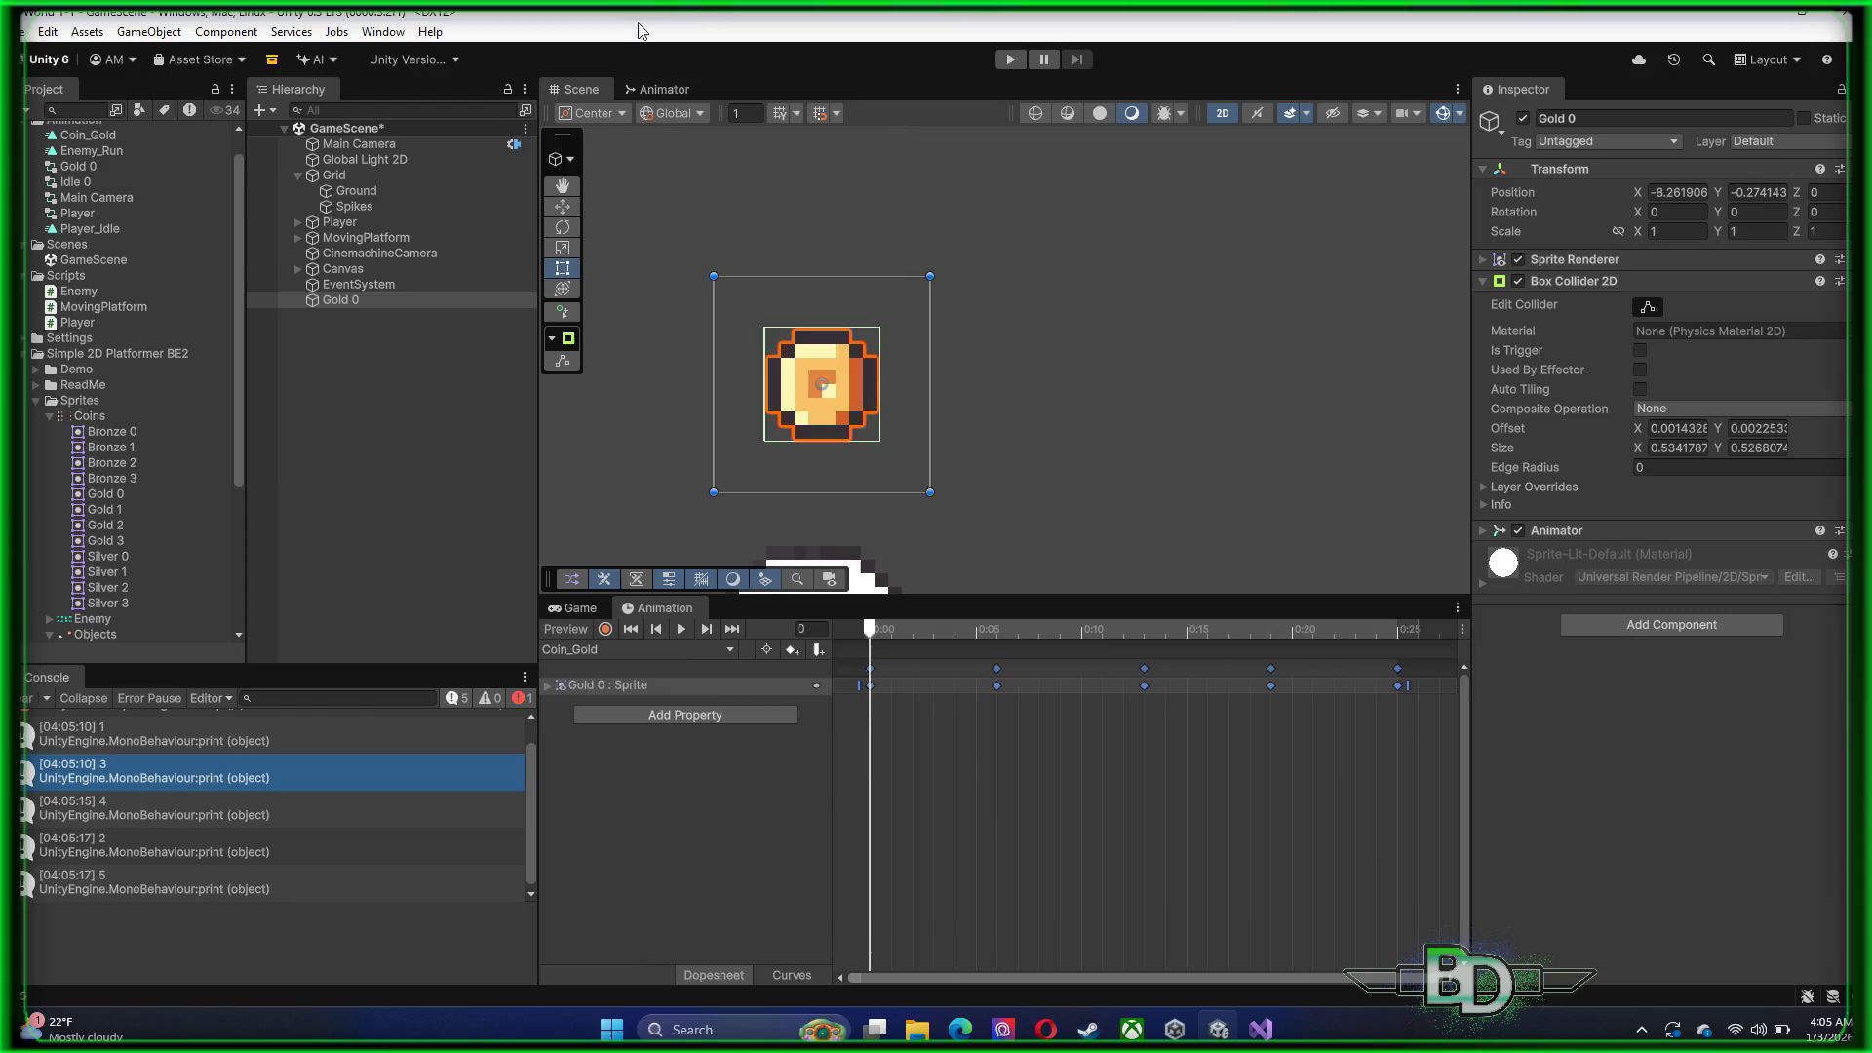
Create a MonoBehaviour script named Coin_Gold in the Scripts folder and let it compile
left_click(383, 392)
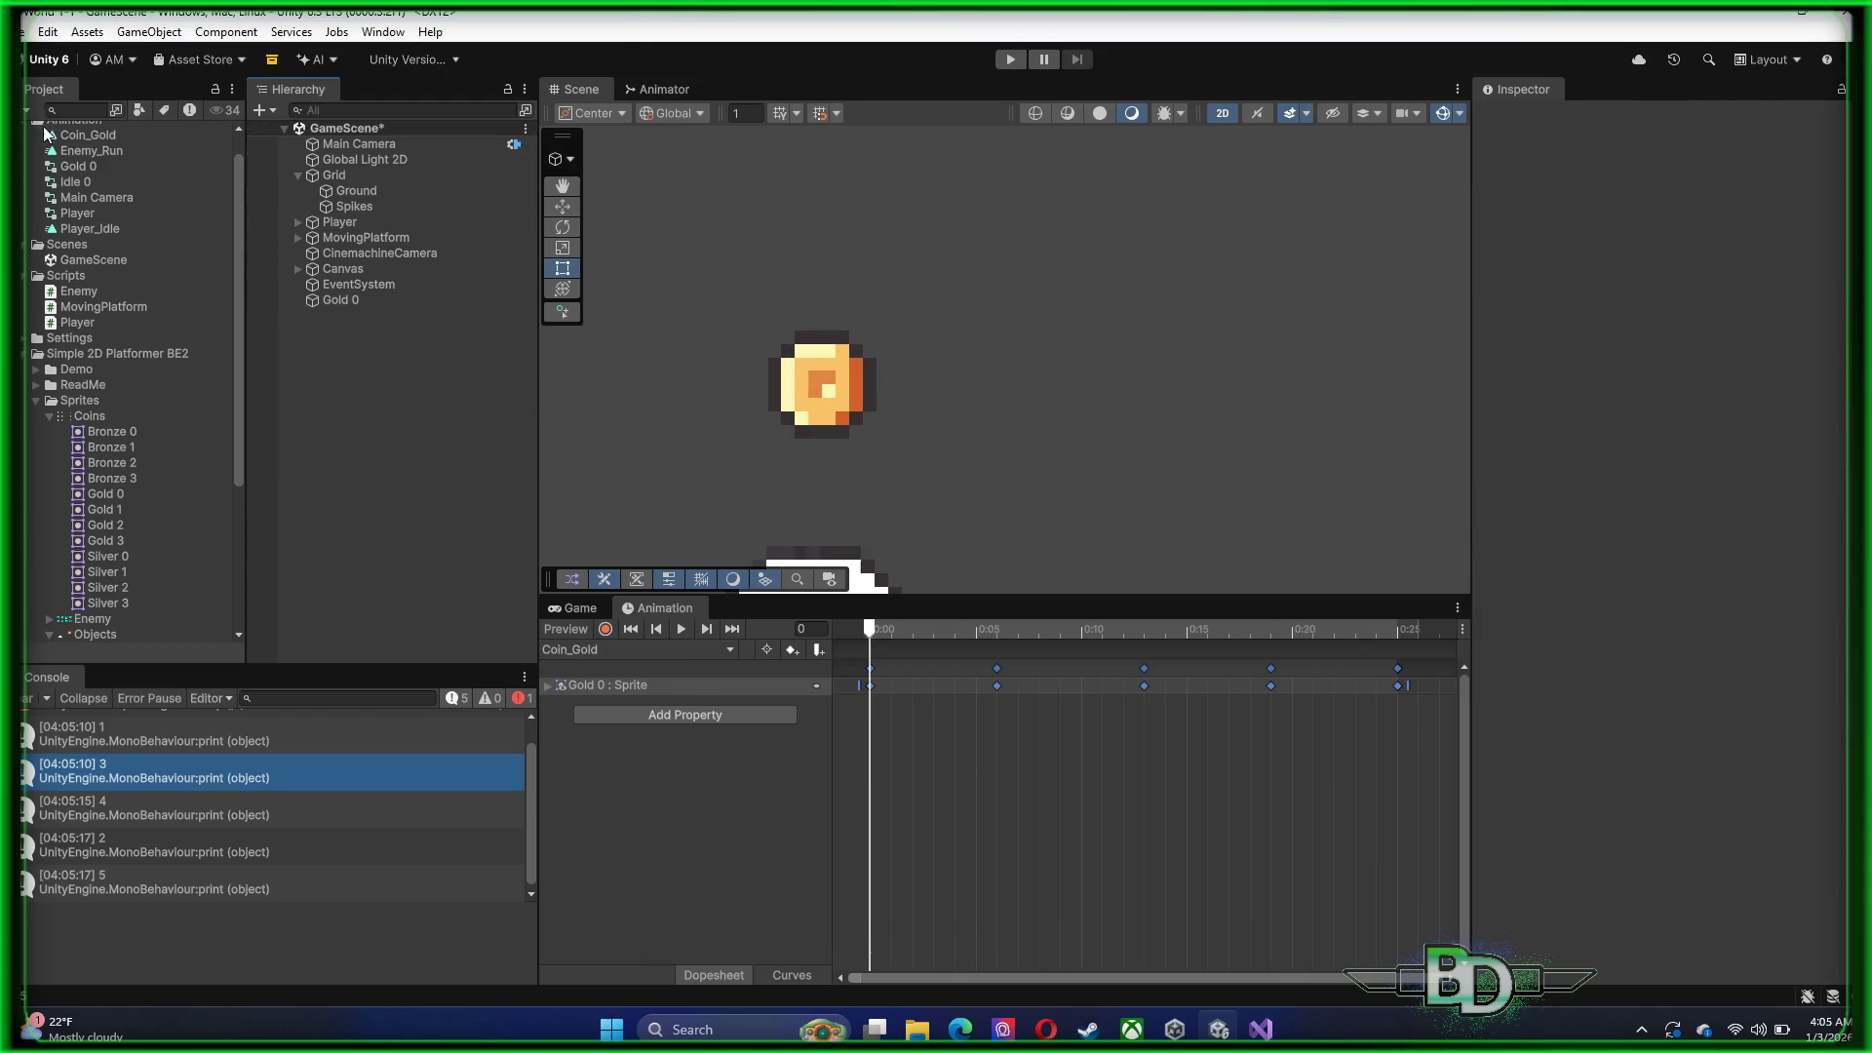
scroll(130, 354, "up", 1)
right_click(68, 303)
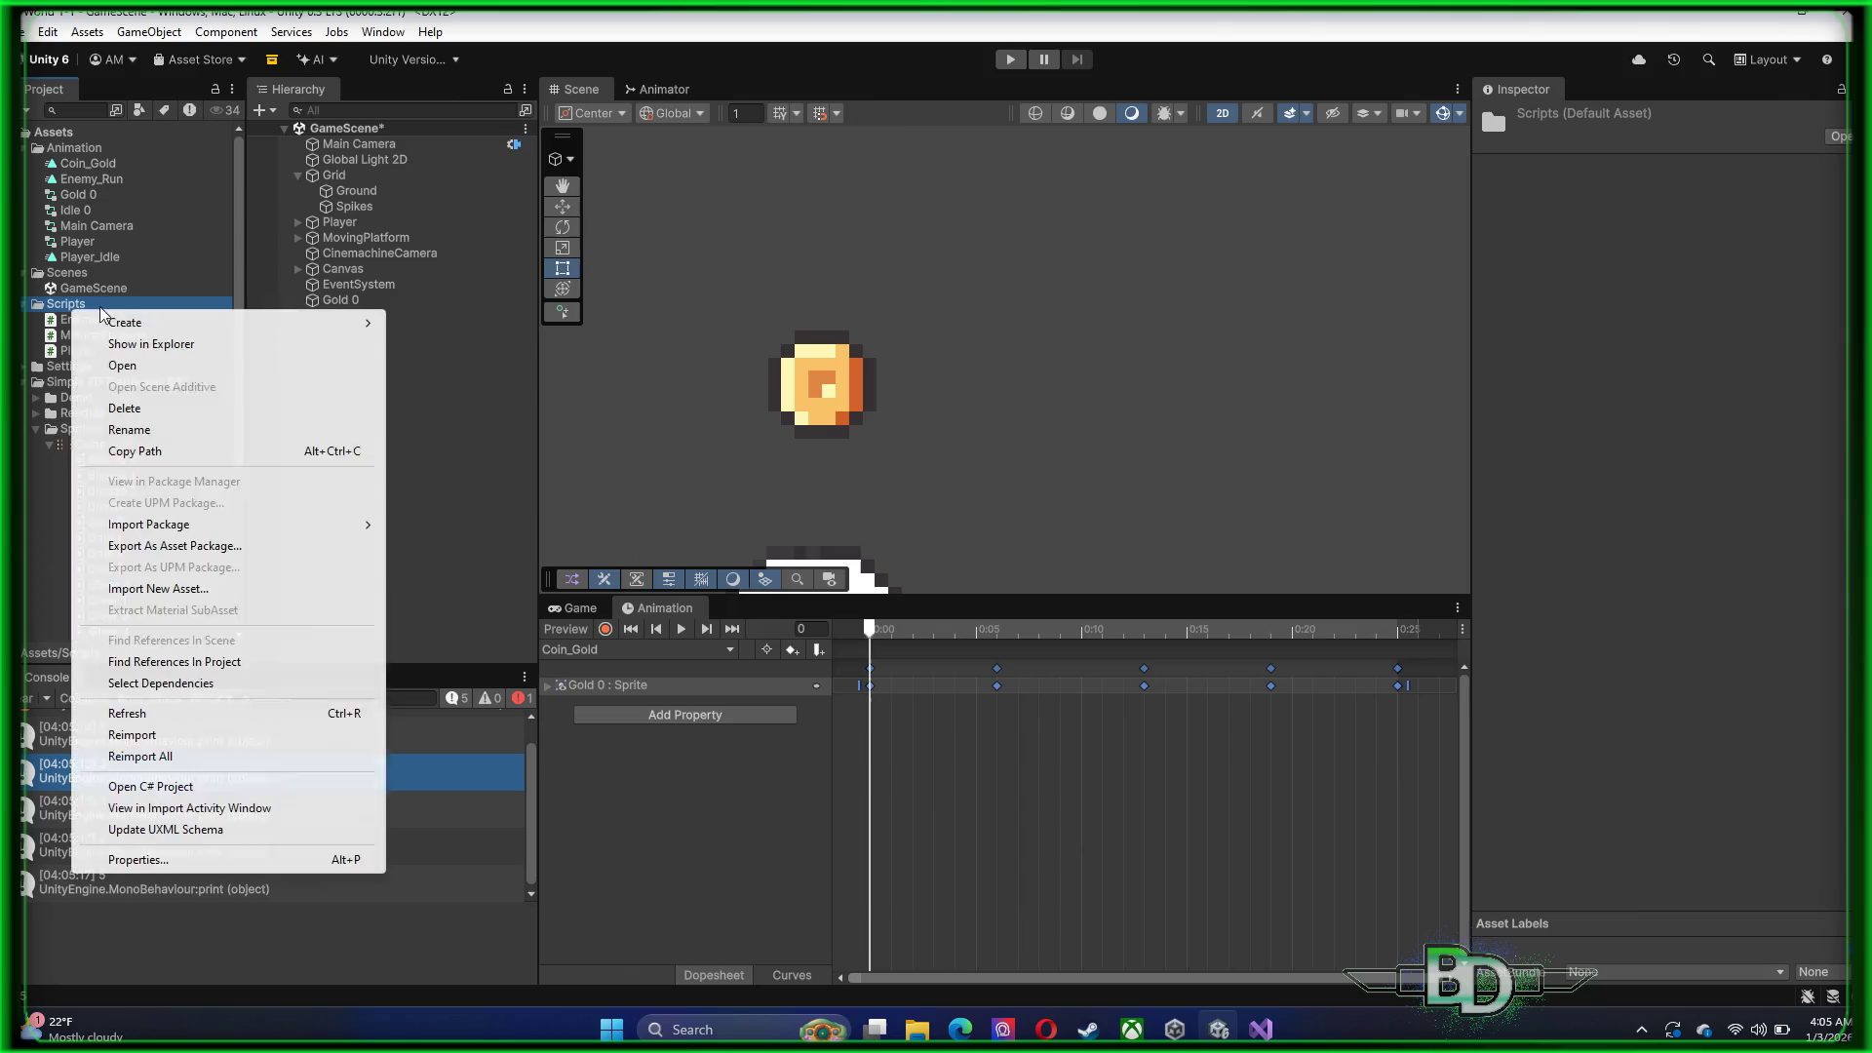
mouse_move(130, 322)
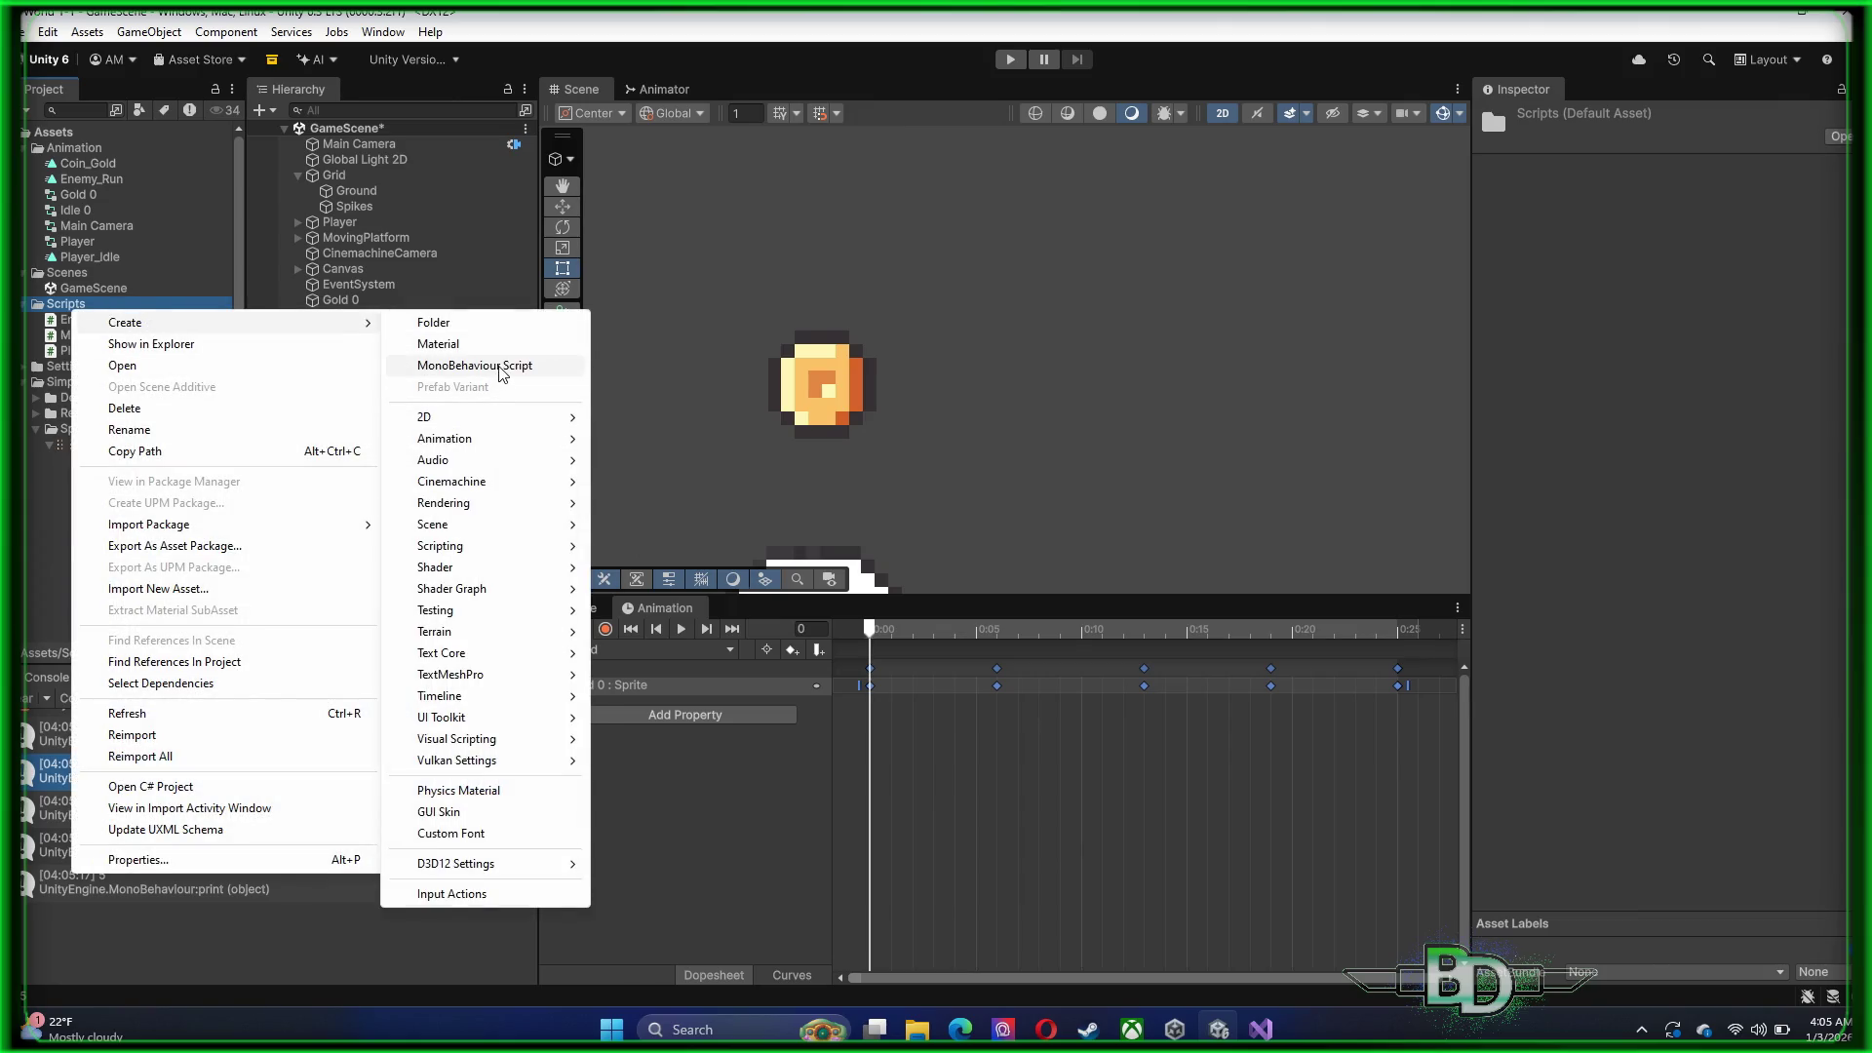
left_click(501, 366)
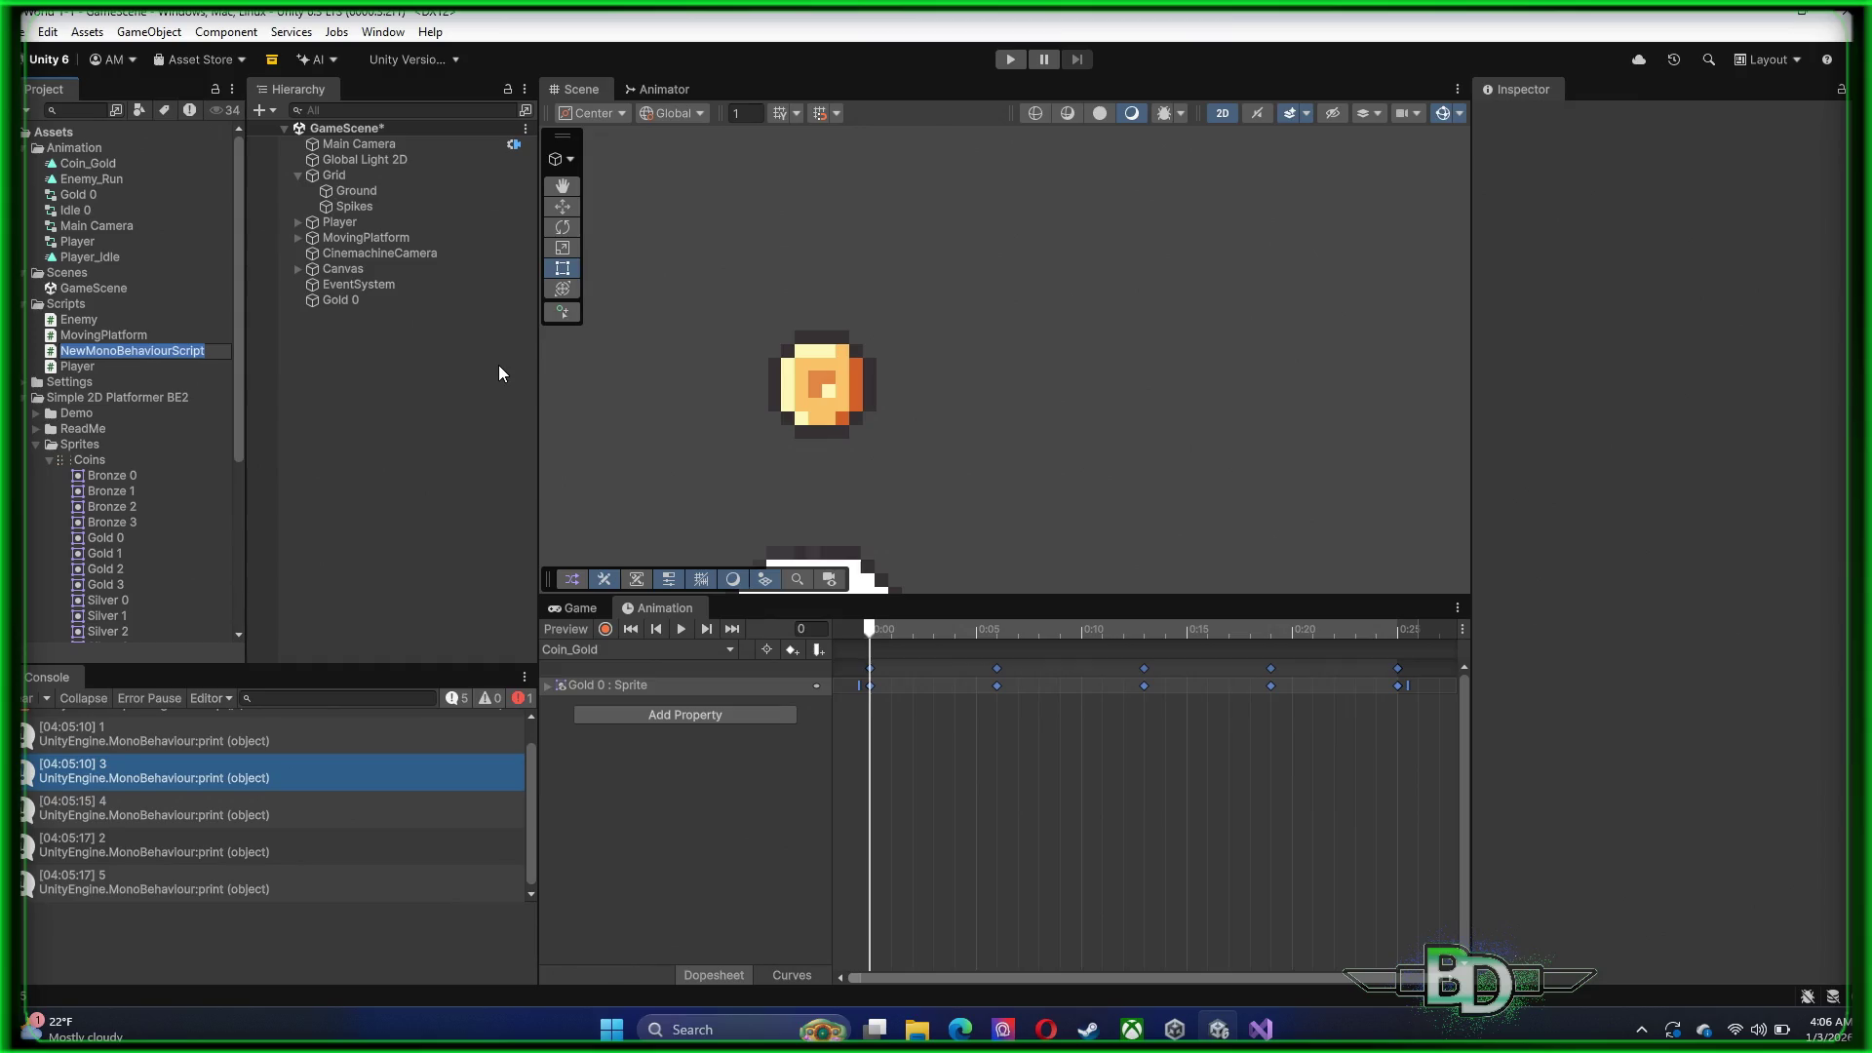
type("Coi")
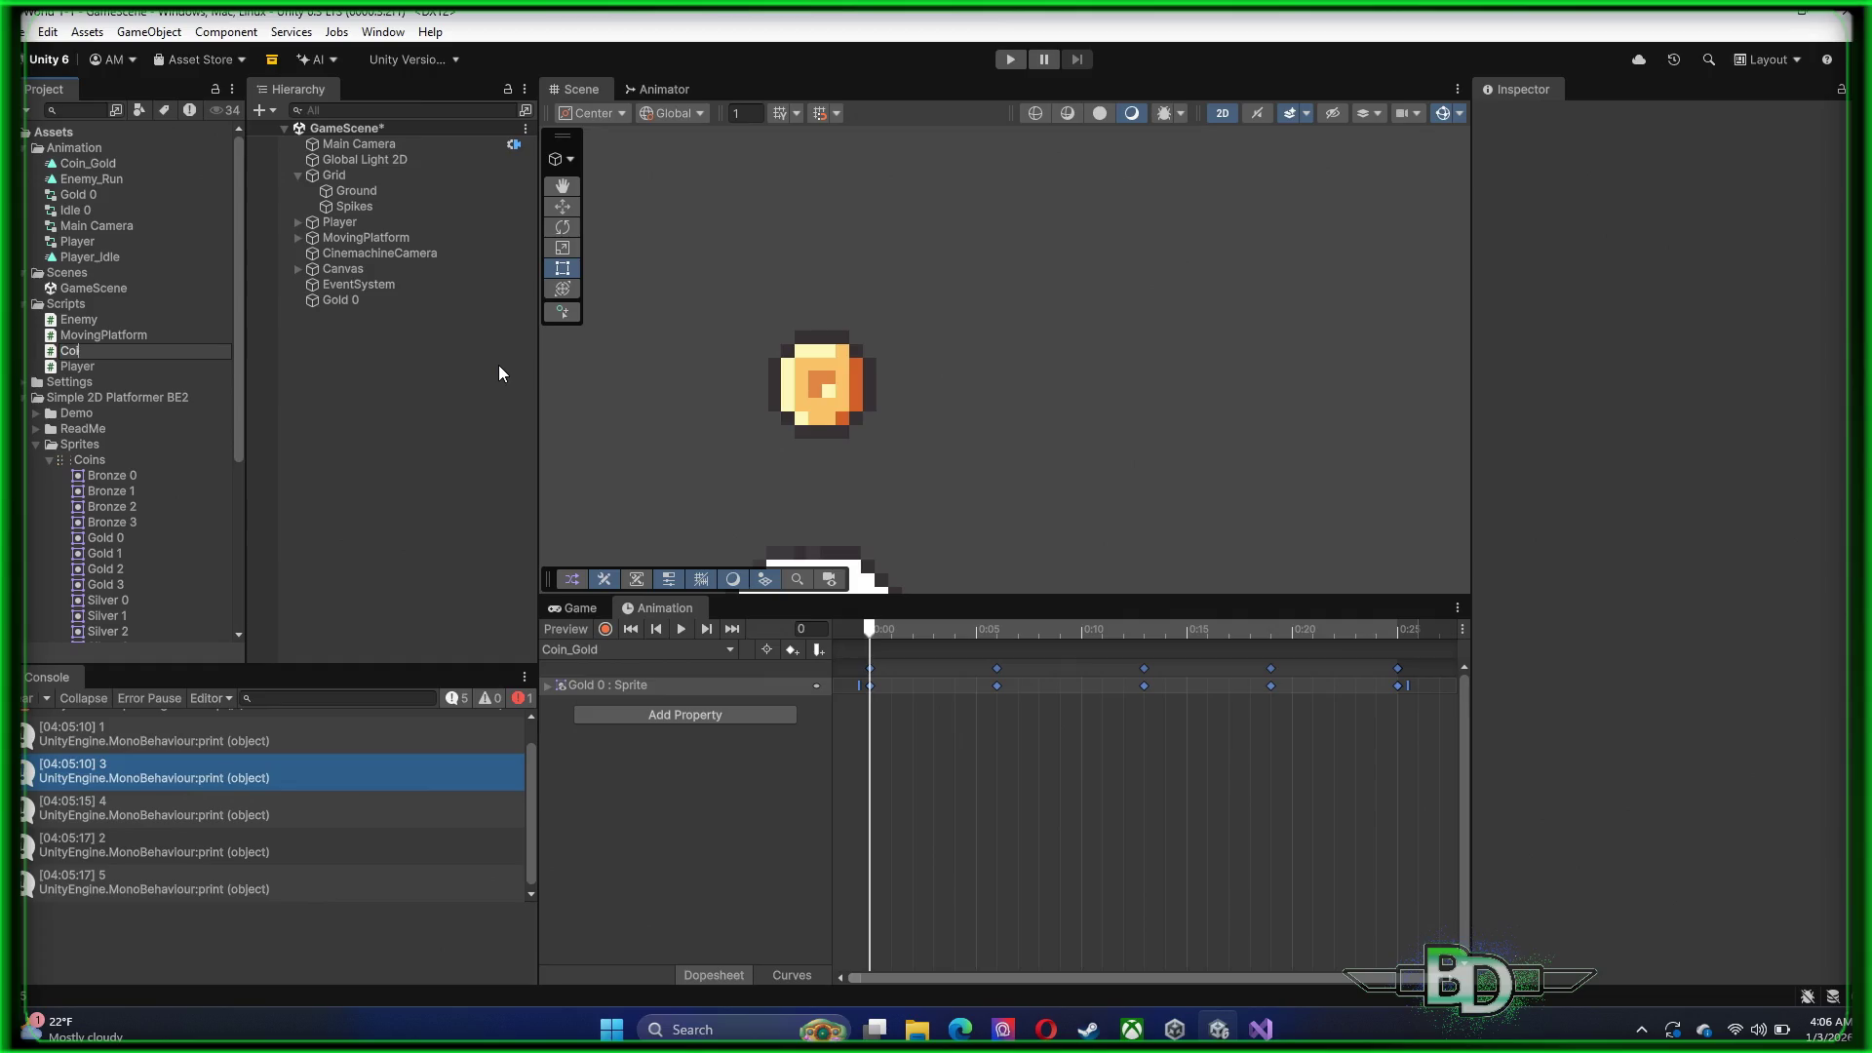
type("n_")
key("BackSpace")
type("_Gold")
key("Return")
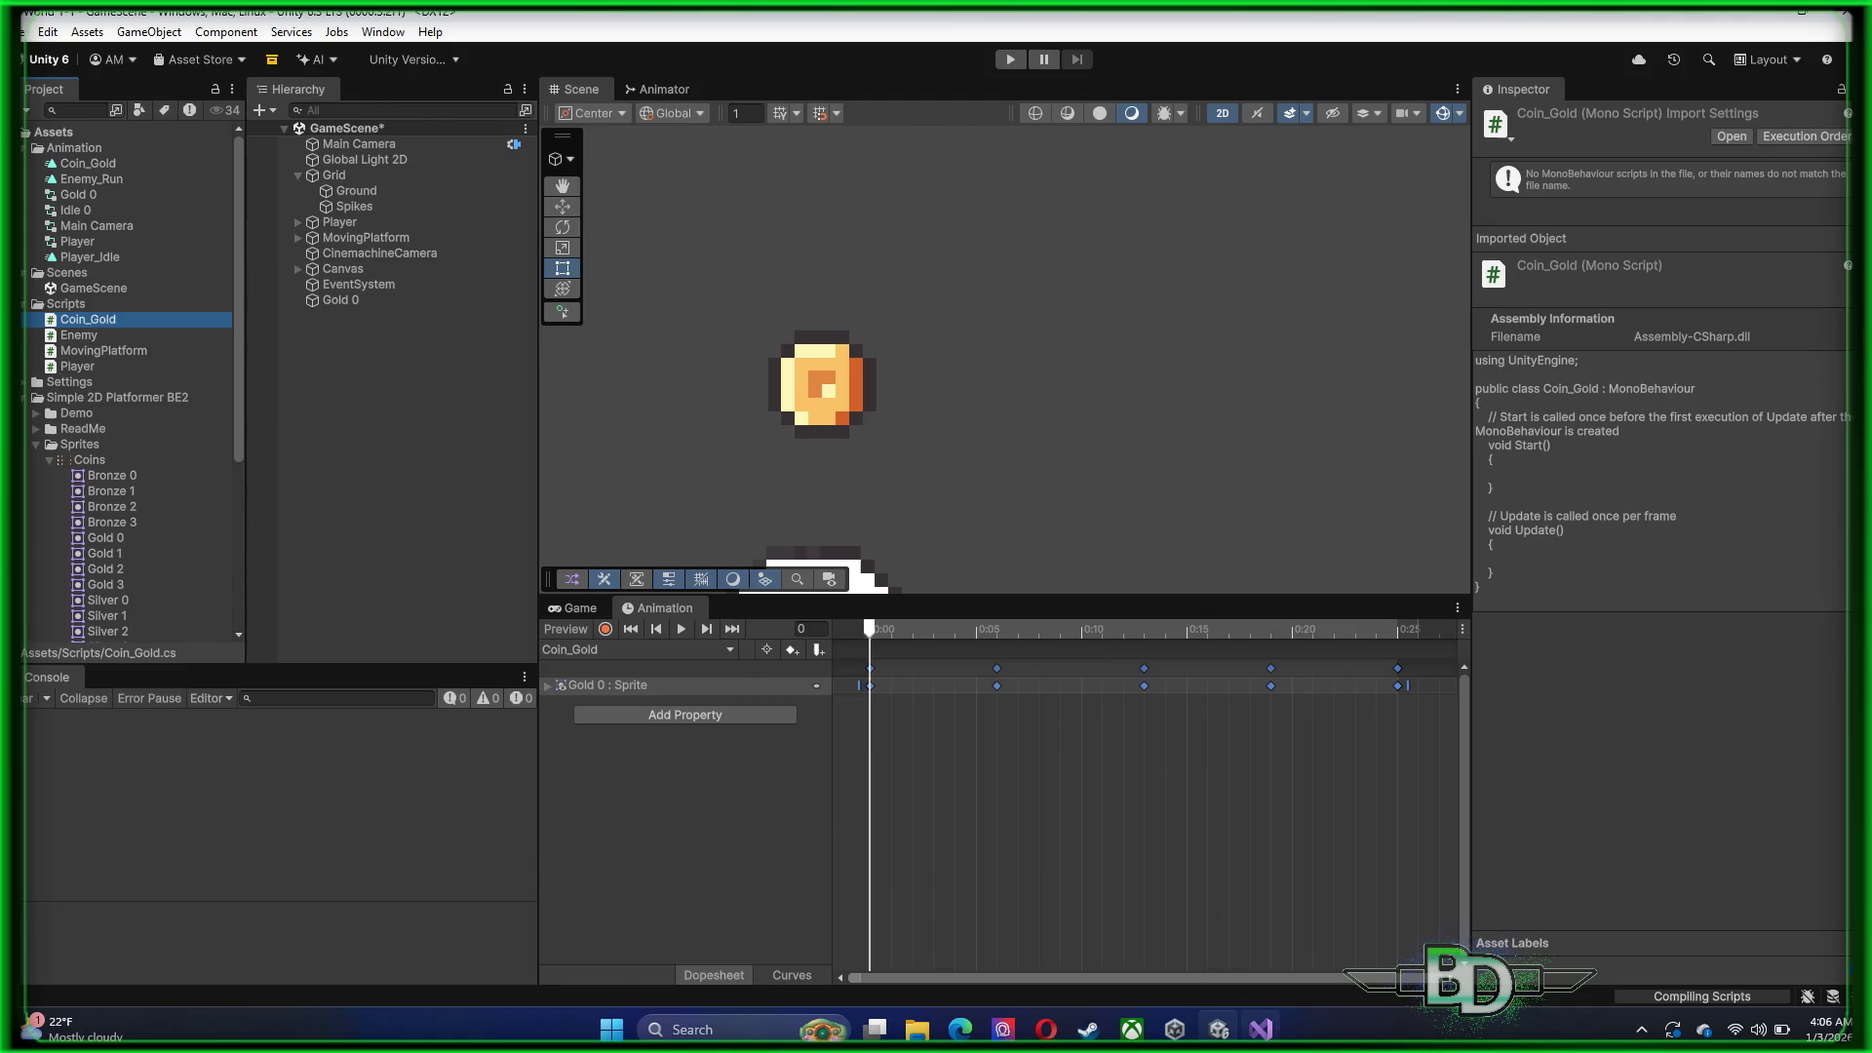
left_click(1260, 1028)
left_click(1219, 1028)
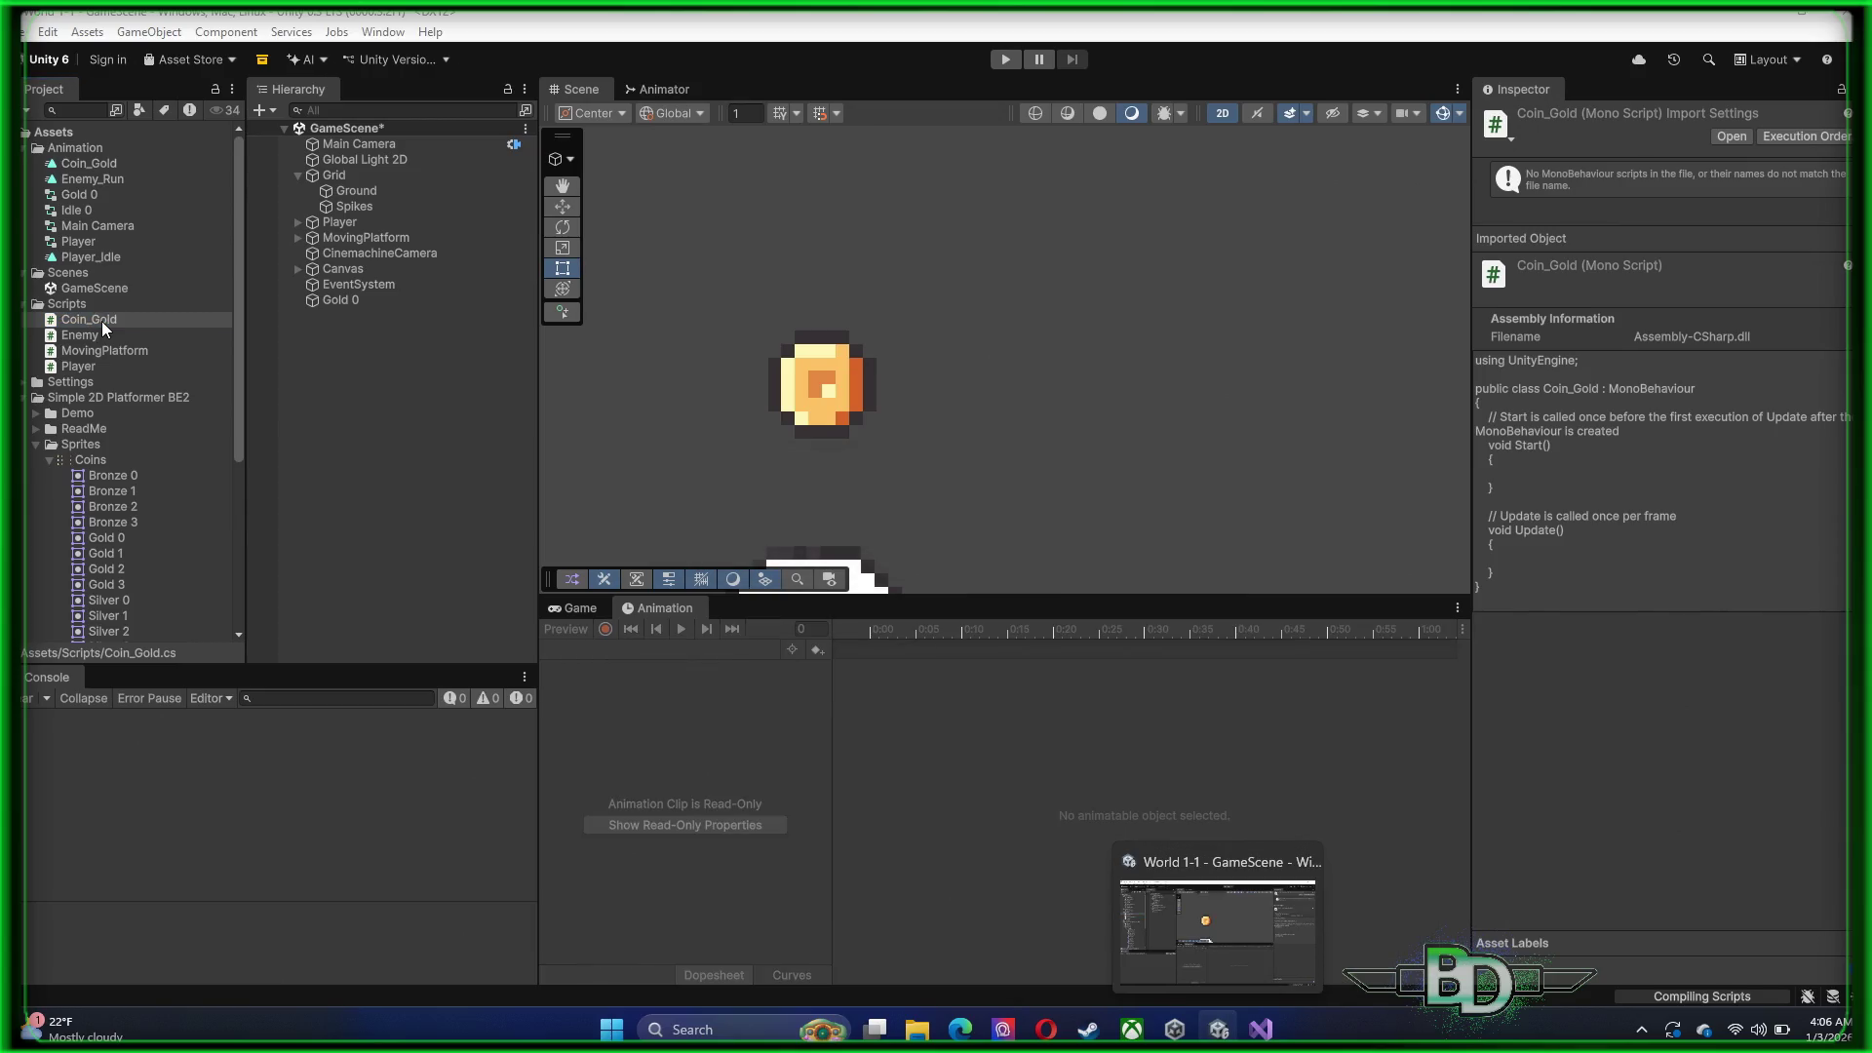
Open Coin_Gold.cs and delete the default Start and Update methods
double_click(102, 320)
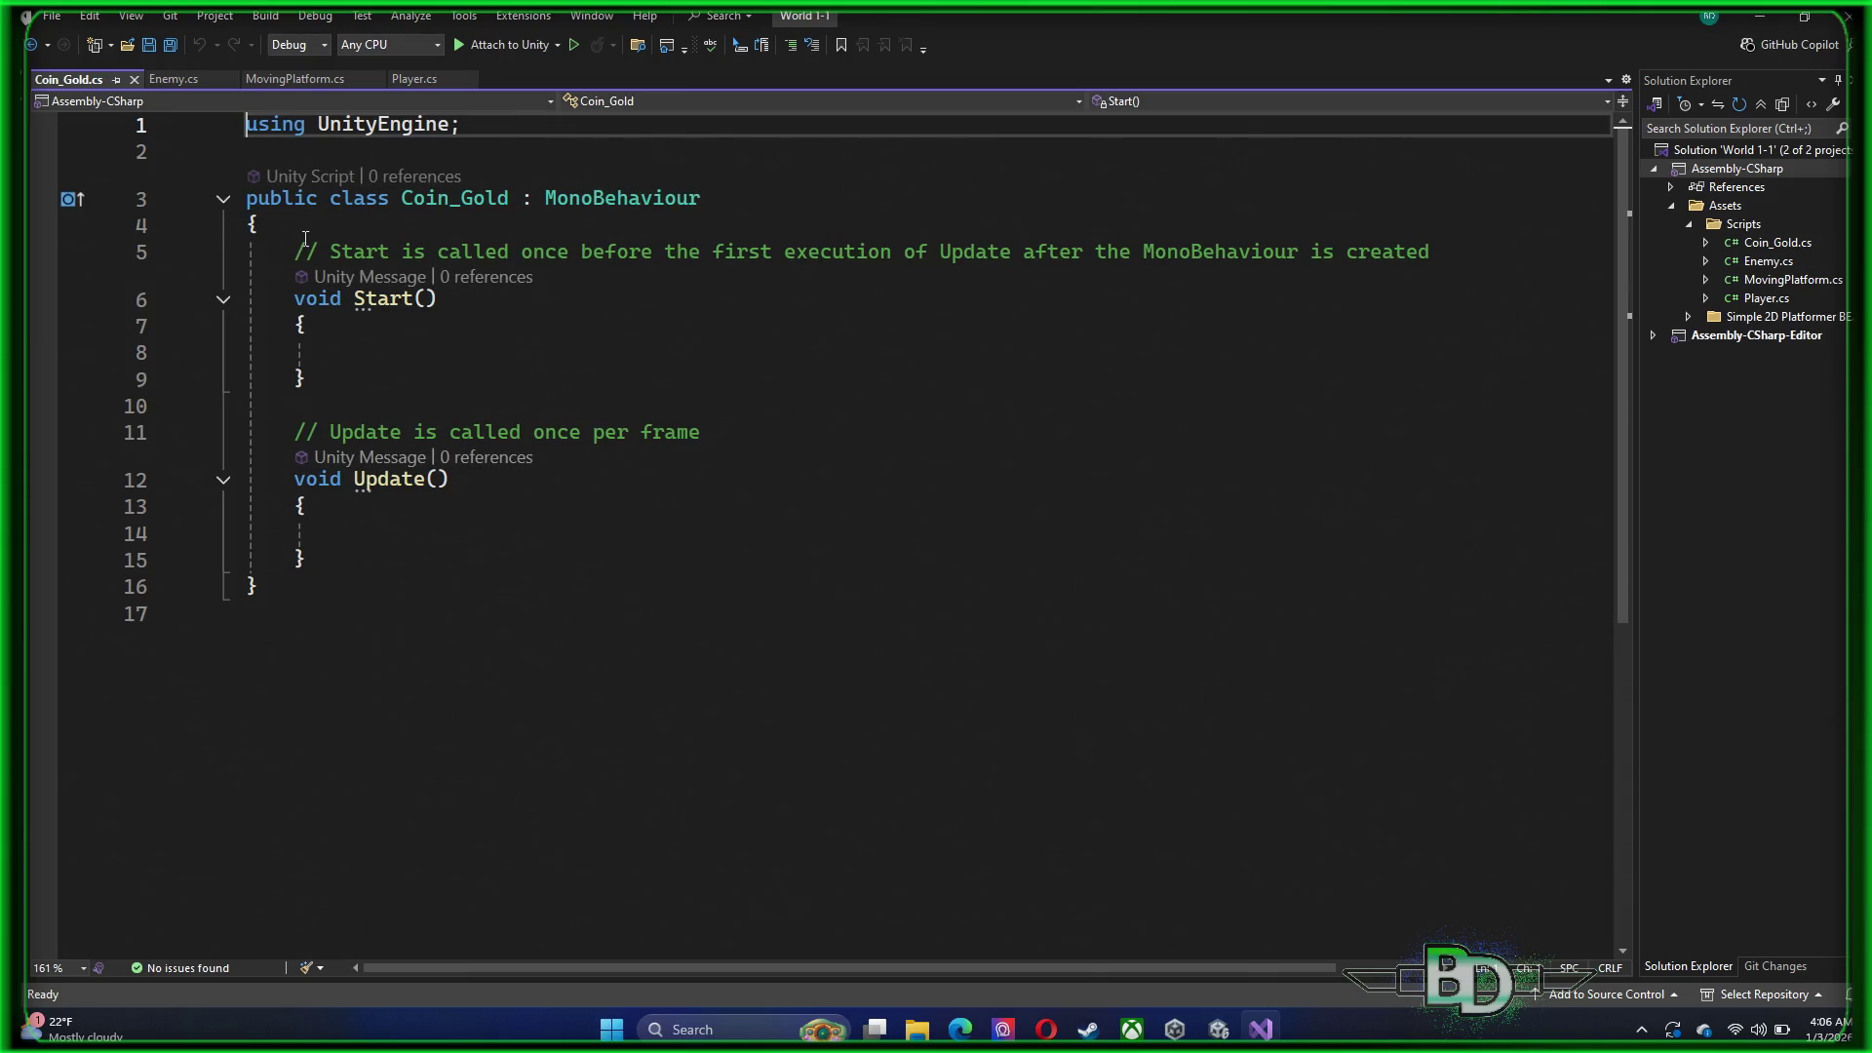
mouse_move(274, 251)
left_mouse_down()
mouse_move(268, 434)
mouse_move(387, 557)
left_mouse_up()
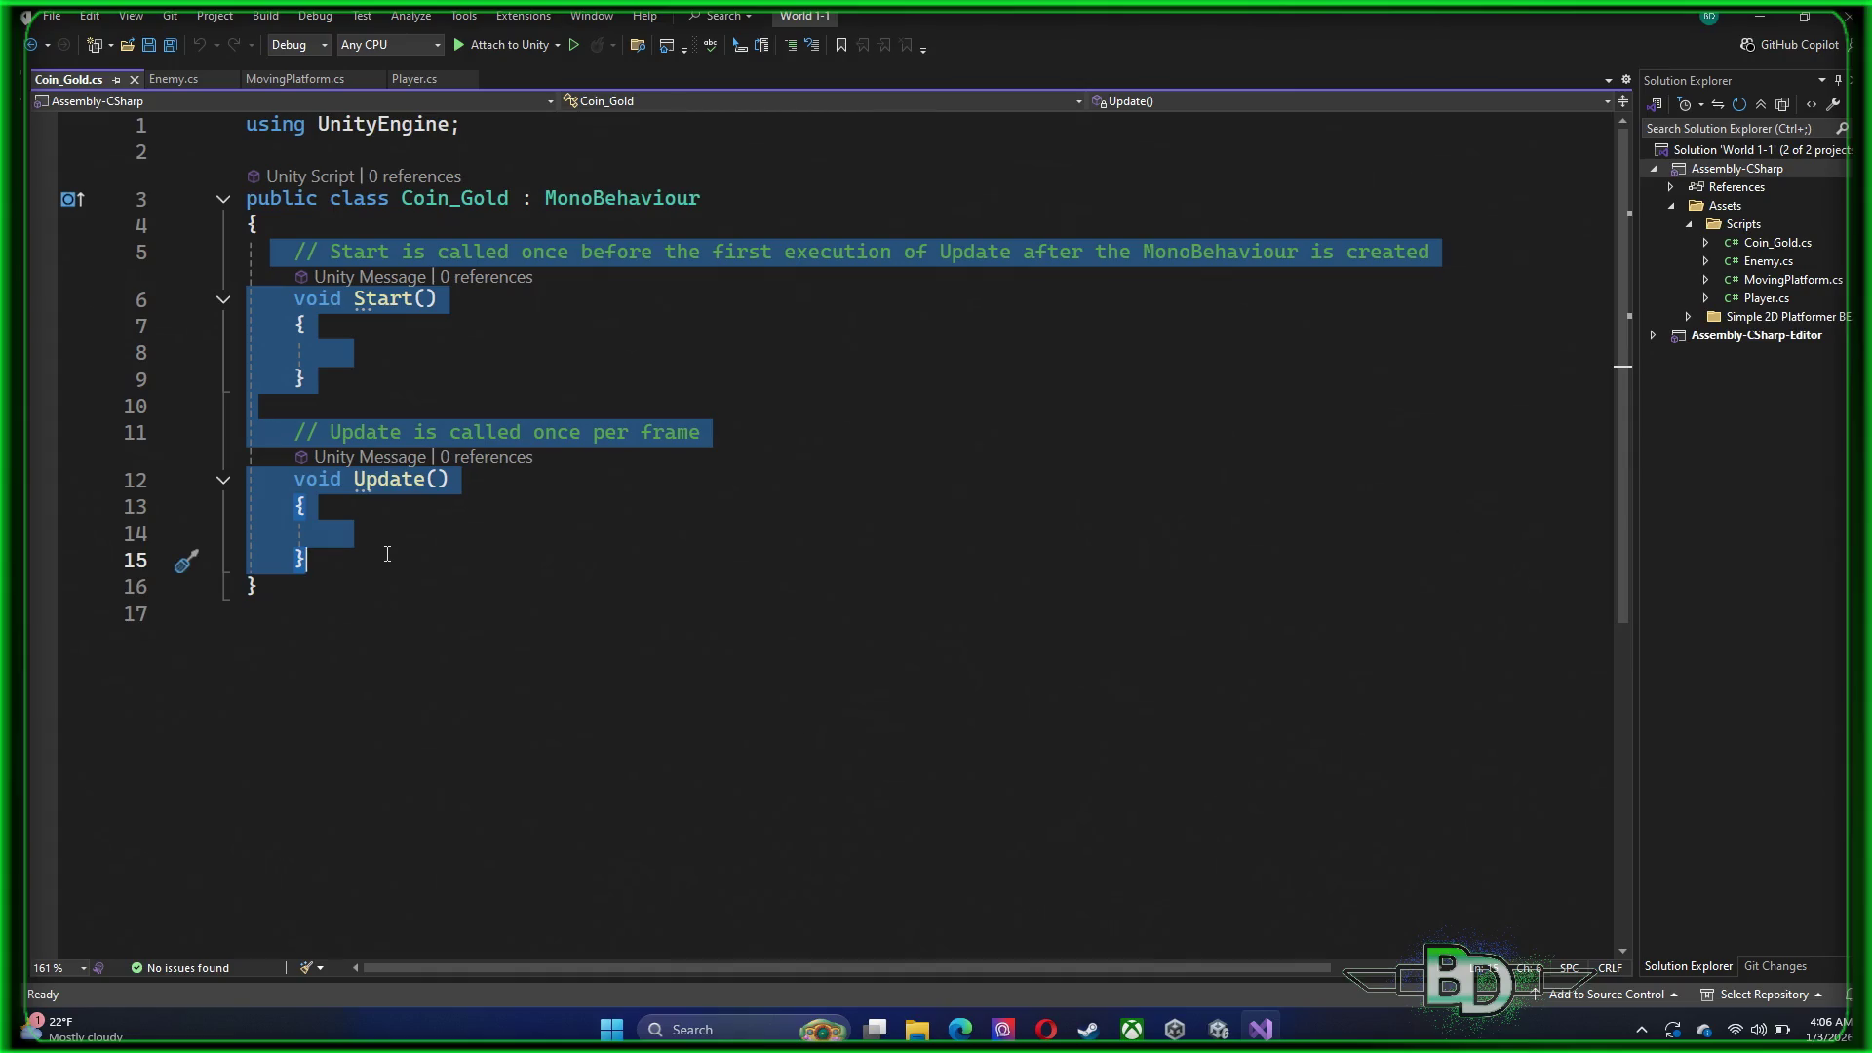
key("Delete")
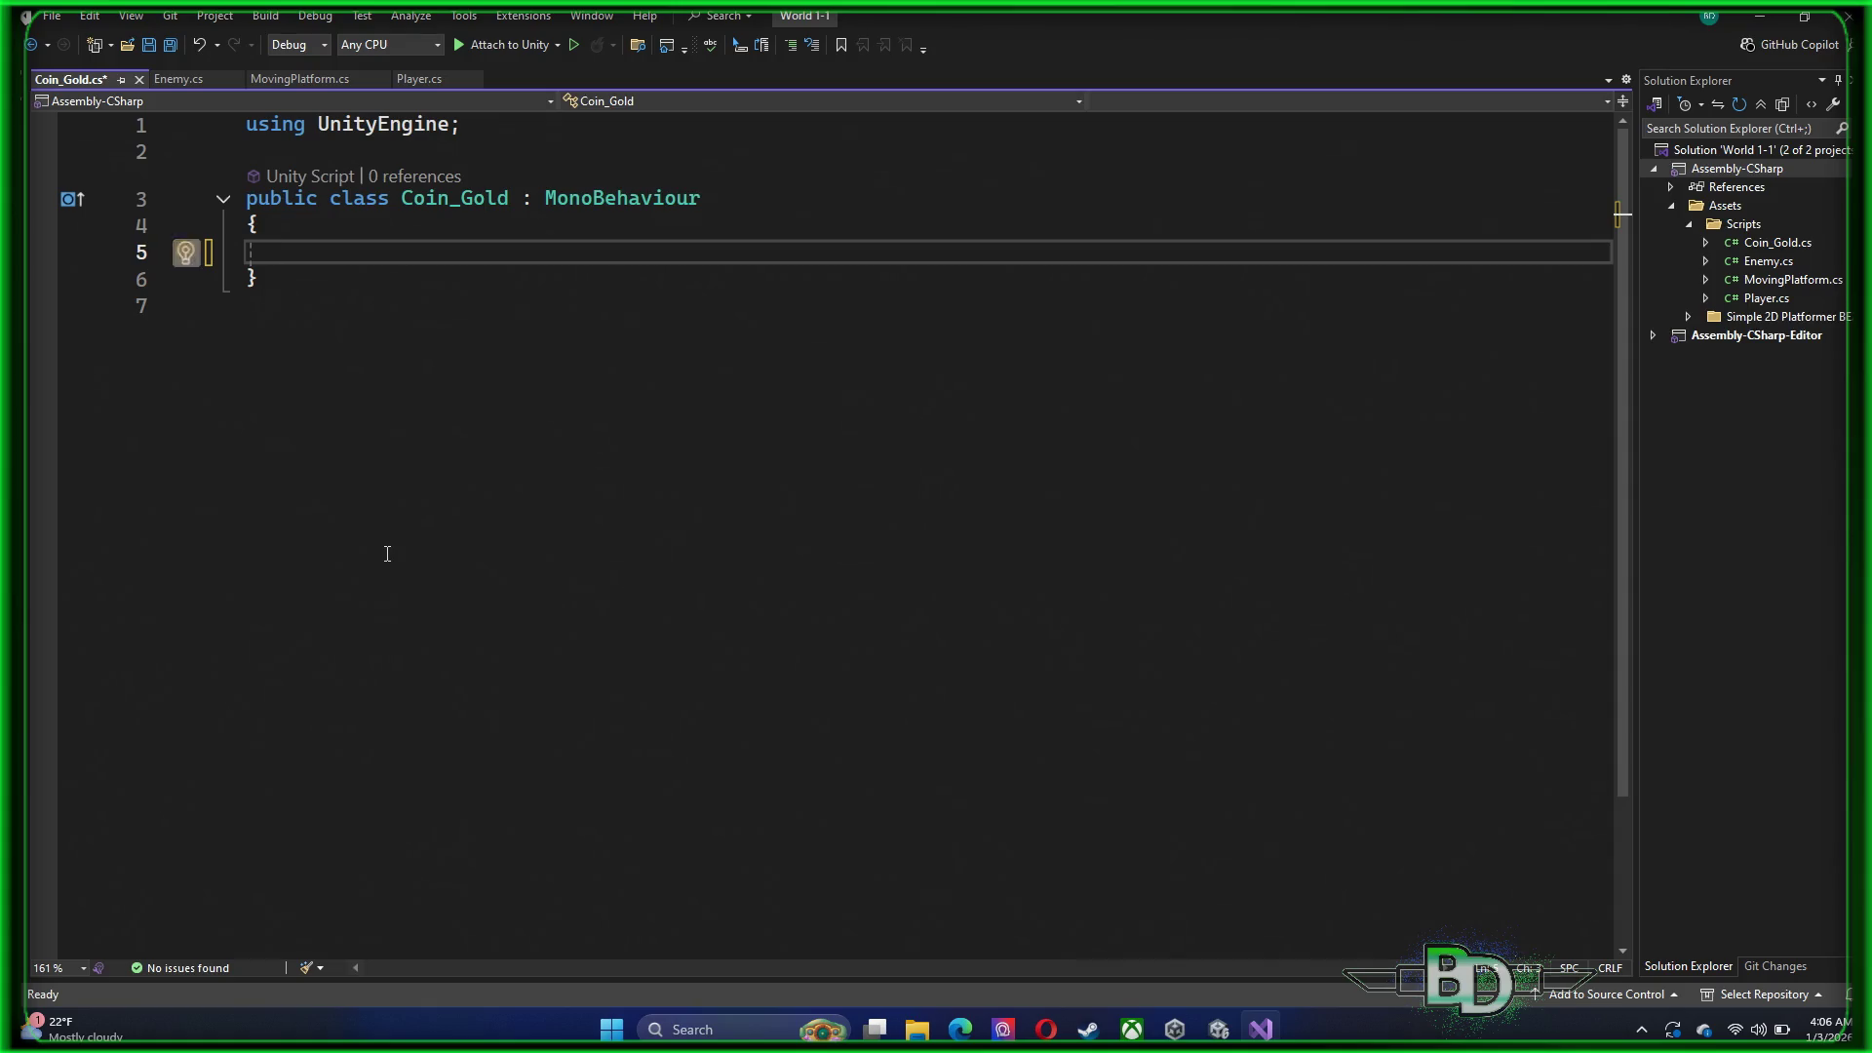
Add a private void OnTriggerEnter2D(Collider2D collision) method using IntelliSense
type("priv")
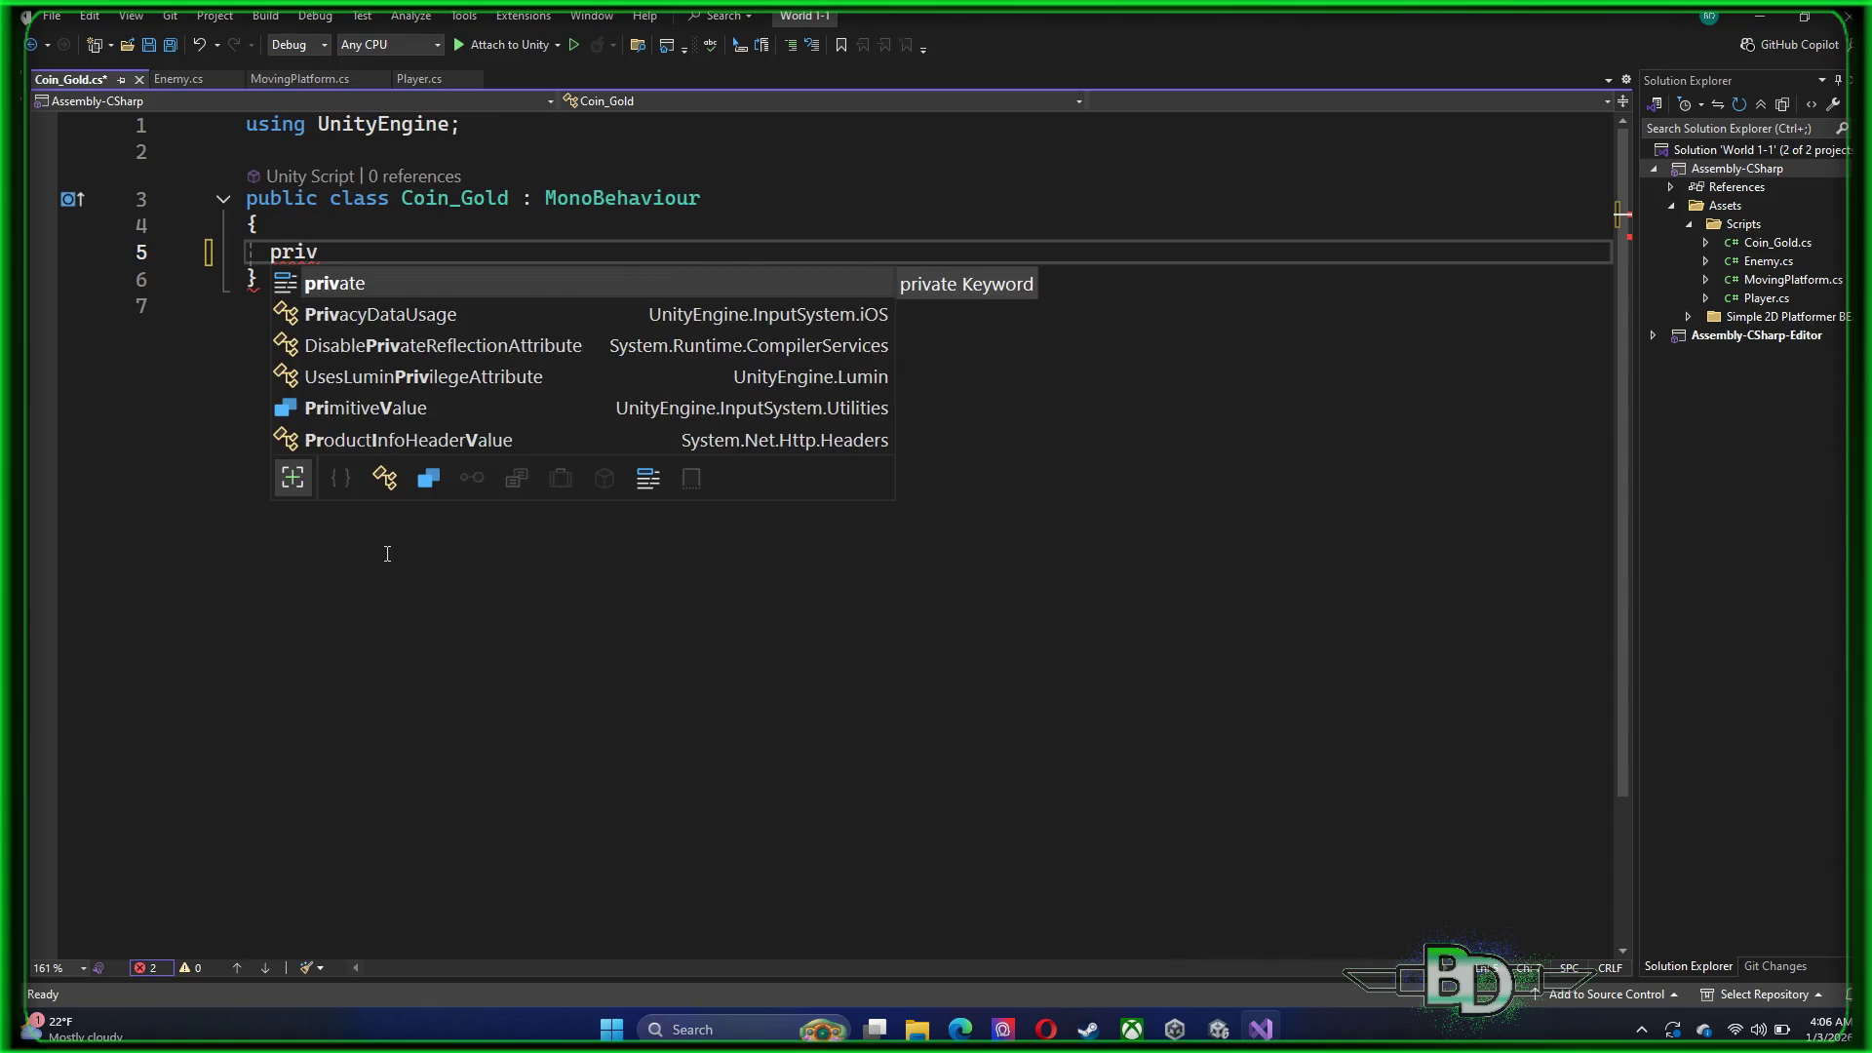
key("Tab")
type("void")
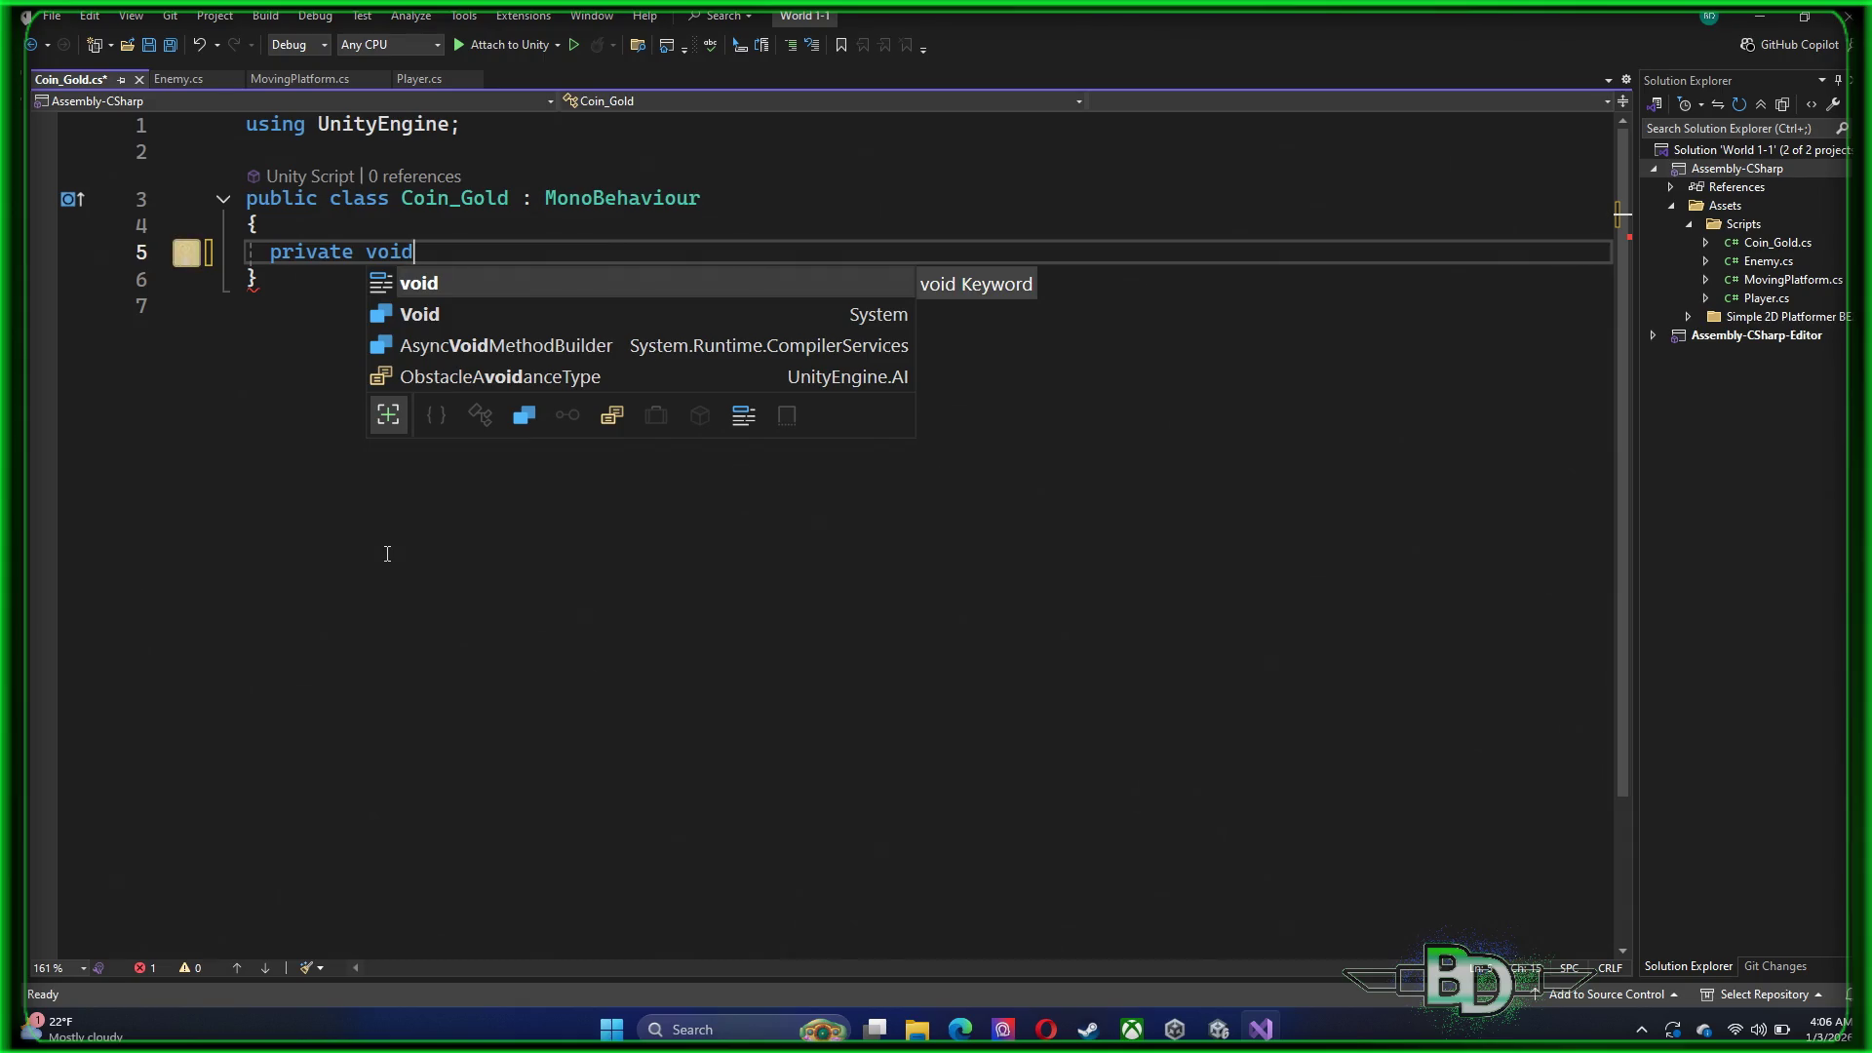
type("ontrigger")
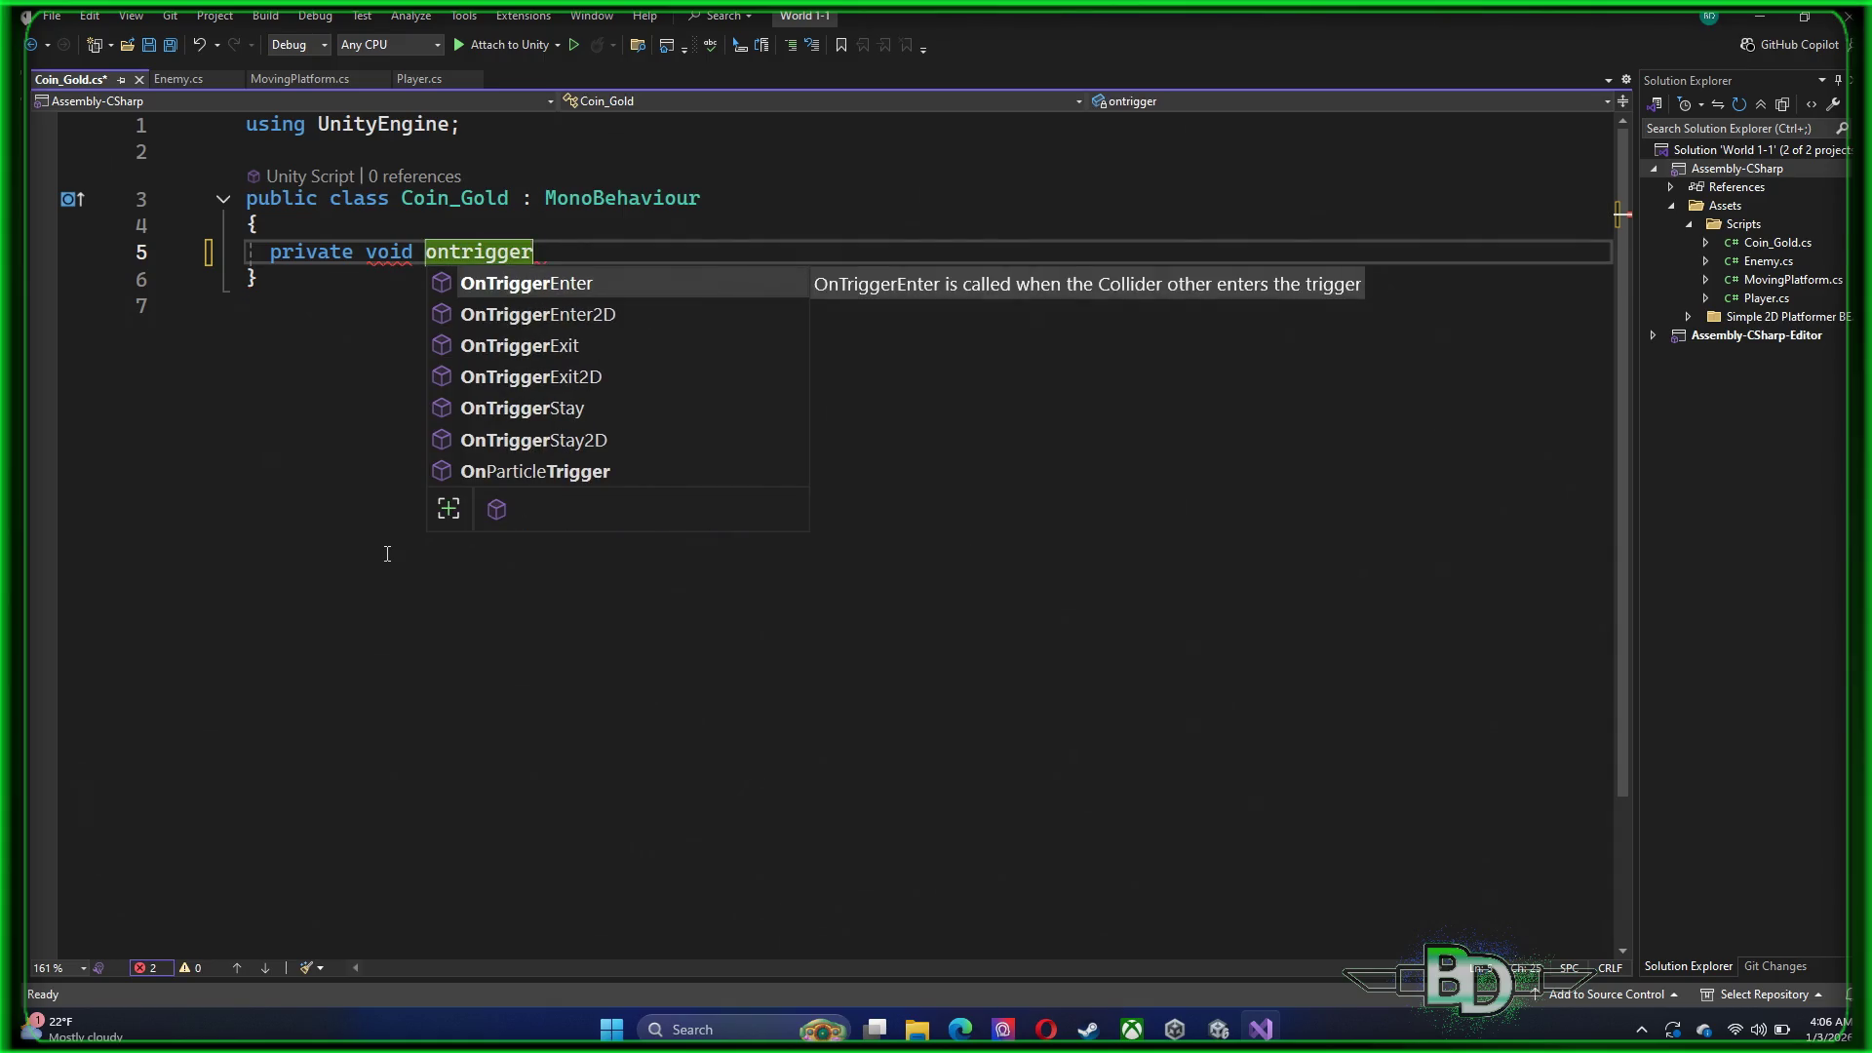
key("Down")
key("Down")
key("Up")
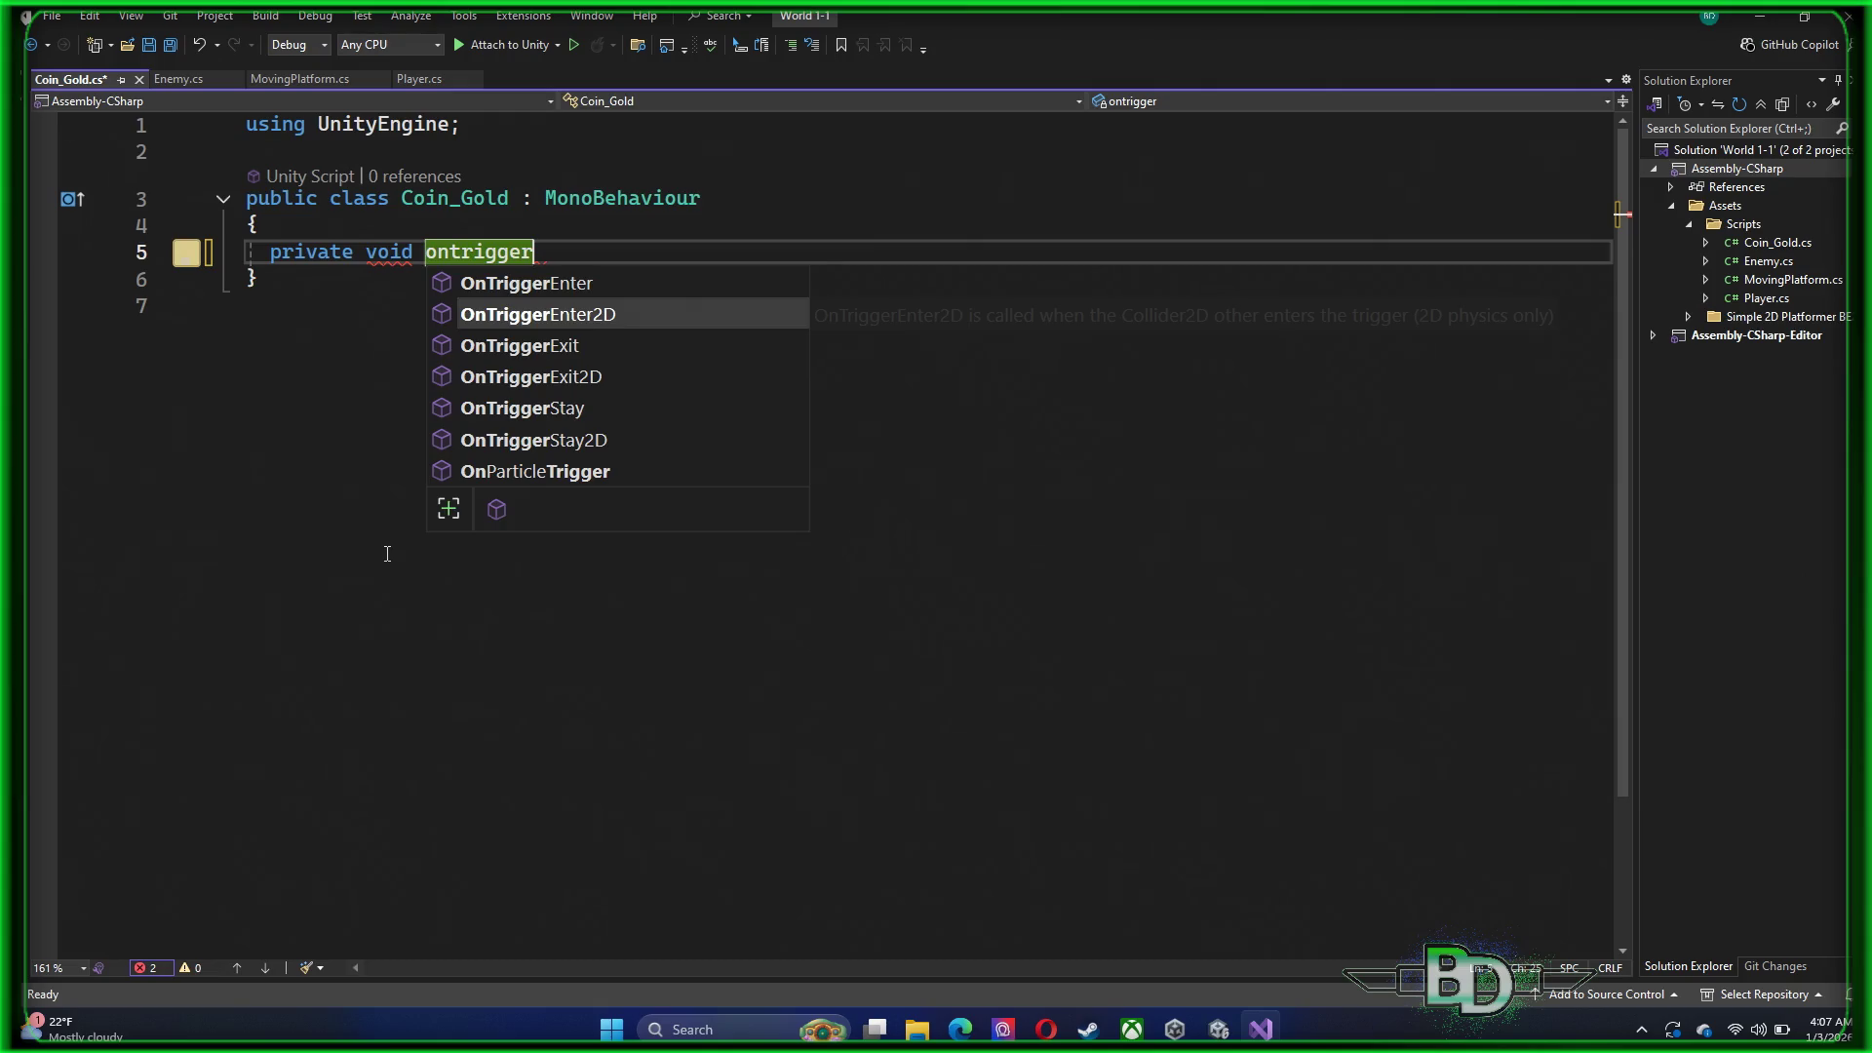
key("Tab")
key("Return")
key("BackSpace")
Inside it, add an if check for collision.gameObject.tag == "Player"
type("if ")
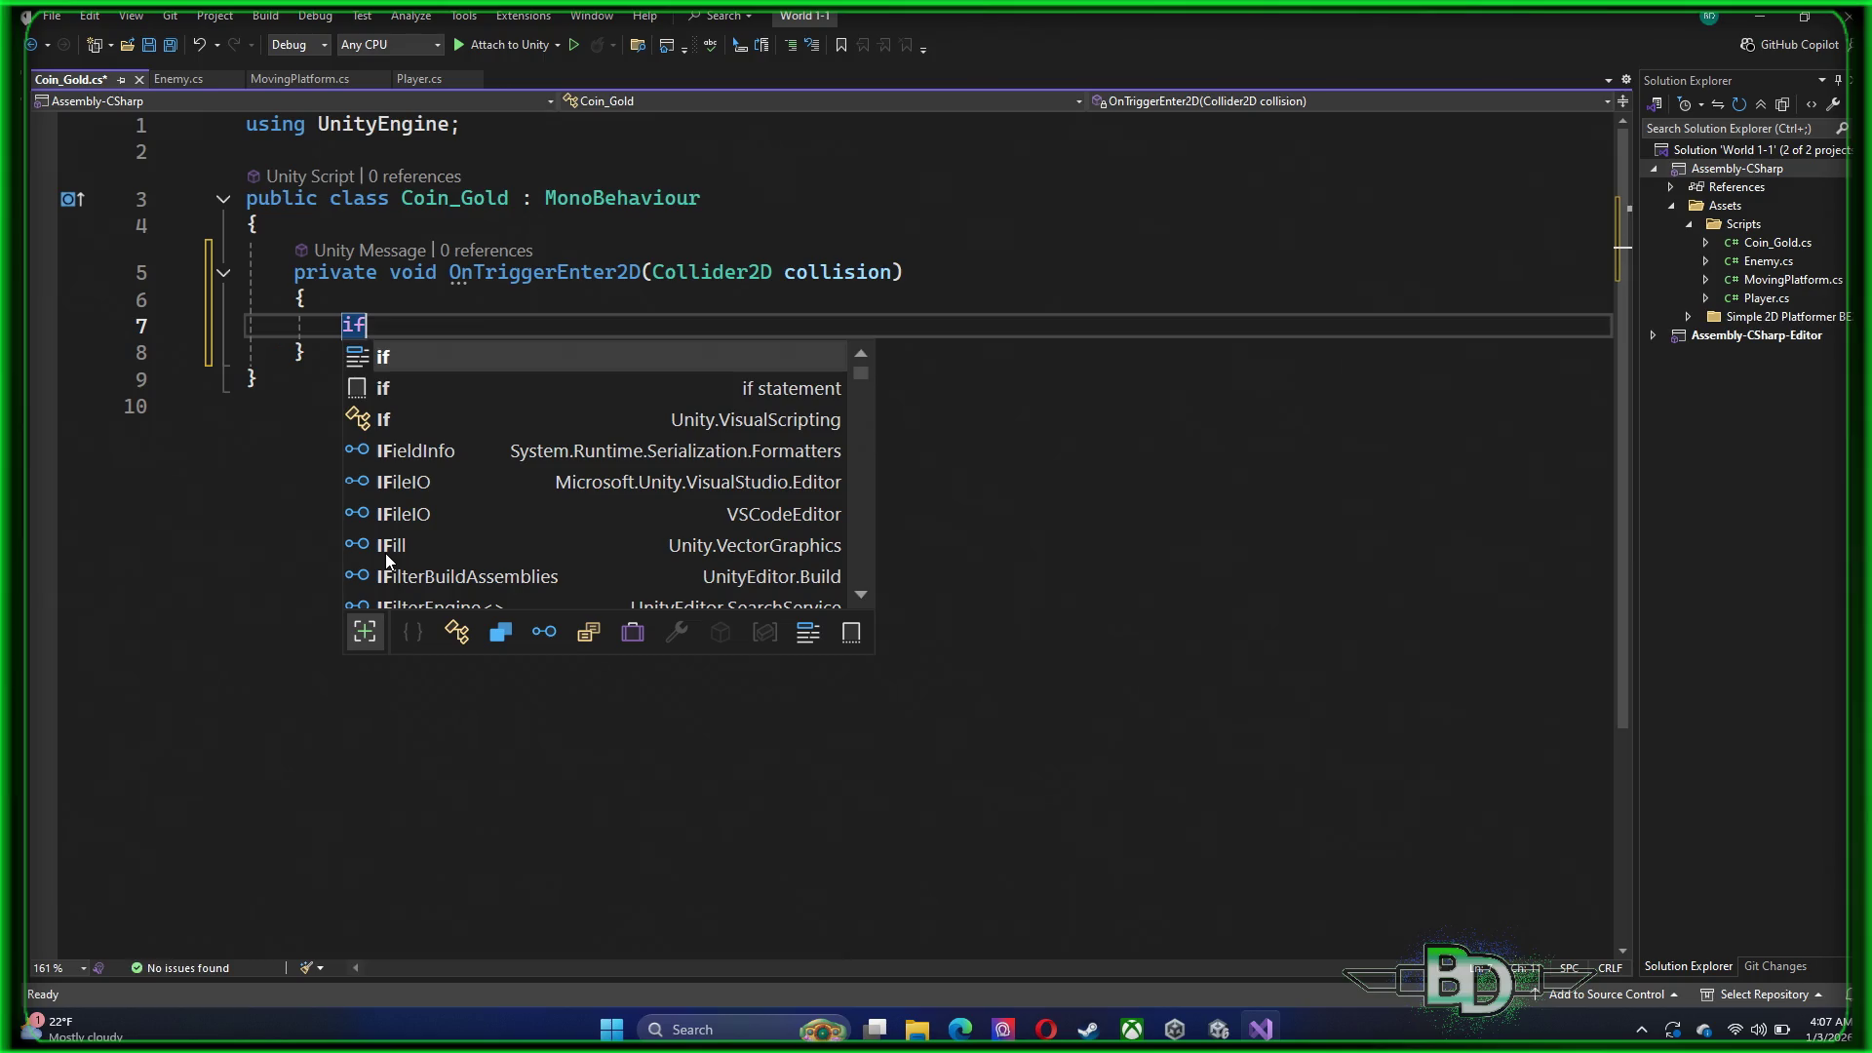
type("(")
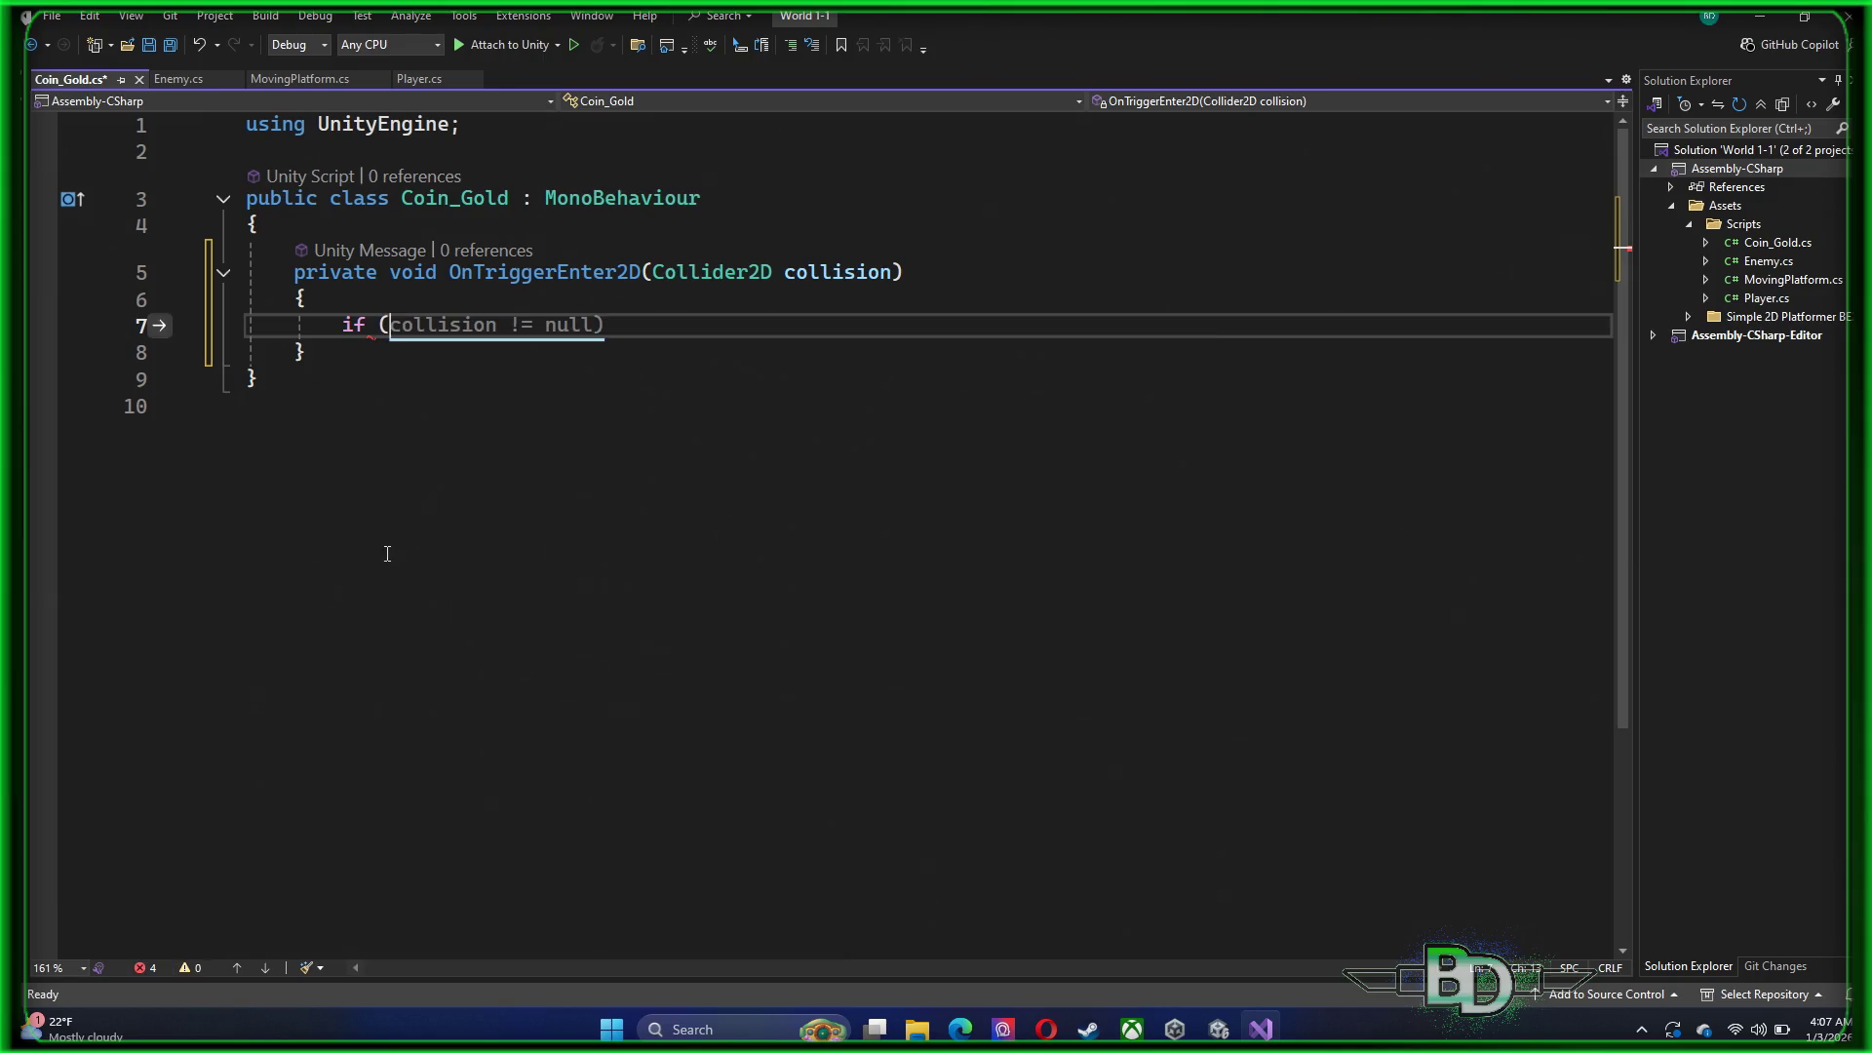
type("col")
key("Tab")
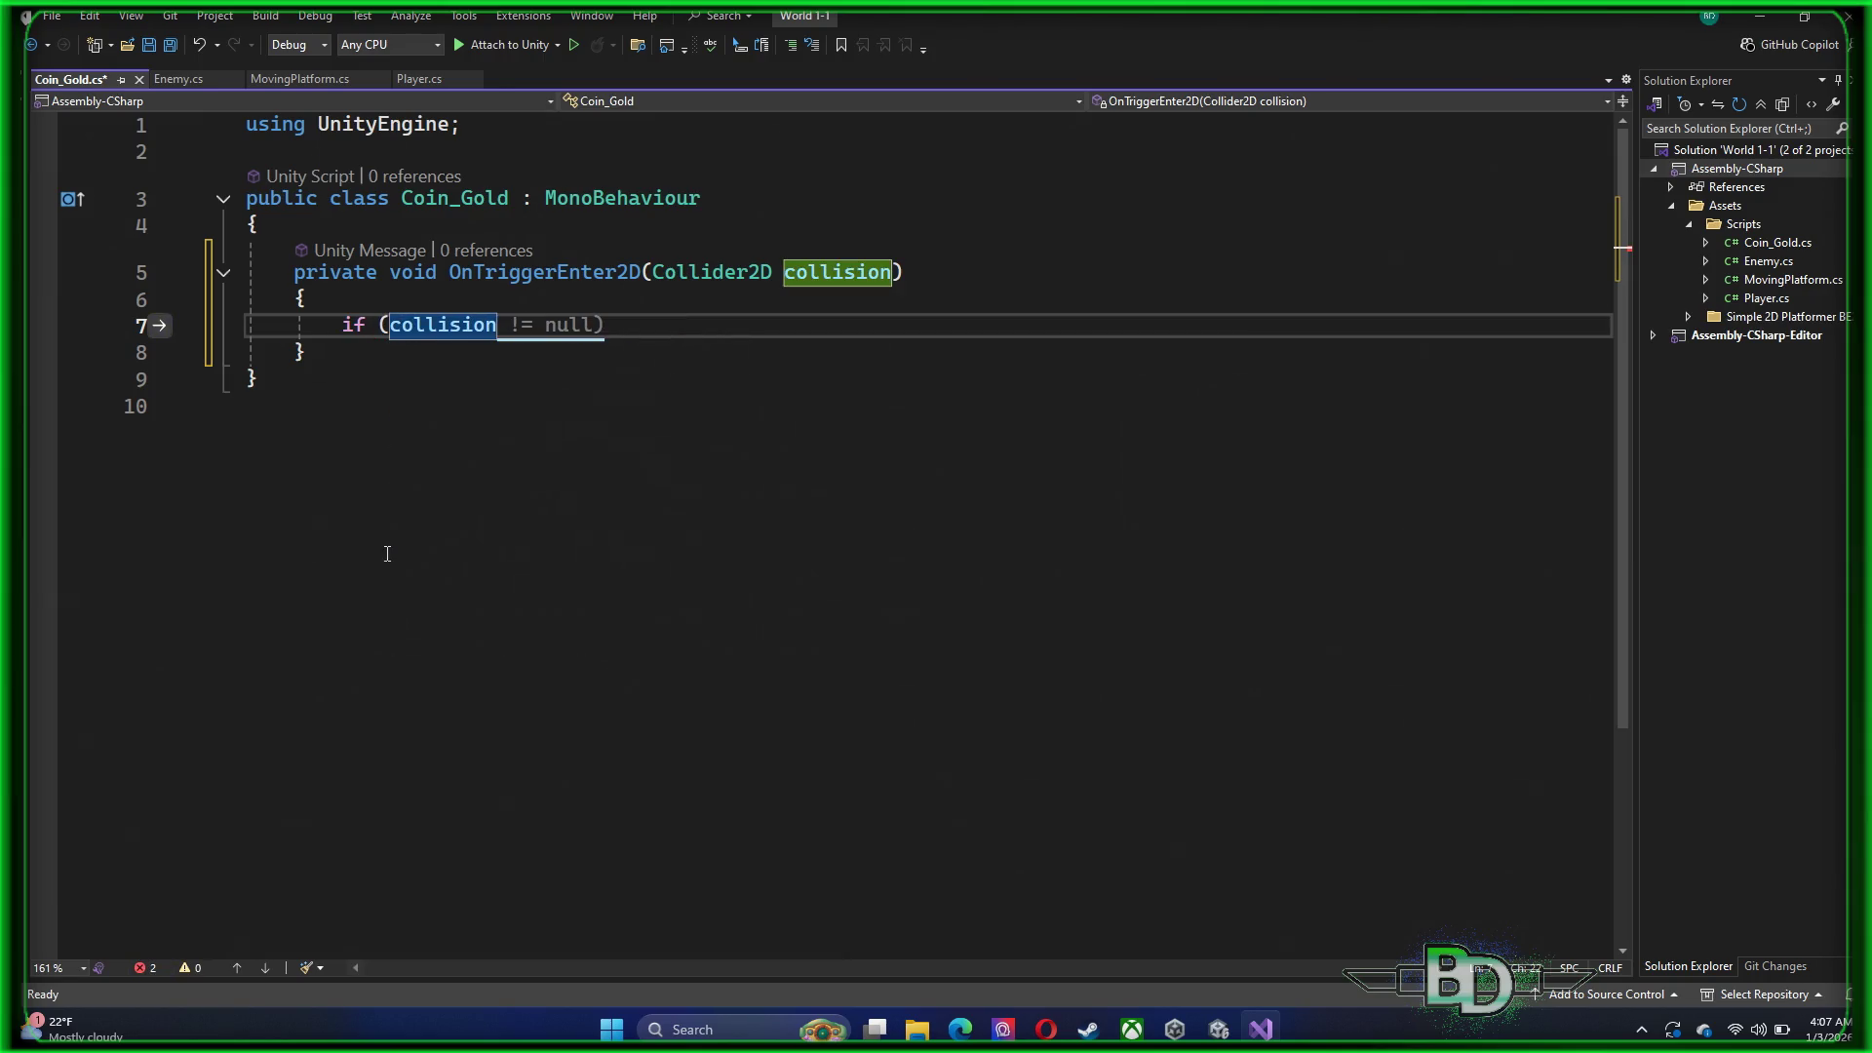
type(".gameo")
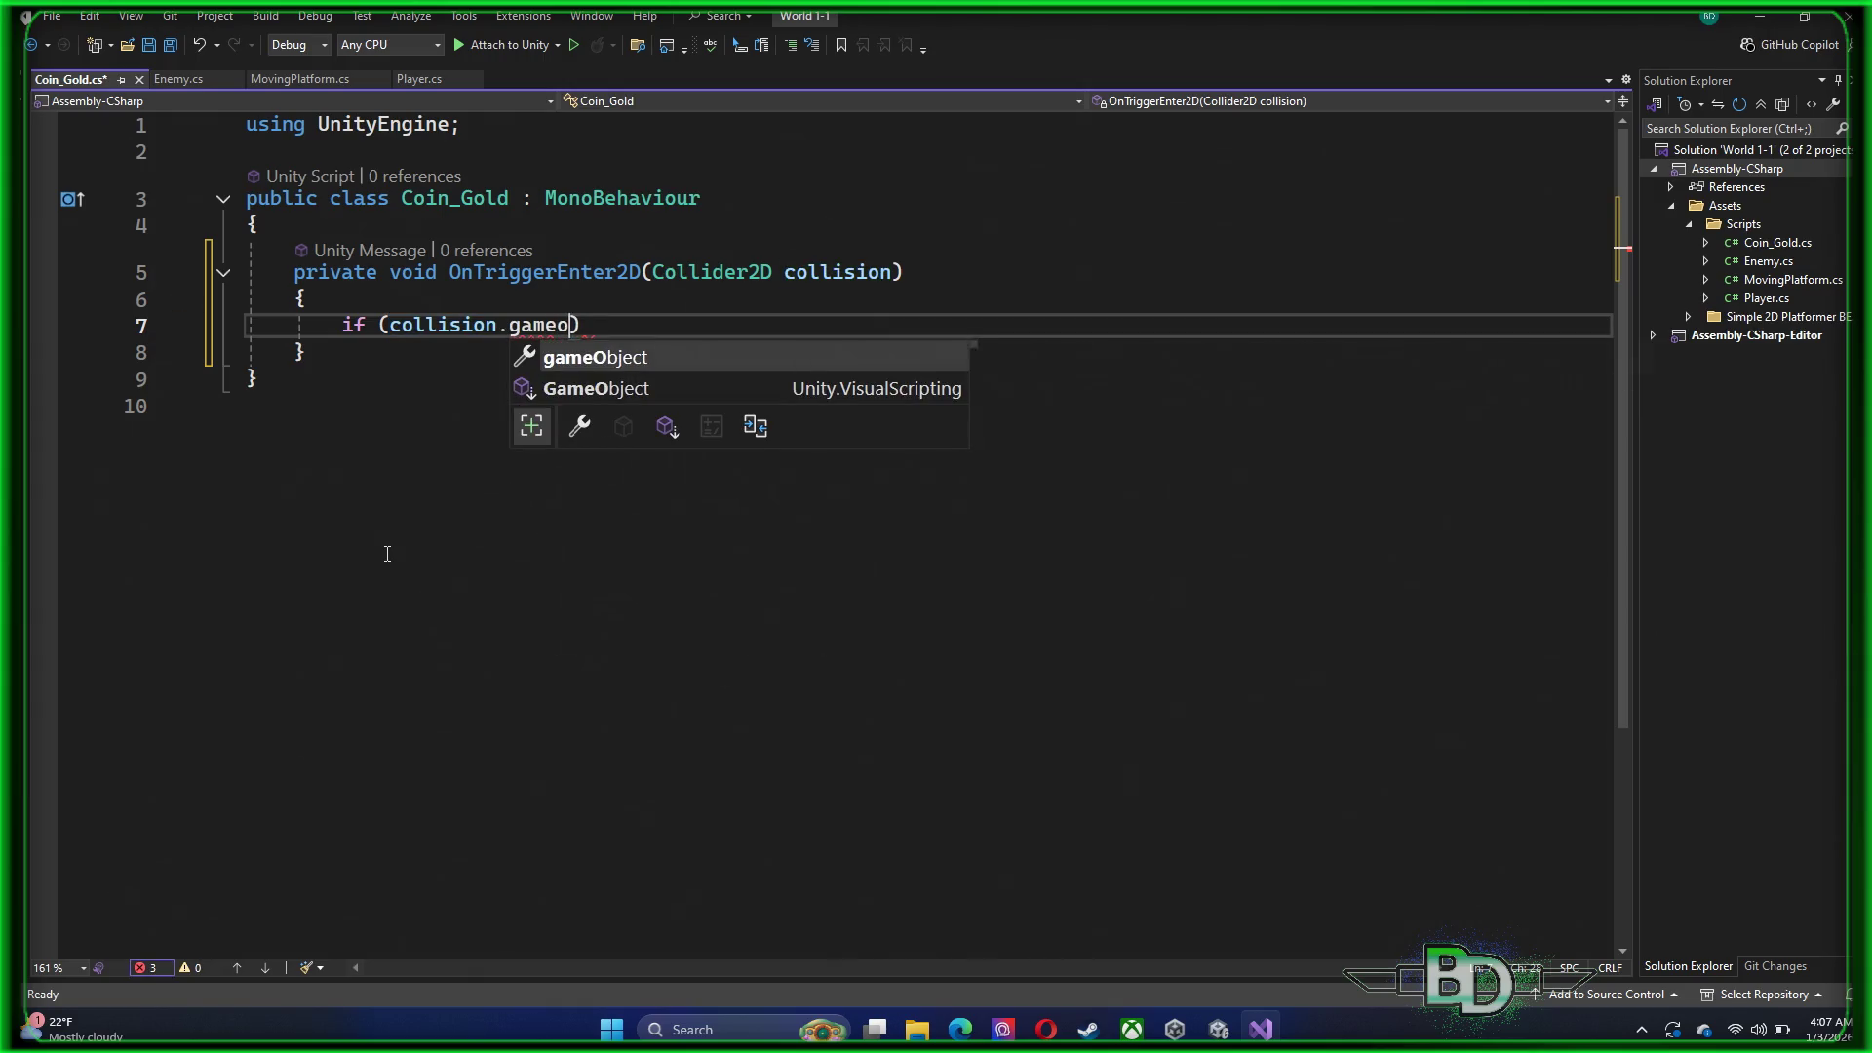
key("Tab")
type(".tg")
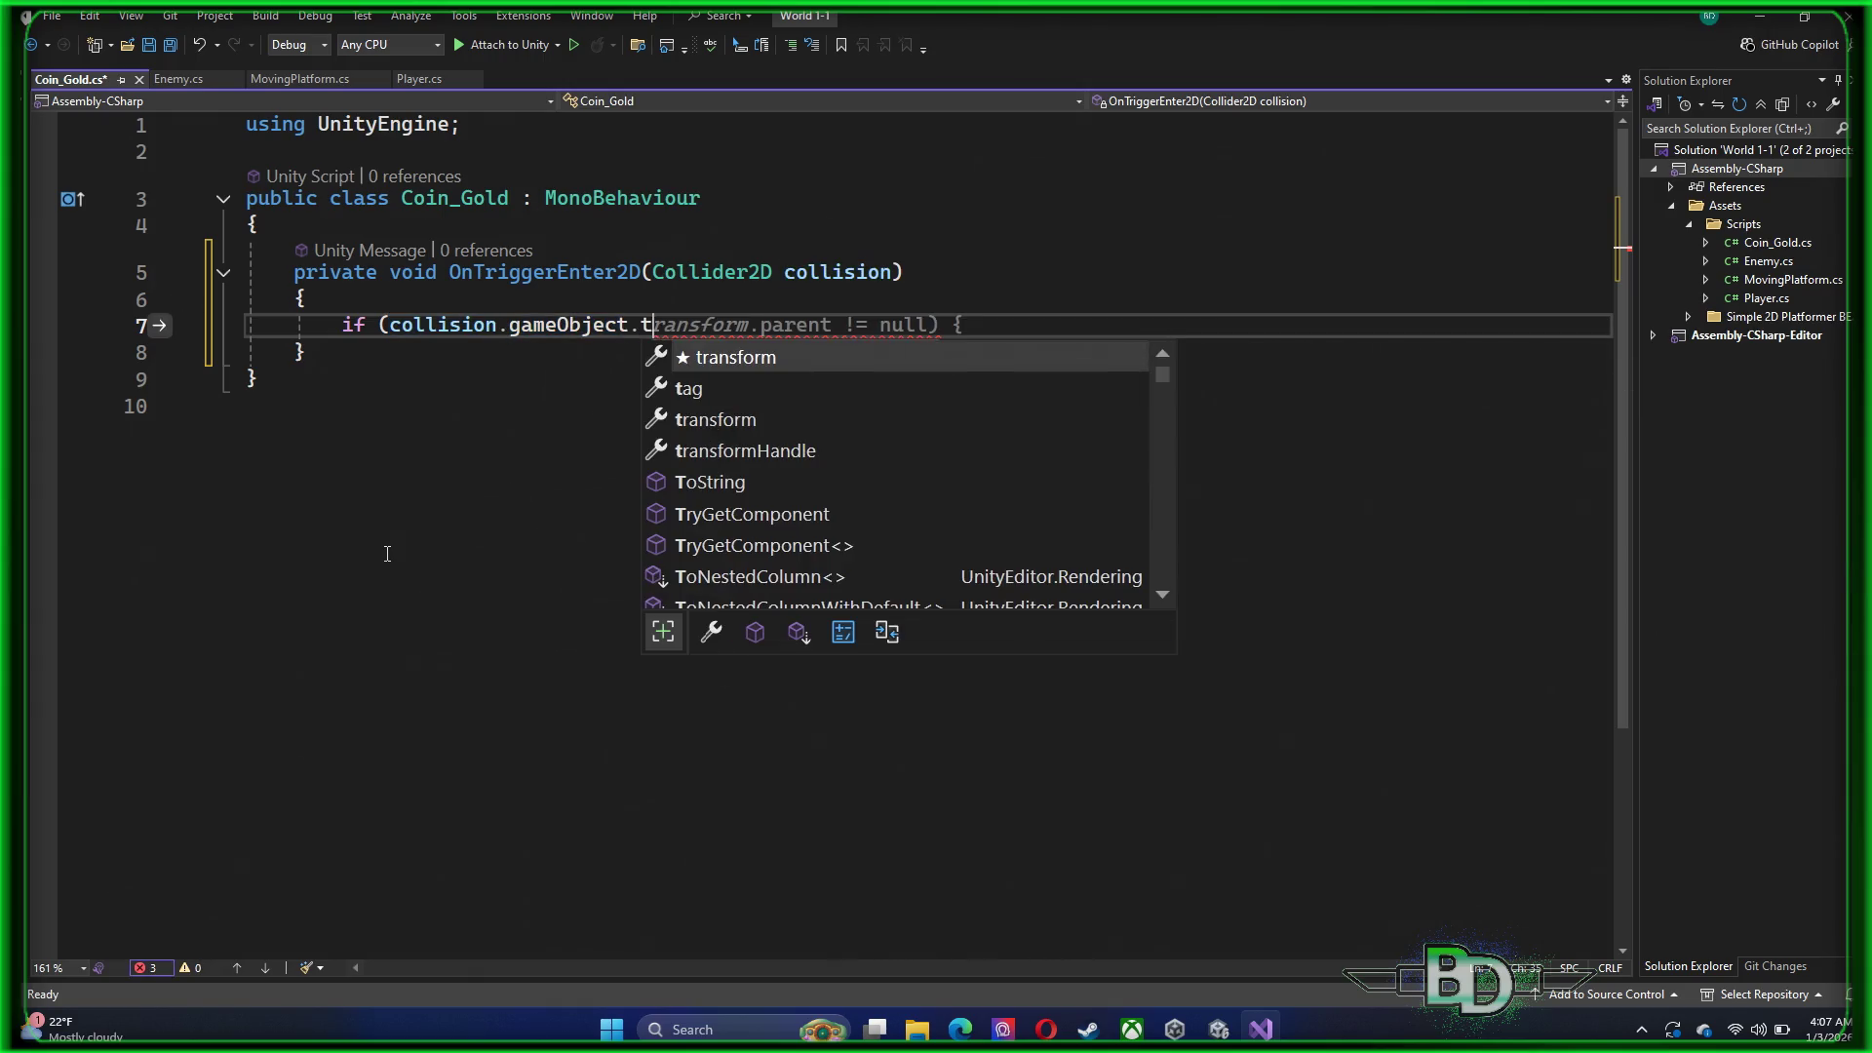
key("BackSpace")
type("ag ")
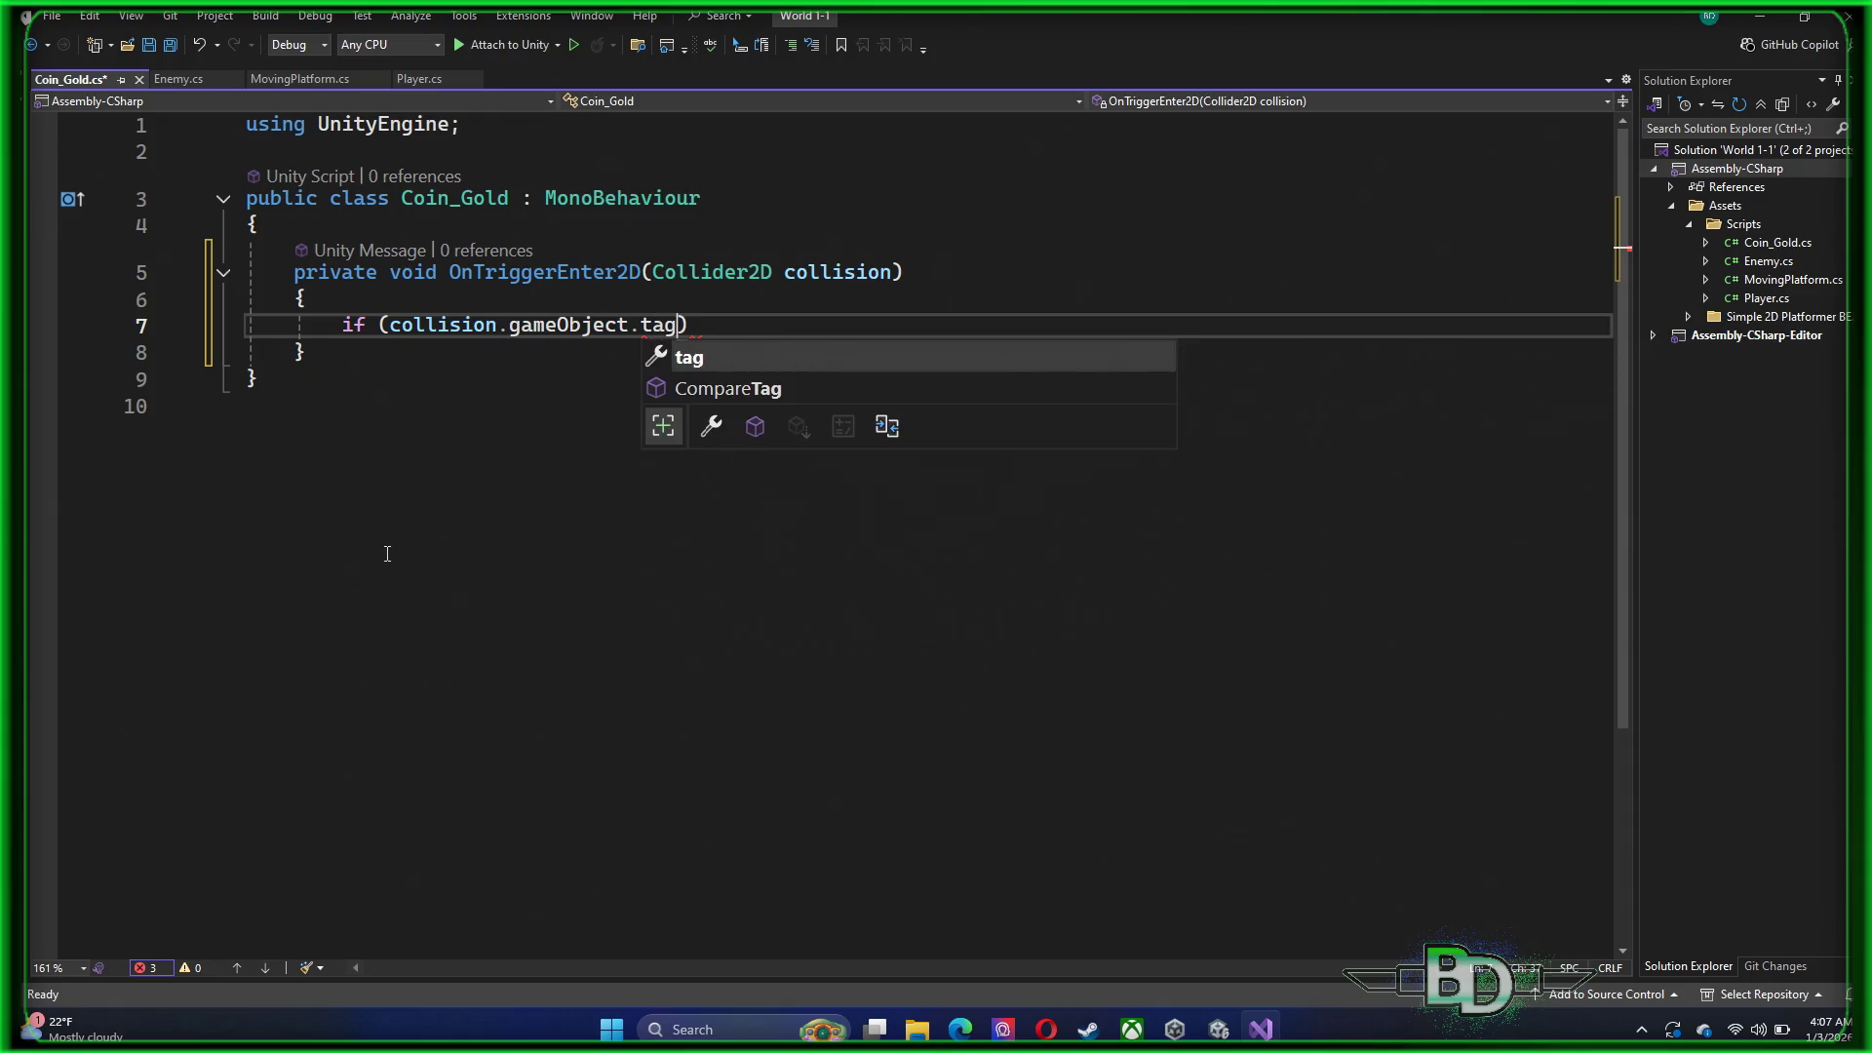
type("== \"")
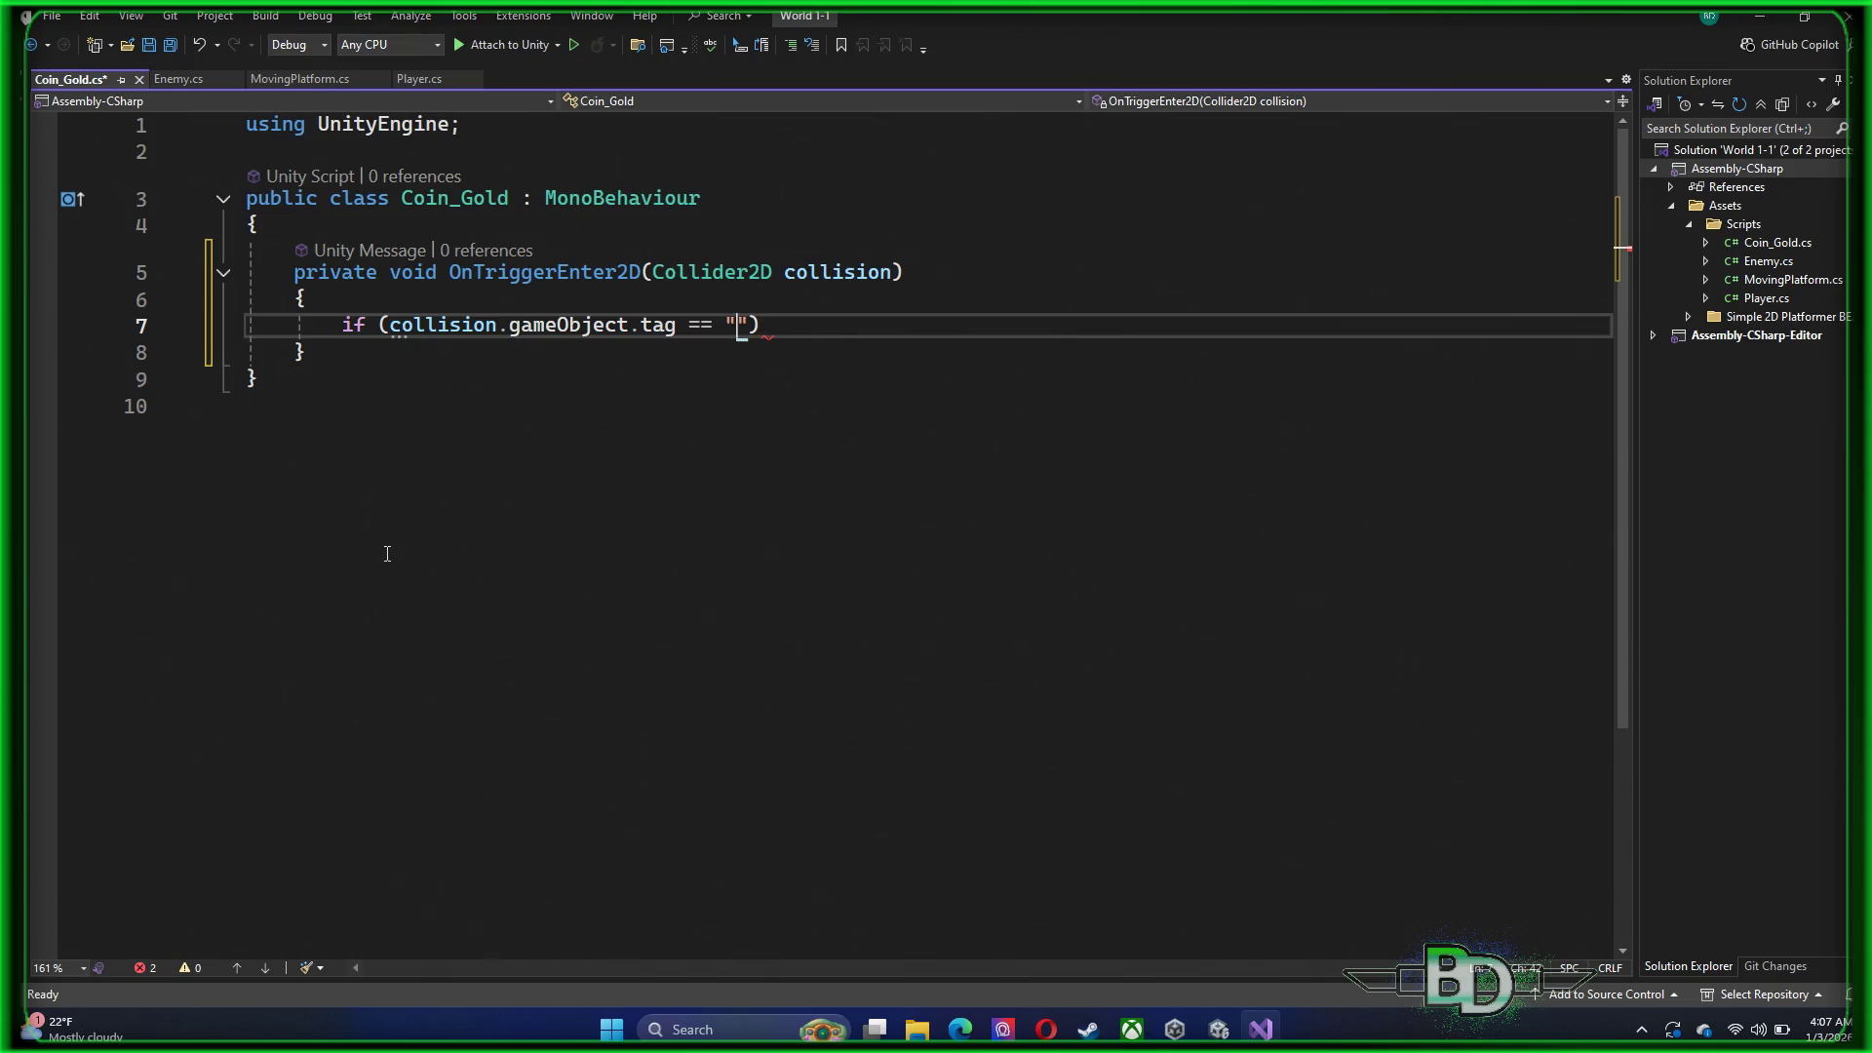
type("Player")
type("\") ;")
key("Left")
key("BackSpace")
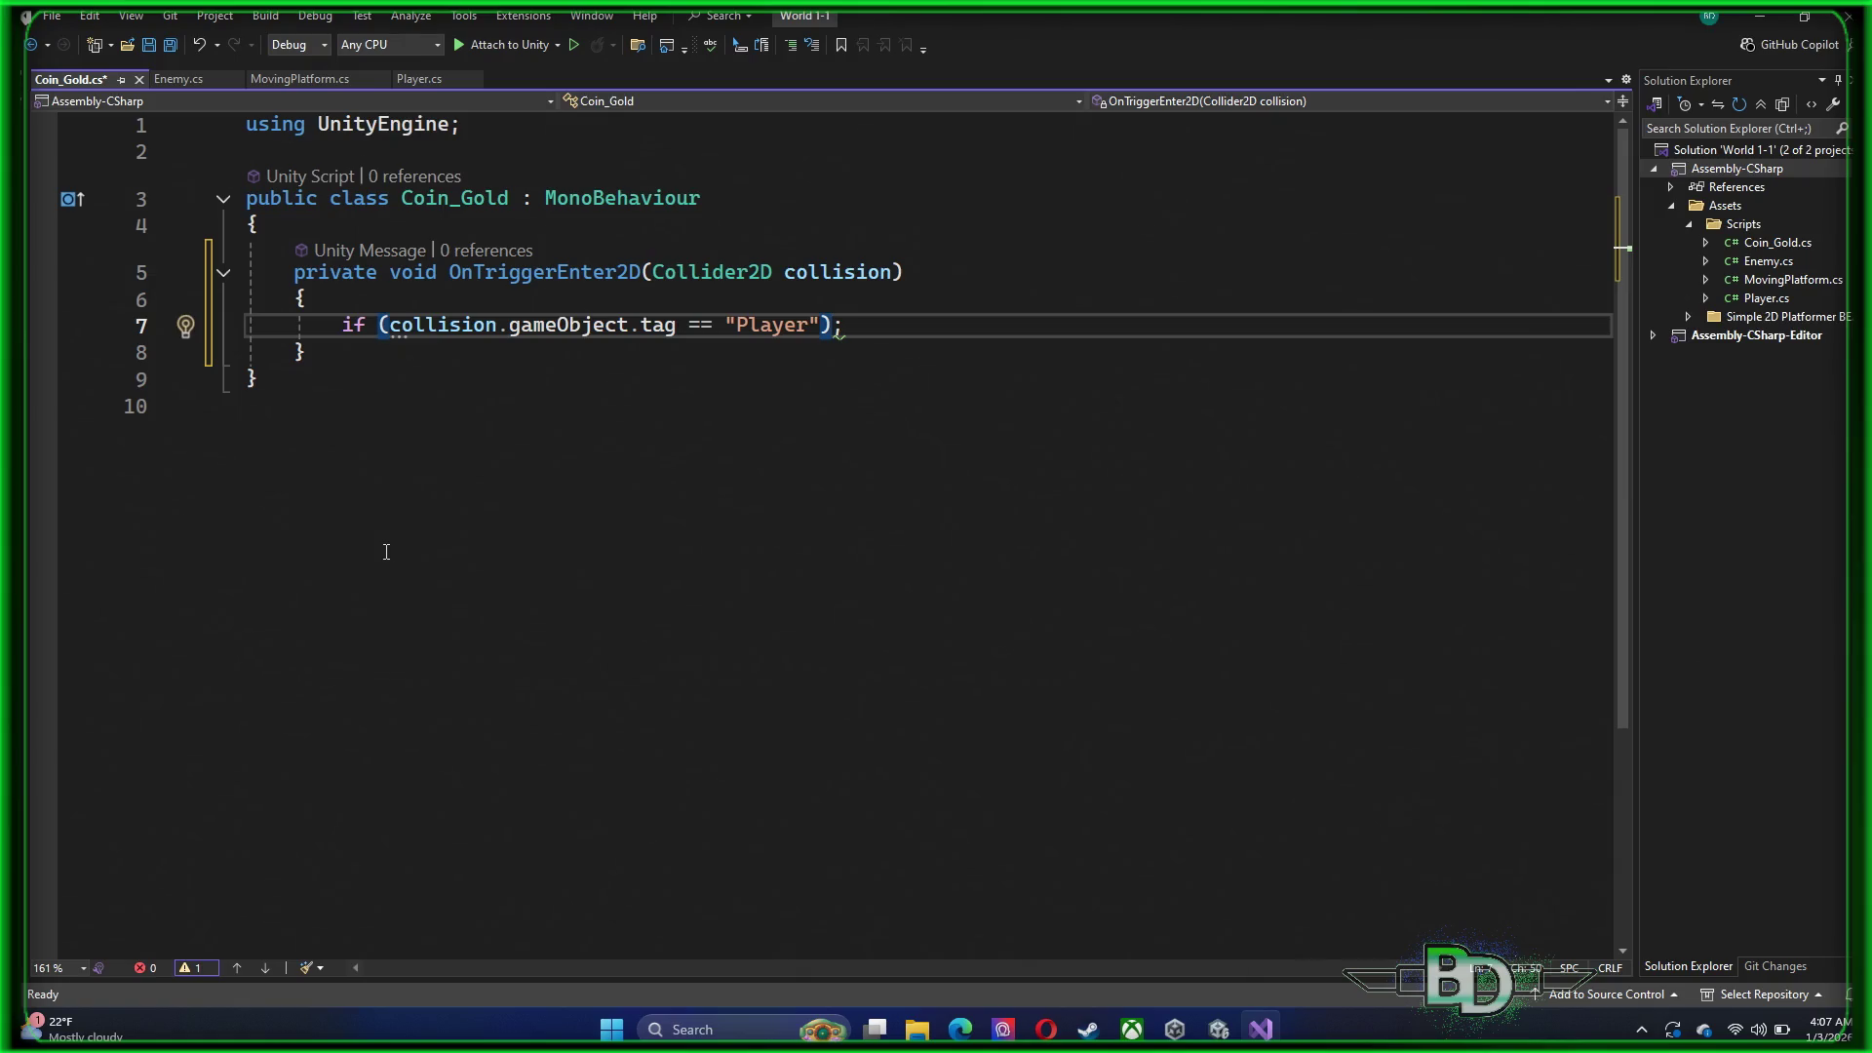
Declare a public int coins field in the Player script and save it
left_click(418, 76)
left_click(310, 296)
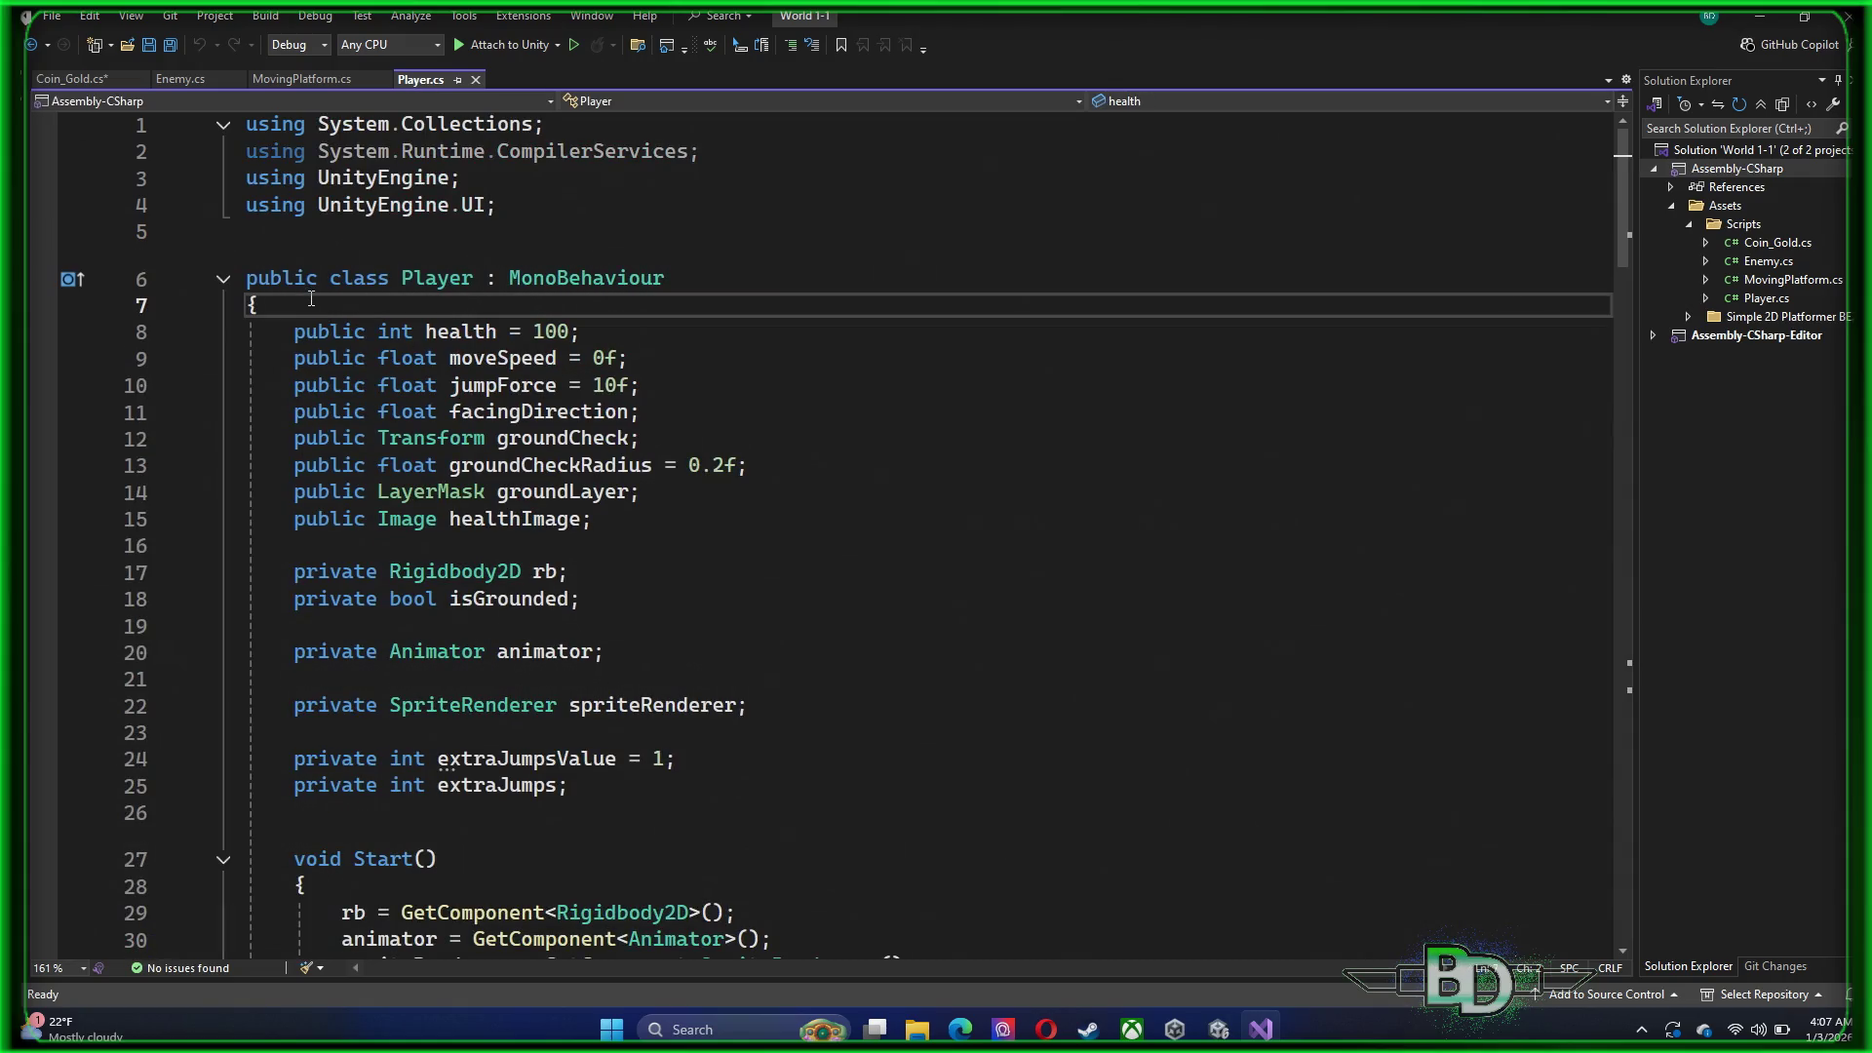
key("Return")
type("public int ")
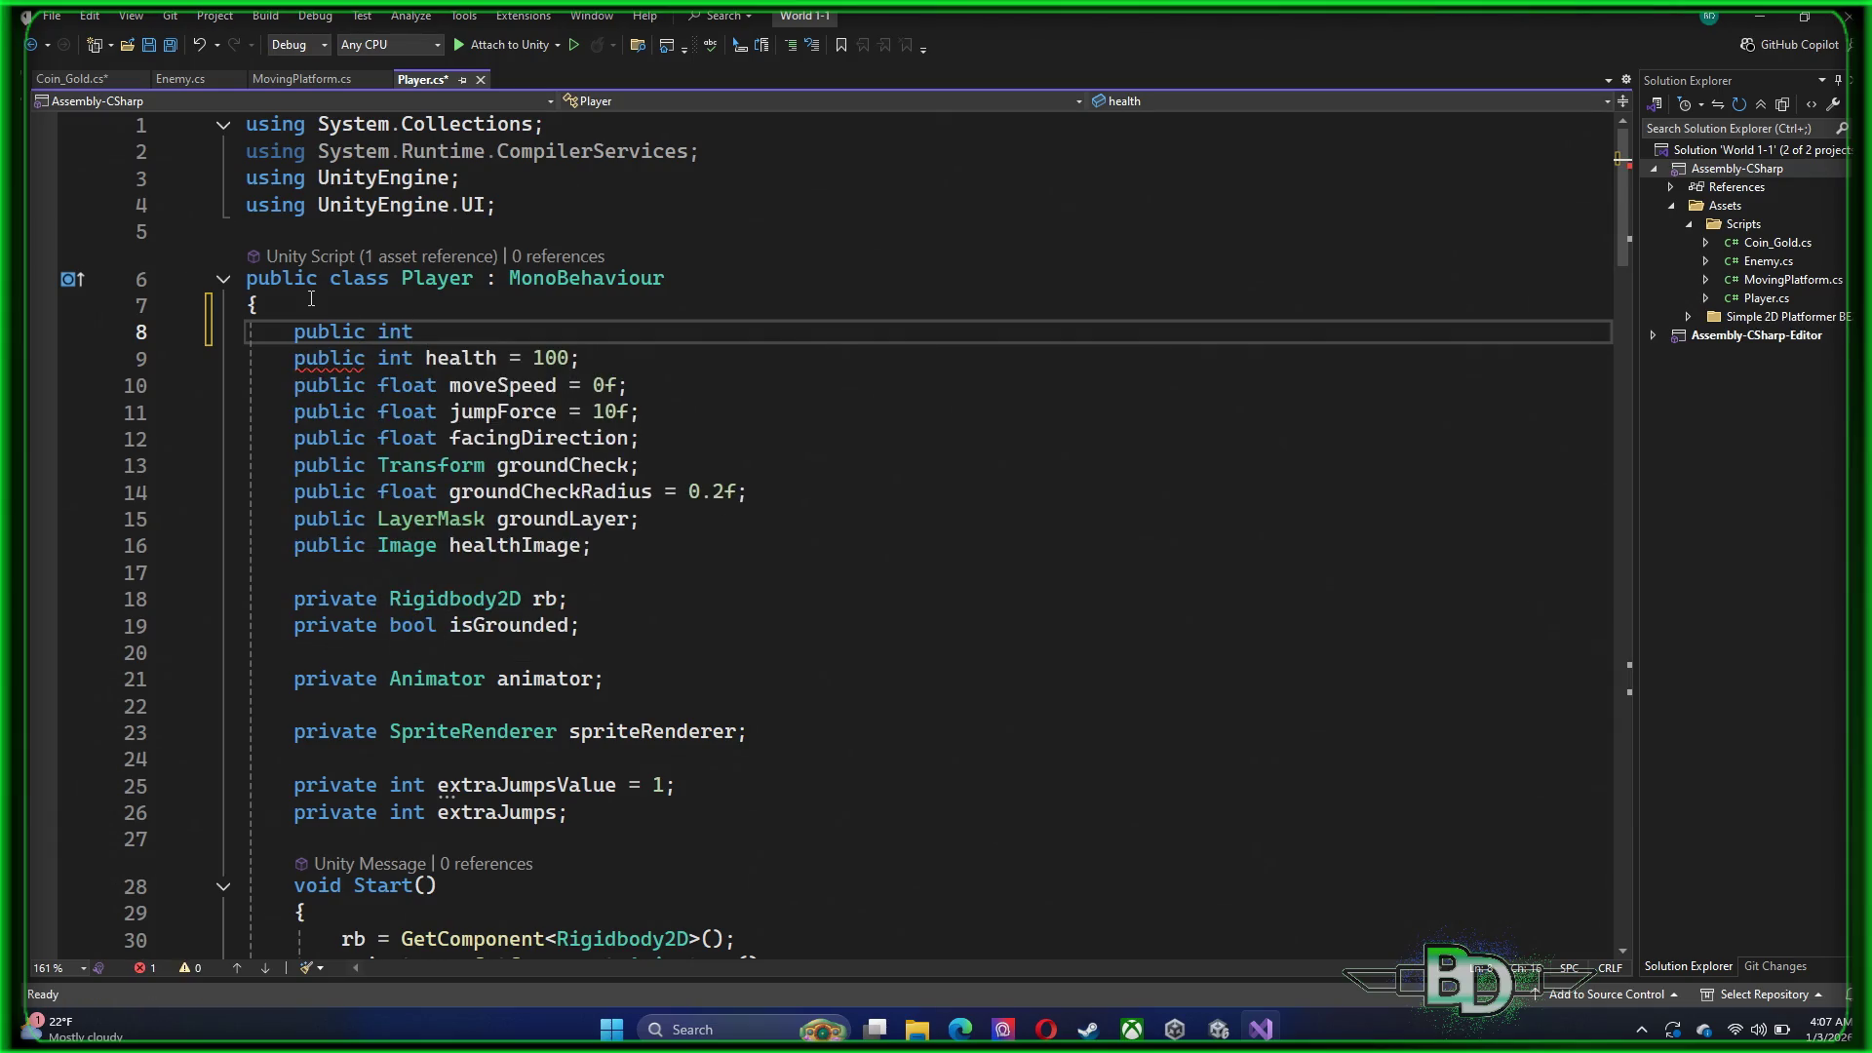
type("coins")
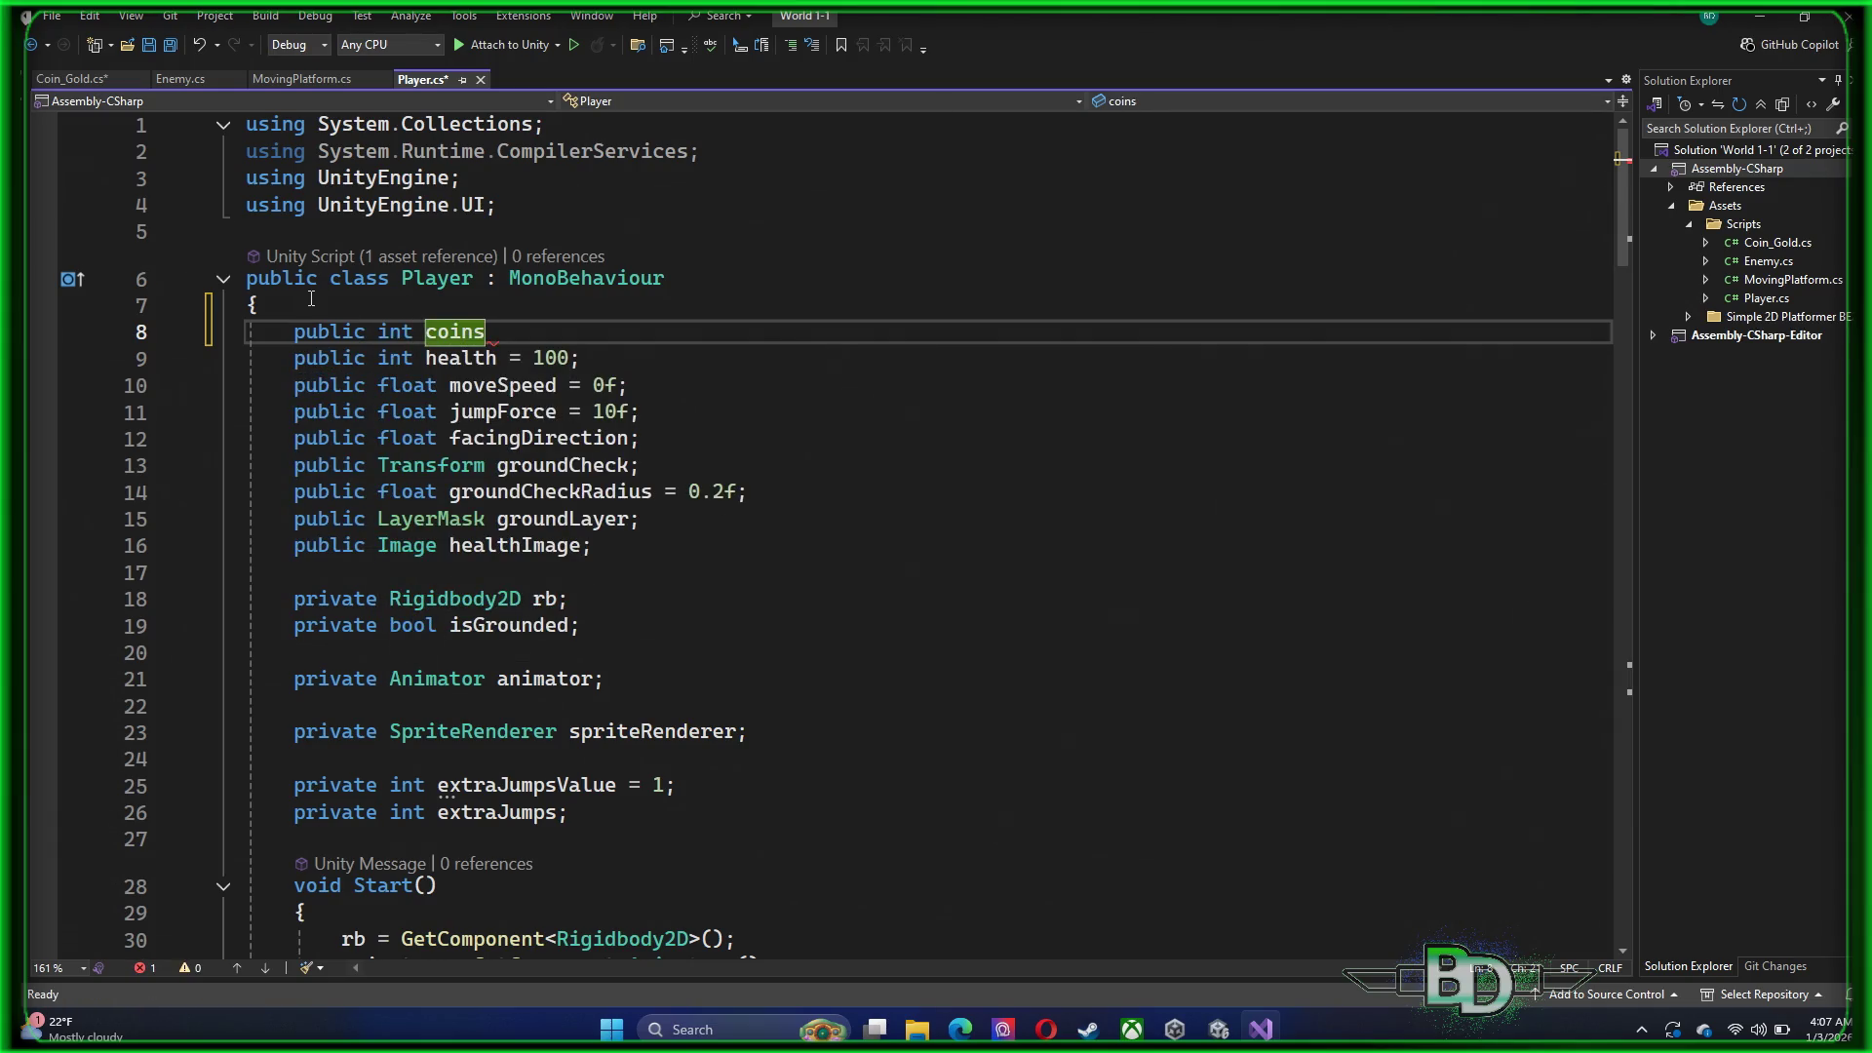
type(";")
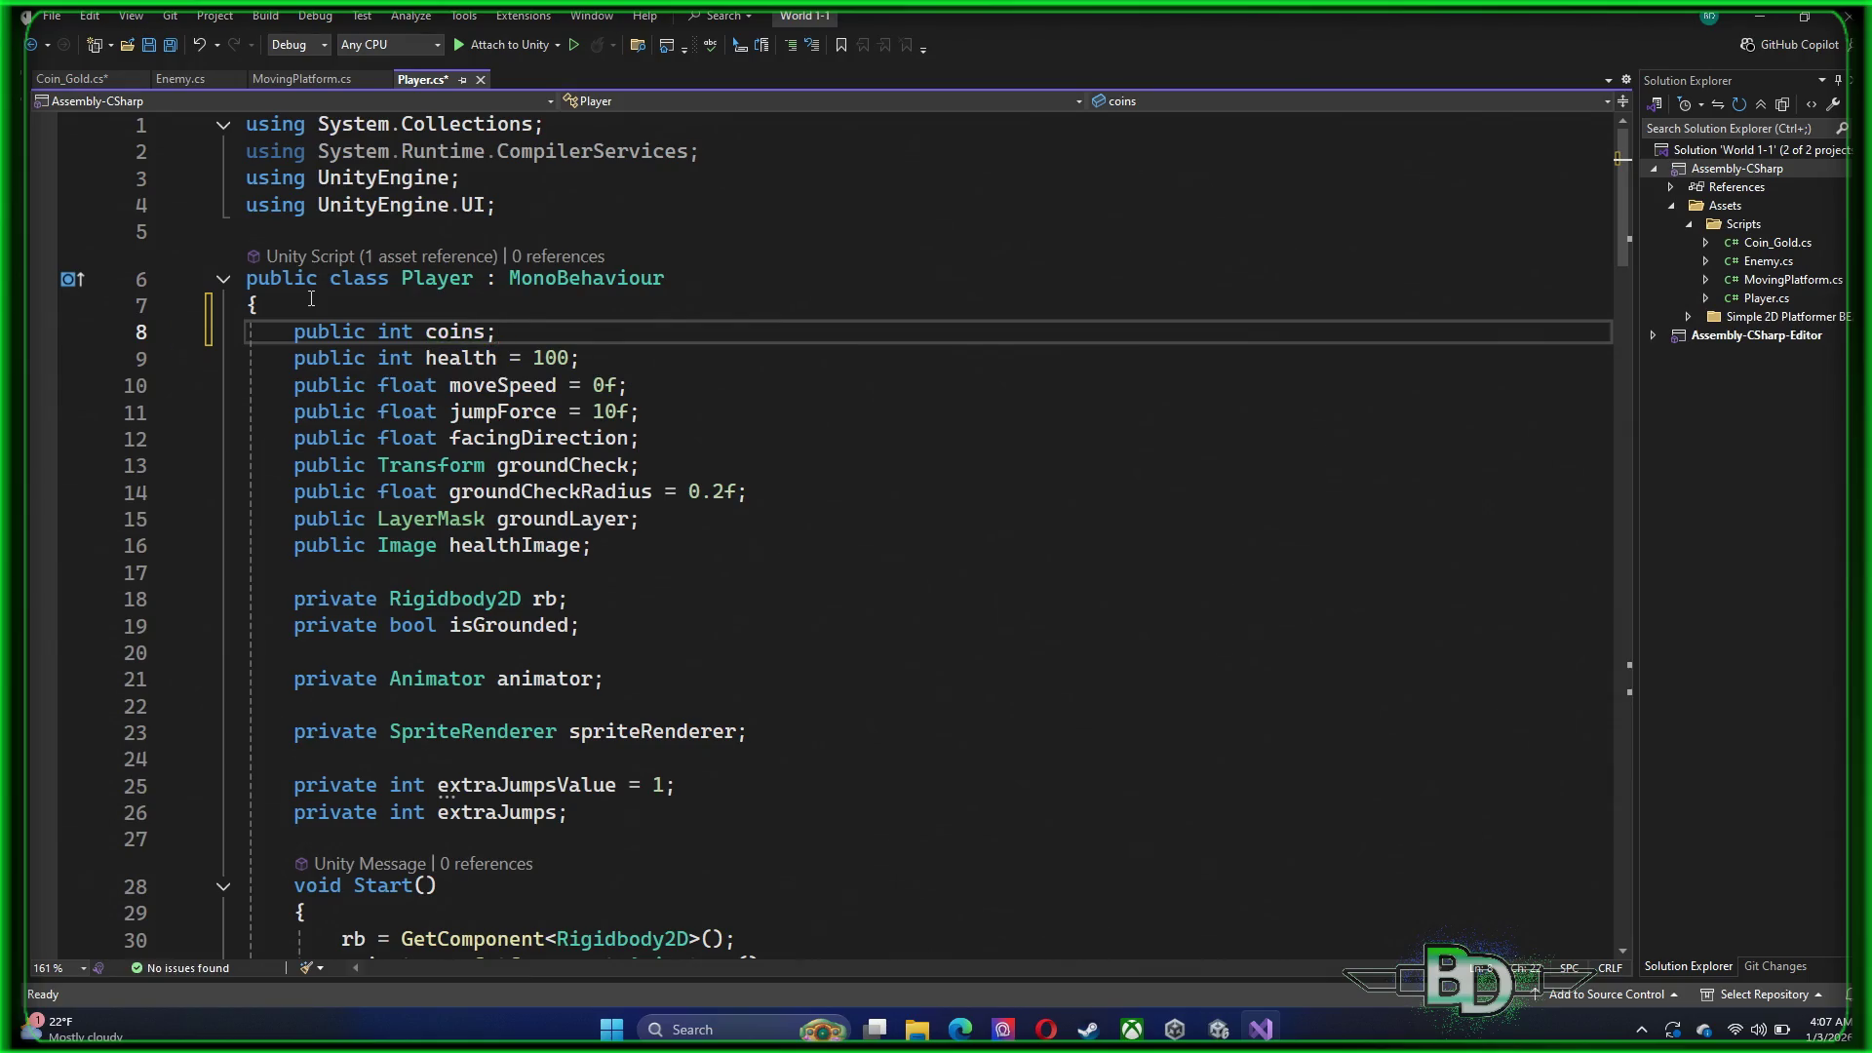
key("ctrl+s")
left_click(86, 84)
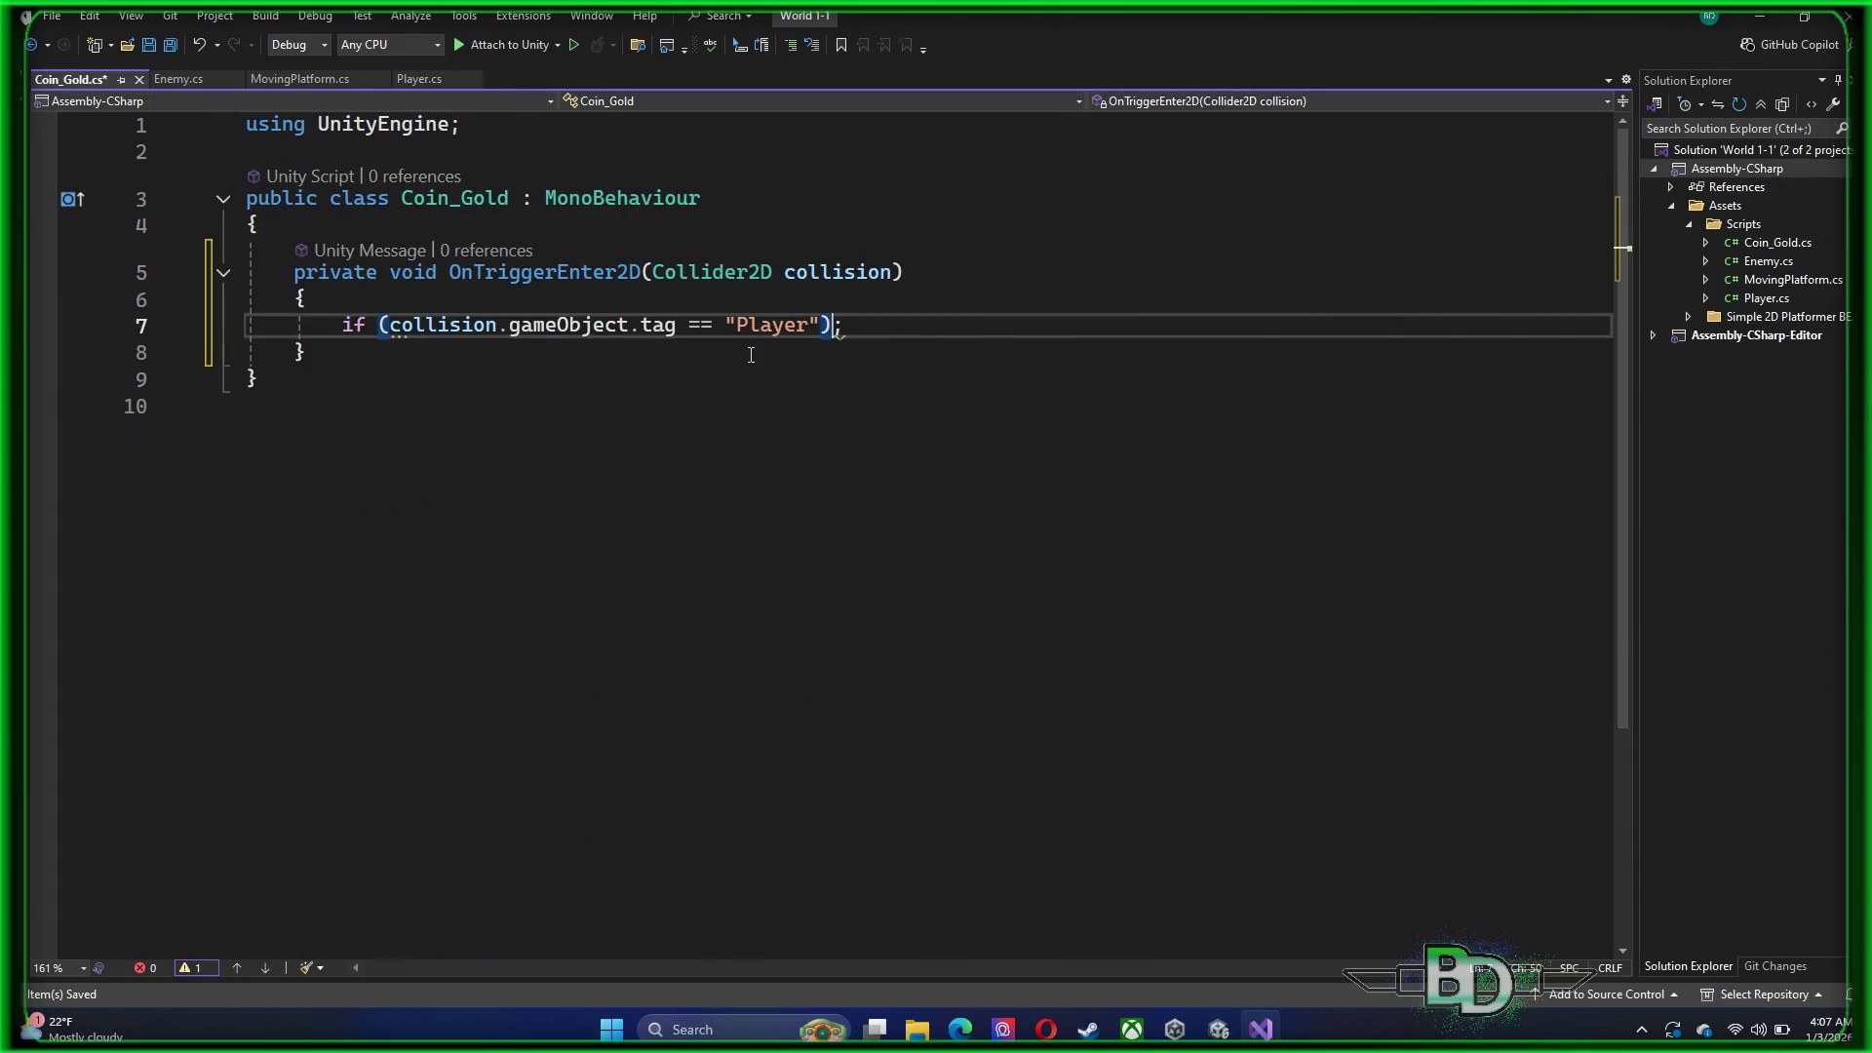
Open a code block under the if and fetch the Player component into a player variable
left_click(891, 344)
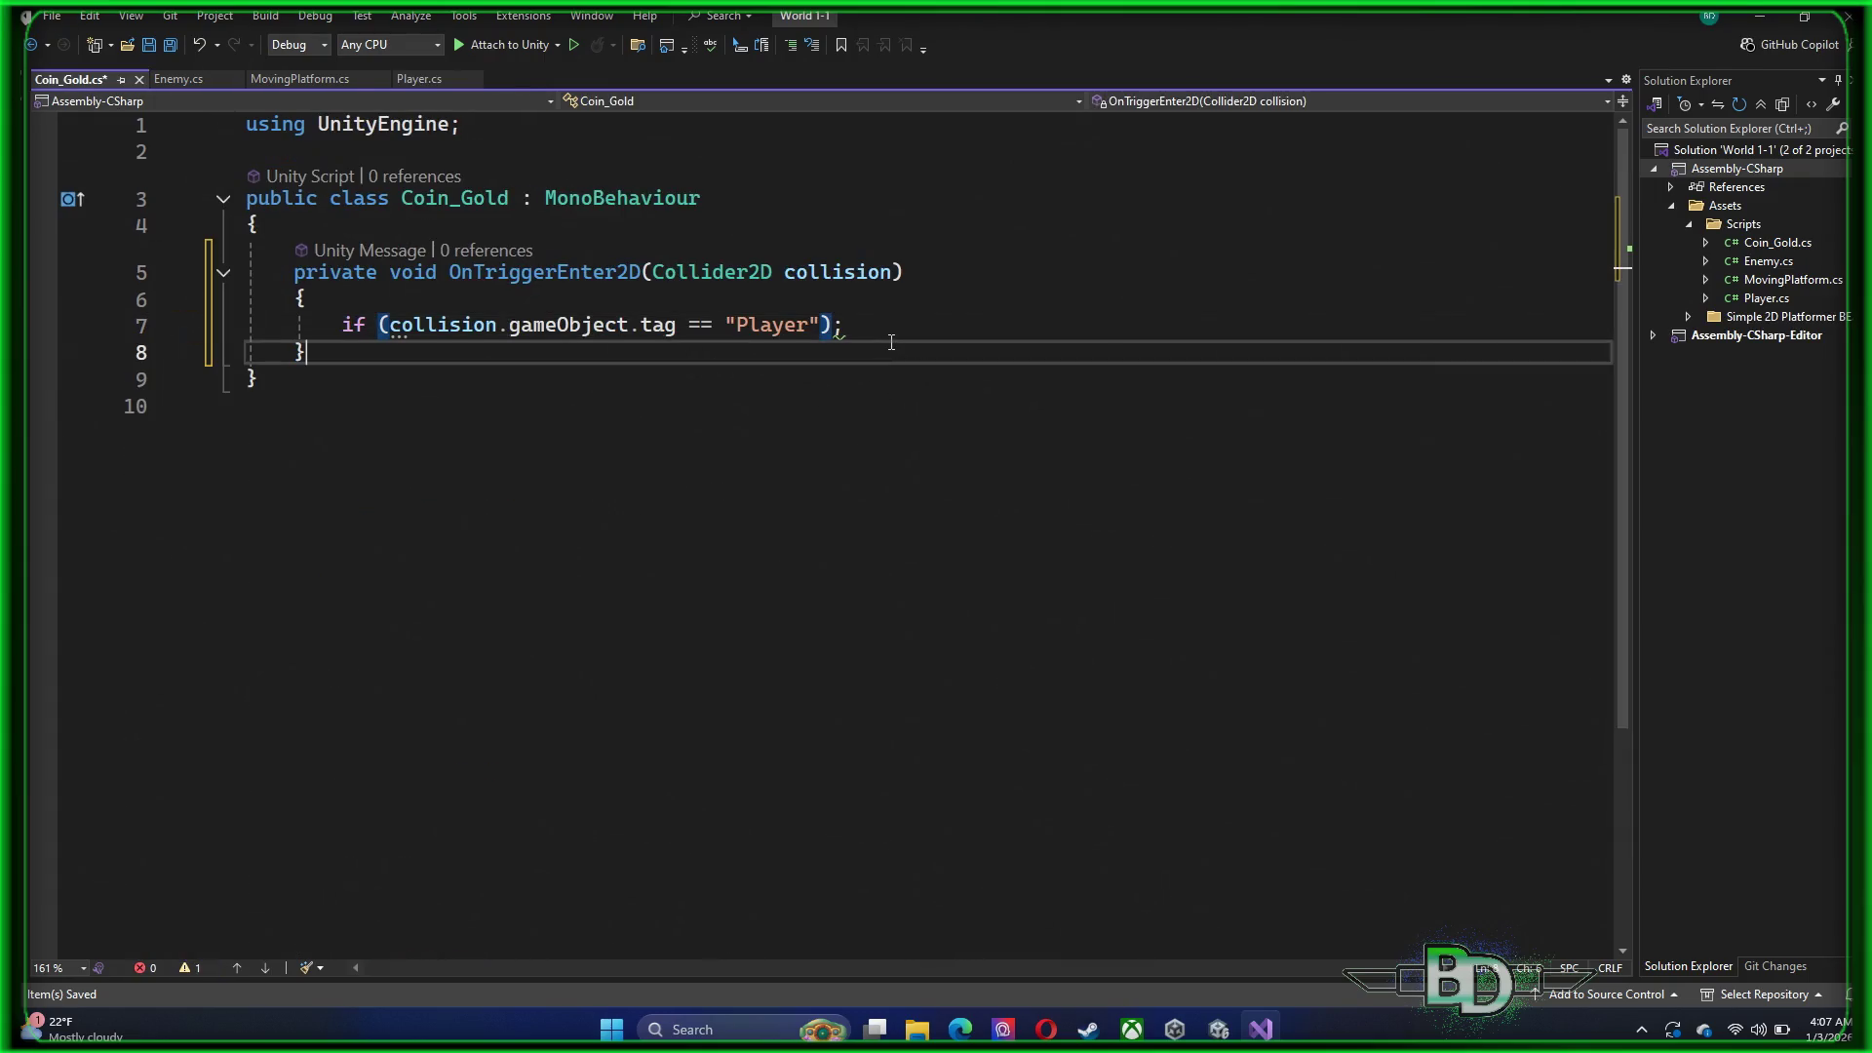
left_click(884, 328)
key("Left")
key("Return")
type("{")
key("Return")
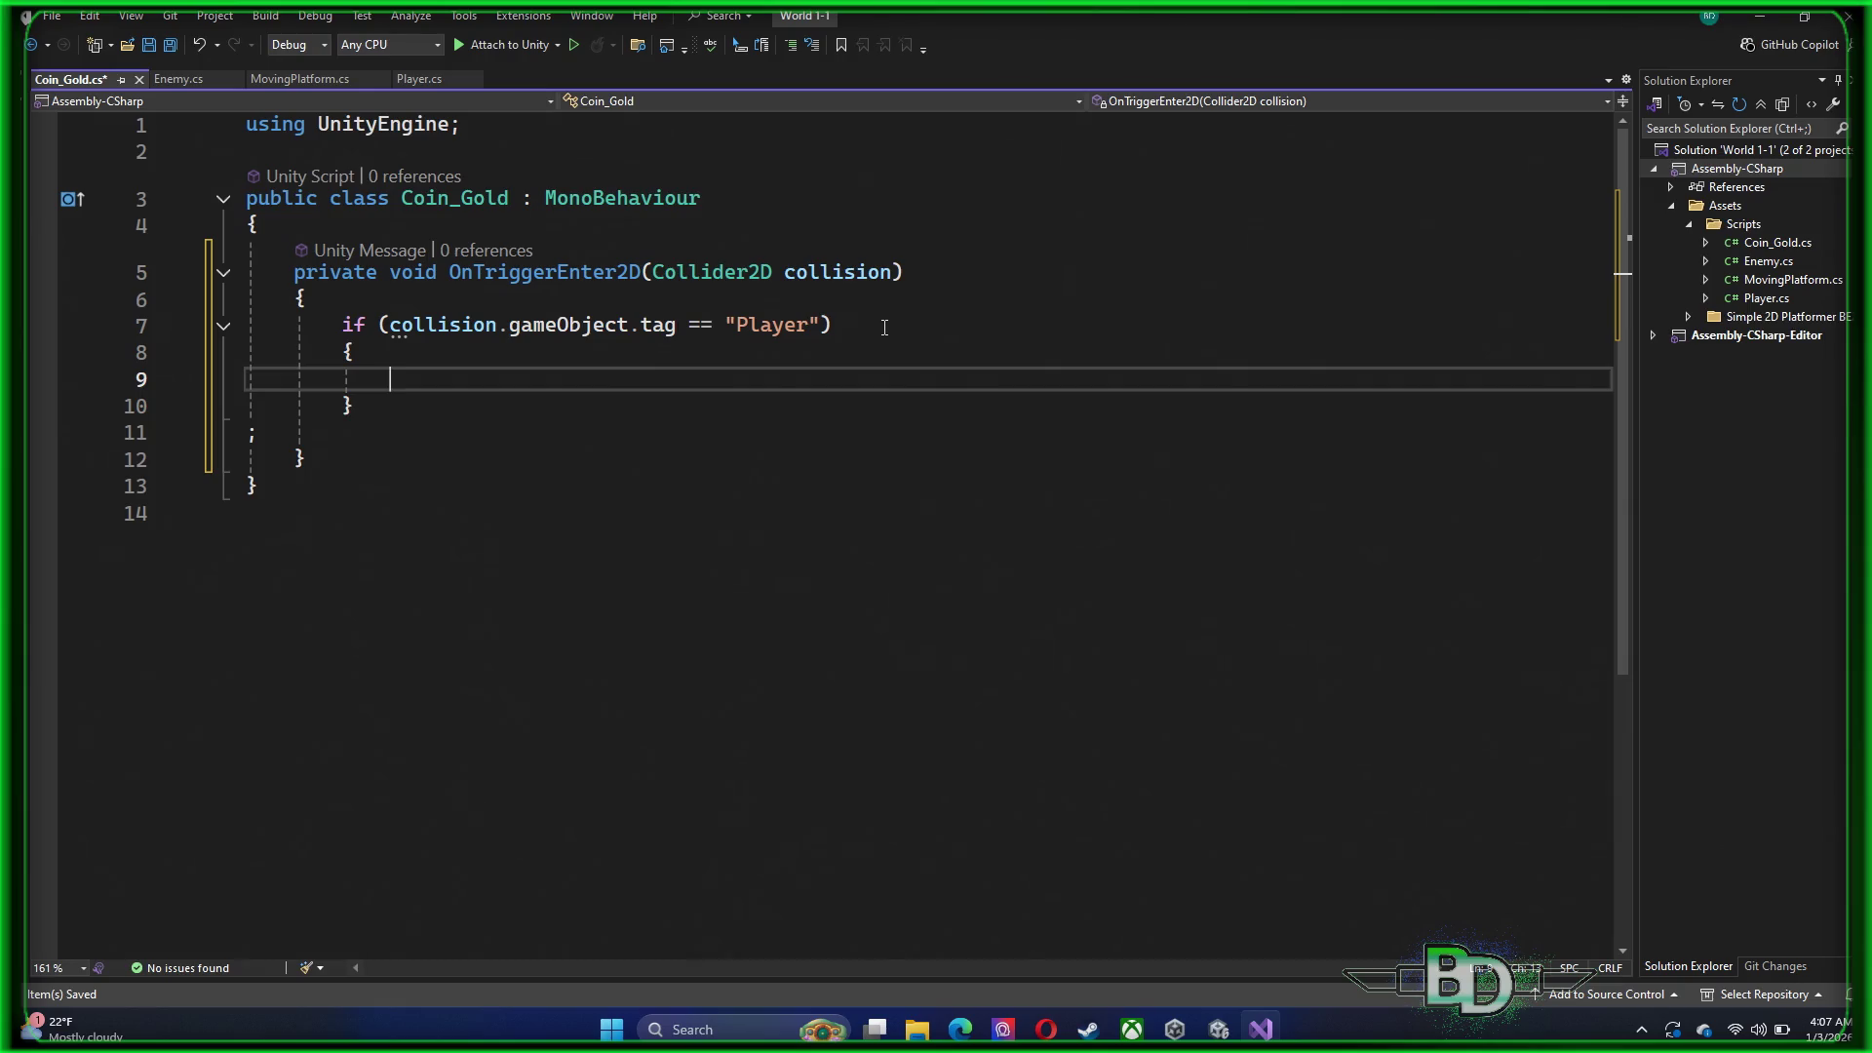
type("Player pla")
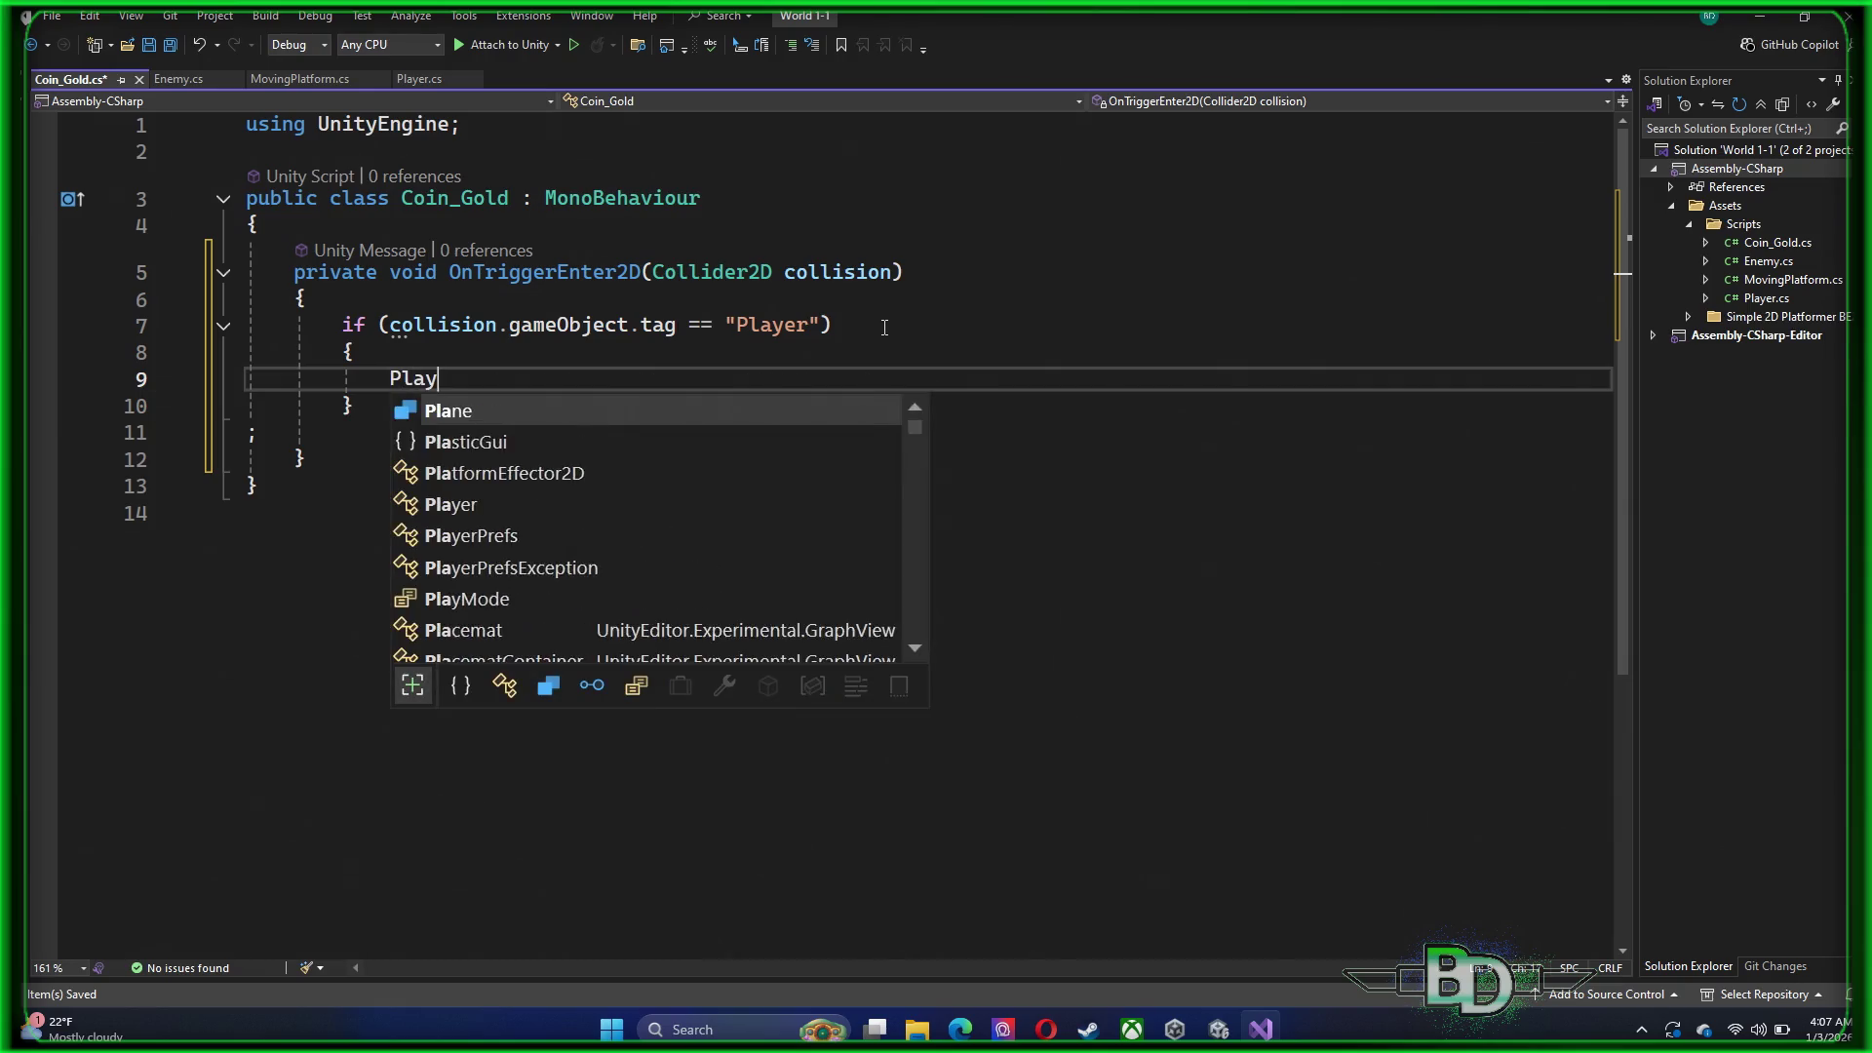
key("Tab")
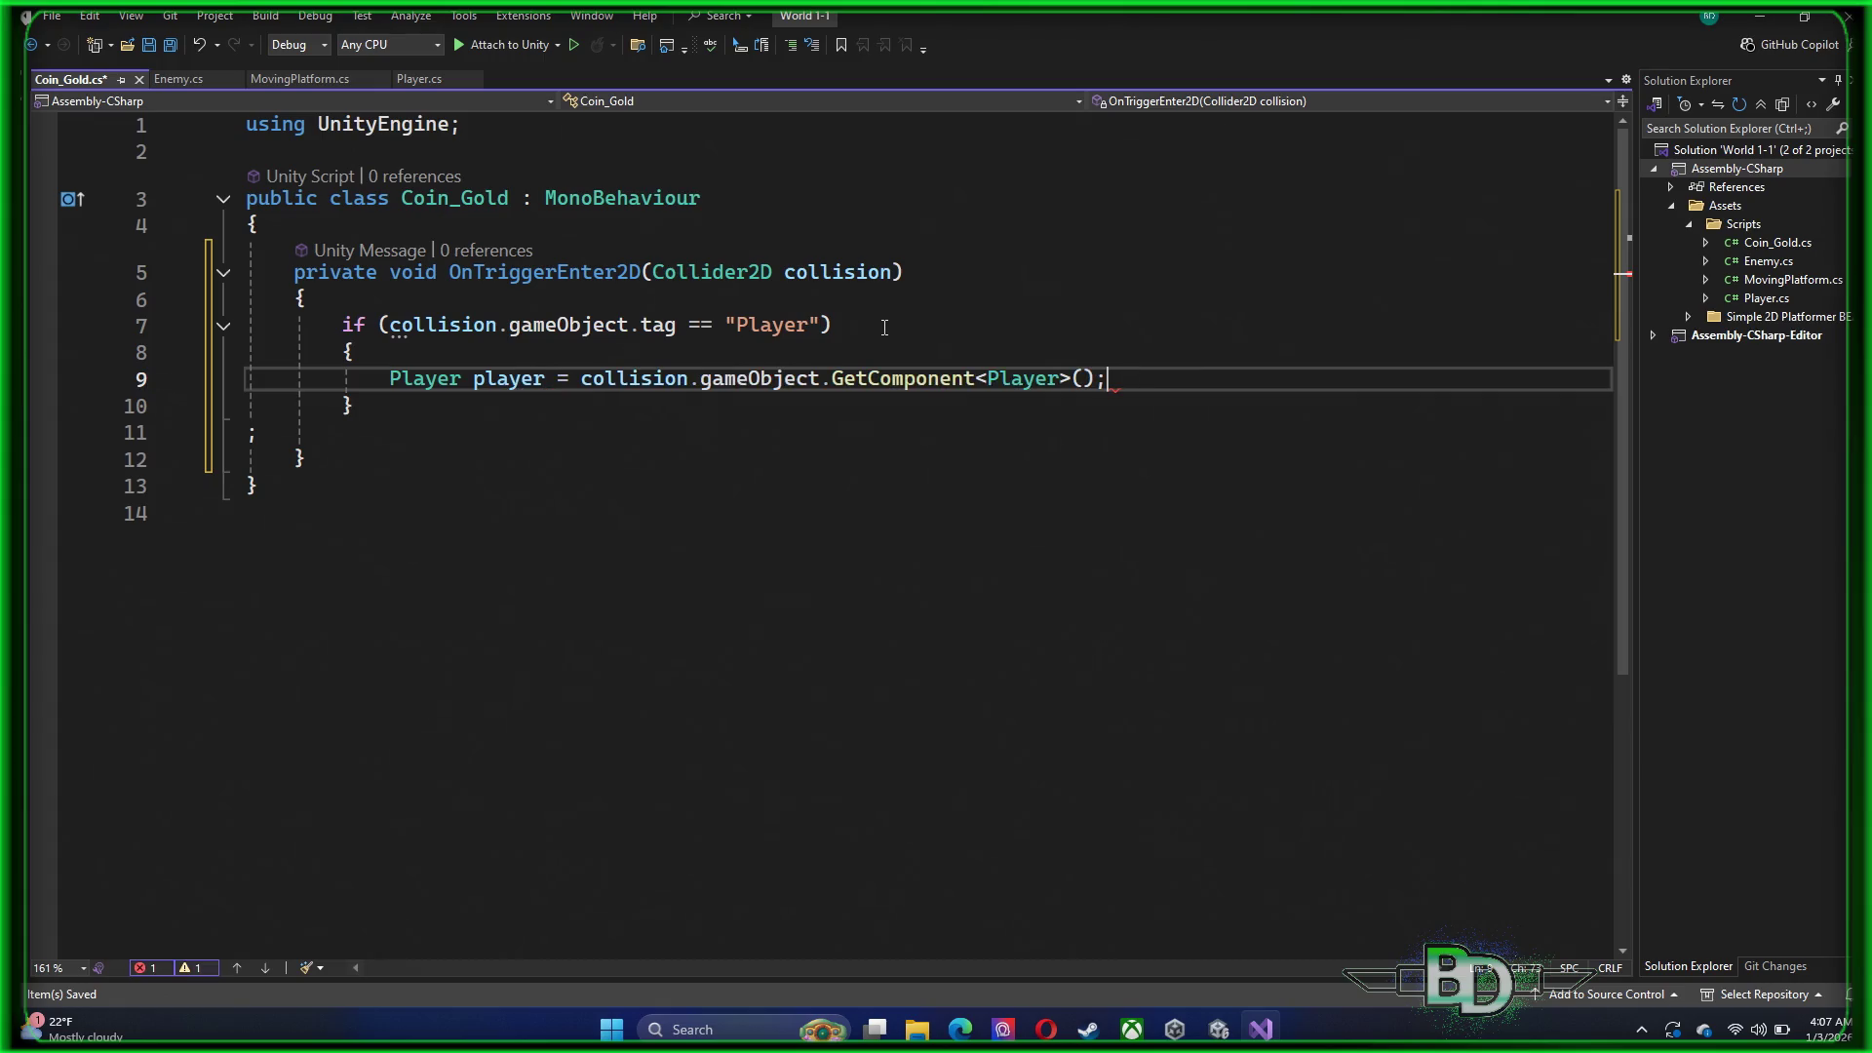
key("Return")
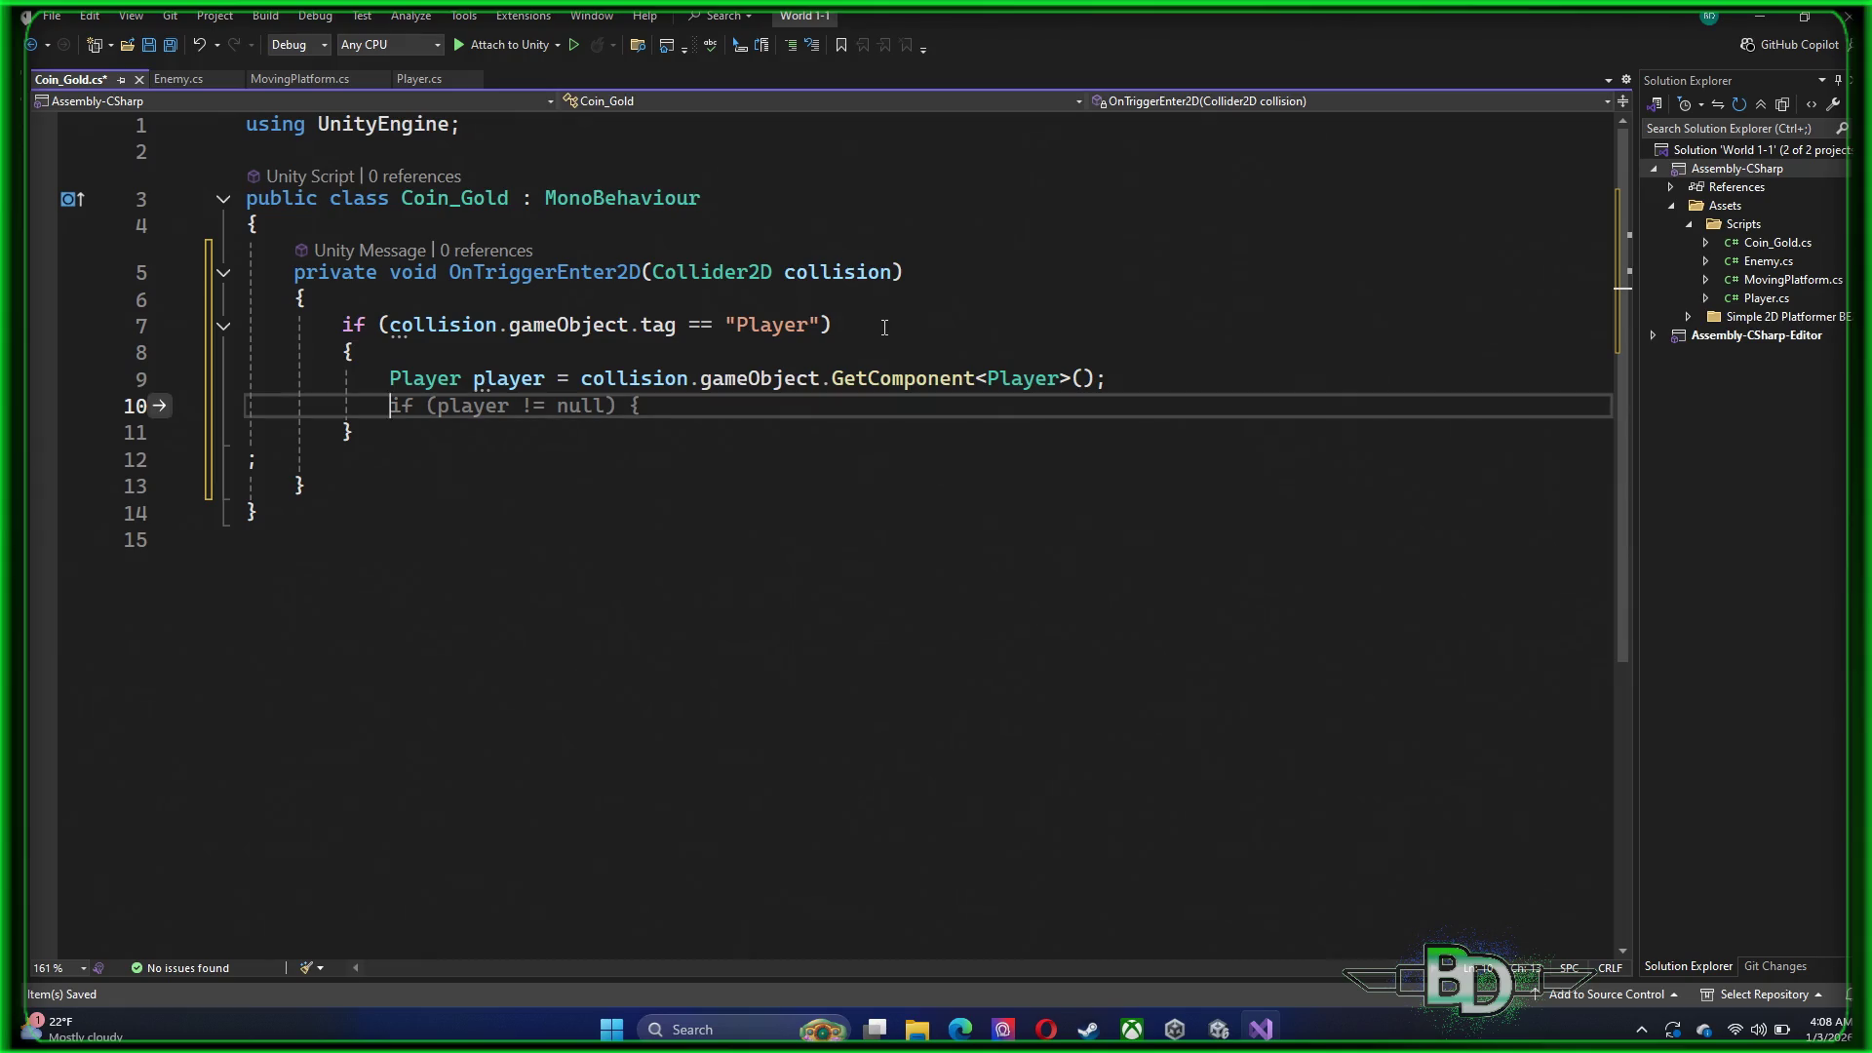
Add player.coins += 1; and Destroy(gameObject); then save Coin_Gold.cs
type("player.cpo")
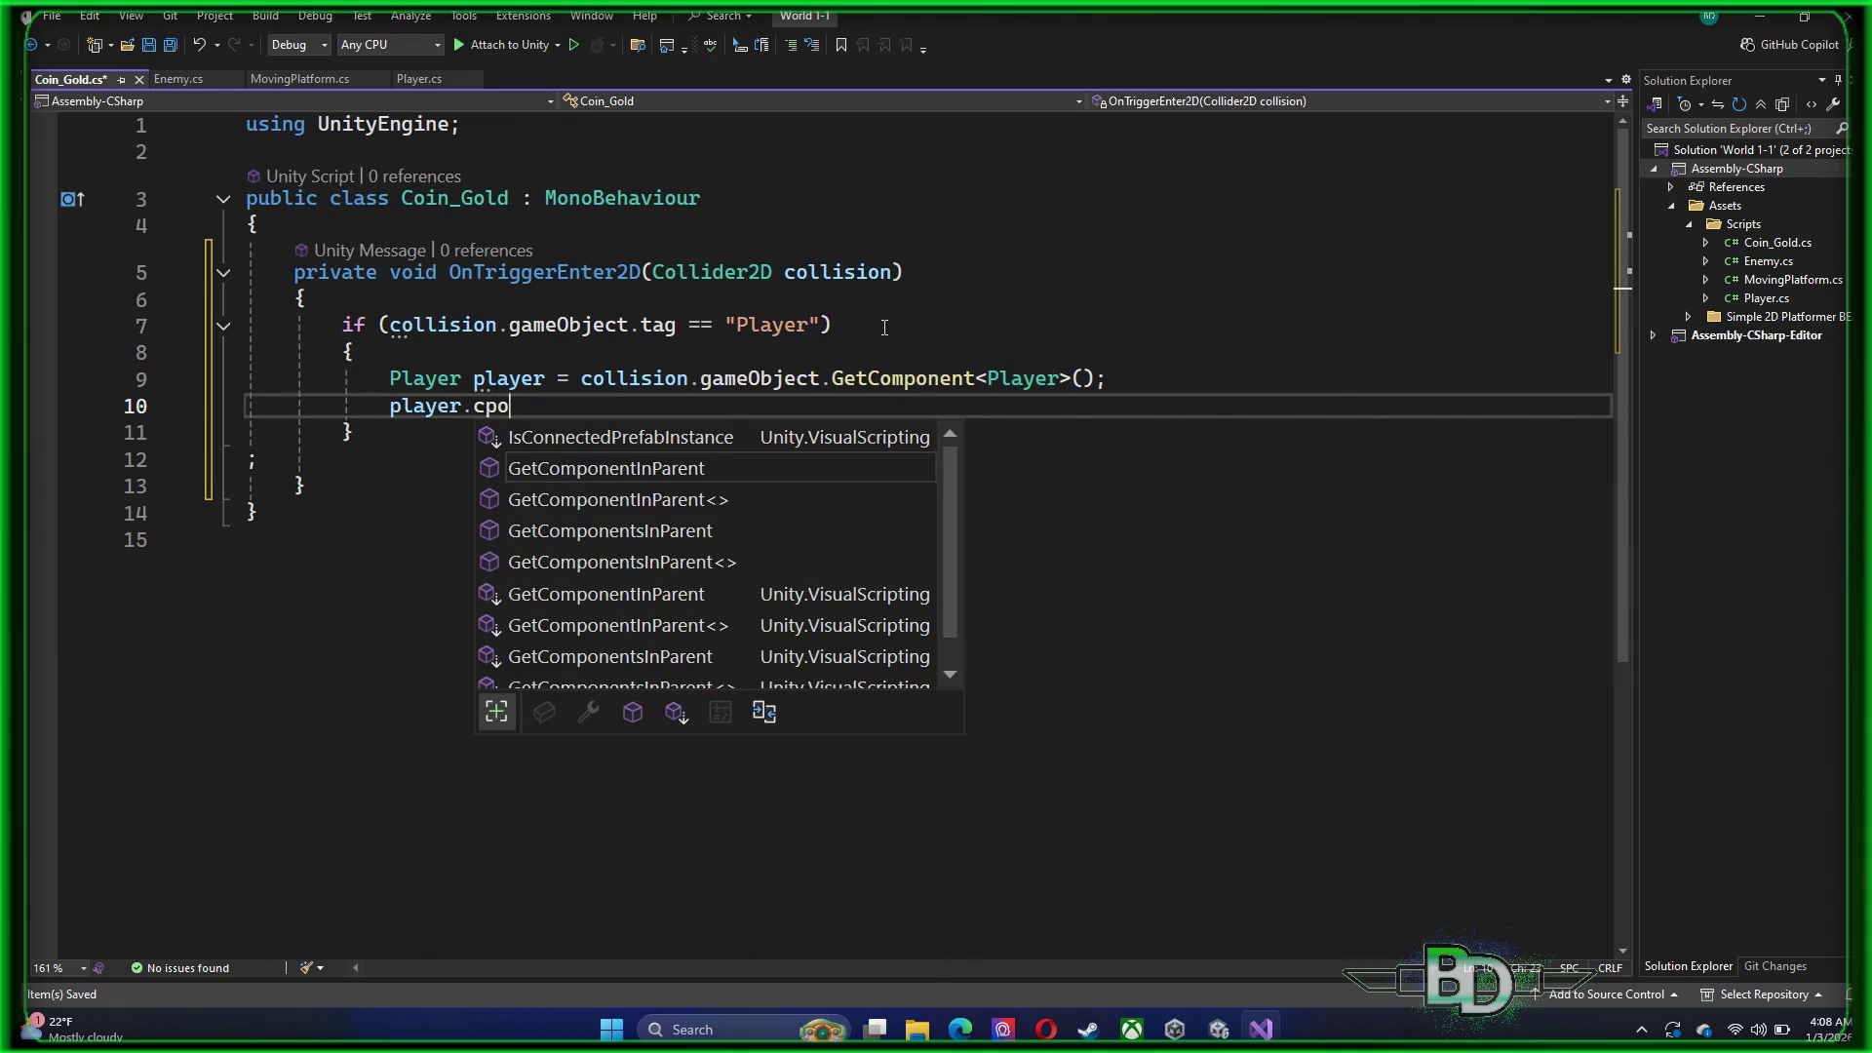
key("BackSpace")
key("BackSpace")
key("BackSpace")
type("coins")
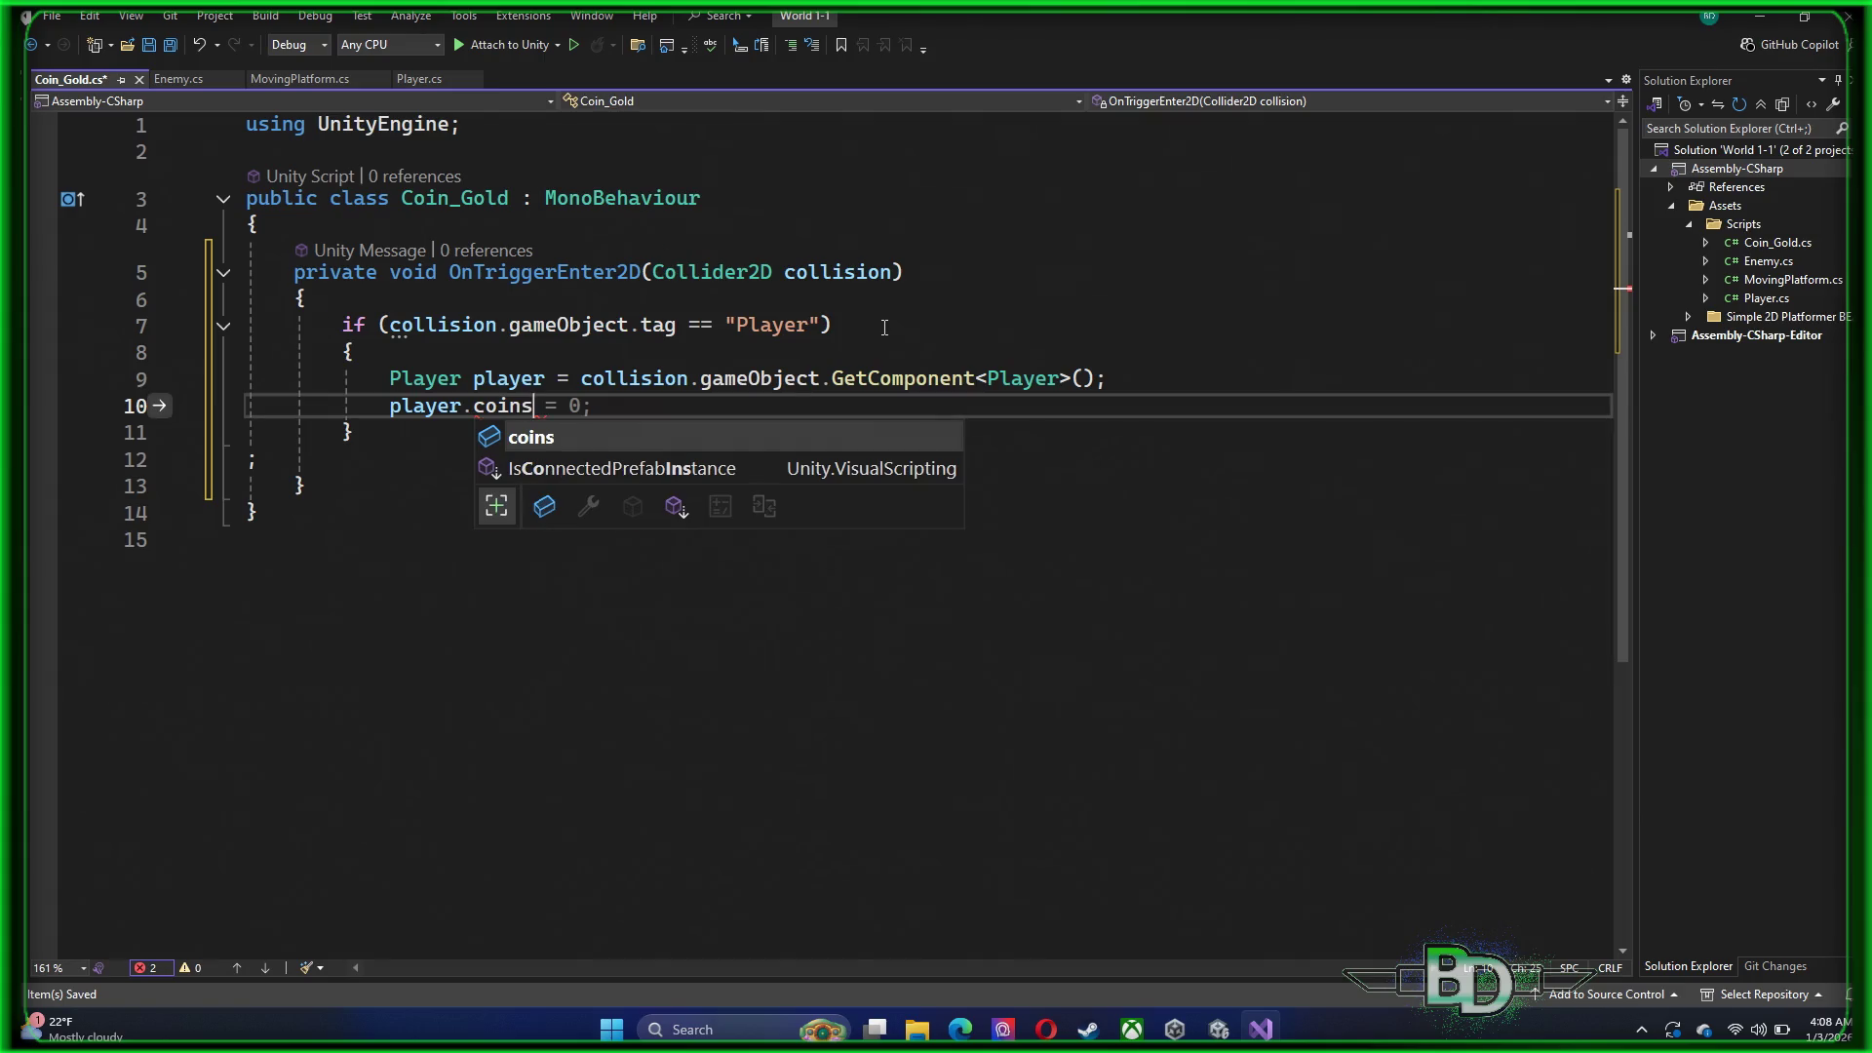
type(" += 1;")
key("Return")
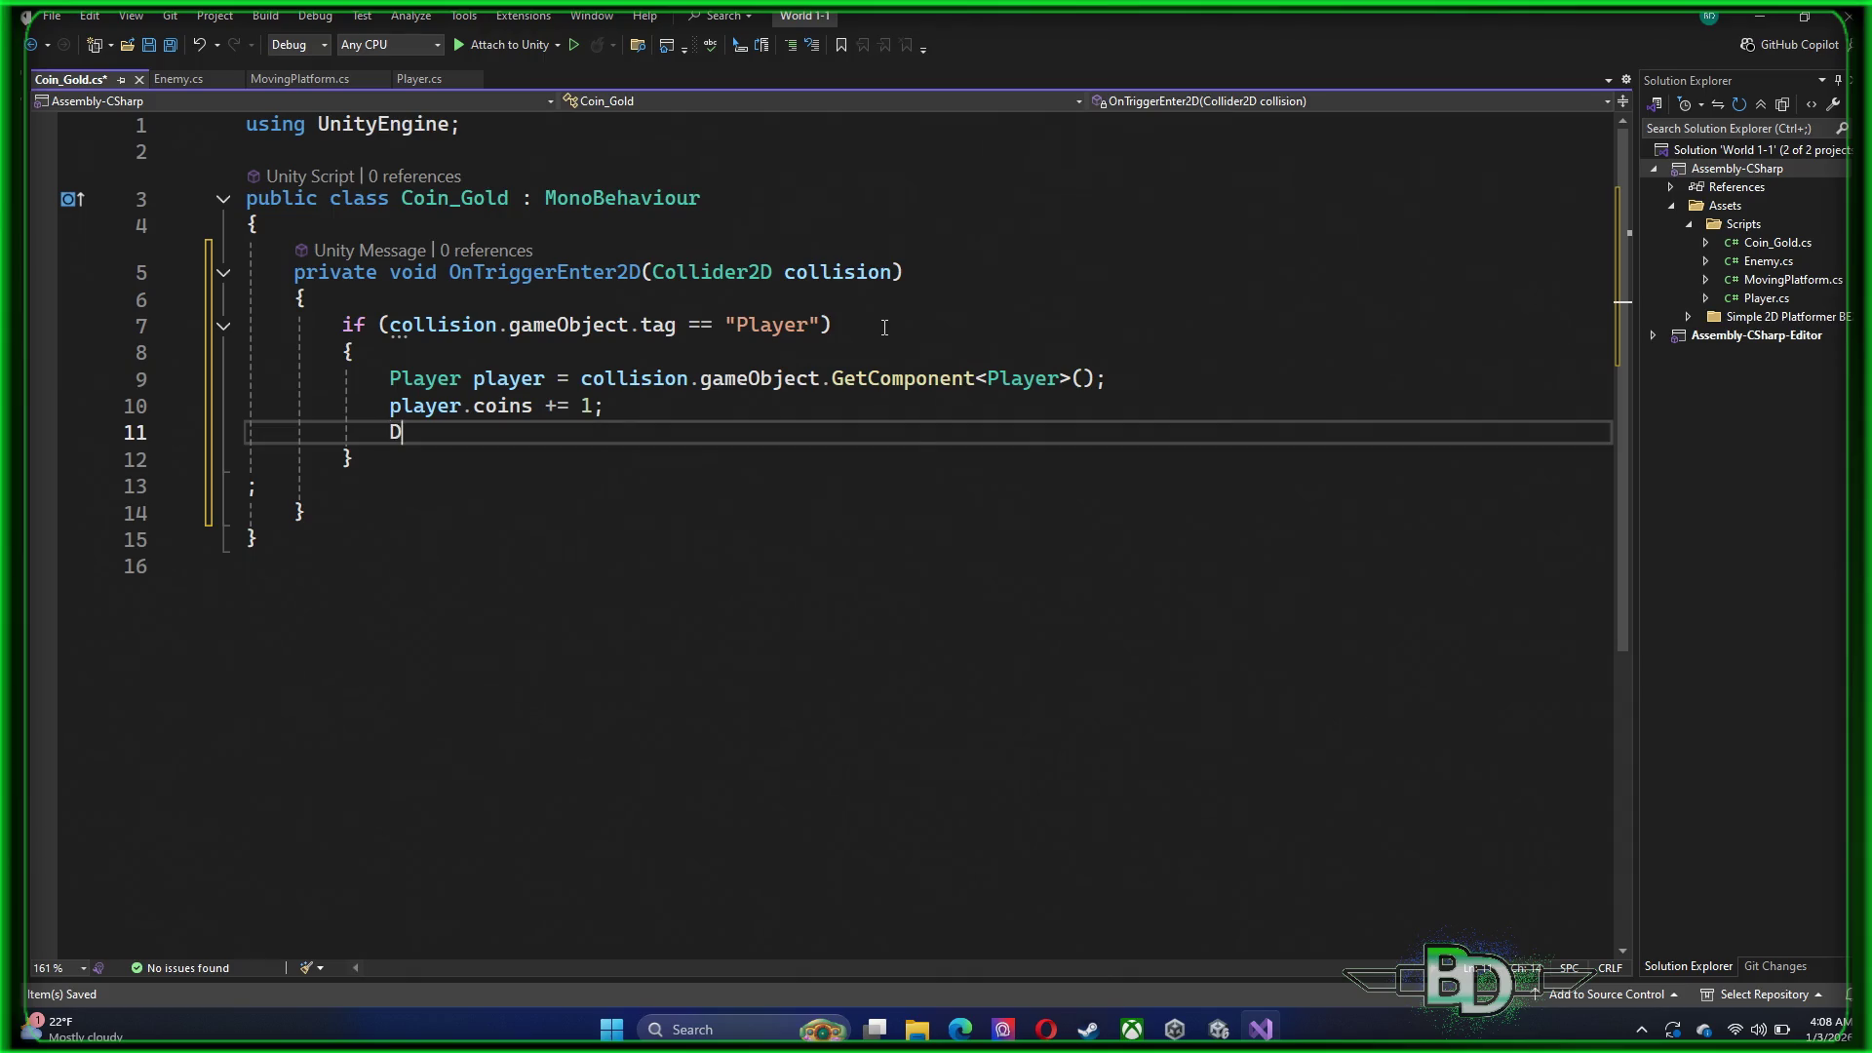
type("est")
key("Tab")
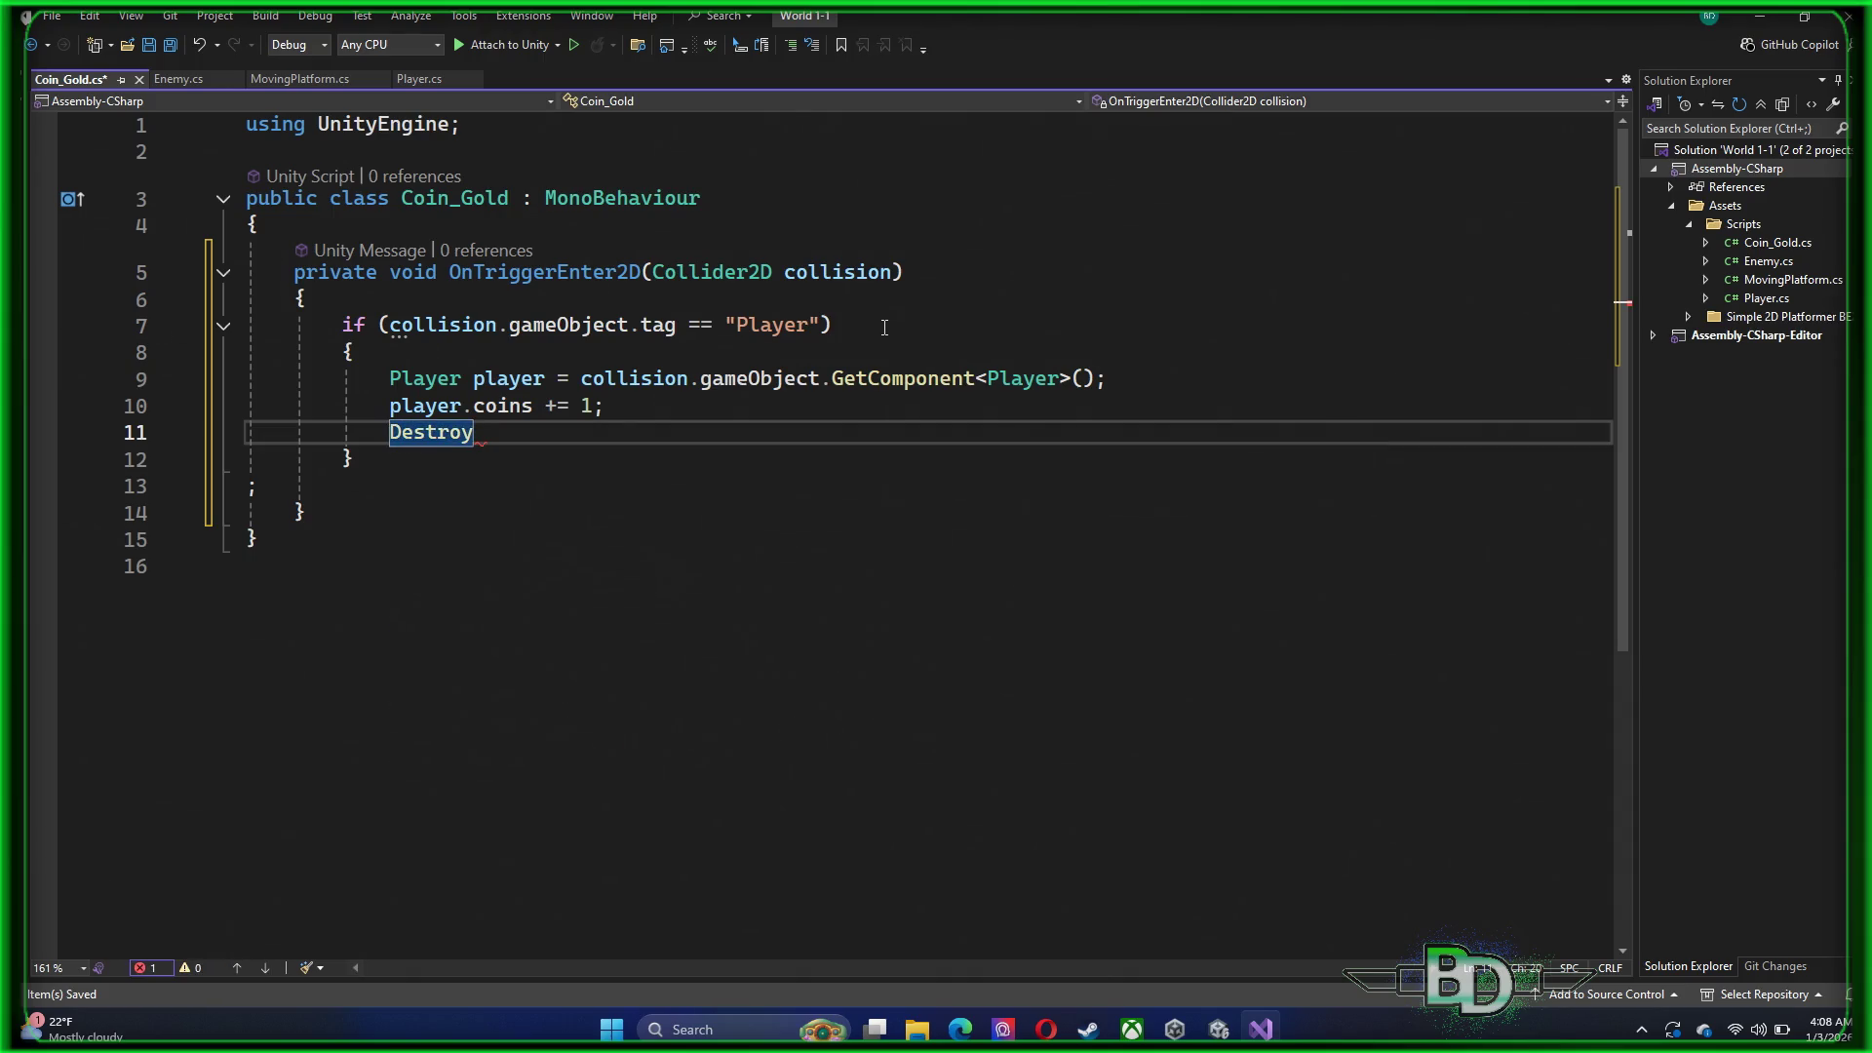
type("(gam")
key("Tab")
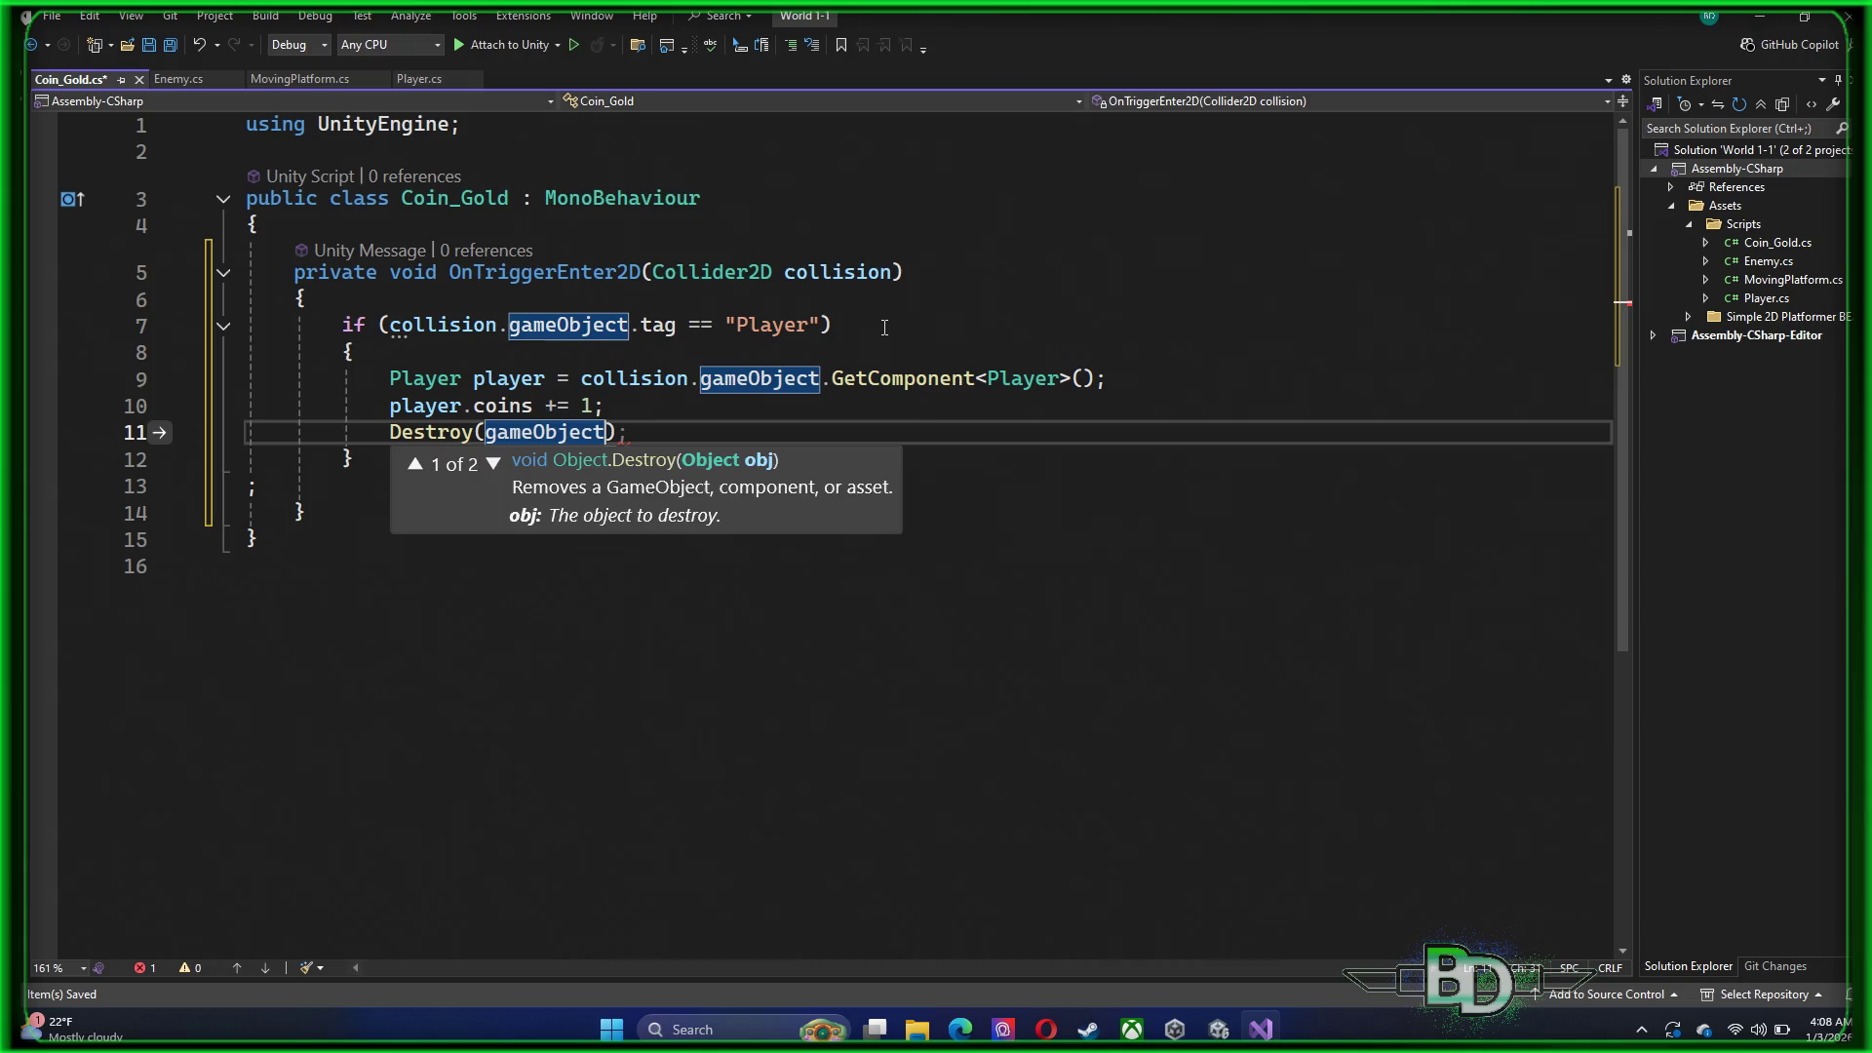
type(";")
key("ctrl+s")
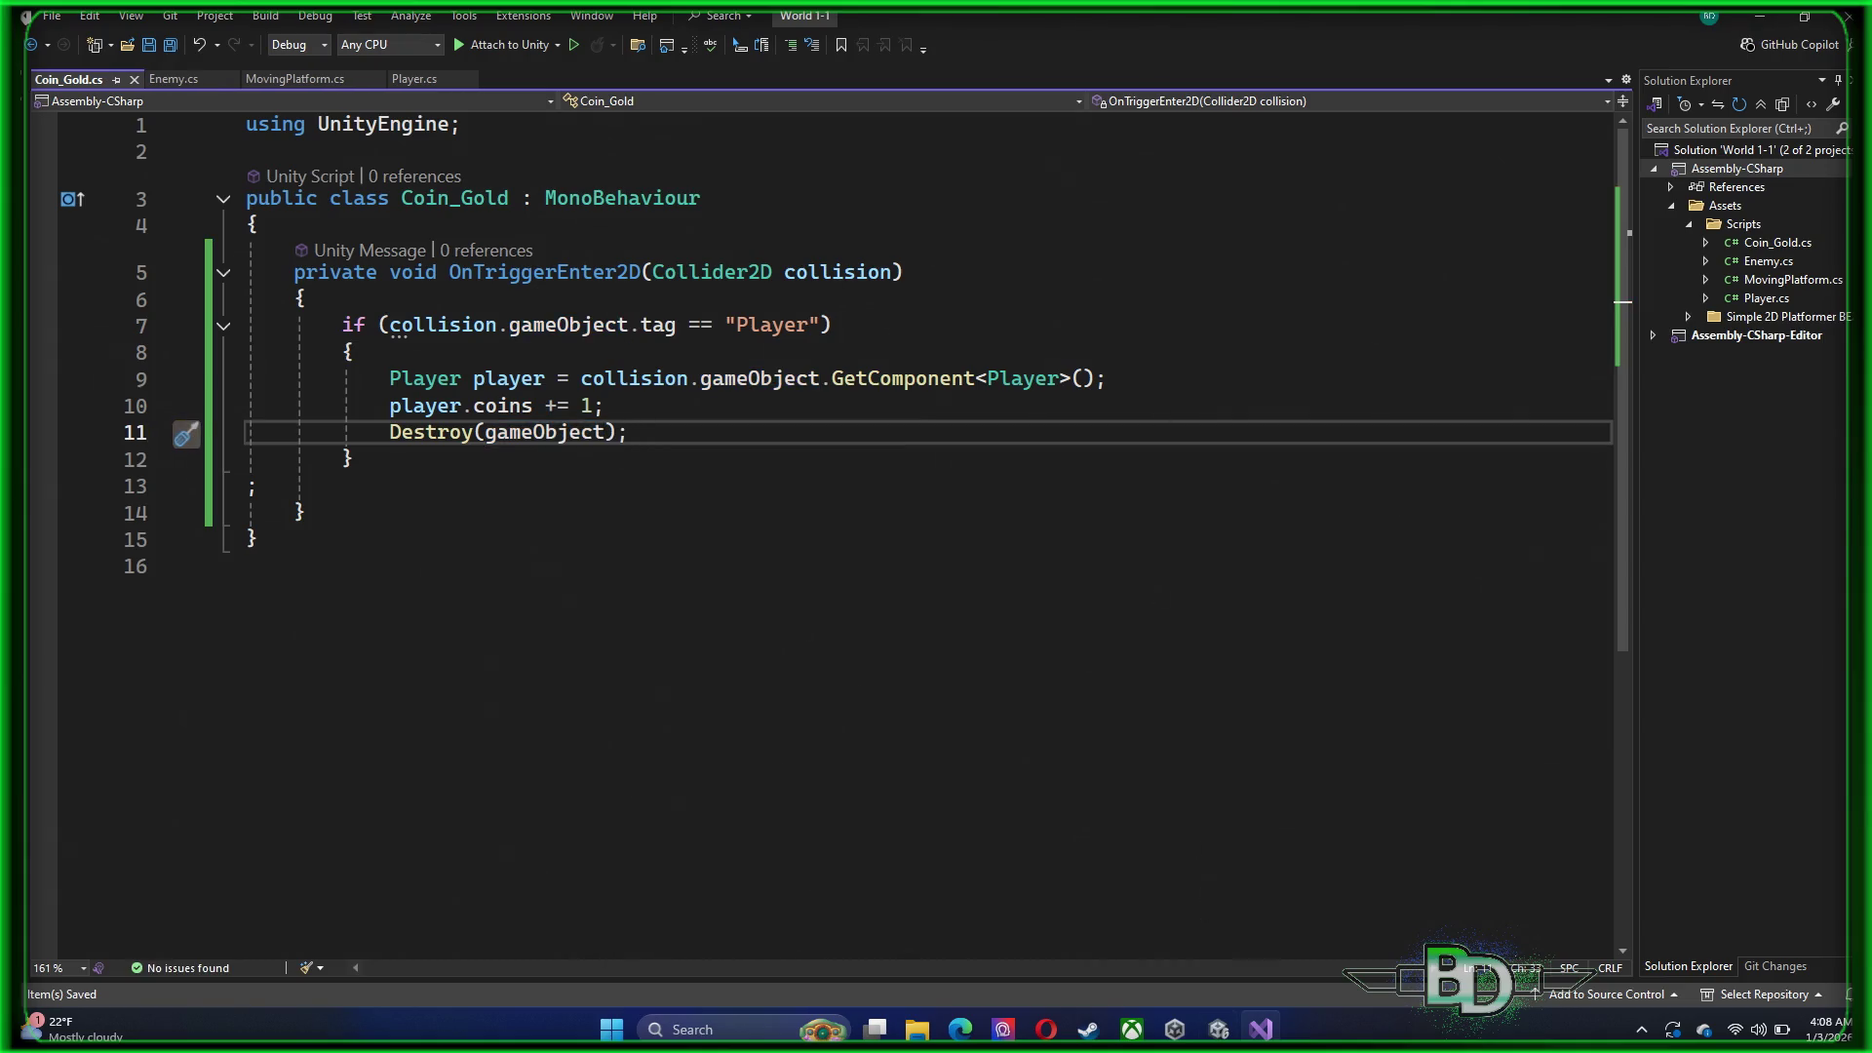
left_click(1218, 1029)
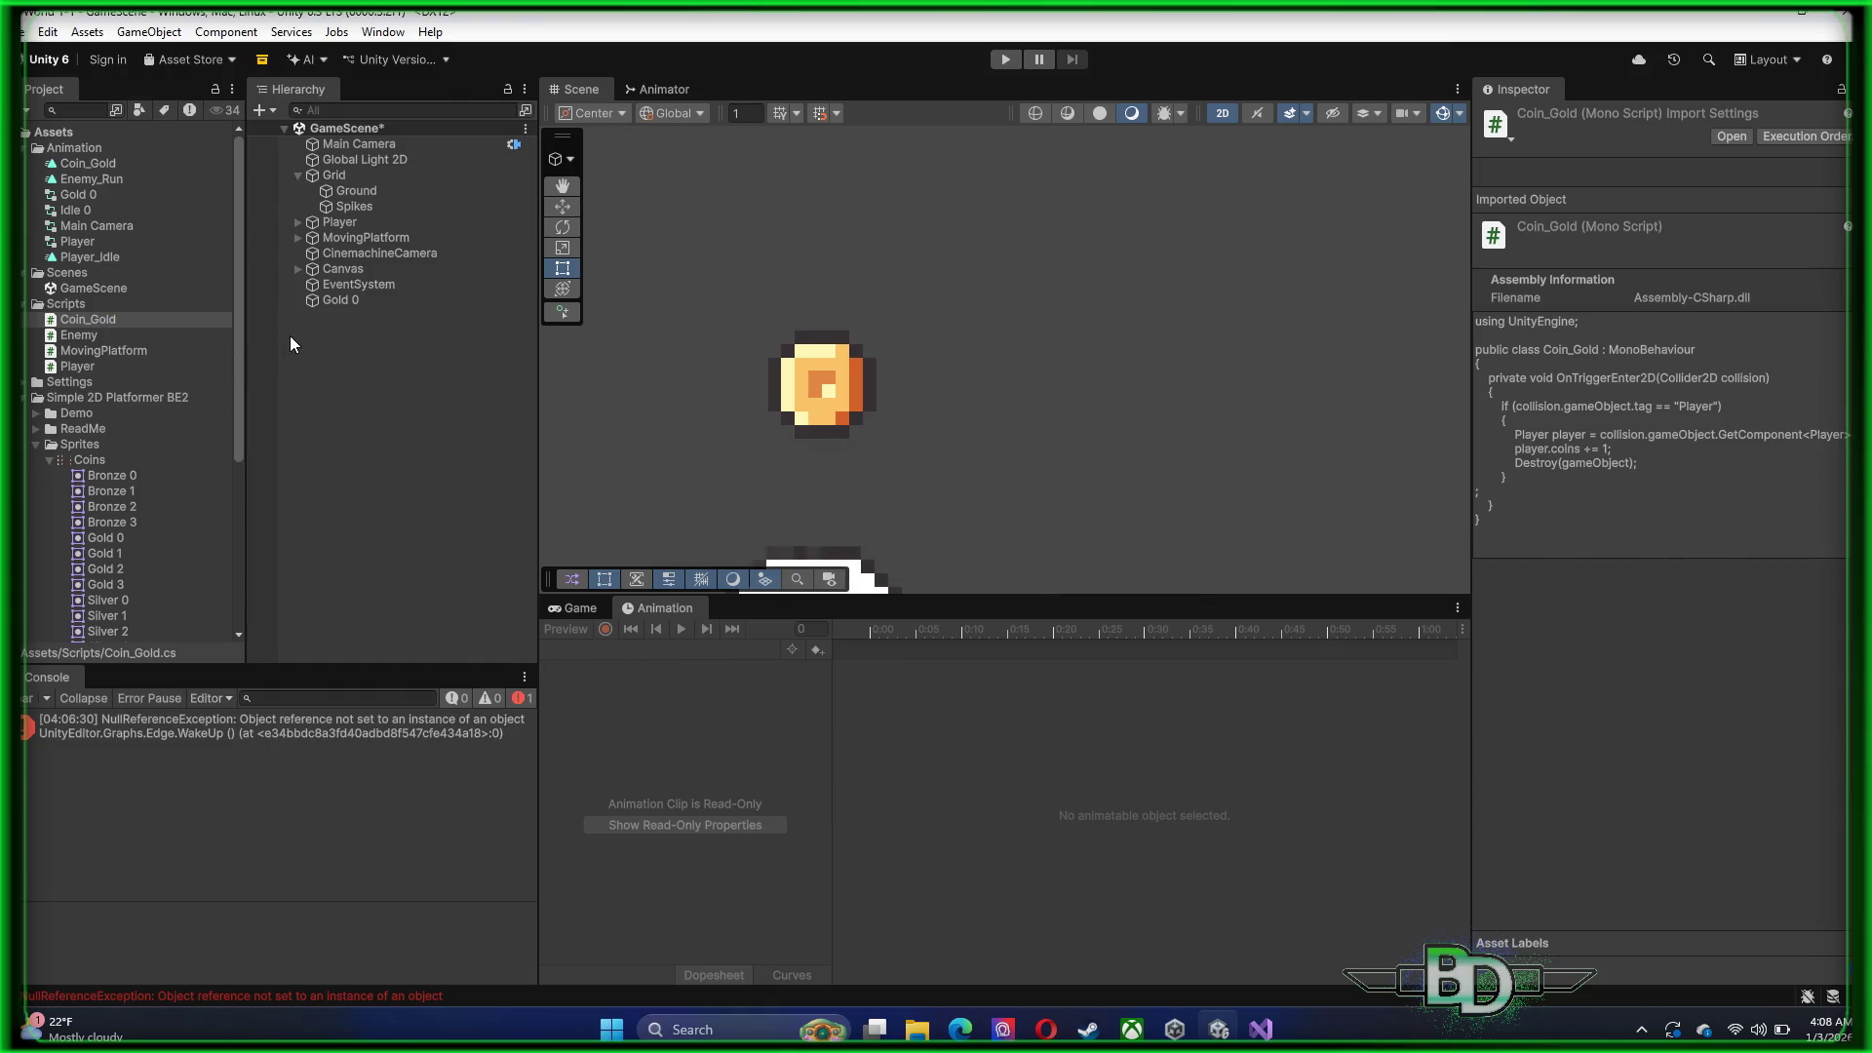
Attach the Coin_Gold script to Gold 0 via Add Component and show the Game view
left_click(337, 300)
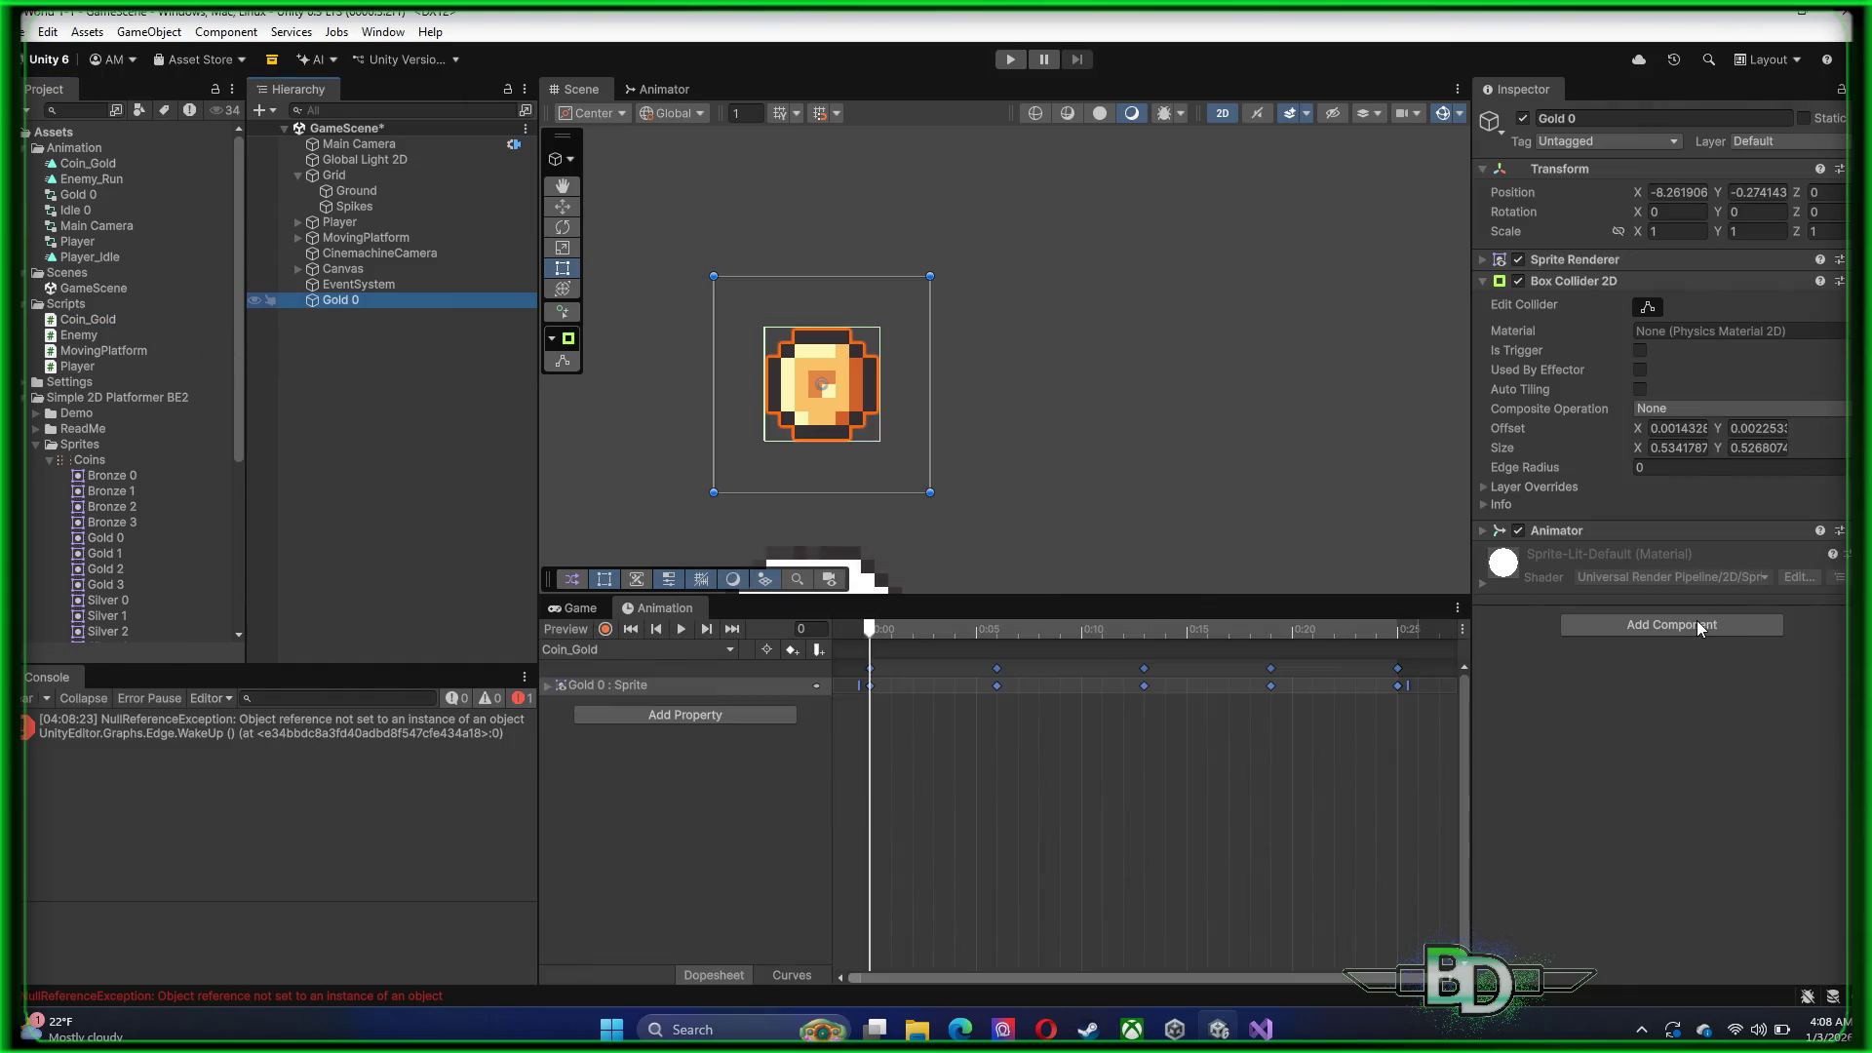
left_click(1664, 628)
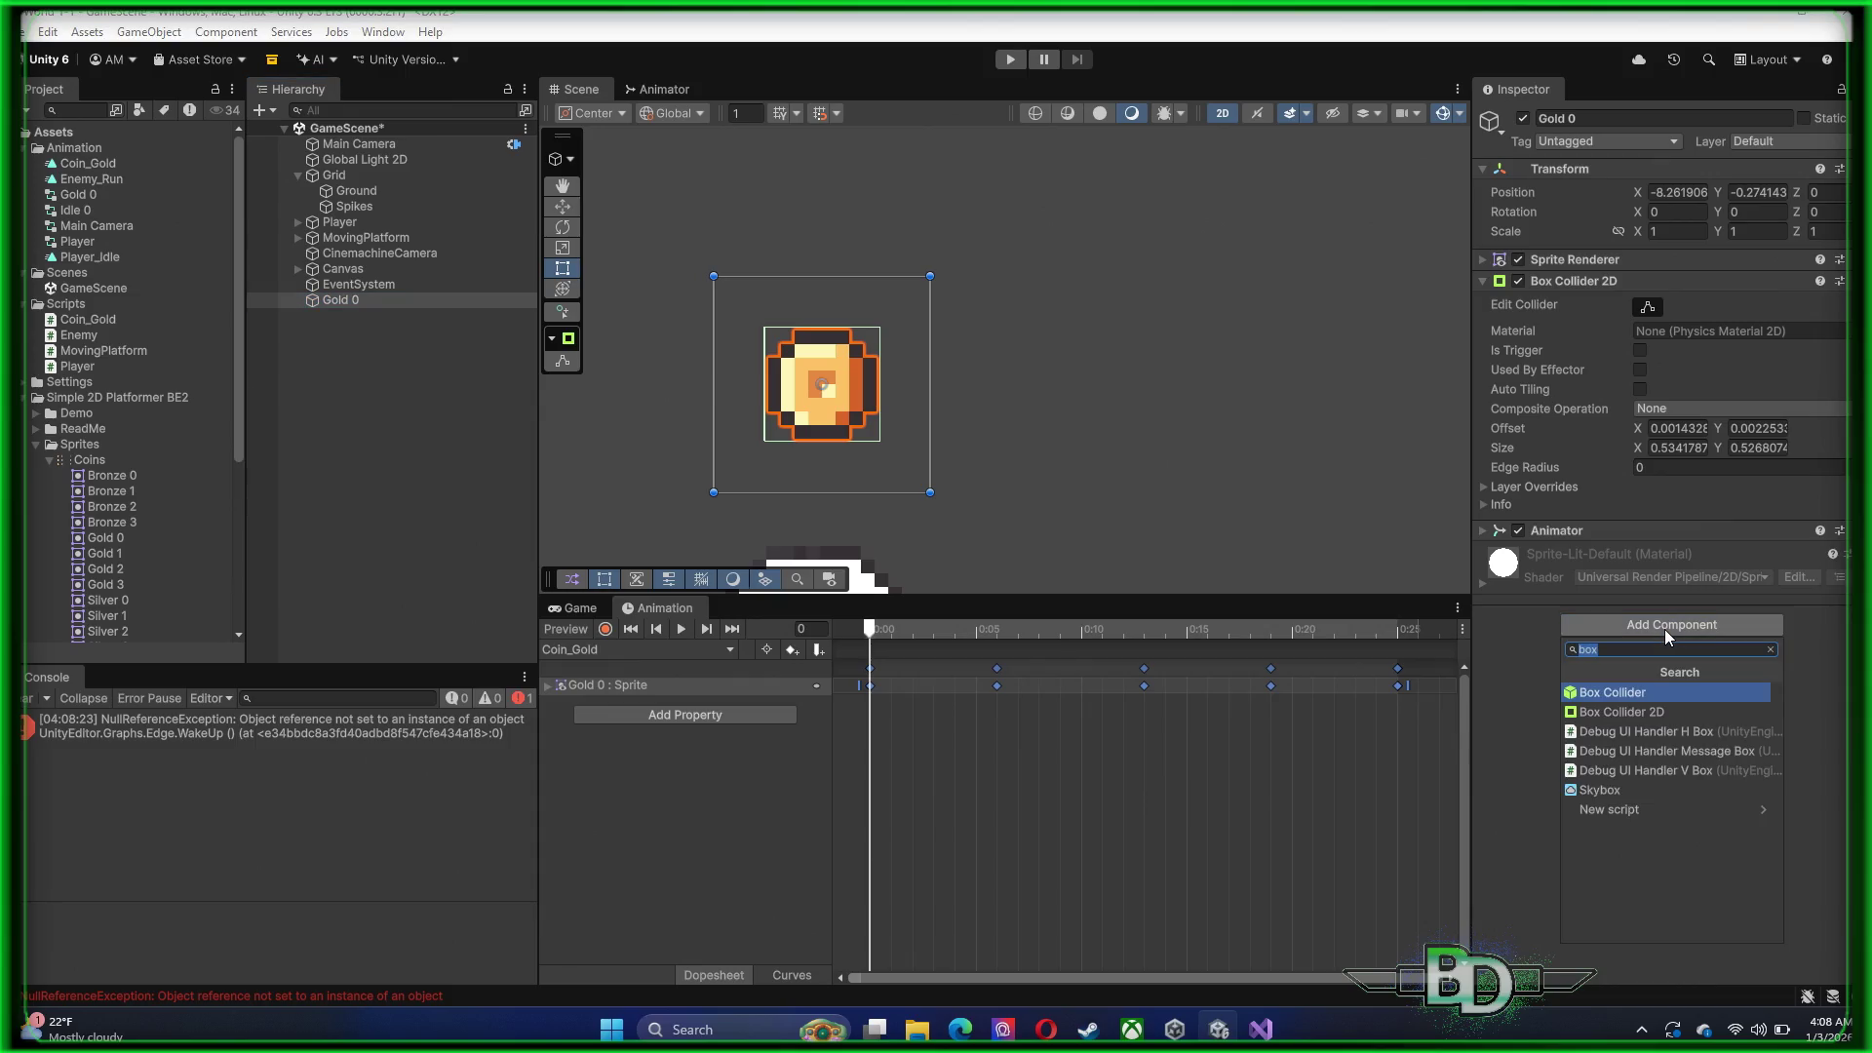
type("coins")
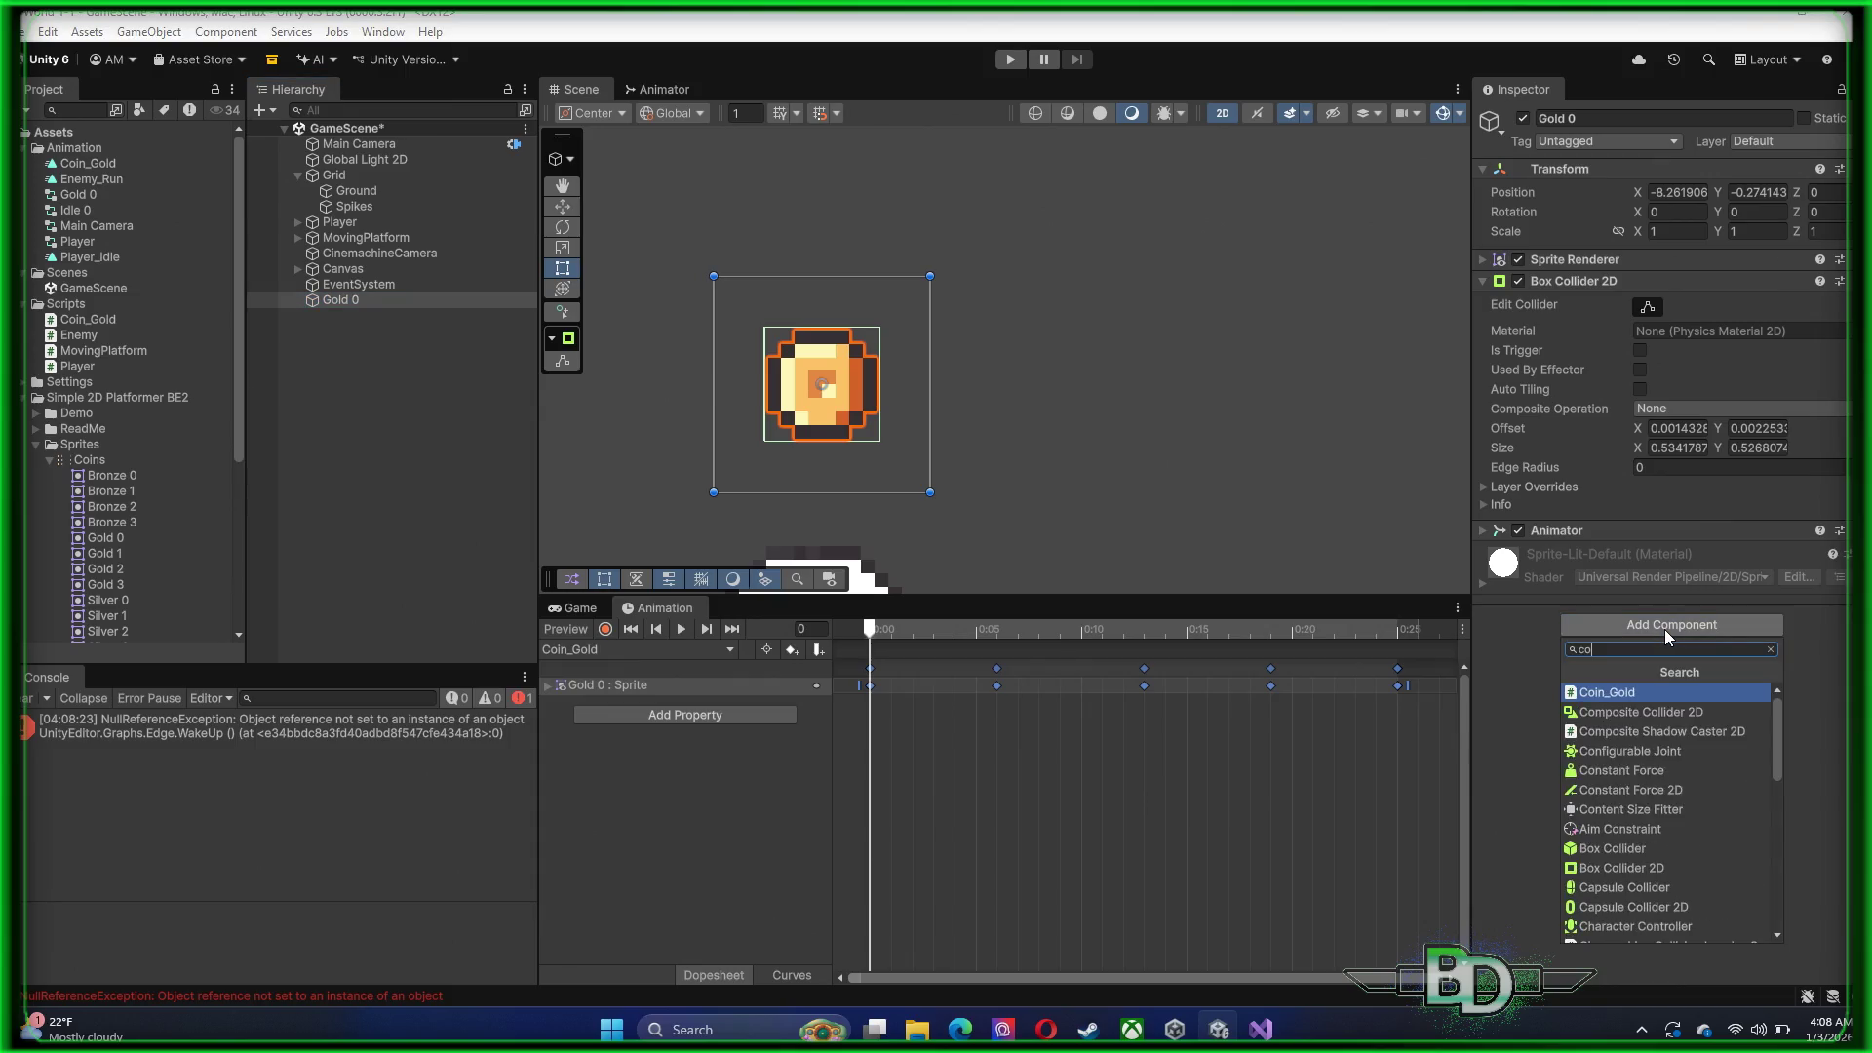
key("BackSpace")
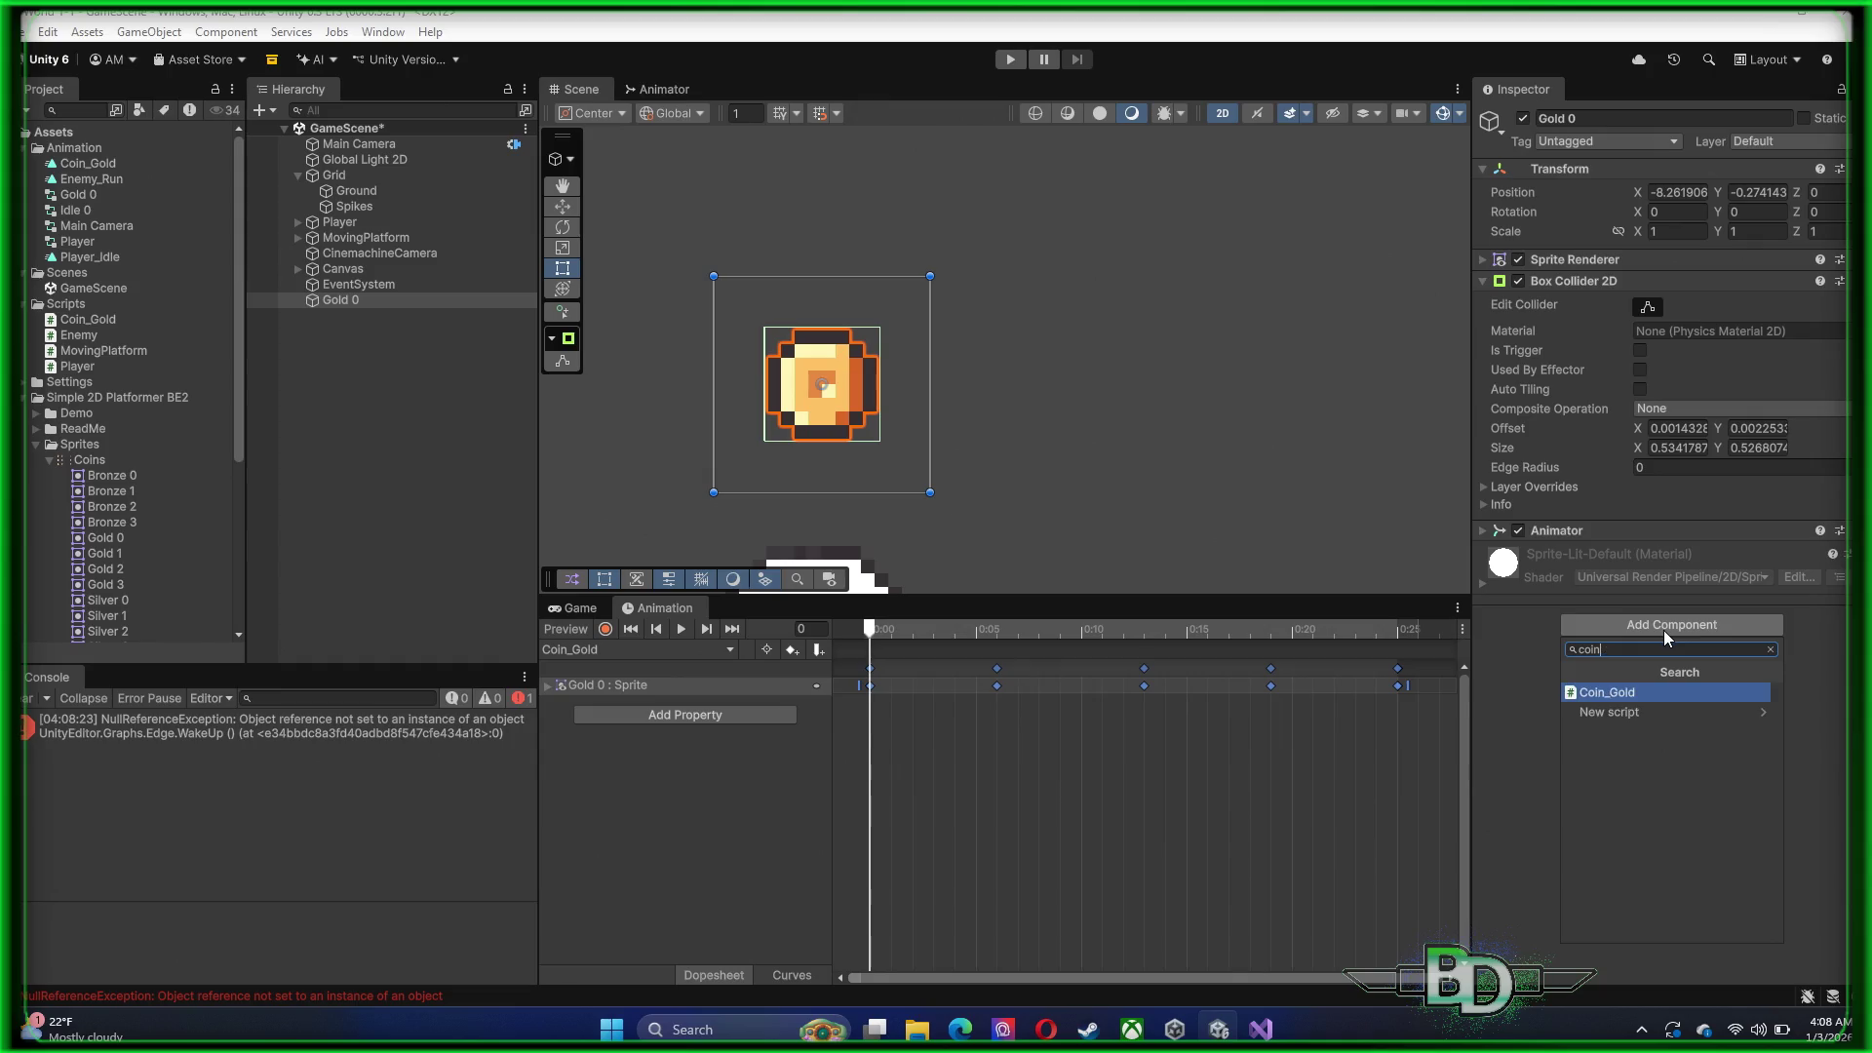
left_click(1630, 691)
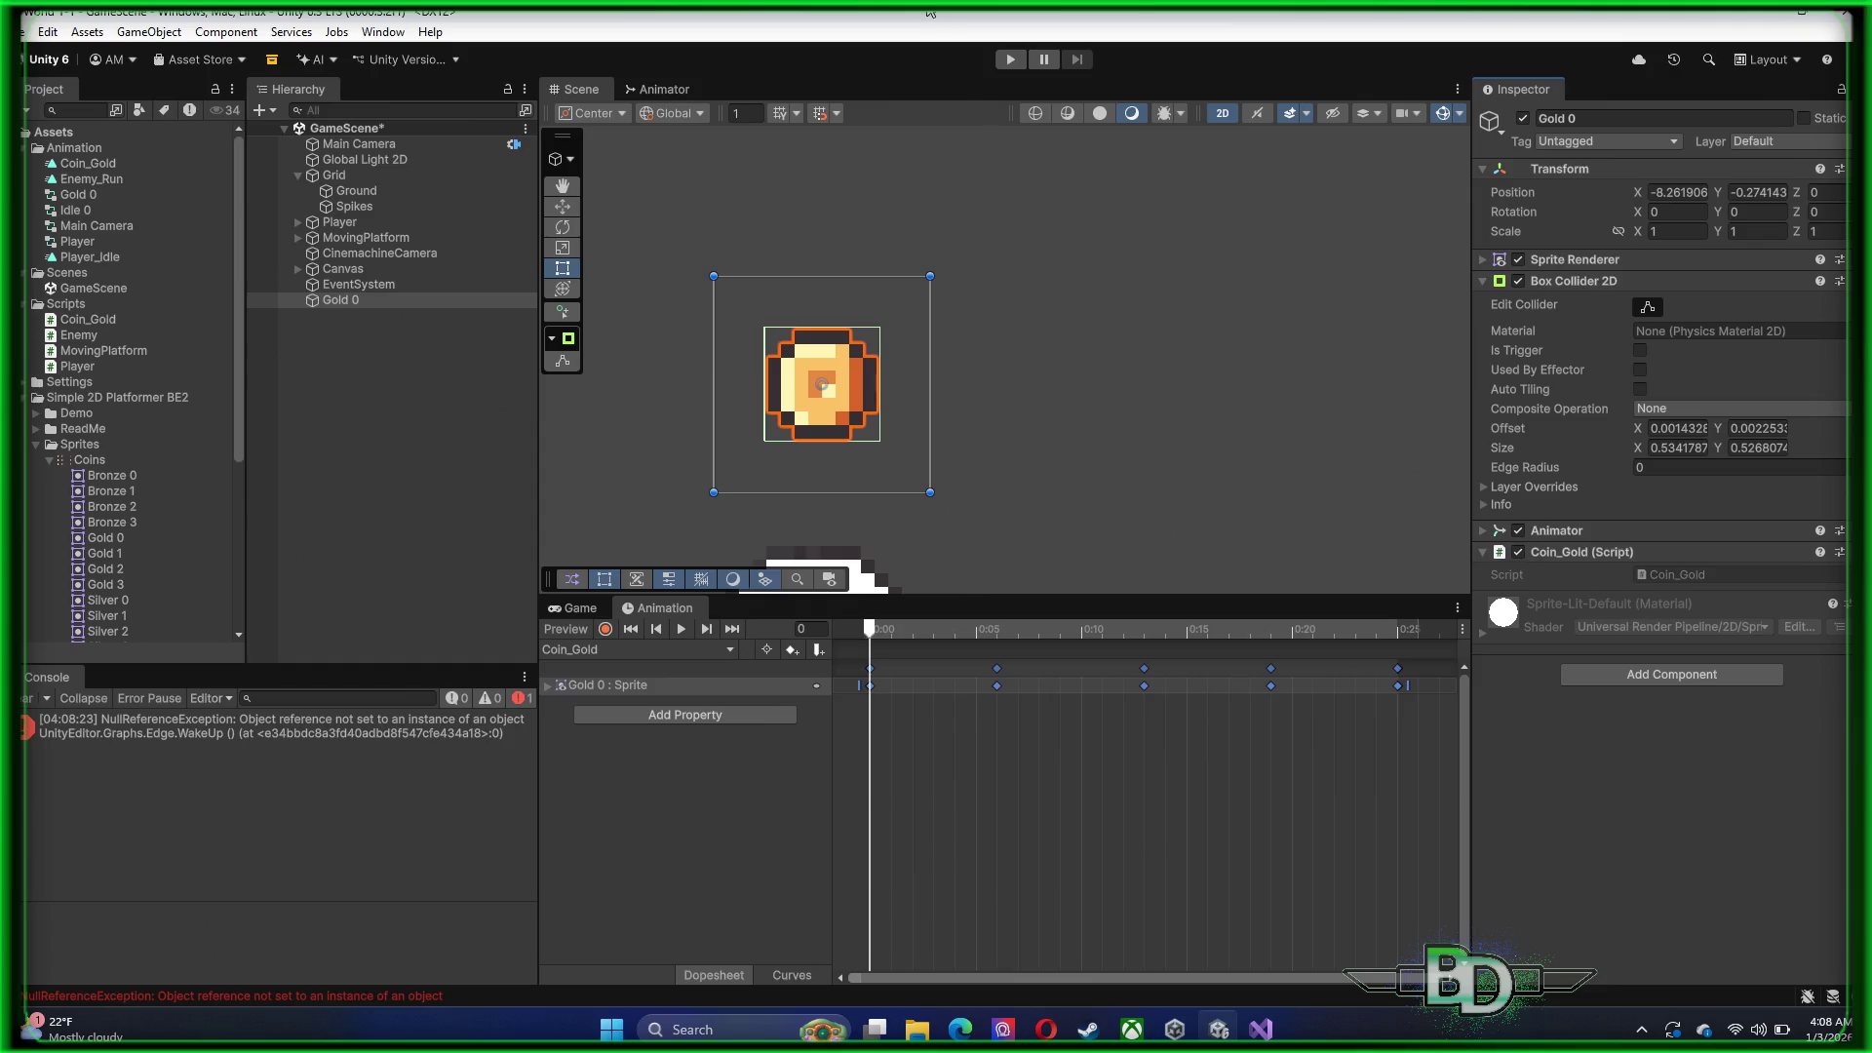
left_click(578, 608)
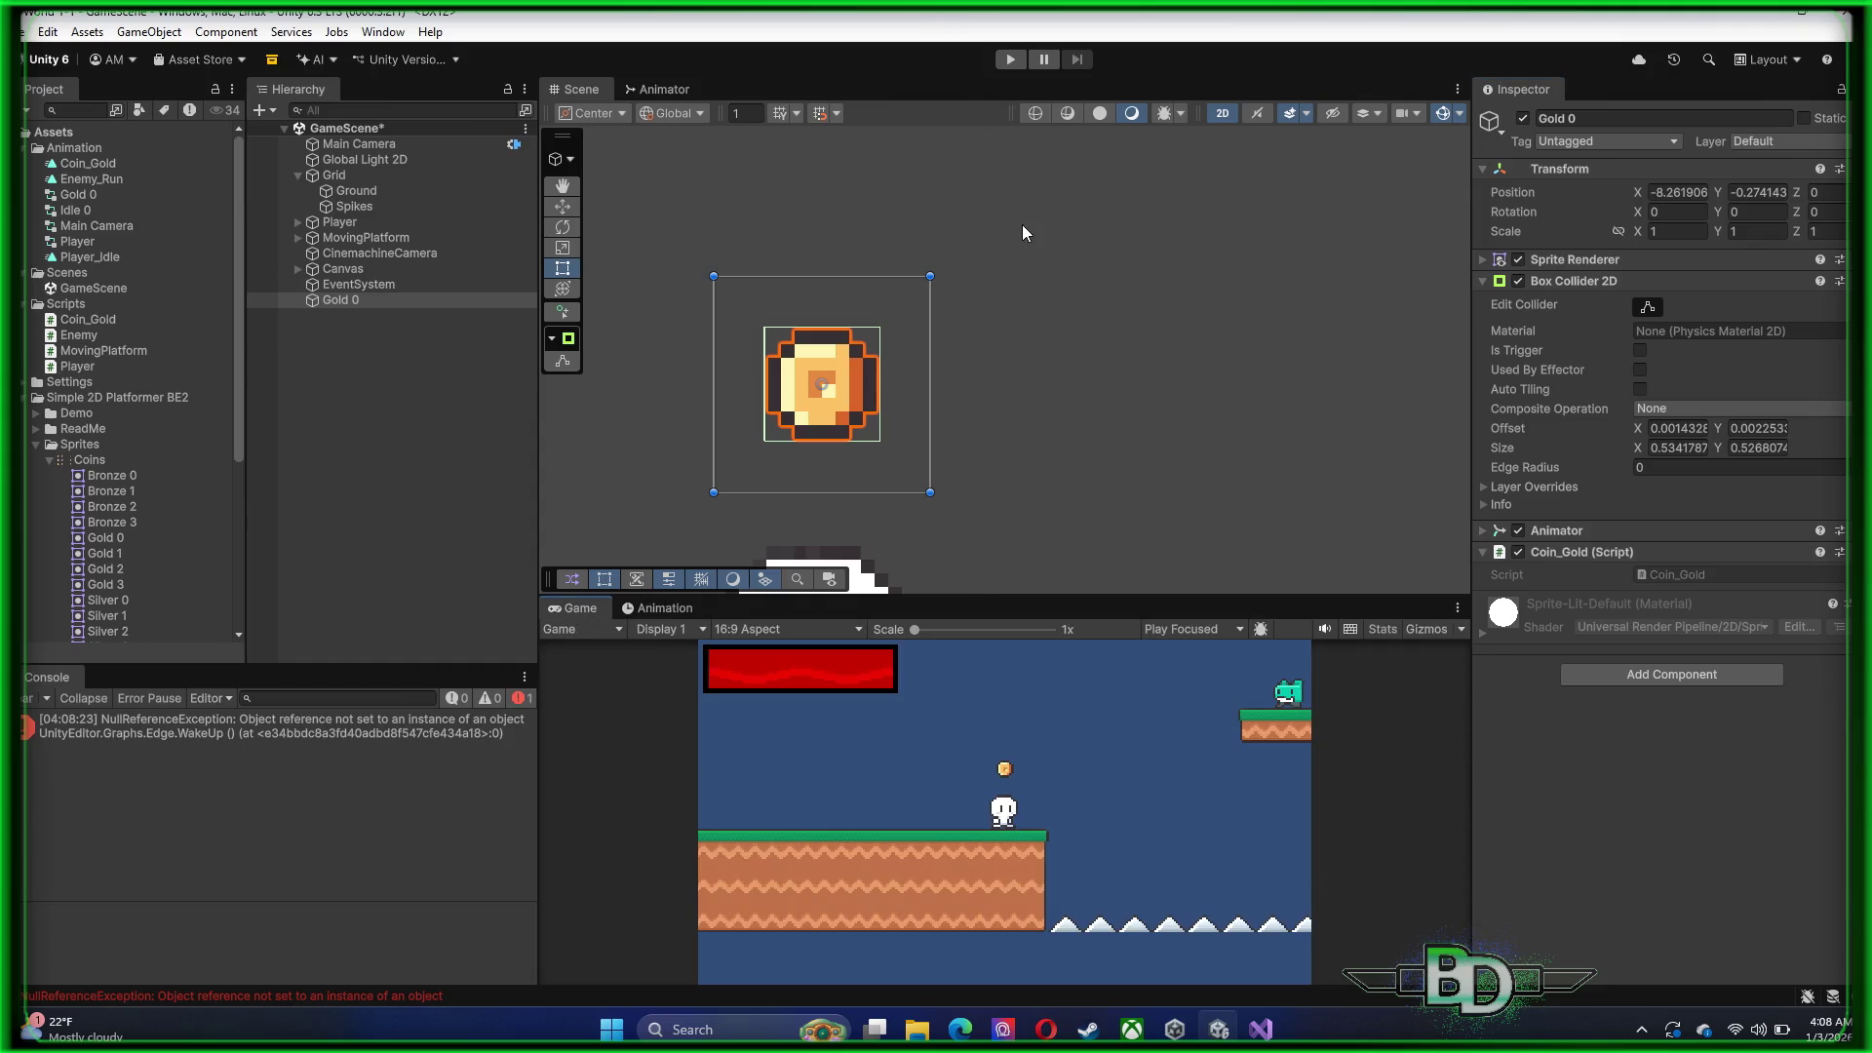
Run a quick playtest, stop it, and inspect the NullReferenceException in the Console
left_click(1011, 60)
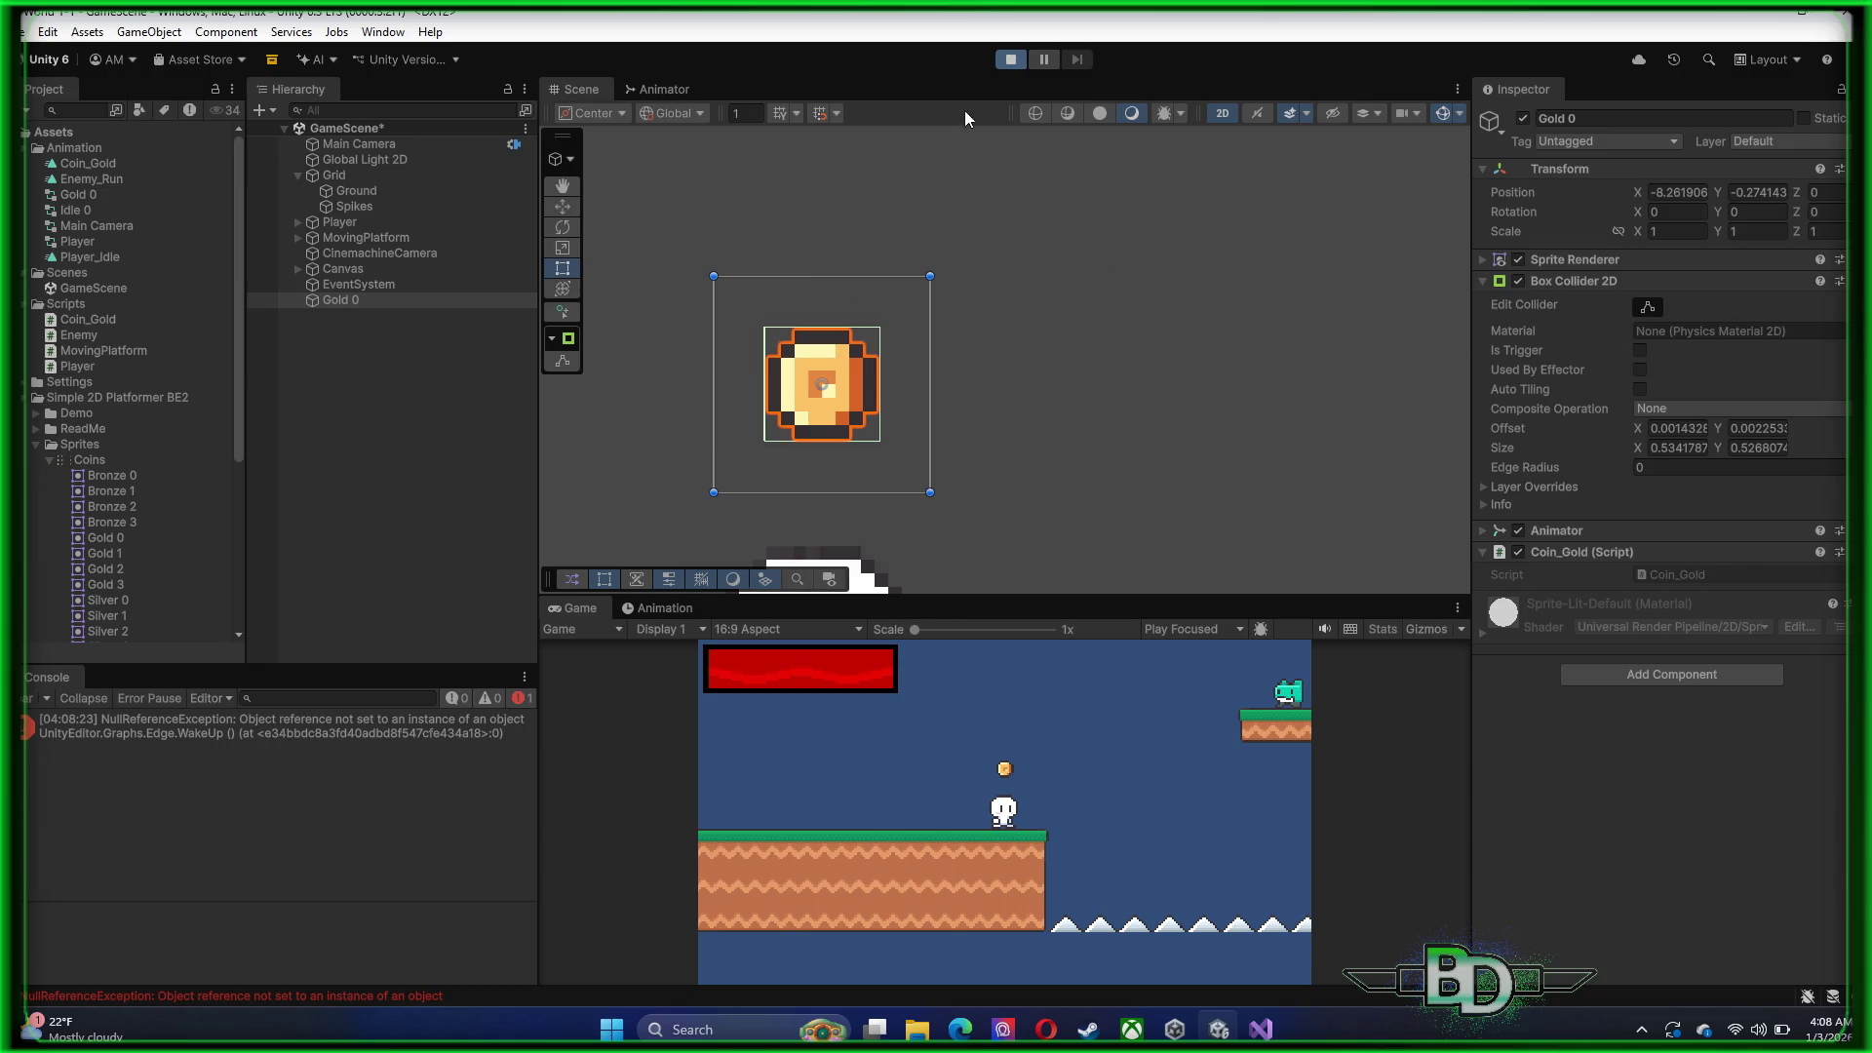
left_click(1012, 60)
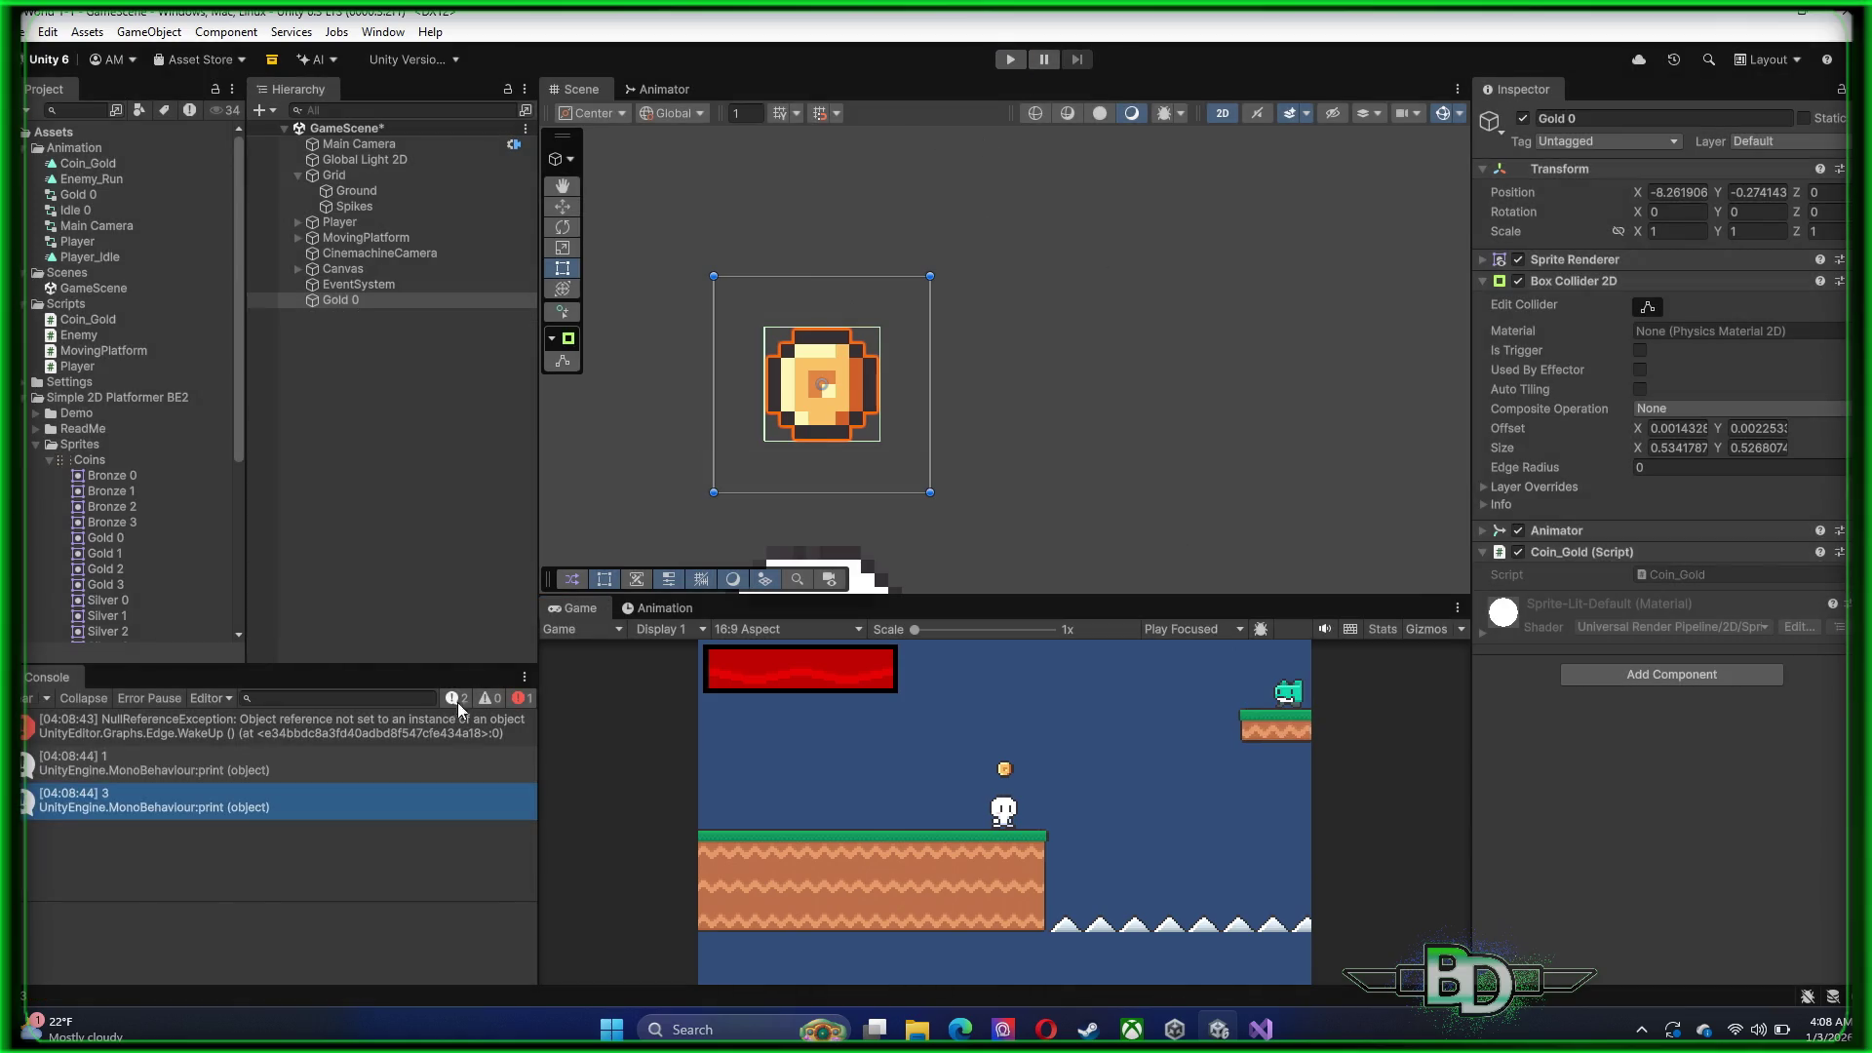
left_click(206, 735)
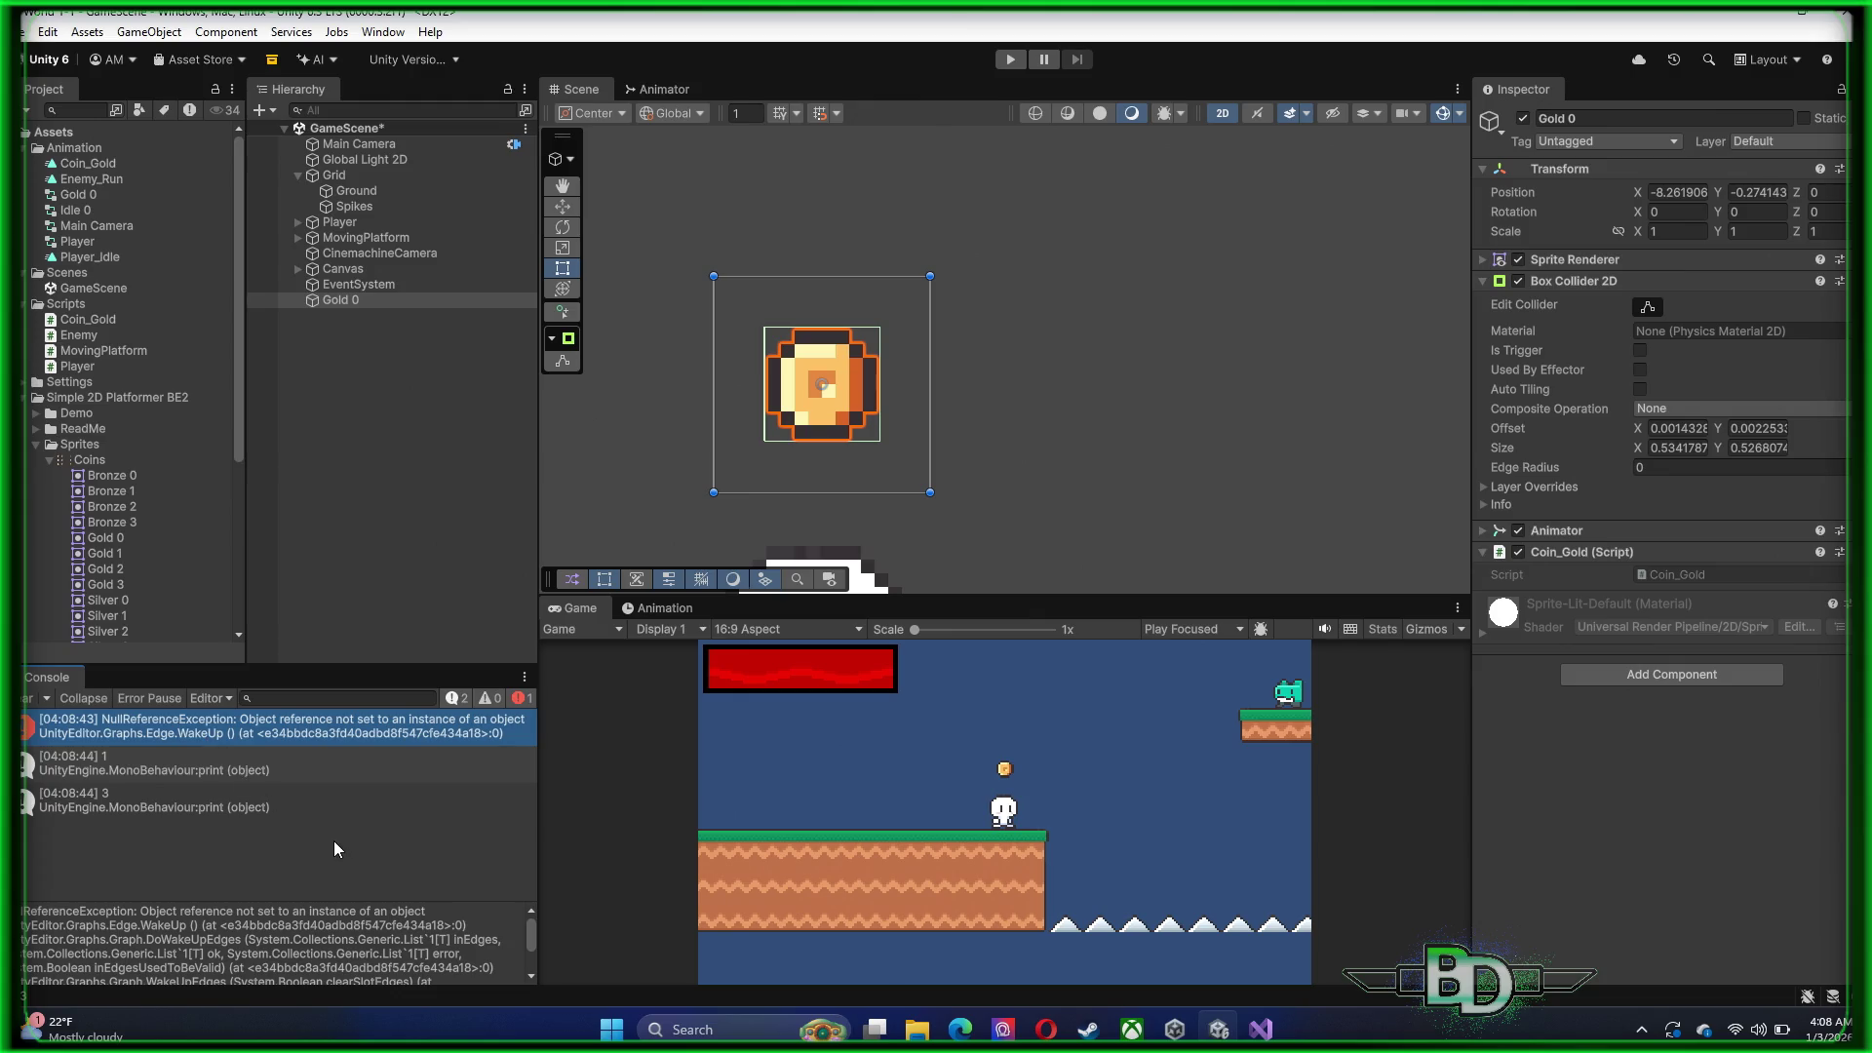
scroll(333, 926, "down", 3)
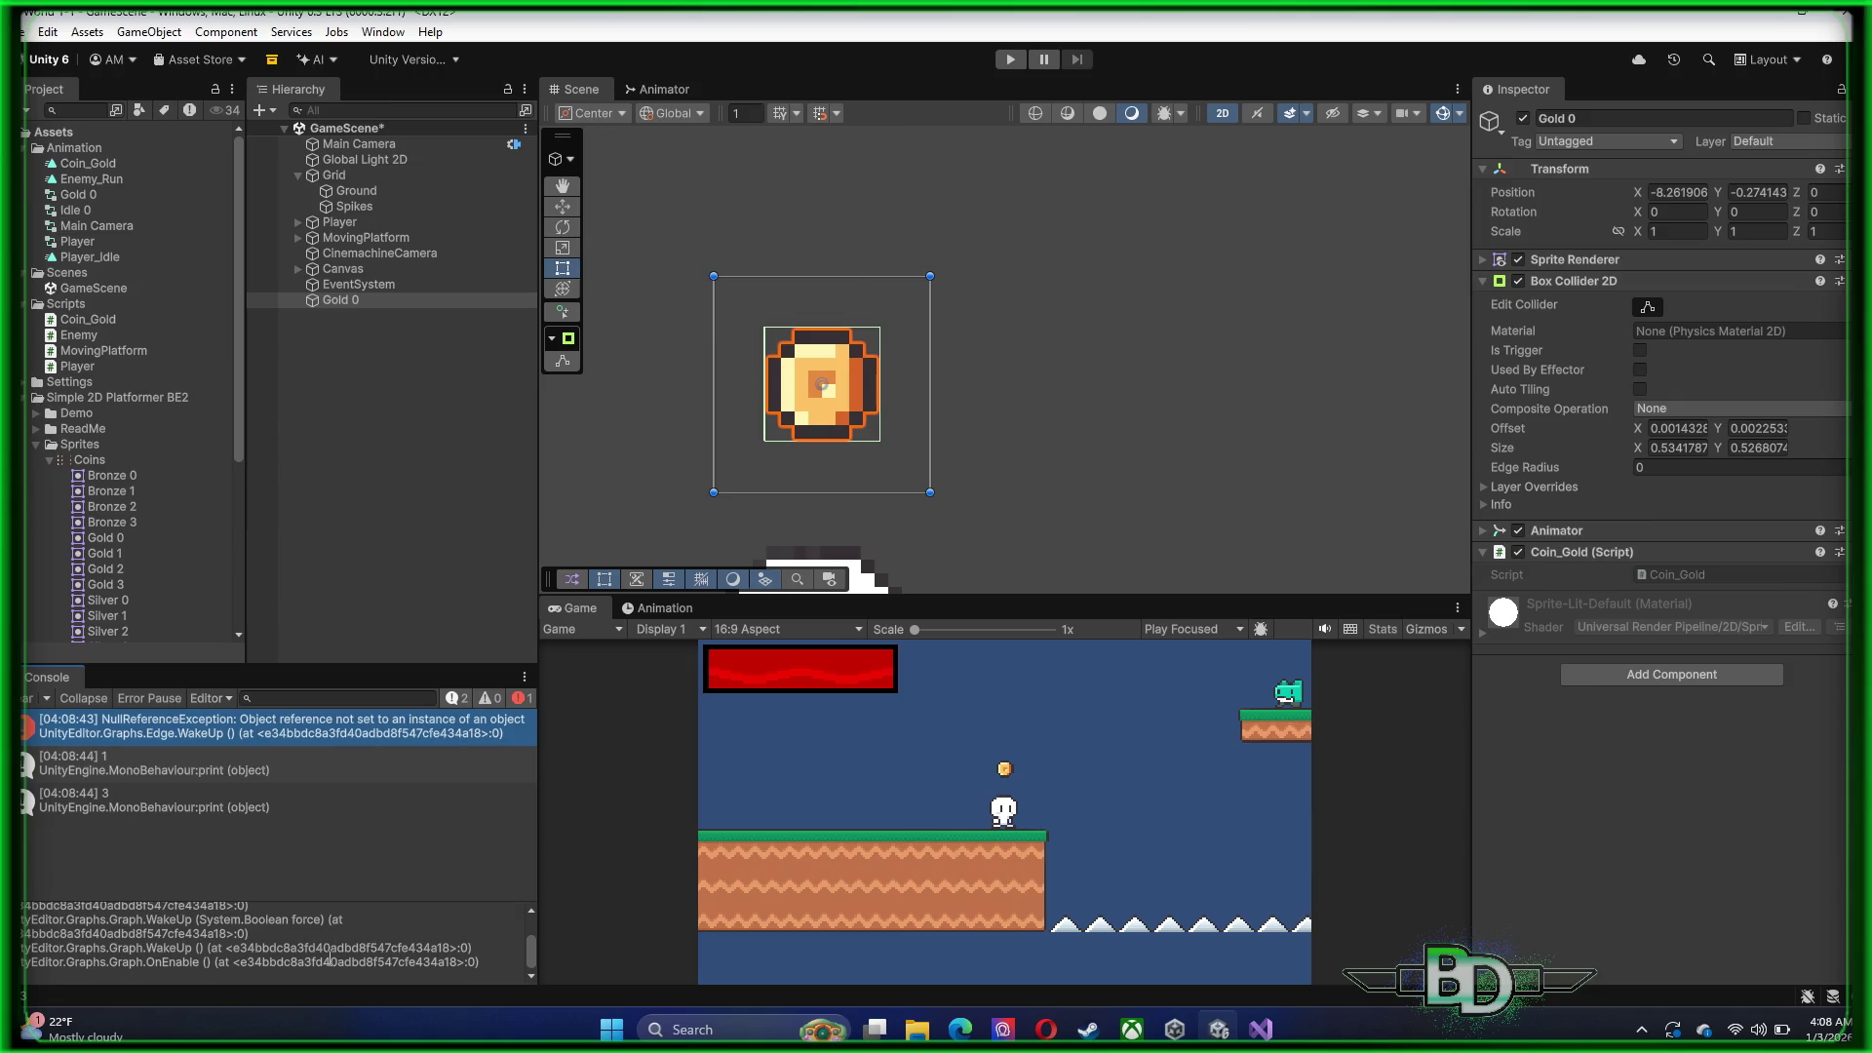
scroll(328, 960, "up", 5)
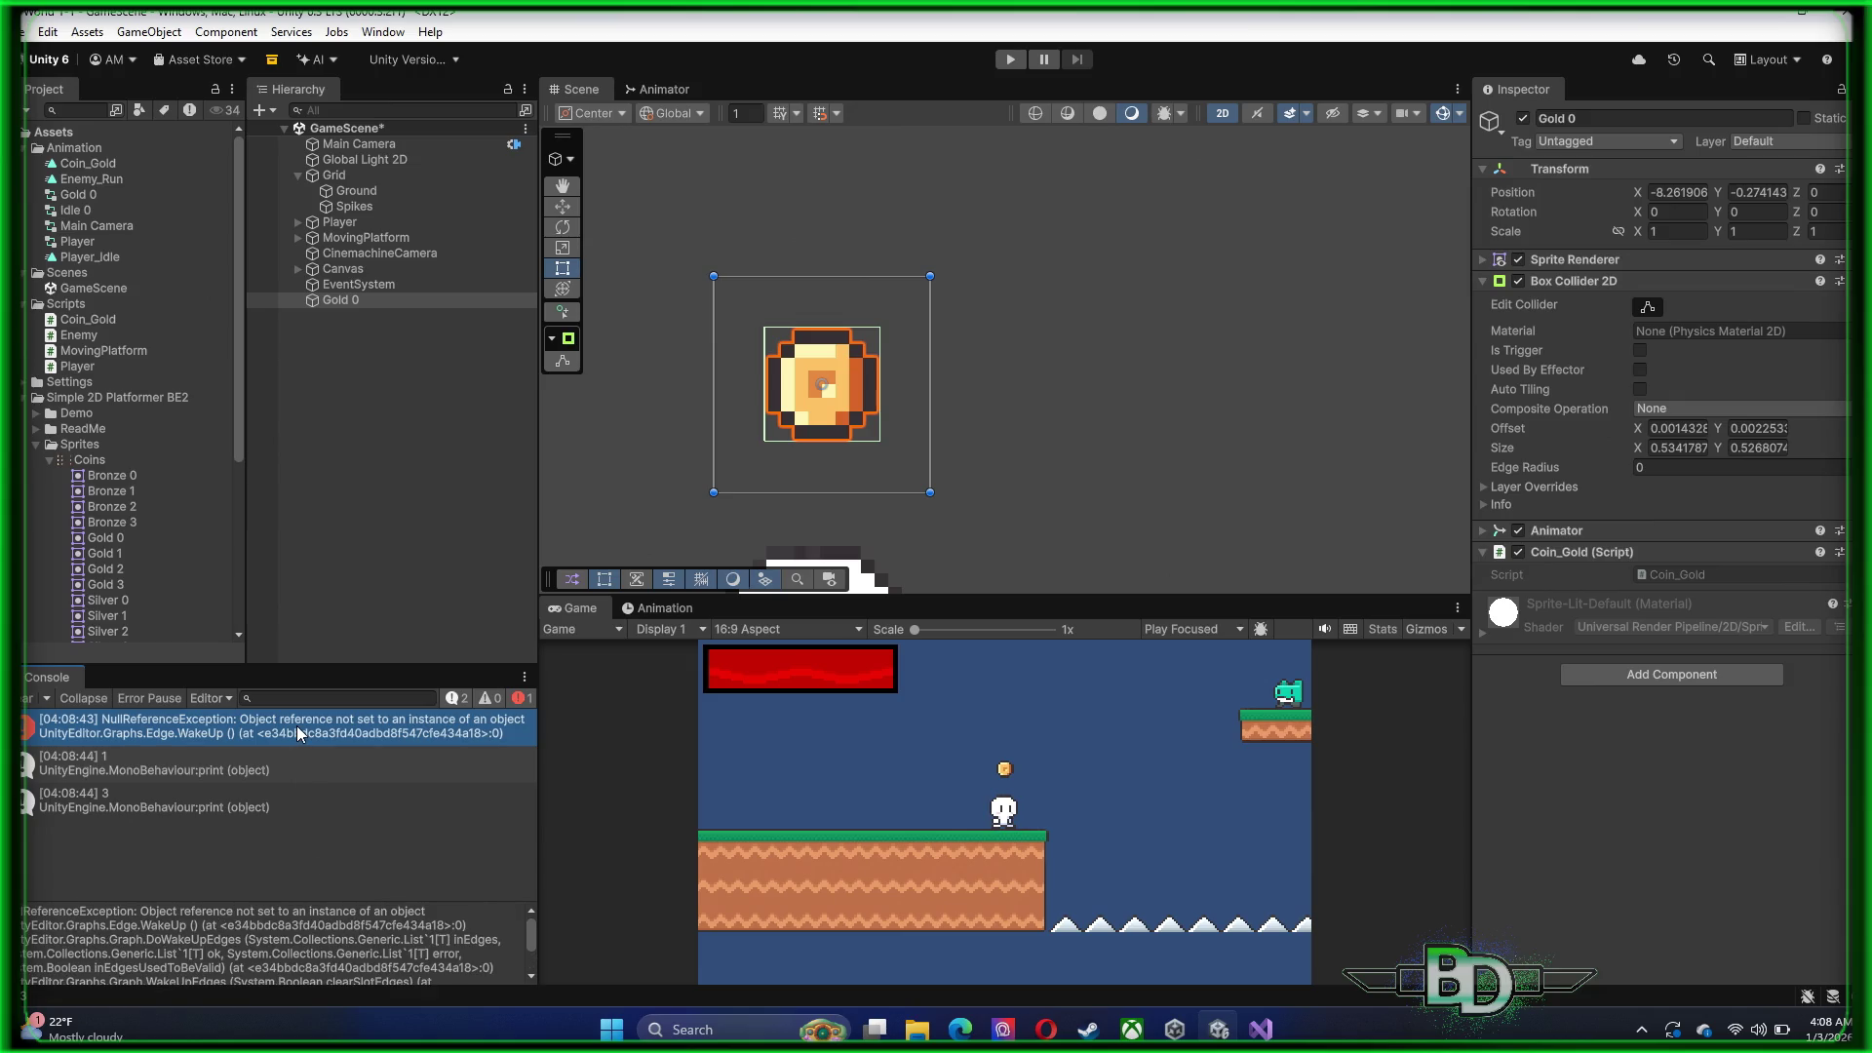
Playtest again, jumping the player into Gold 0 three times, then stop and select Gold 0
left_click(1010, 59)
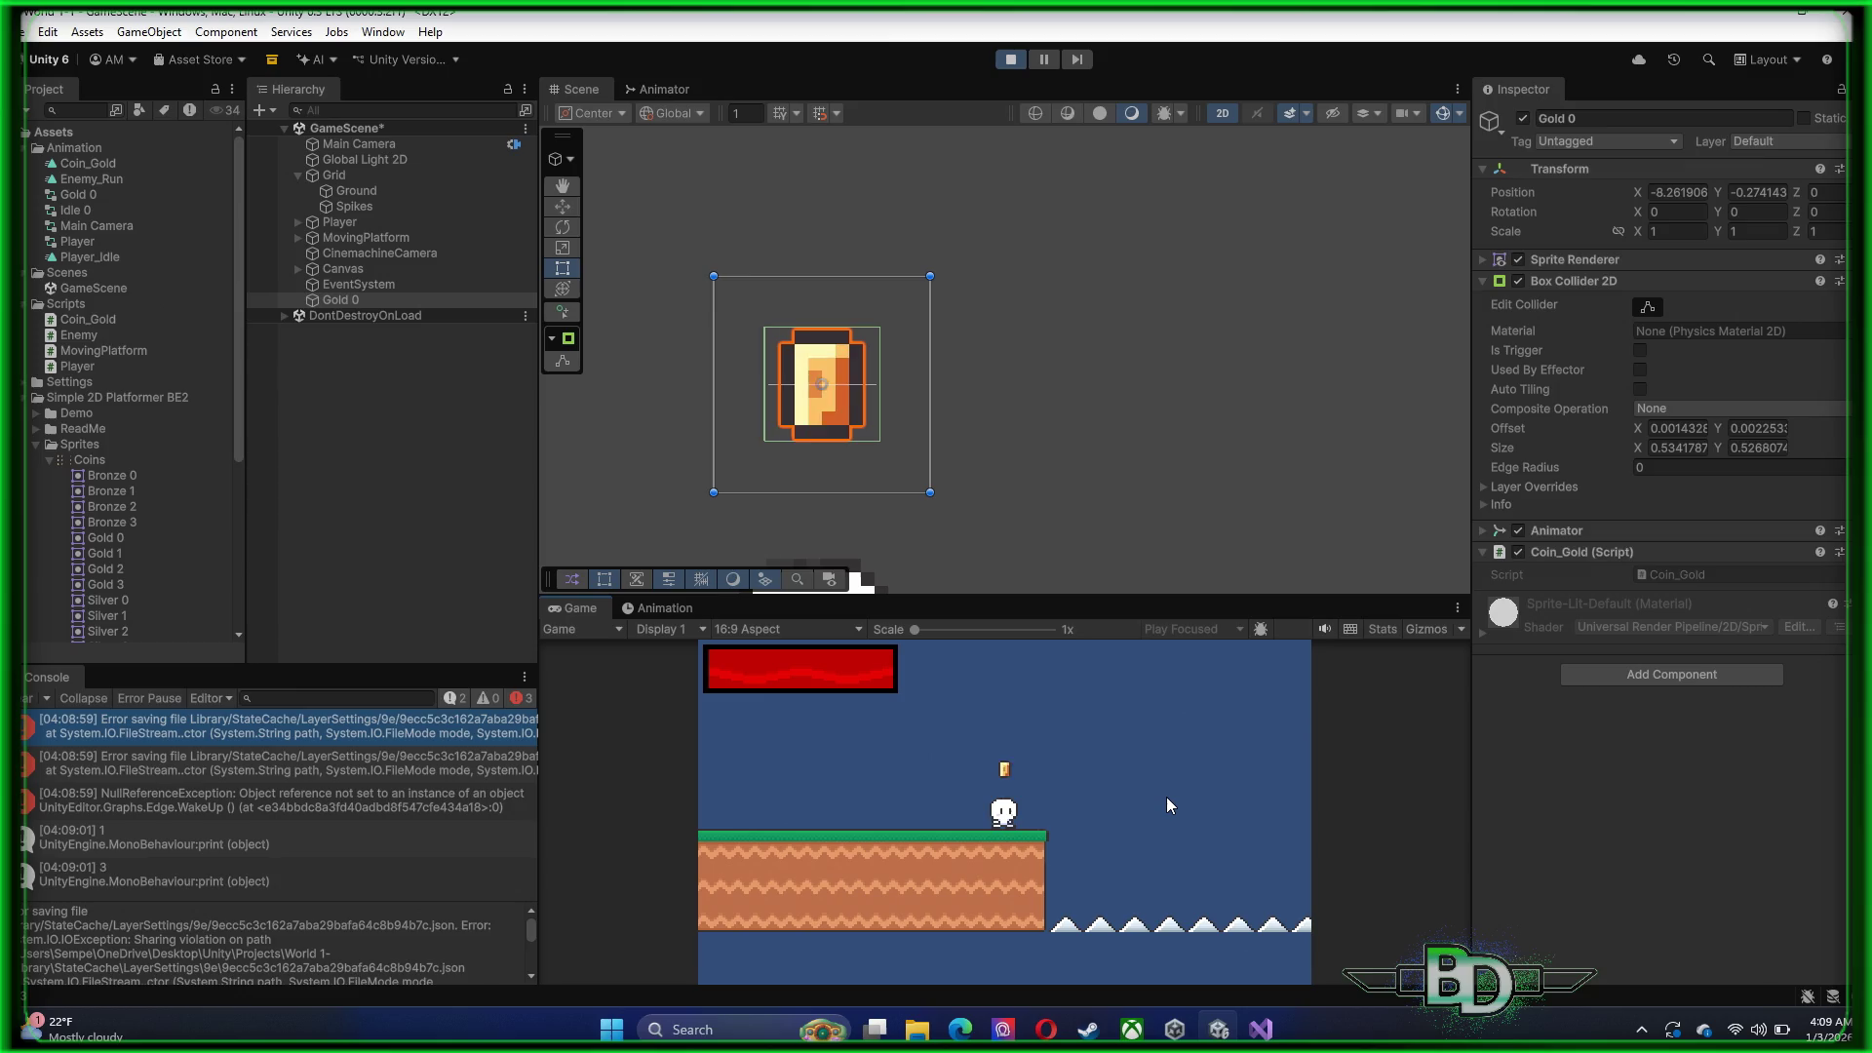
key("space")
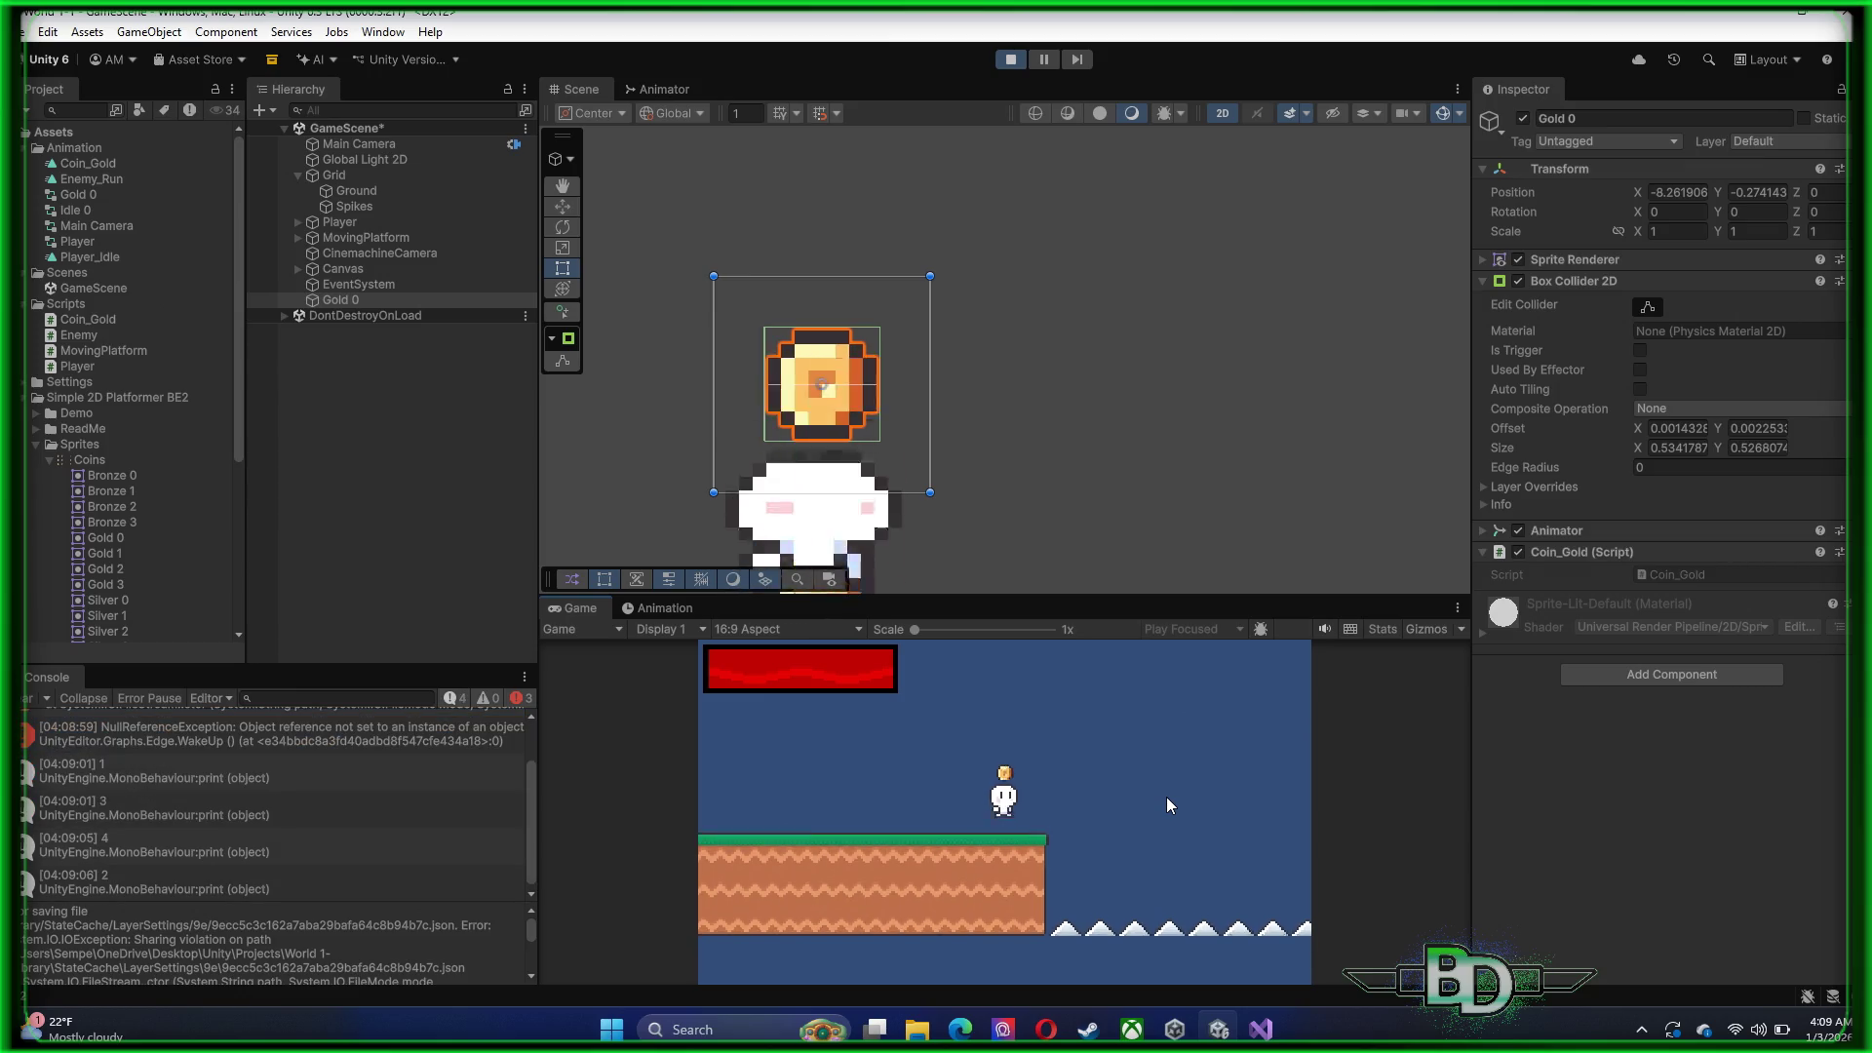
key("space")
key("space")
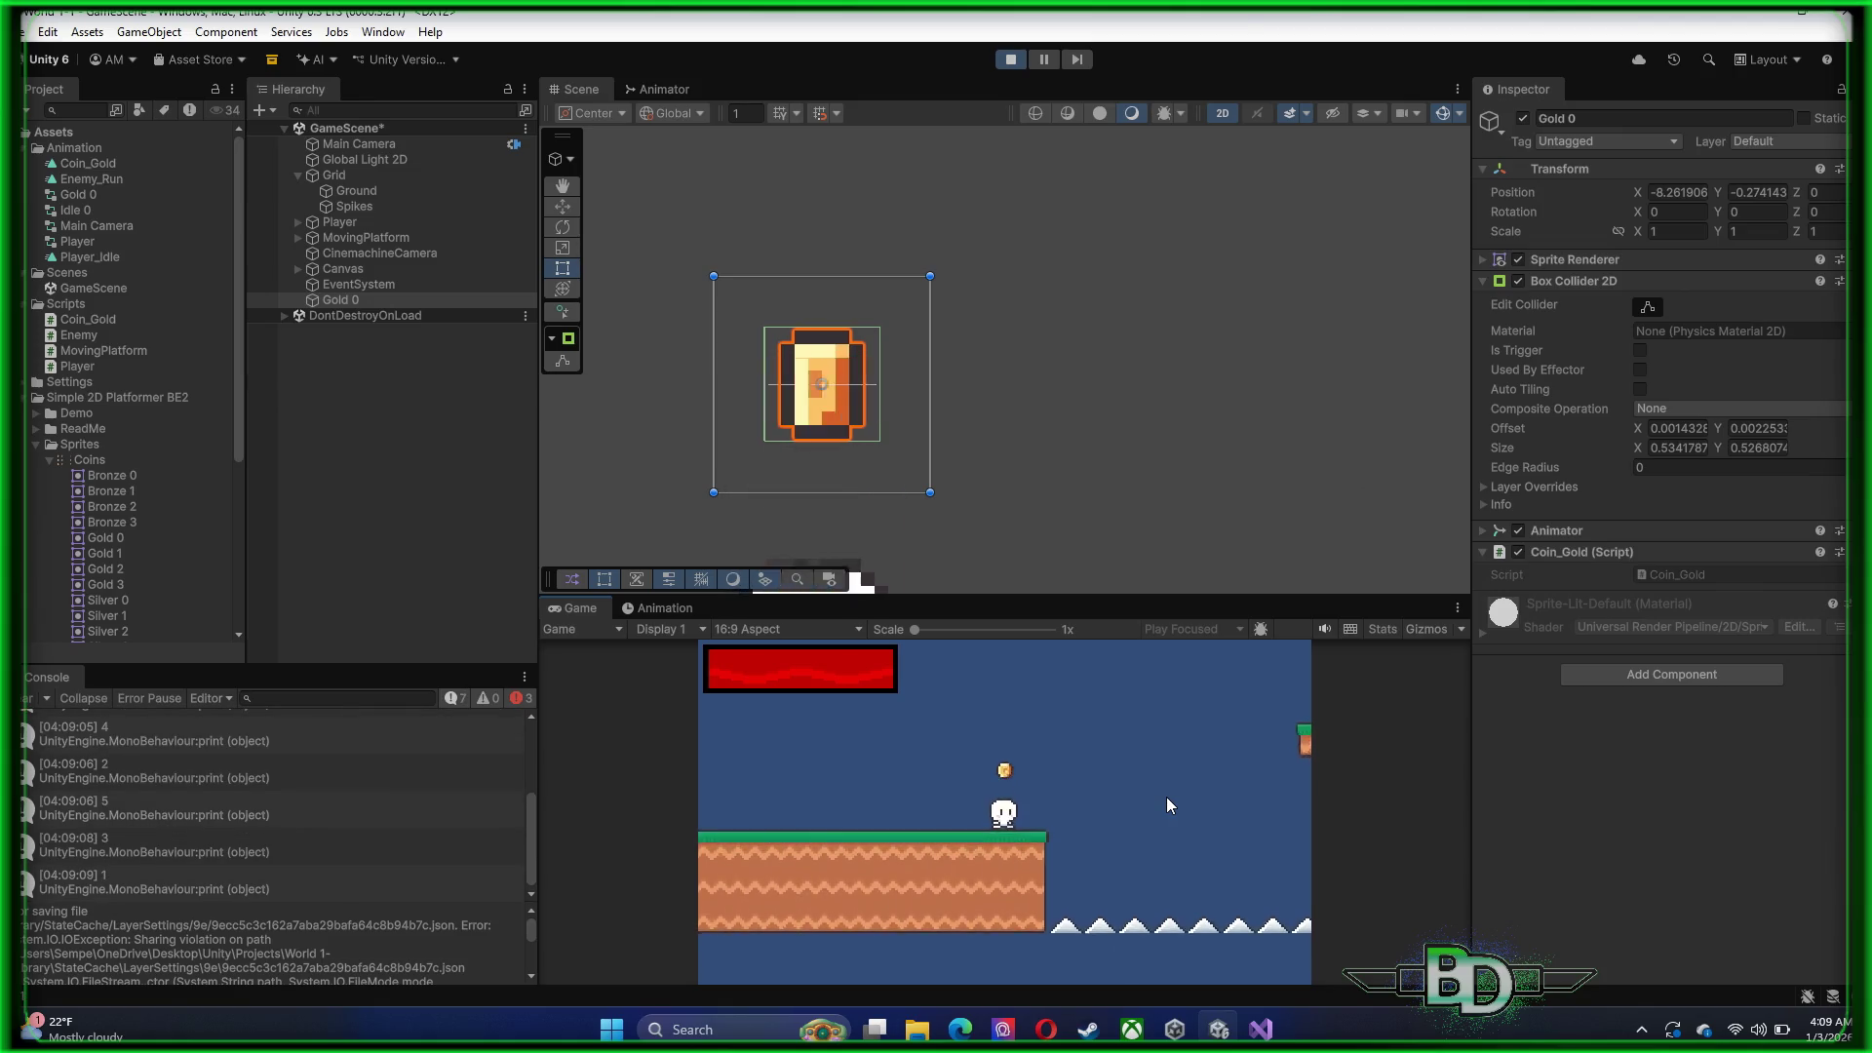
key("space")
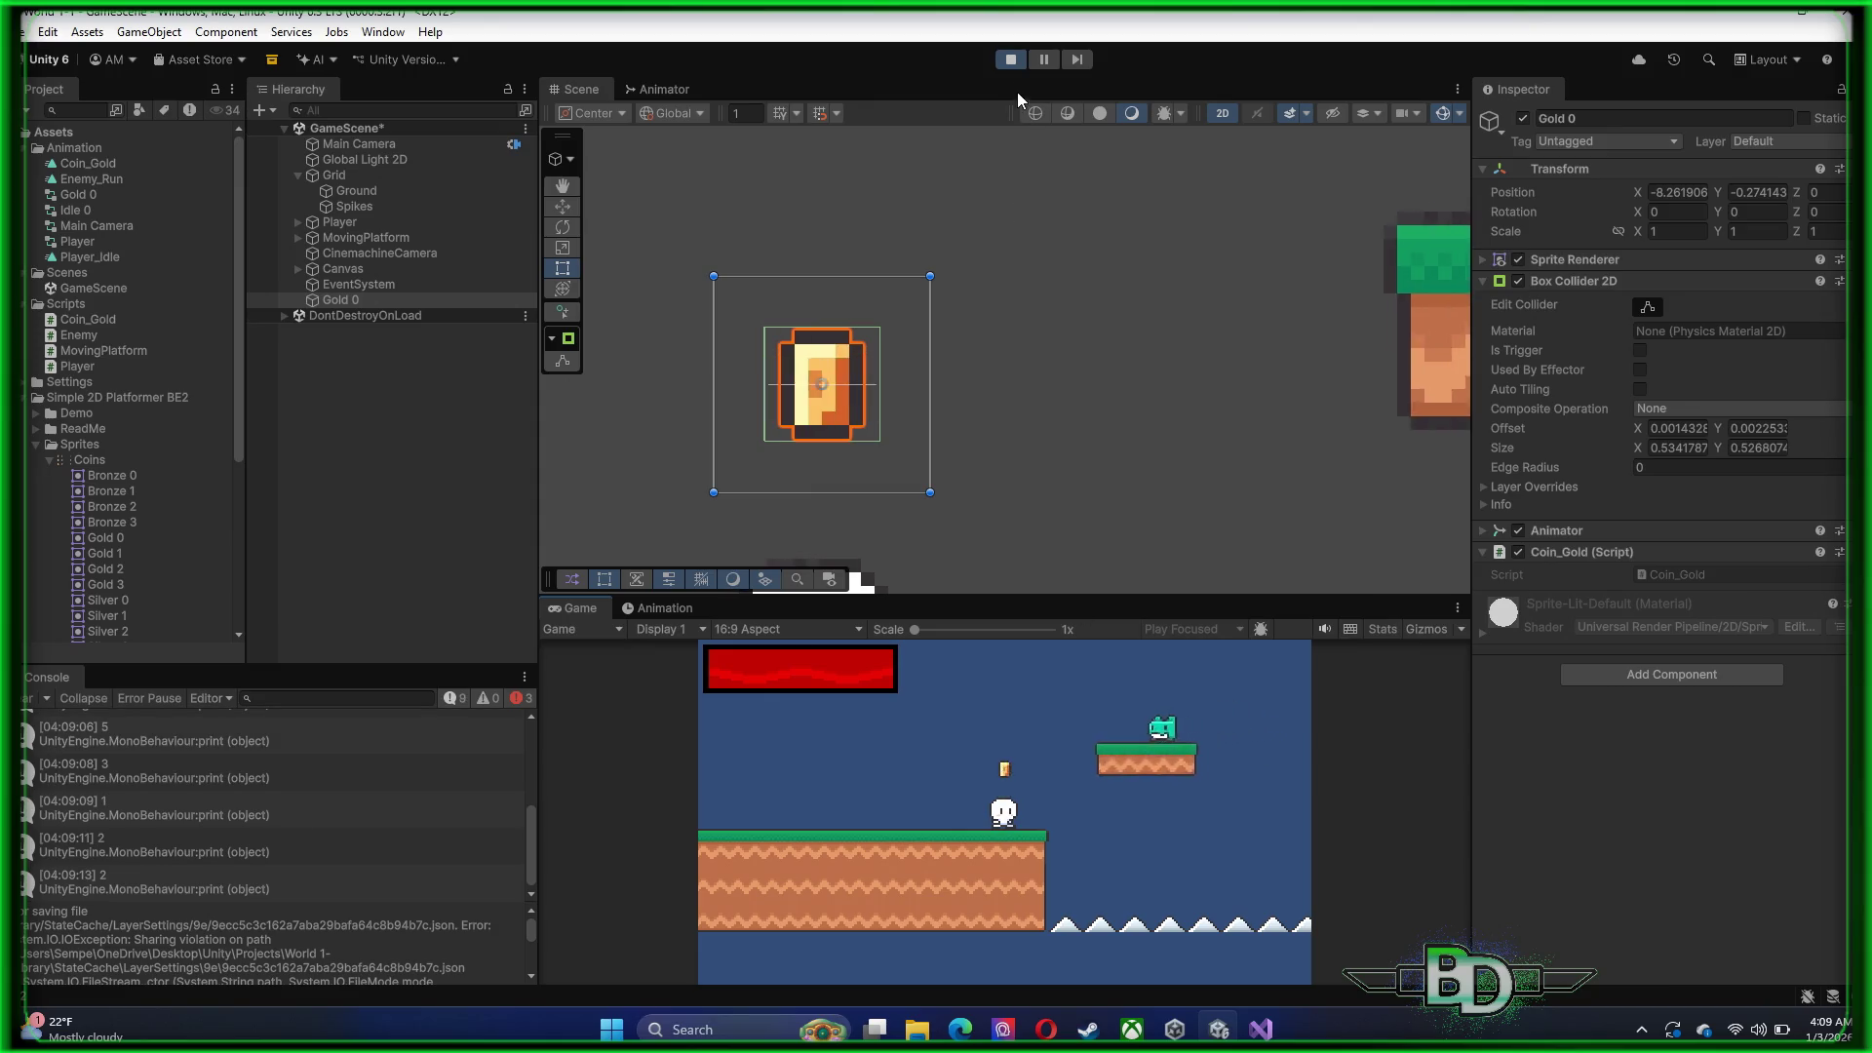
left_click(1012, 62)
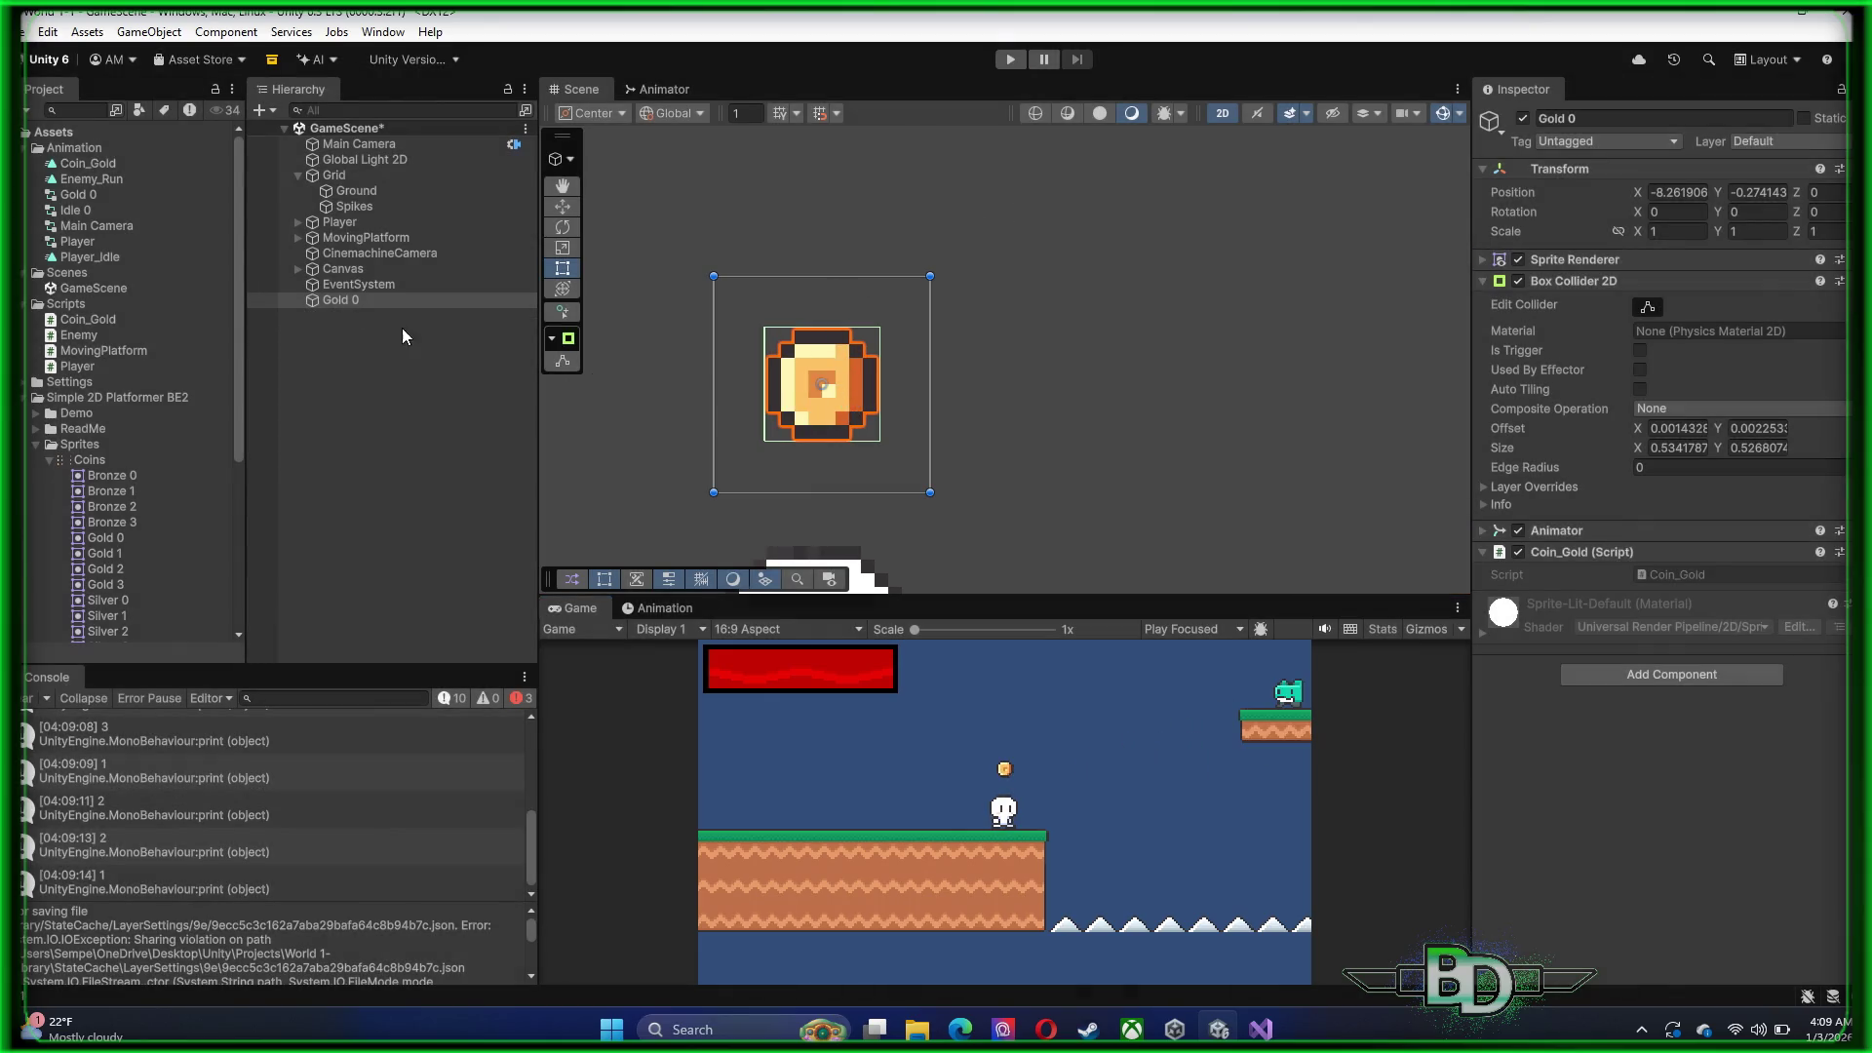
left_click(357, 302)
Make Gold 0's Box Collider 2D a trigger and playtest collecting the coin, then stop
left_click(1639, 351)
left_click(1011, 62)
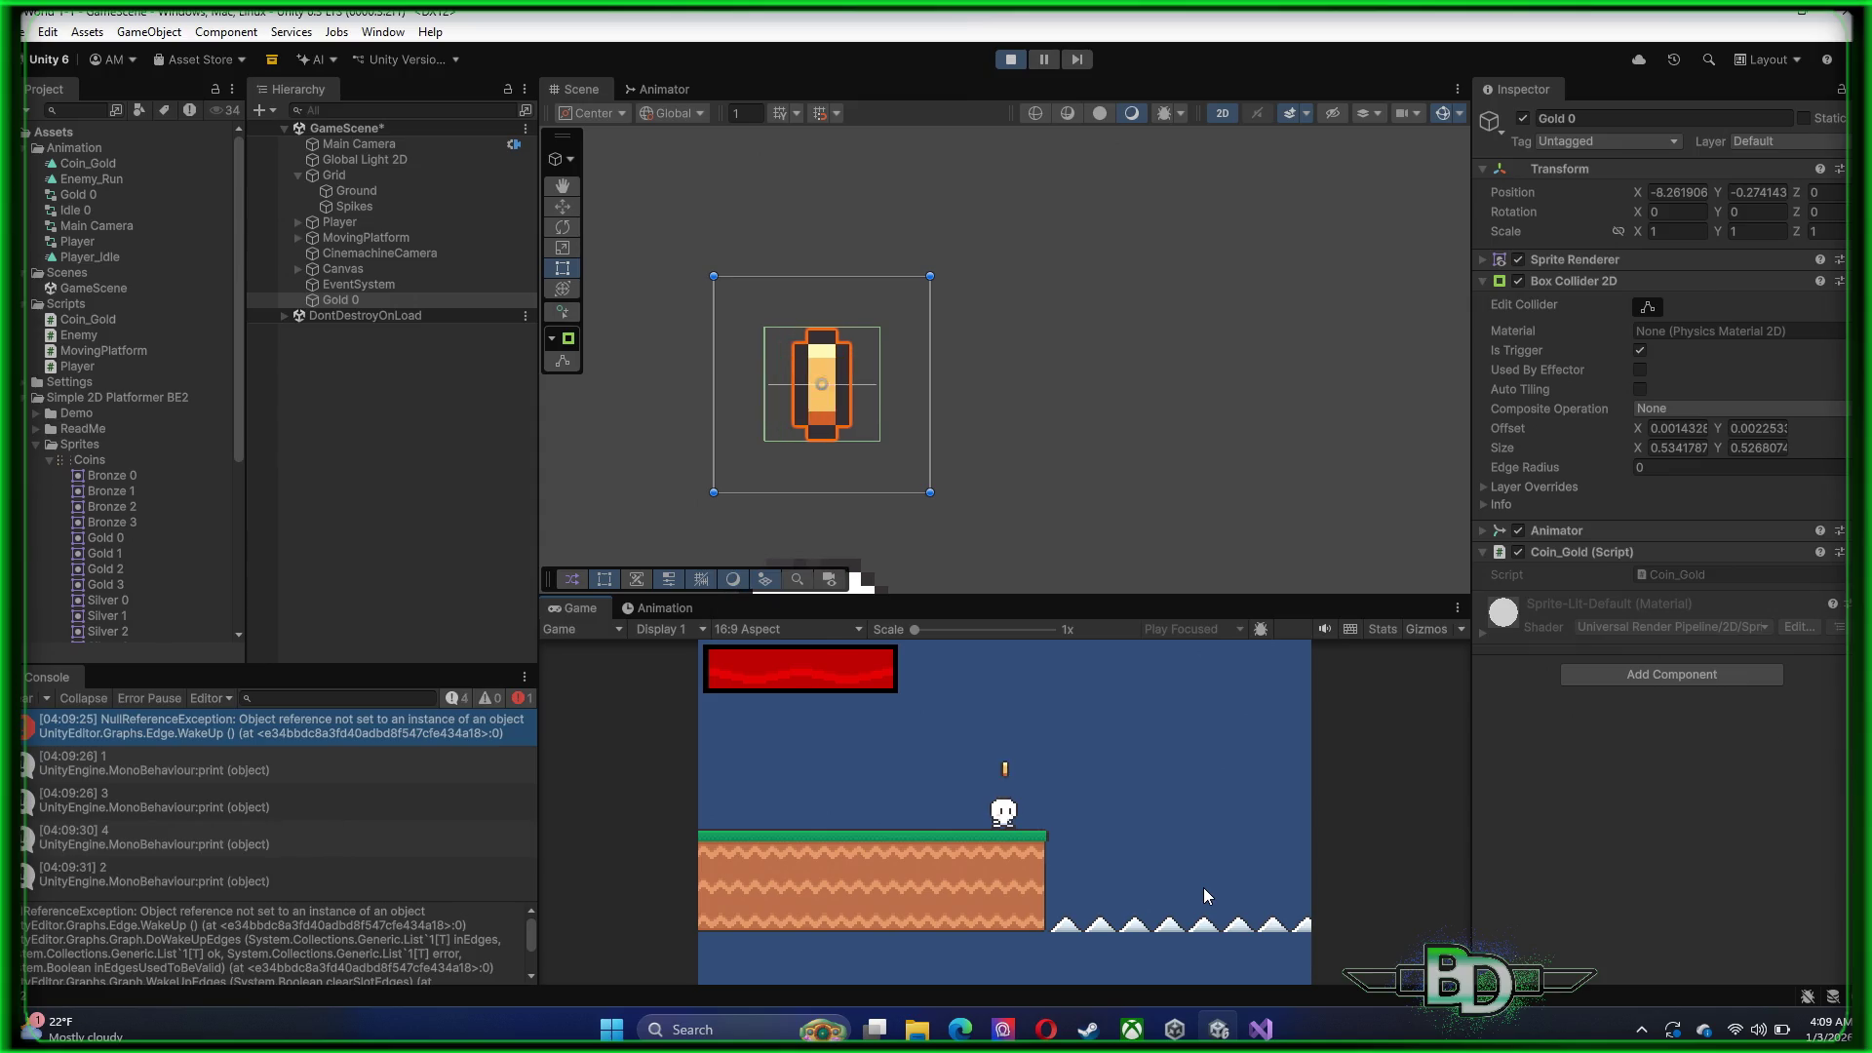
key("space")
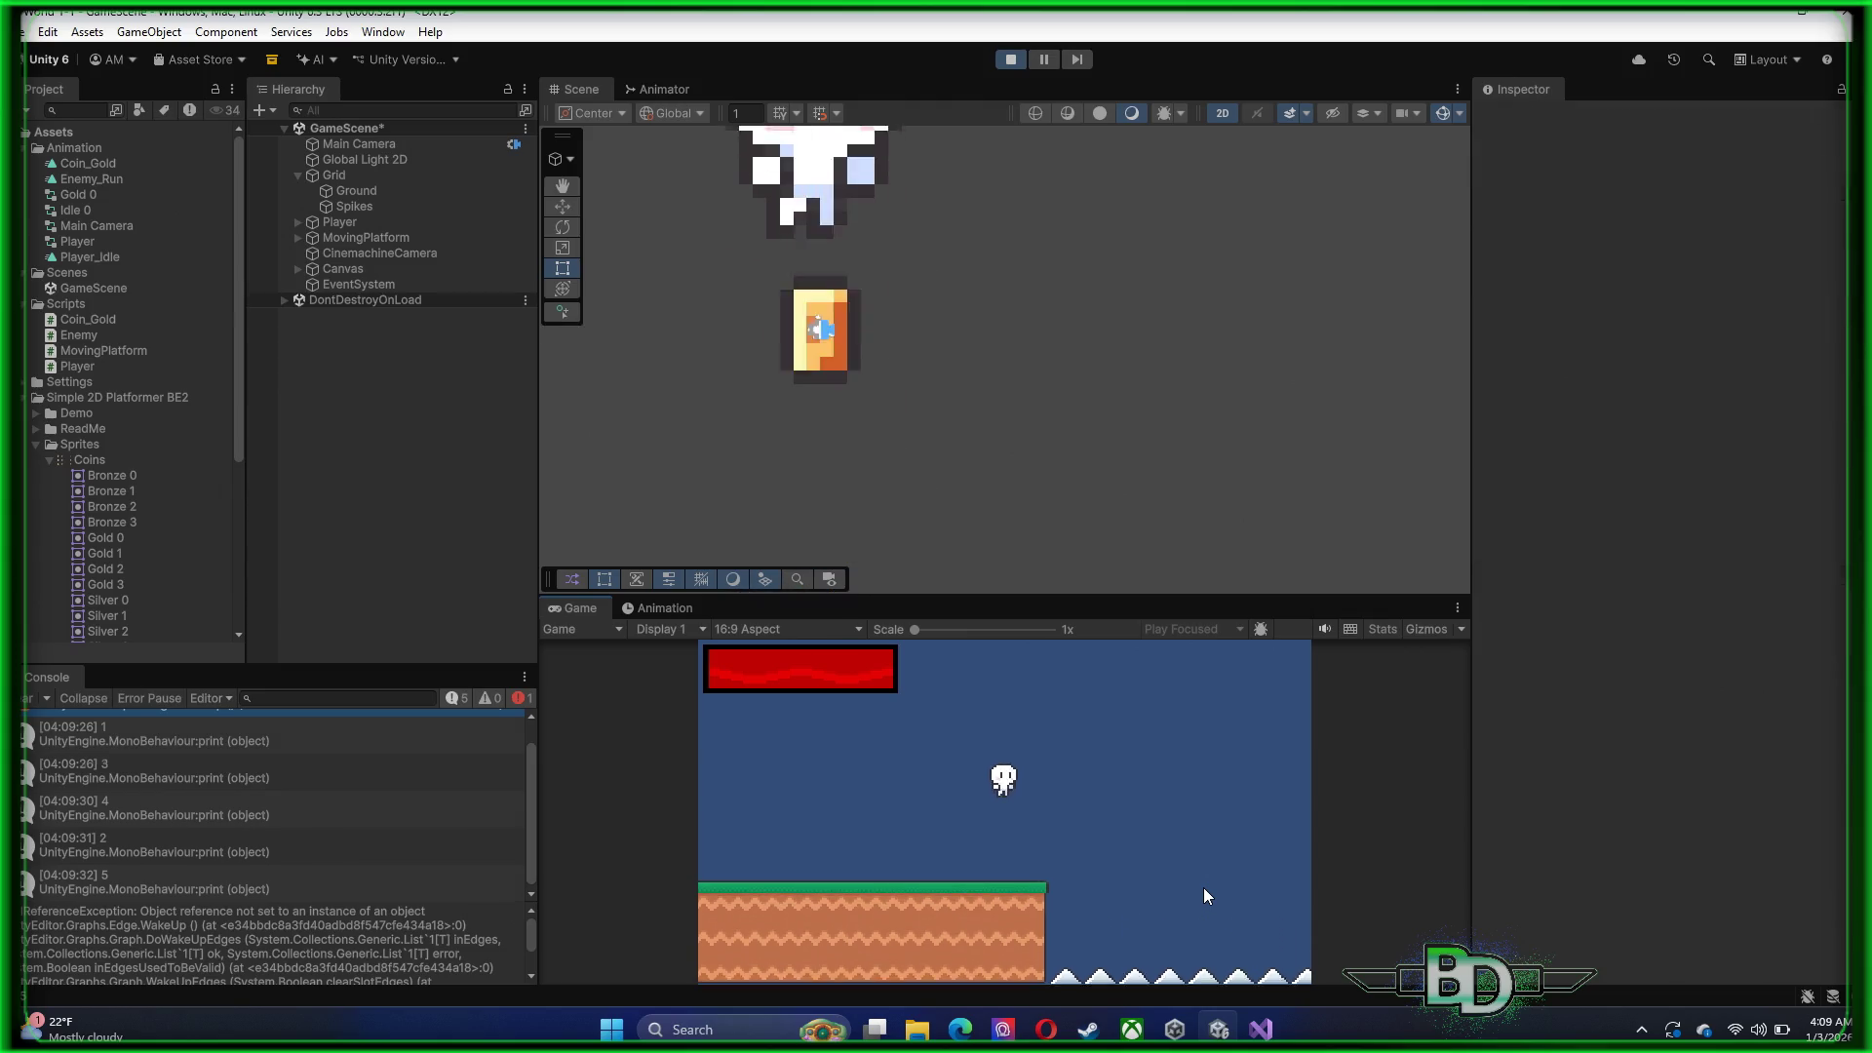
key("space")
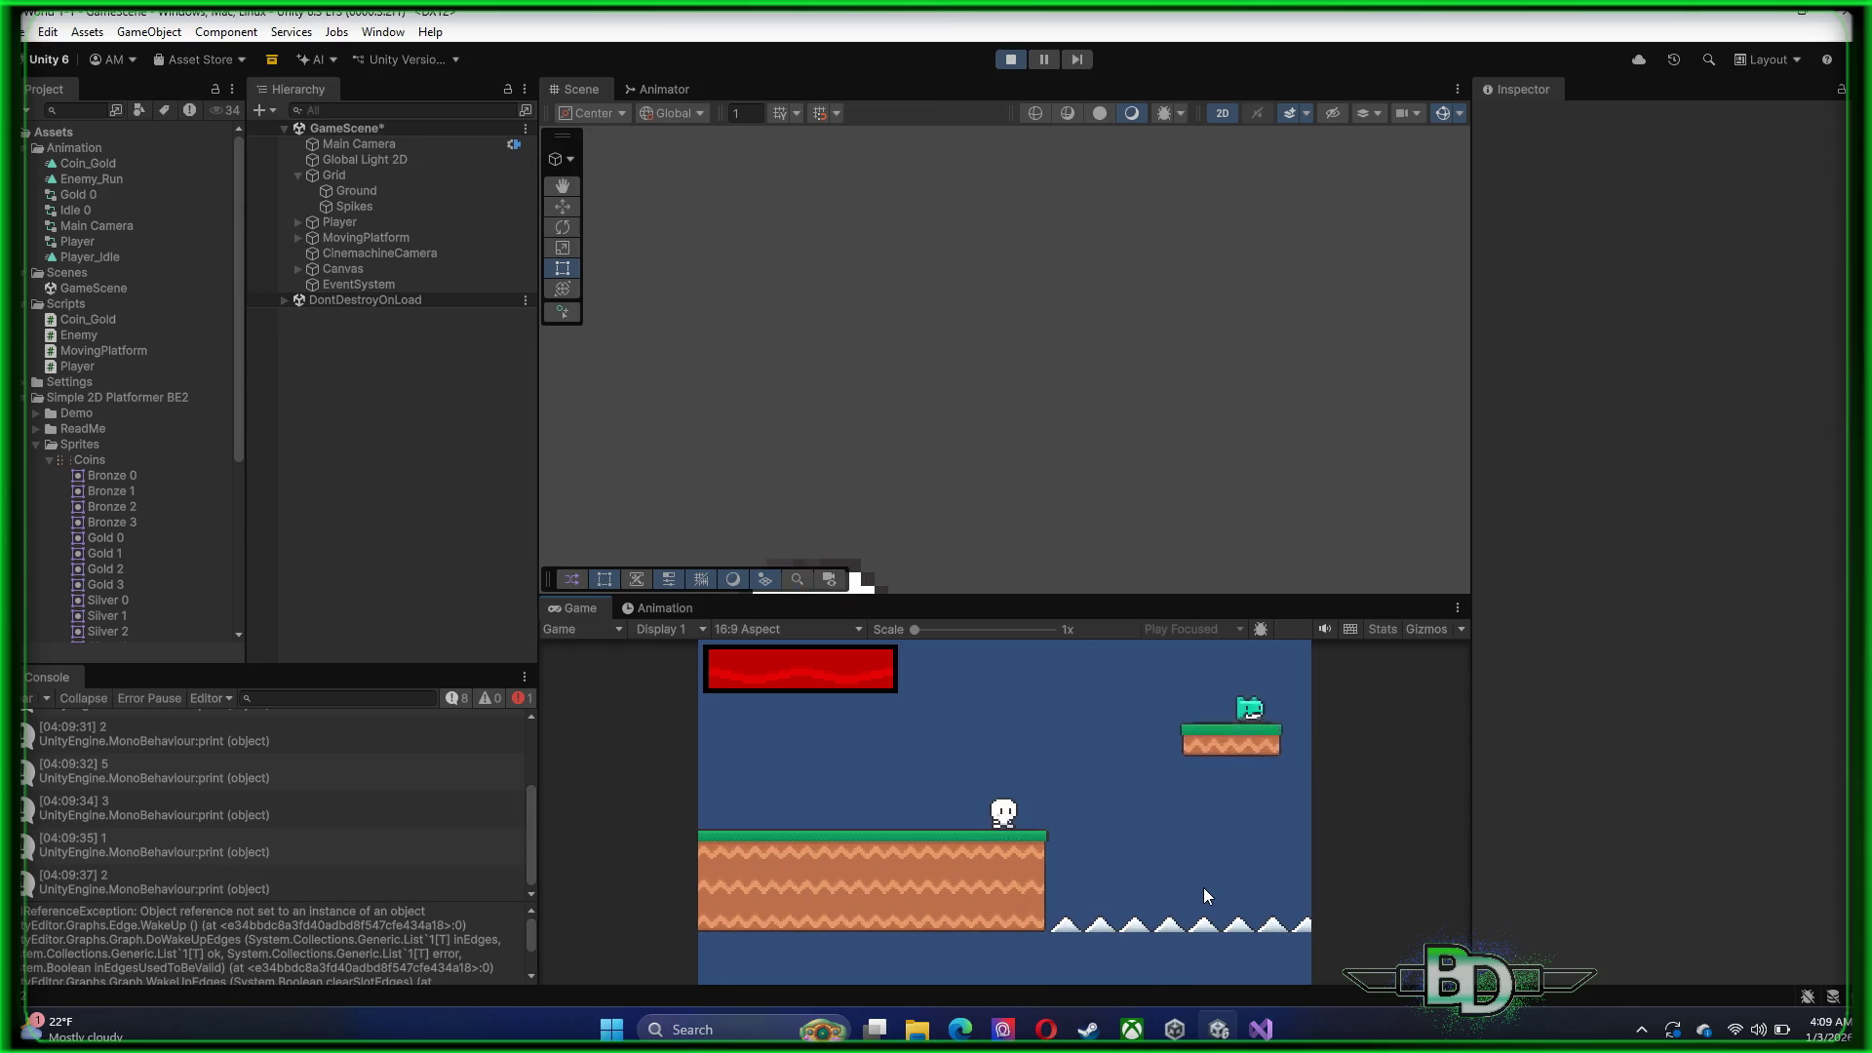
scroll(933, 447, "down", 2)
left_click_drag(940, 454, 959, 283)
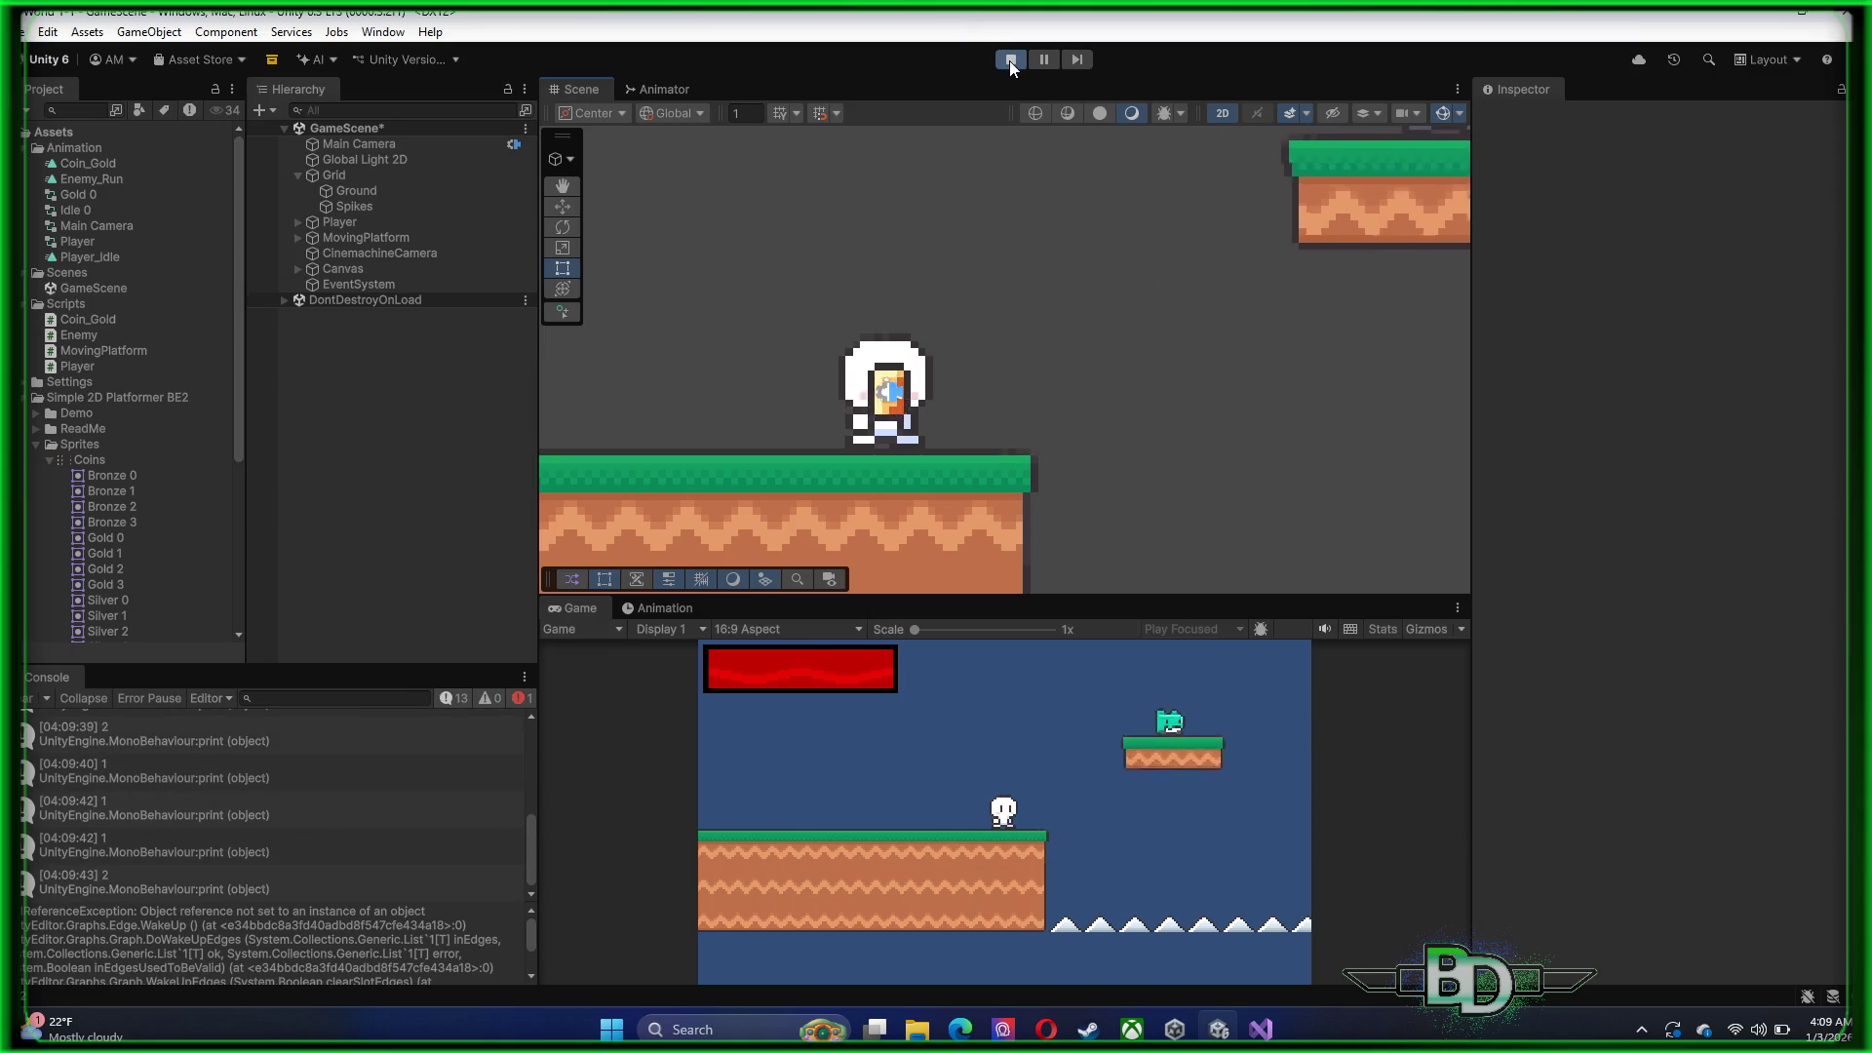
key("ctrl+p")
left_click(355, 146)
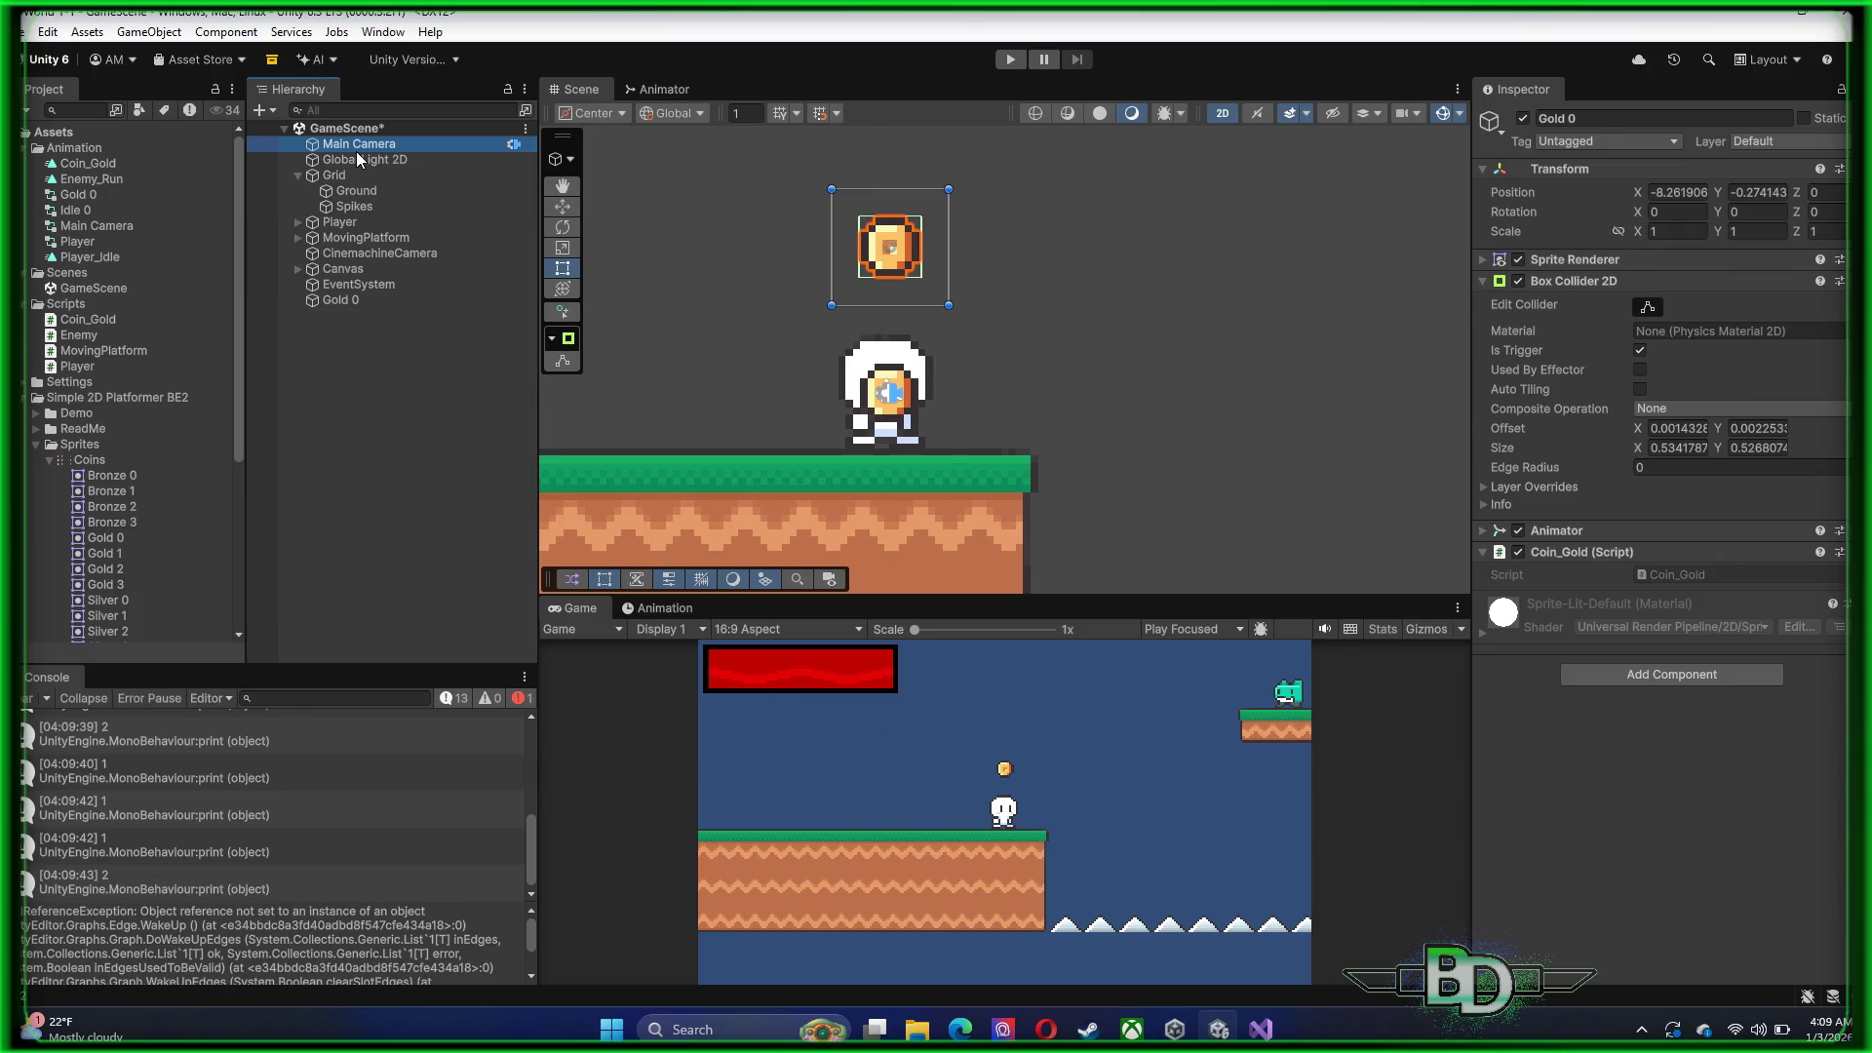
Delete all Sprite keyframes from the Coin_Gold clip on Main Camera in the Animation panel
left_click(663, 610)
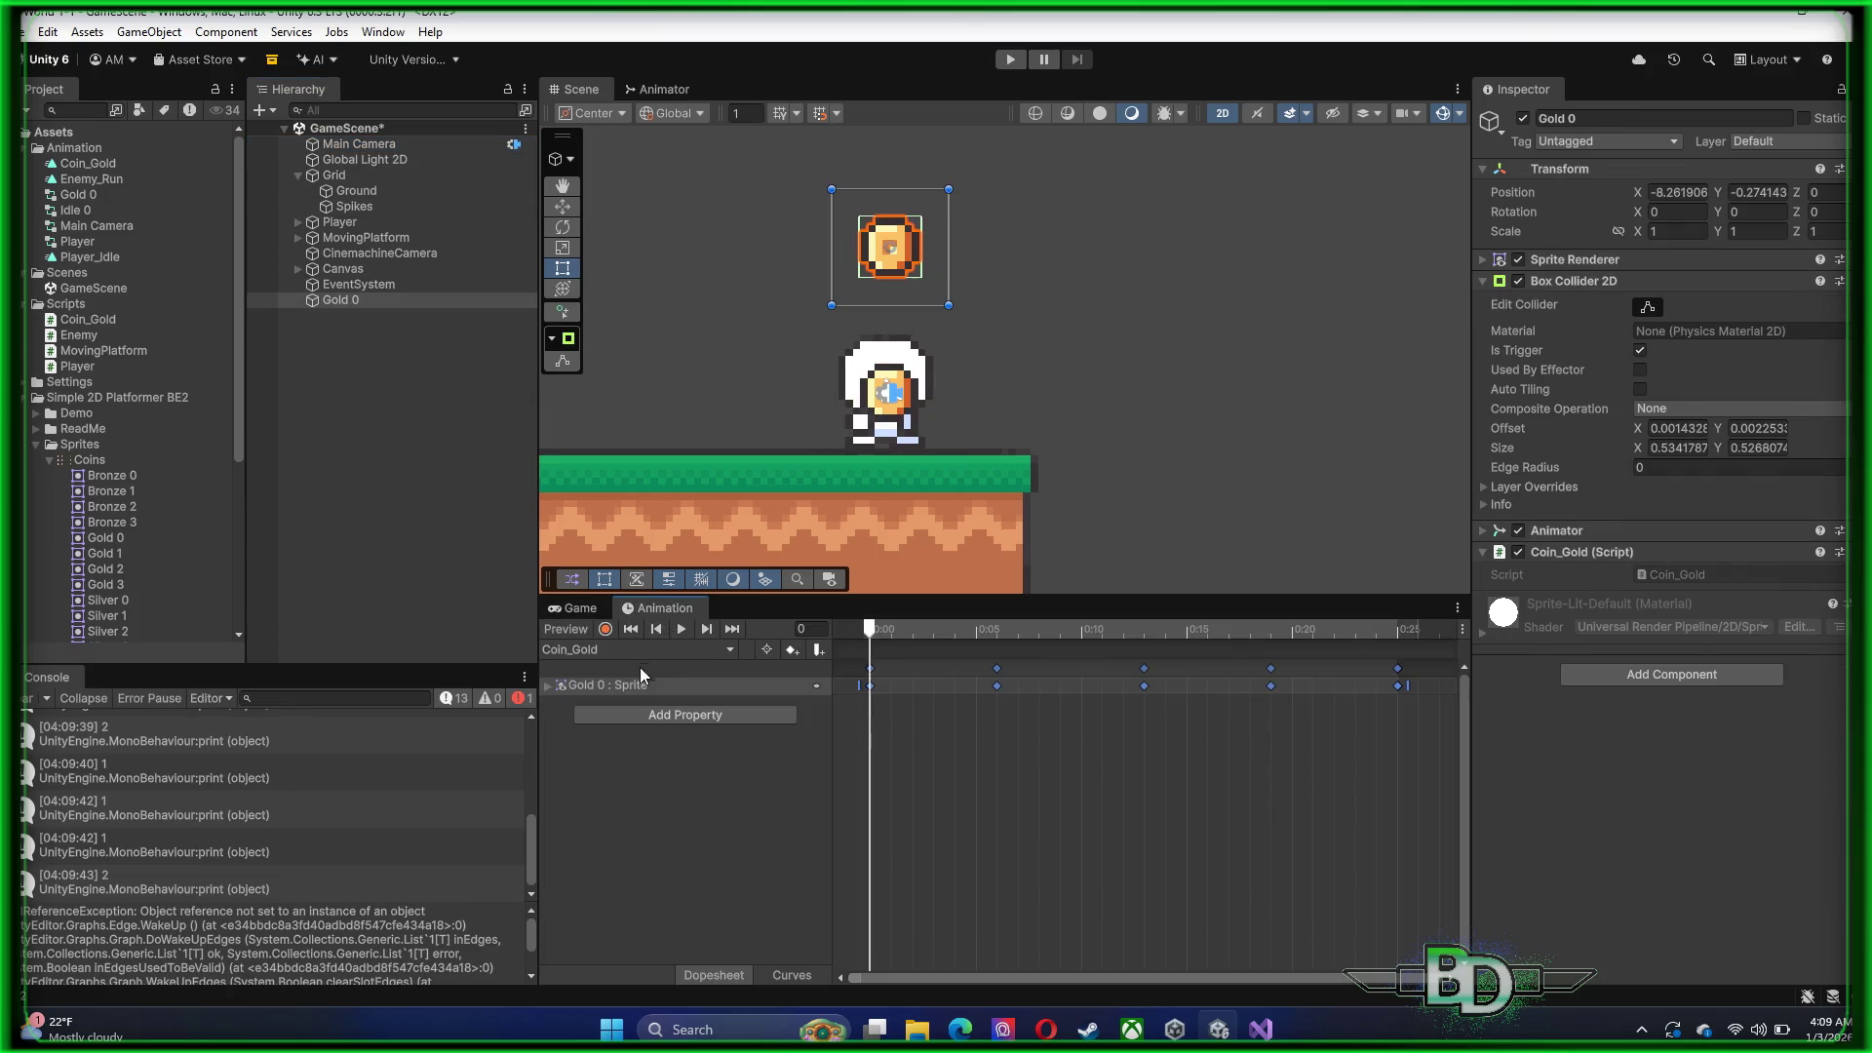
left_click(730, 650)
left_click(786, 823)
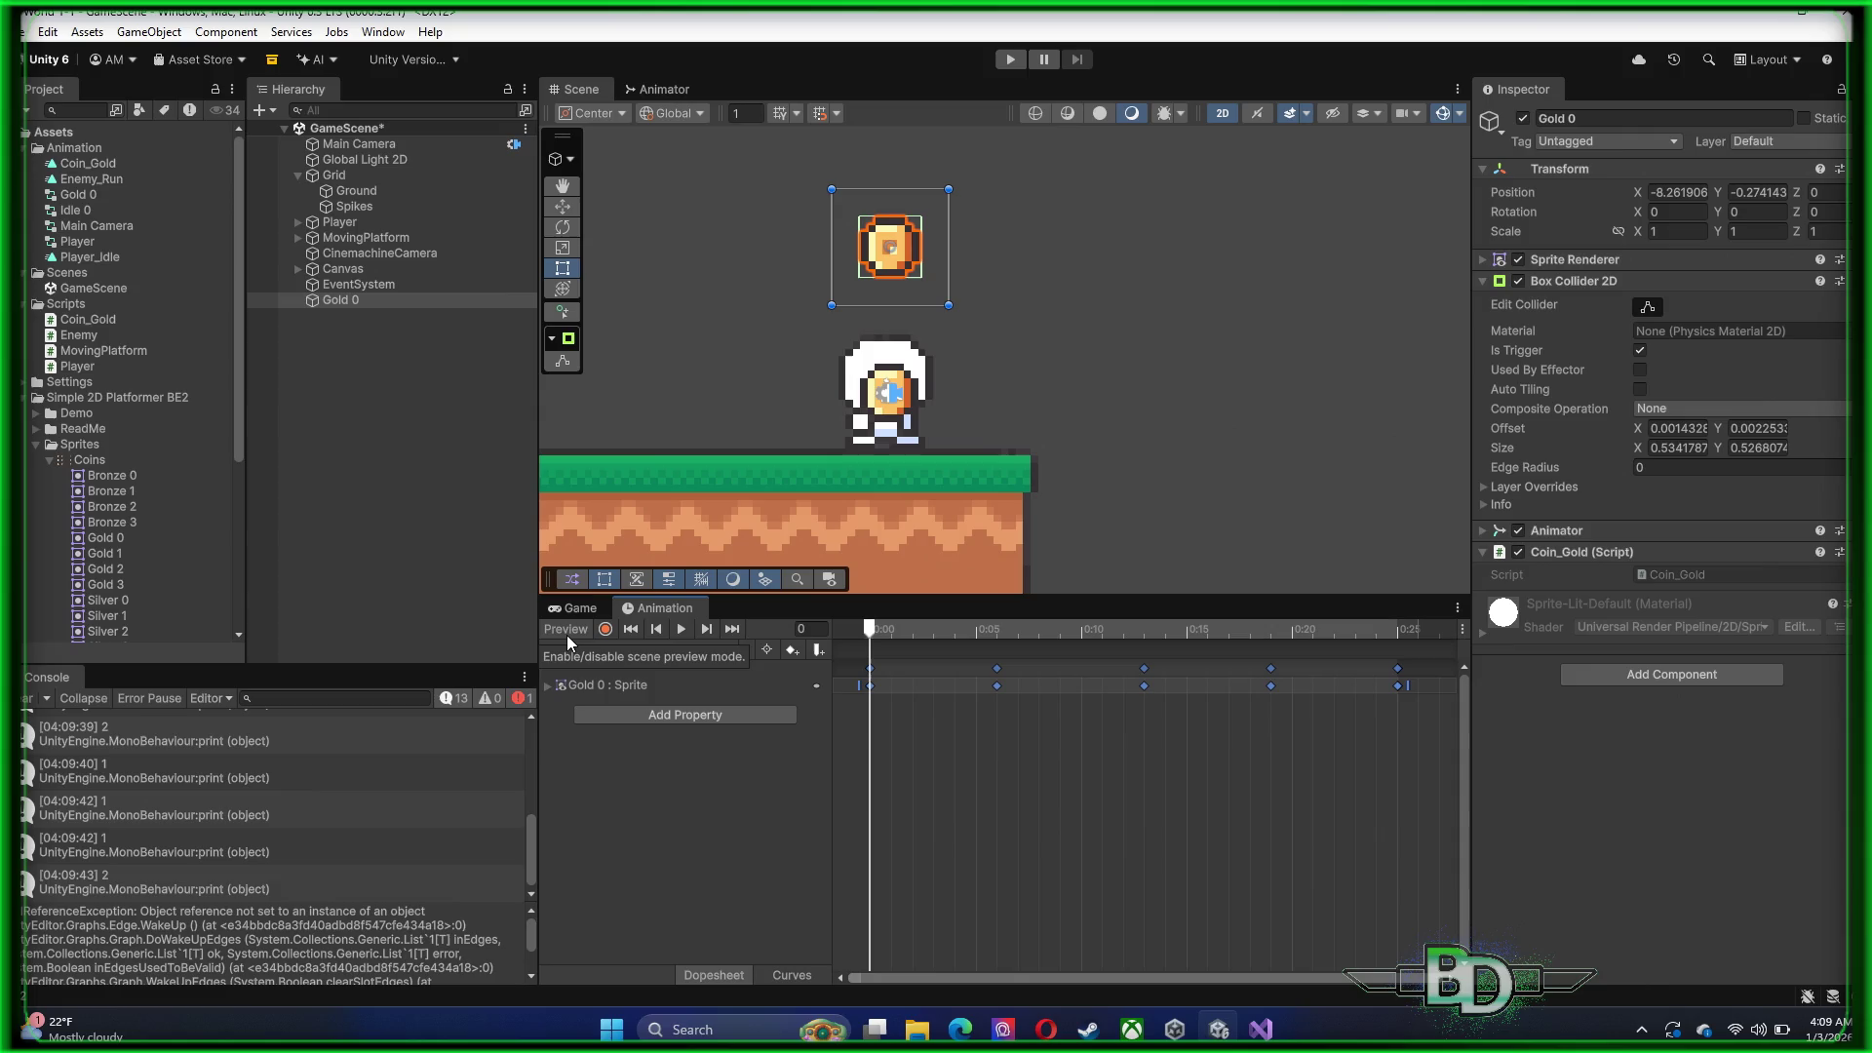
right_click(819, 688)
left_click(845, 704)
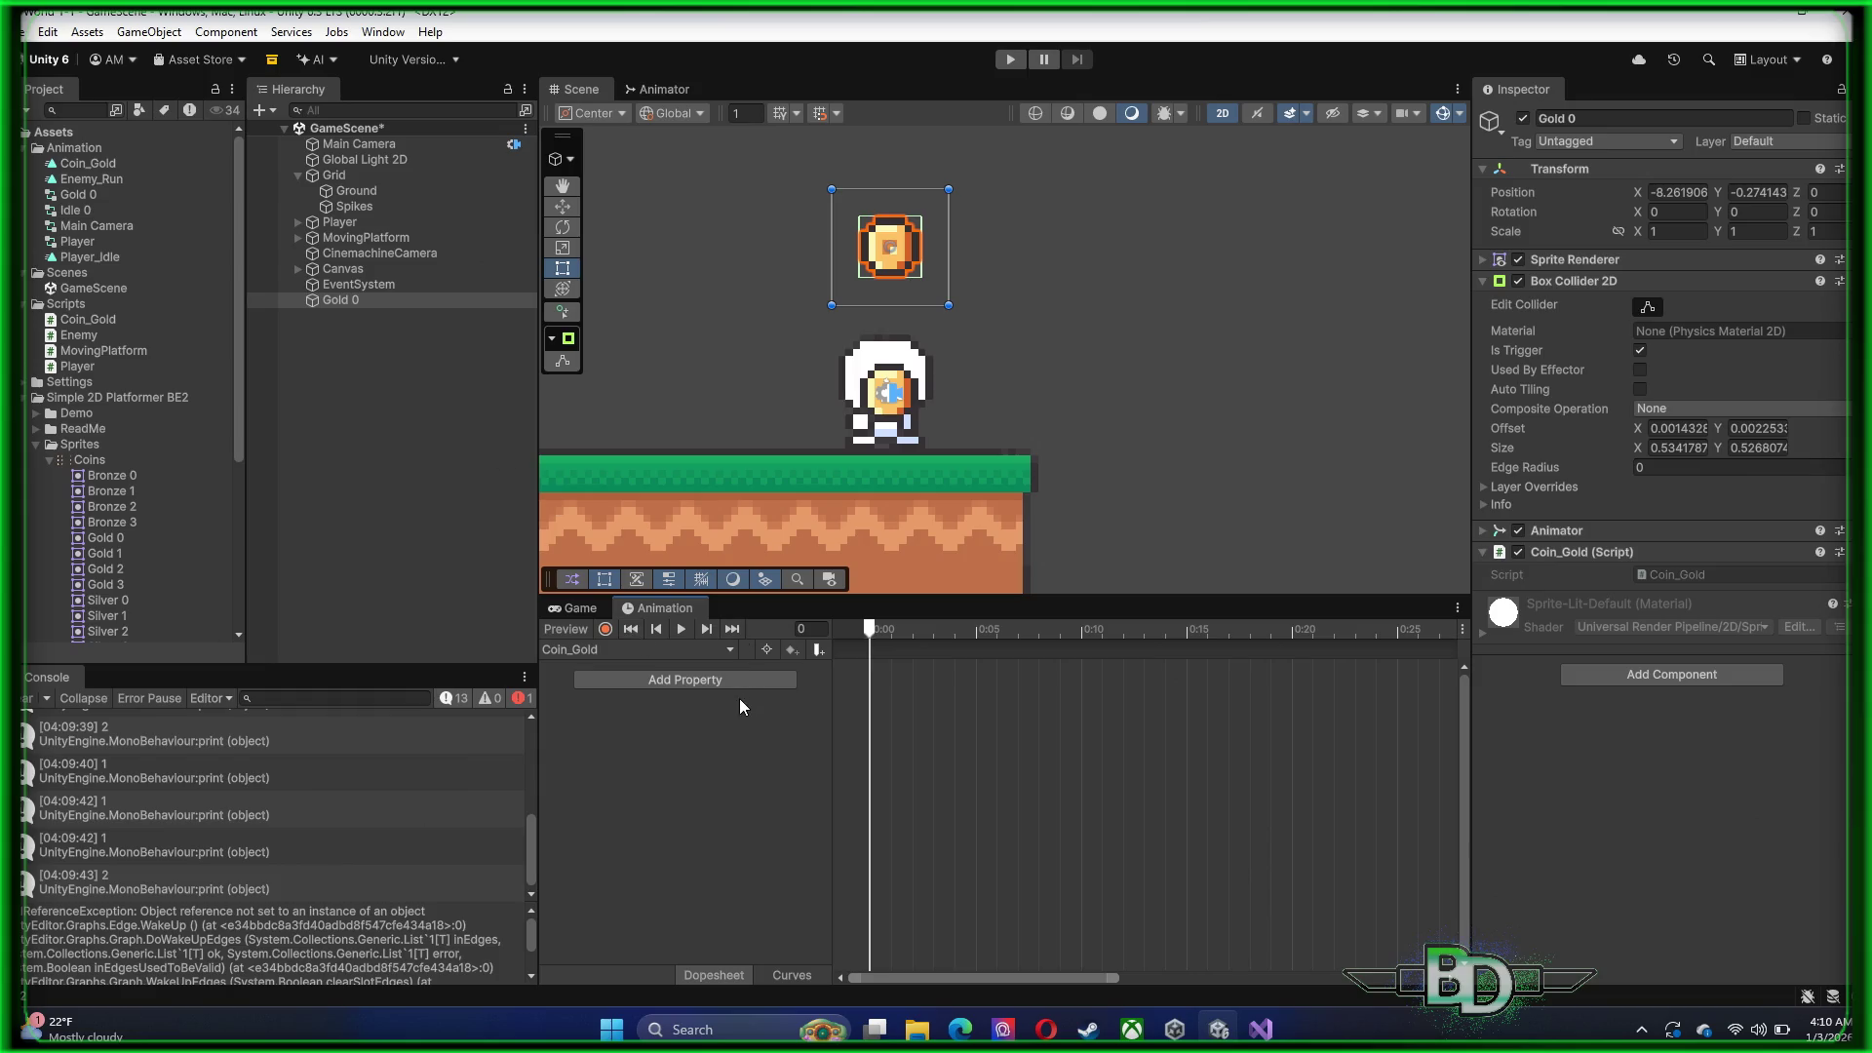
key("ctrl+z")
left_click(359, 144)
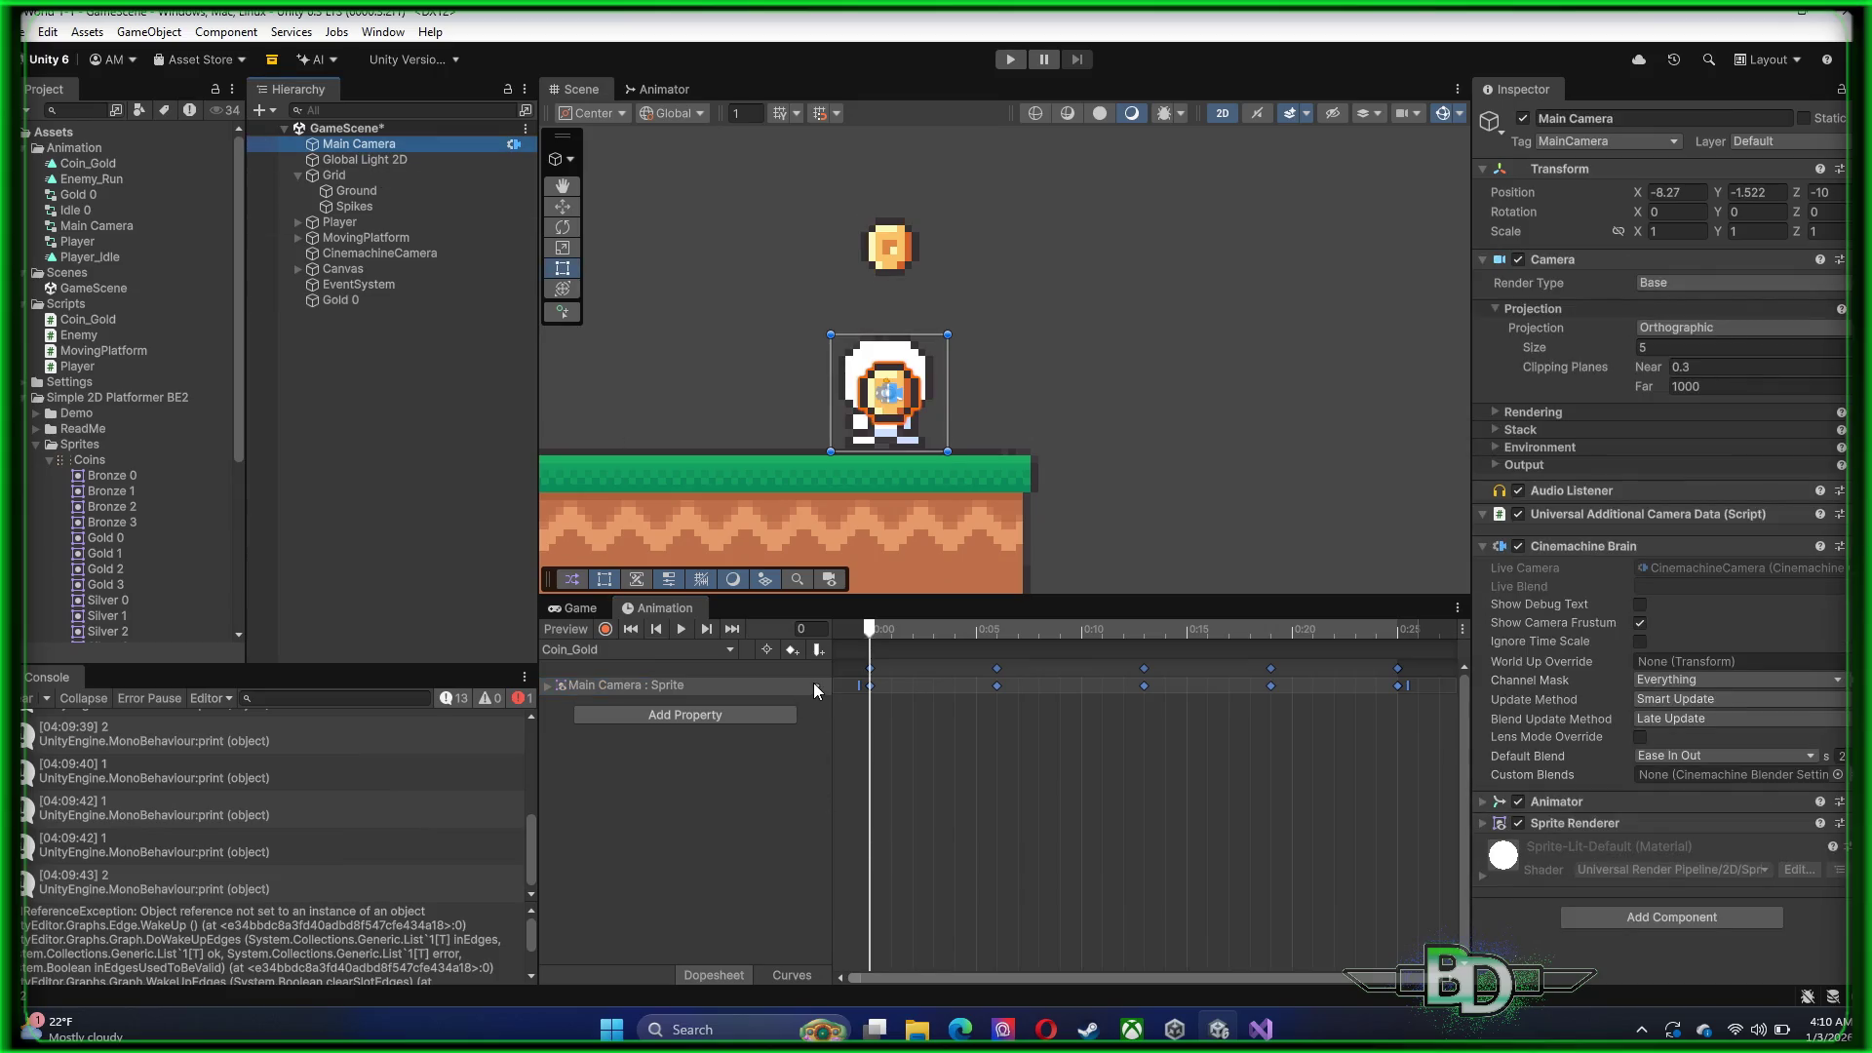
right_click(869, 687)
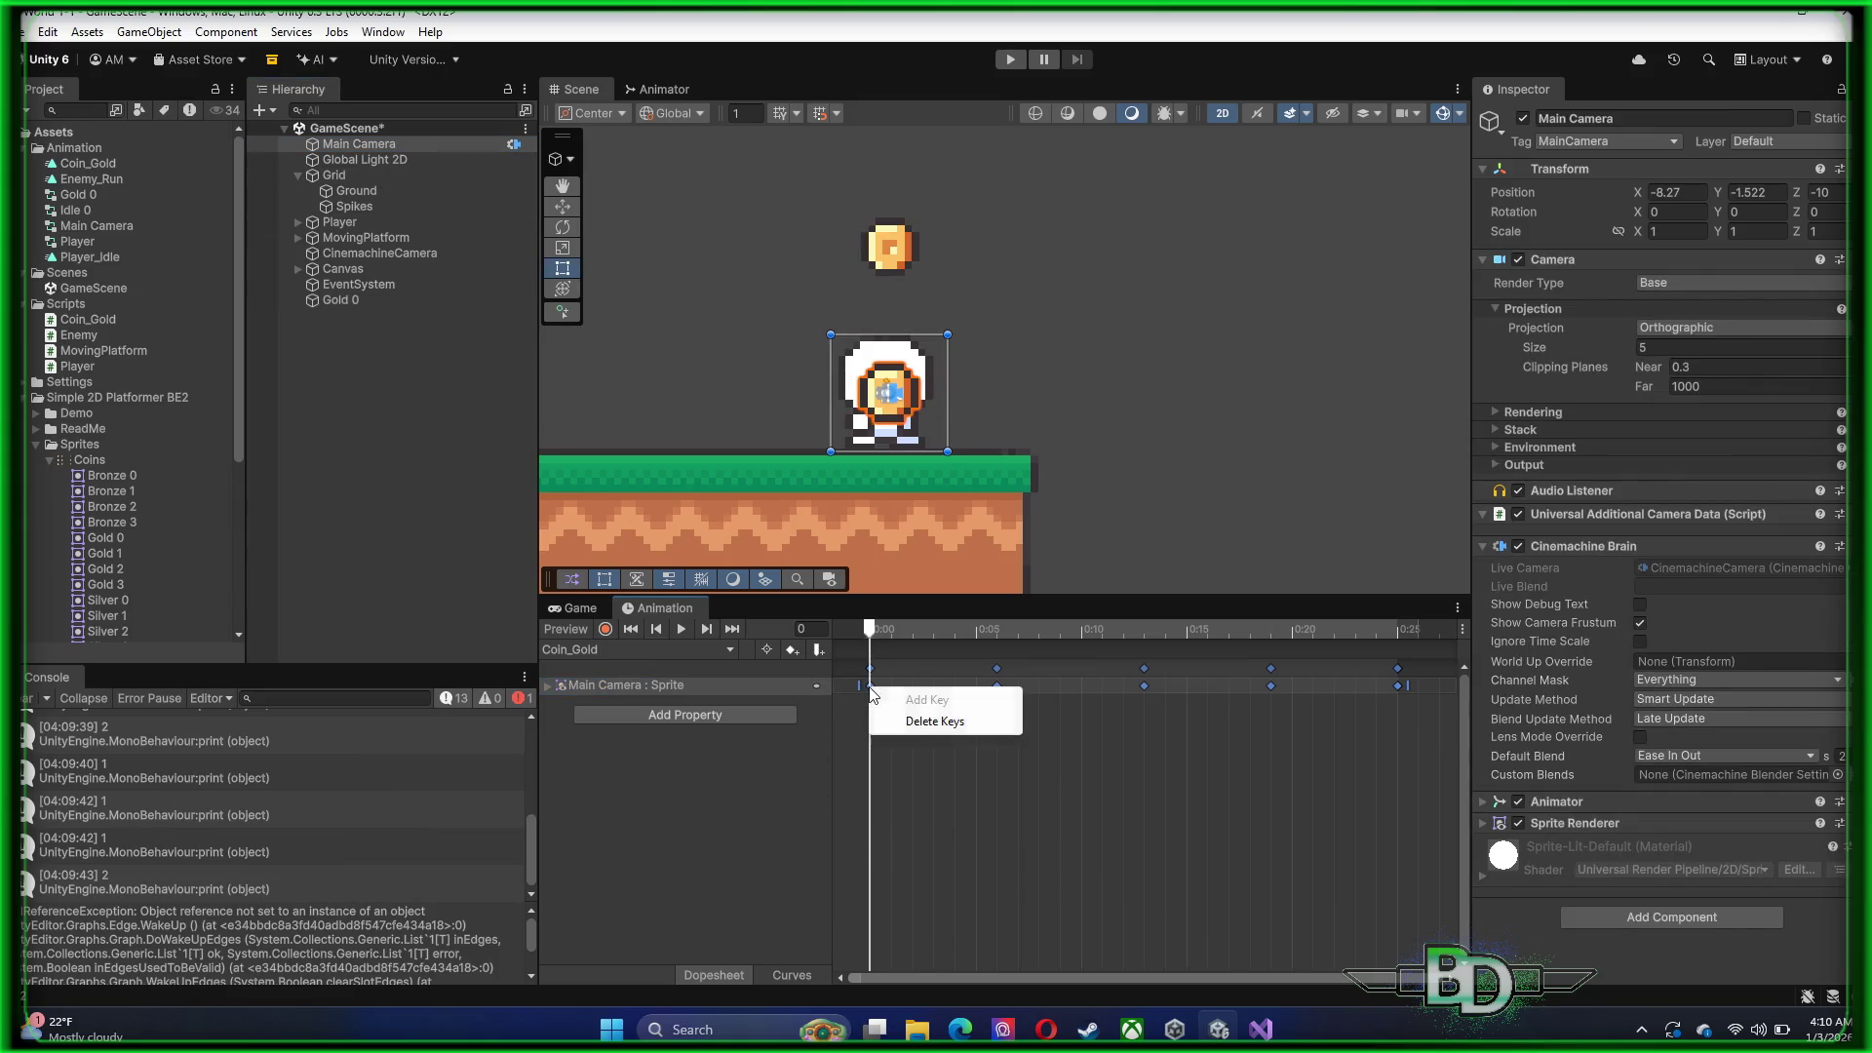
left_click(934, 721)
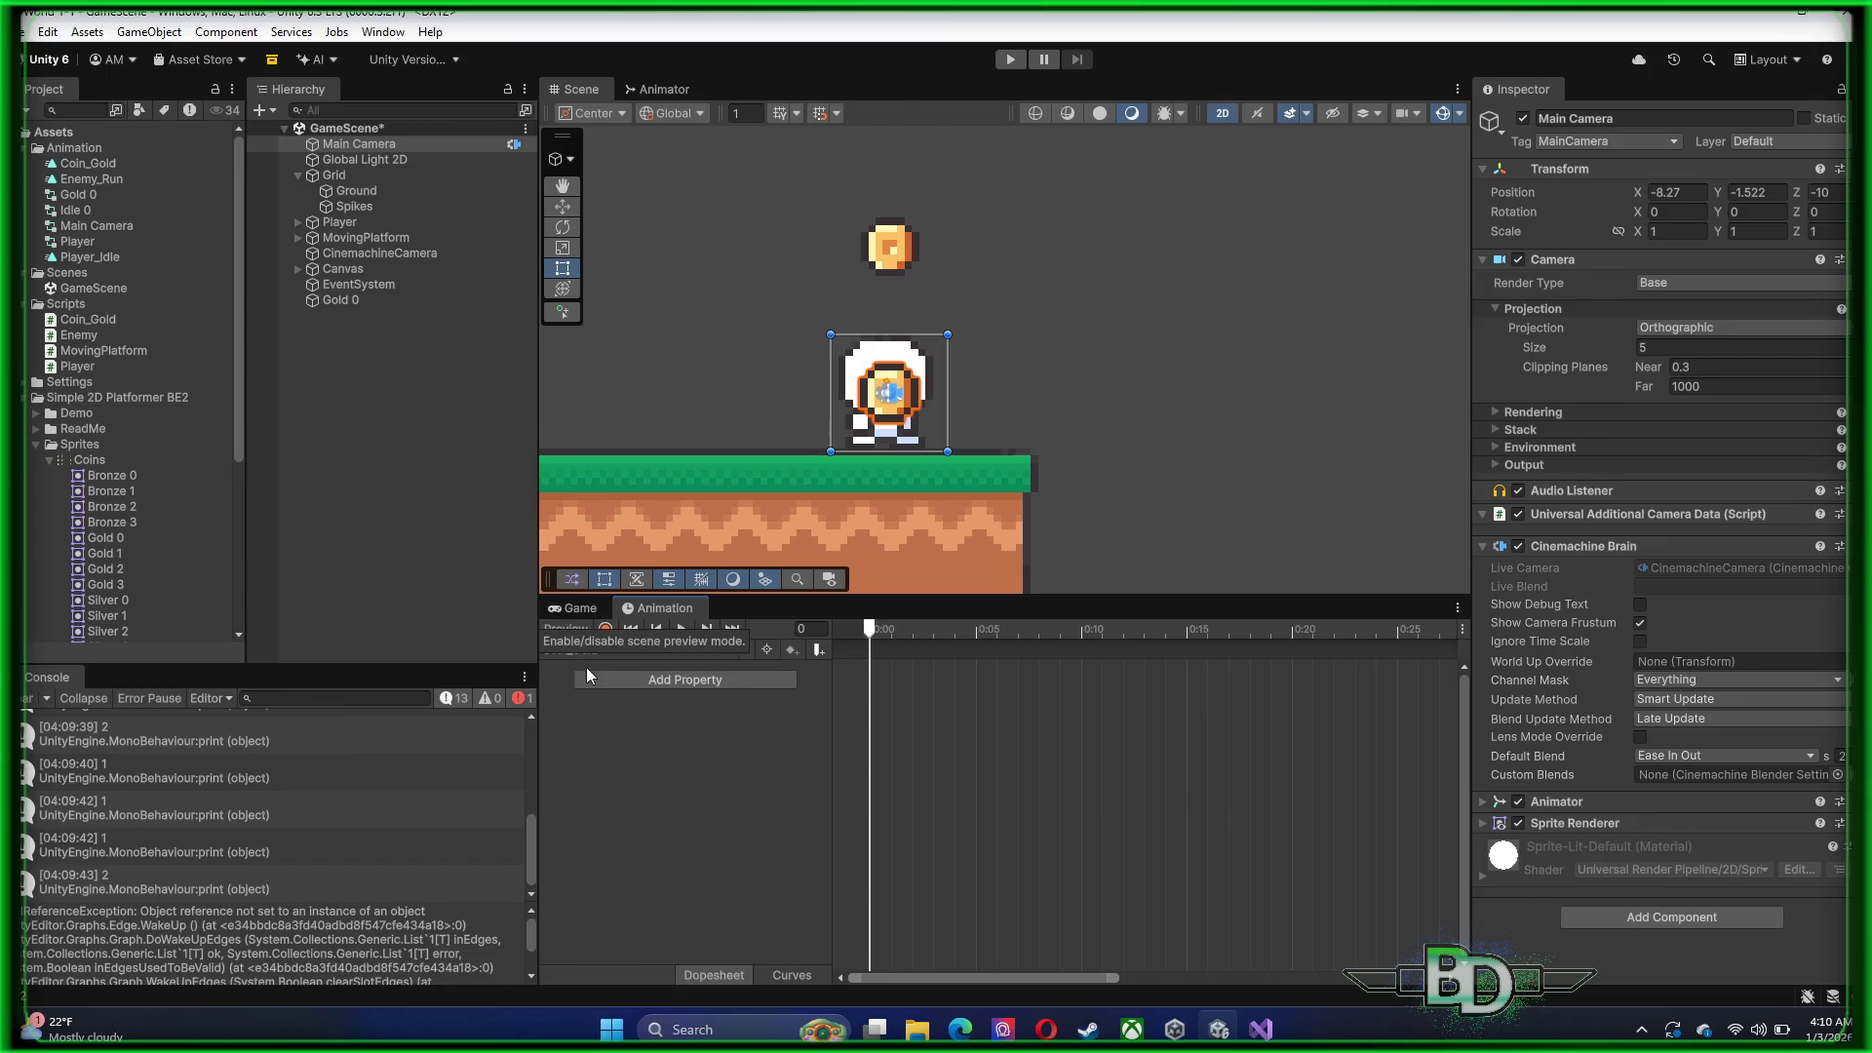
left_click(576, 610)
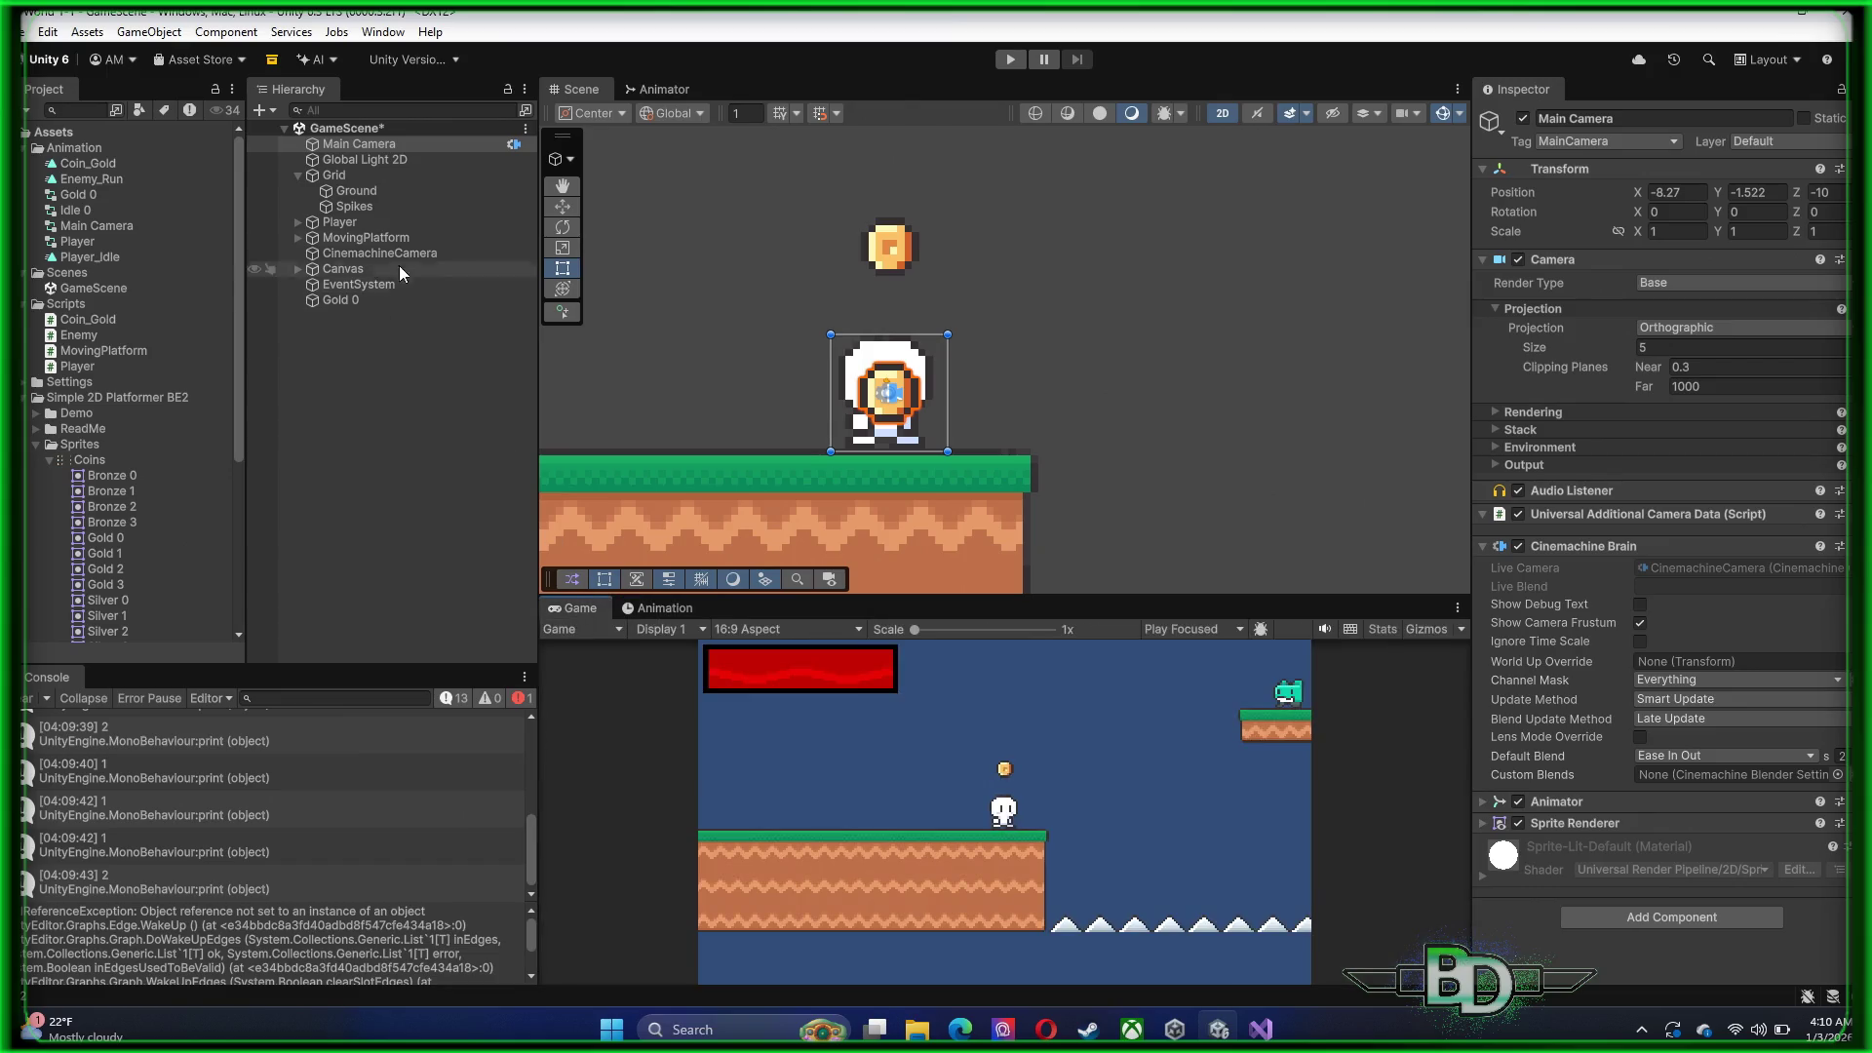
Delete the Main Camera animator controller asset from the Project window
left_click(108, 231)
right_click(108, 226)
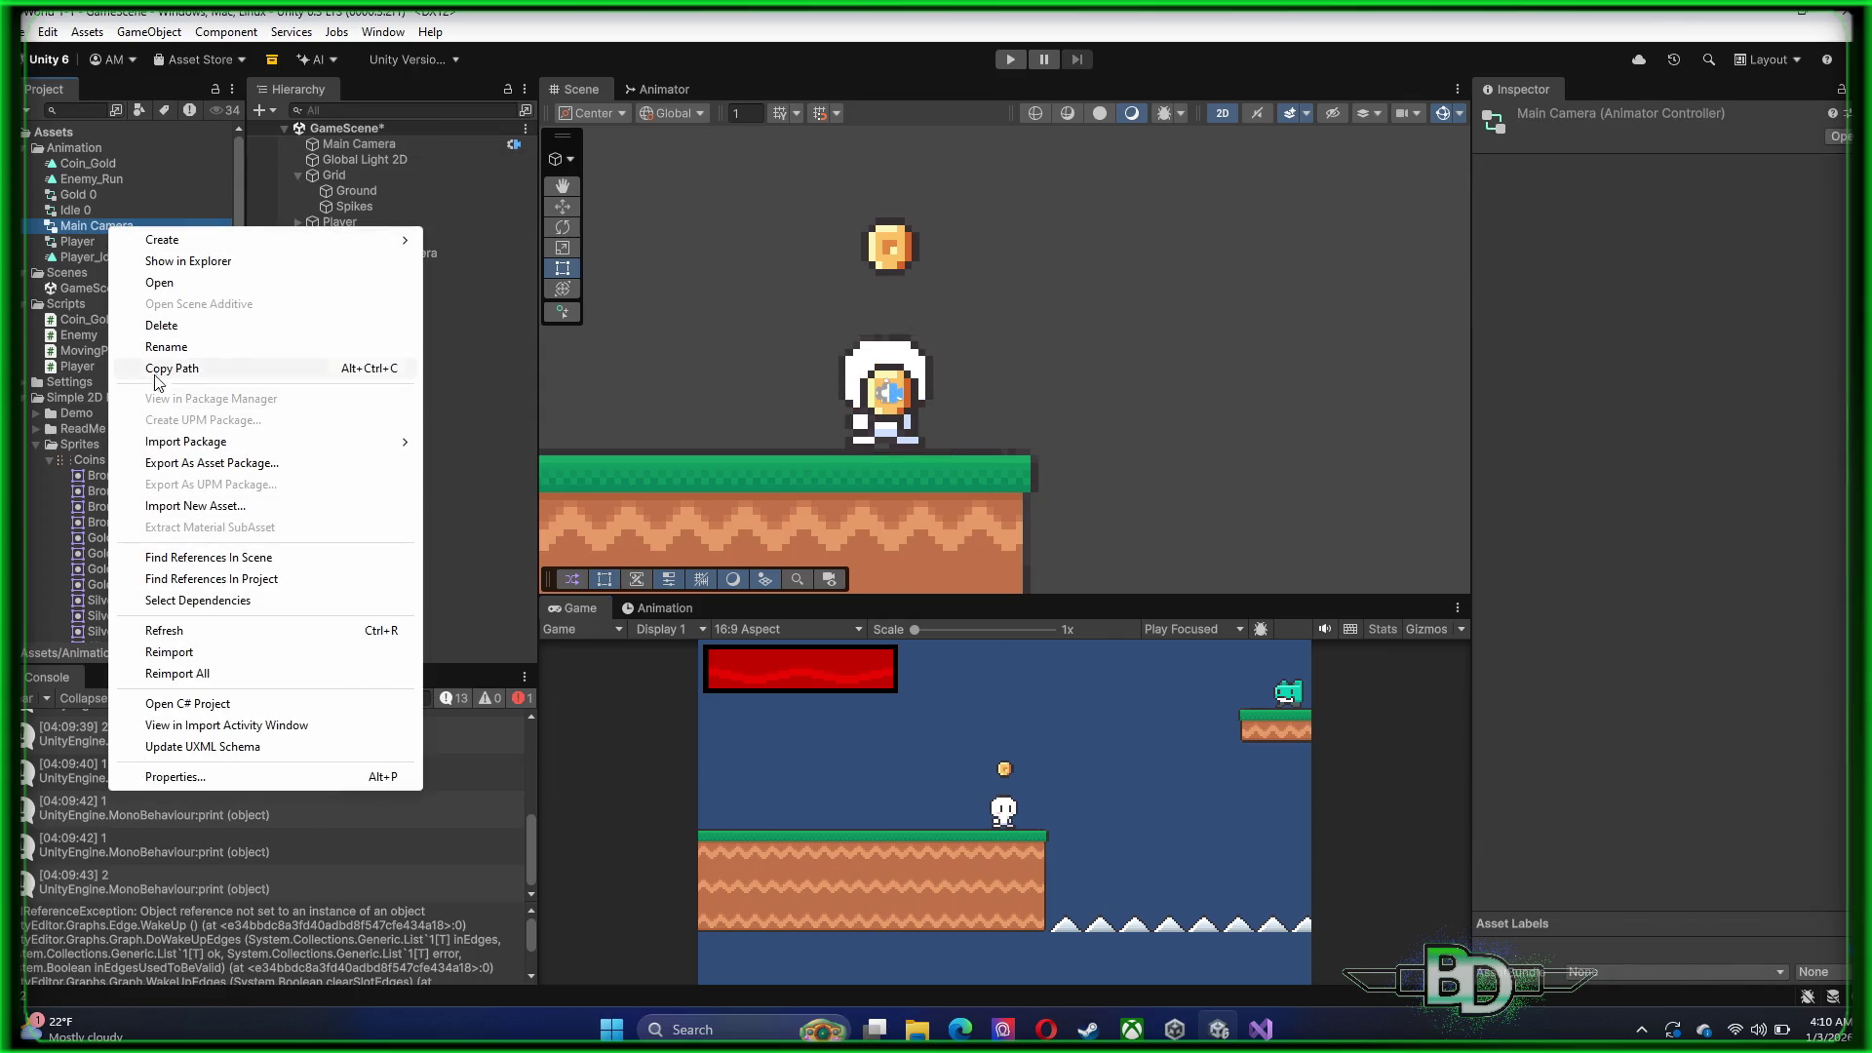
left_click(178, 325)
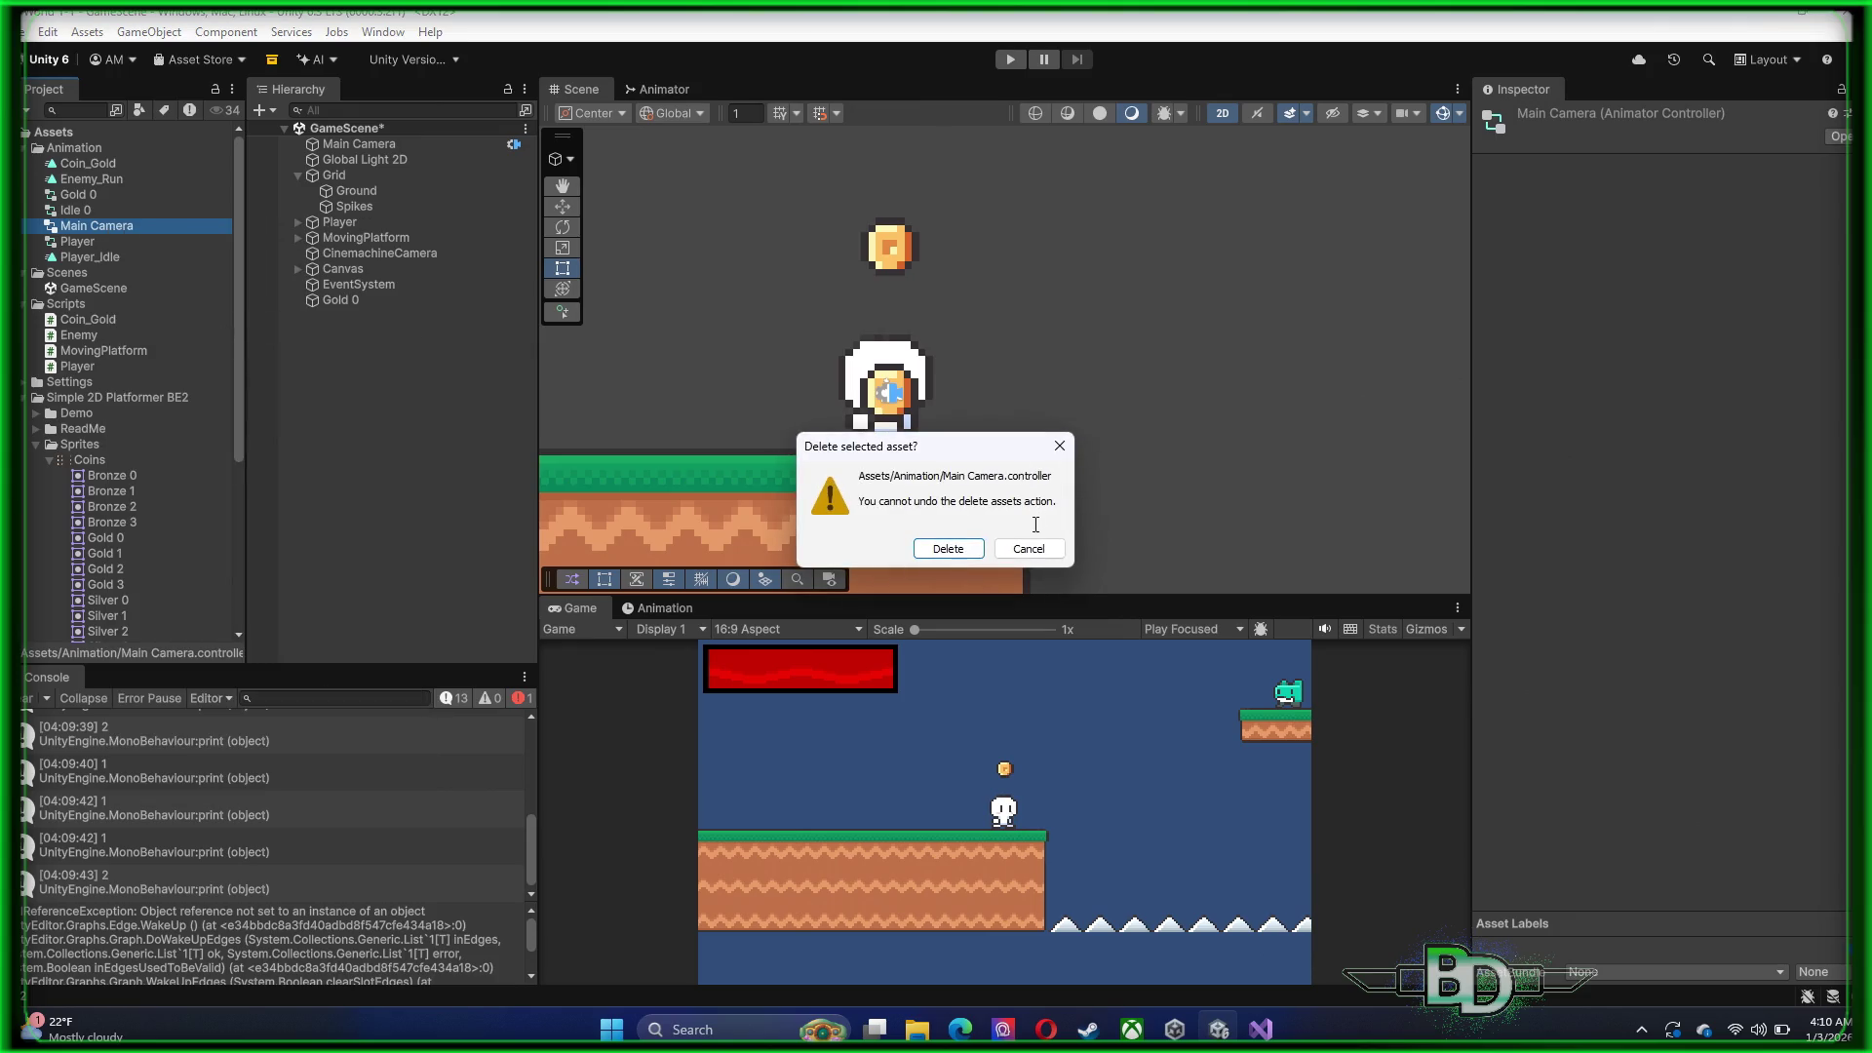
left_click(946, 549)
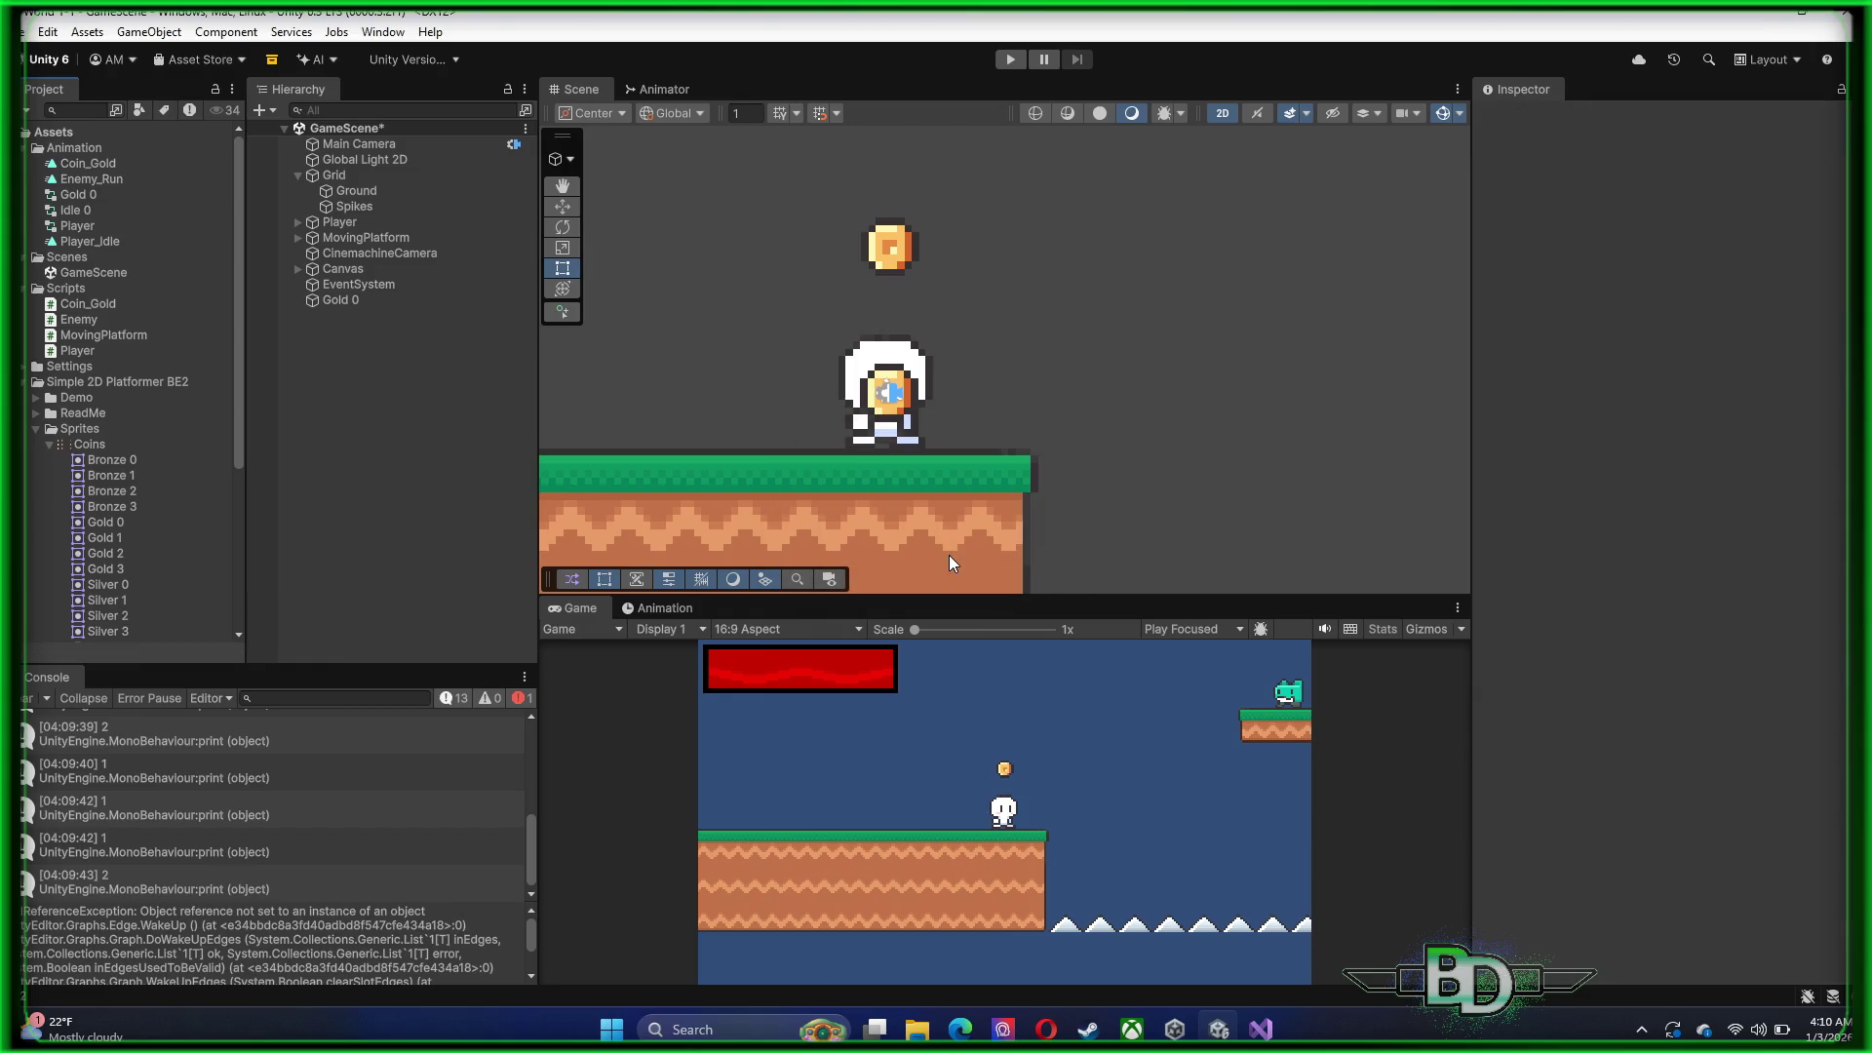
Playtest and stop, then view Main Camera in the Animation panel to confirm no clip
left_click(1017, 64)
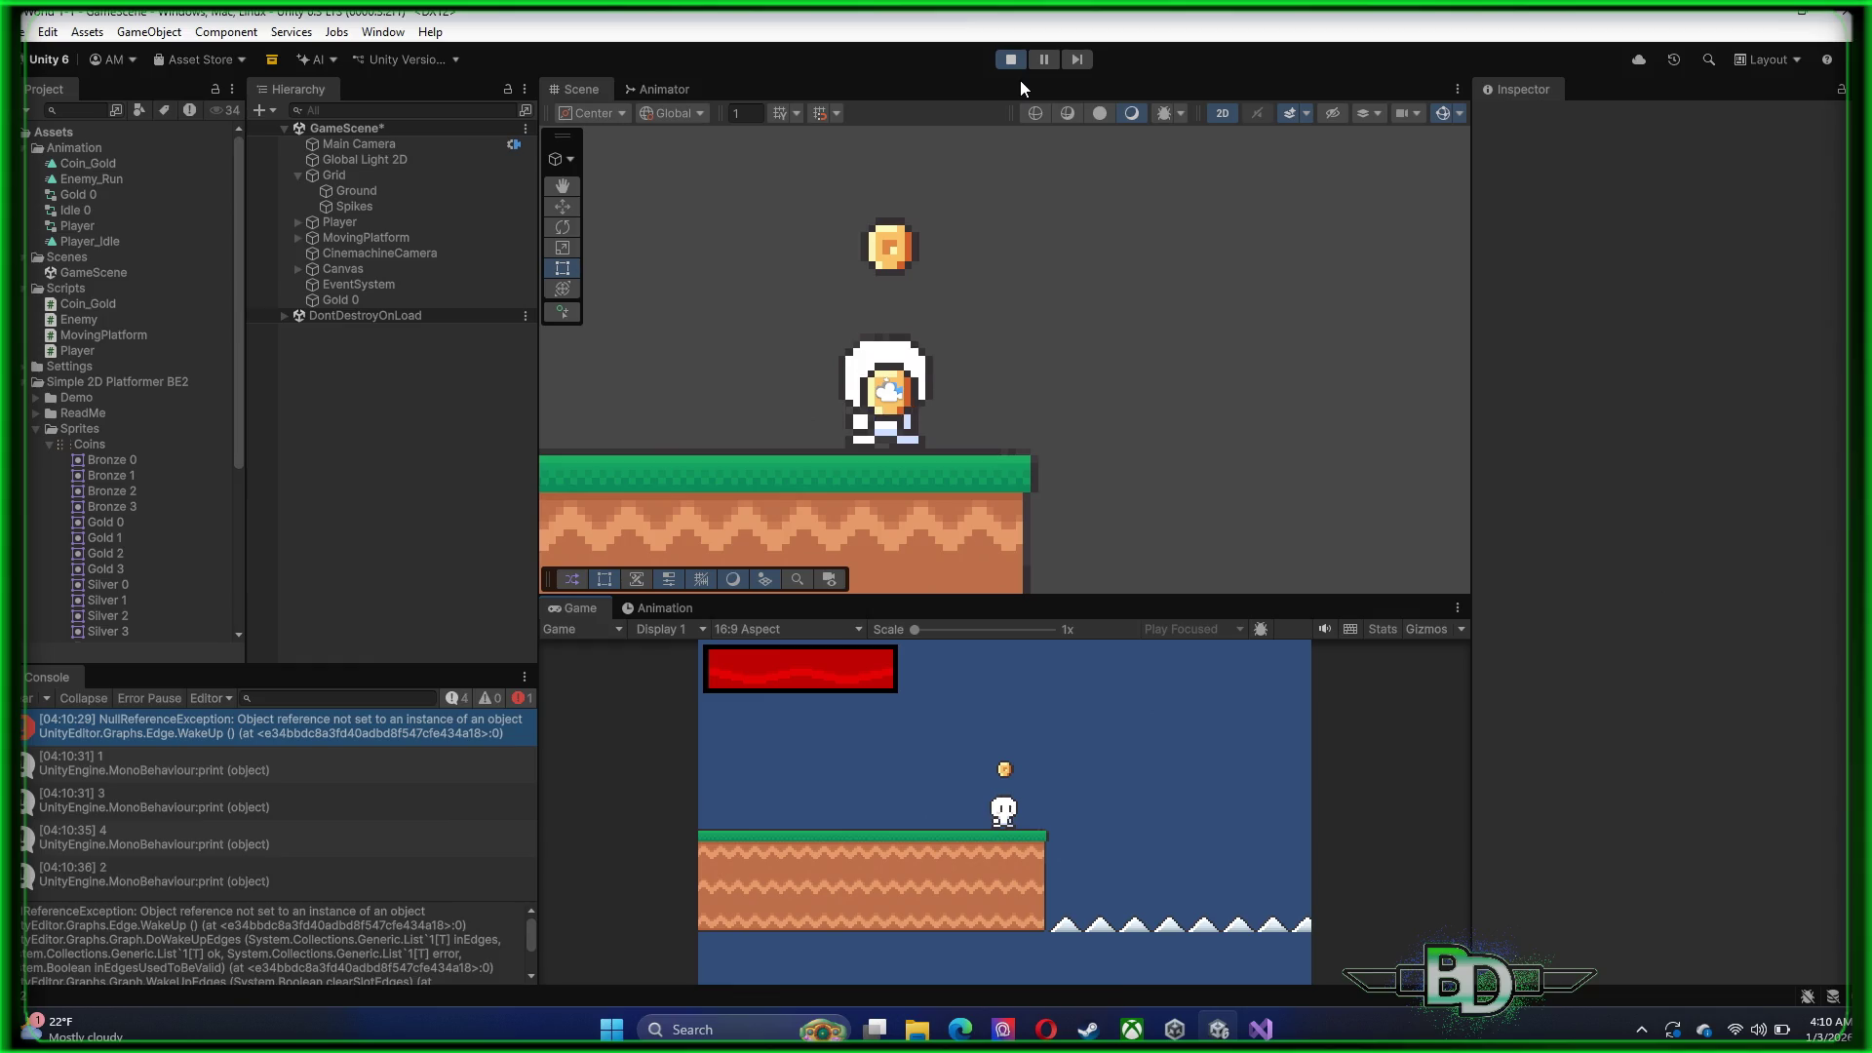
left_click(1011, 59)
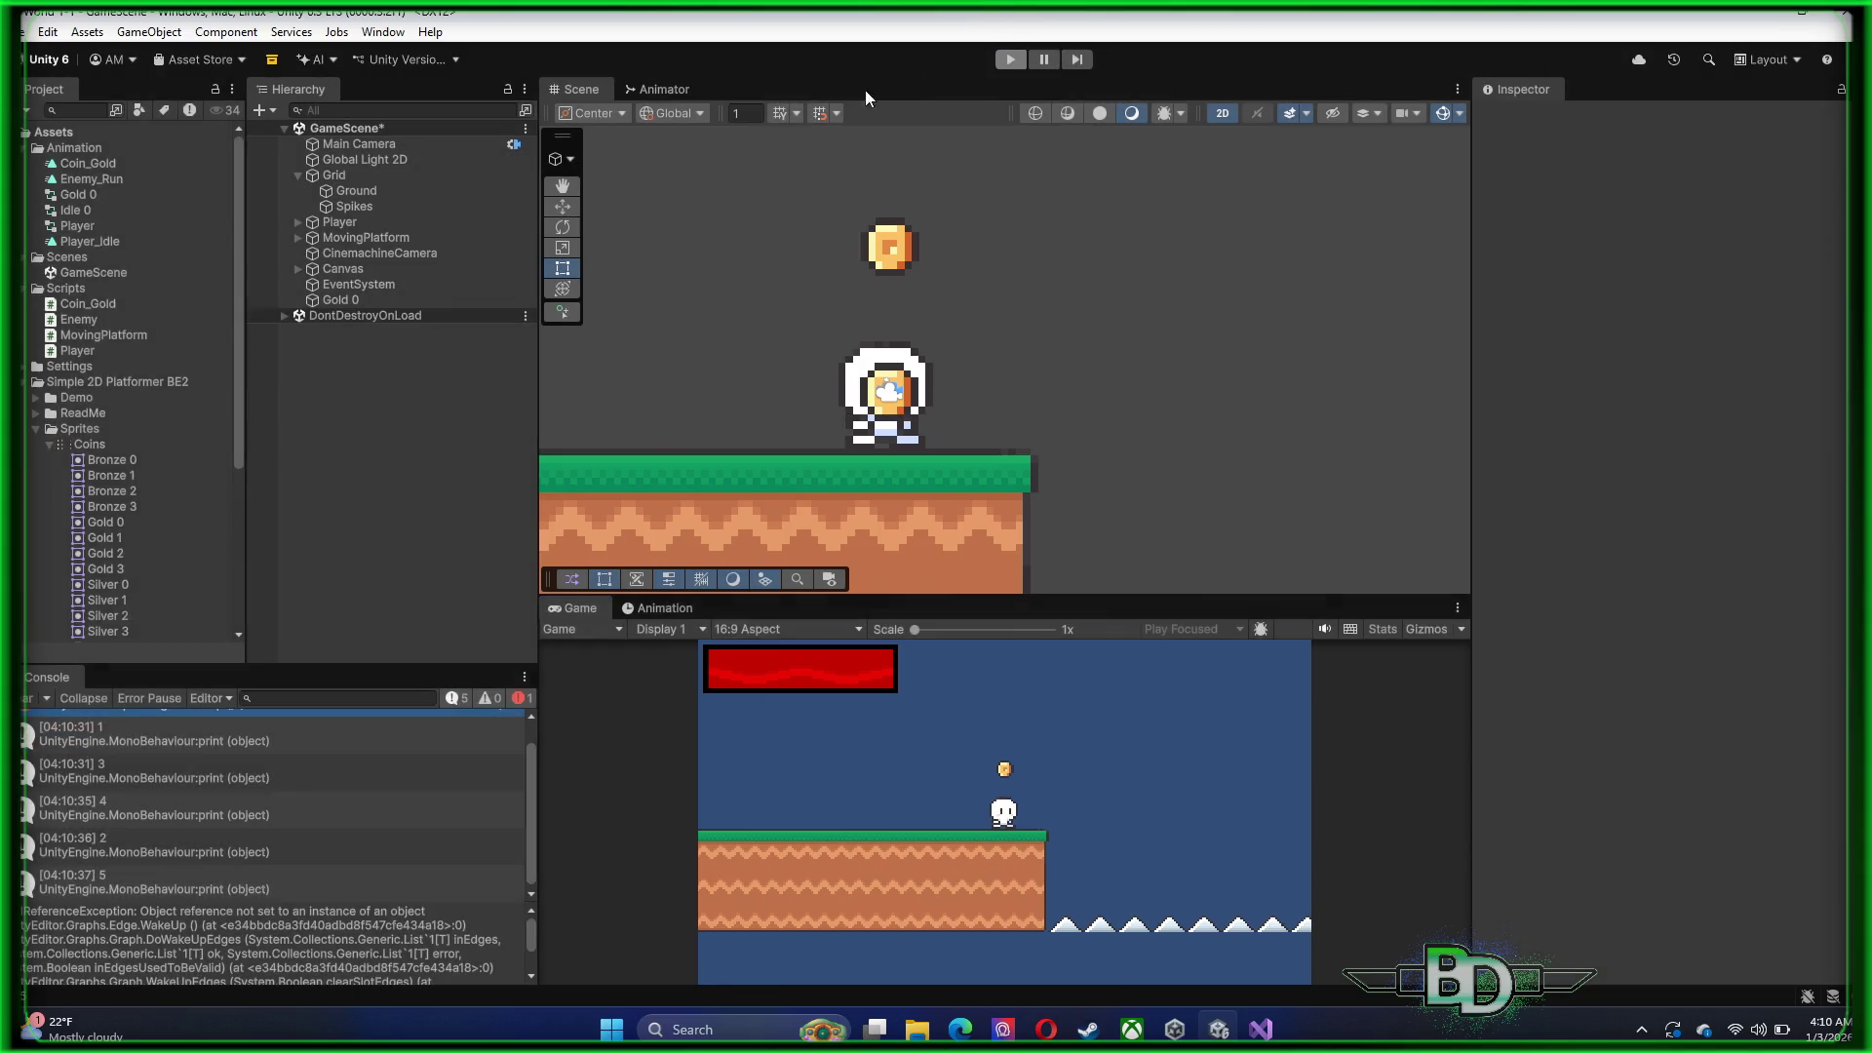
left_click(371, 143)
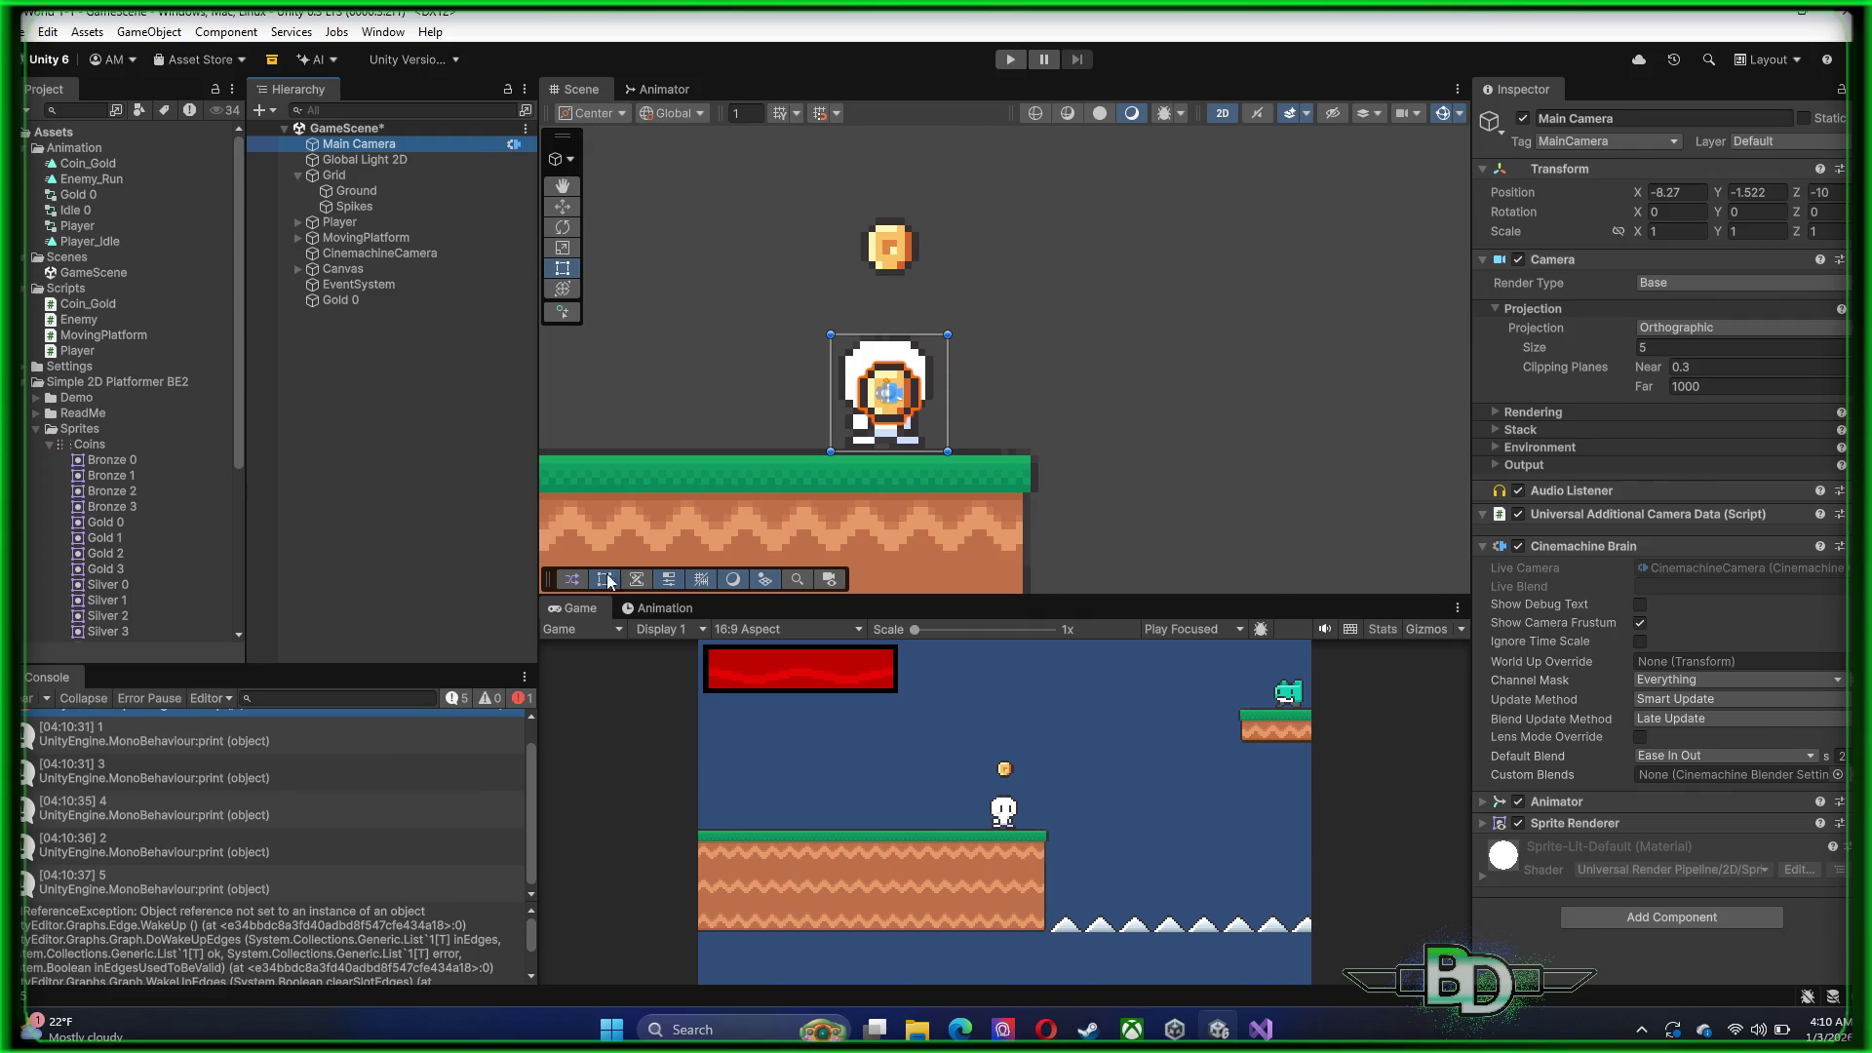
left_click(657, 608)
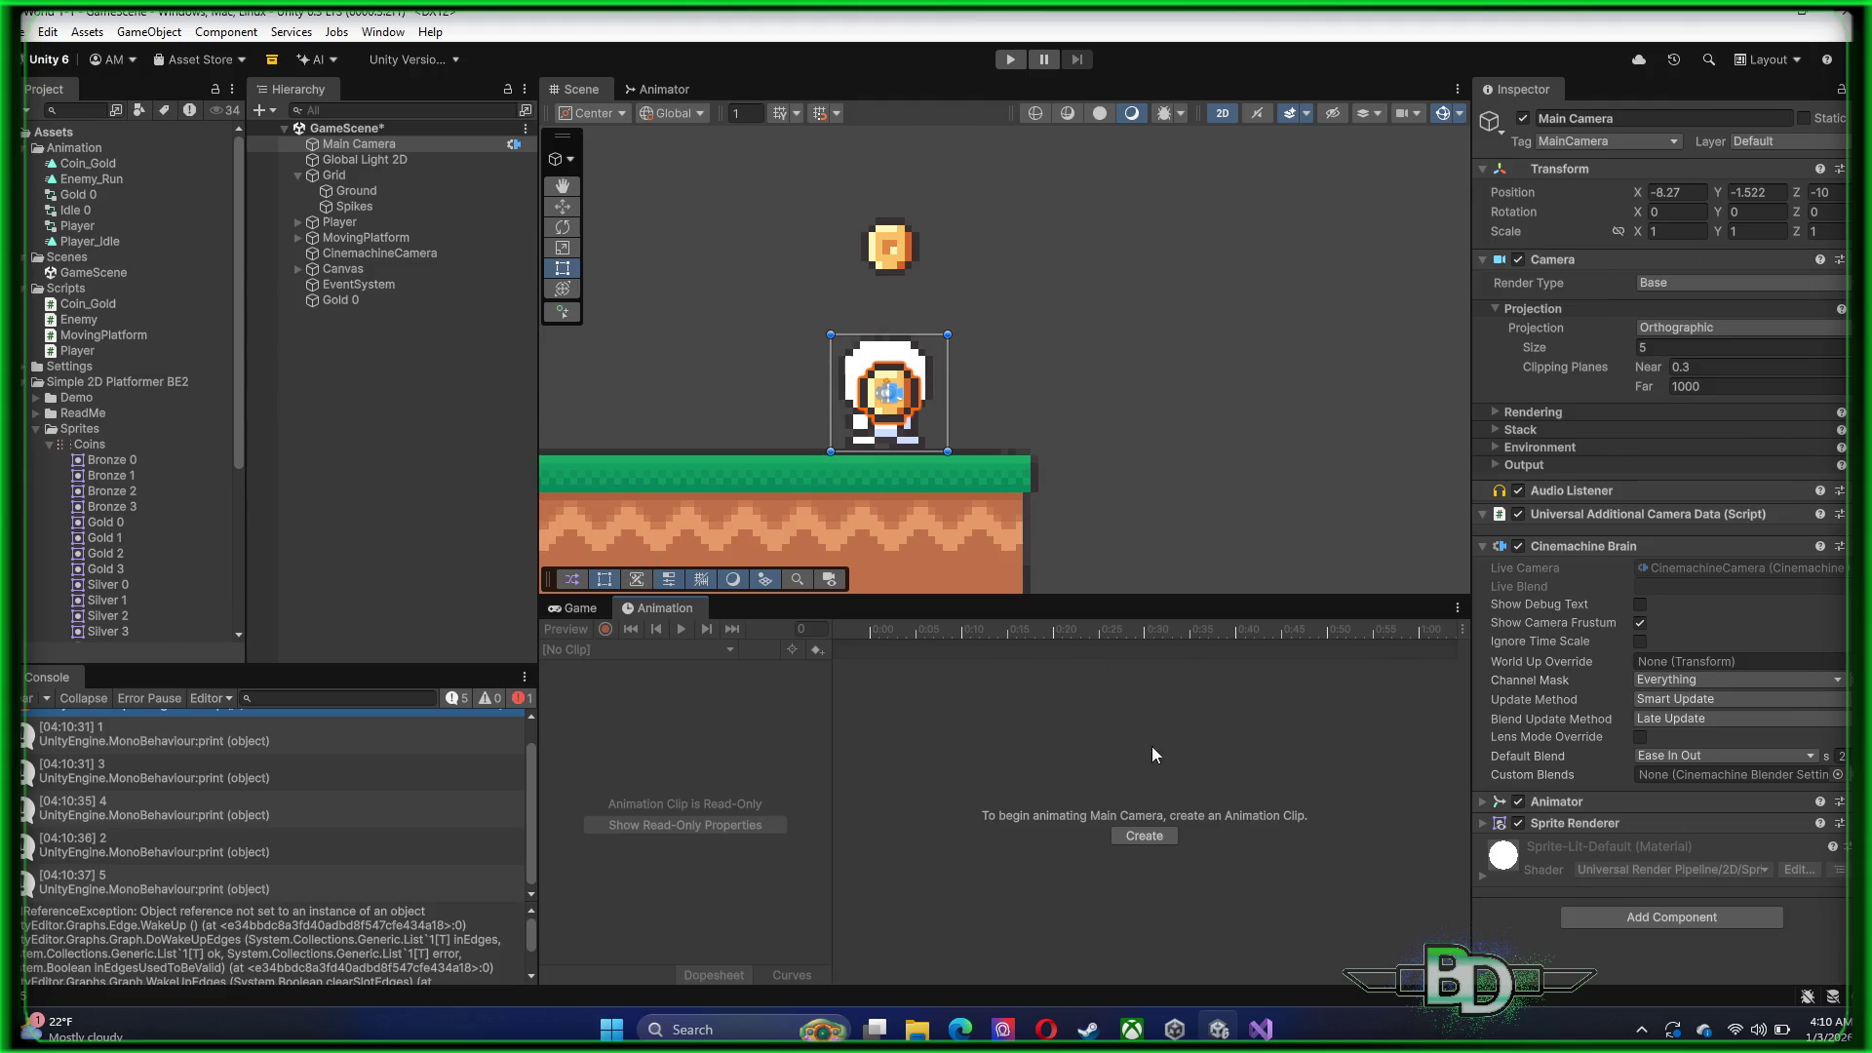
Step through the hierarchy objects from CinemachineCamera up to Main Camera and choose the Move tool
left_click(934, 412)
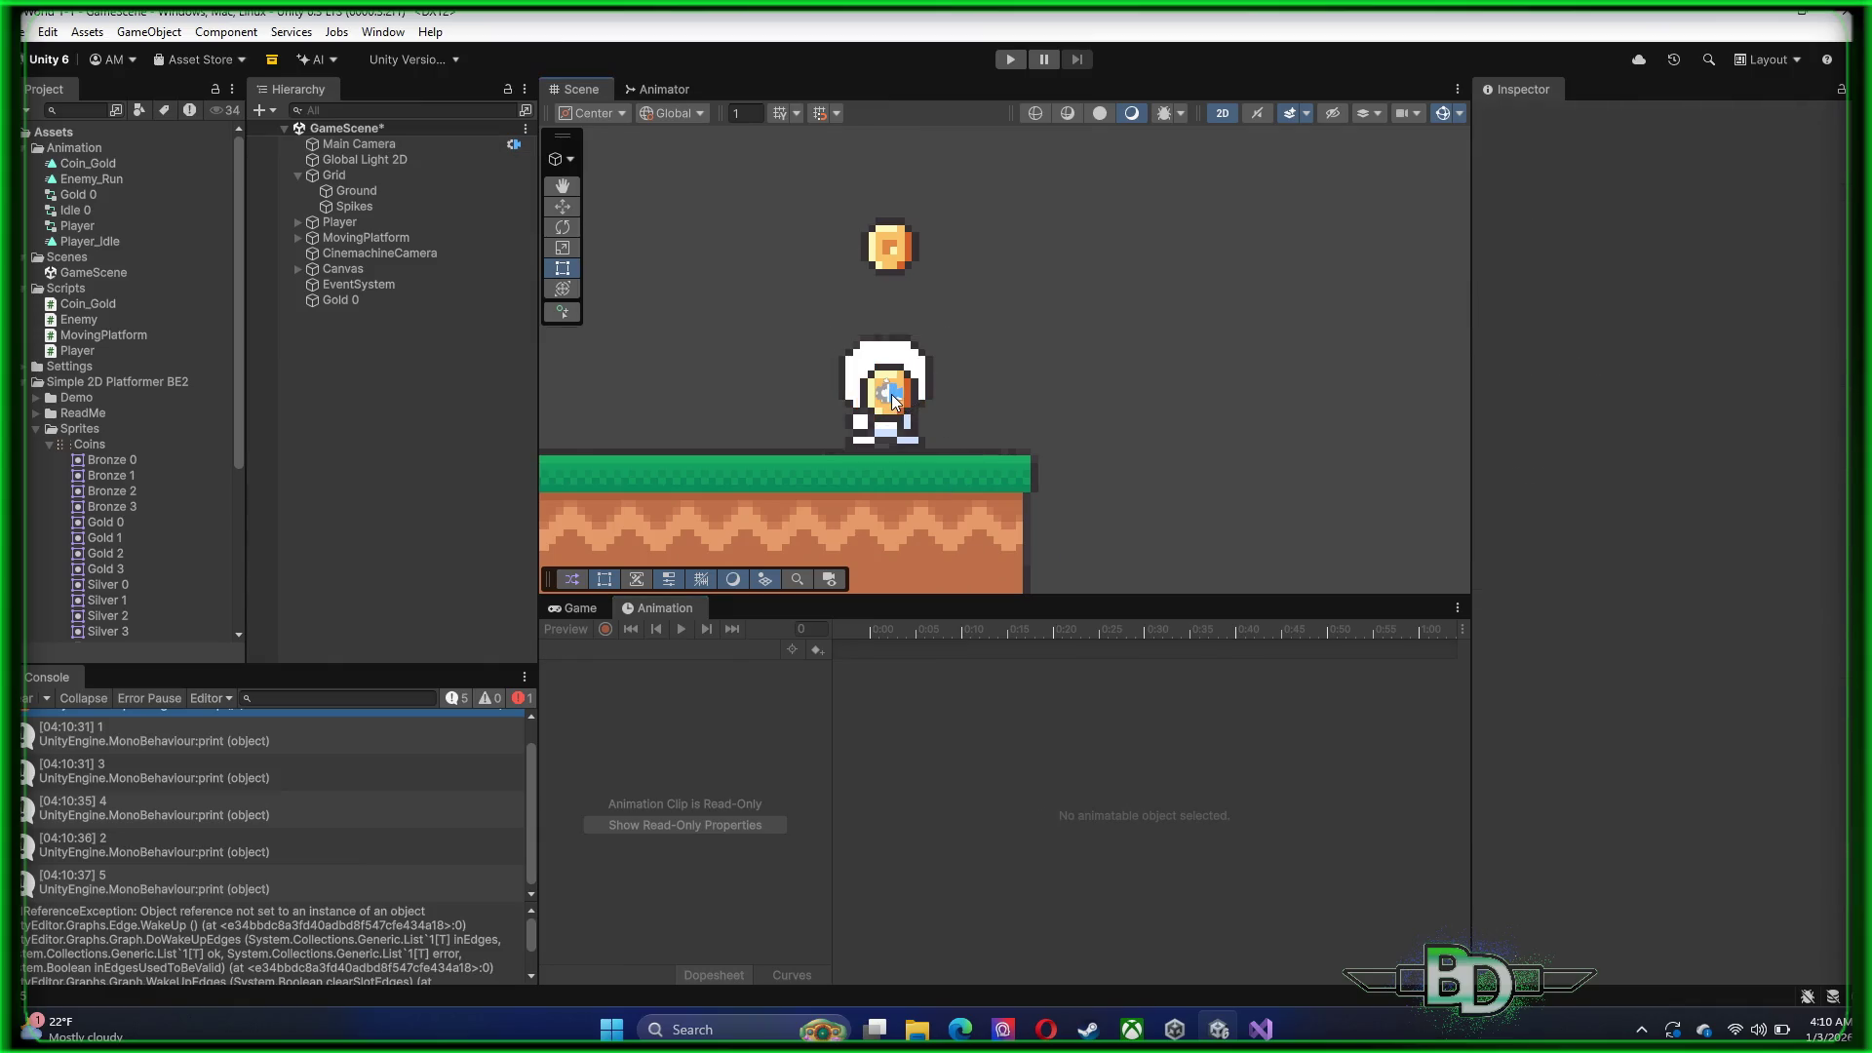
left_click(893, 400)
left_click(353, 252)
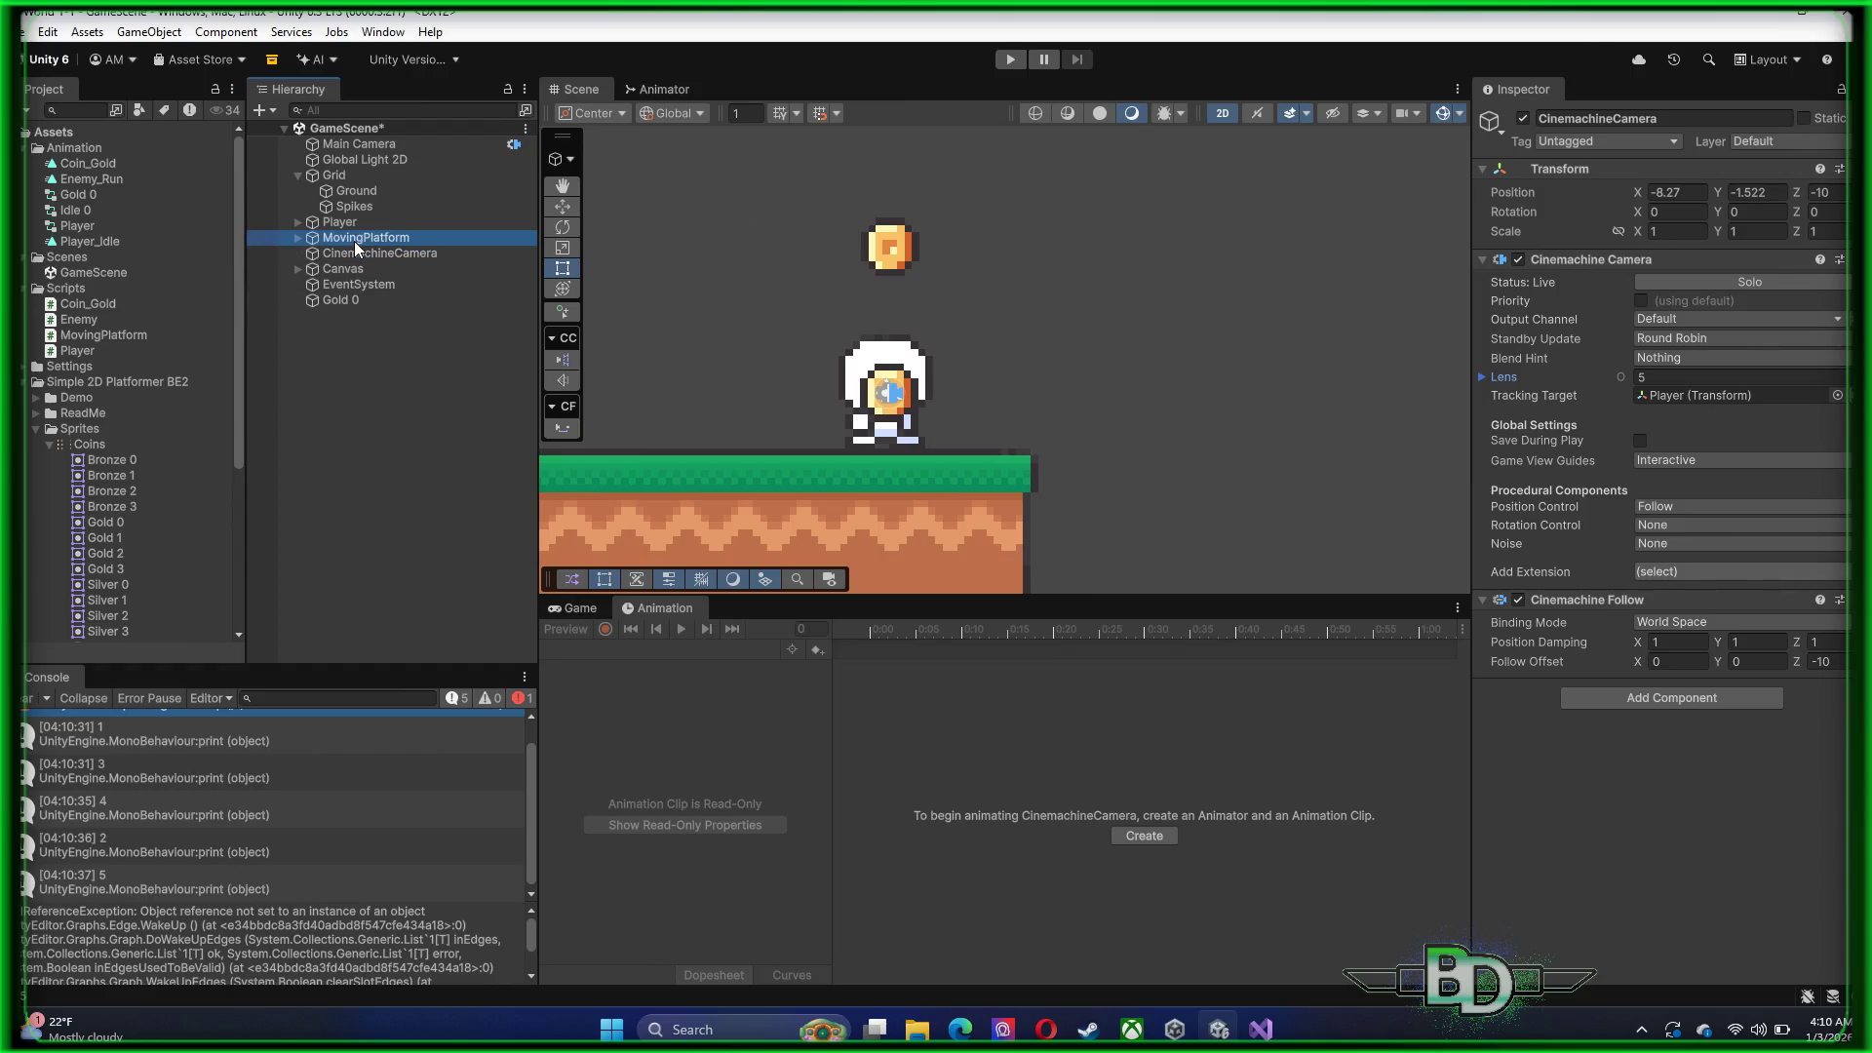
left_click(354, 240)
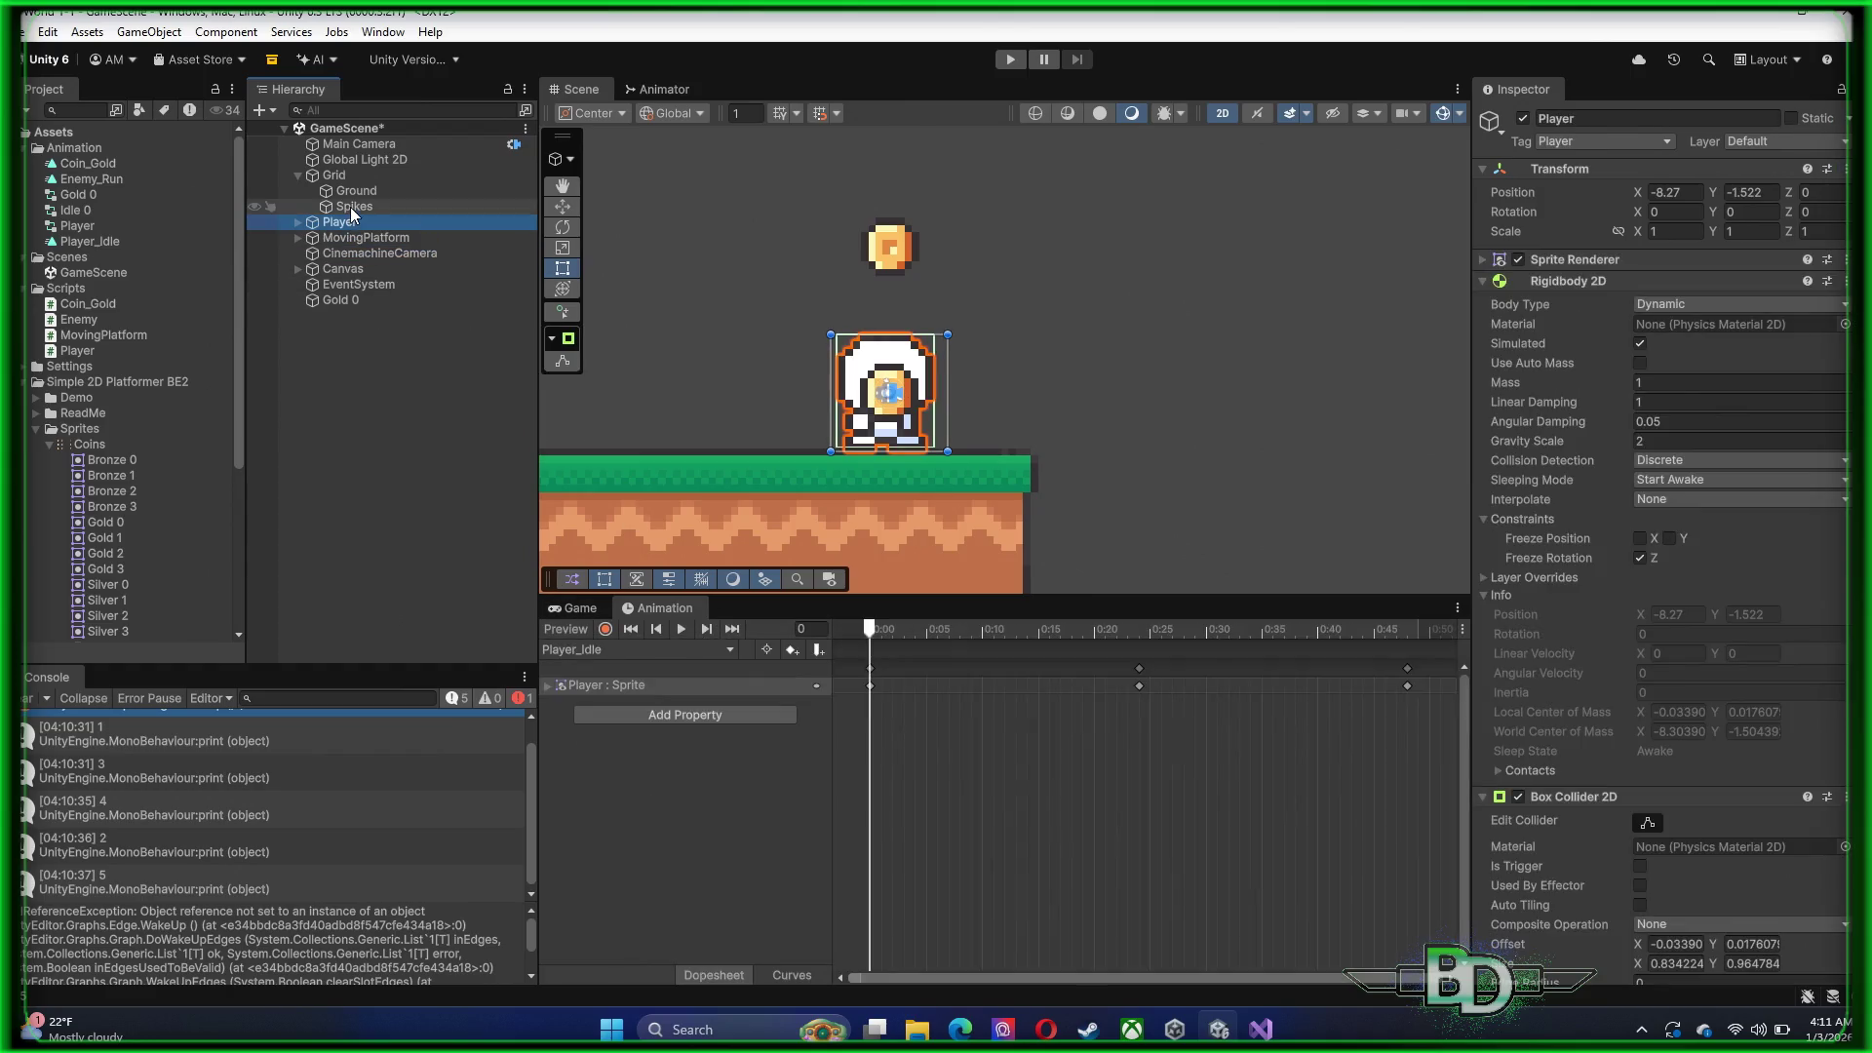
left_click(351, 207)
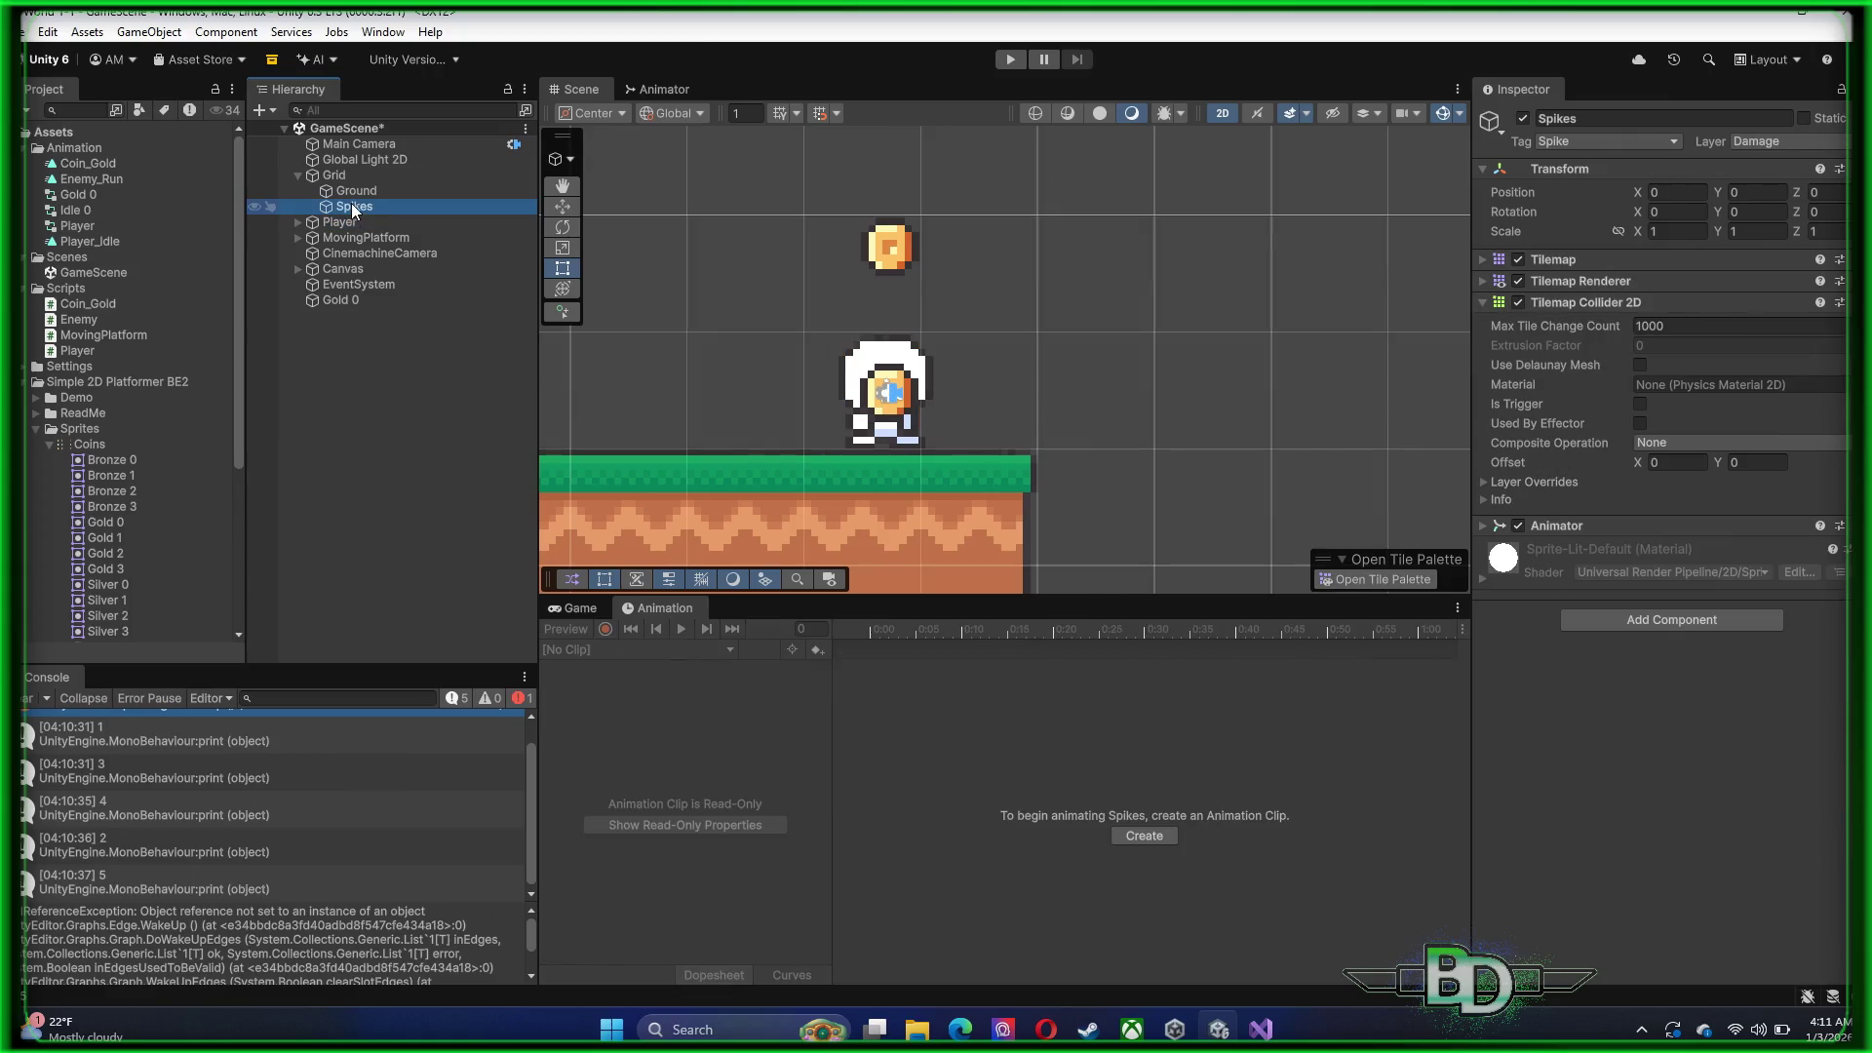
left_click(353, 191)
left_click(337, 176)
left_click(343, 159)
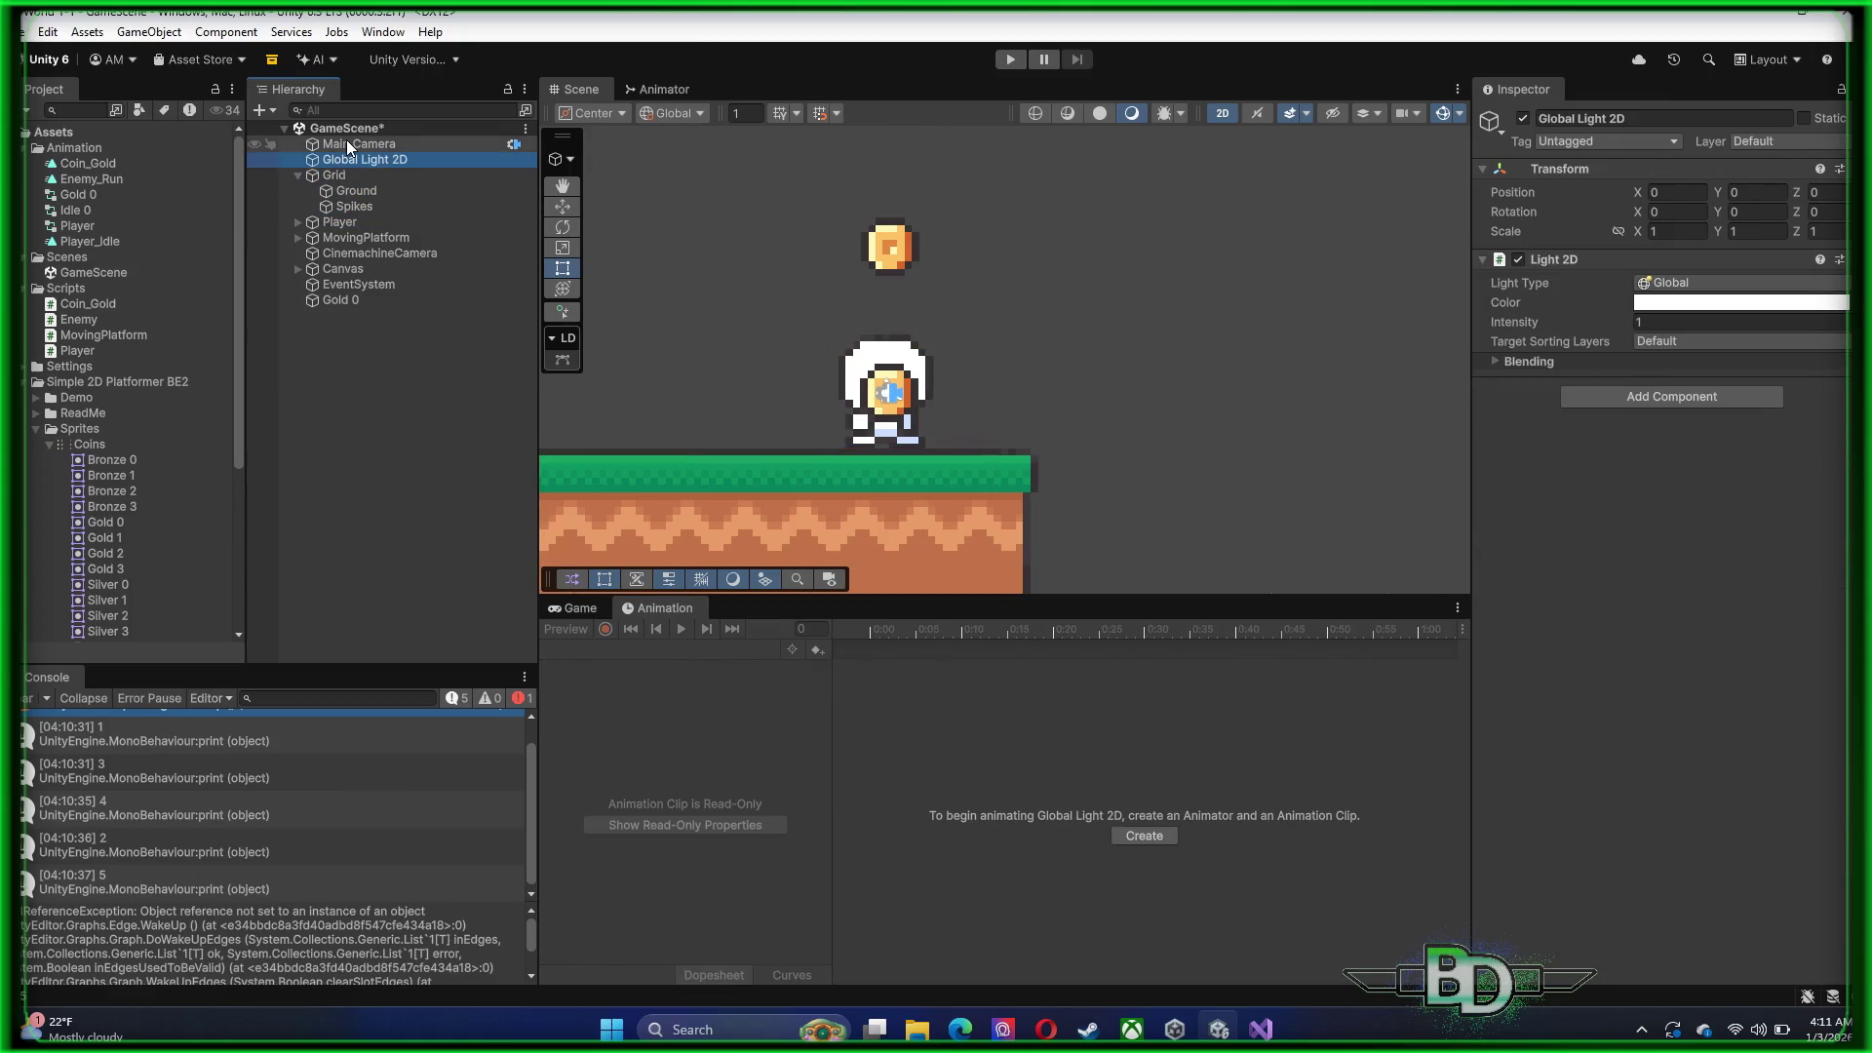
left_click(348, 145)
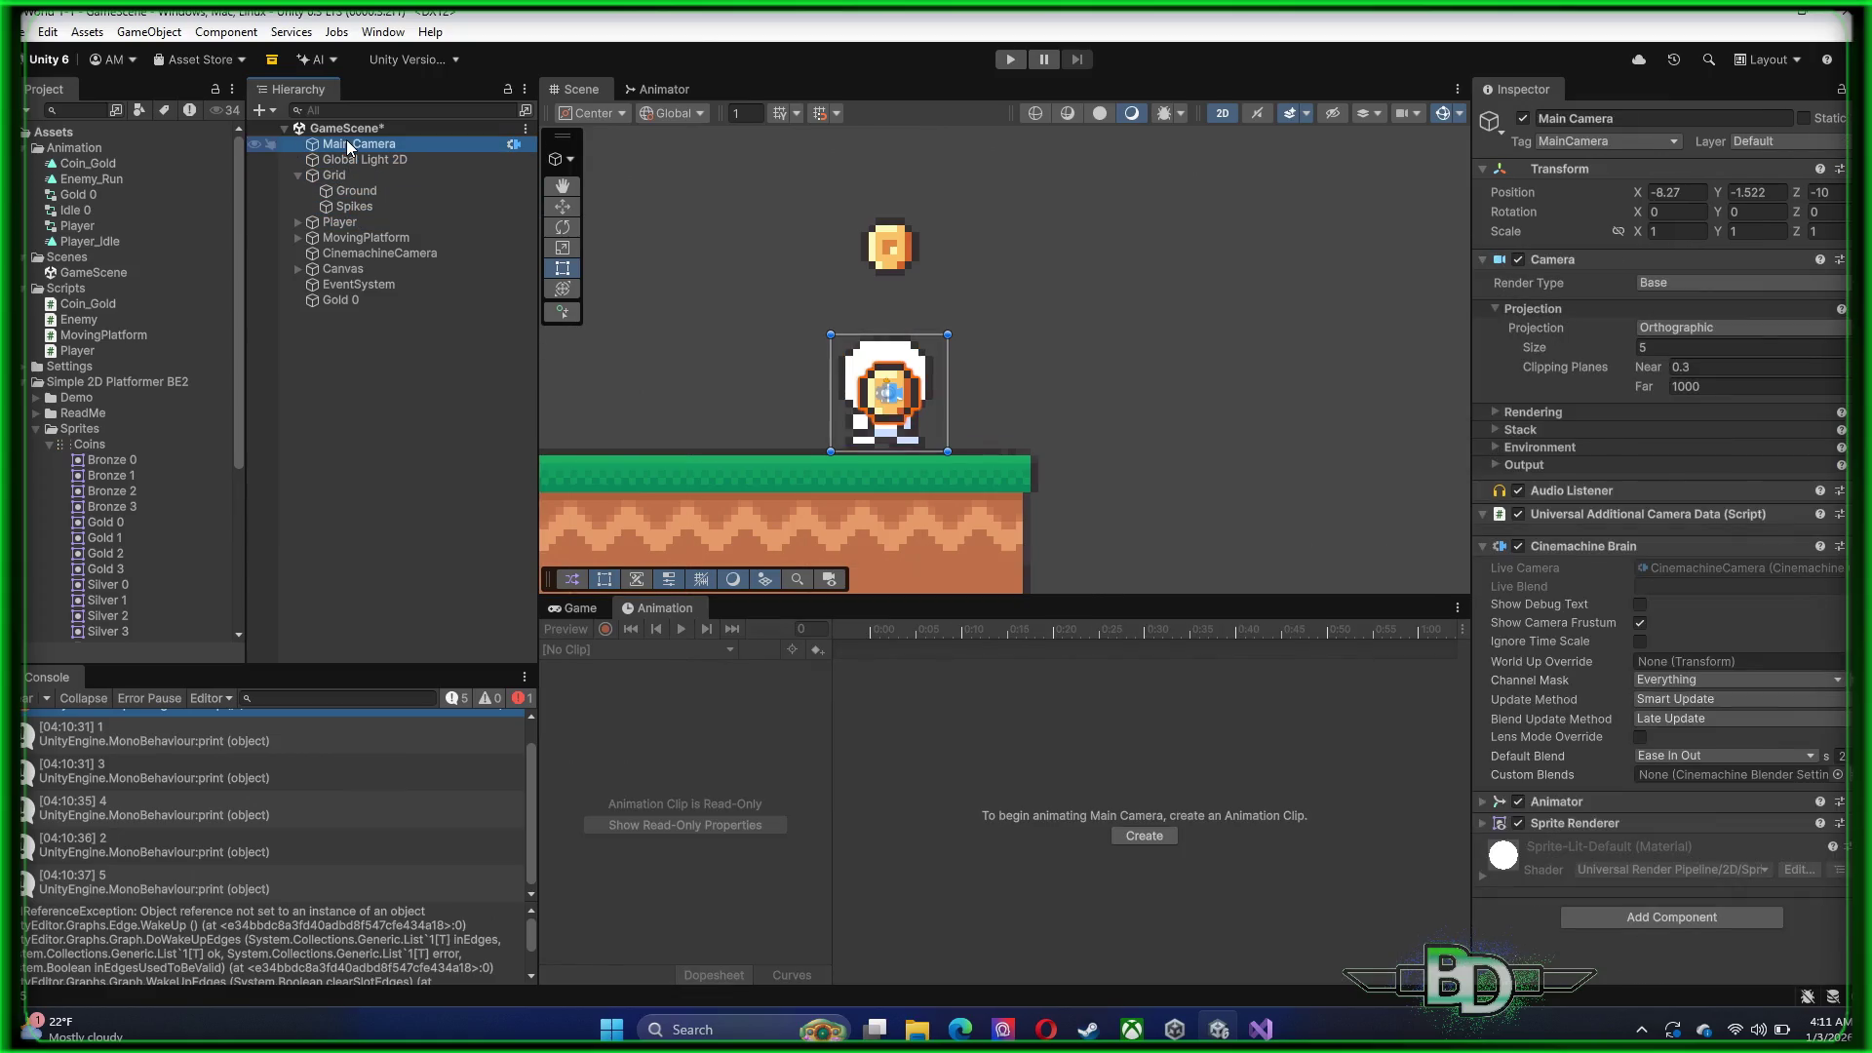
left_click(916, 378)
left_click(563, 207)
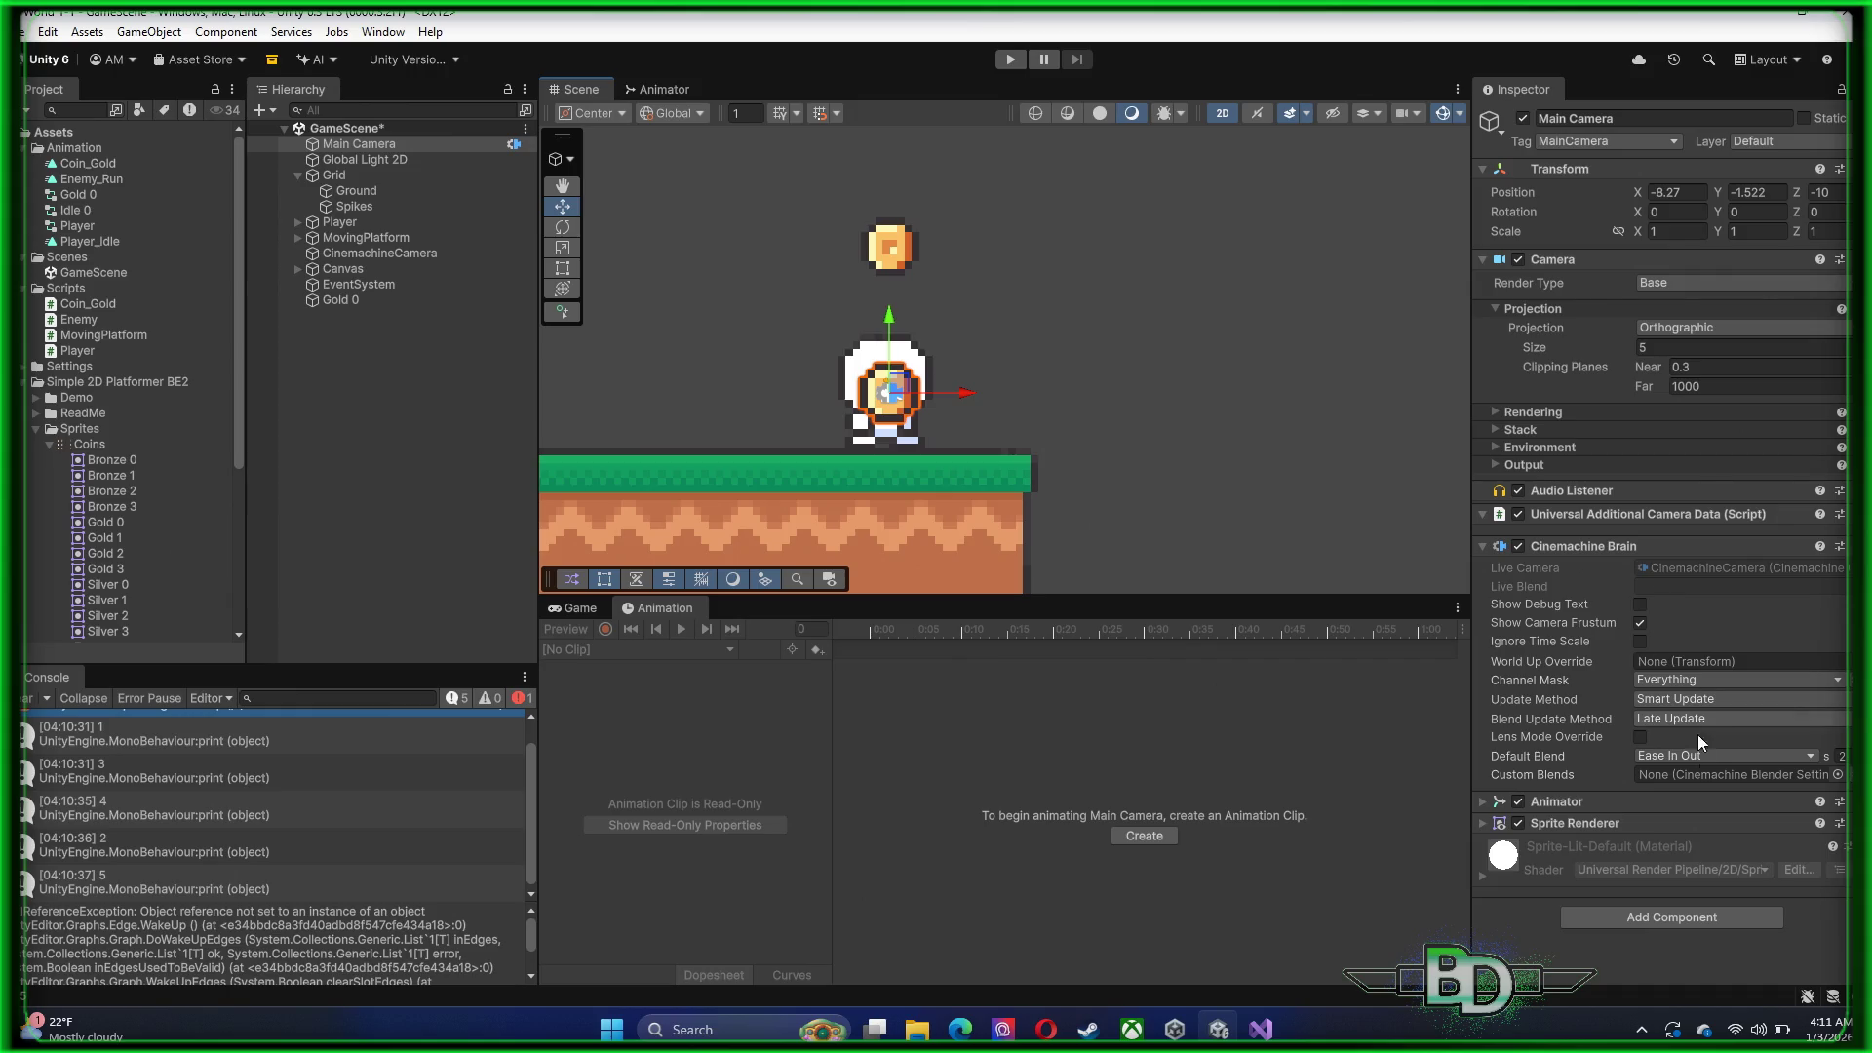
Set Main Camera's Sprite Renderer sprite to None, then select Gold 0 and start a playtest
left_click(1482, 823)
scroll(1756, 786, "down", 2)
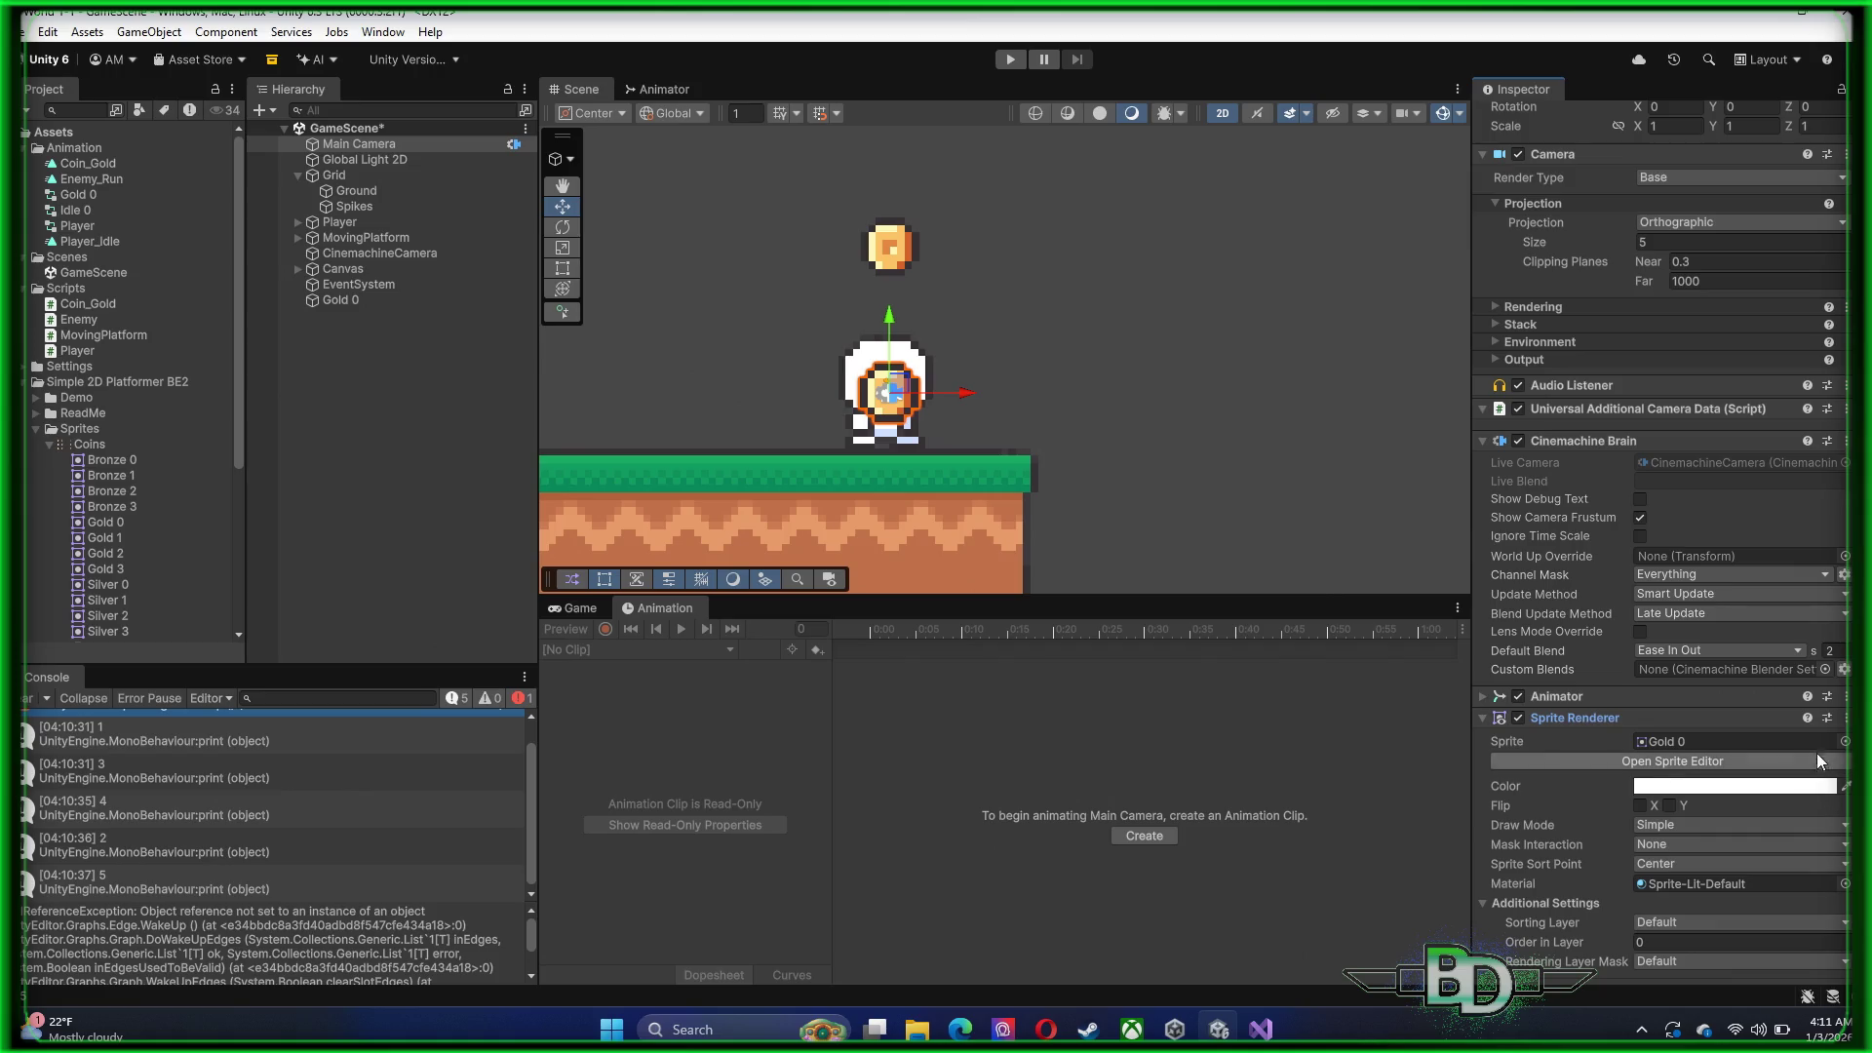
right_click(1788, 745)
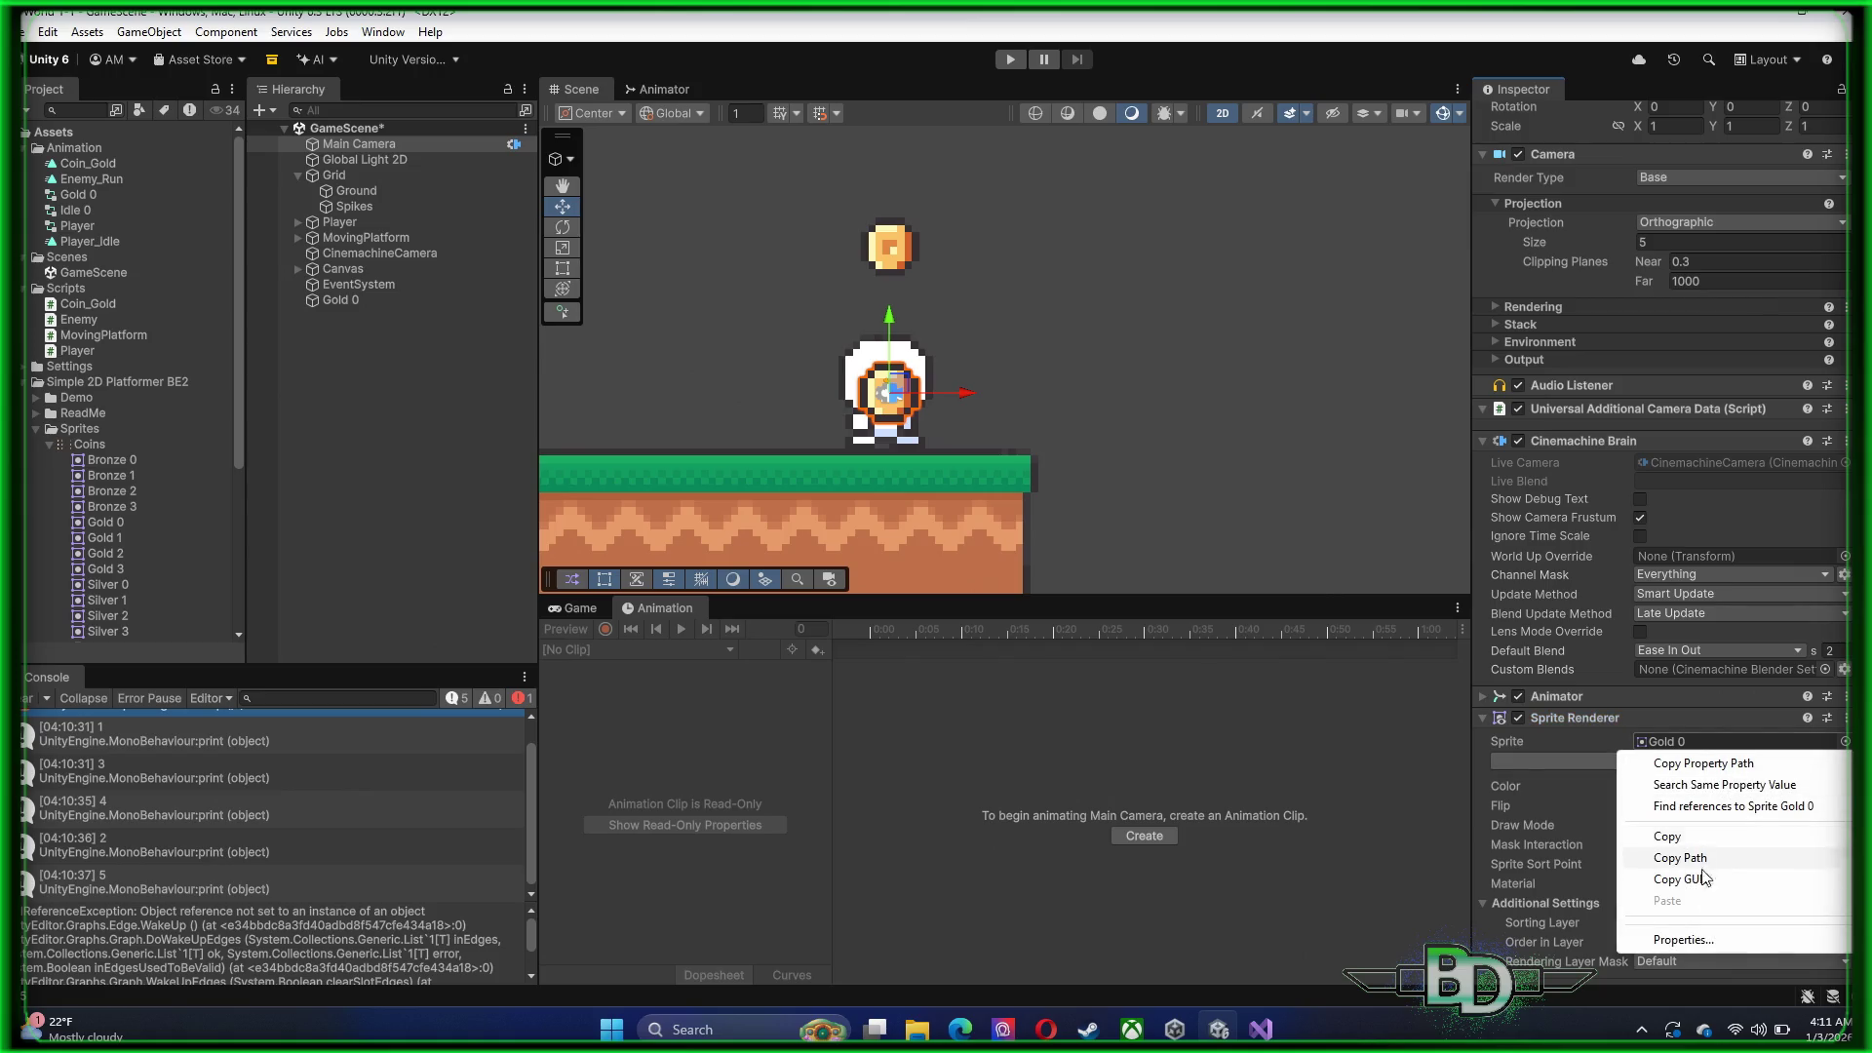
left_click(1604, 745)
left_click(1775, 739)
left_click(1844, 741)
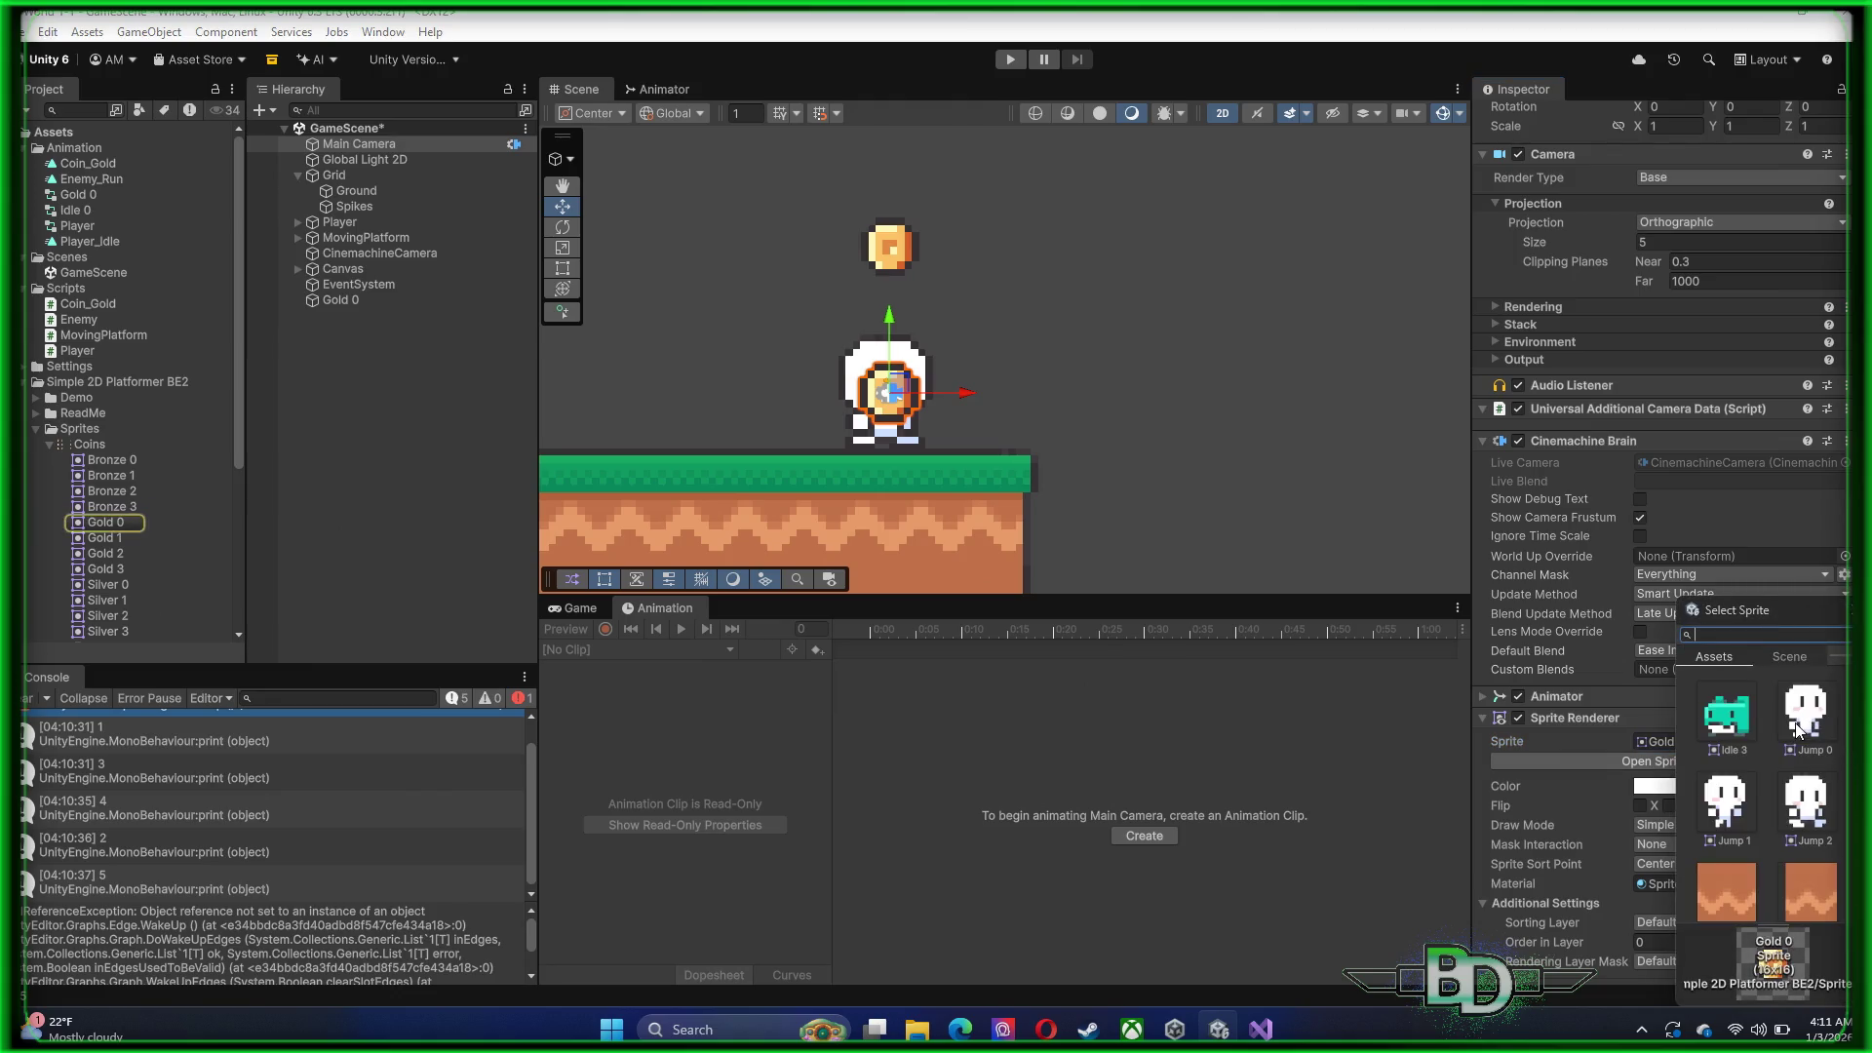
scroll(1755, 780, "up", 5)
left_click(1734, 704)
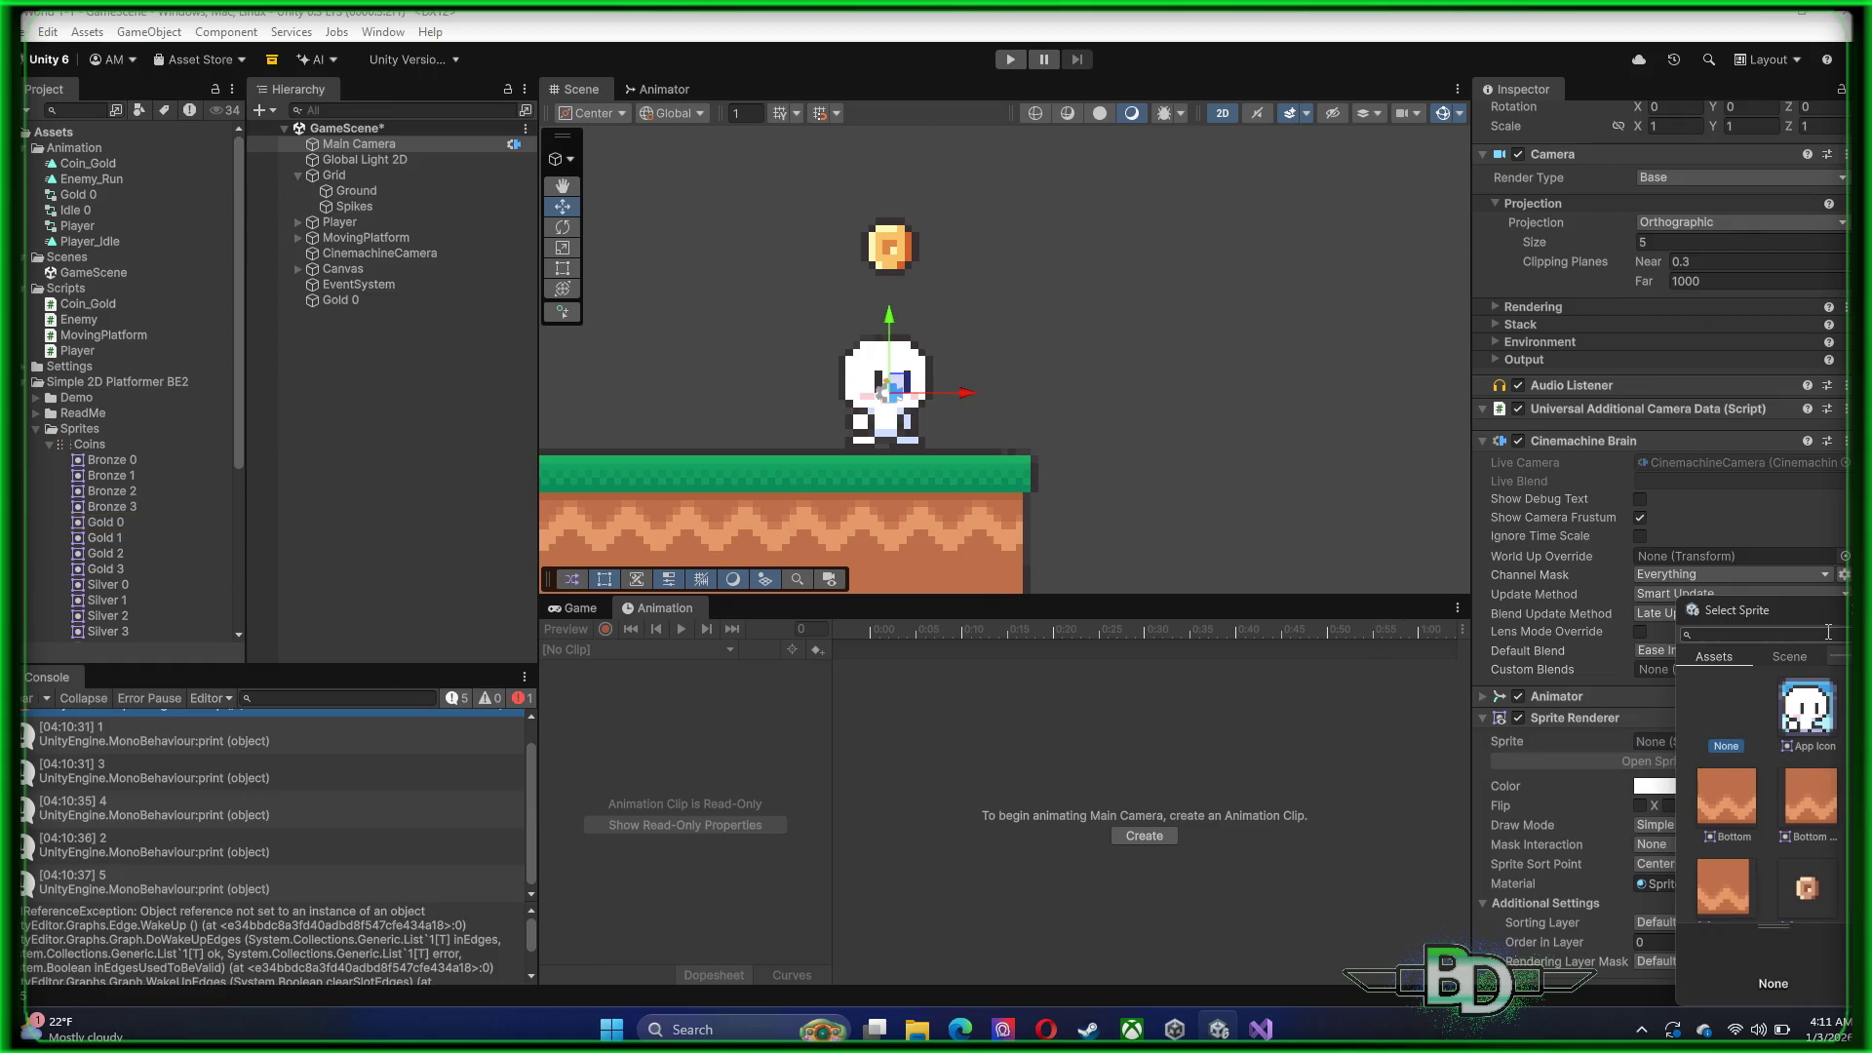
key("Escape")
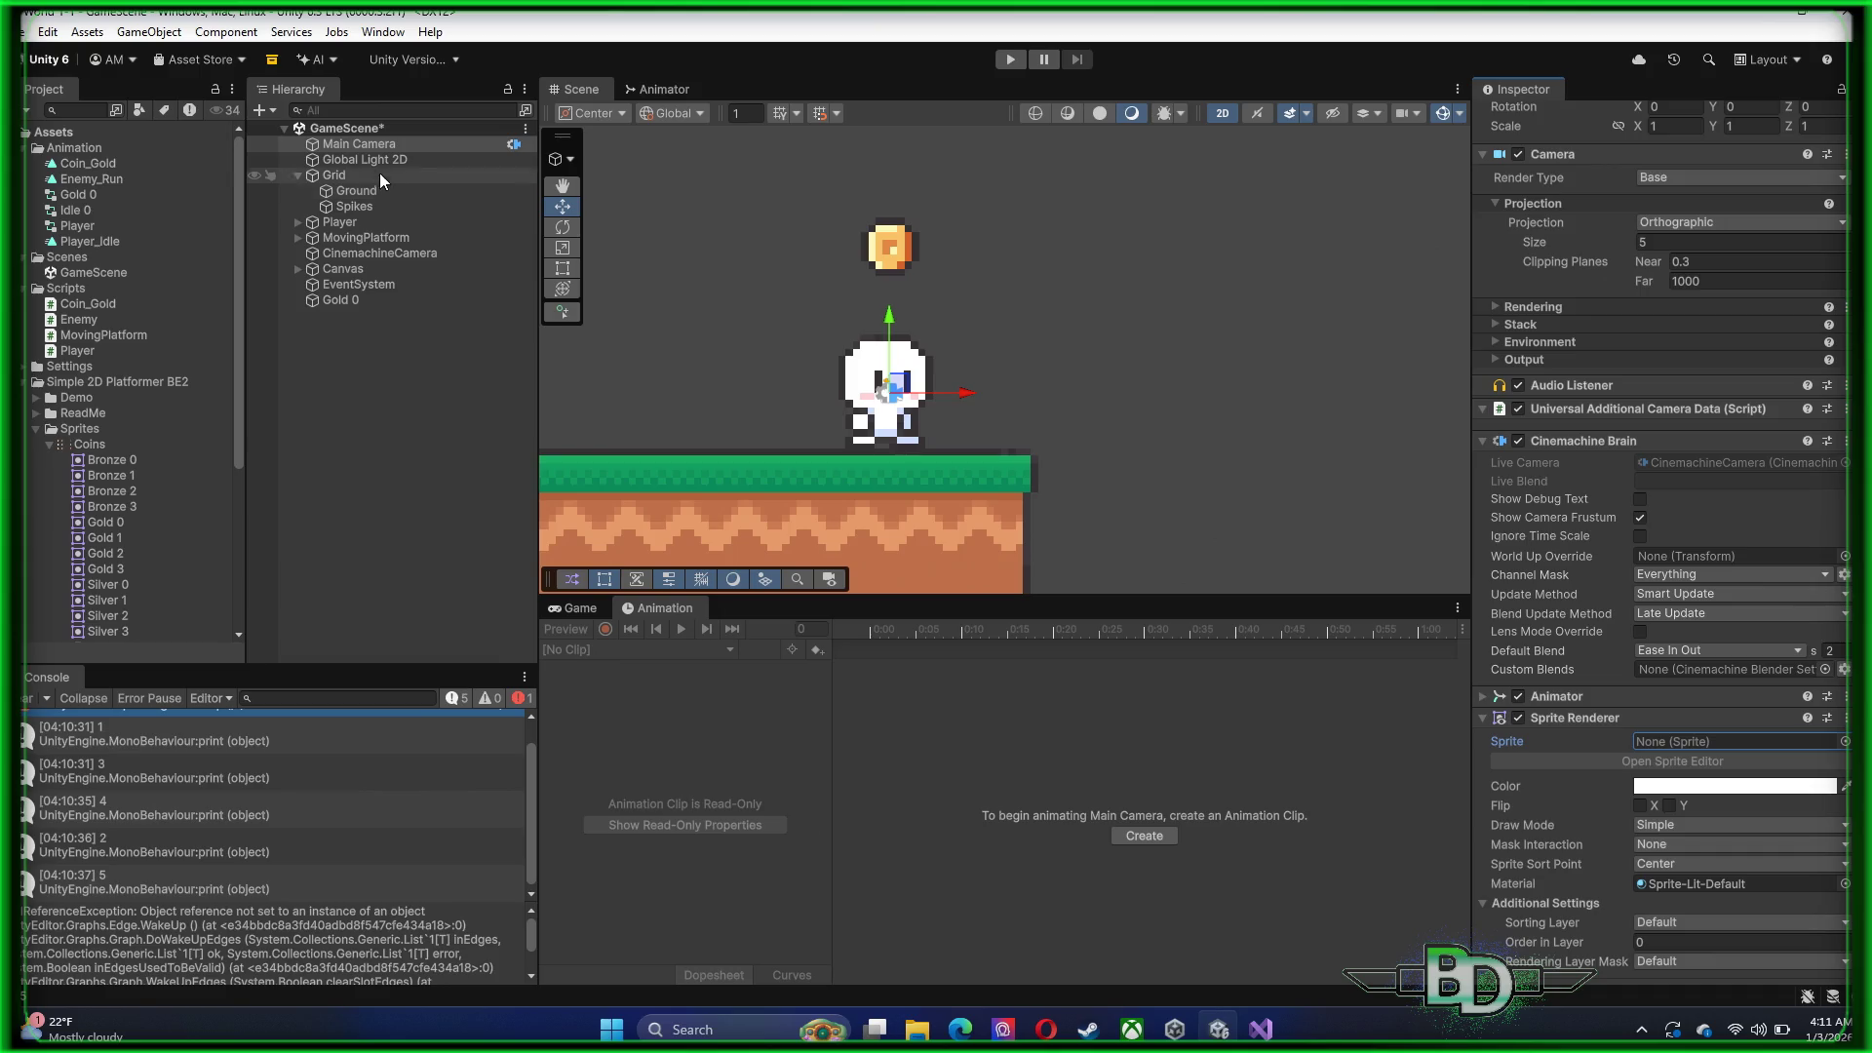
left_click(368, 300)
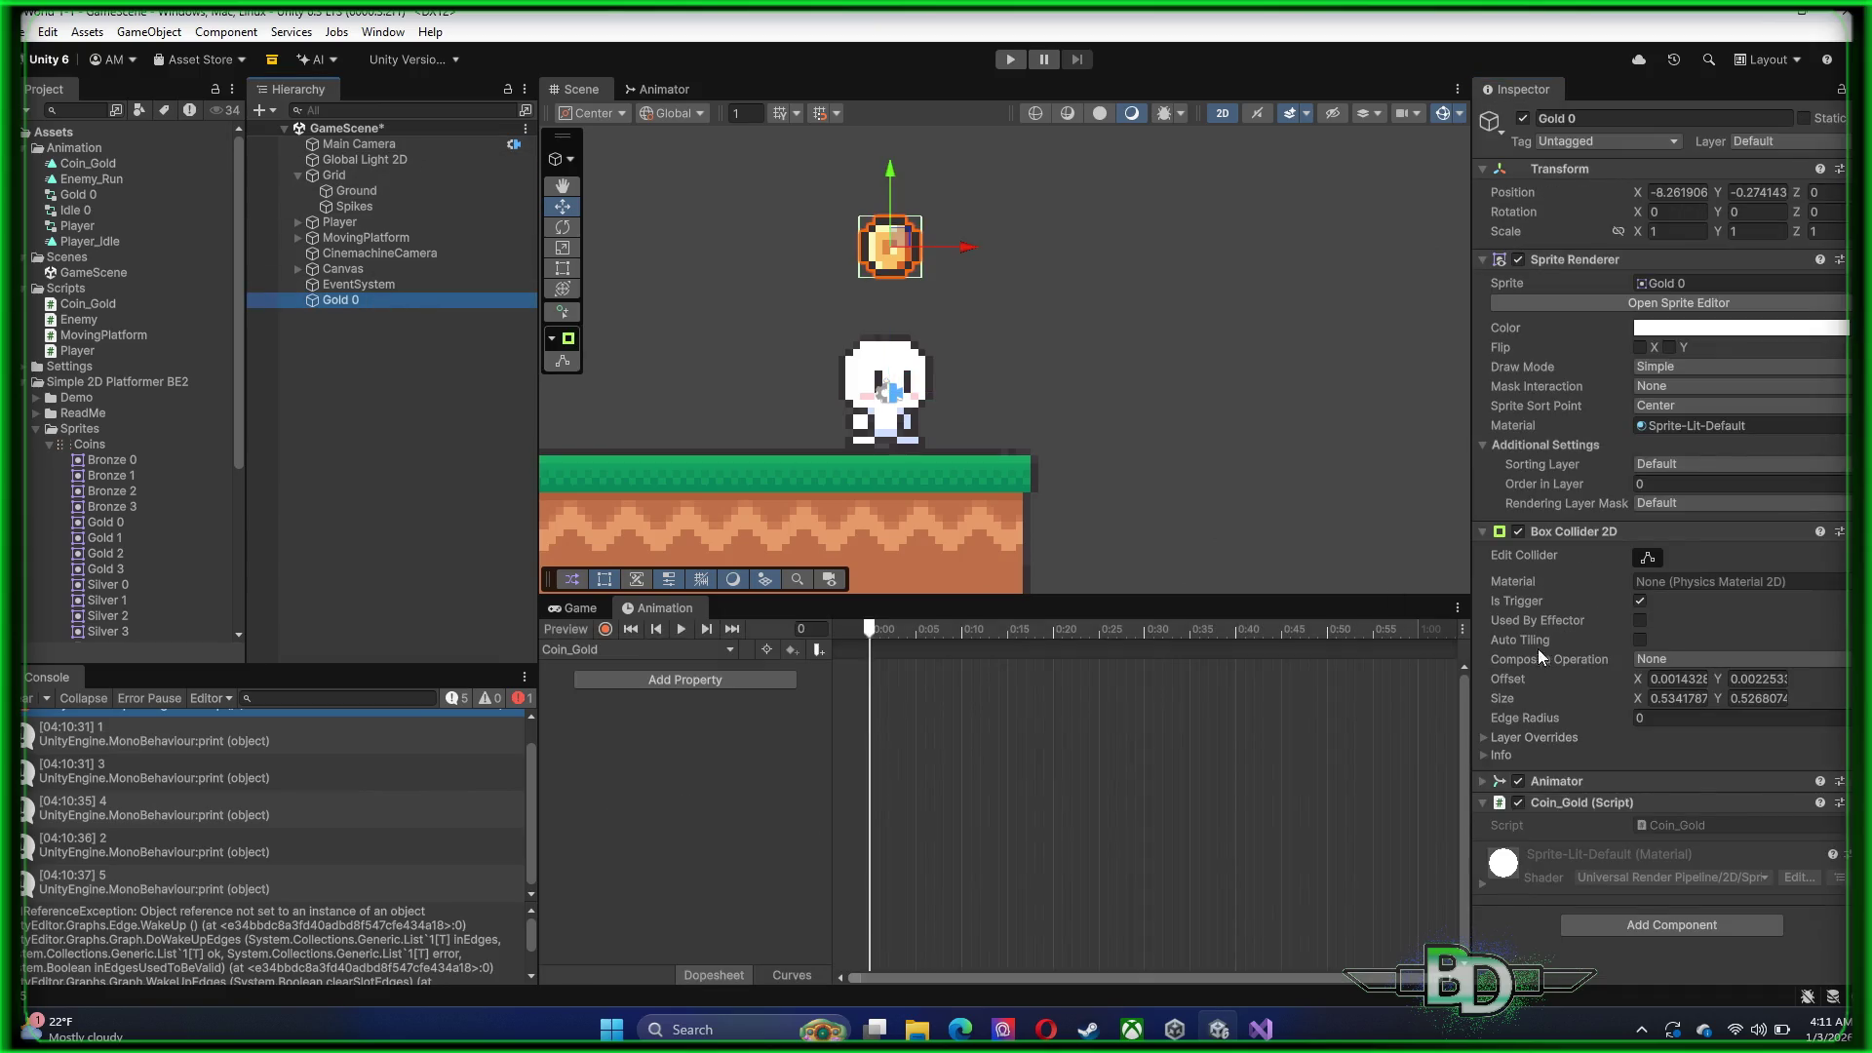
left_click(1007, 62)
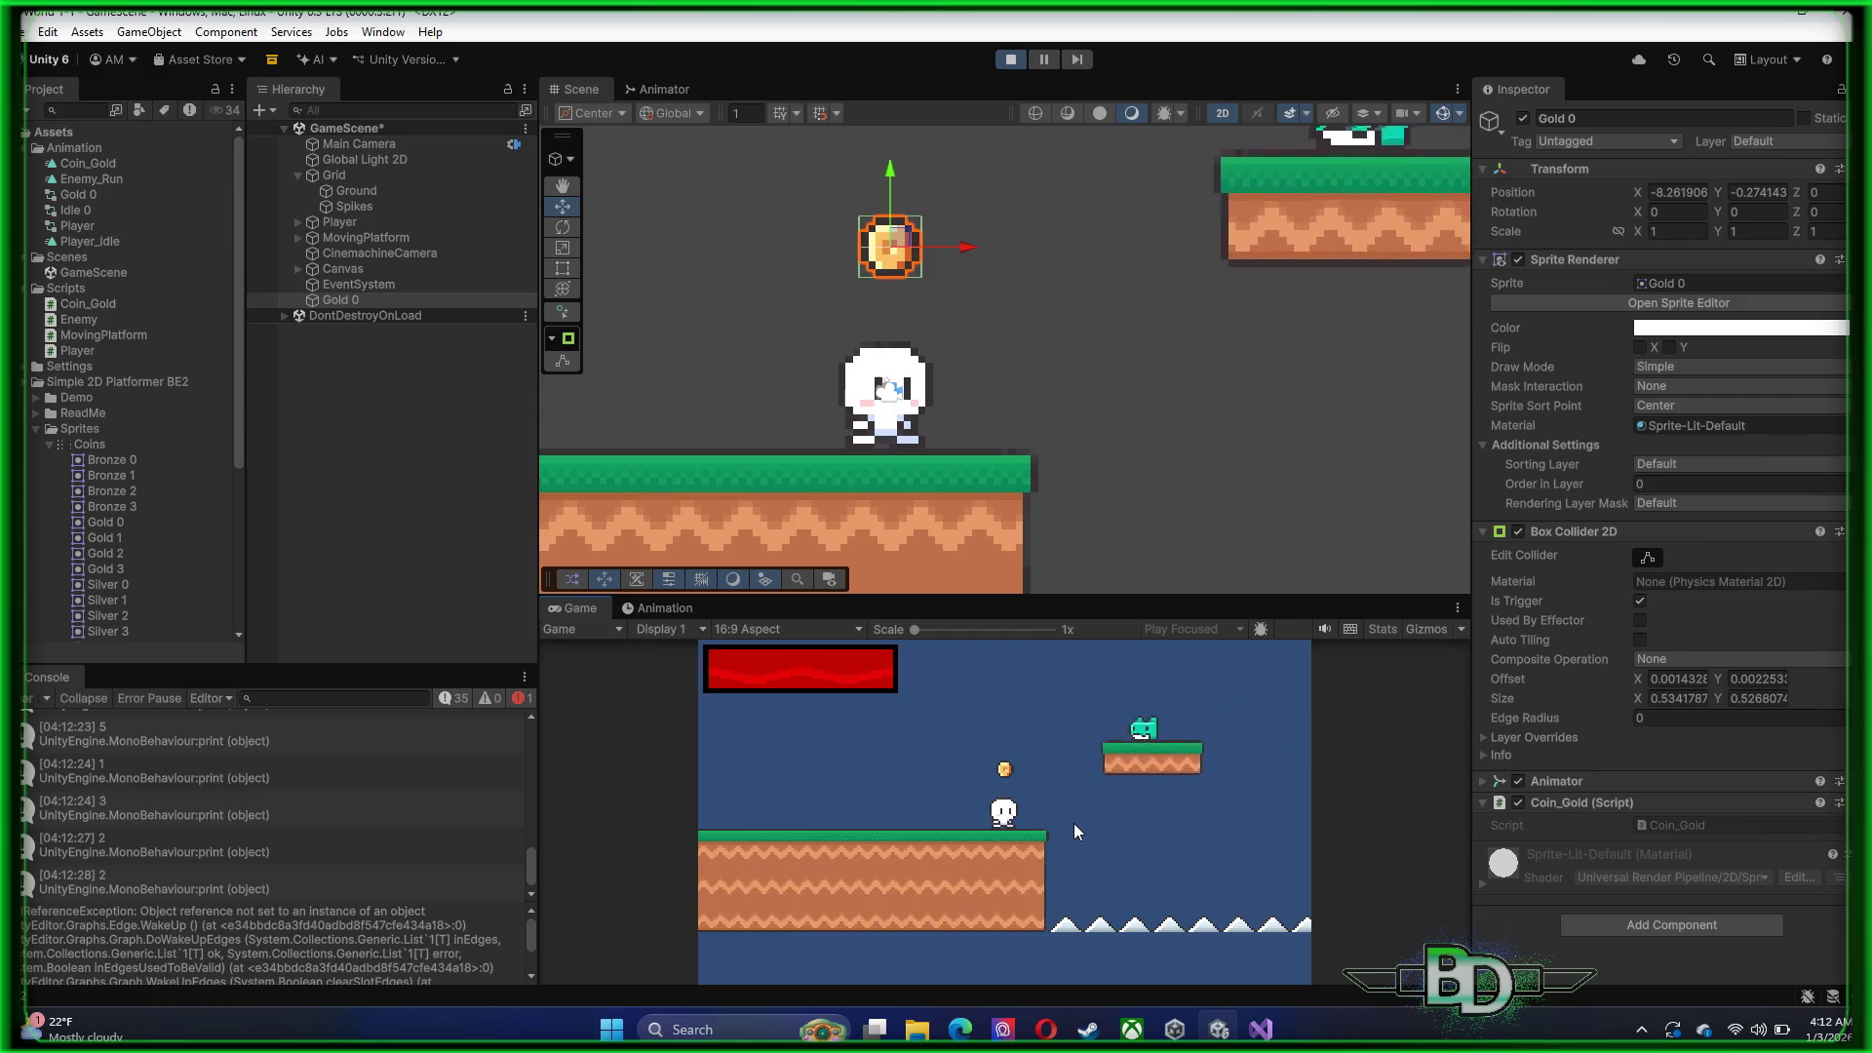
Jump to grab the coin, confirm Player's Coins value reads 1, then stop the playtest
key("space")
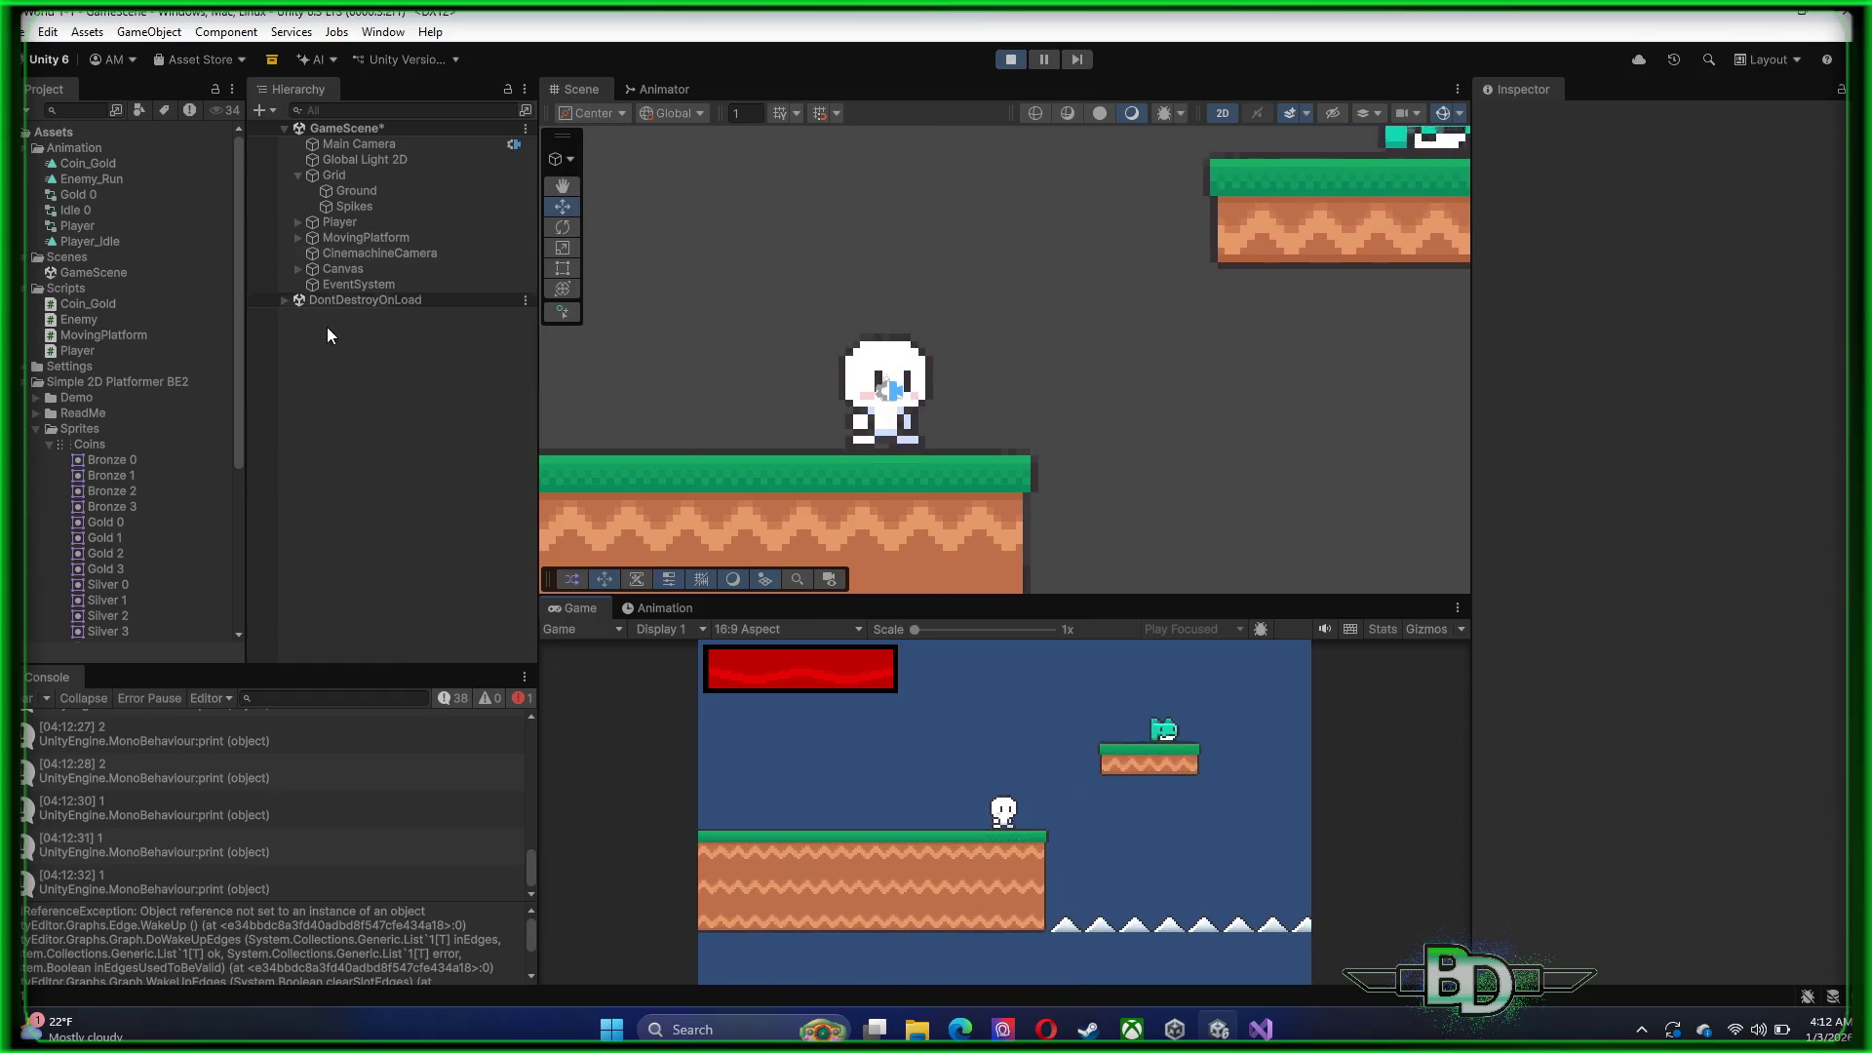
left_click(347, 225)
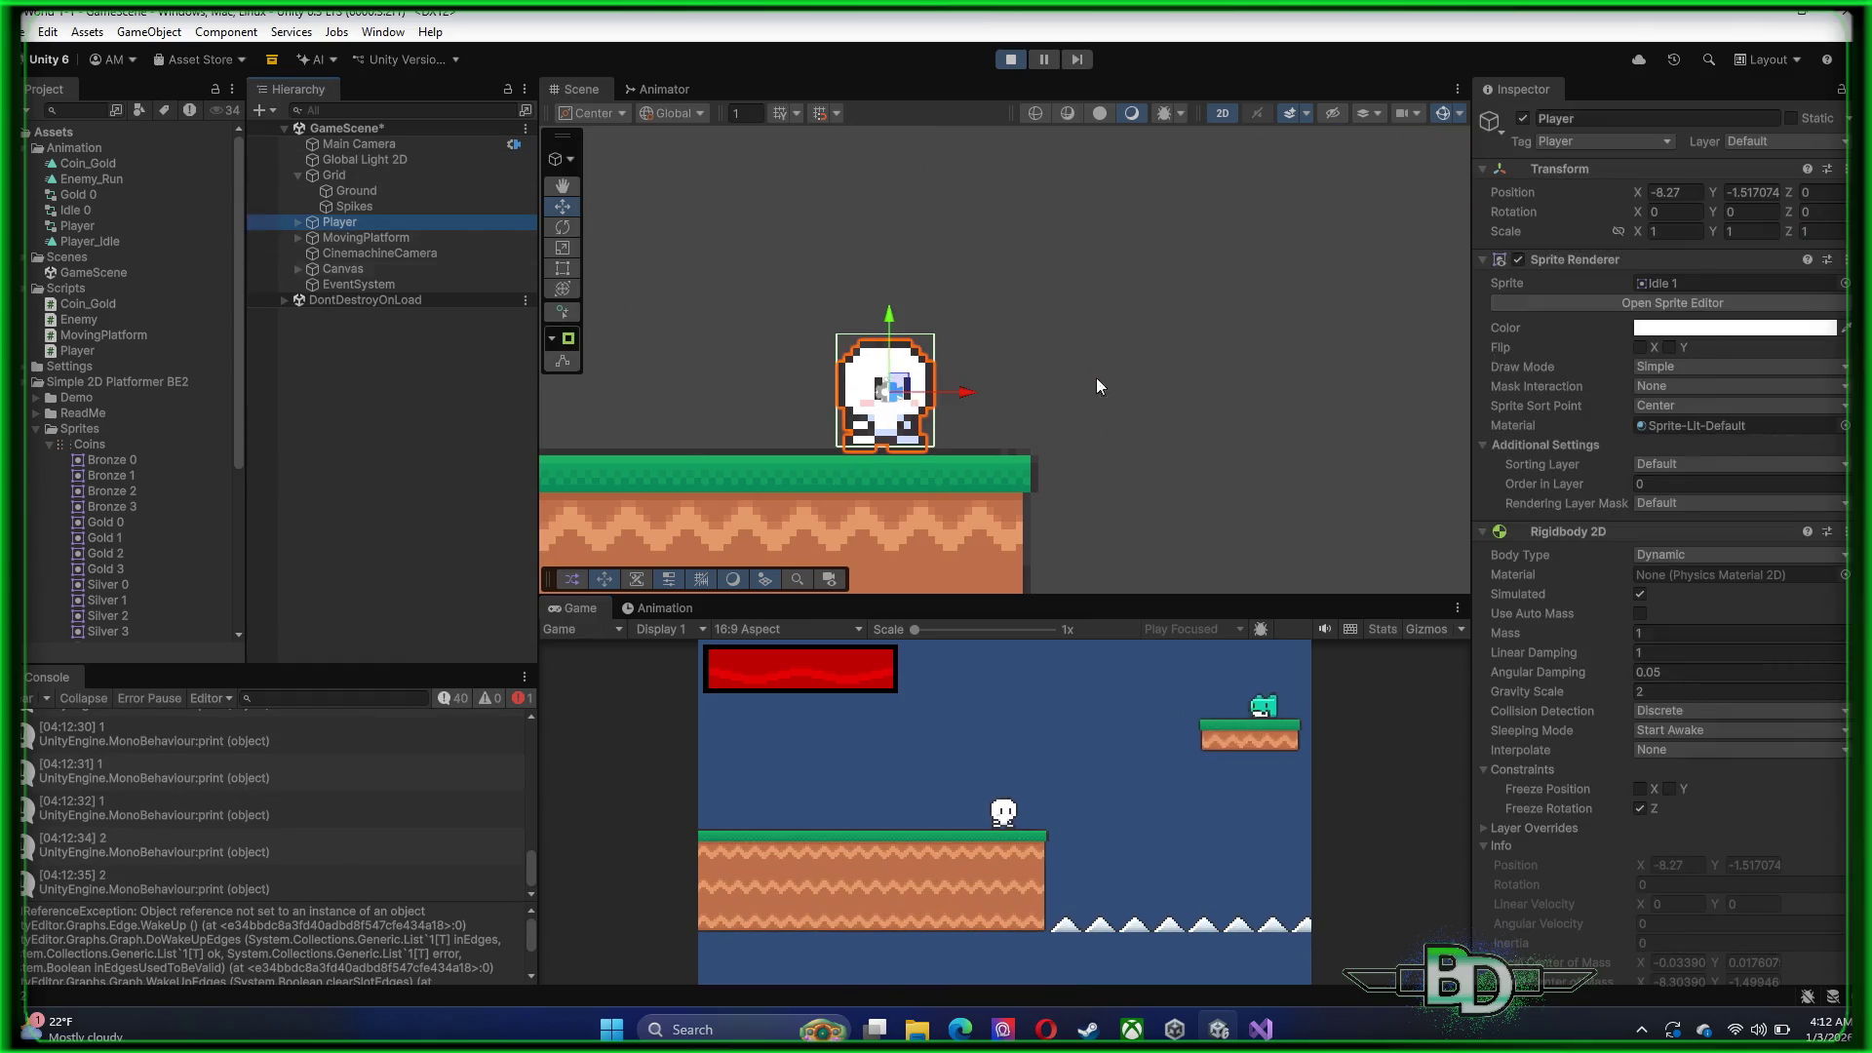
scroll(1582, 723, "down", 10)
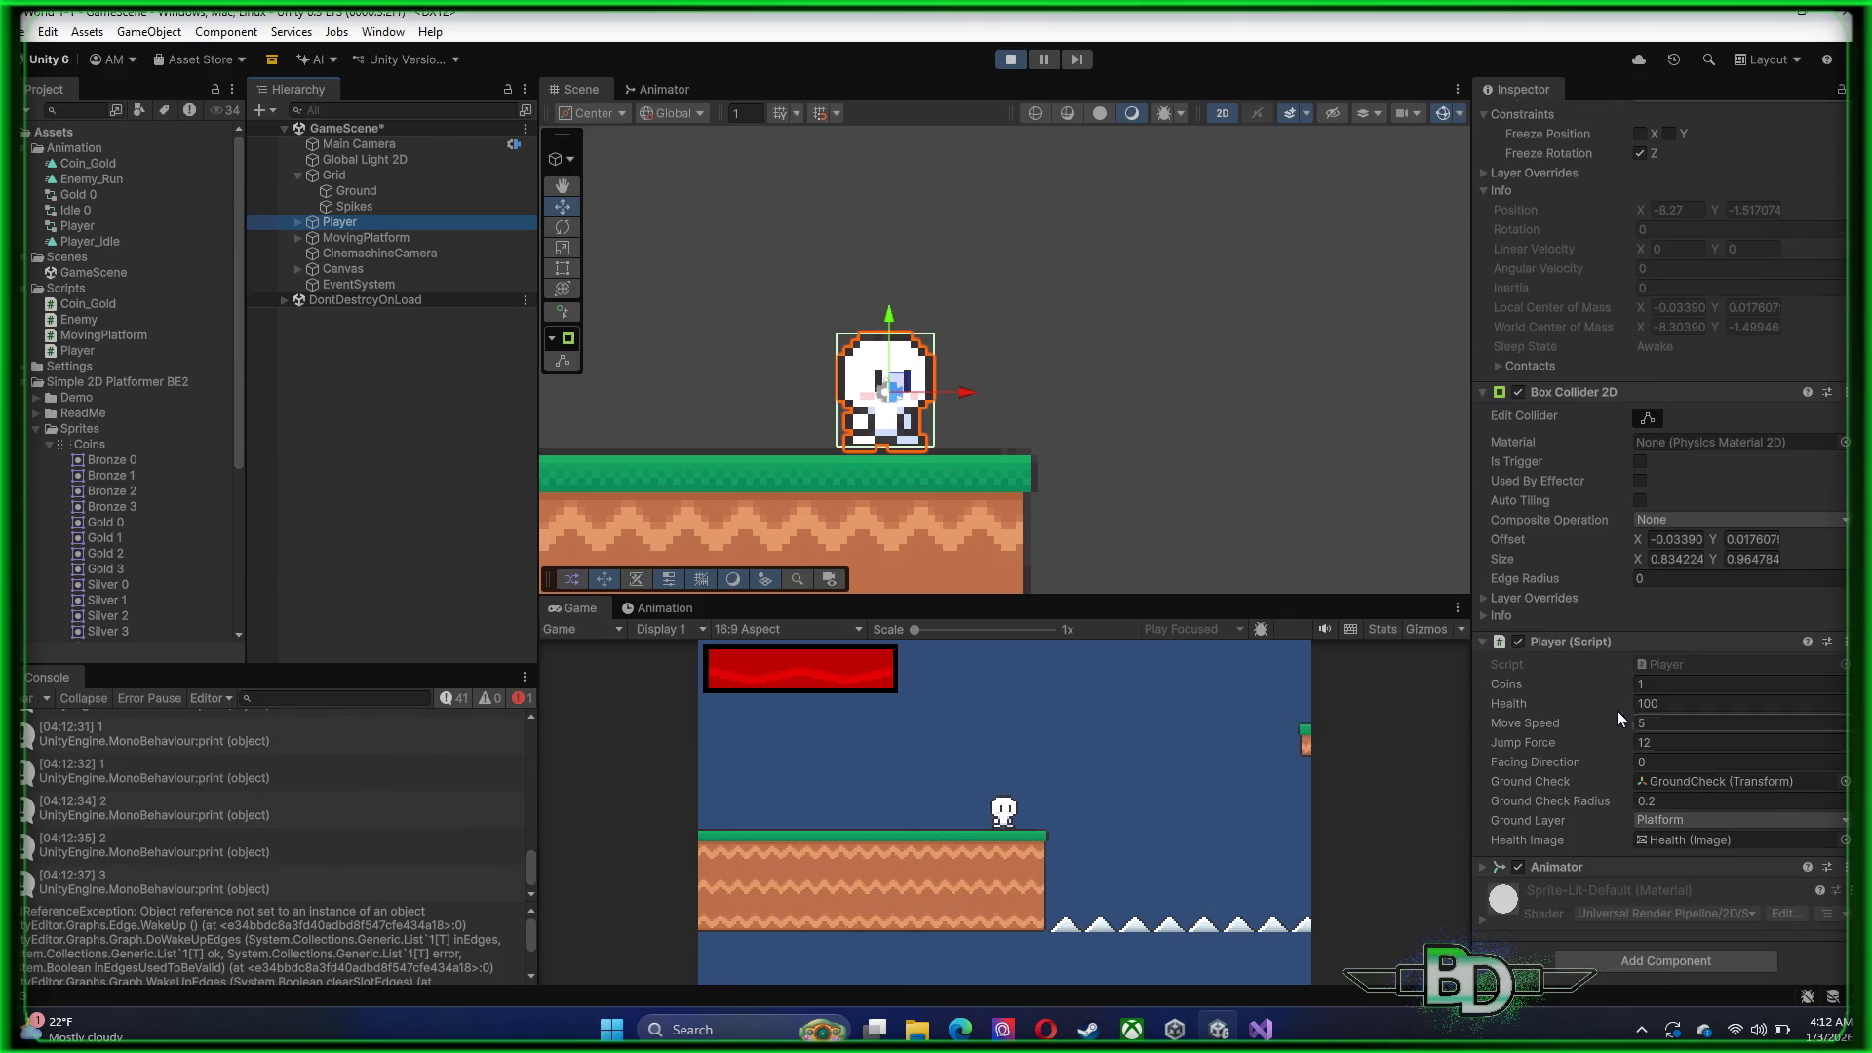
left_click(1010, 65)
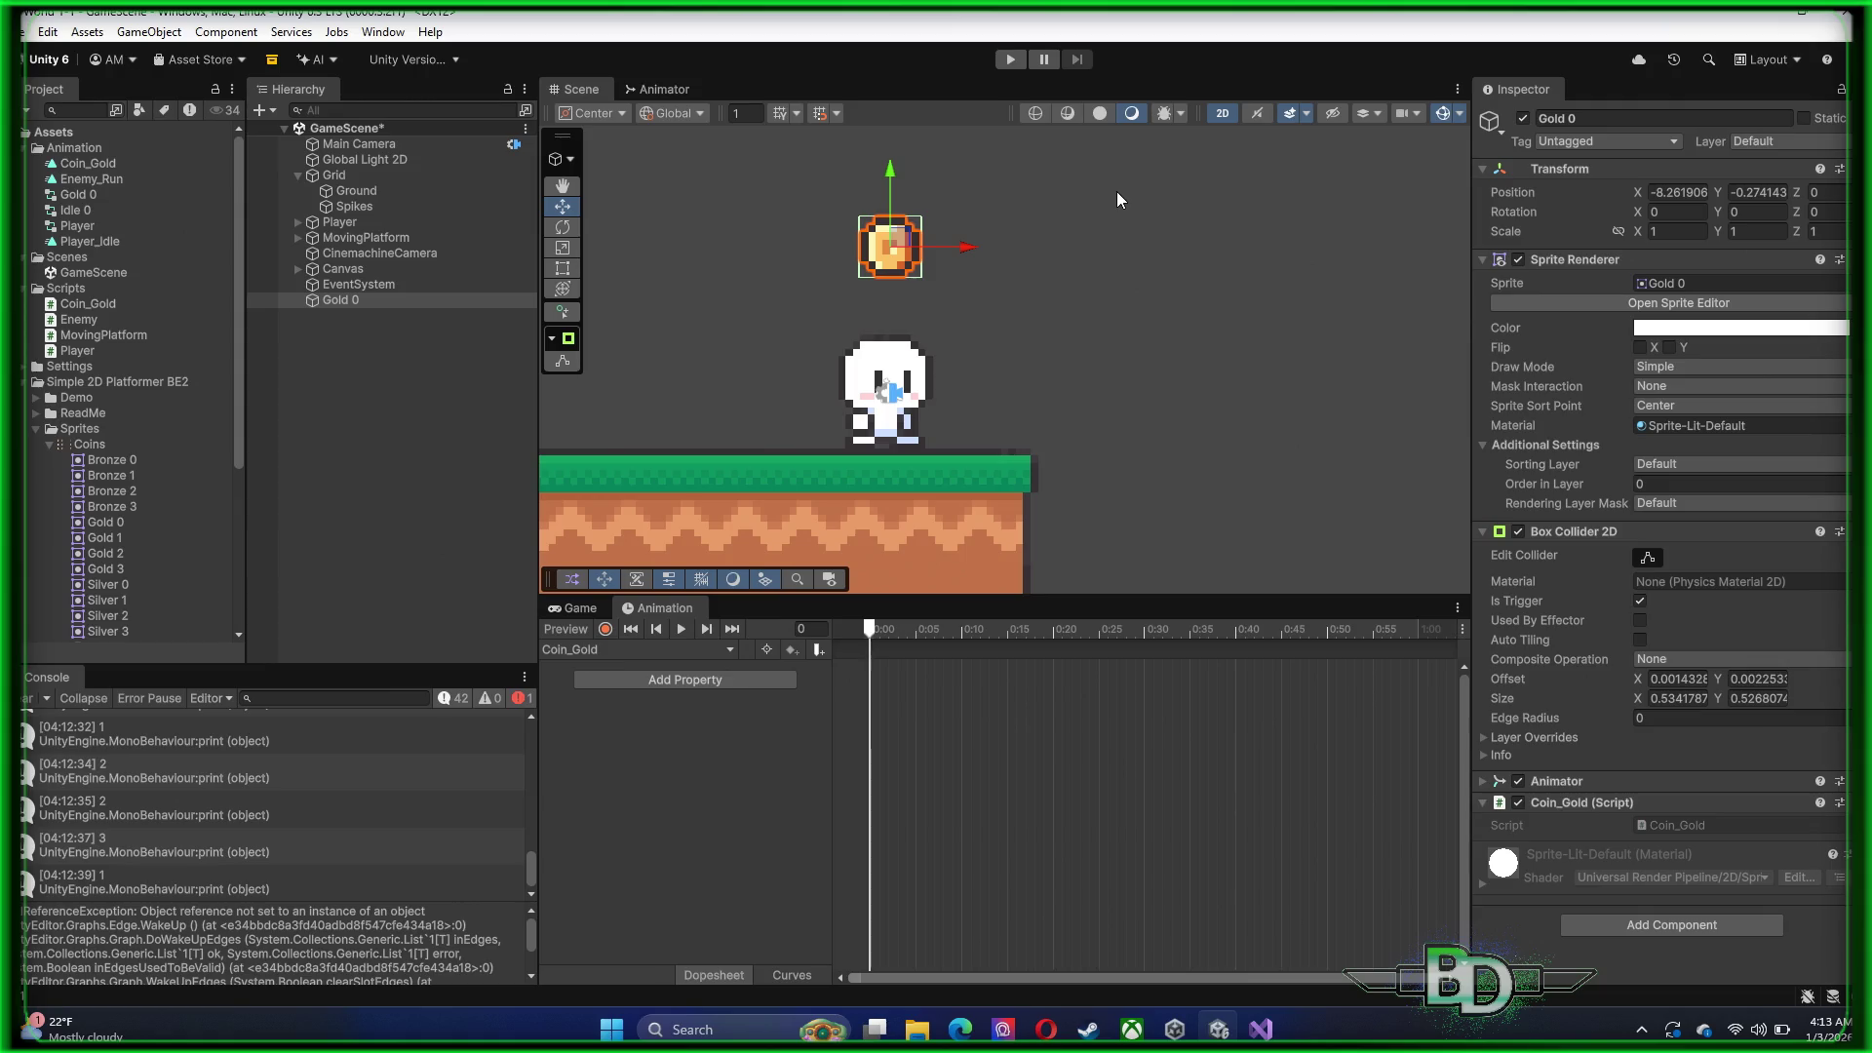
Comment out the Destroy(gameObject); line in Coin_Gold.cs with //
left_click(1260, 1029)
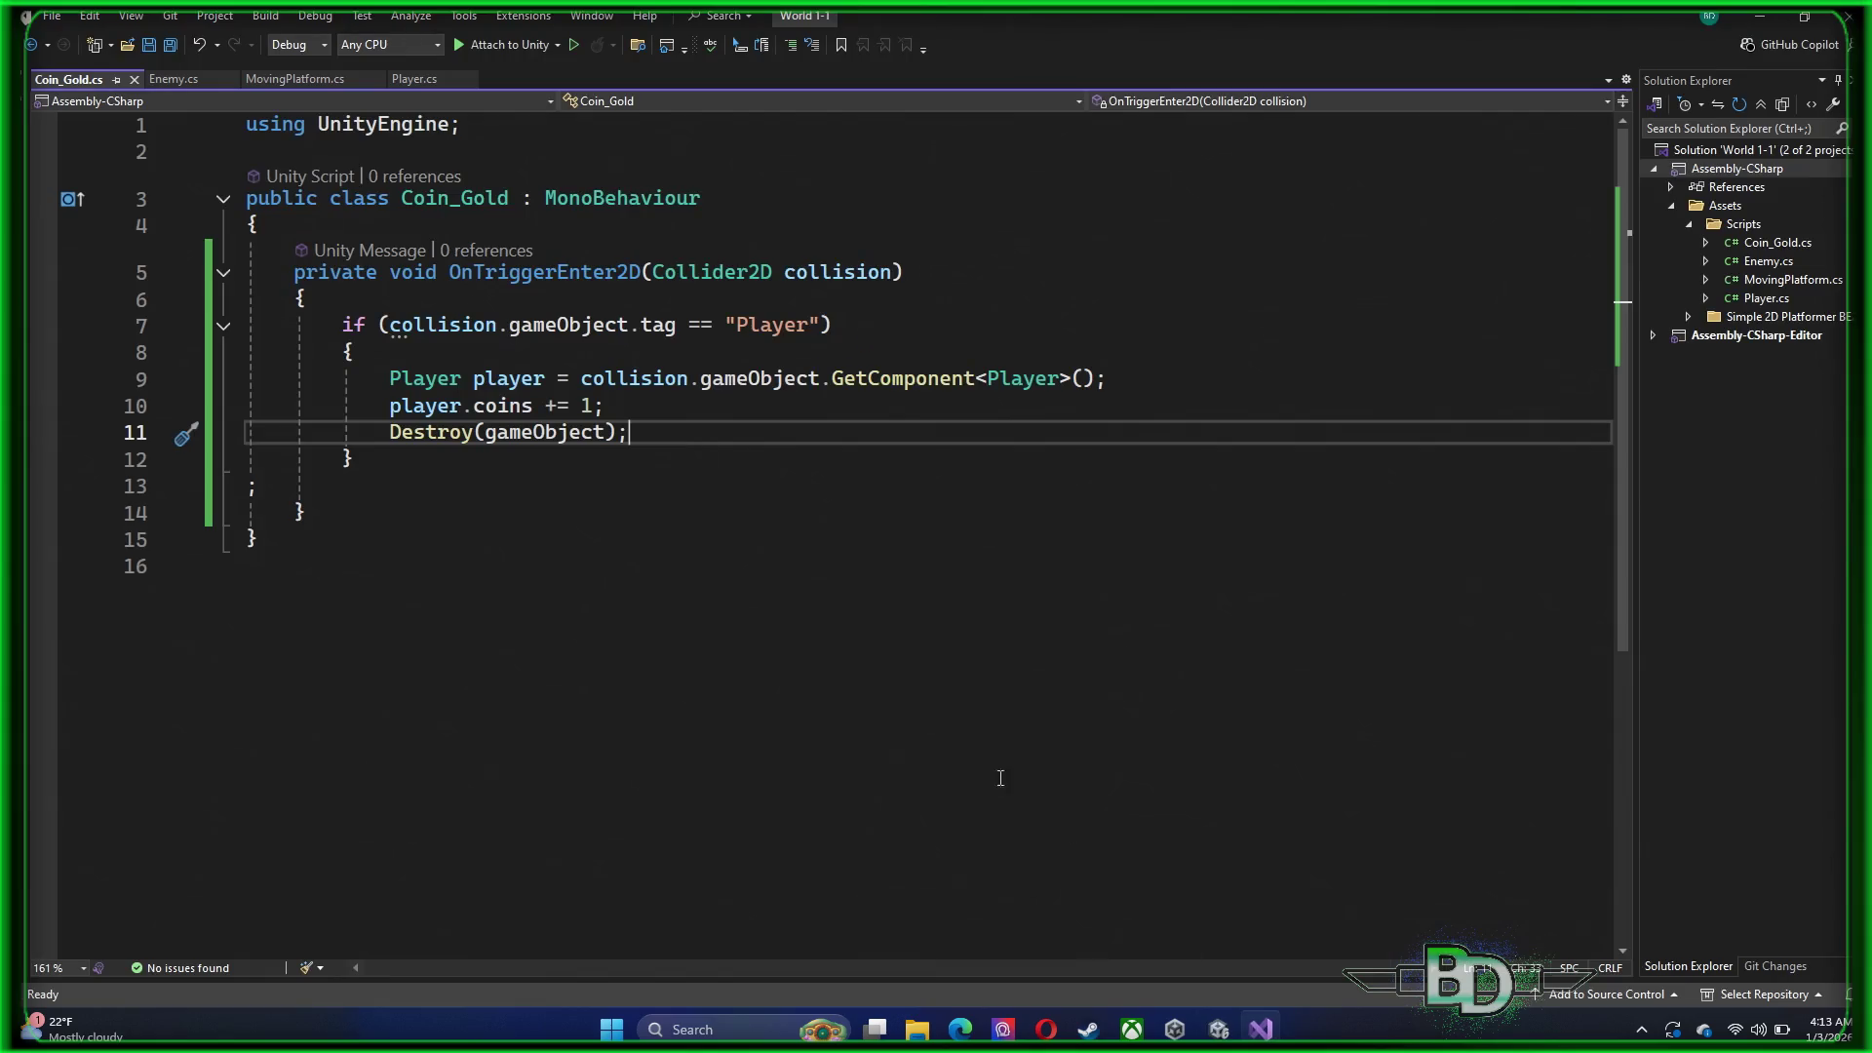
left_click(391, 432)
type("//")
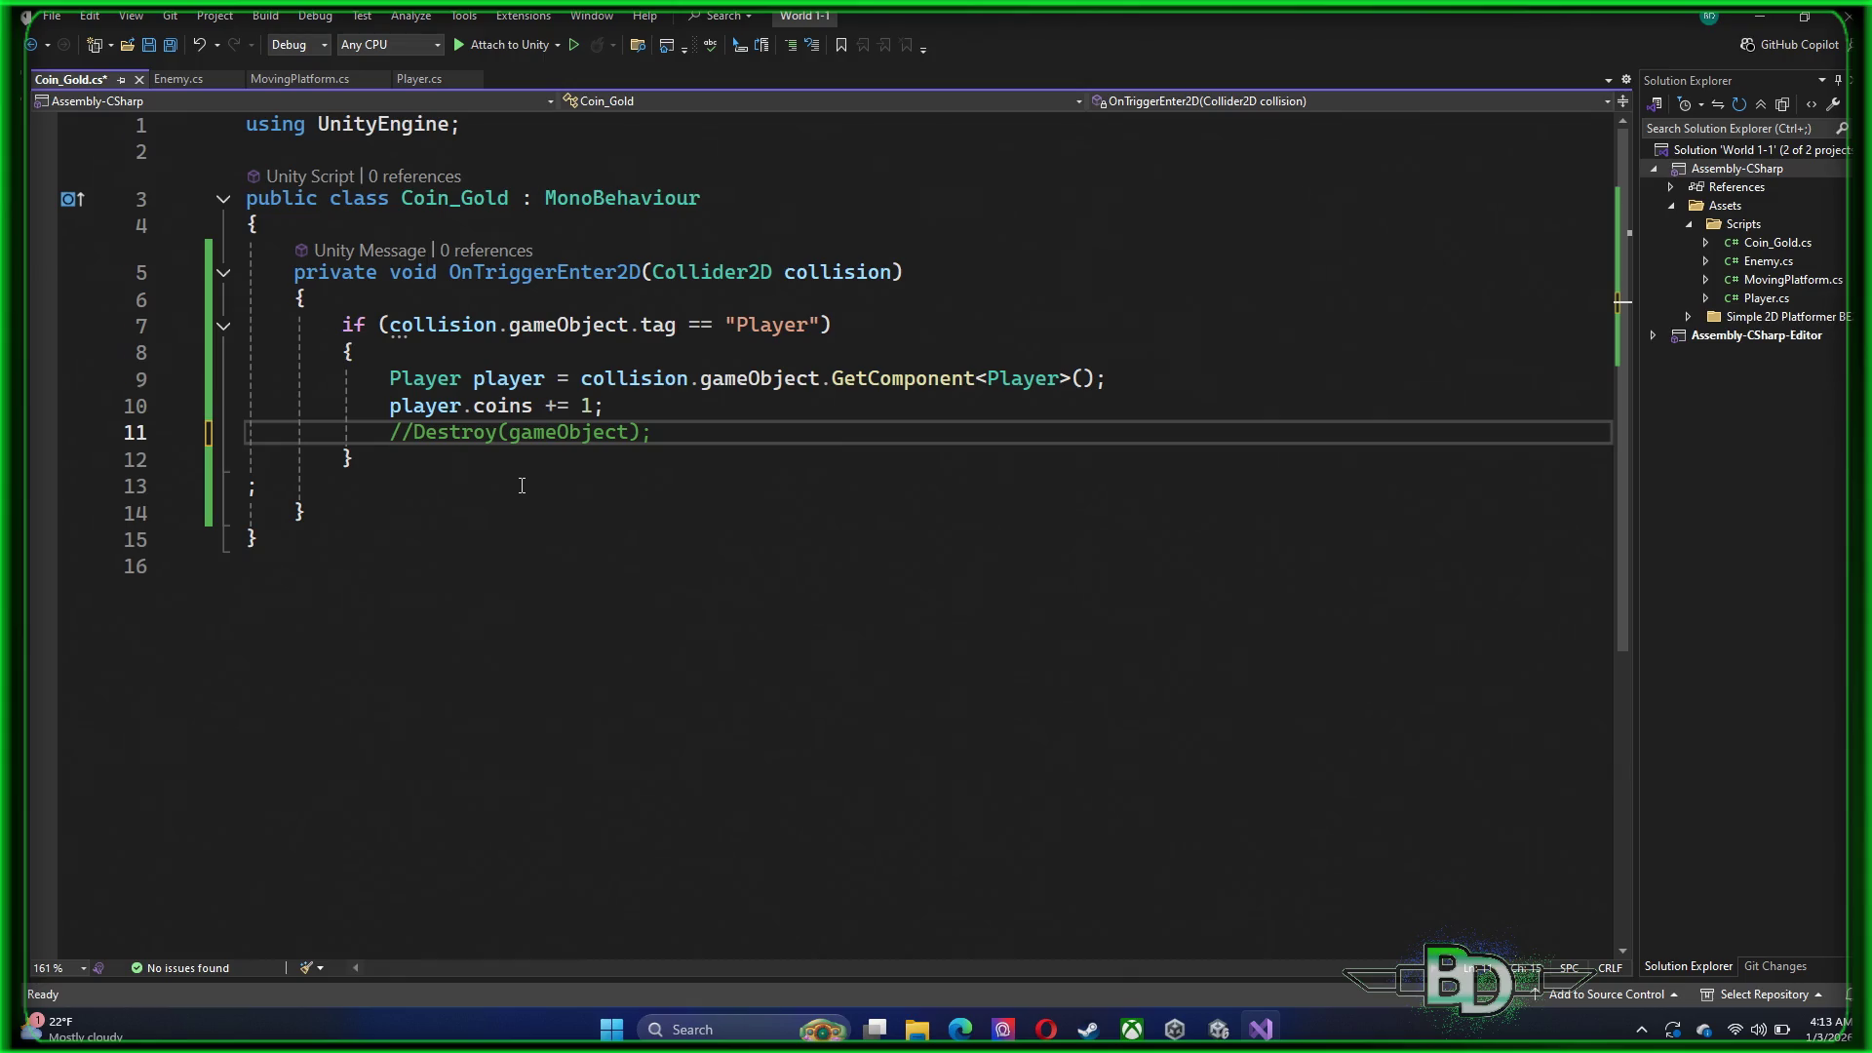
Add gameObject.SetActive(false); on a new line beneath it and save the script
left_click(693, 430)
key("Return")
type("set")
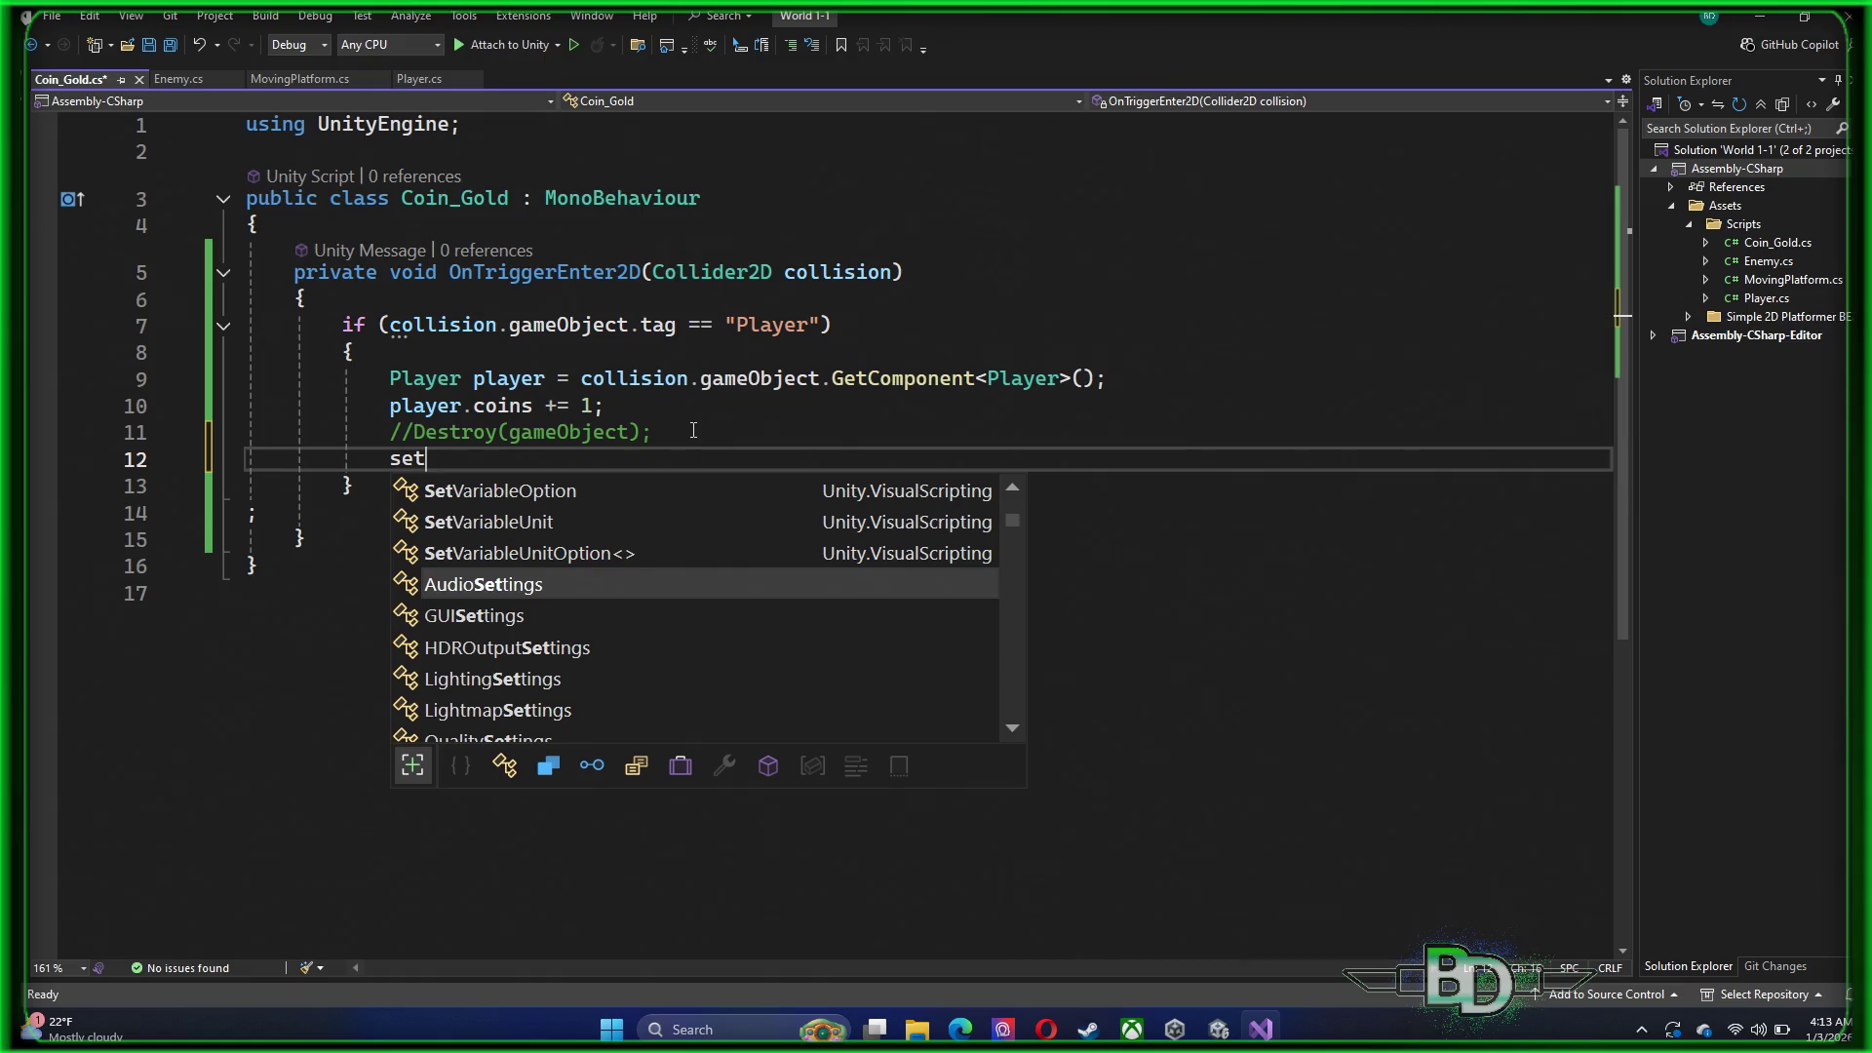
type("ac")
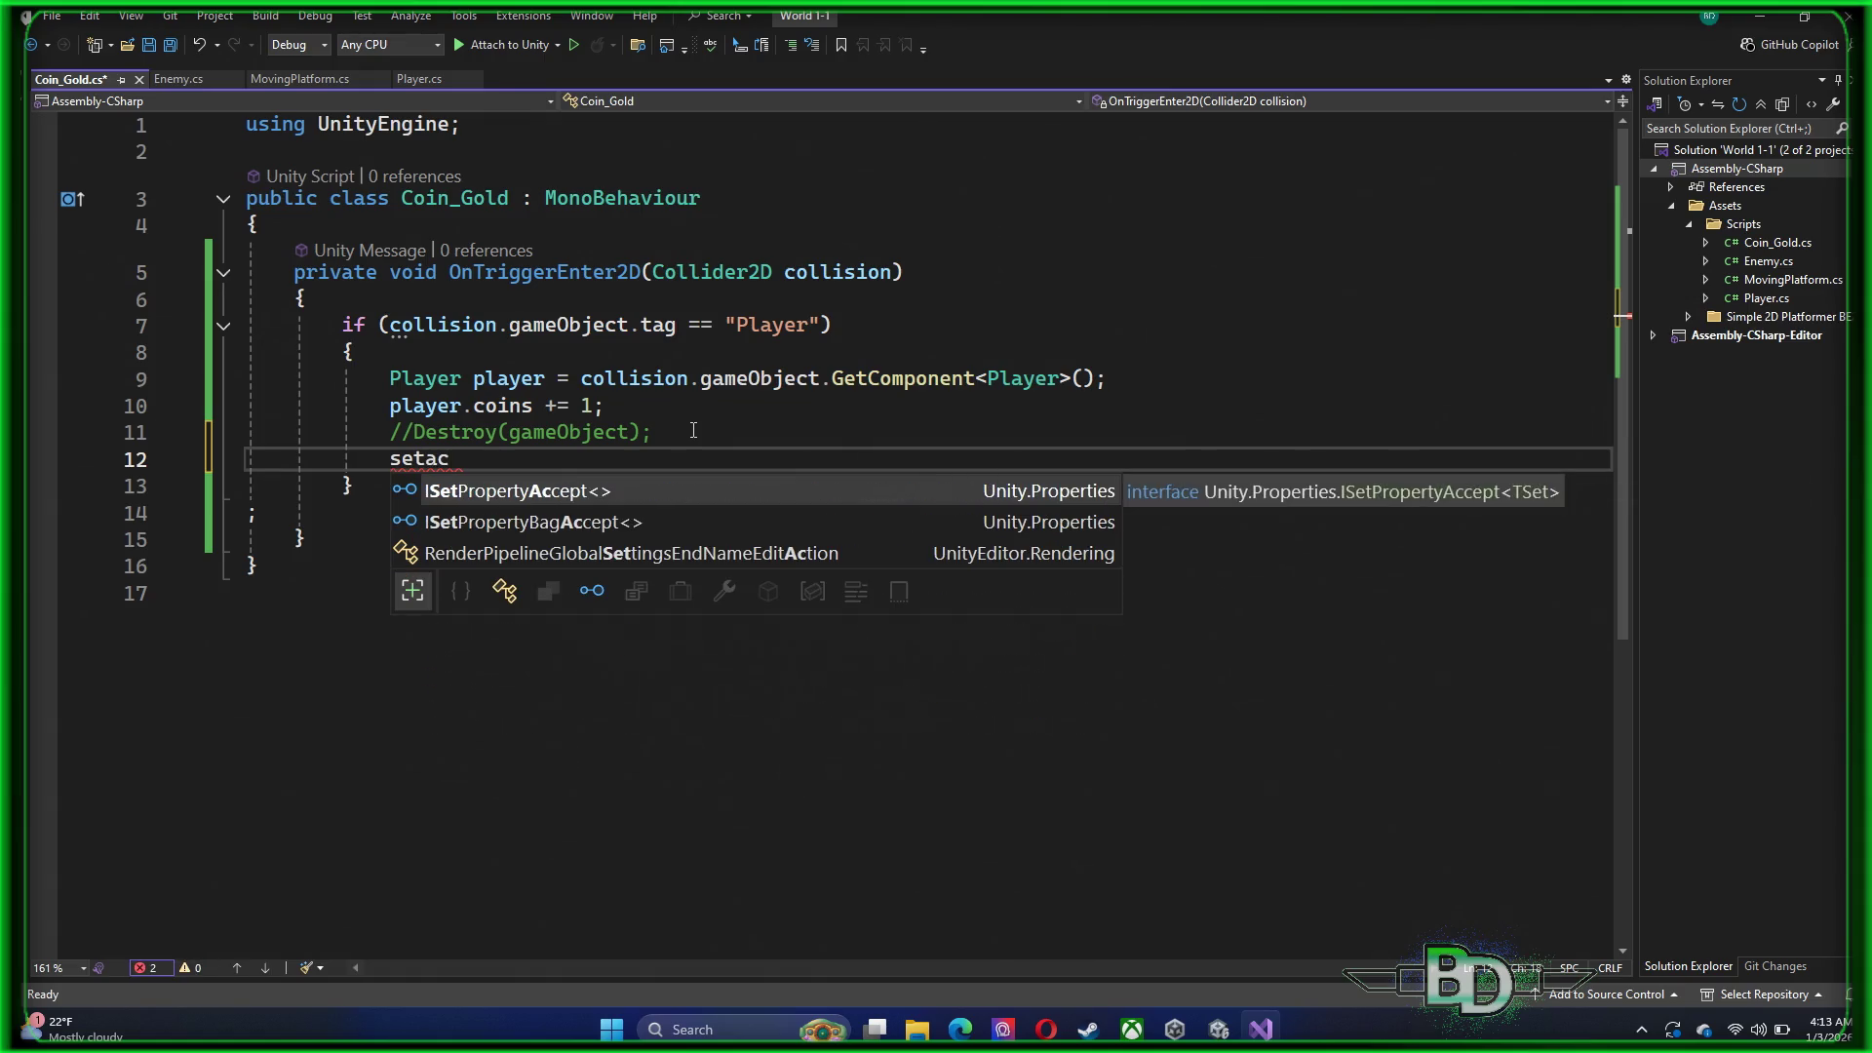
key("BackSpace")
key("BackSpace")
key("BackSpace")
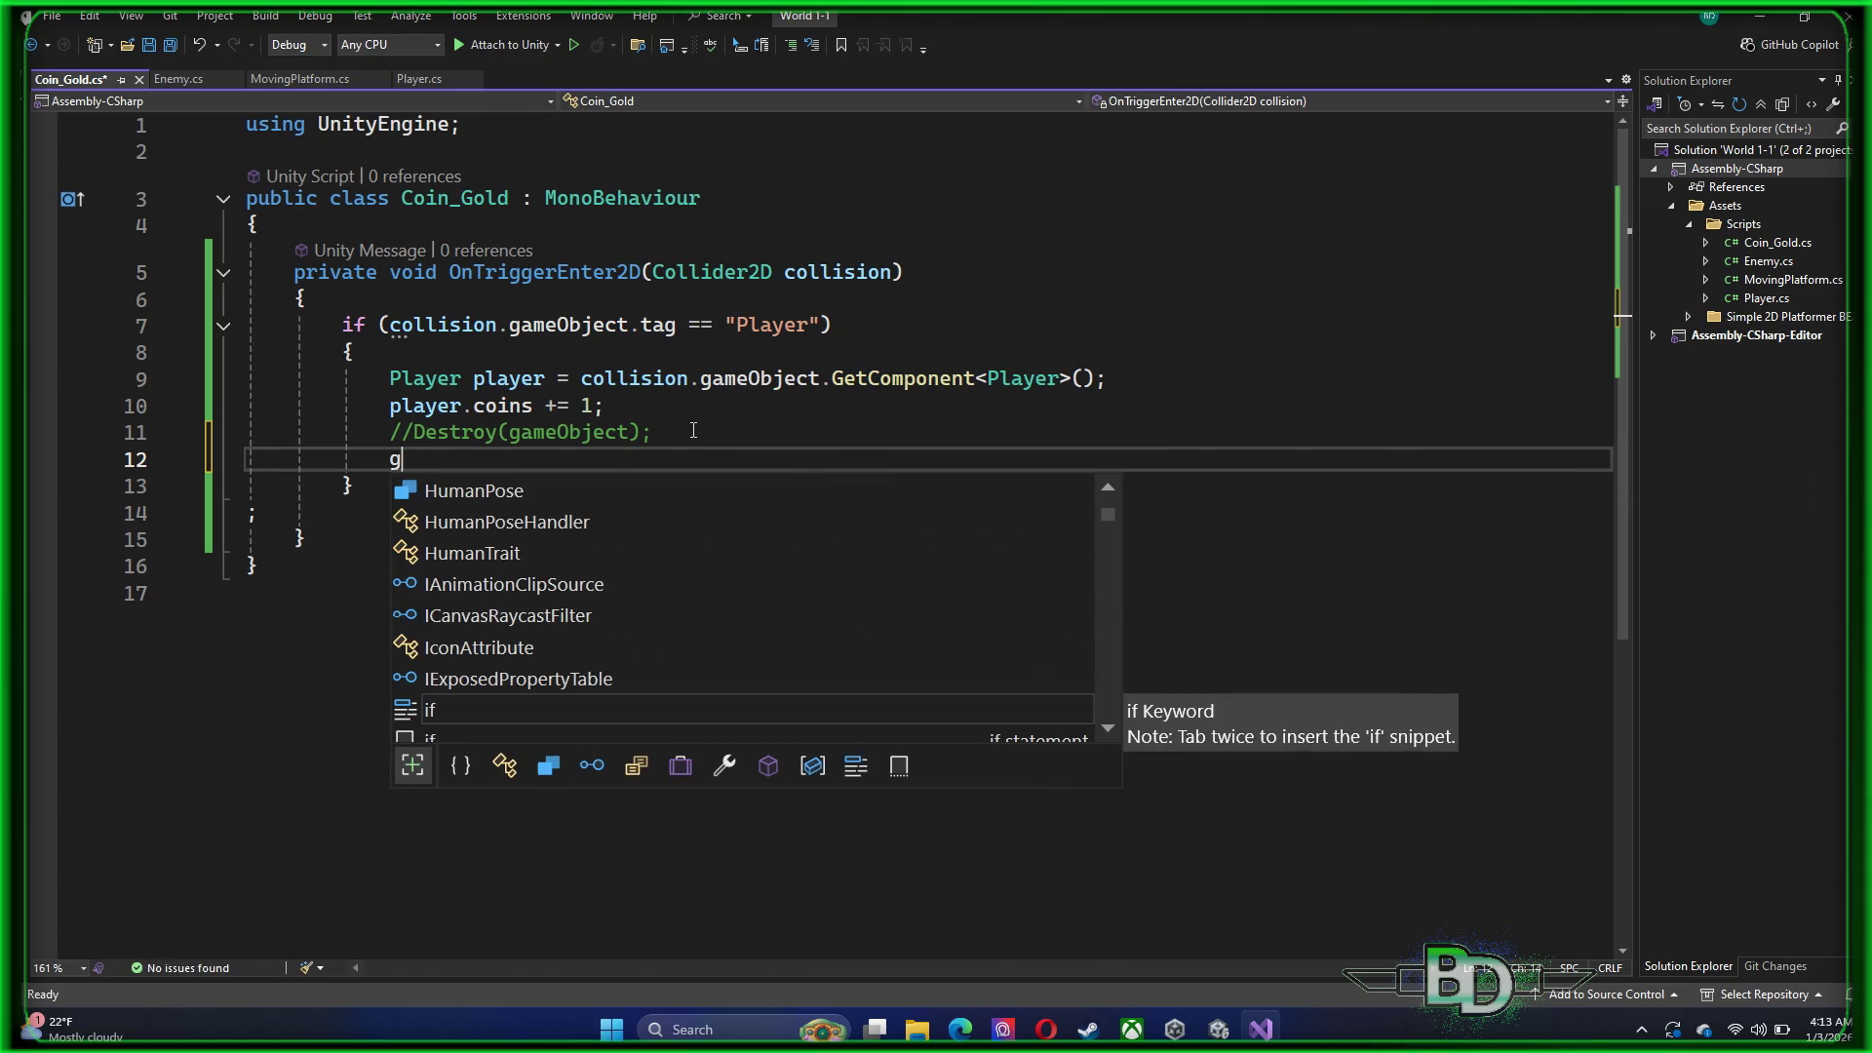
type("game")
key("Tab")
type(".set")
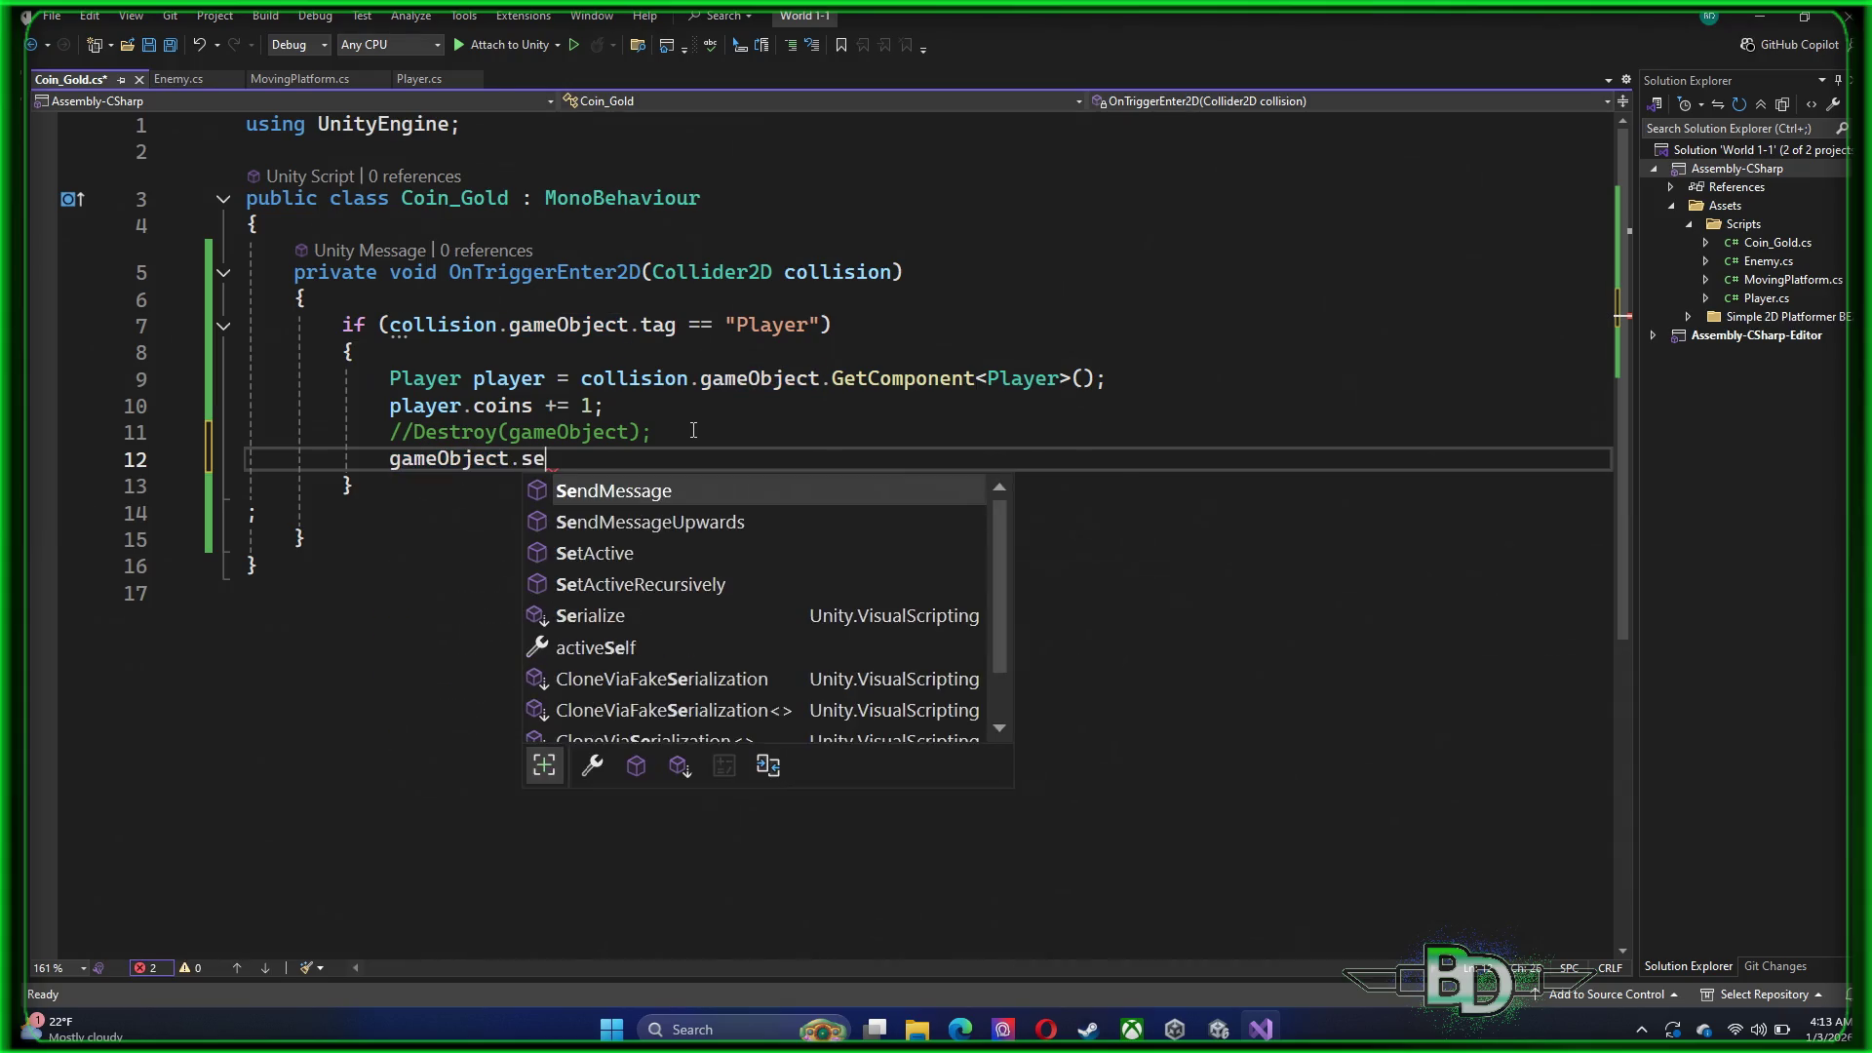
key("Tab")
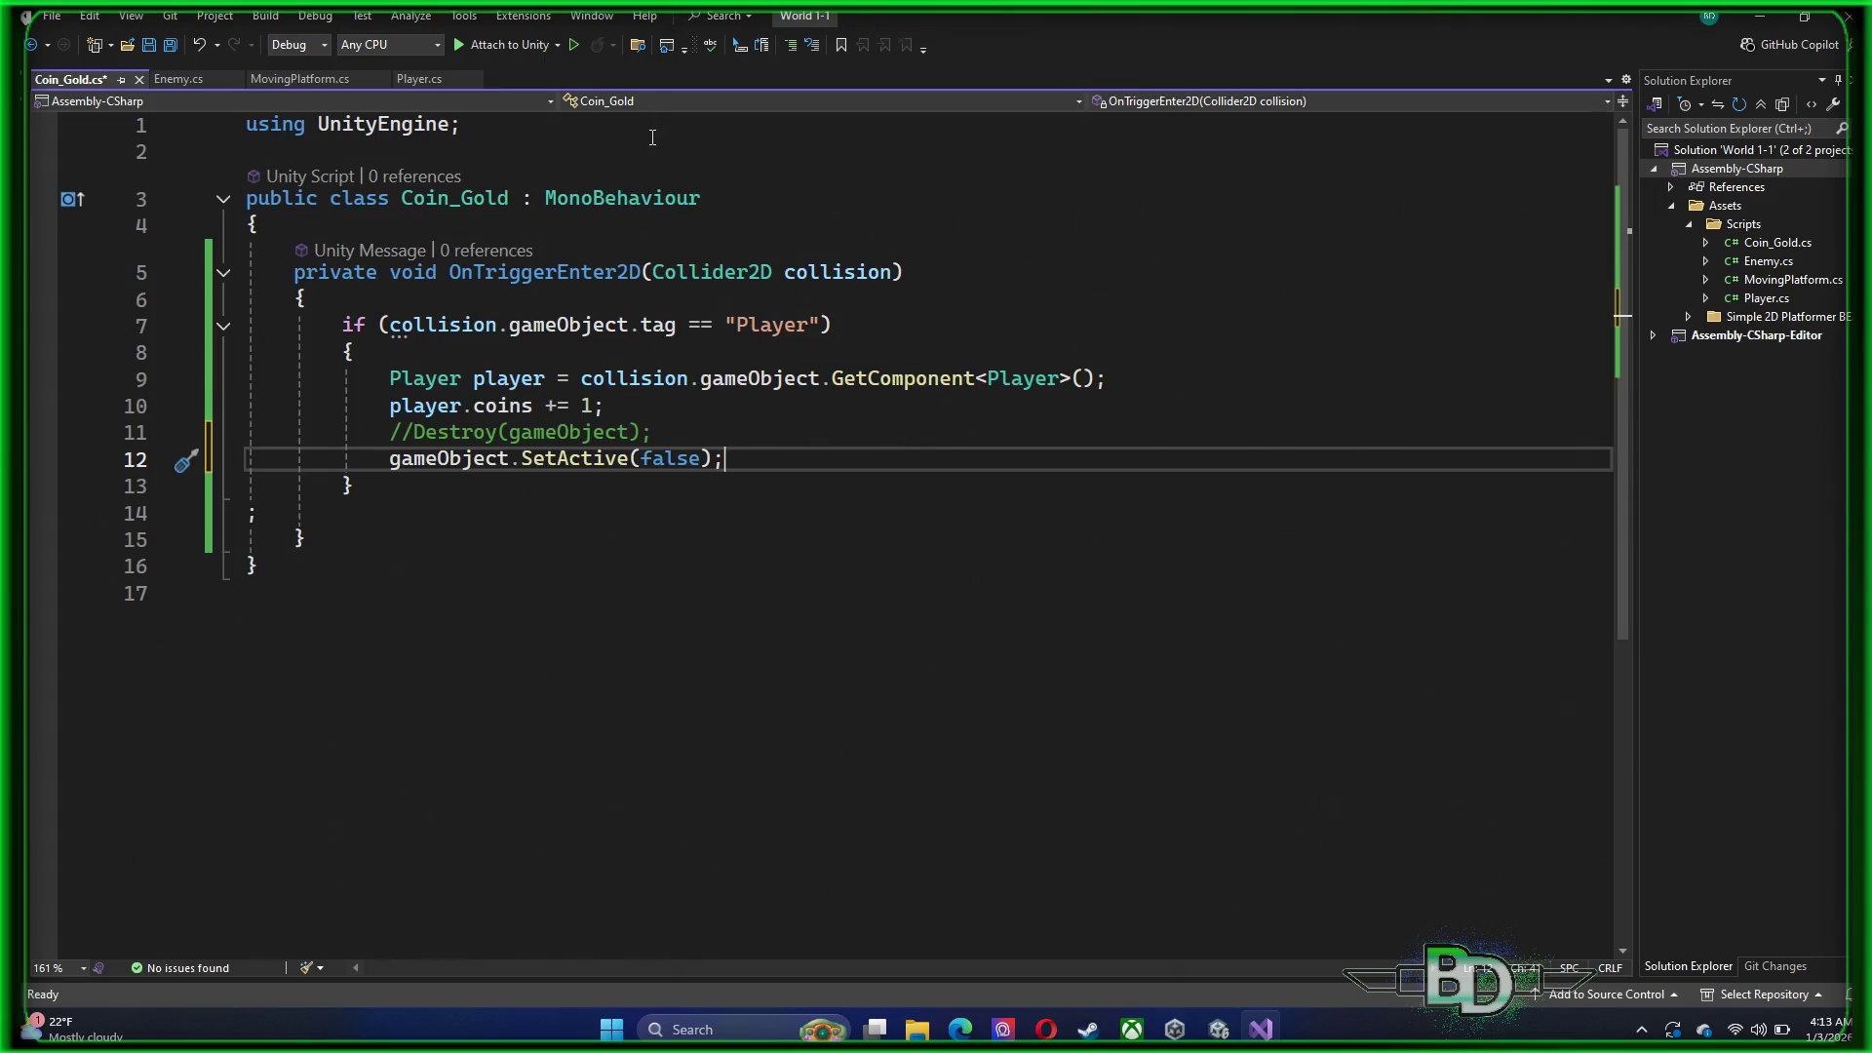
key("ctrl+s")
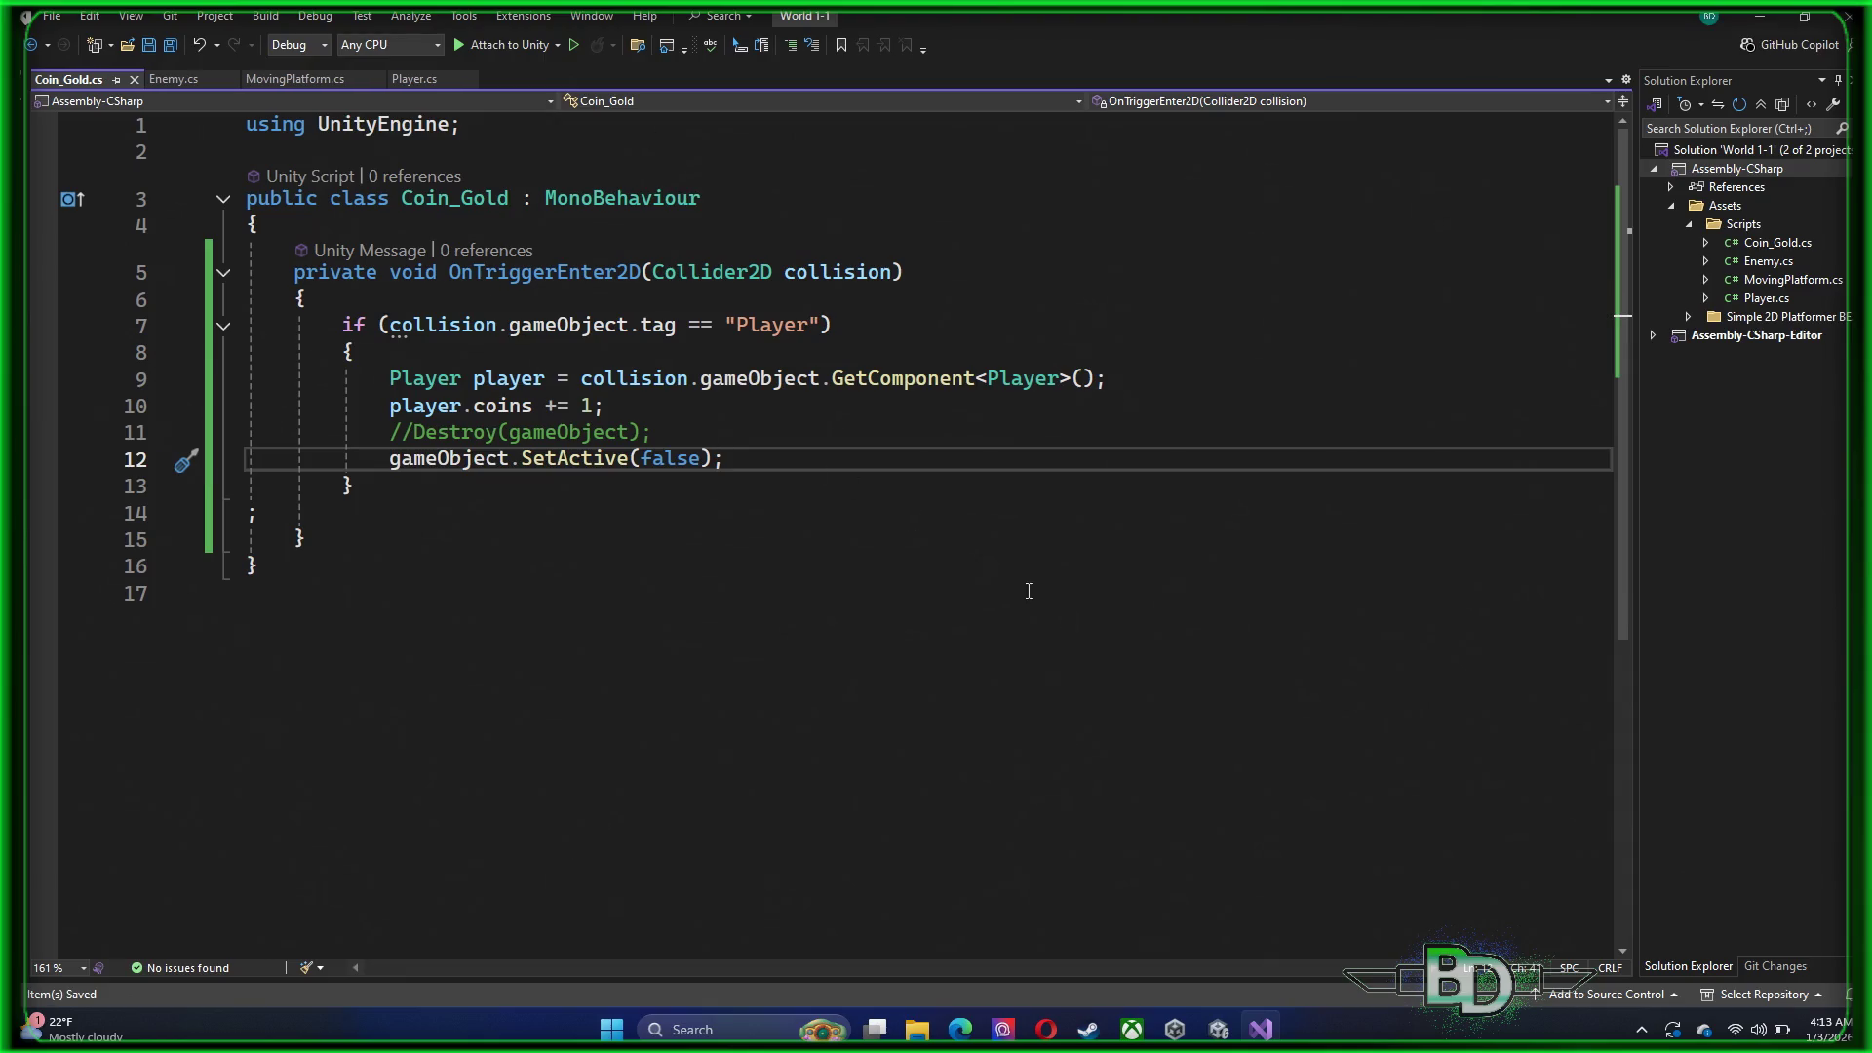
mouse_move(1218, 1029)
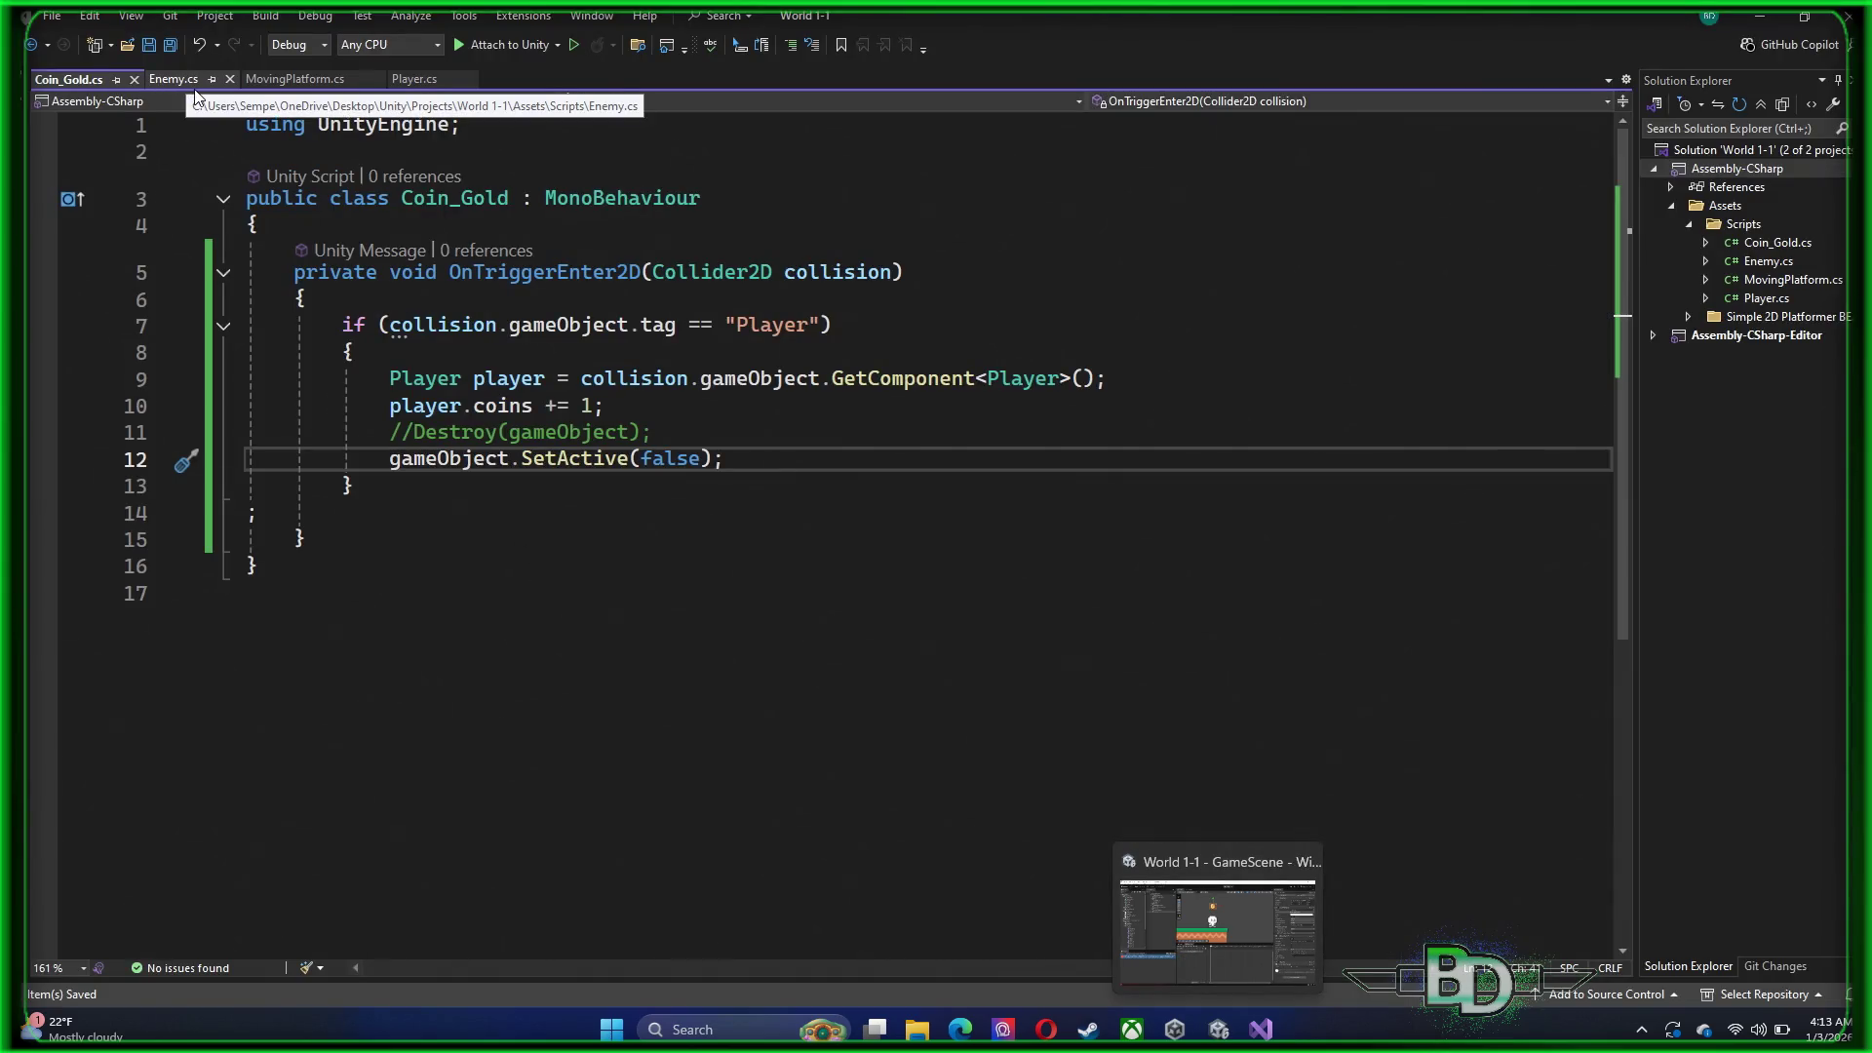
Declare MovingPlatform platform = player.GetComponent<MovingPlatform>(); after line 9 of Coin_Gold.cs
left_click(265, 82)
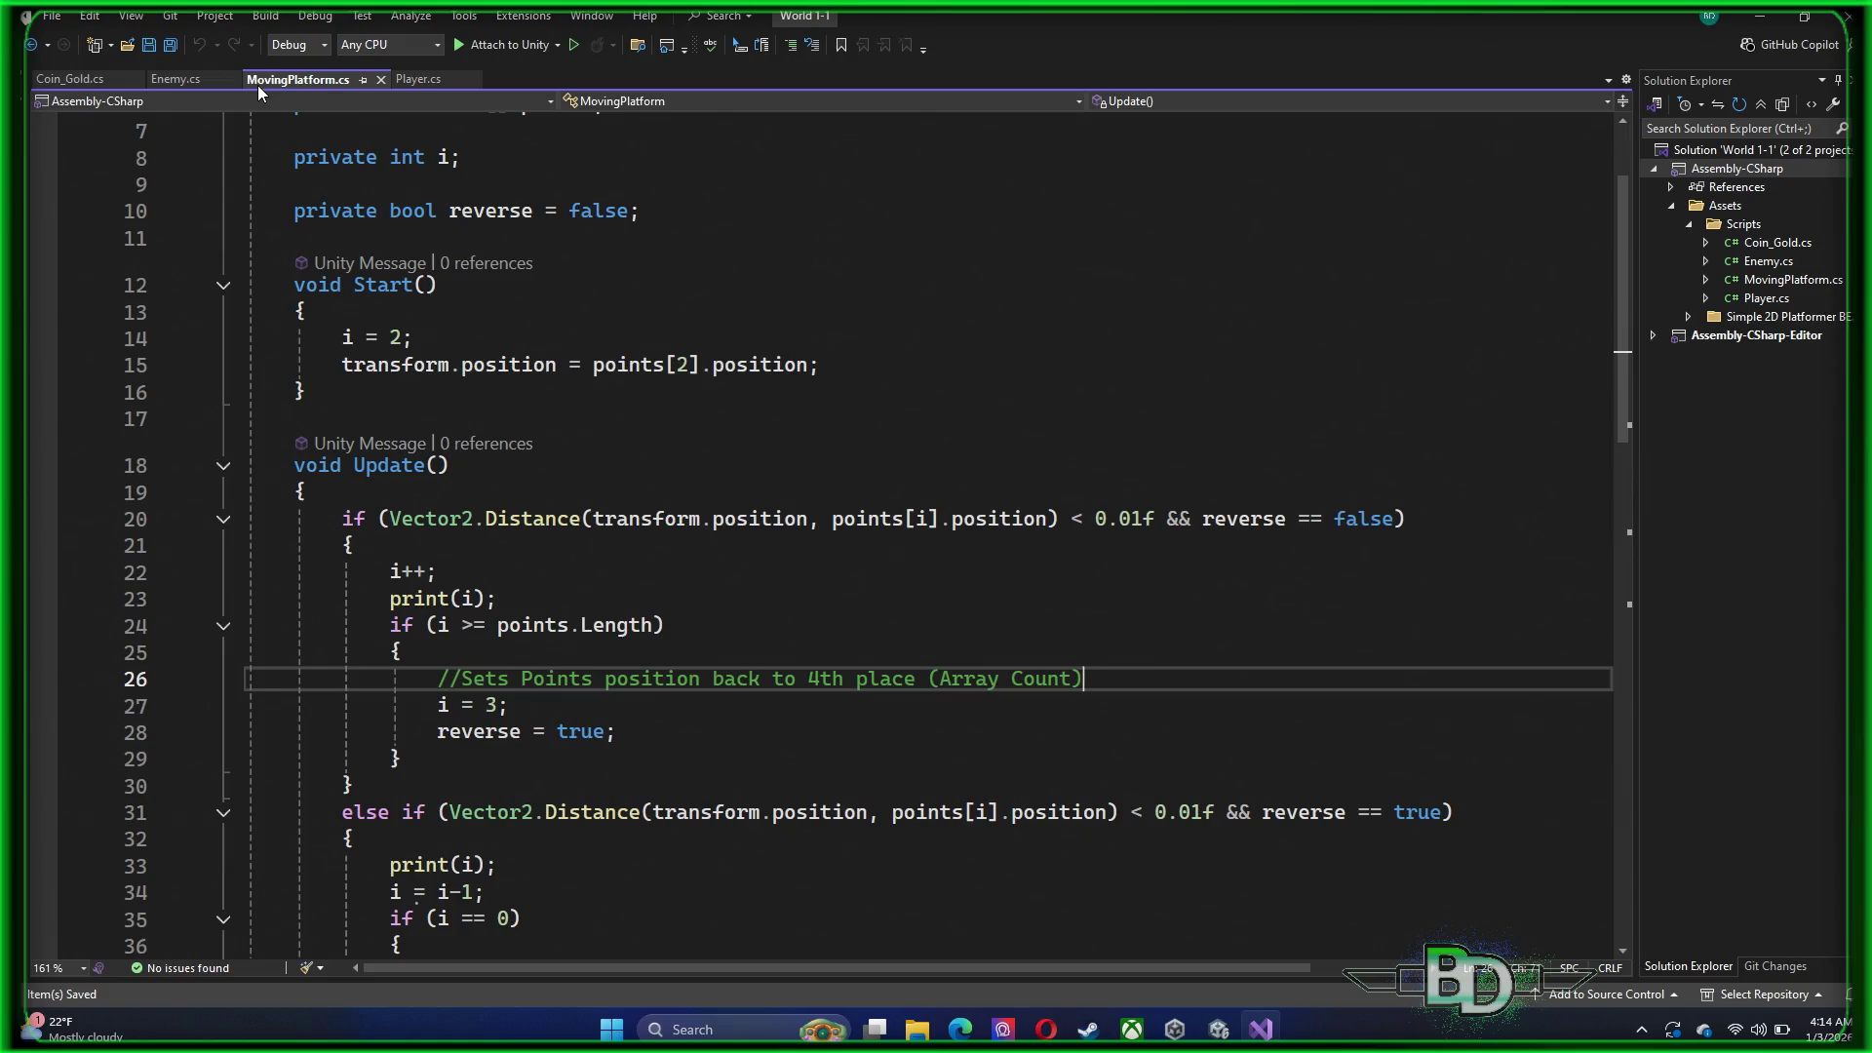
scroll(540, 378, "up", 2)
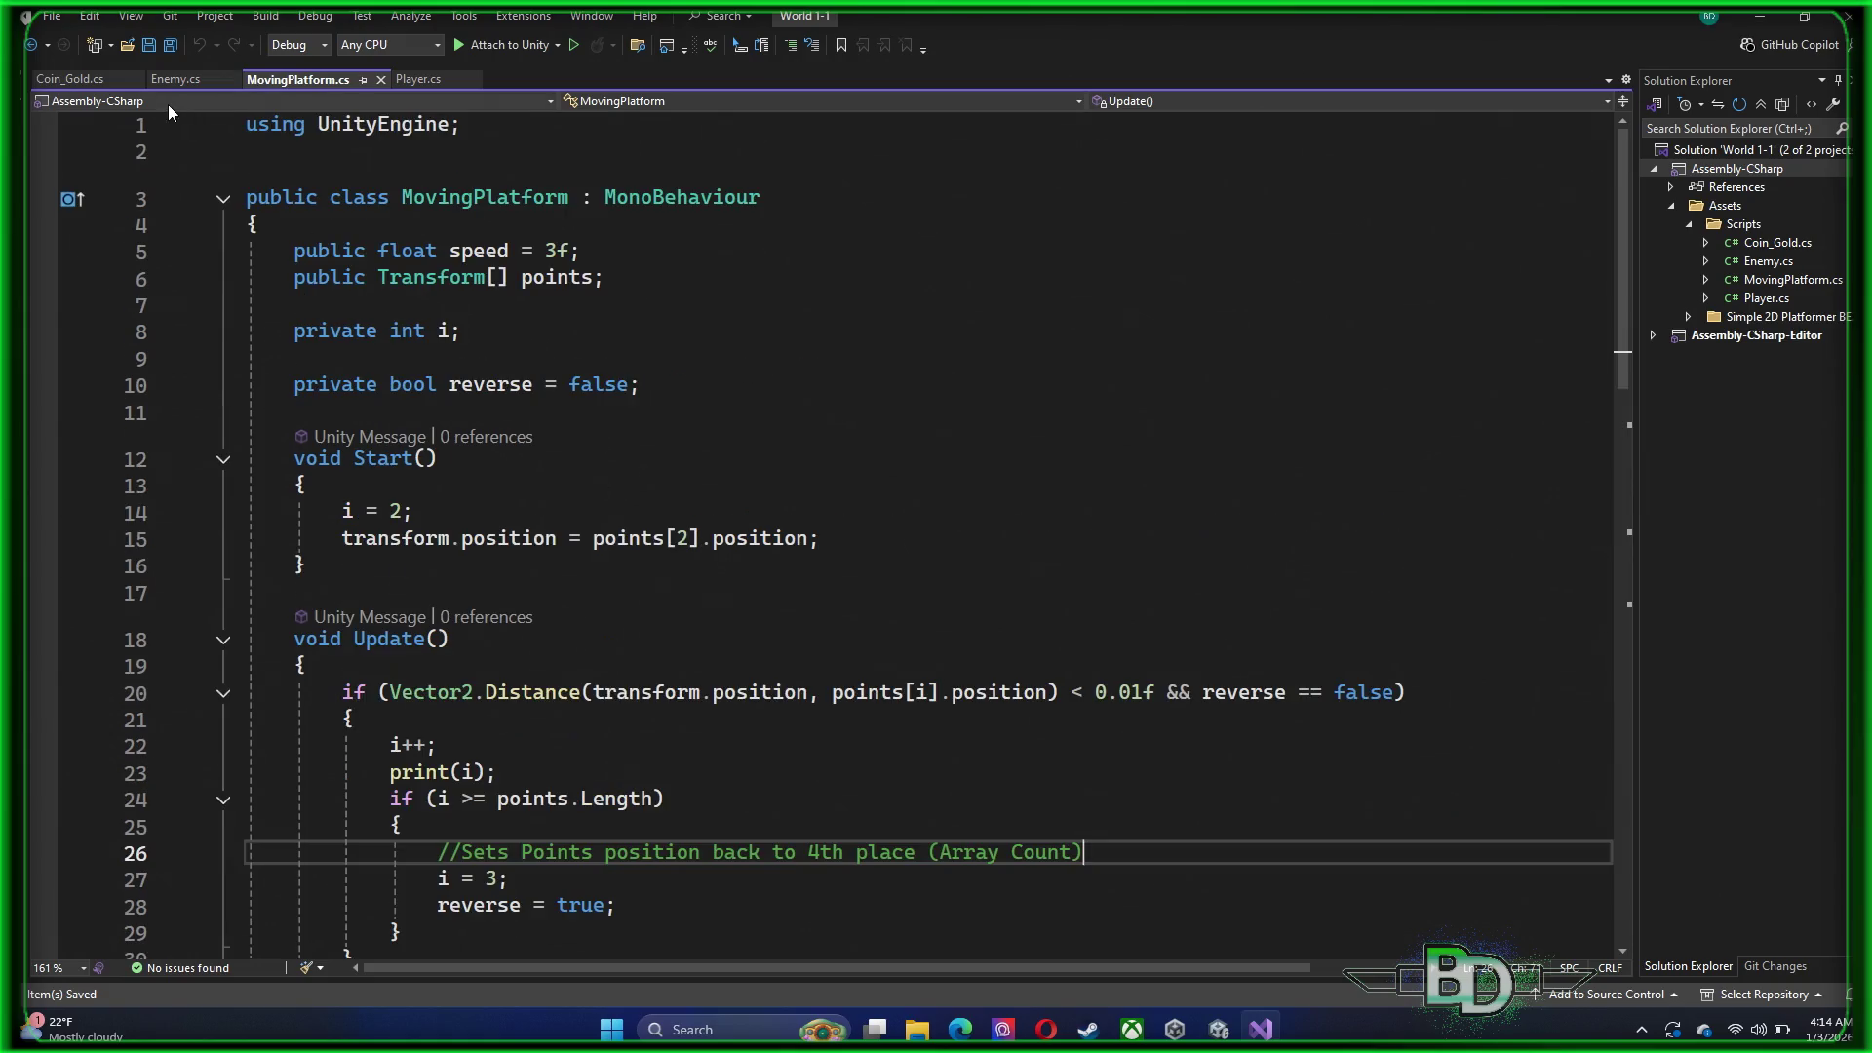
left_click(84, 80)
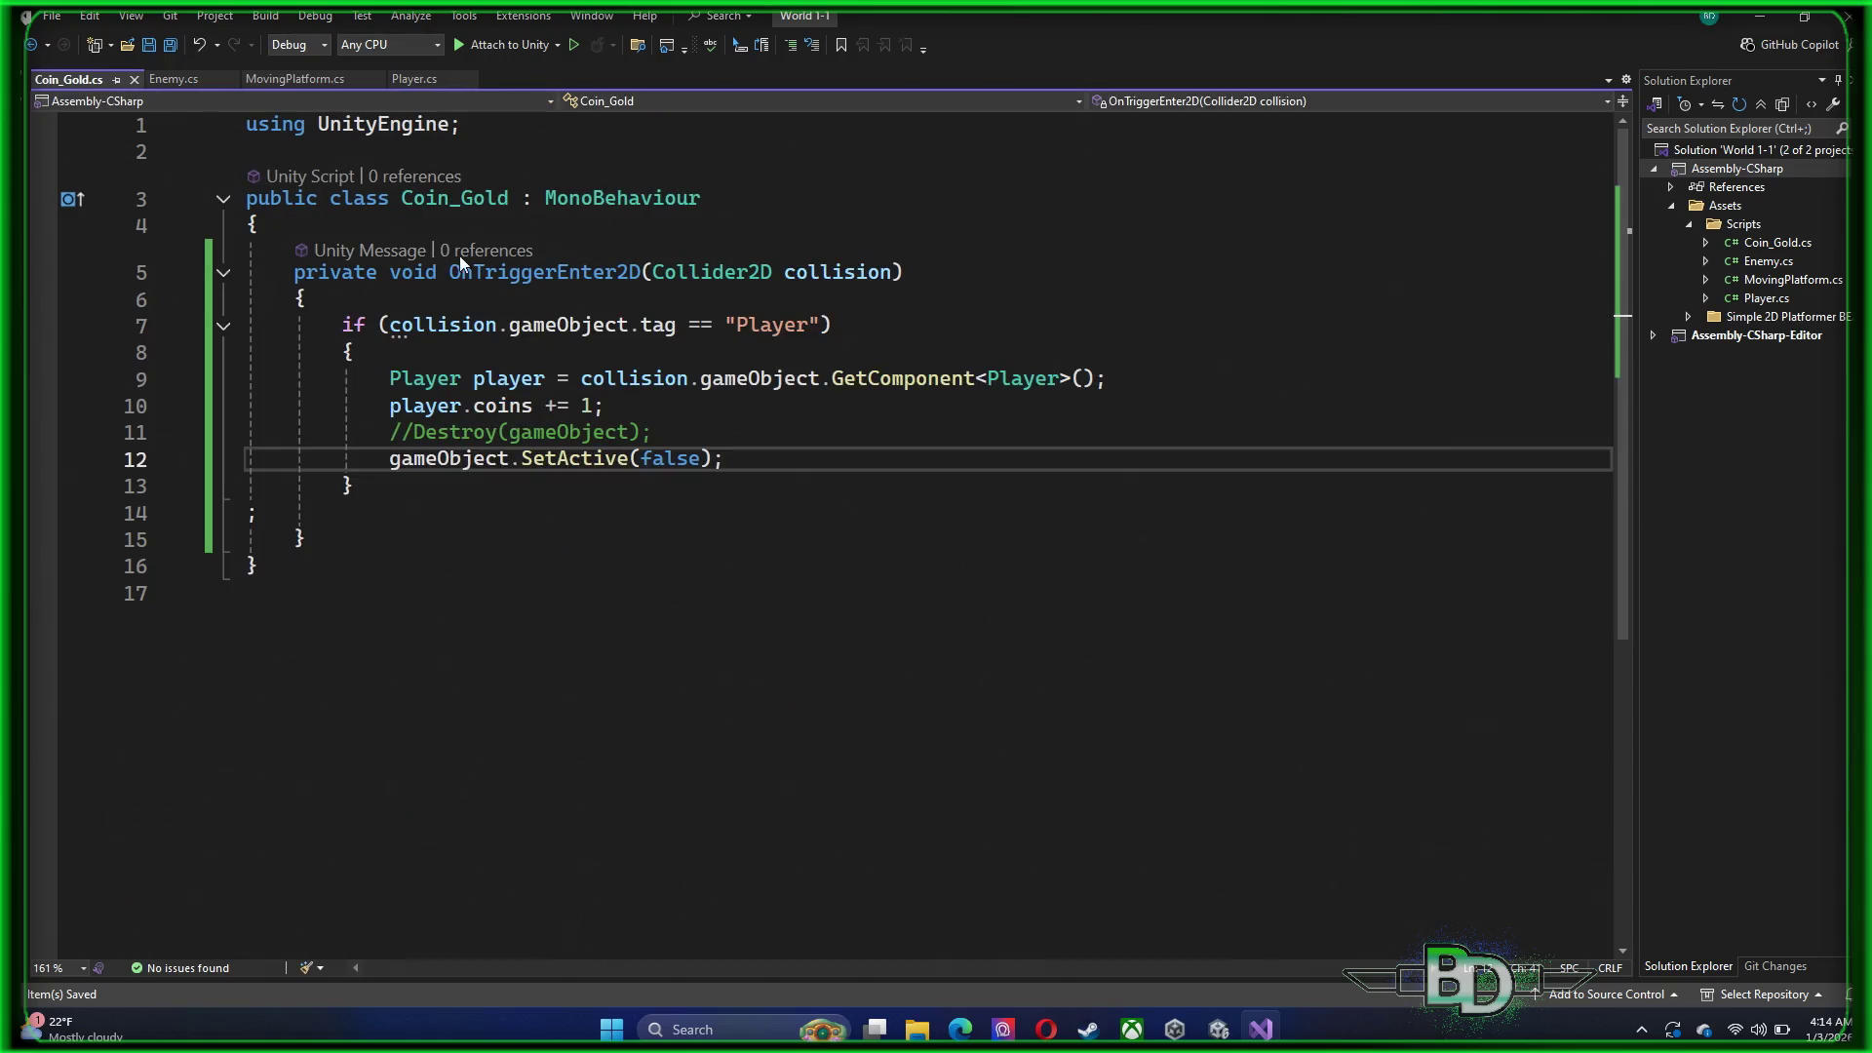
left_click(1149, 379)
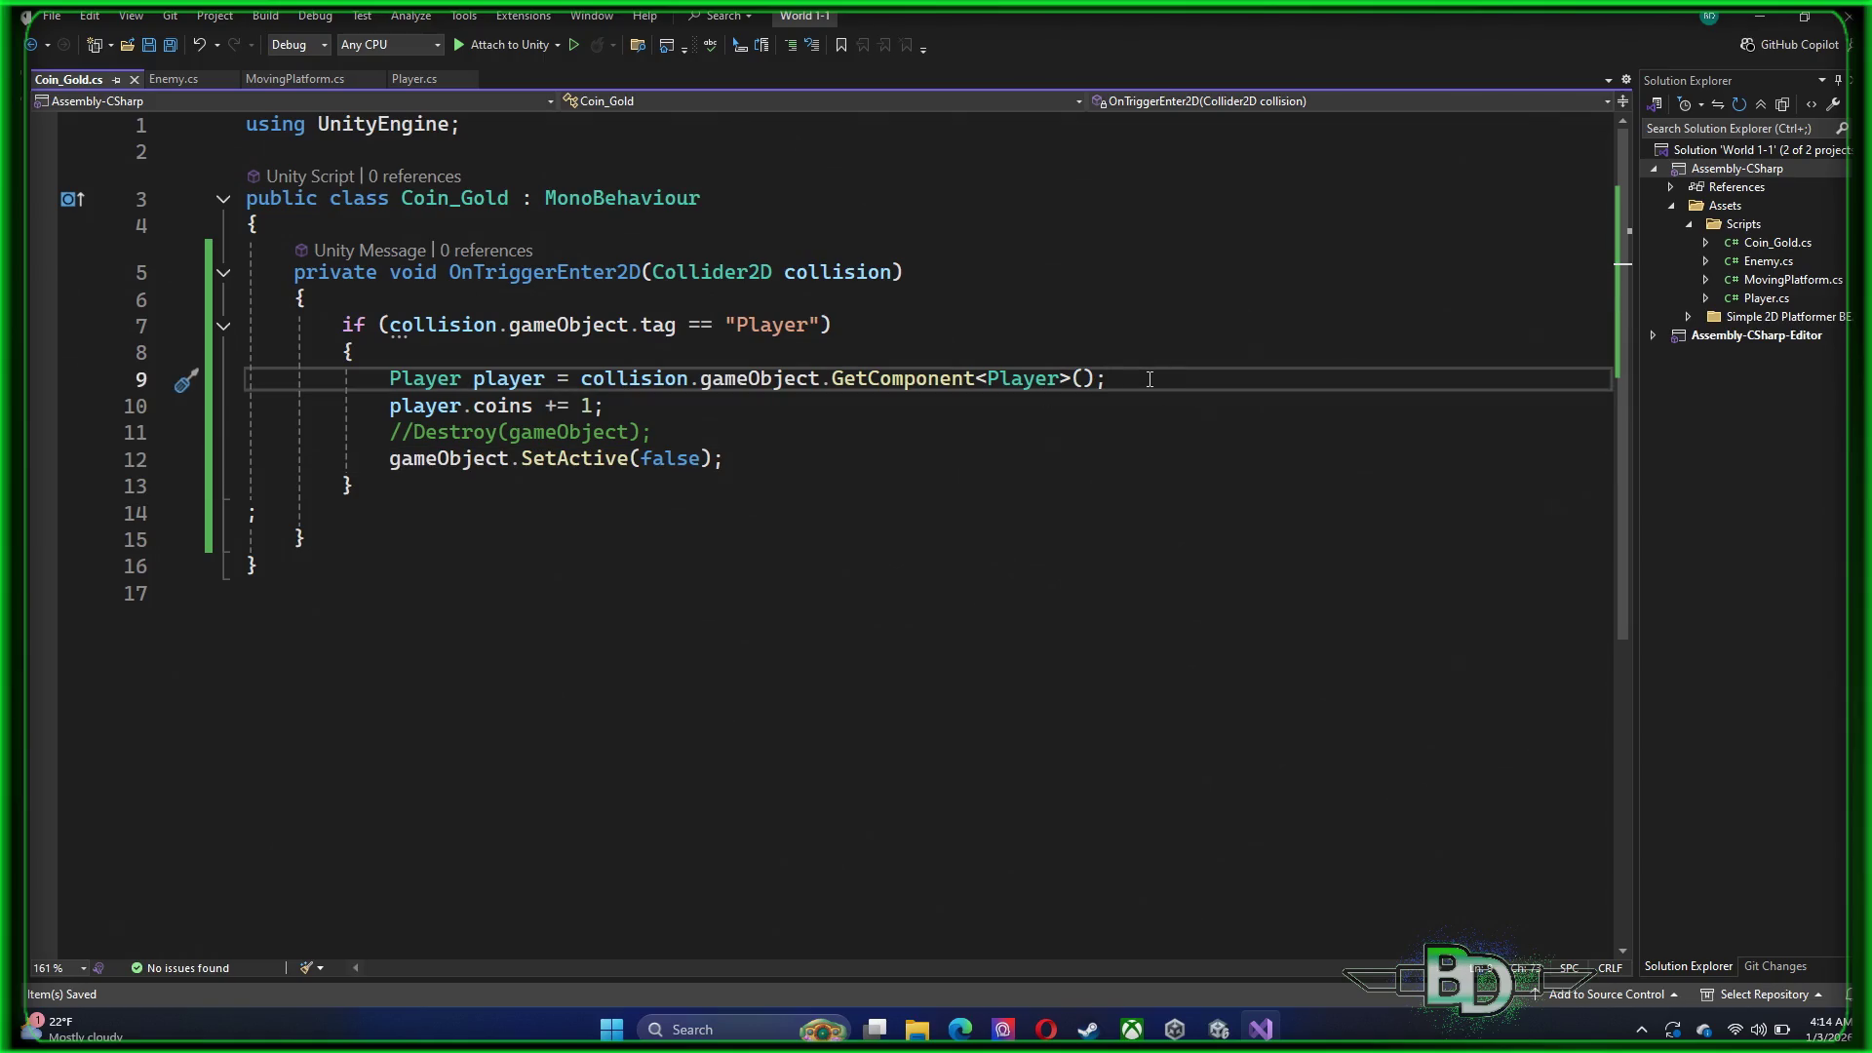
key("Return")
type("Movin")
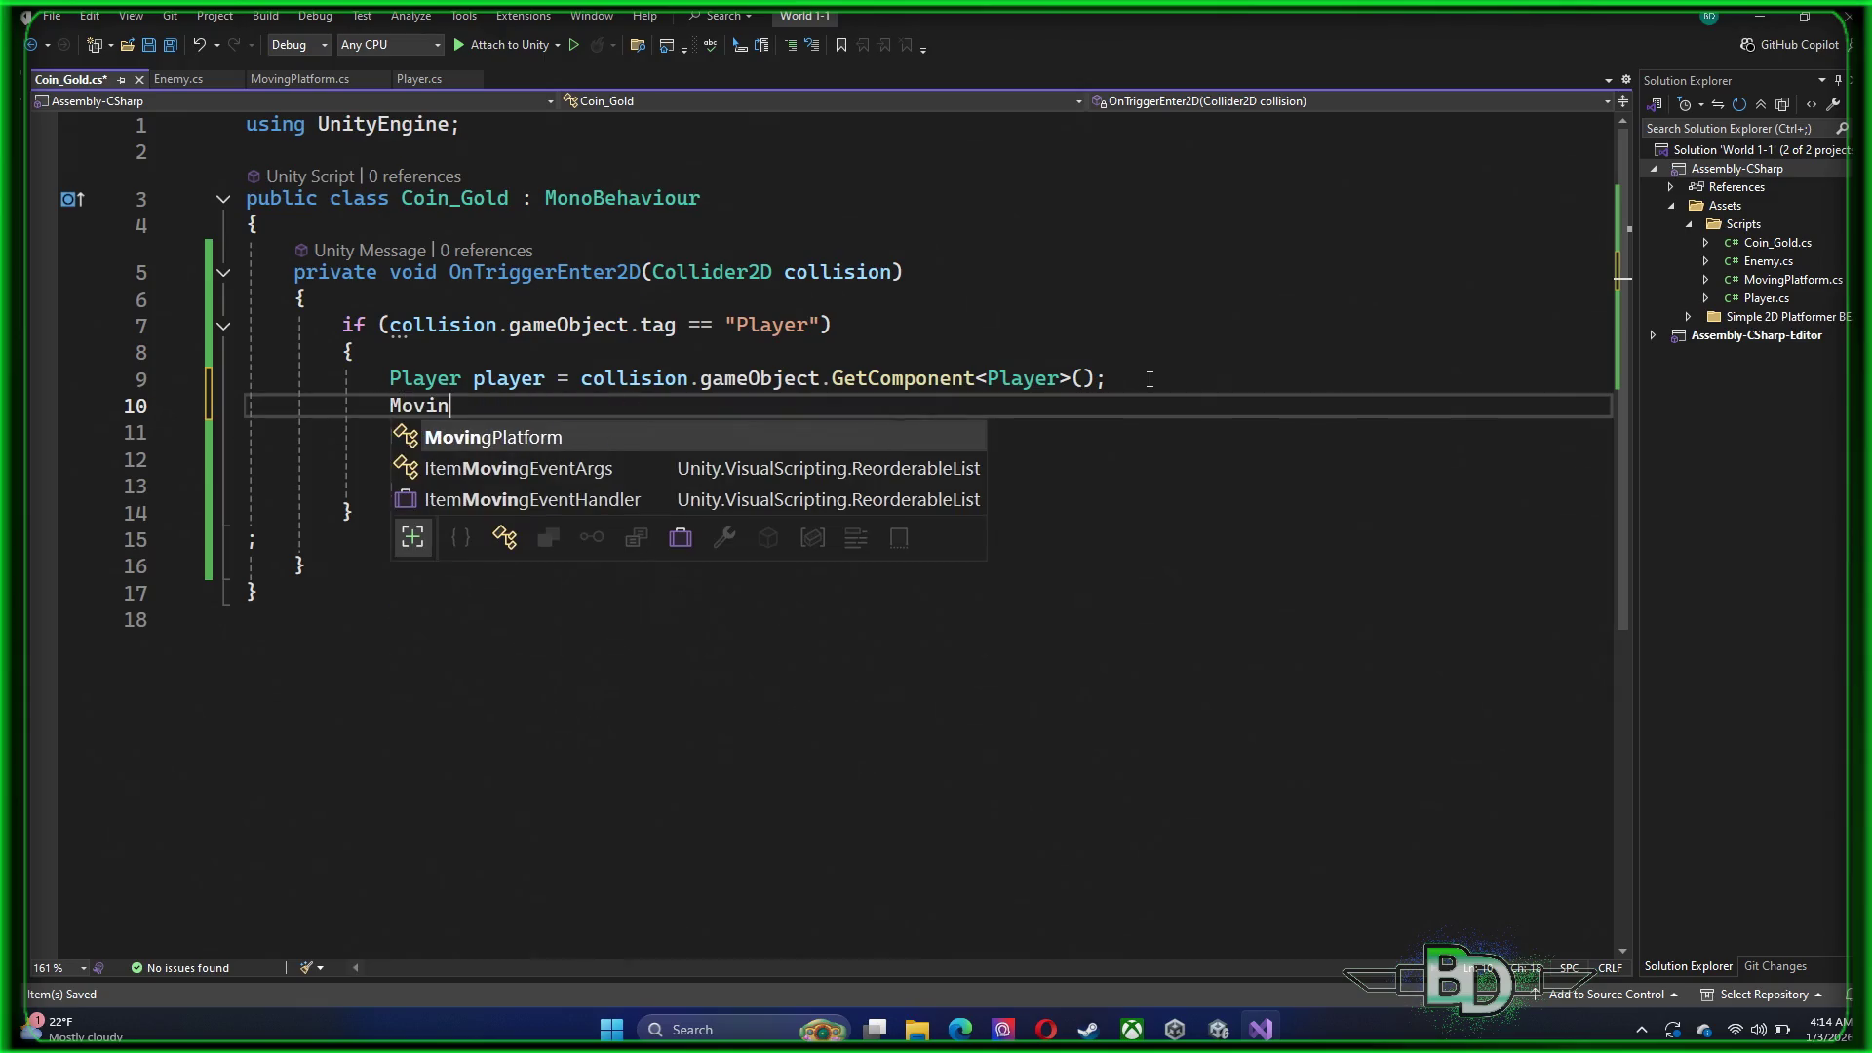
key("Tab")
type(".")
key("BackSpace")
type("plat")
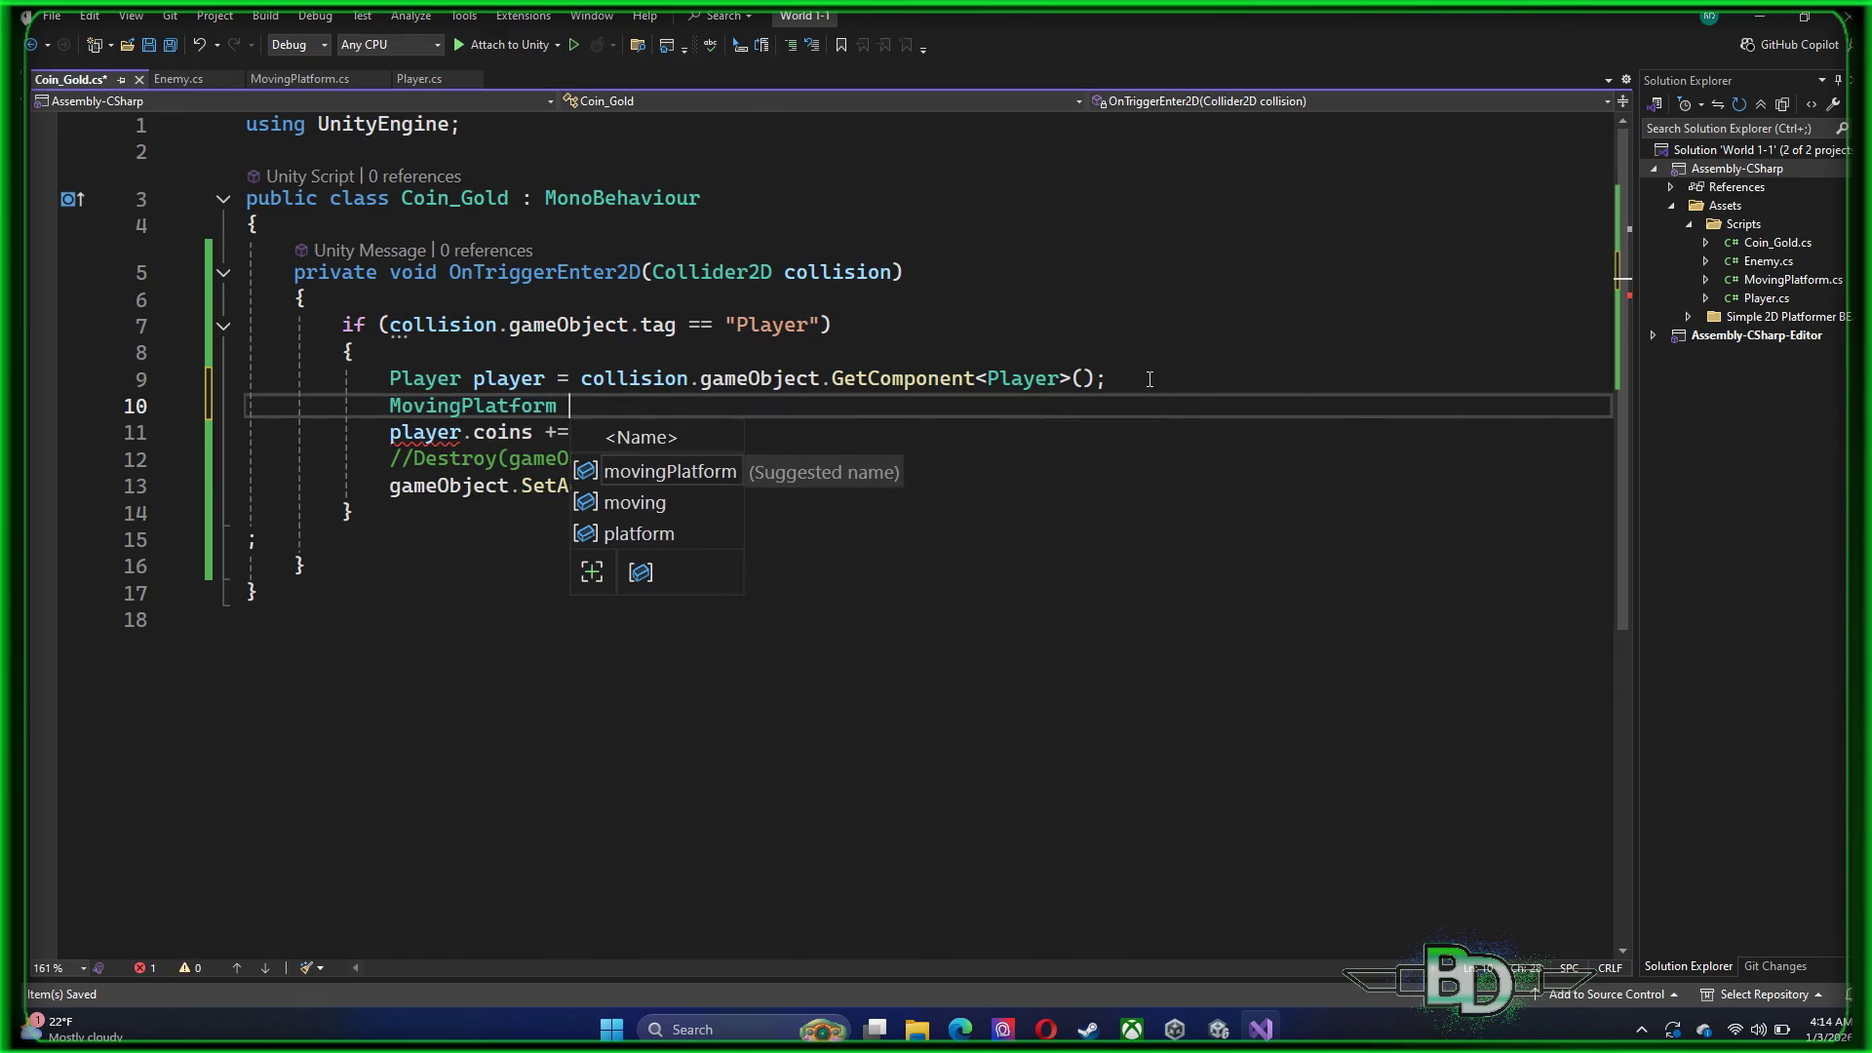
type("form")
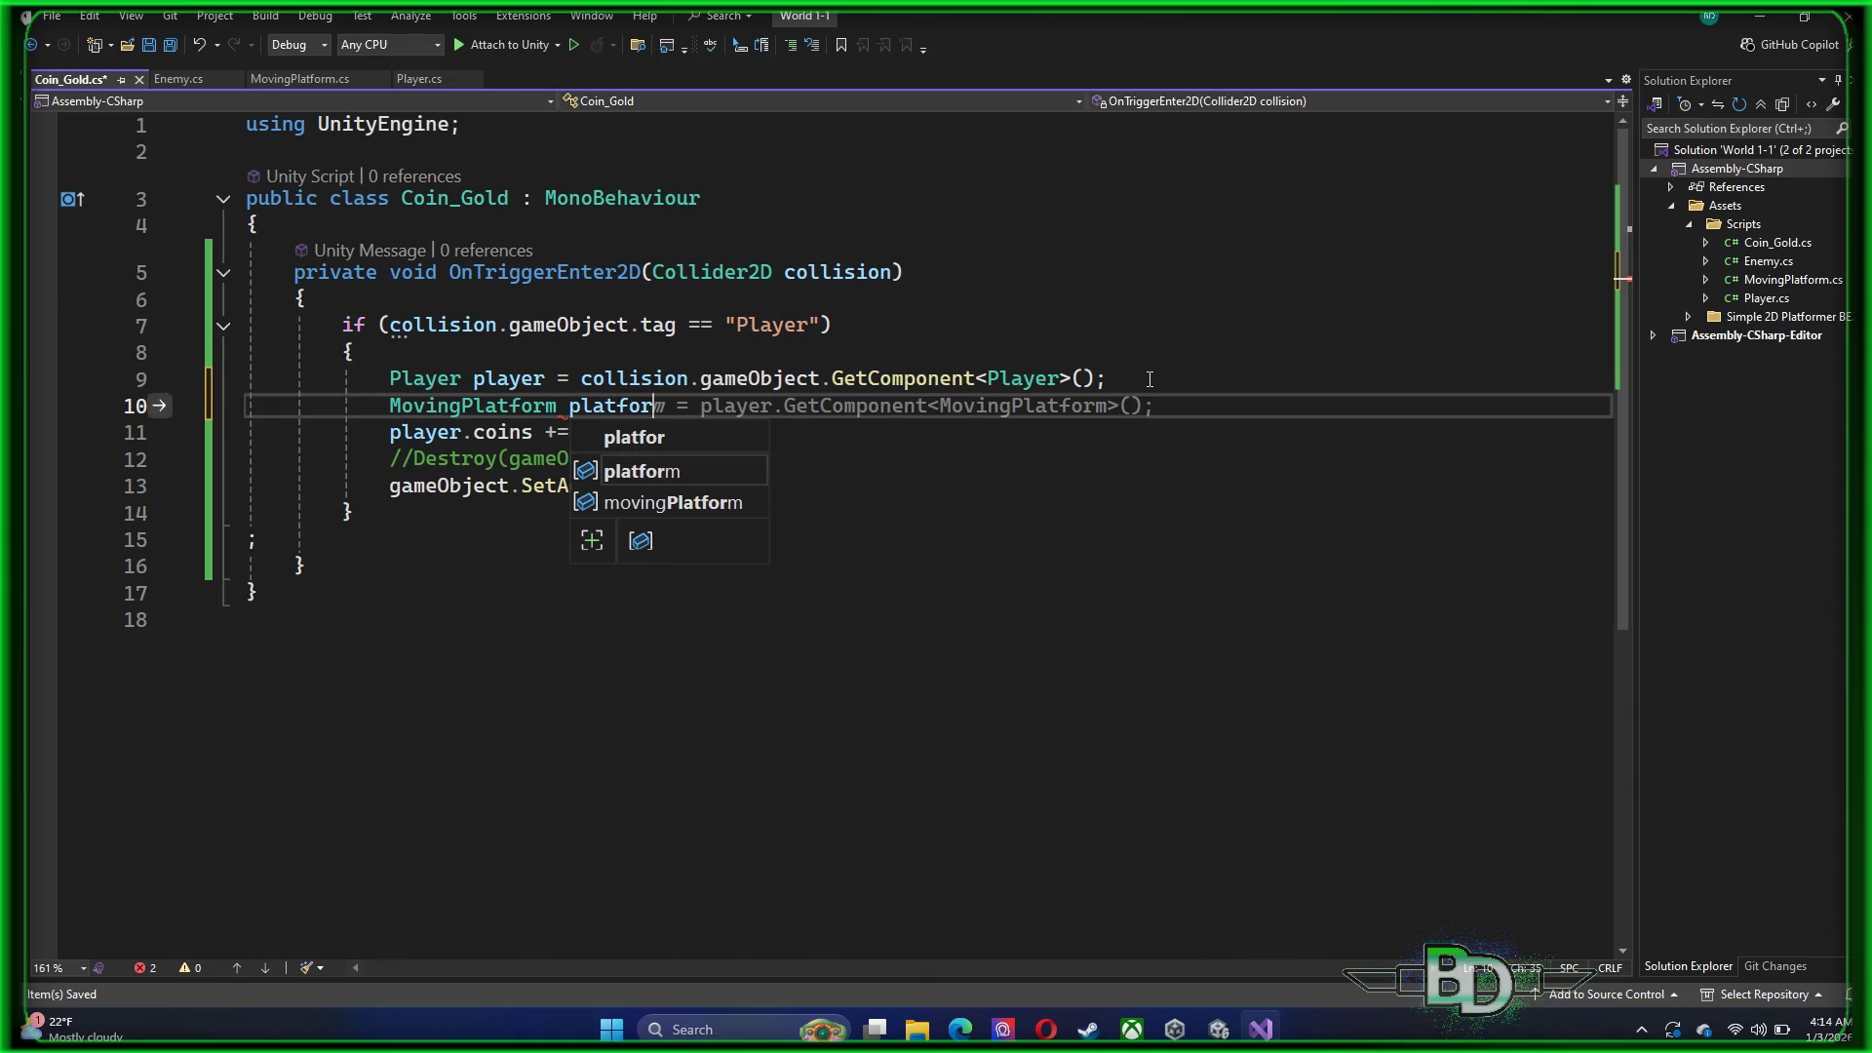
key("Tab")
Begin an unfinished if statement on platform below the SetActive(false) call
key("Down")
key("Down")
key("Down")
key("Up")
key("End")
key("Return")
type("if")
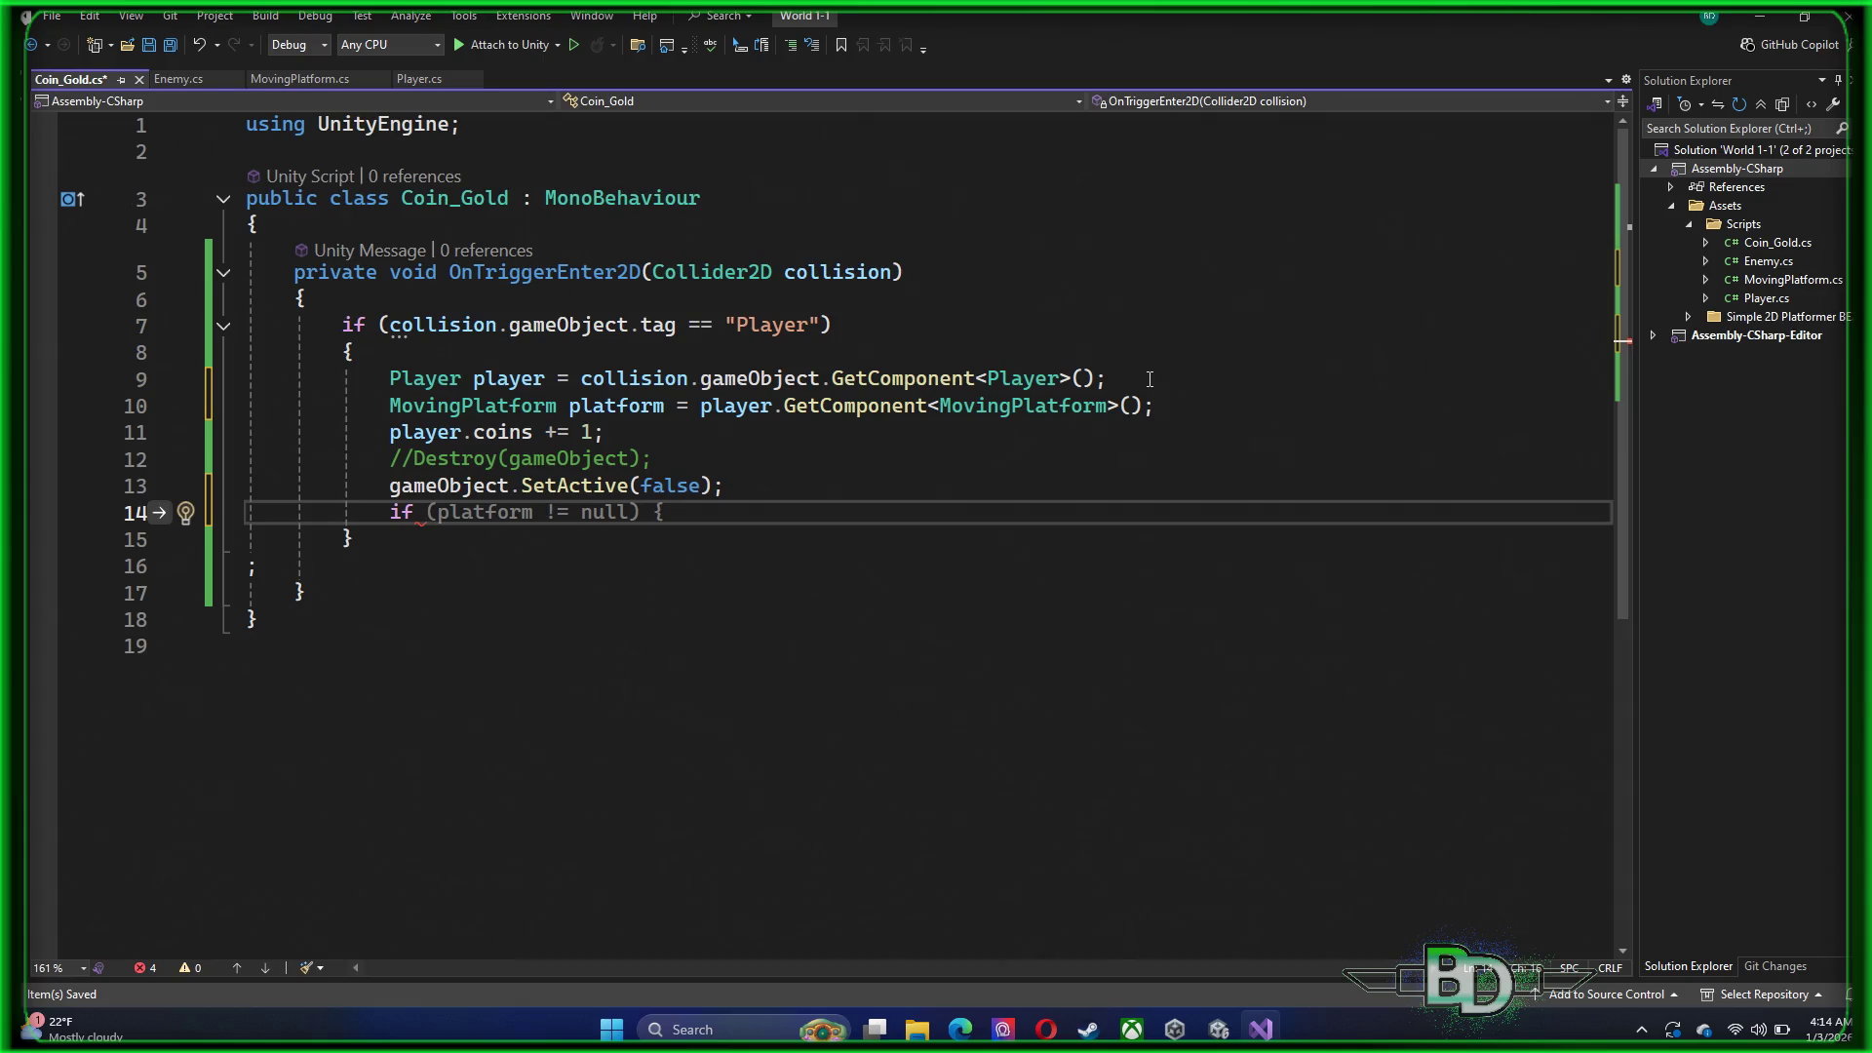
key("Tab")
key("Left")
key("Left")
key("BackSpace")
key("BackSpace")
key("BackSpace")
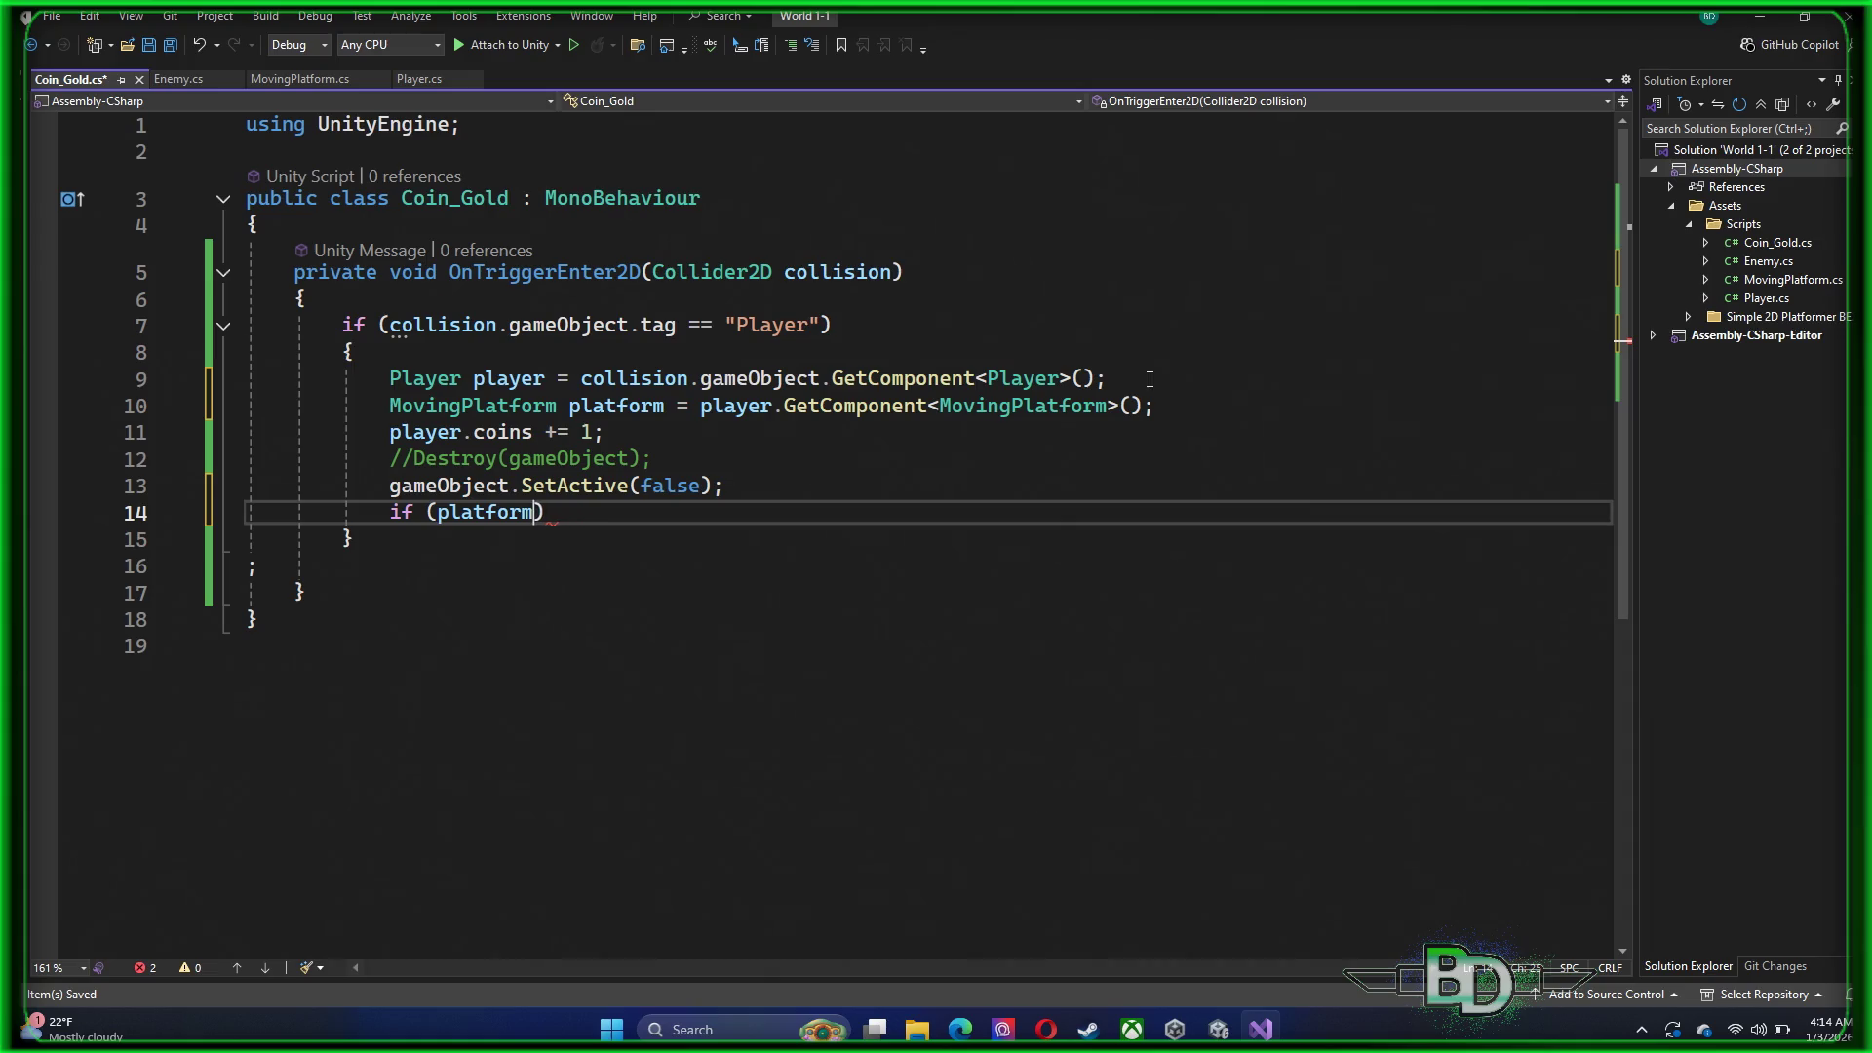
type(".i")
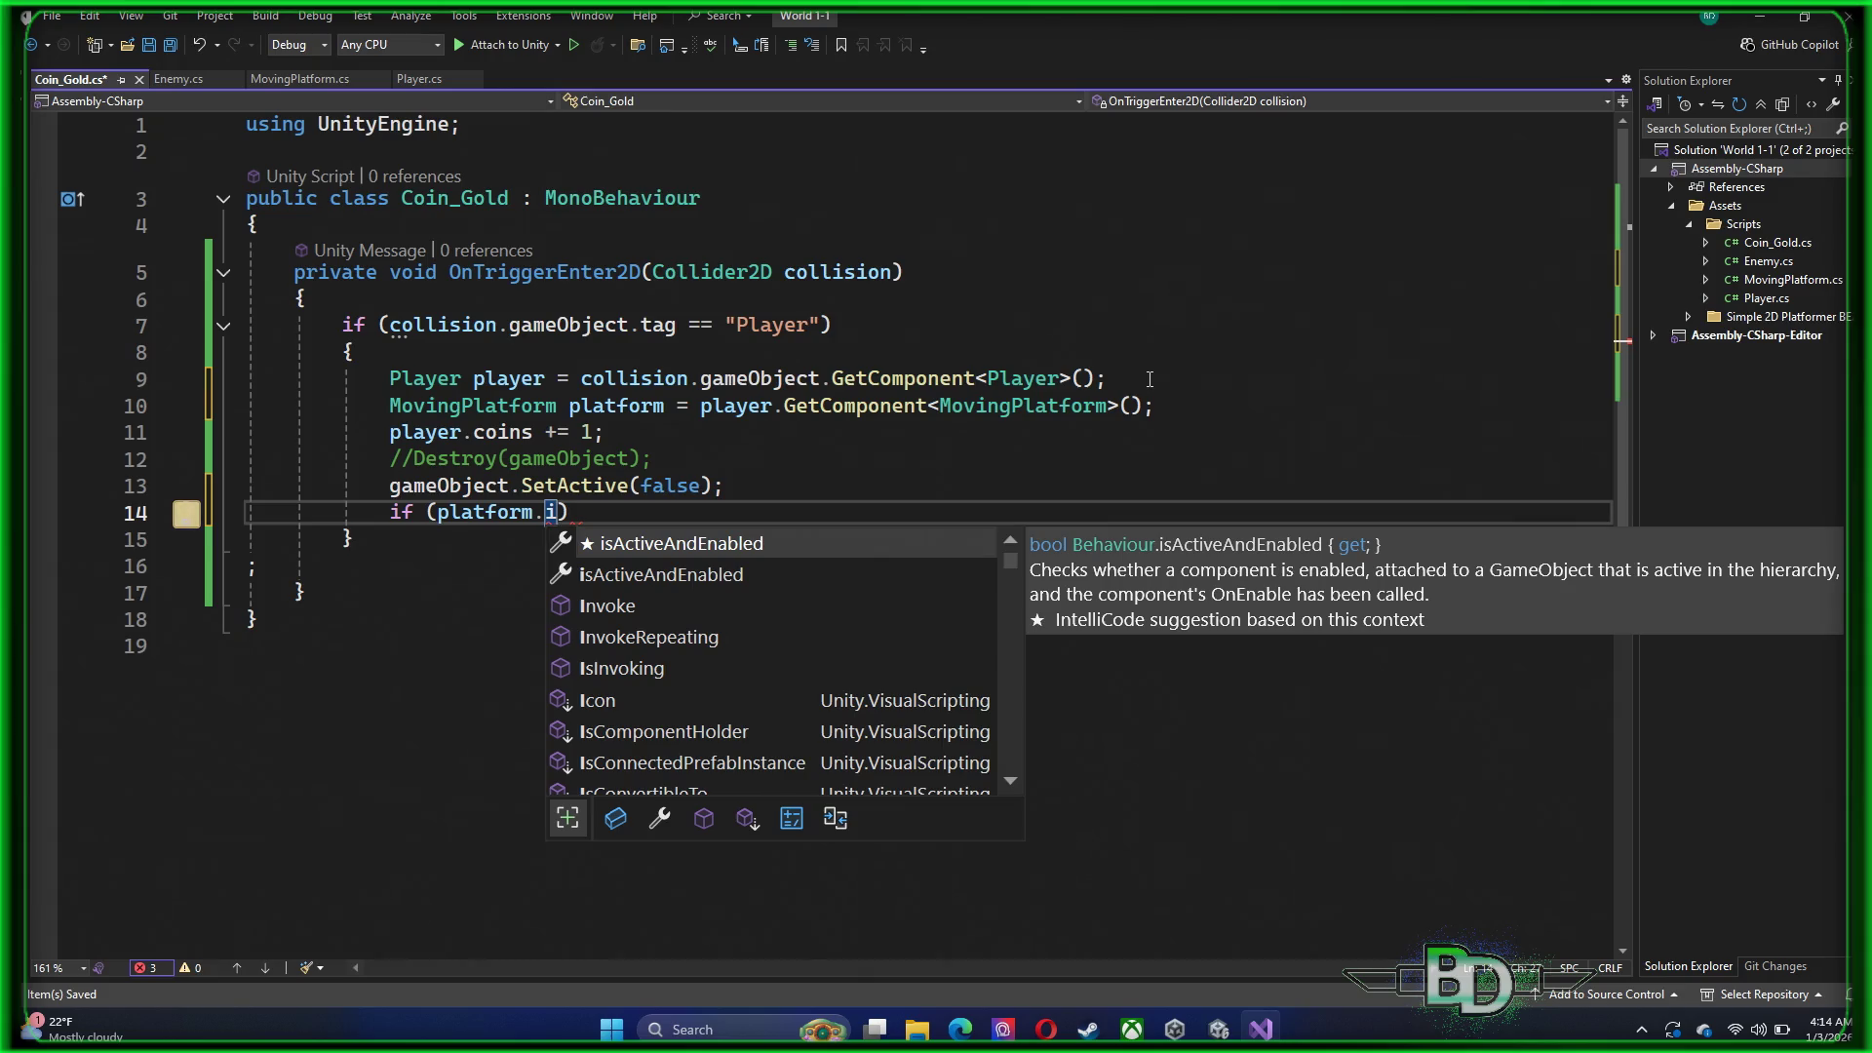
key("space")
key("BackSpace")
key("BackSpace")
key("BackSpace")
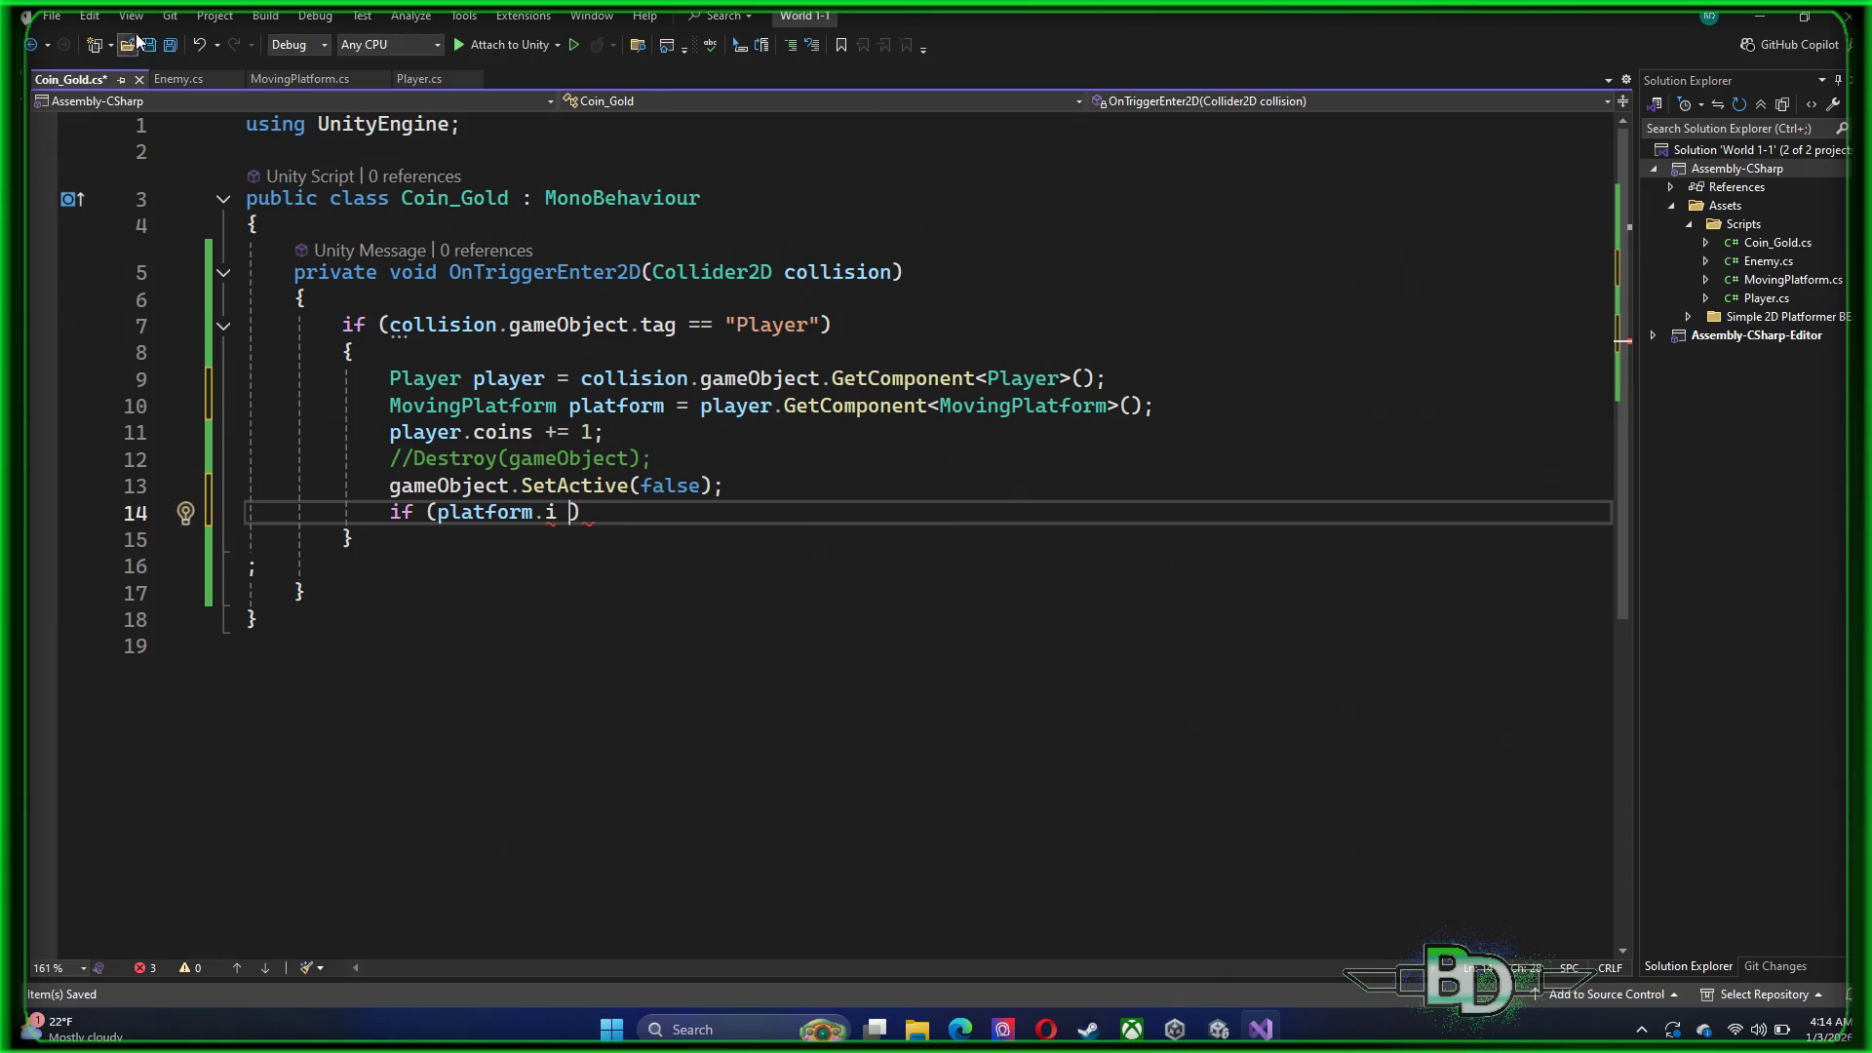
left_click(306, 85)
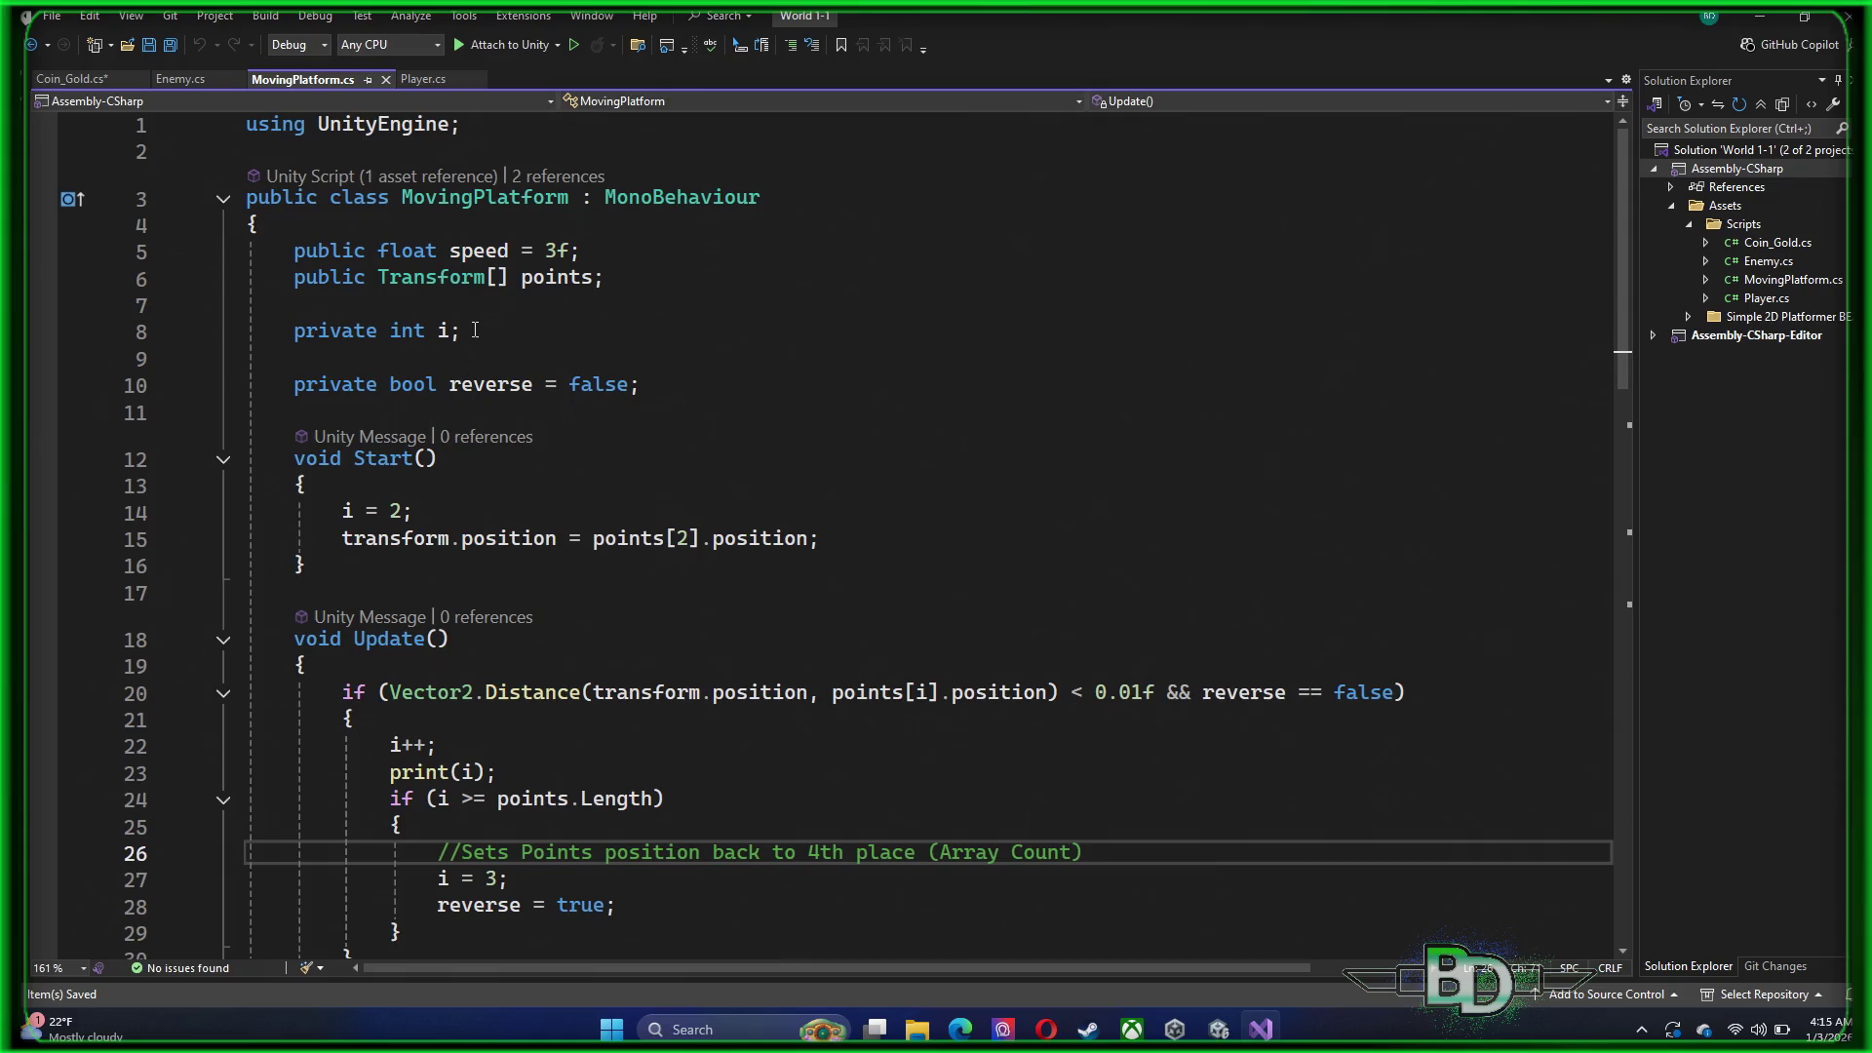
Add a public int platform field and set platform = i; after i = 2 in Start
left_click(451, 305)
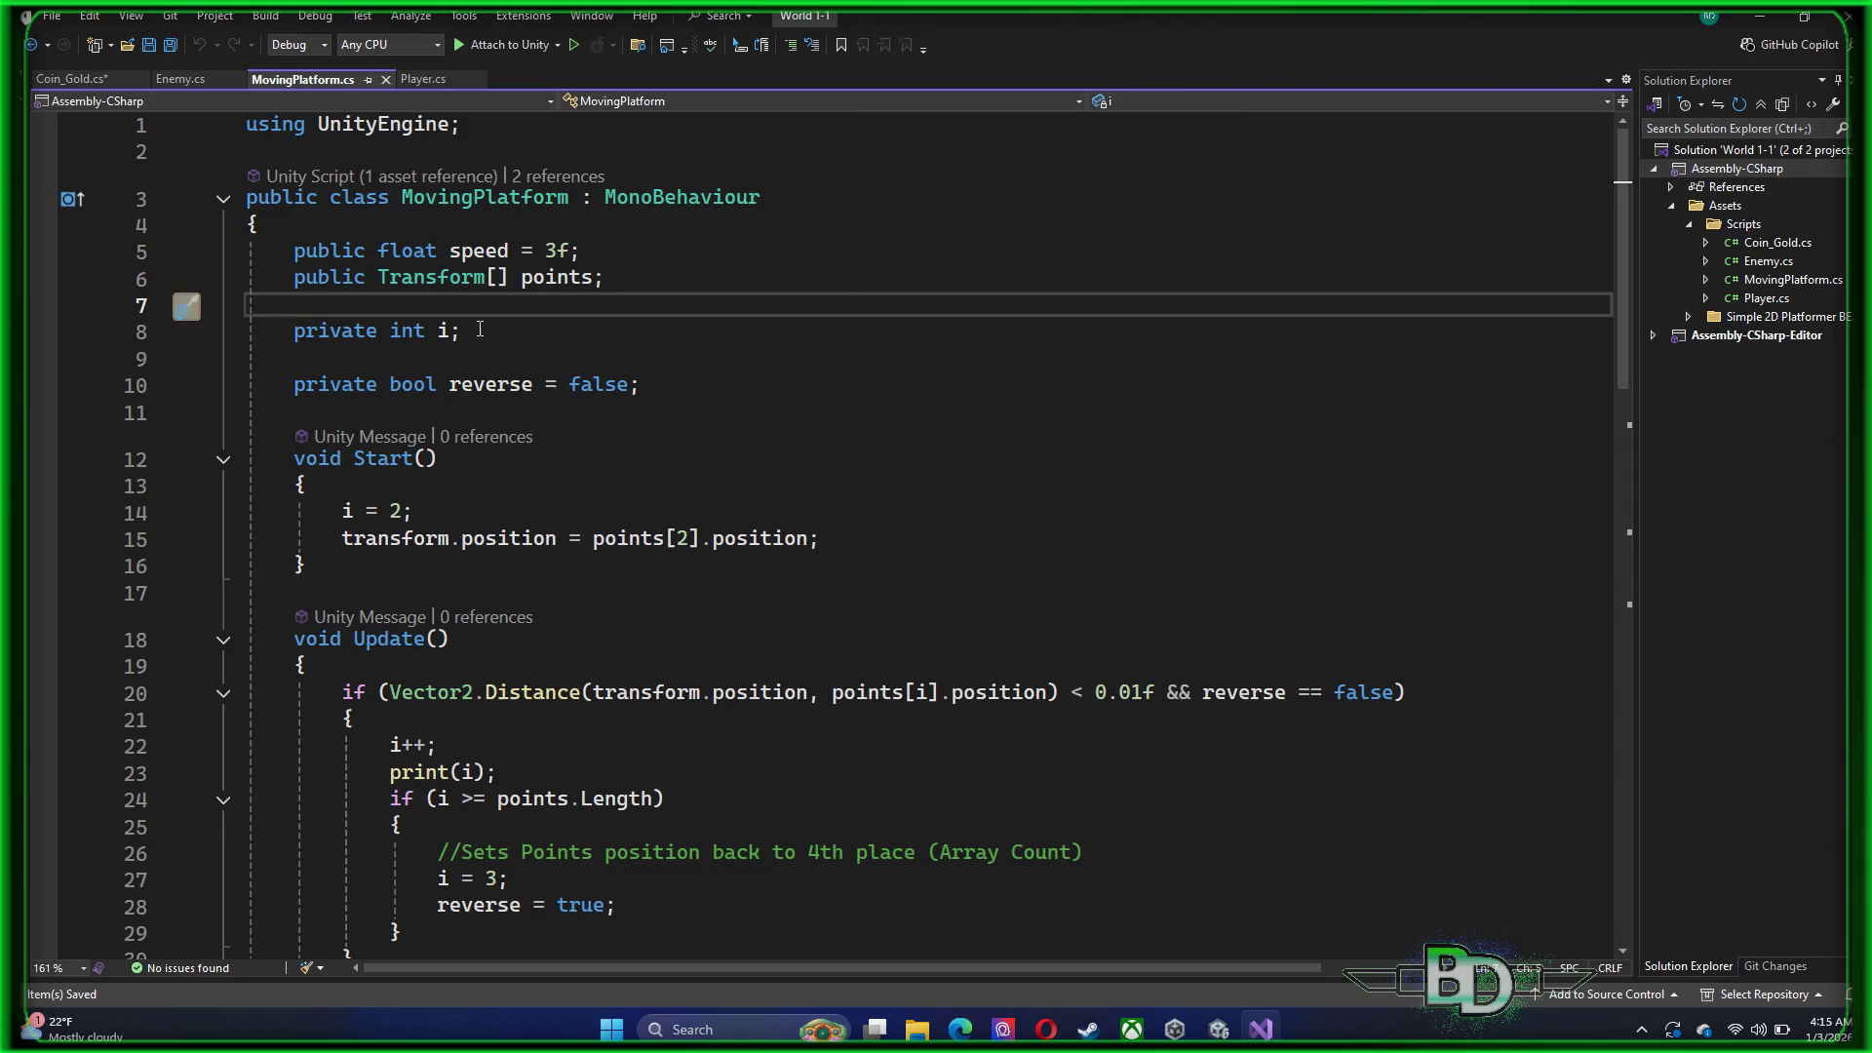
type("public ")
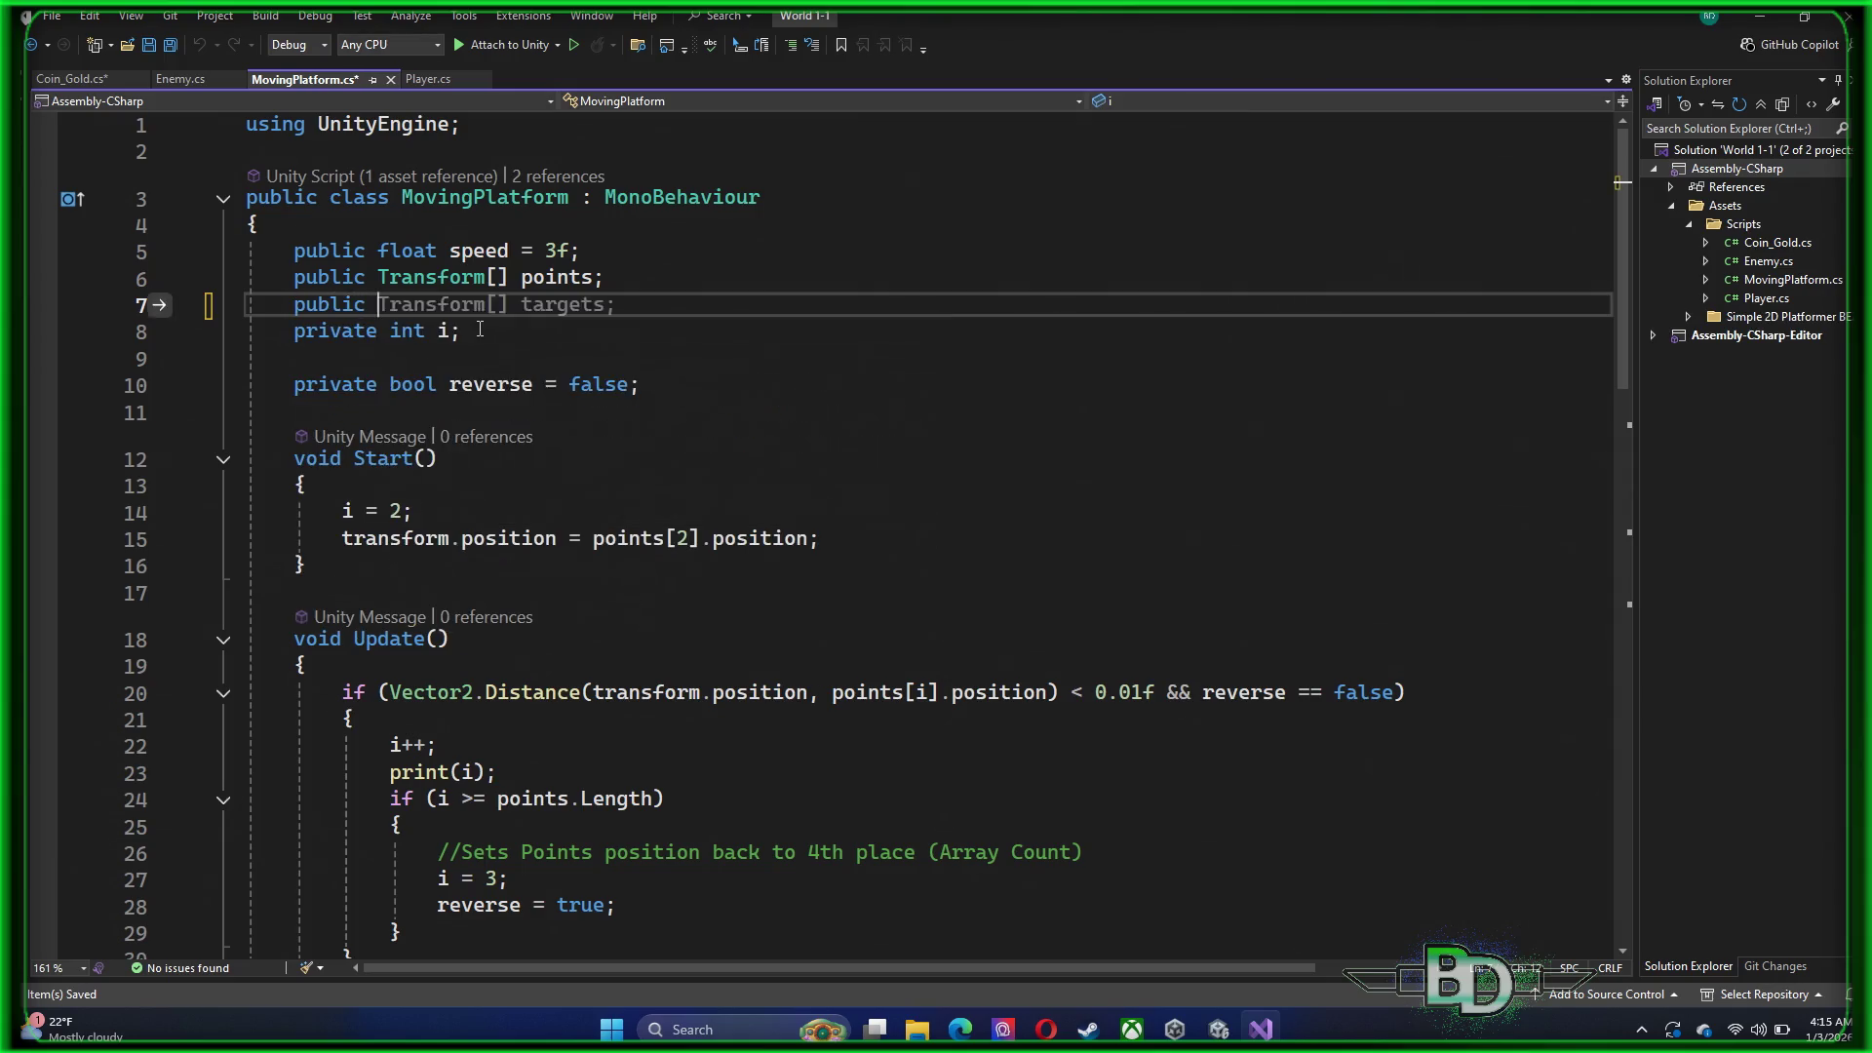
type("int platform;")
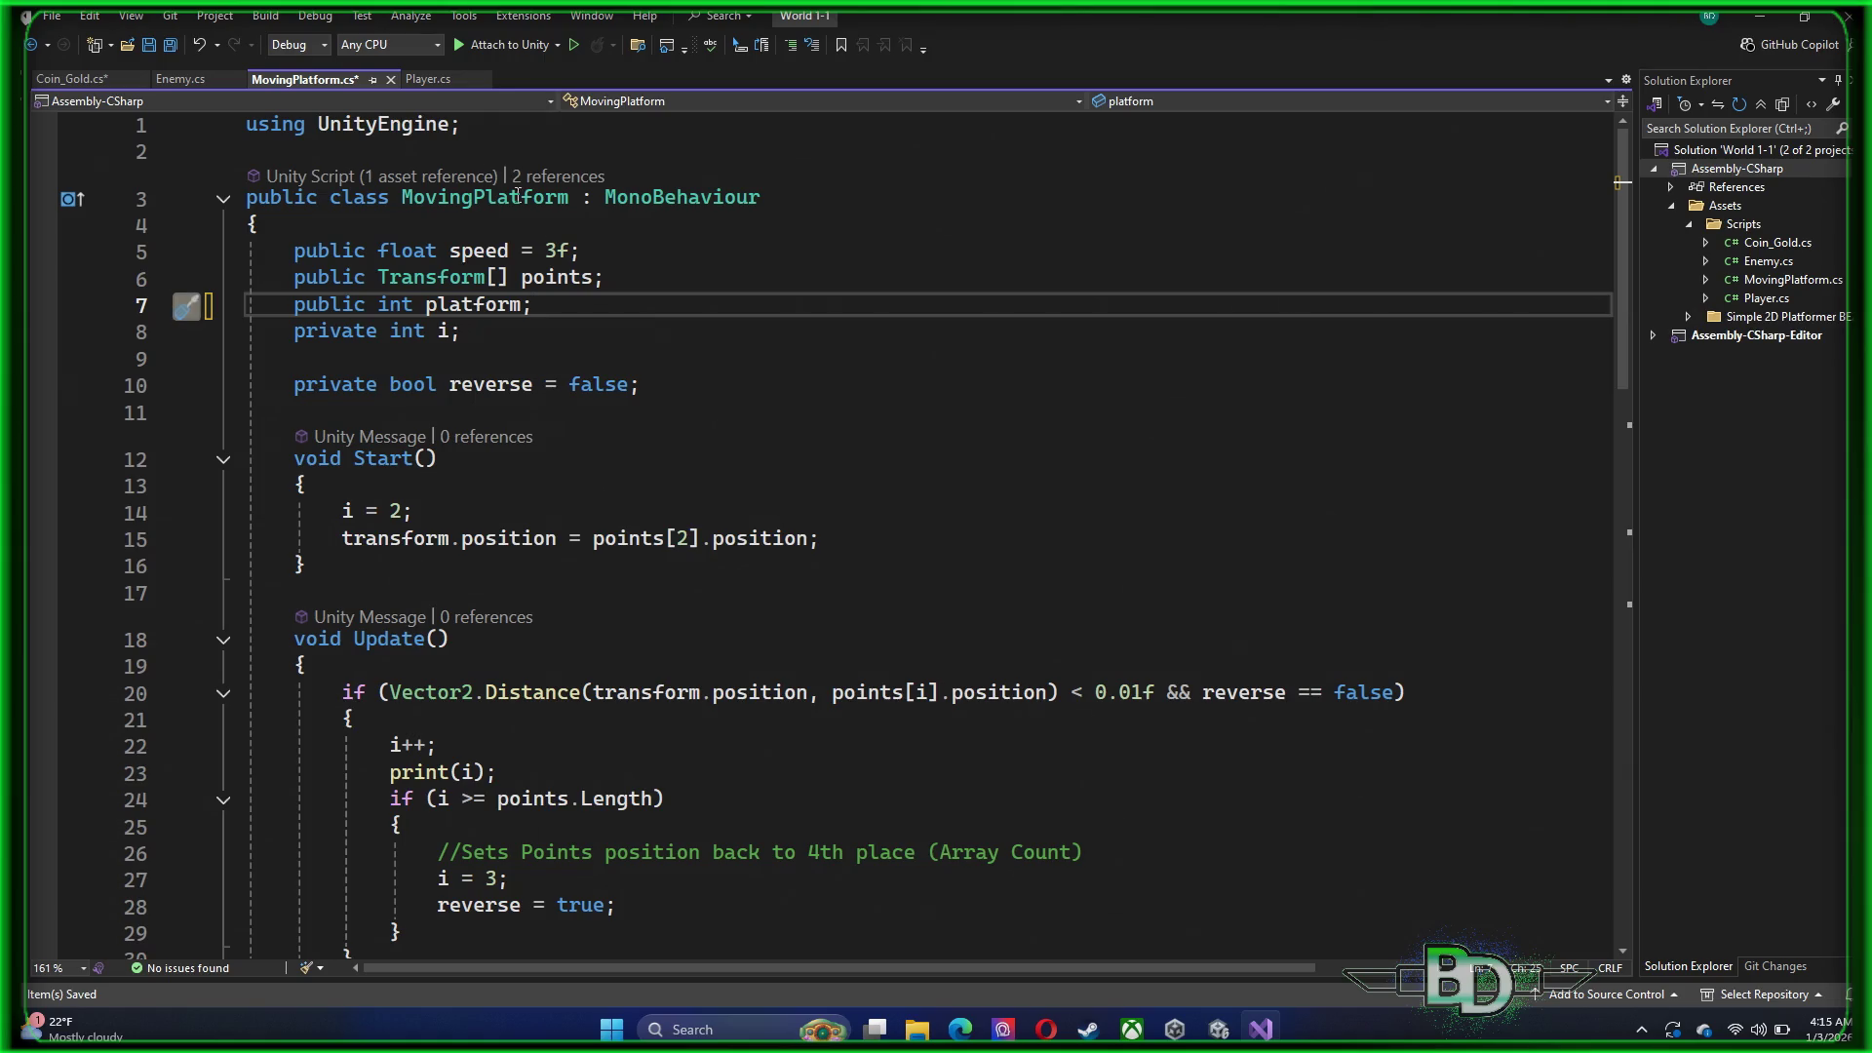
left_click(568, 490)
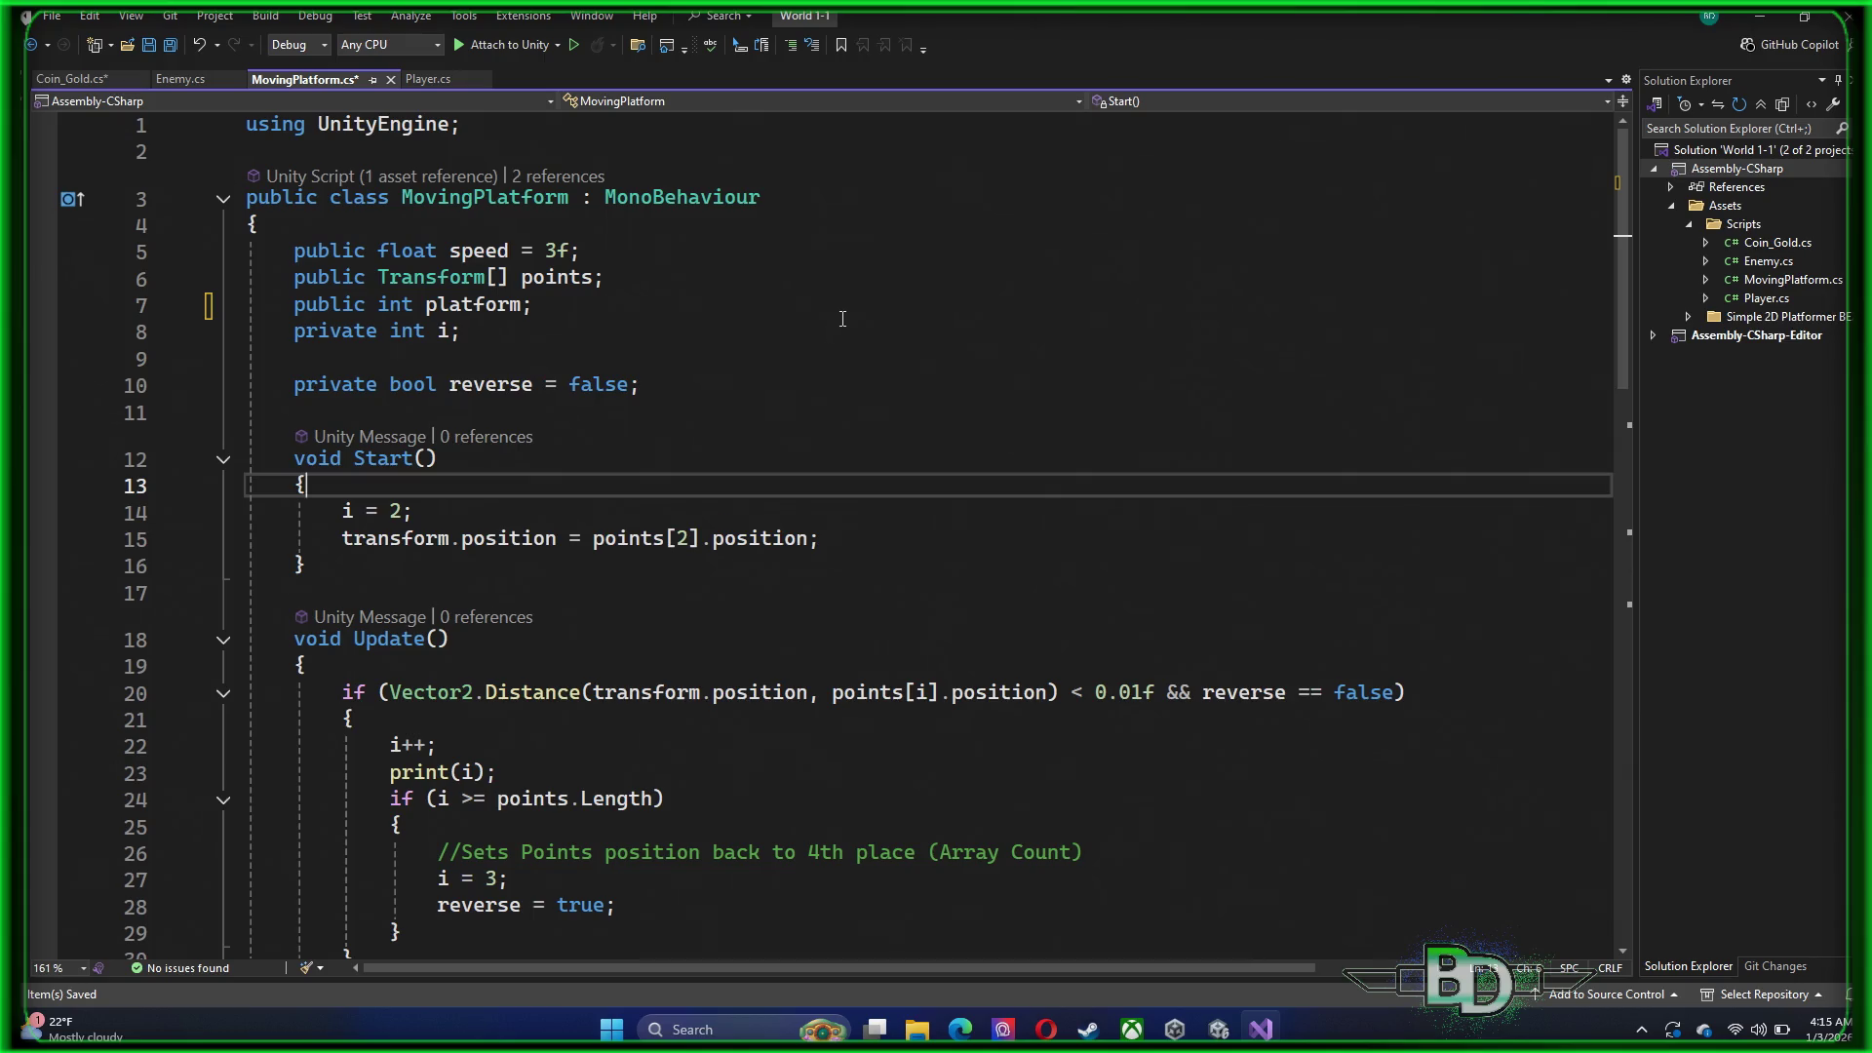
key("Down")
key("Down")
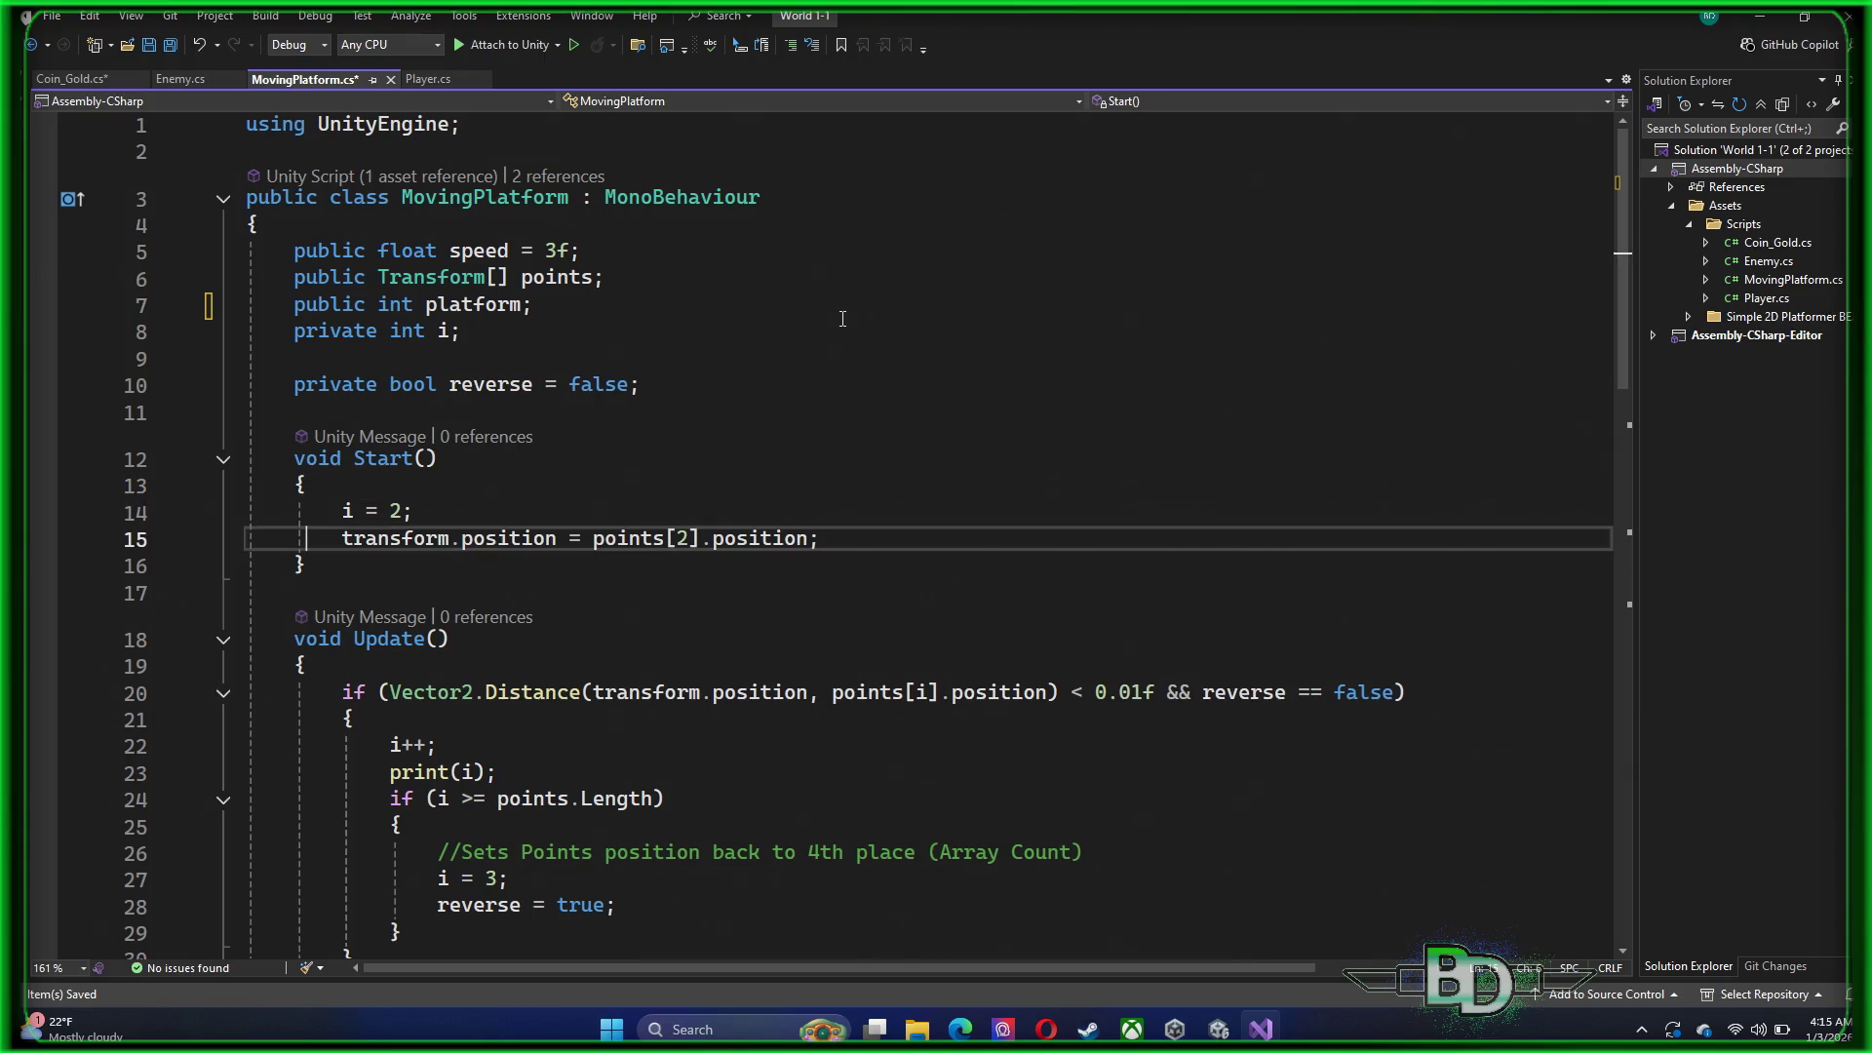
key("Up")
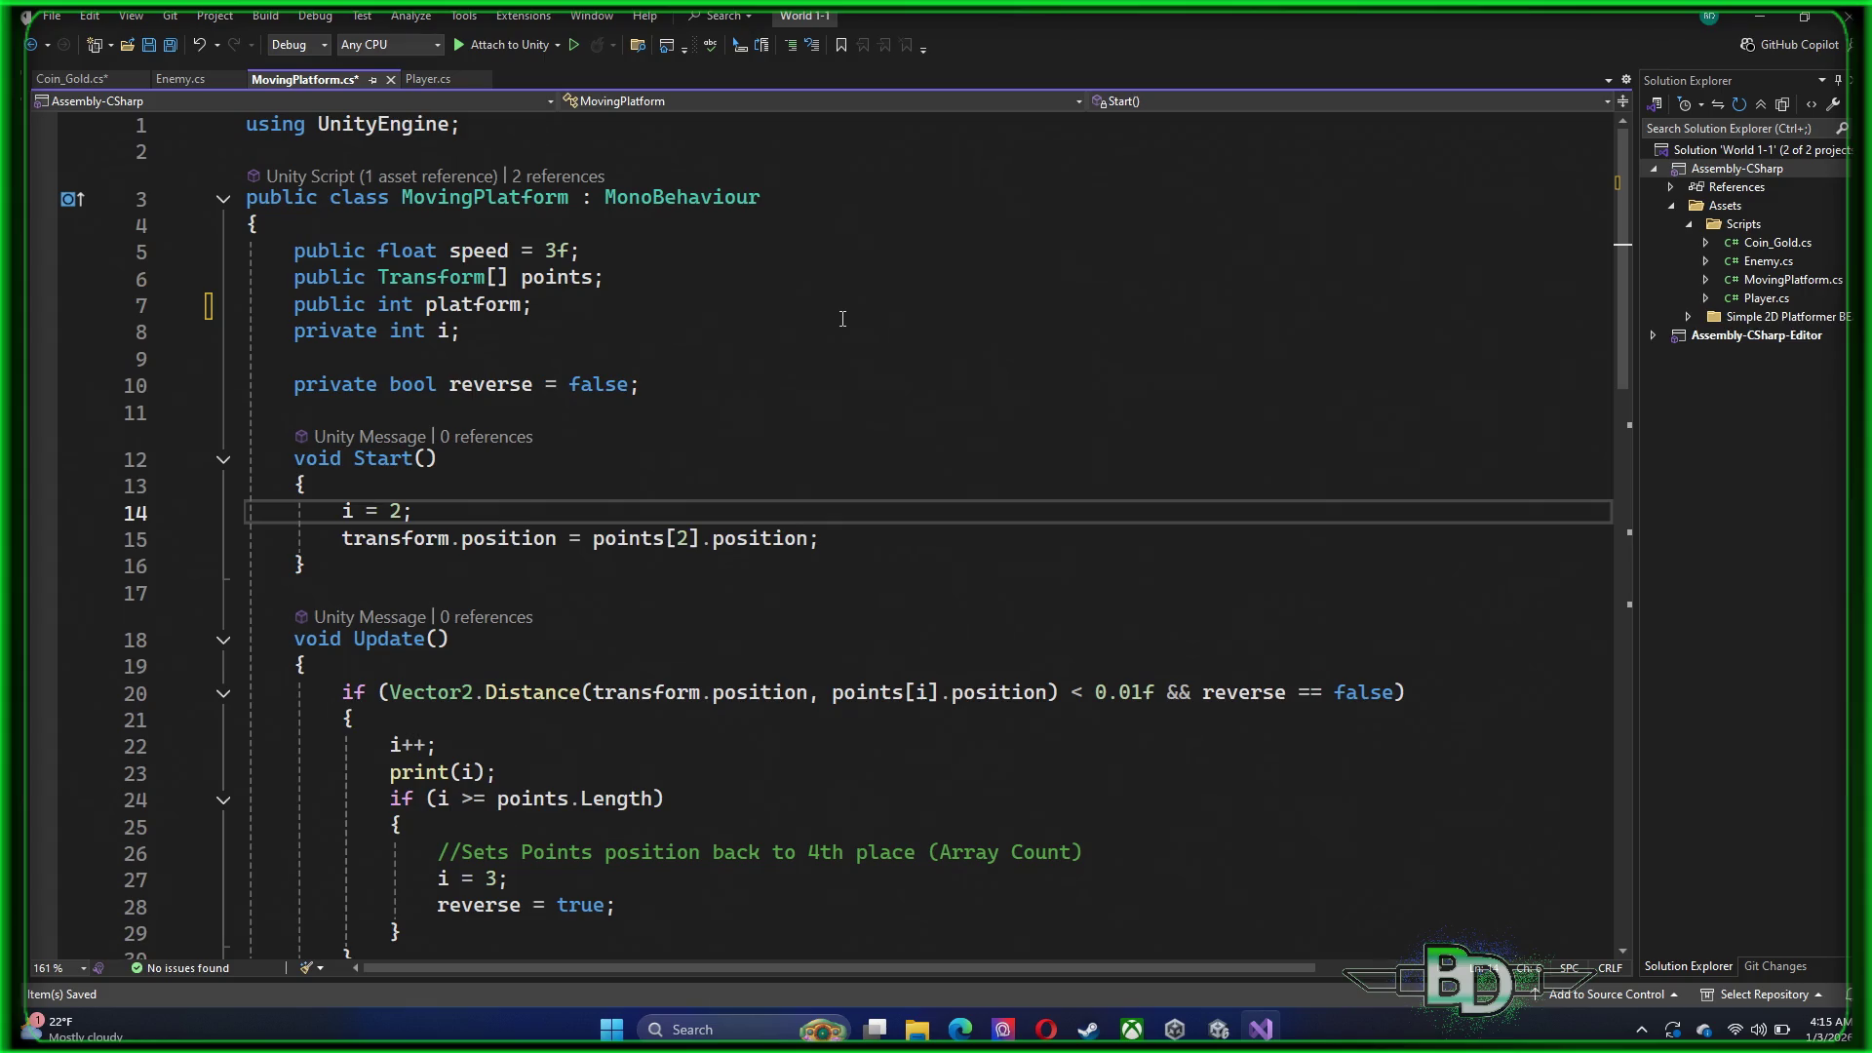
key("End")
key("Return")
type("pl")
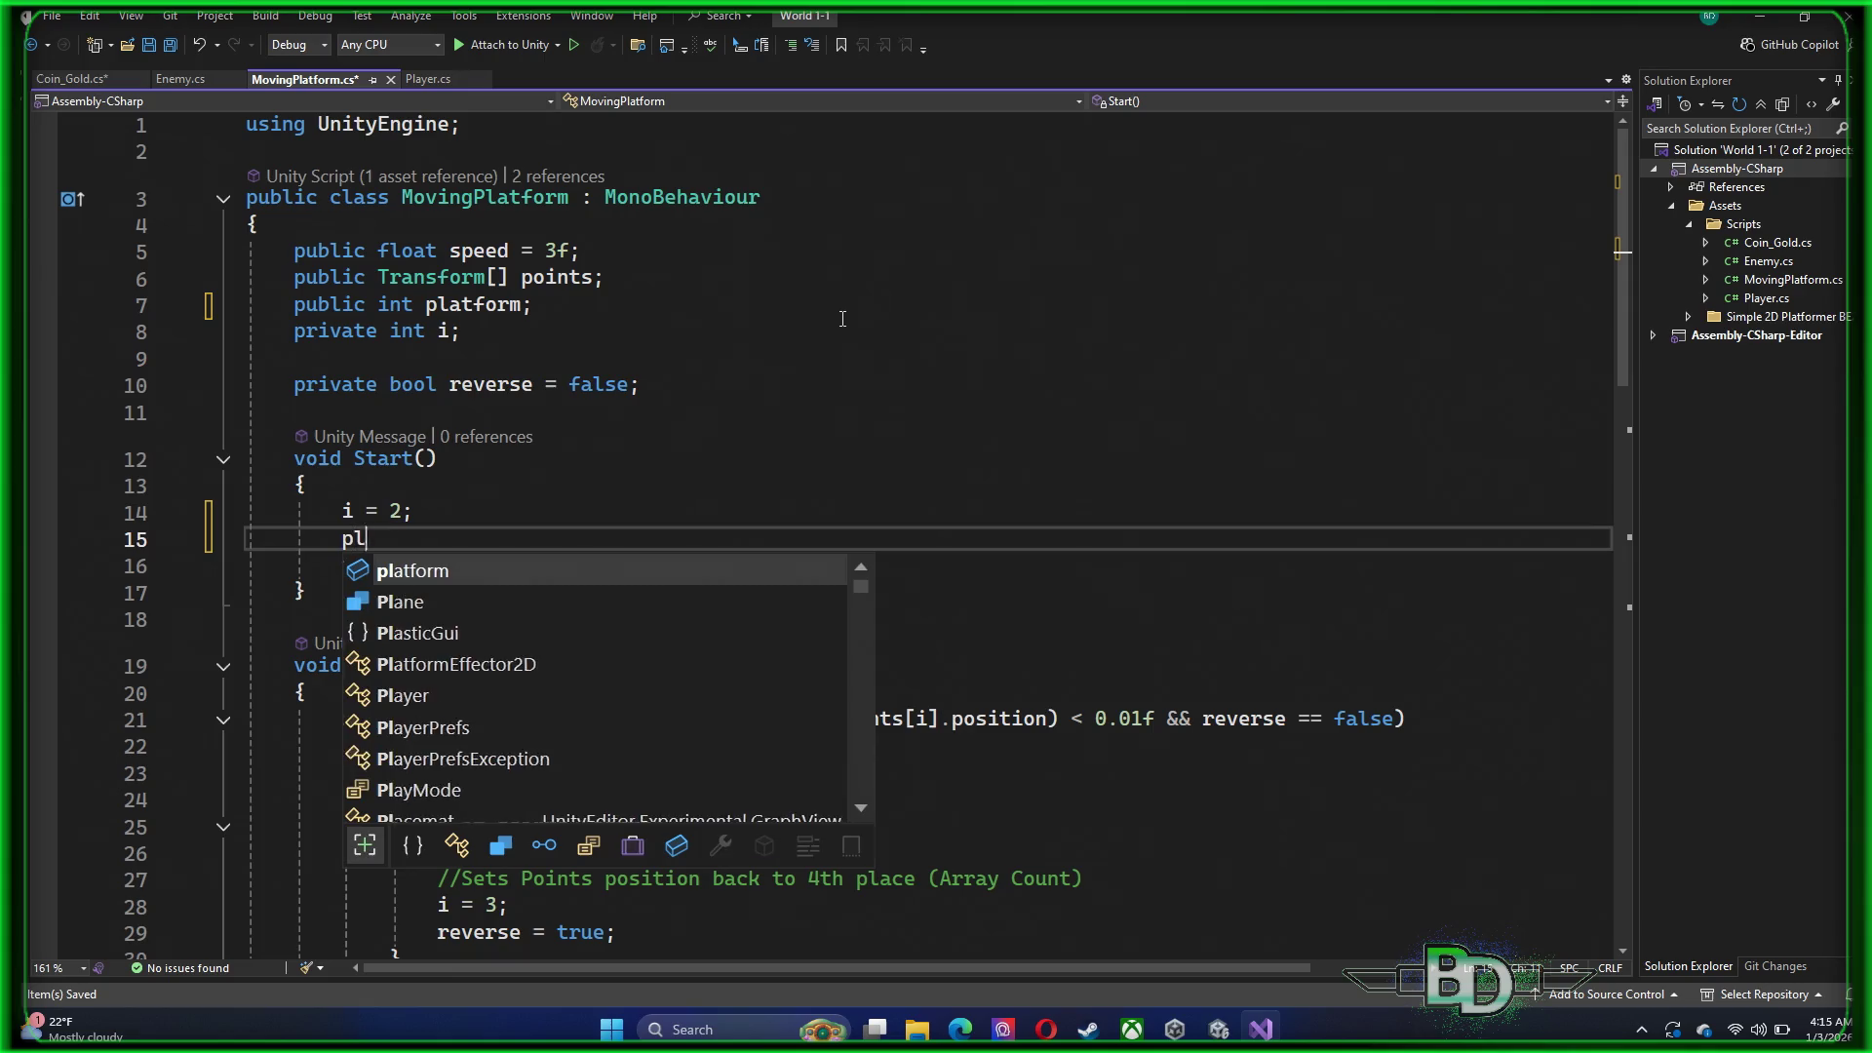
type("atform = i")
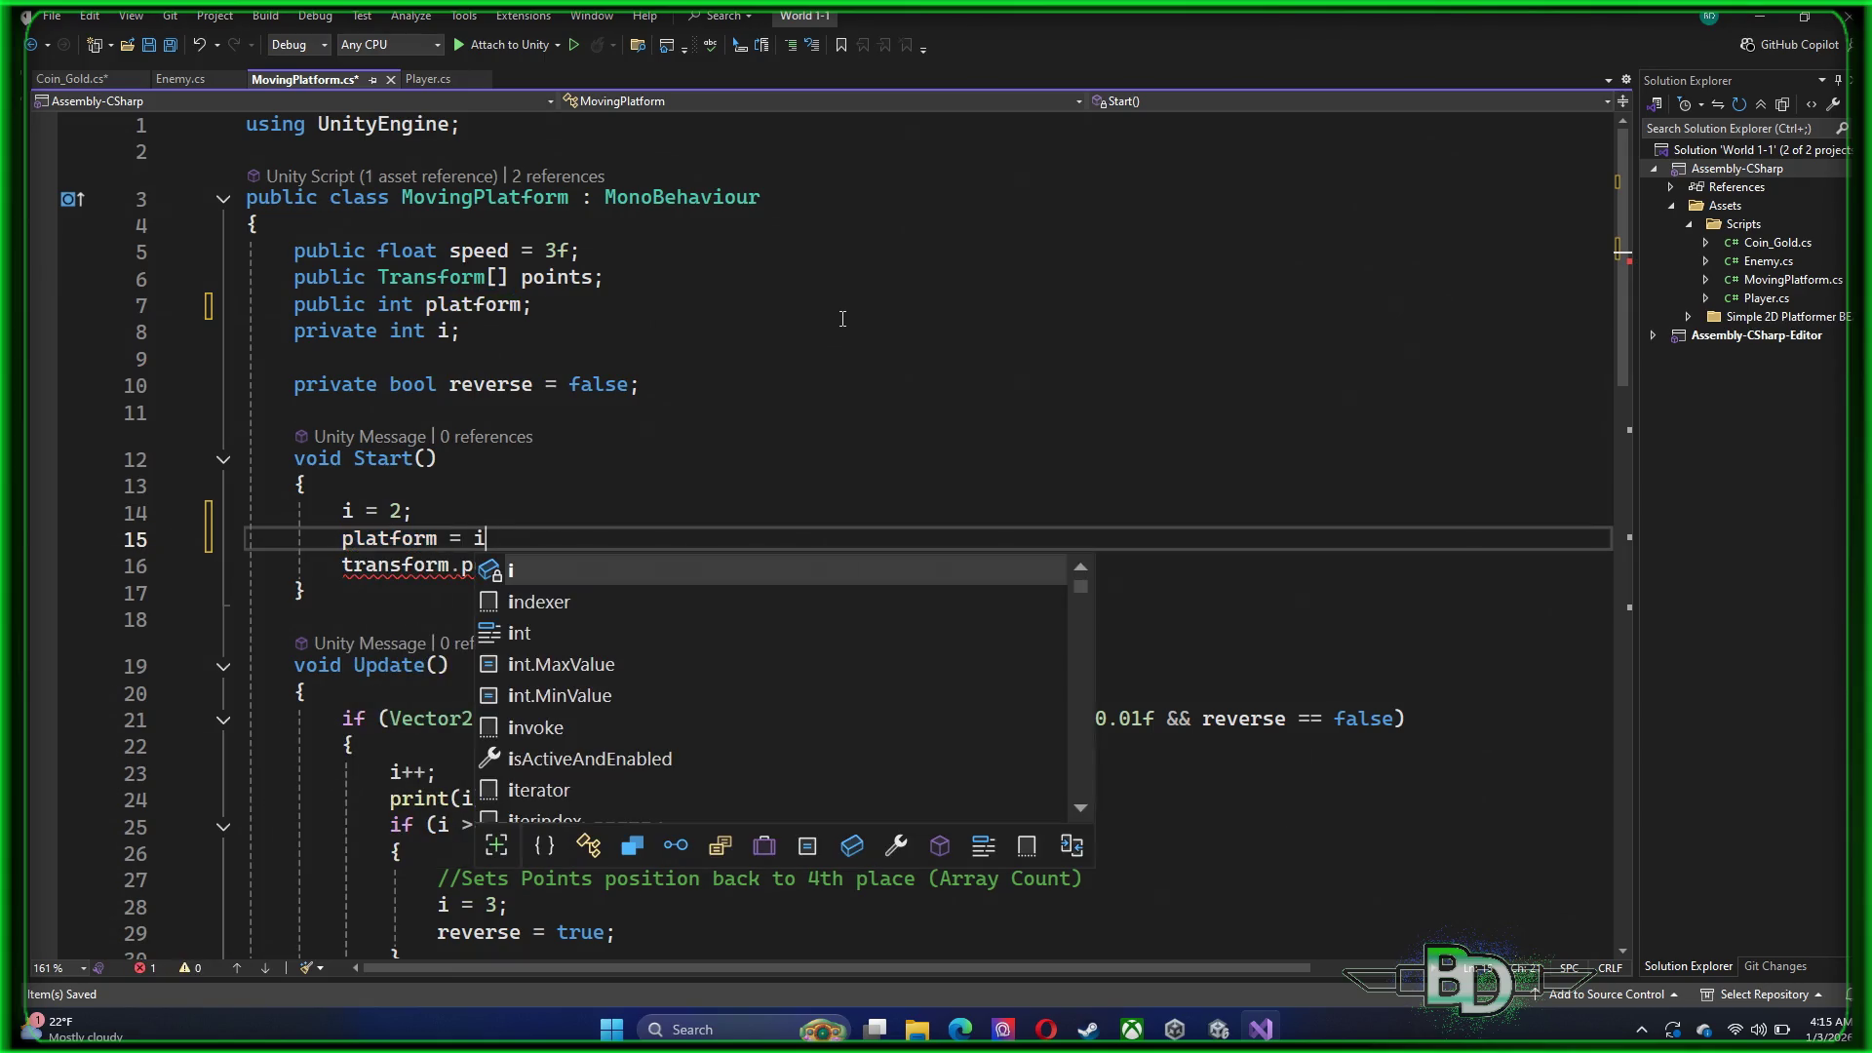
type(";")
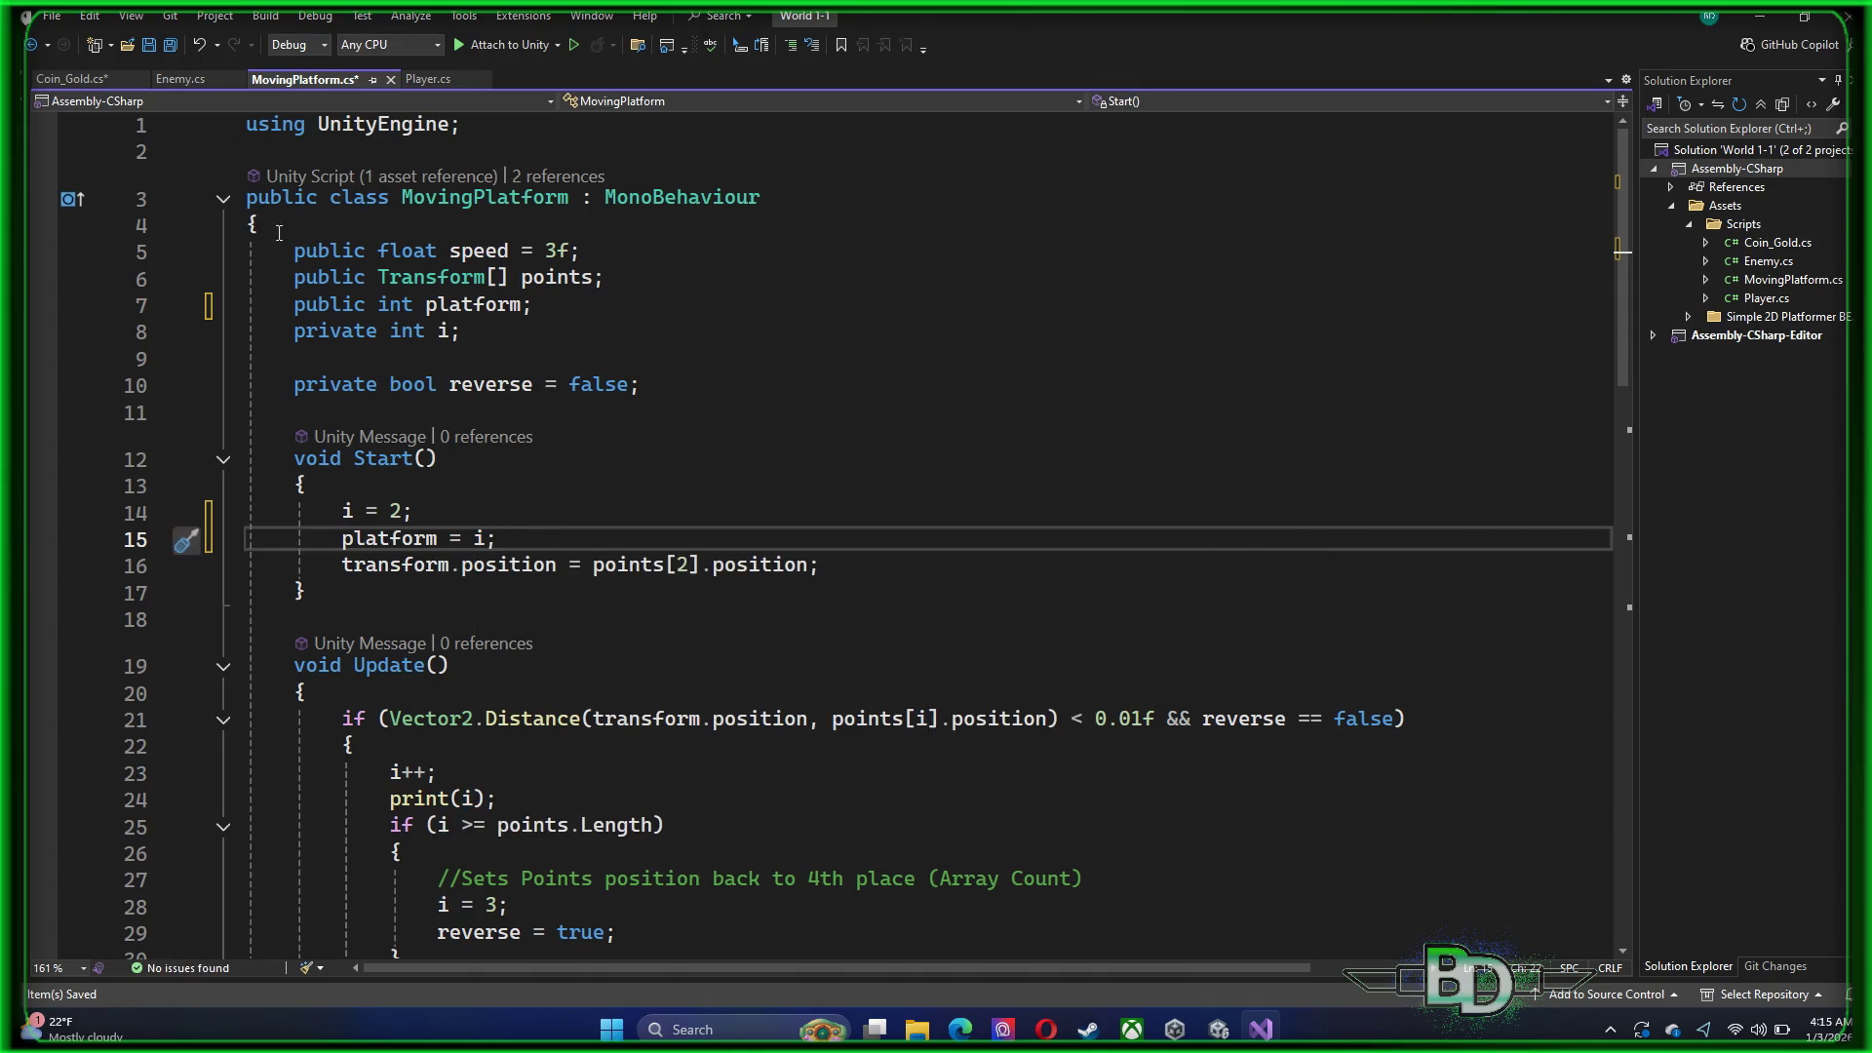
left_click(141, 546)
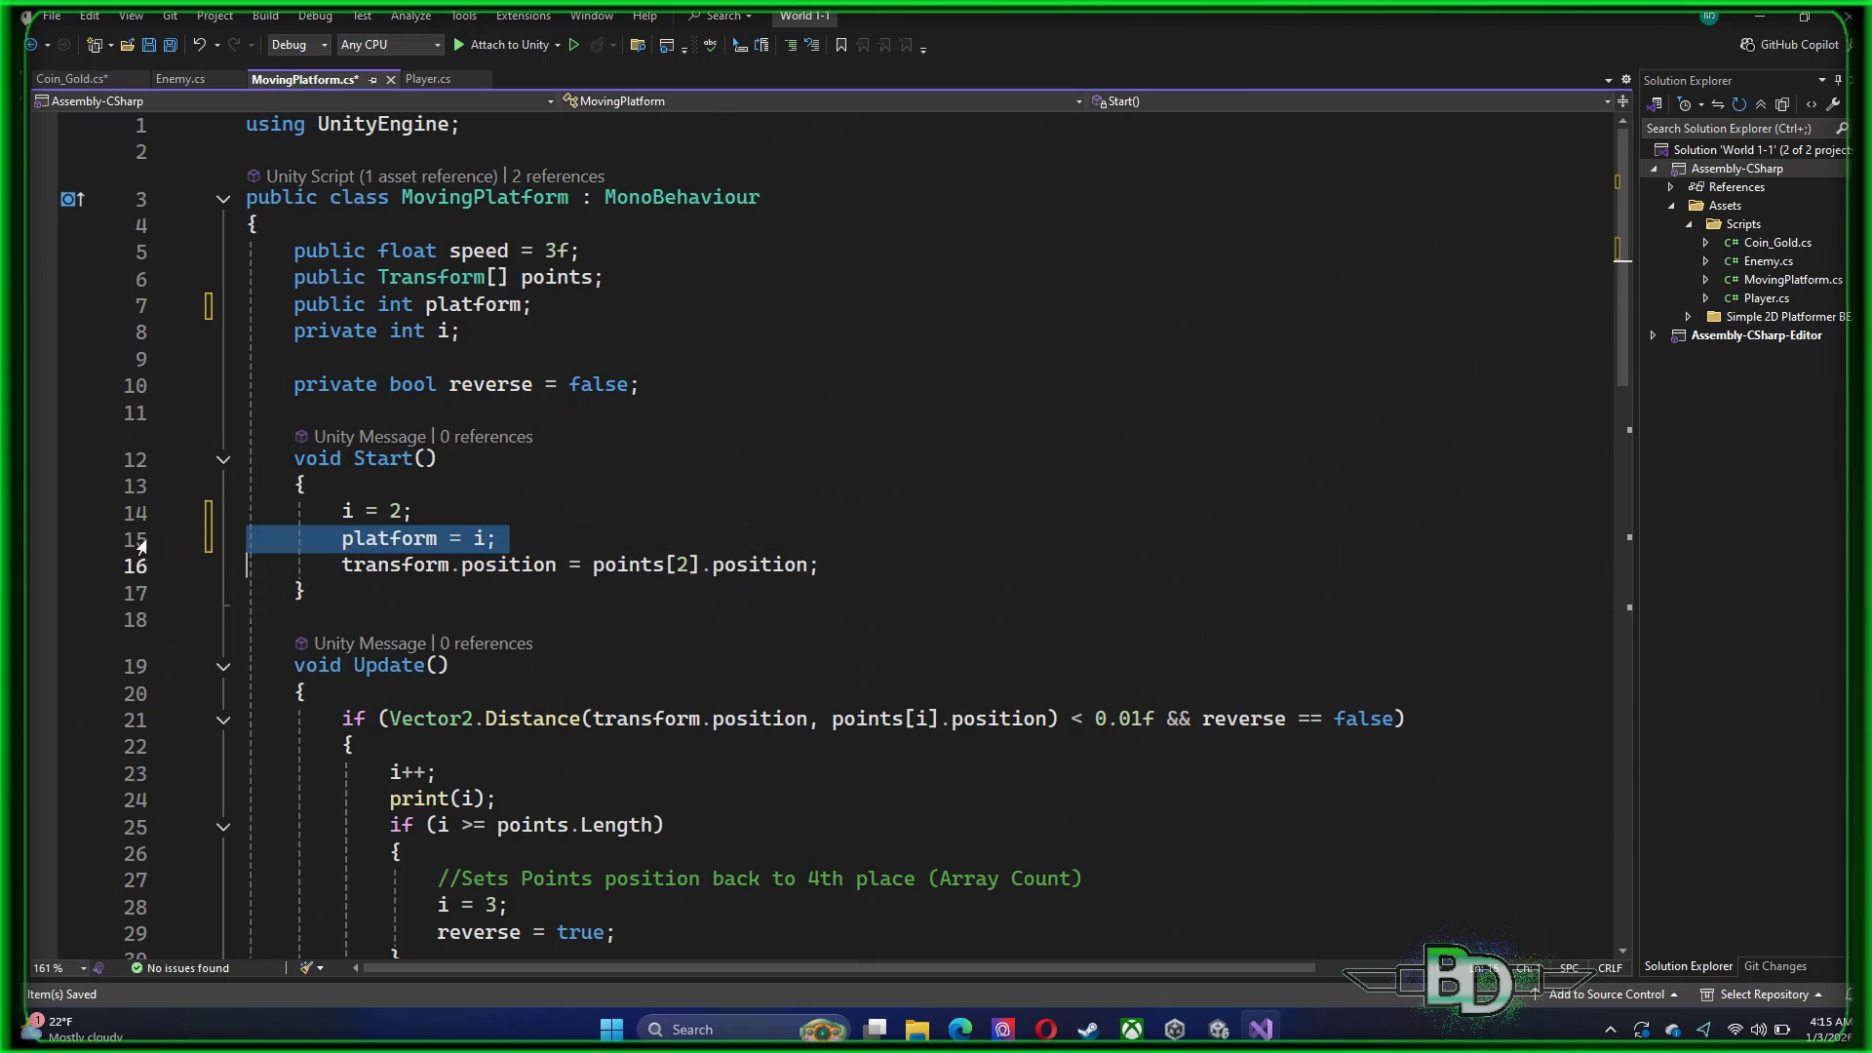
Paste platform = i; at the top of Update and save MovingPlatform.cs
scroll(556, 675, "down", 5)
left_click(389, 300)
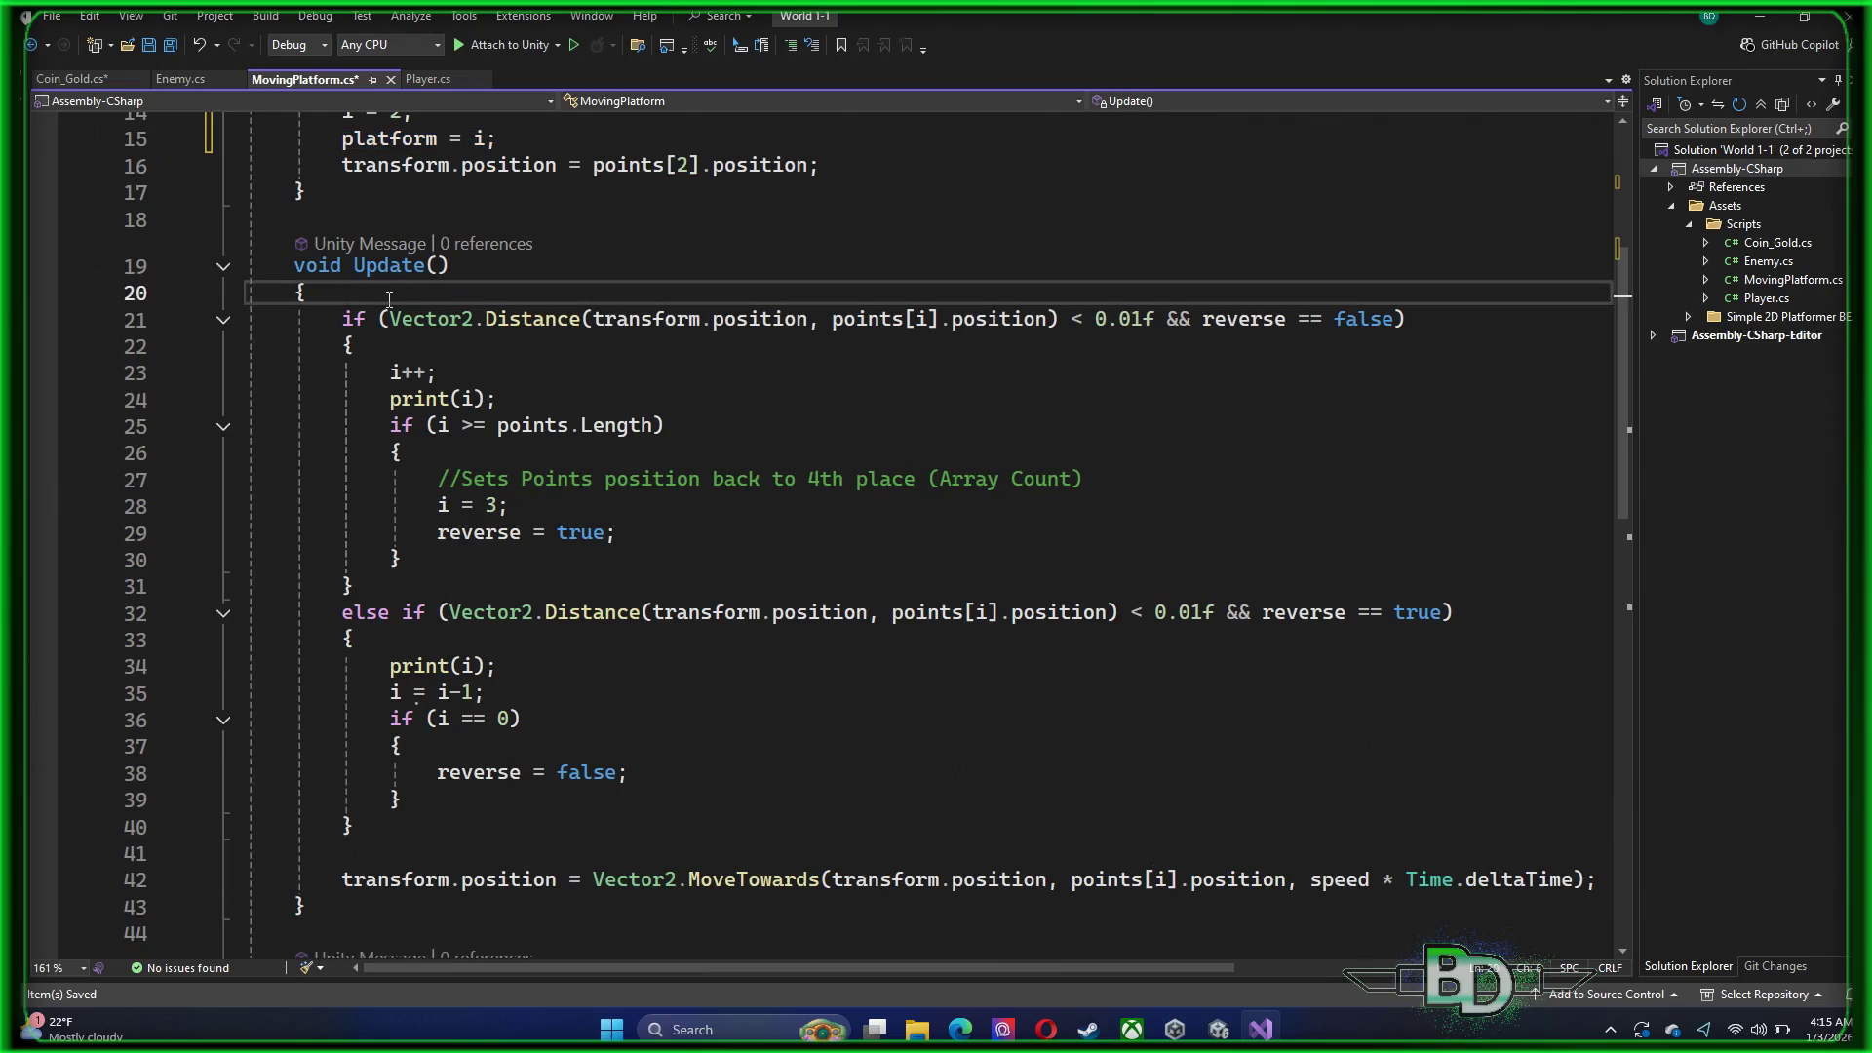
key("Return")
type("platform = i;")
key("Return")
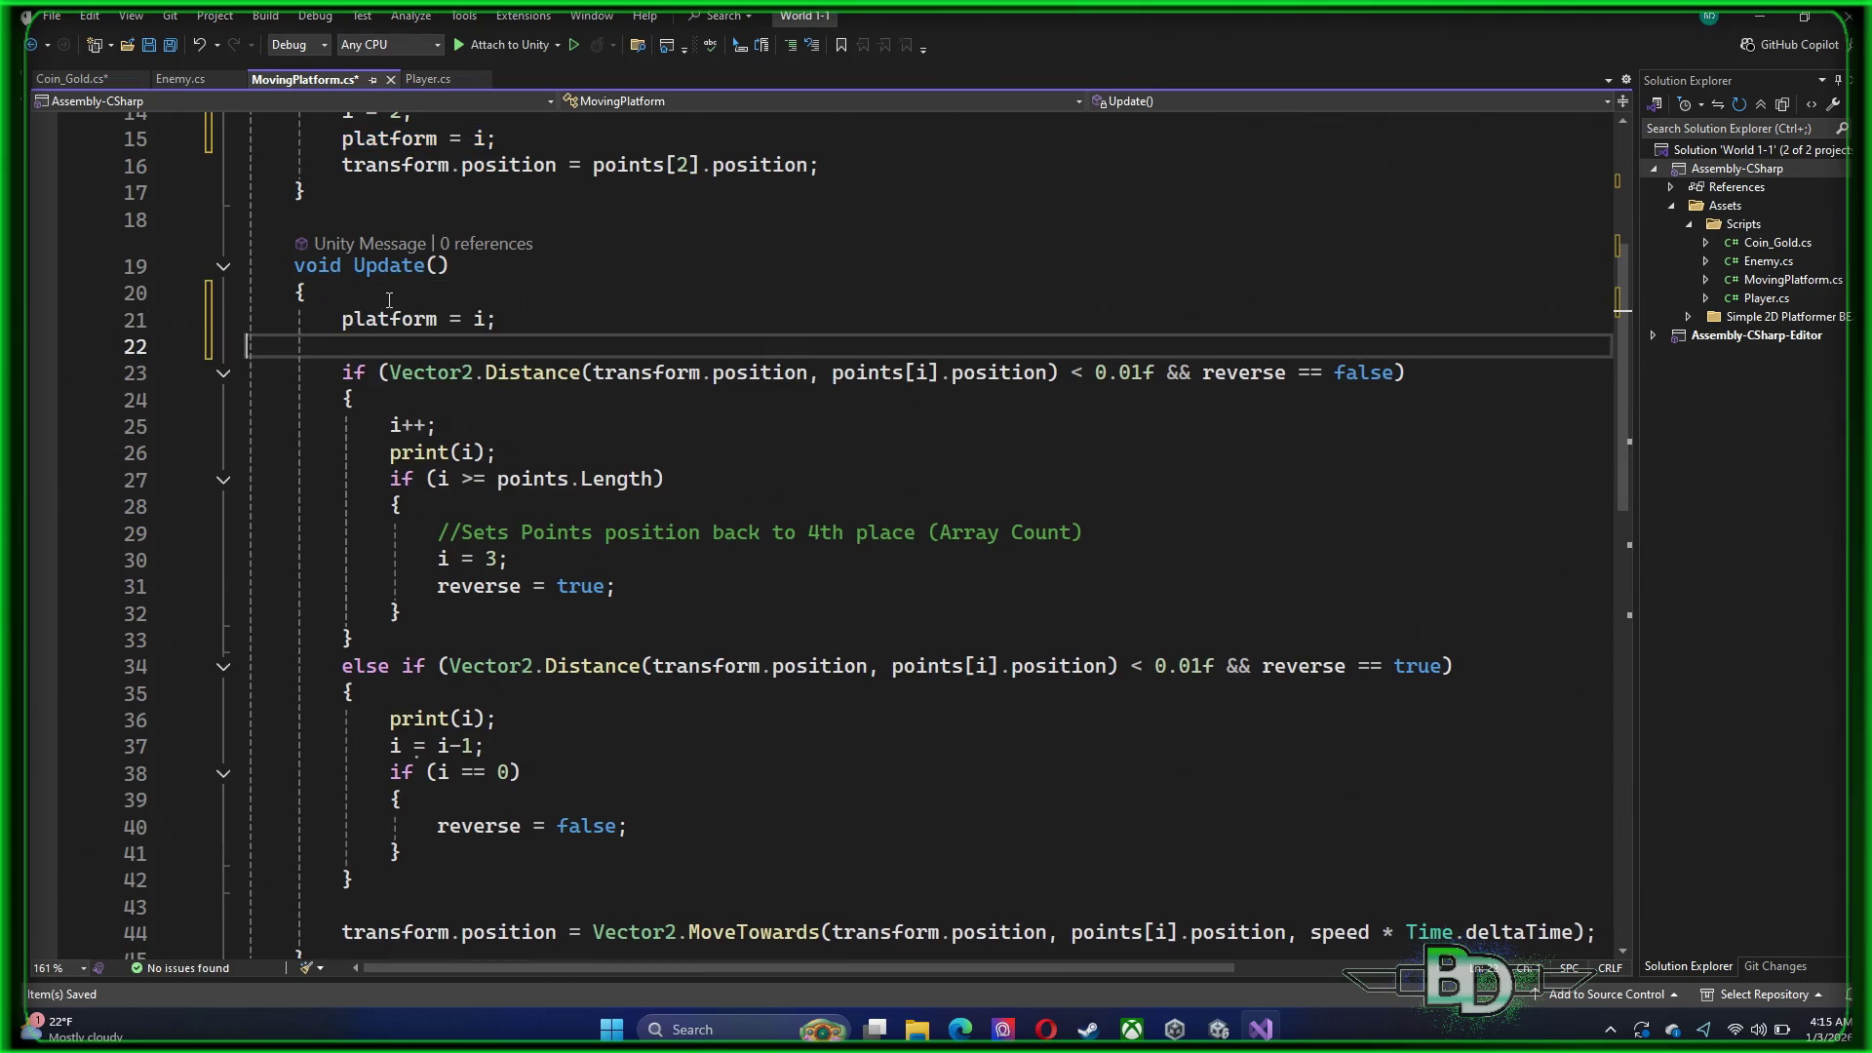
key("BackSpace")
scroll(389, 301, "down", 6)
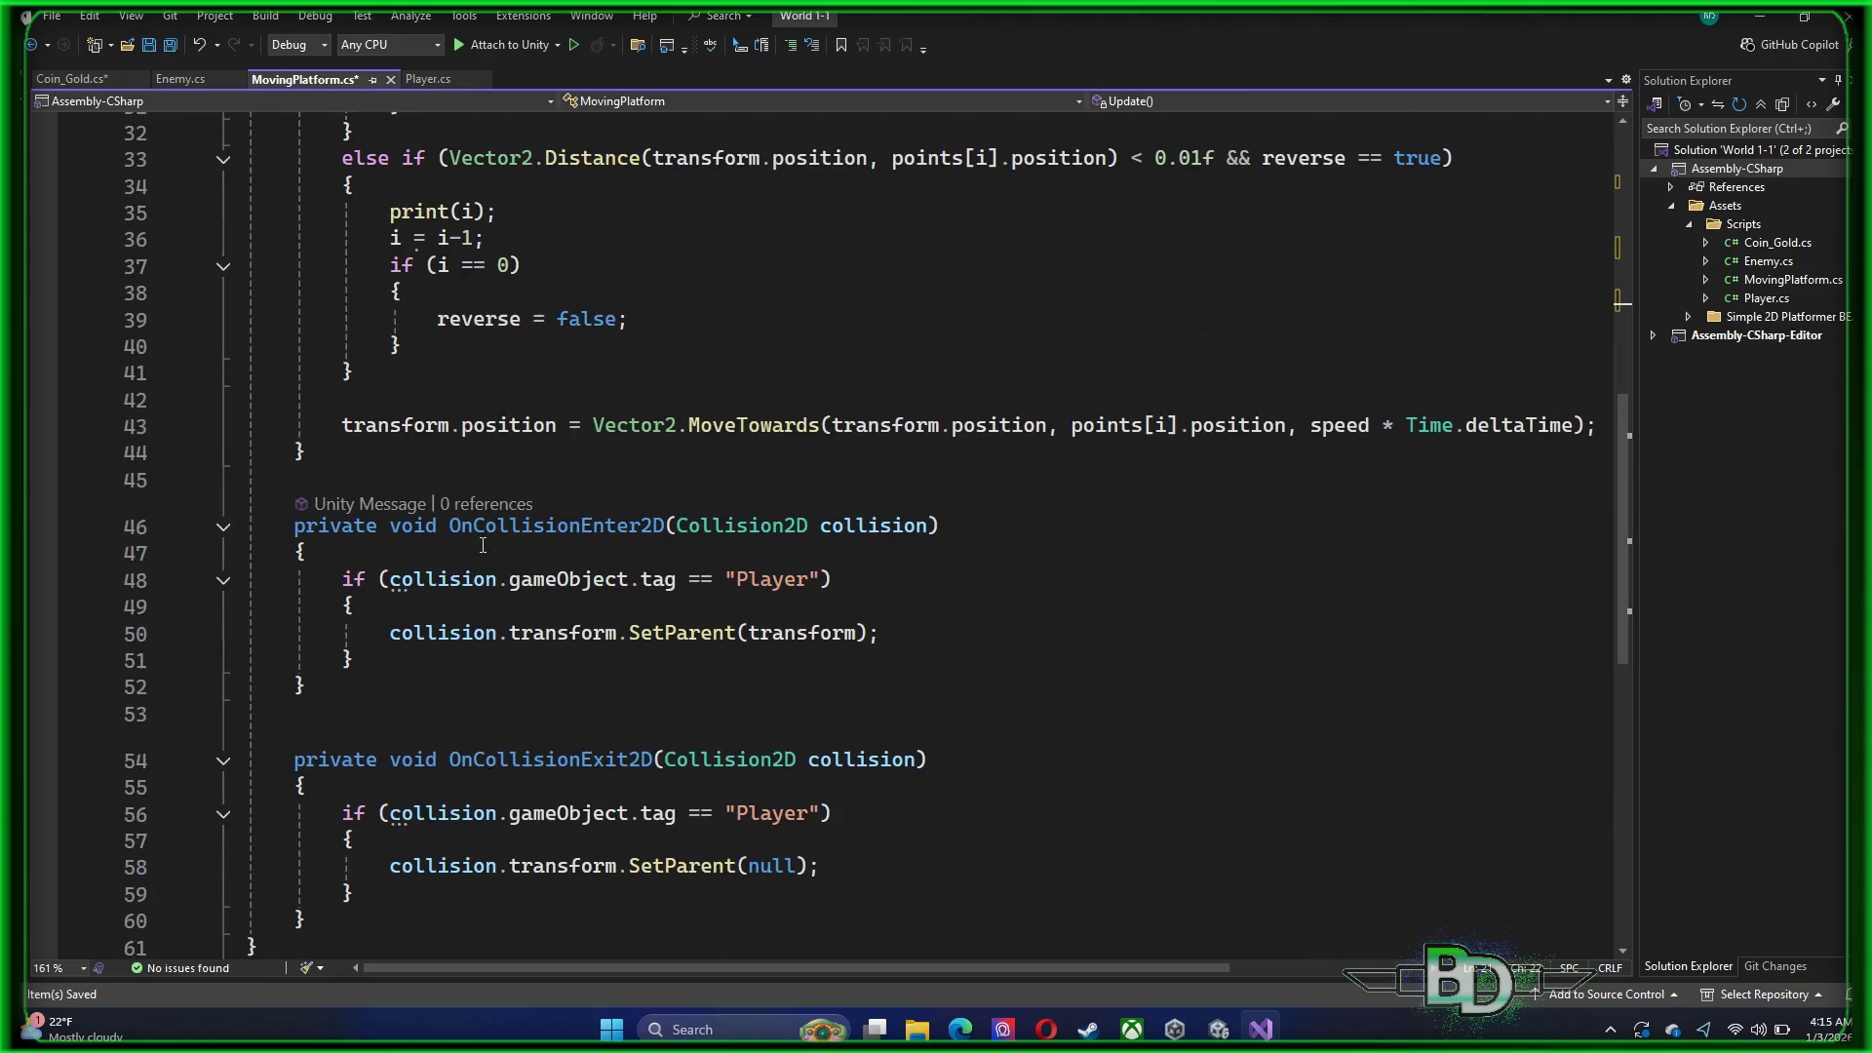
scroll(481, 543, "up", 7)
key("ctrl+s")
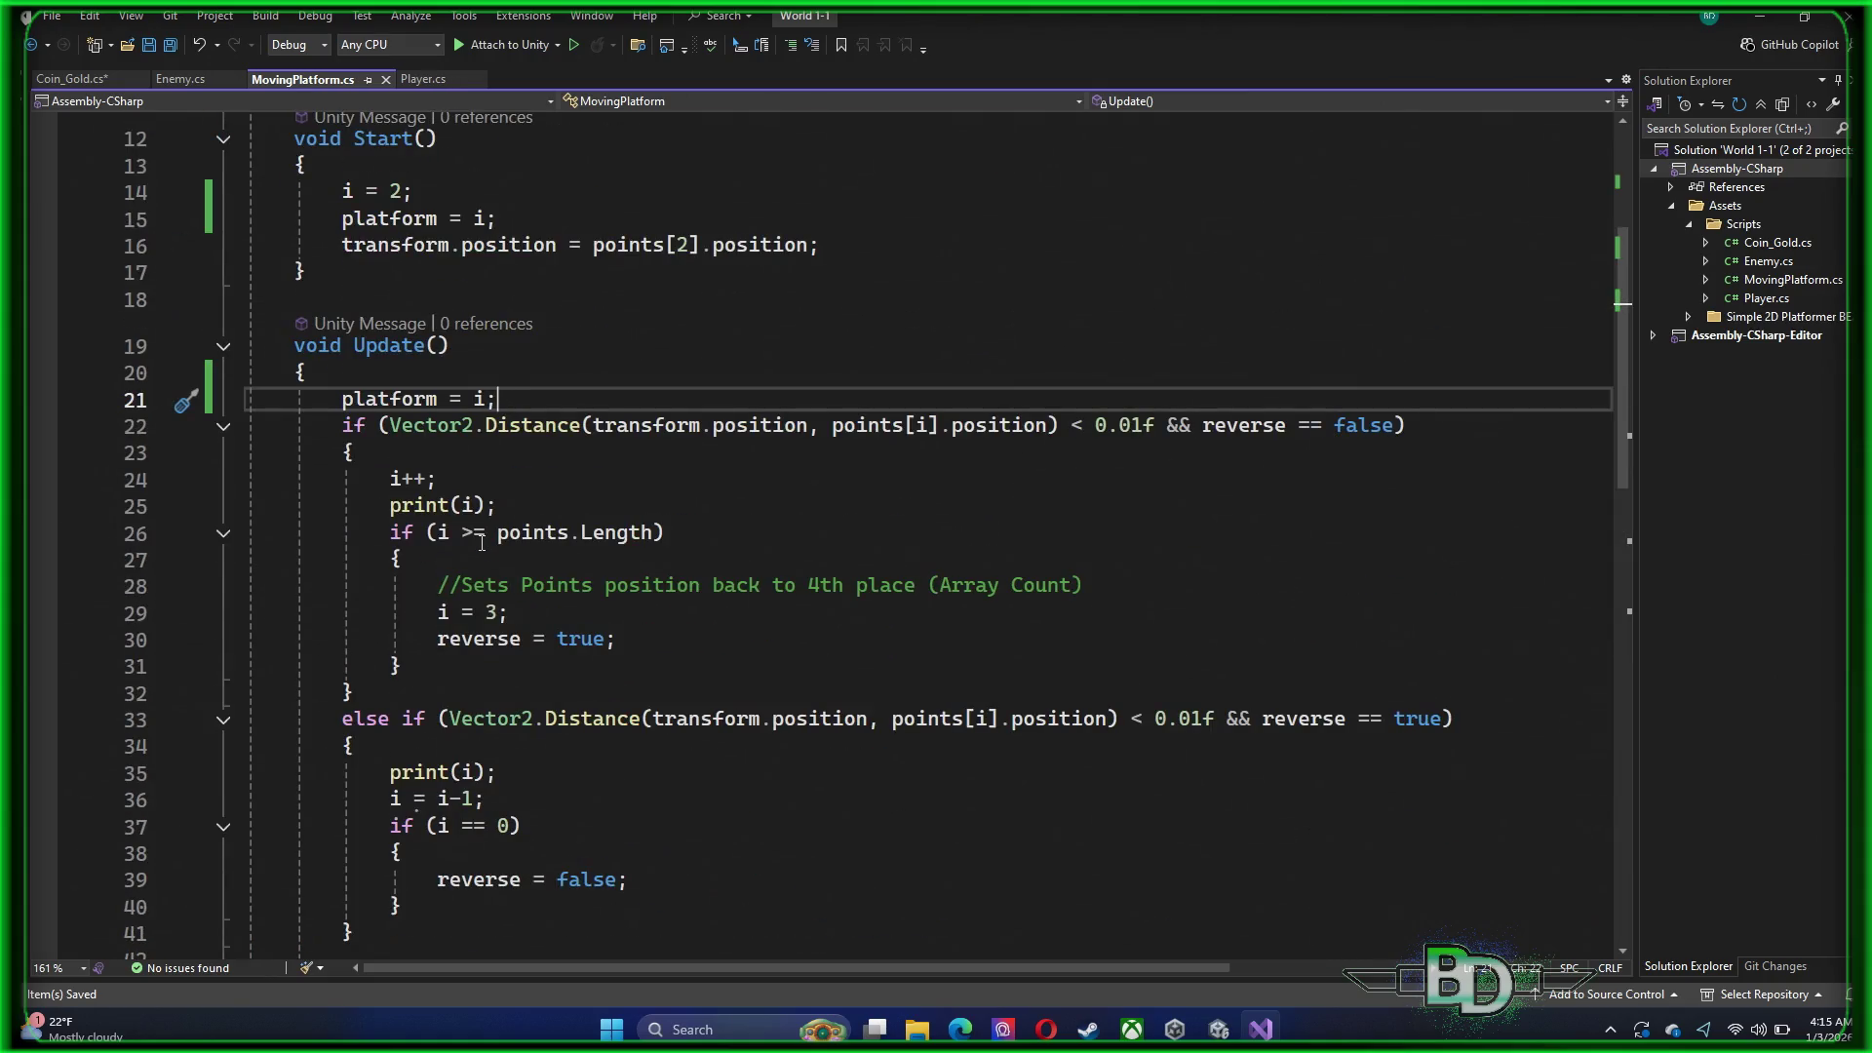
Change Coin_Gold's condition from platform.i to platform.platform
left_click(71, 79)
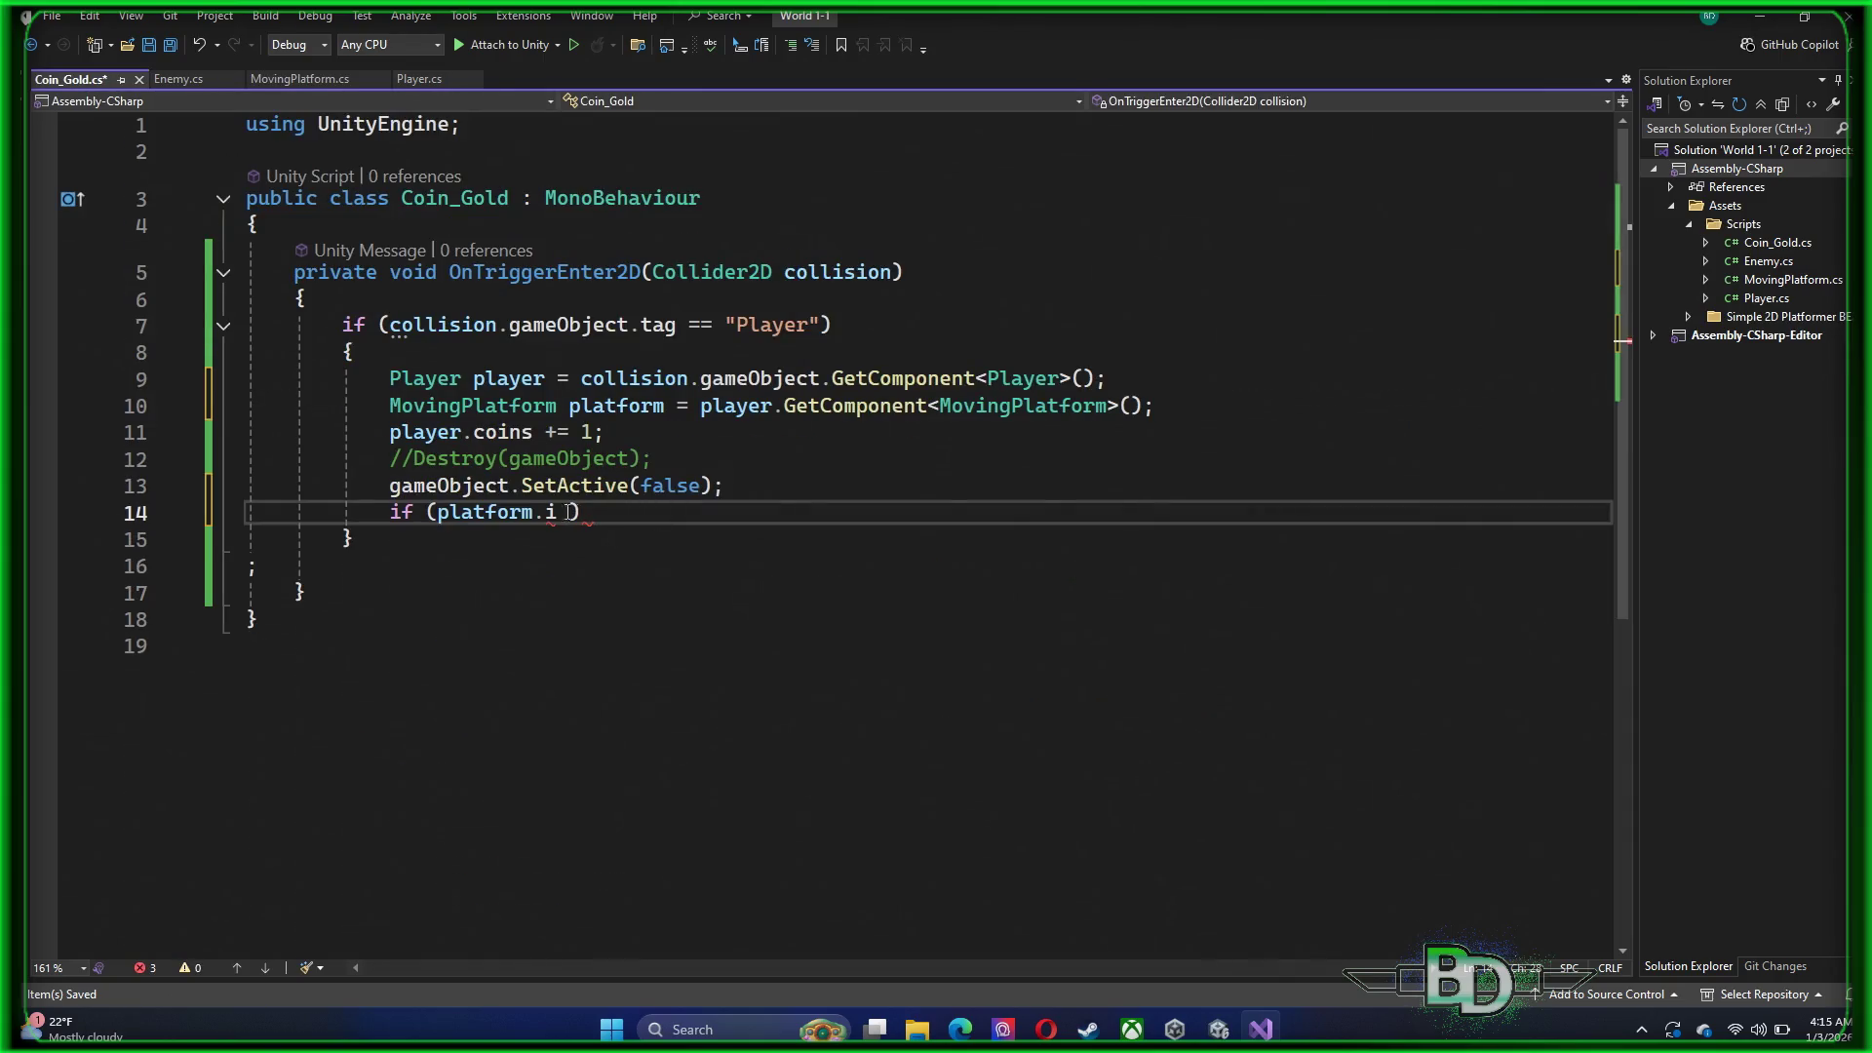
key("BackSpace")
type("platform")
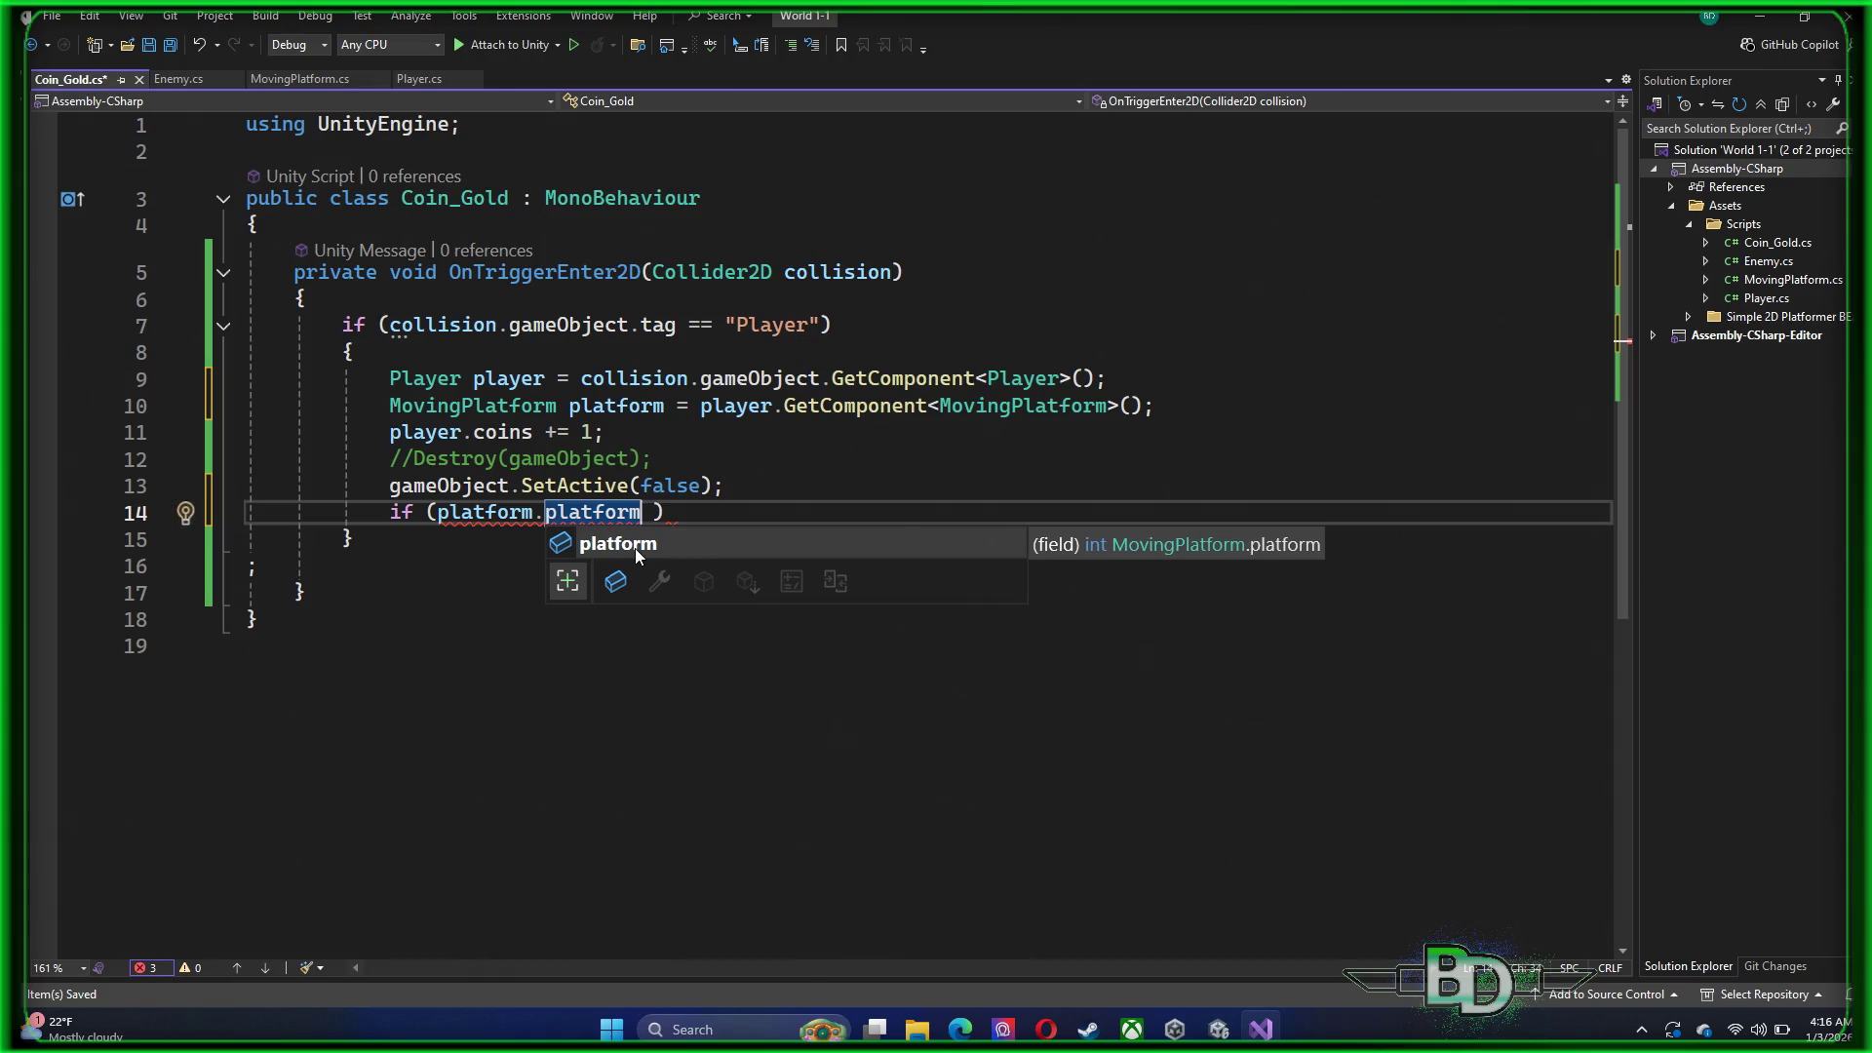
Complete the condition as if (platform.platform == 1)
key("Escape")
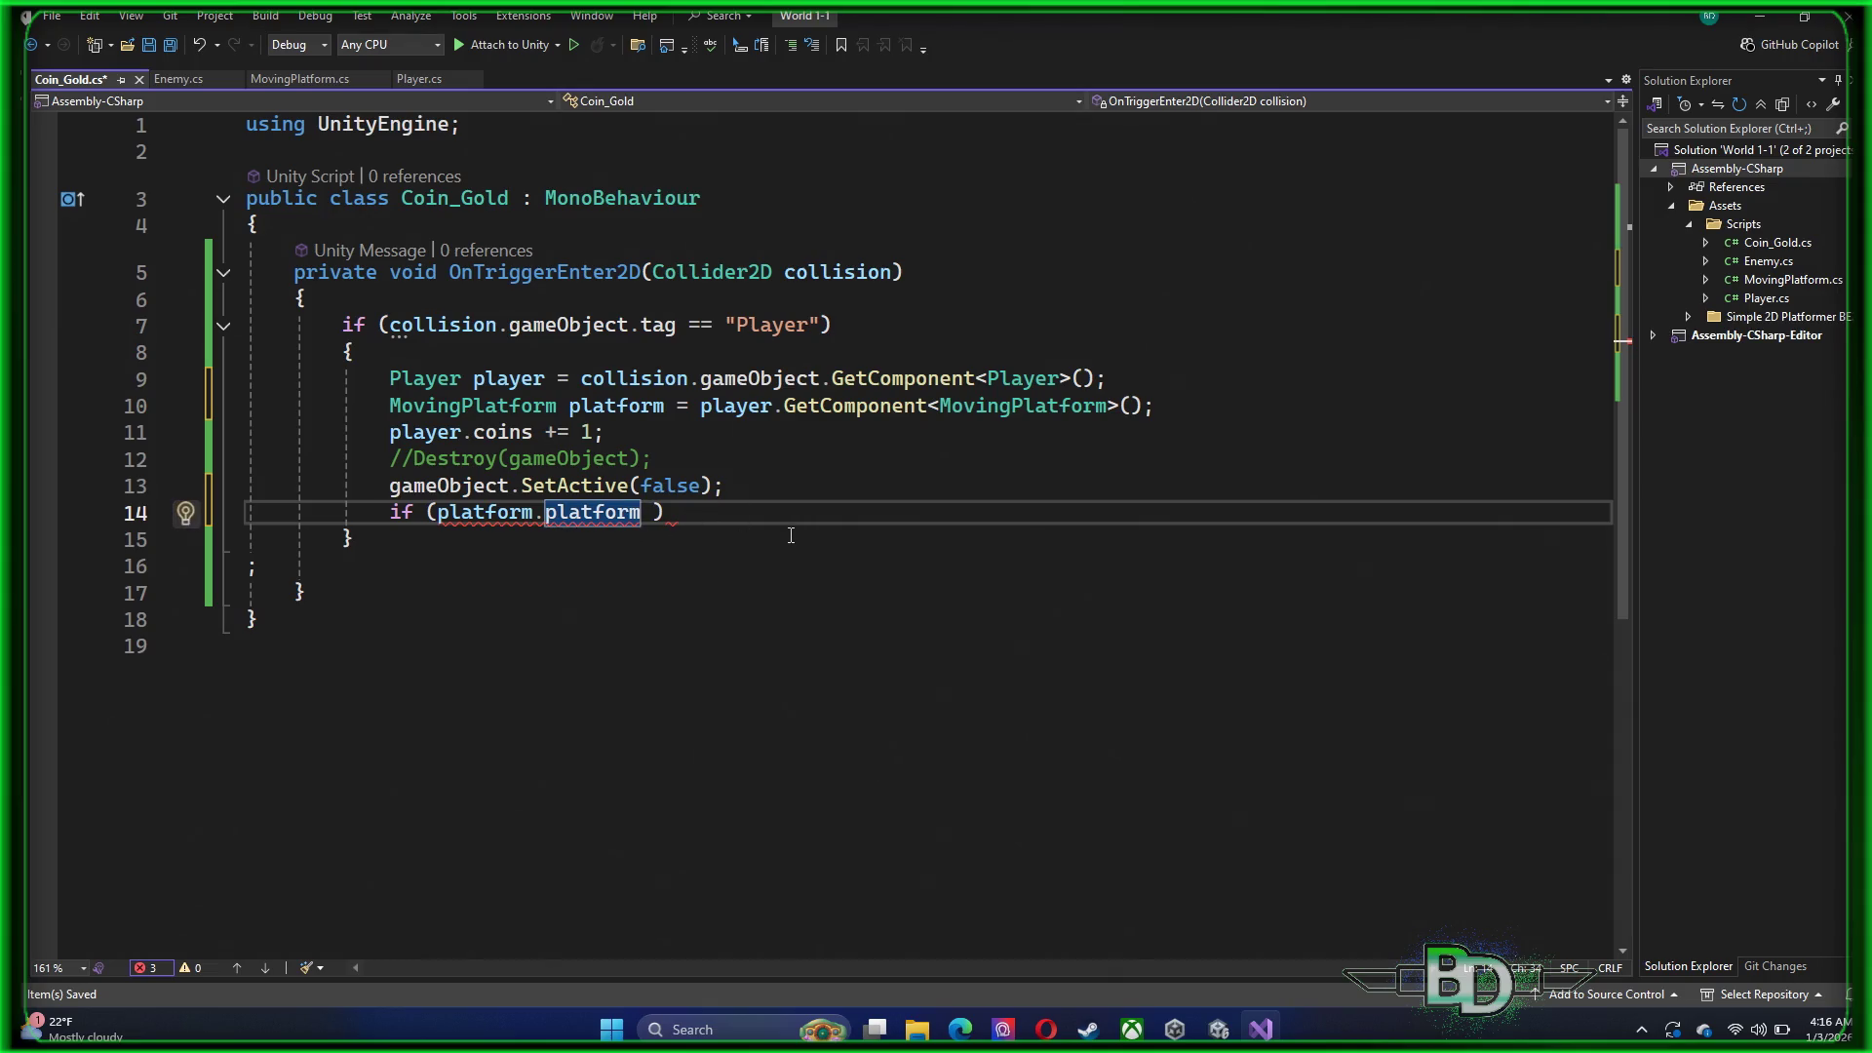
key("Up")
type("=")
key("BackSpace")
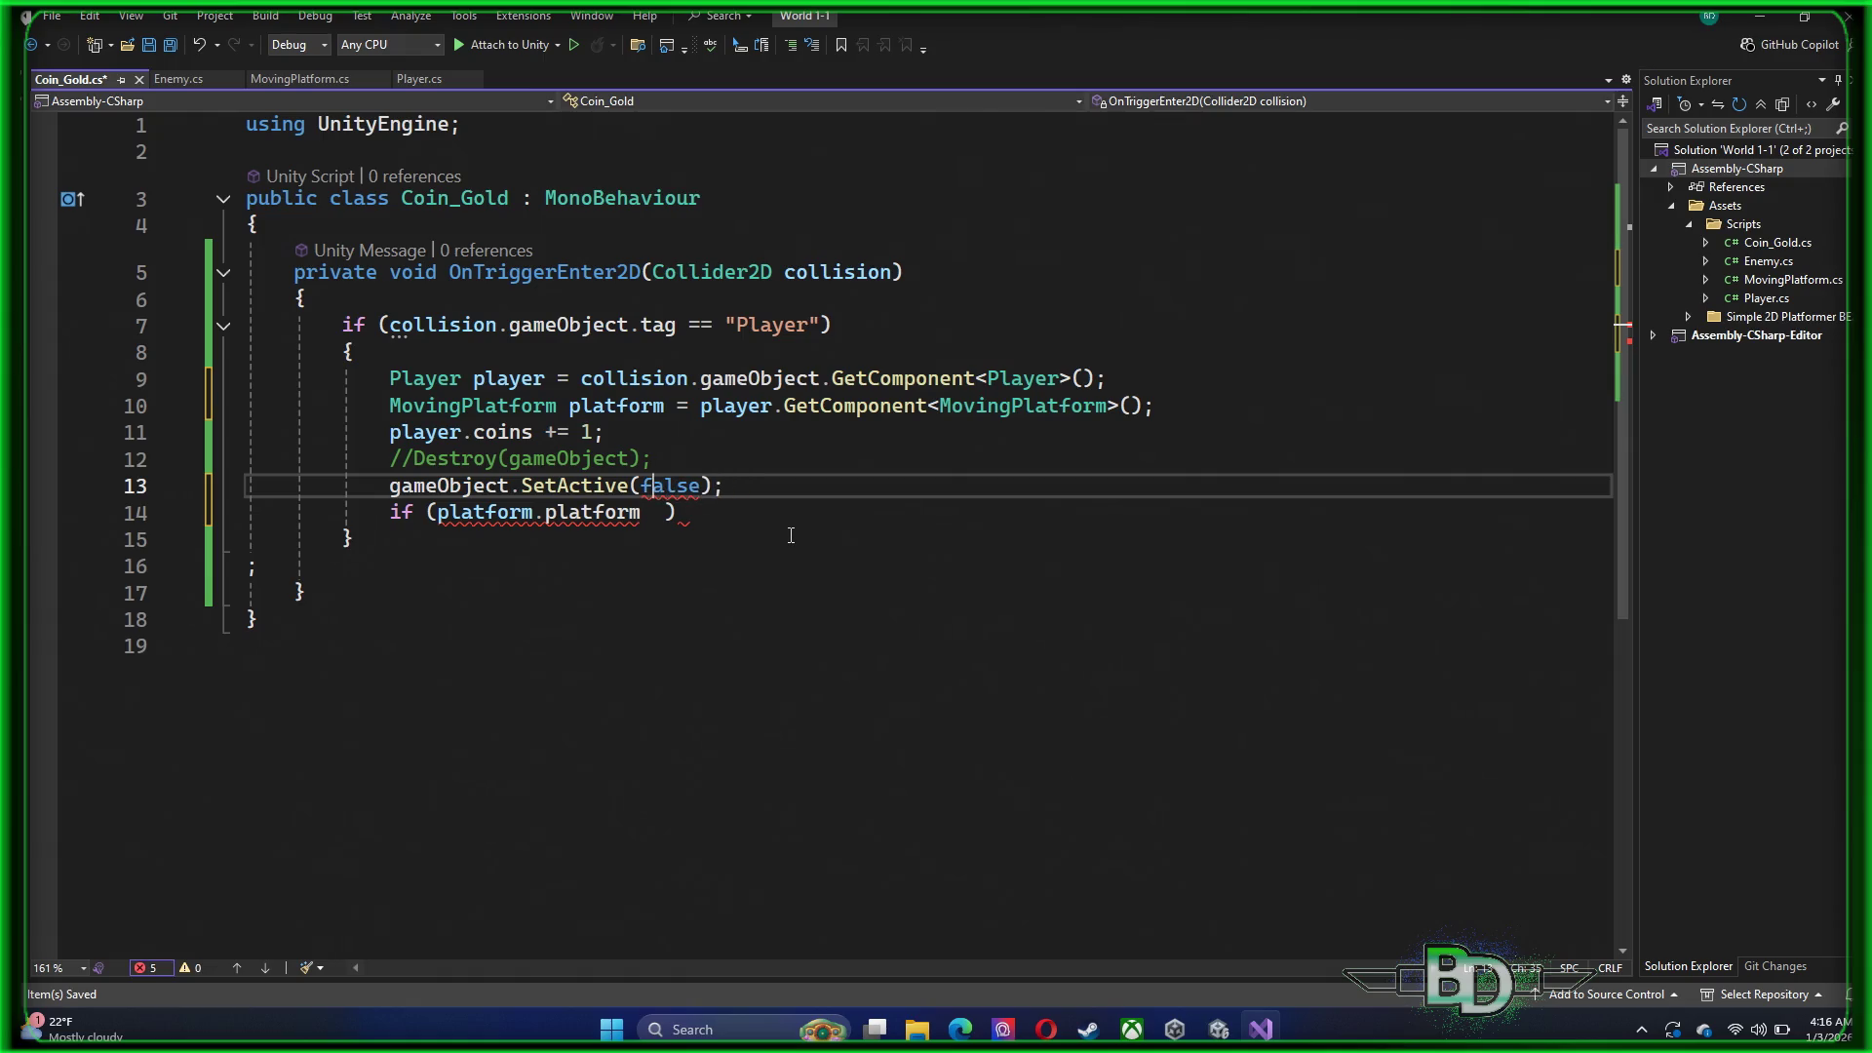
key("Down")
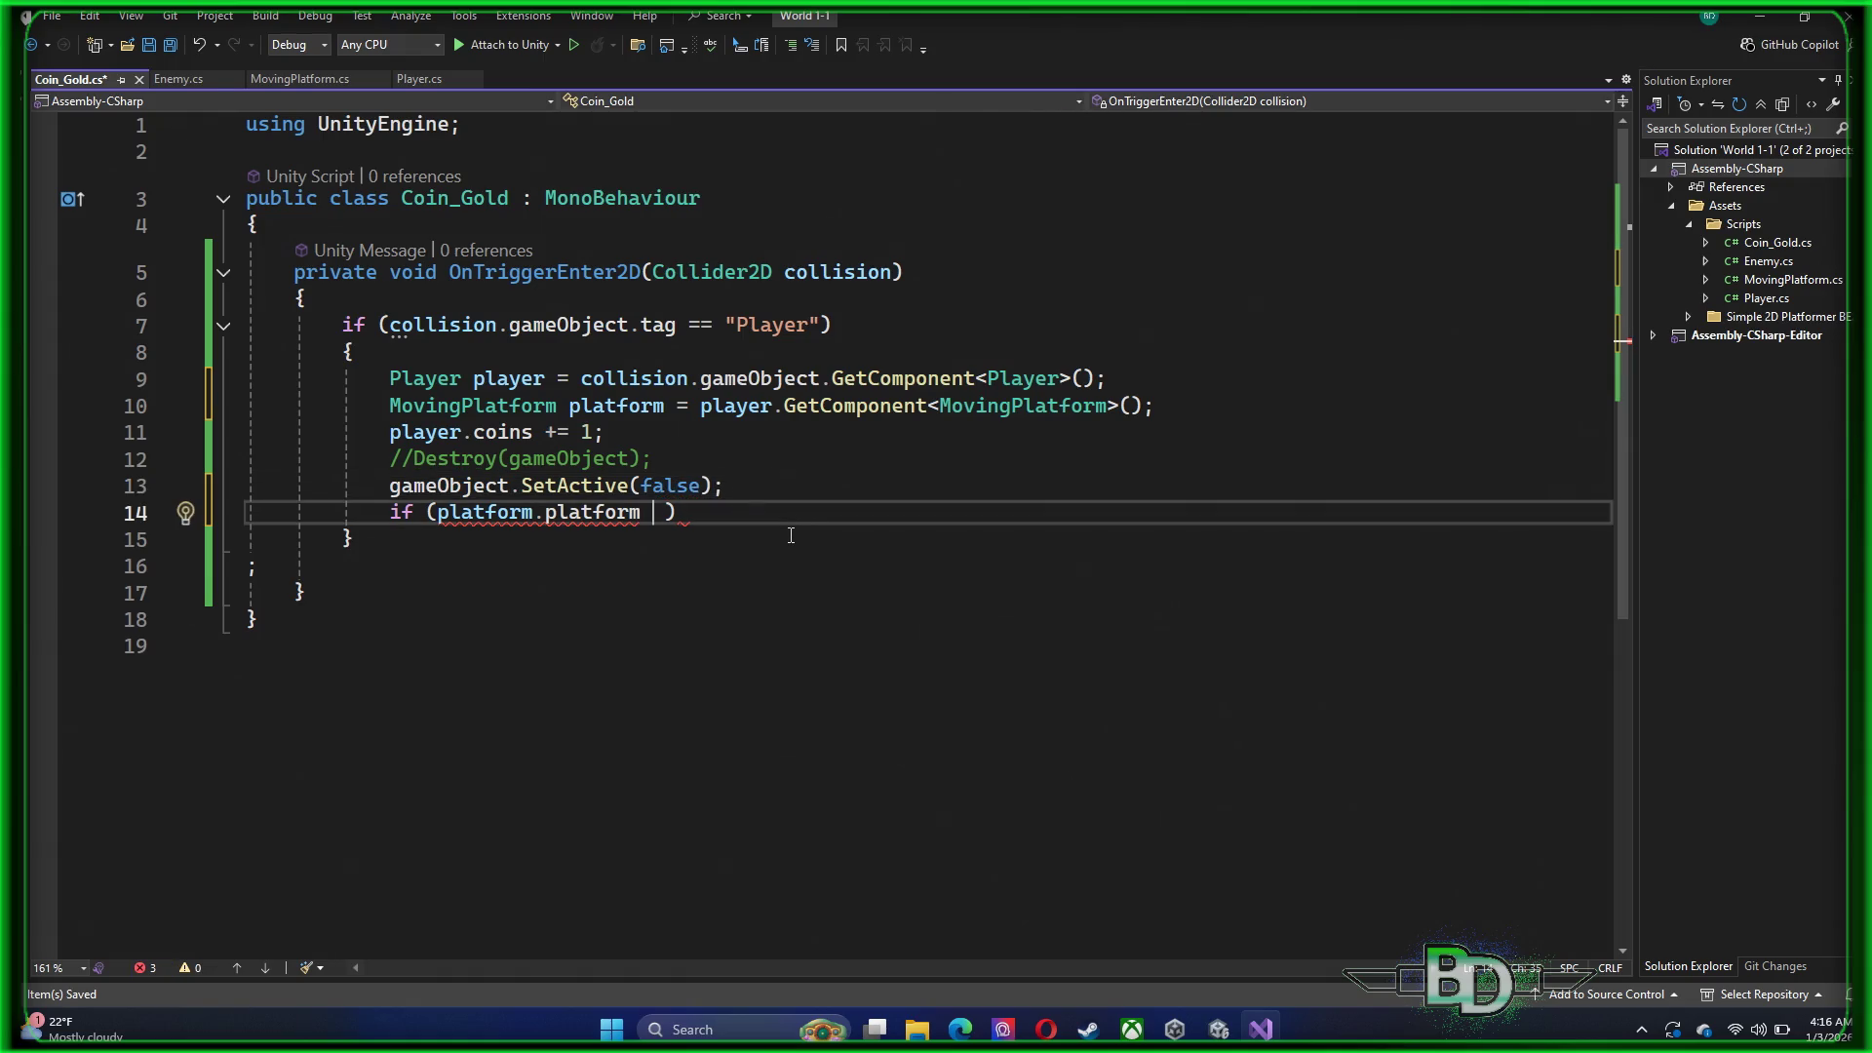
type("++")
key("BackSpace")
key("BackSpace")
type("==")
type(" 5")
key("BackSpace")
type("1")
key("Right")
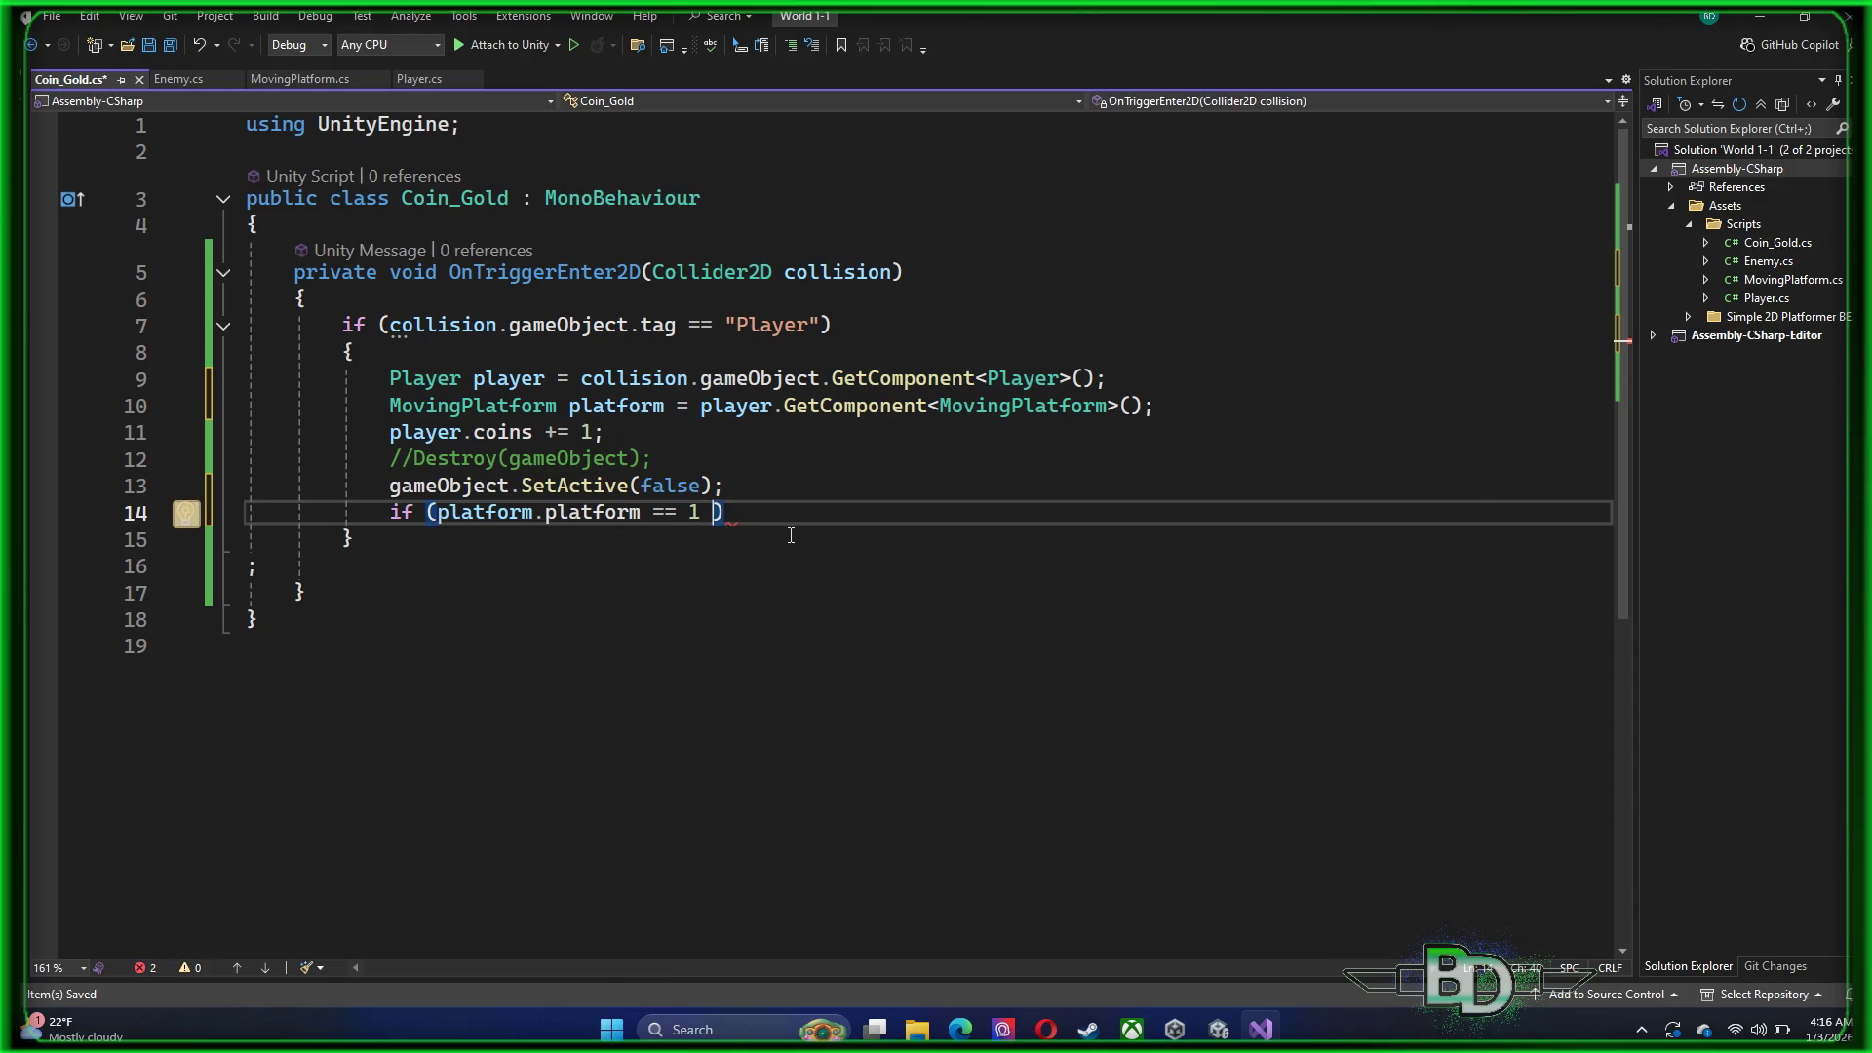
key("BackSpace")
key("Right")
Add a block calling gameObject.SetActive(true), save Coin_Gold.cs, and return to Unity
key("Return")
type("{")
key("Return")
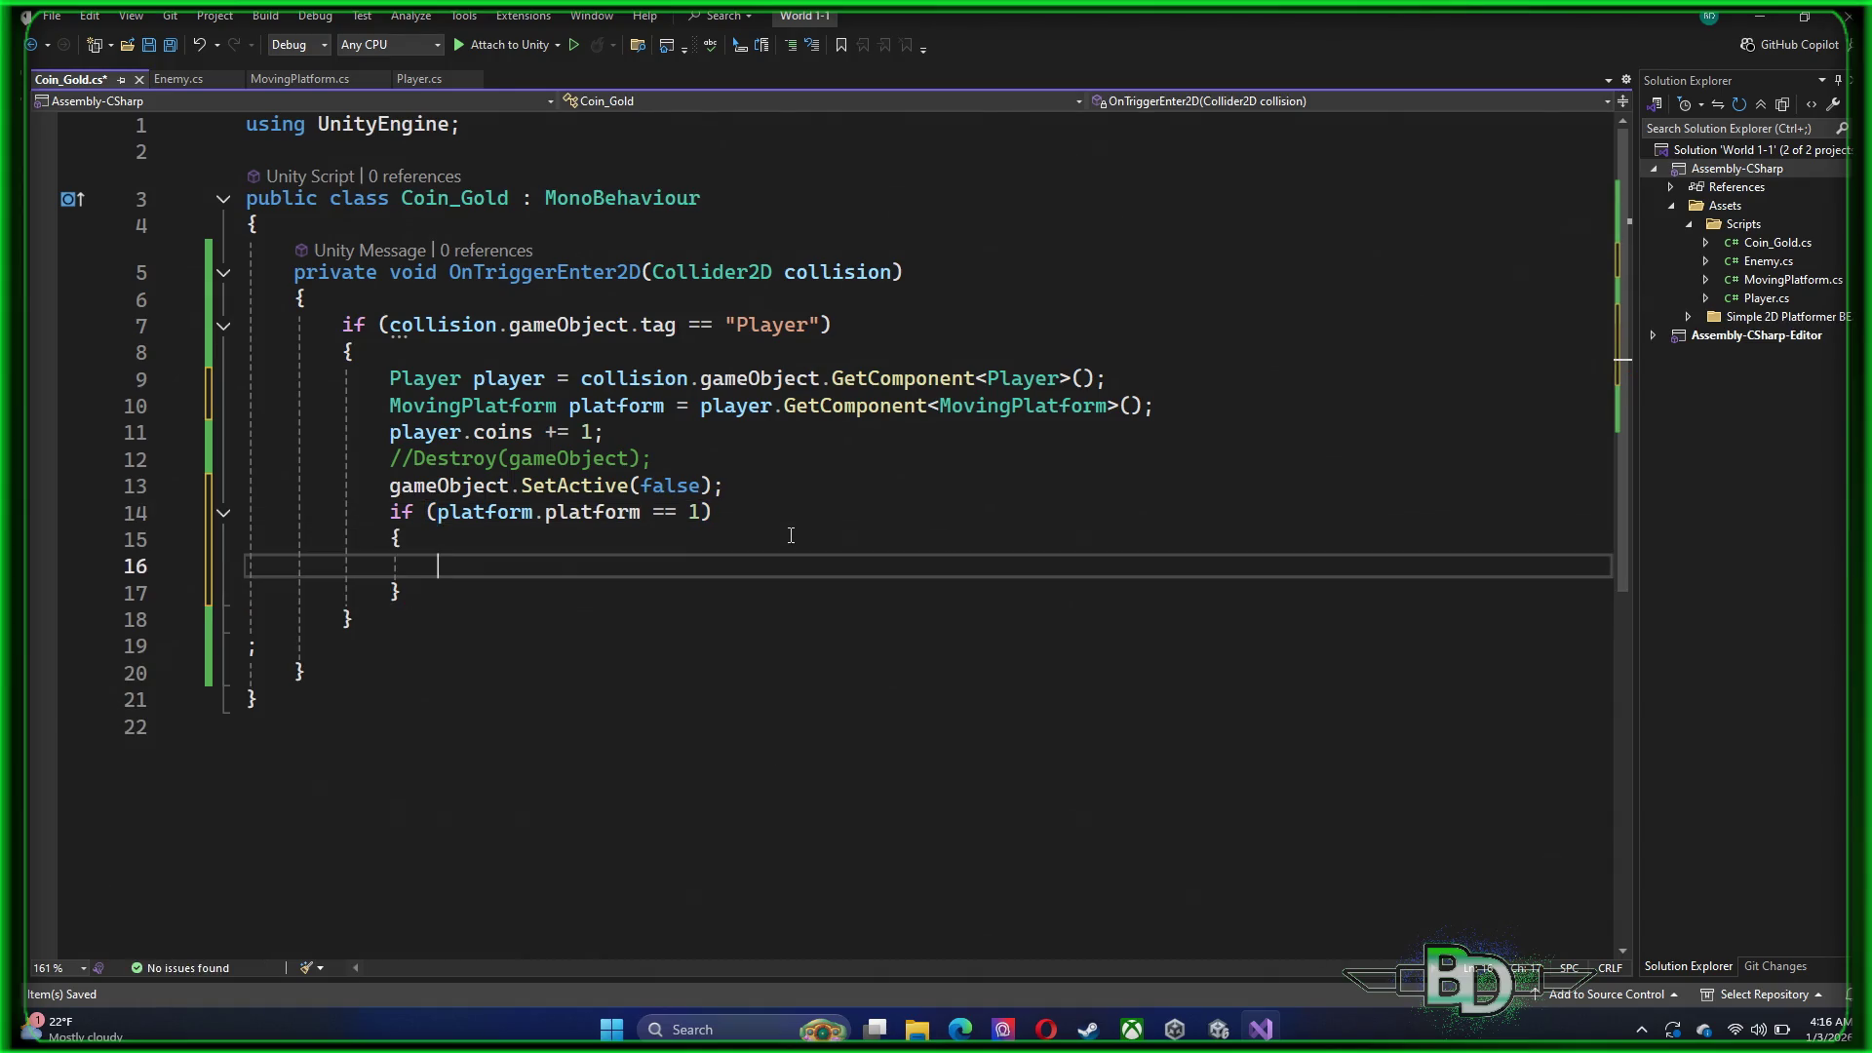
type("gameObject")
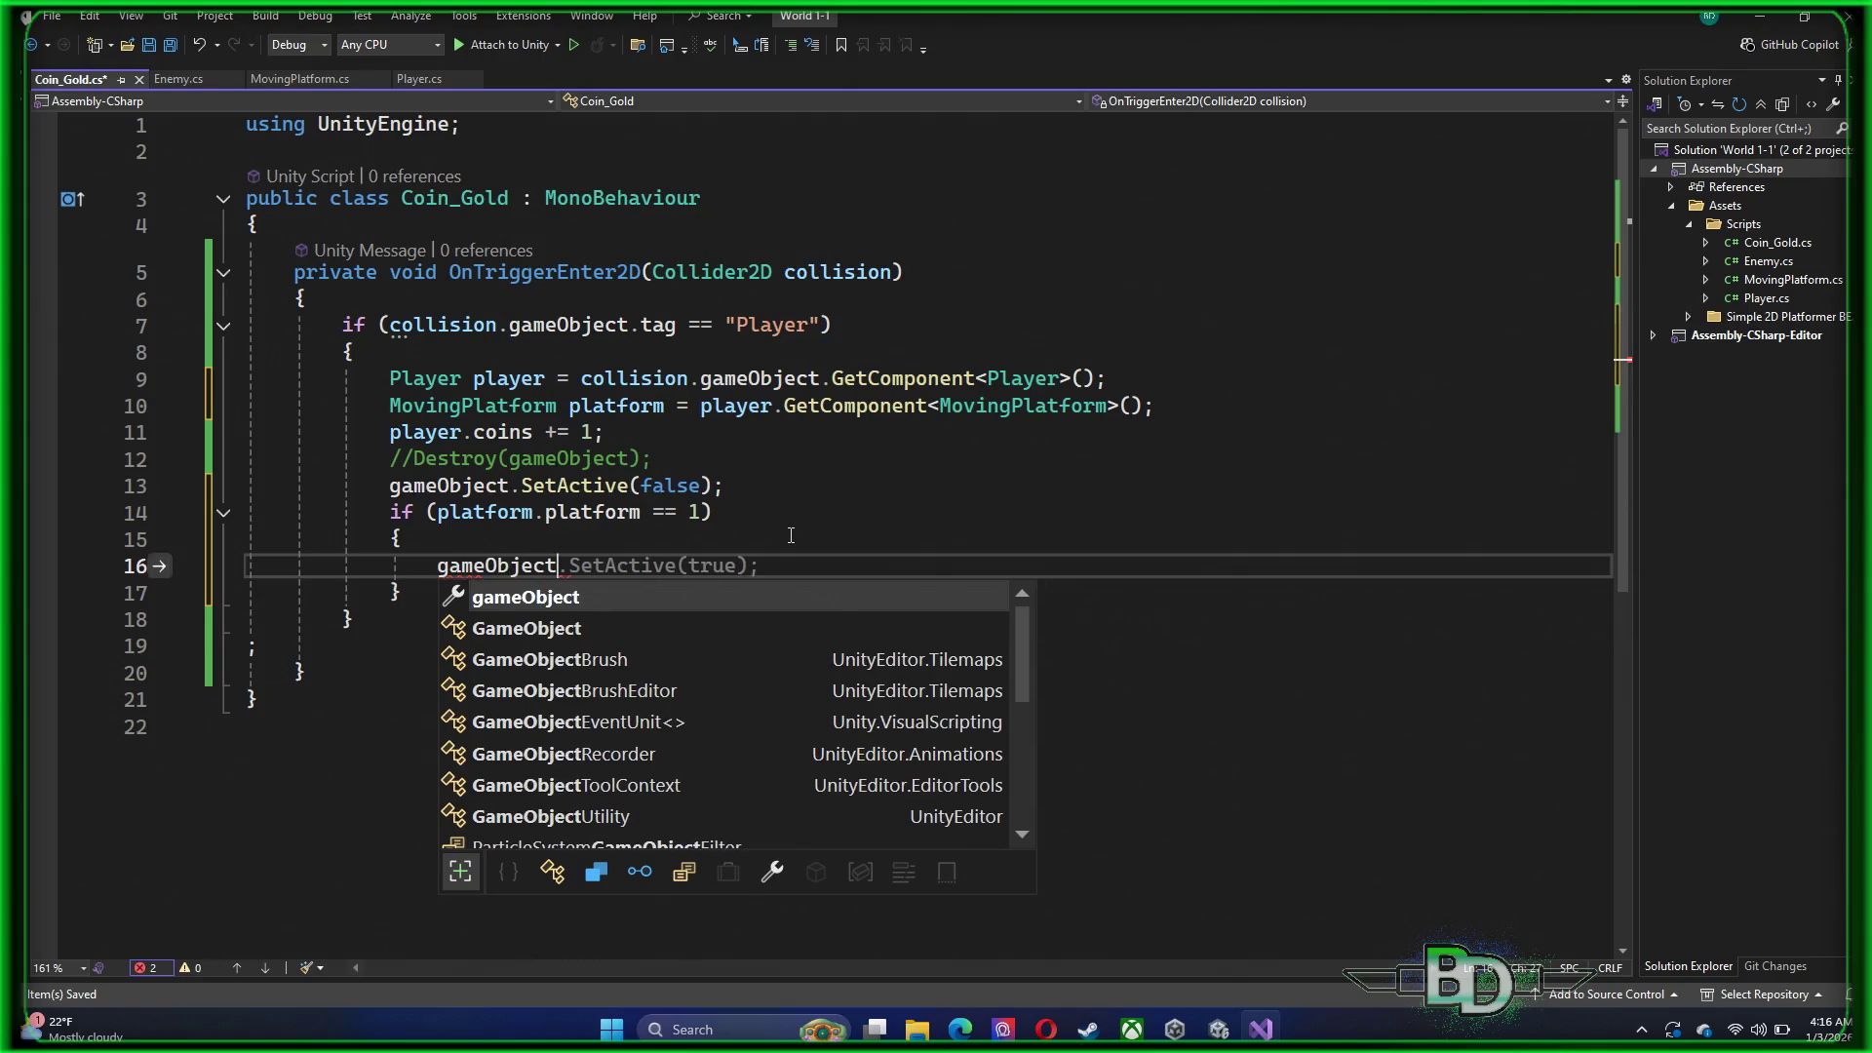
key("Tab")
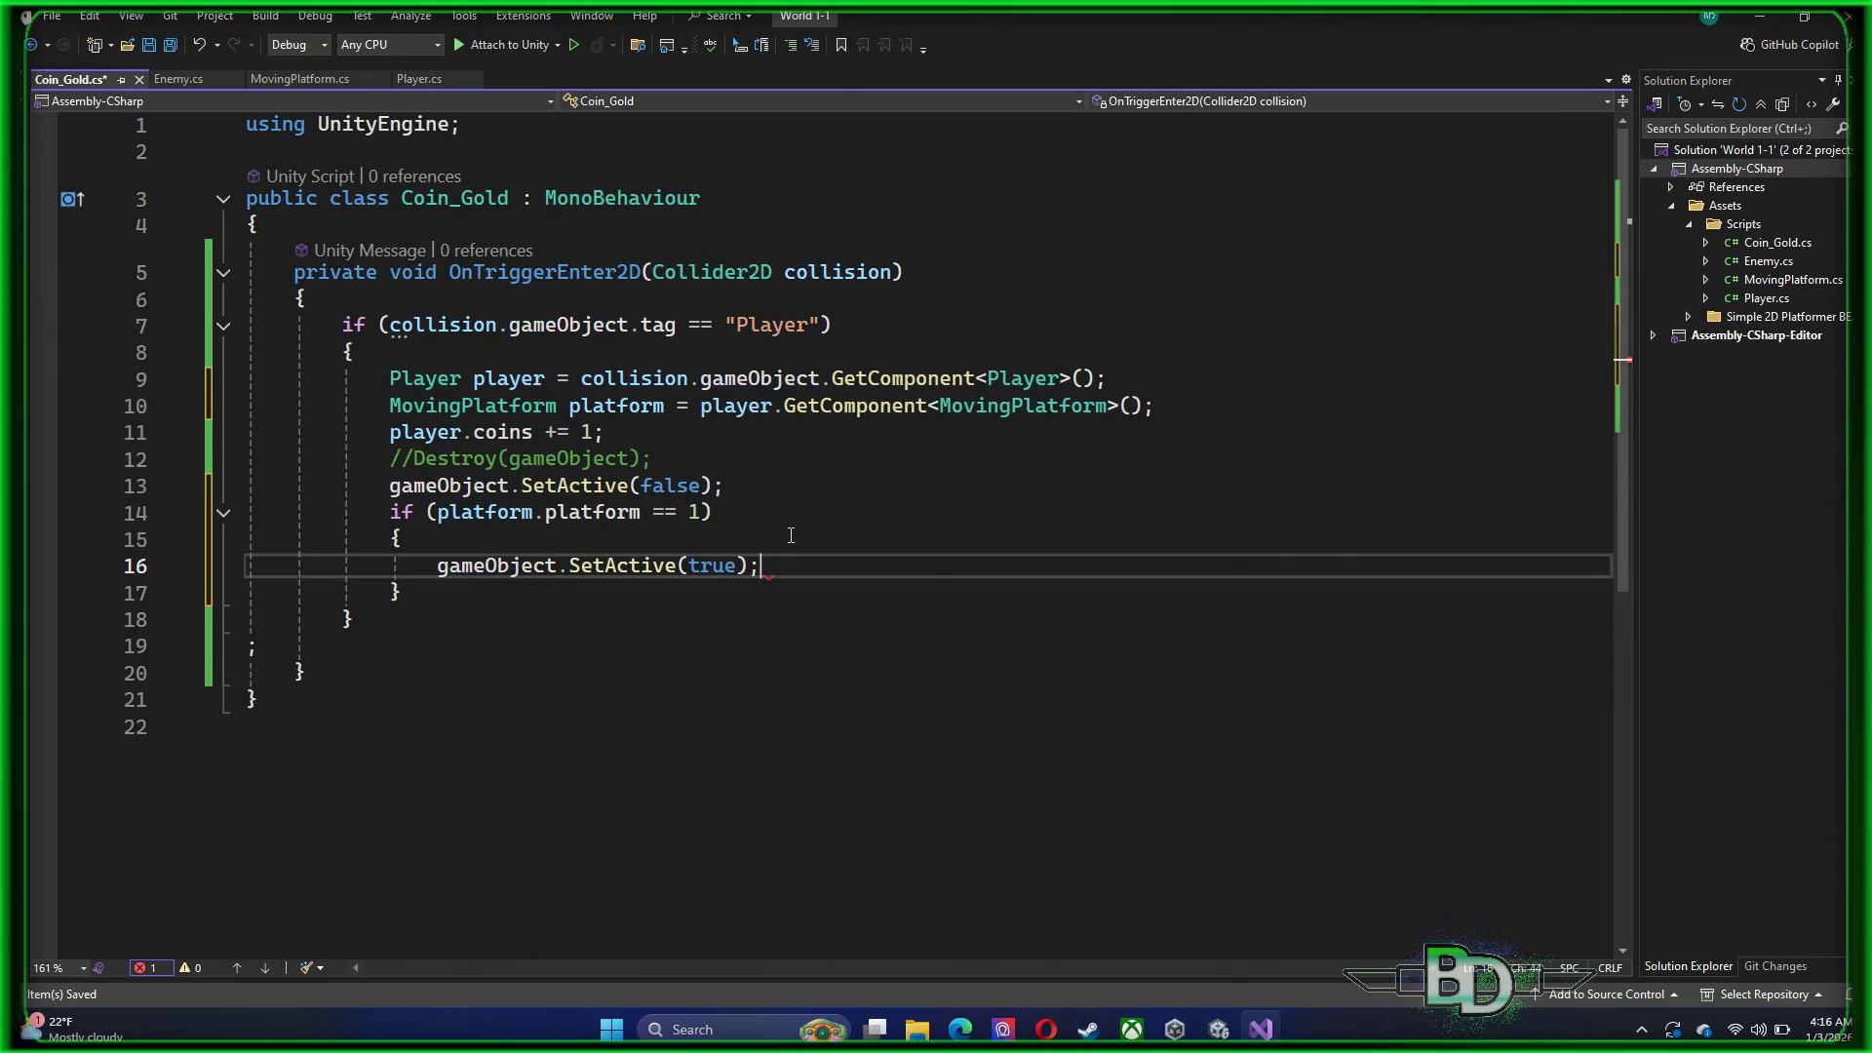
key("ctrl+s")
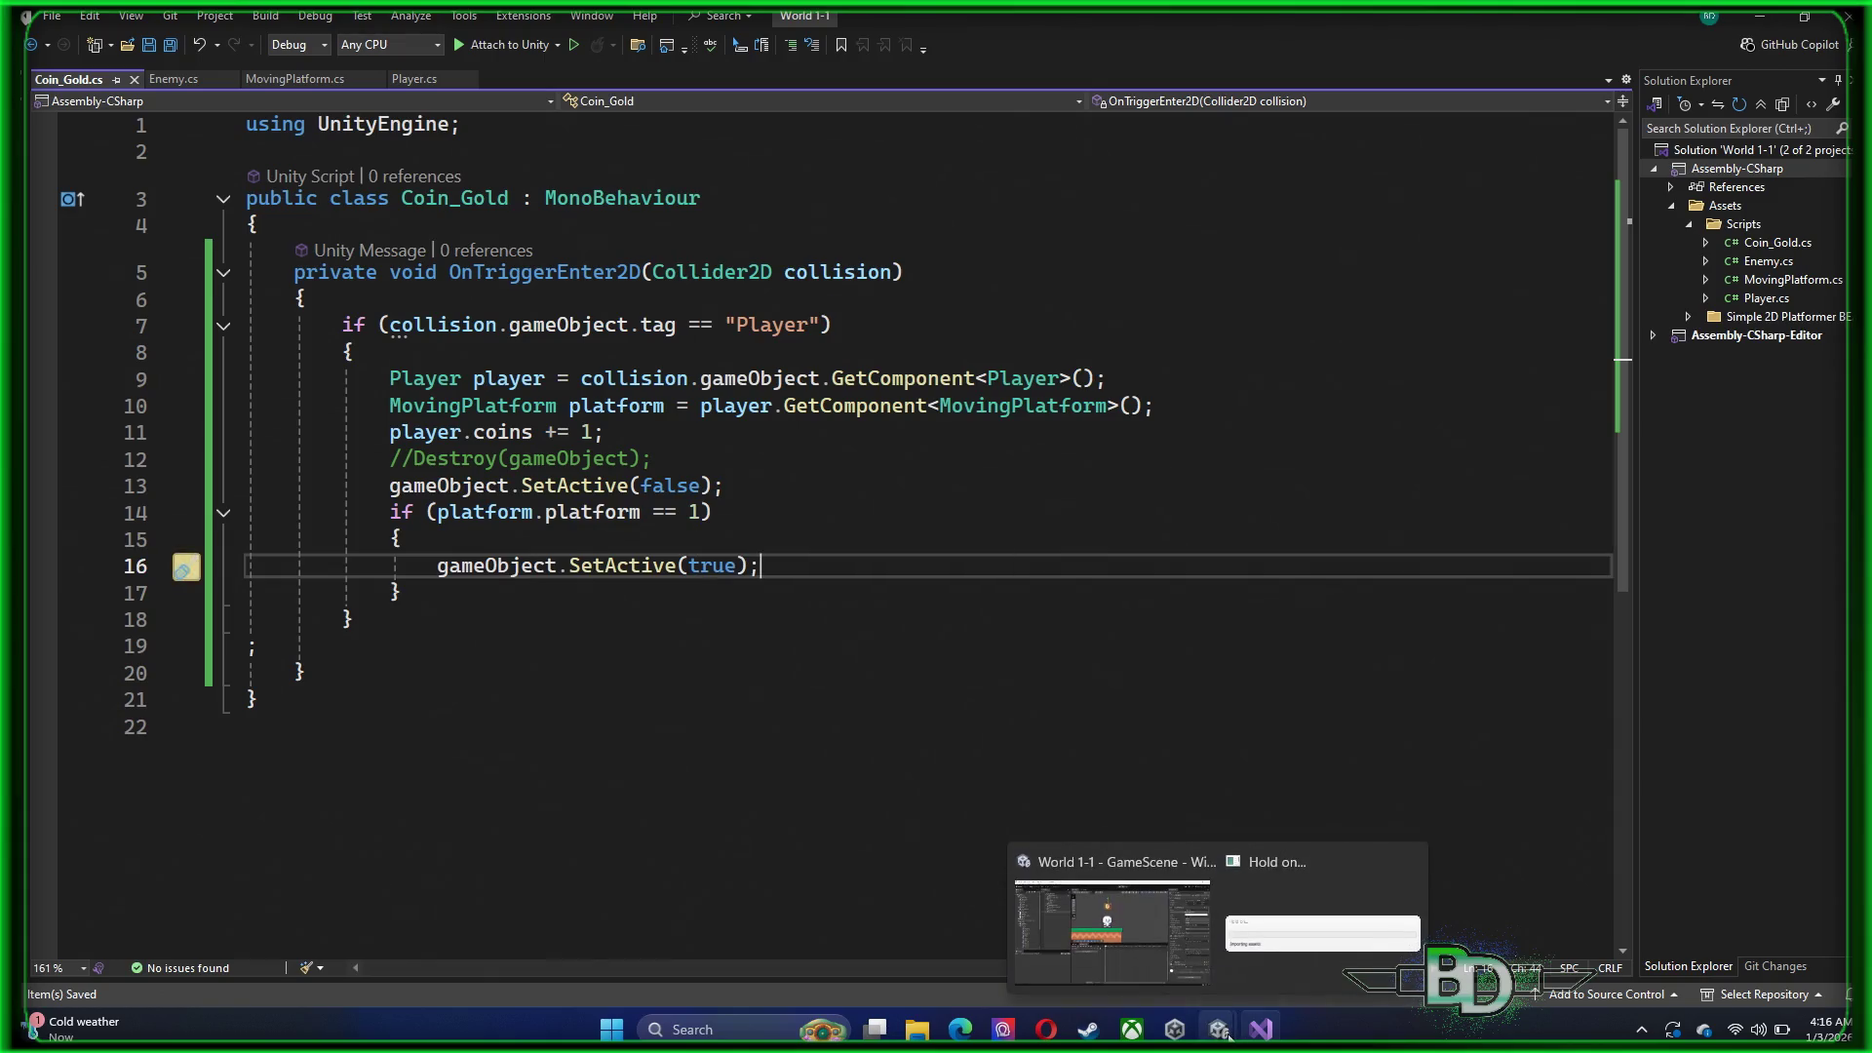
key("alt+Tab")
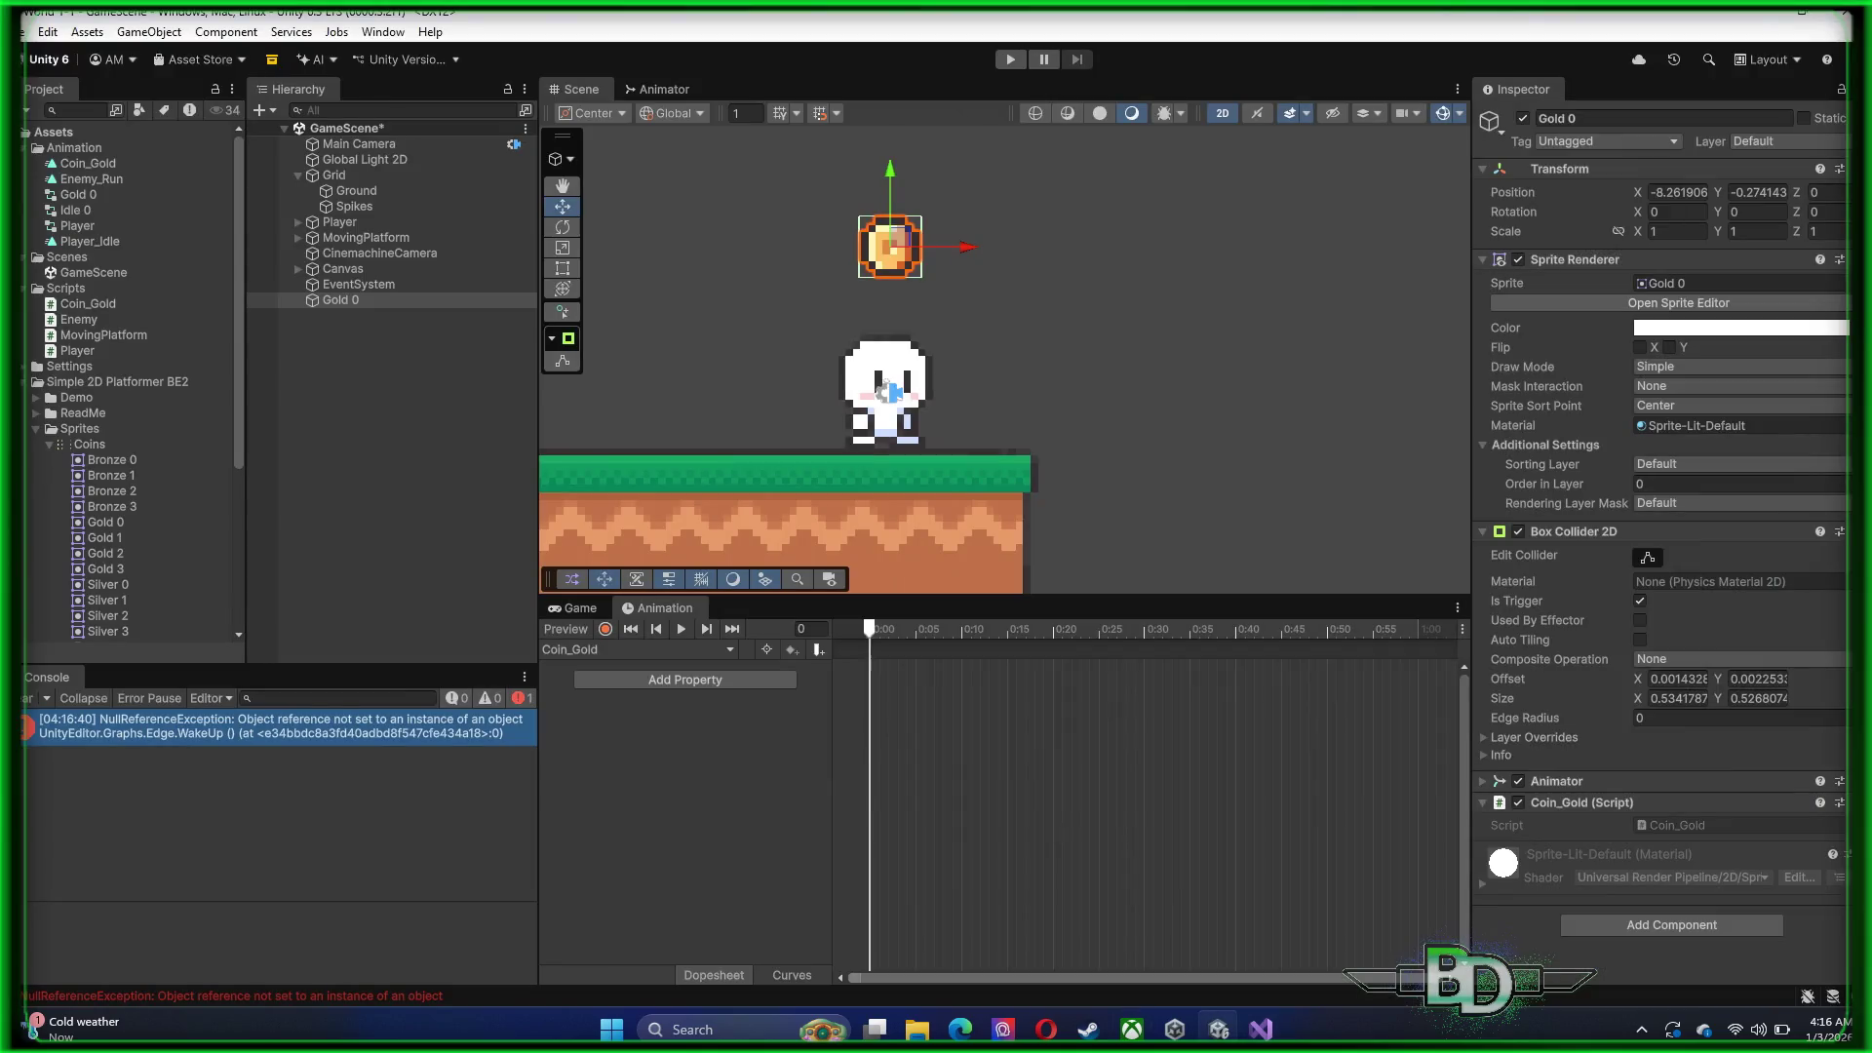
Run the playtest and open the Coin_Gold.cs:14 NullReferenceException from the Console
left_click(1010, 60)
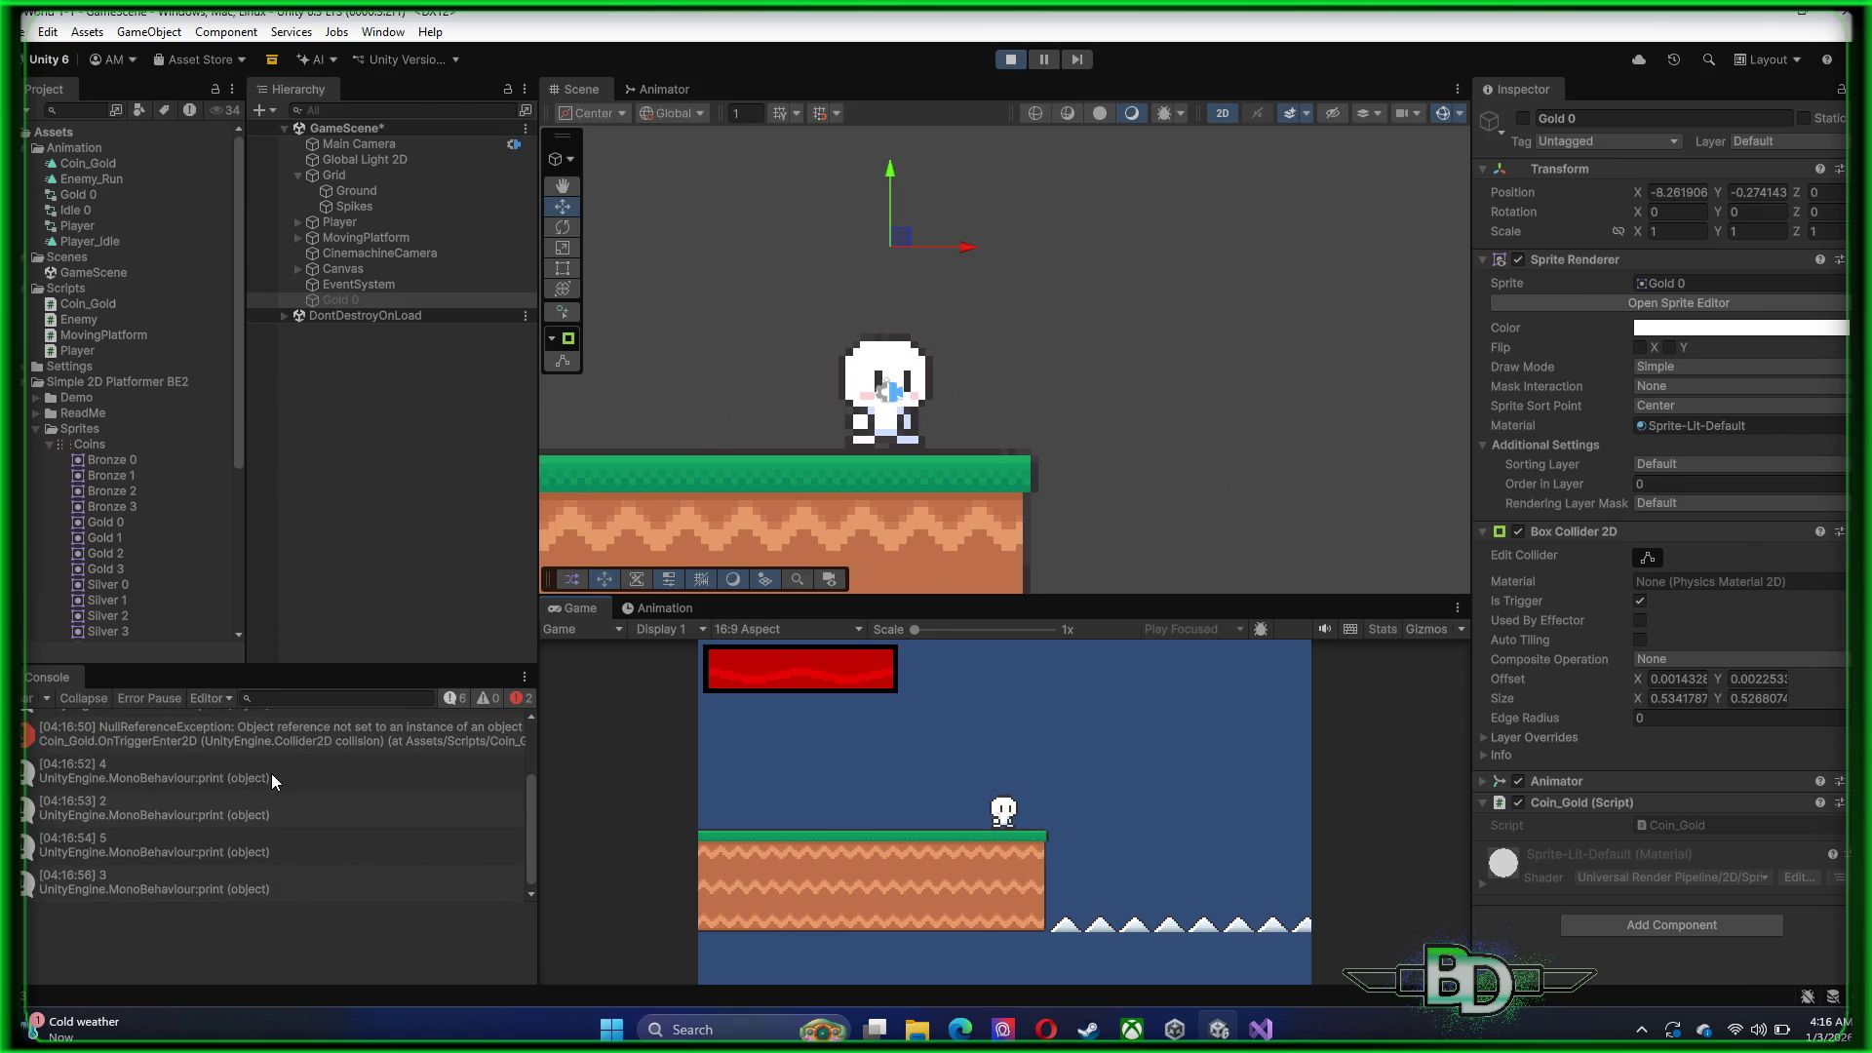
left_click(285, 739)
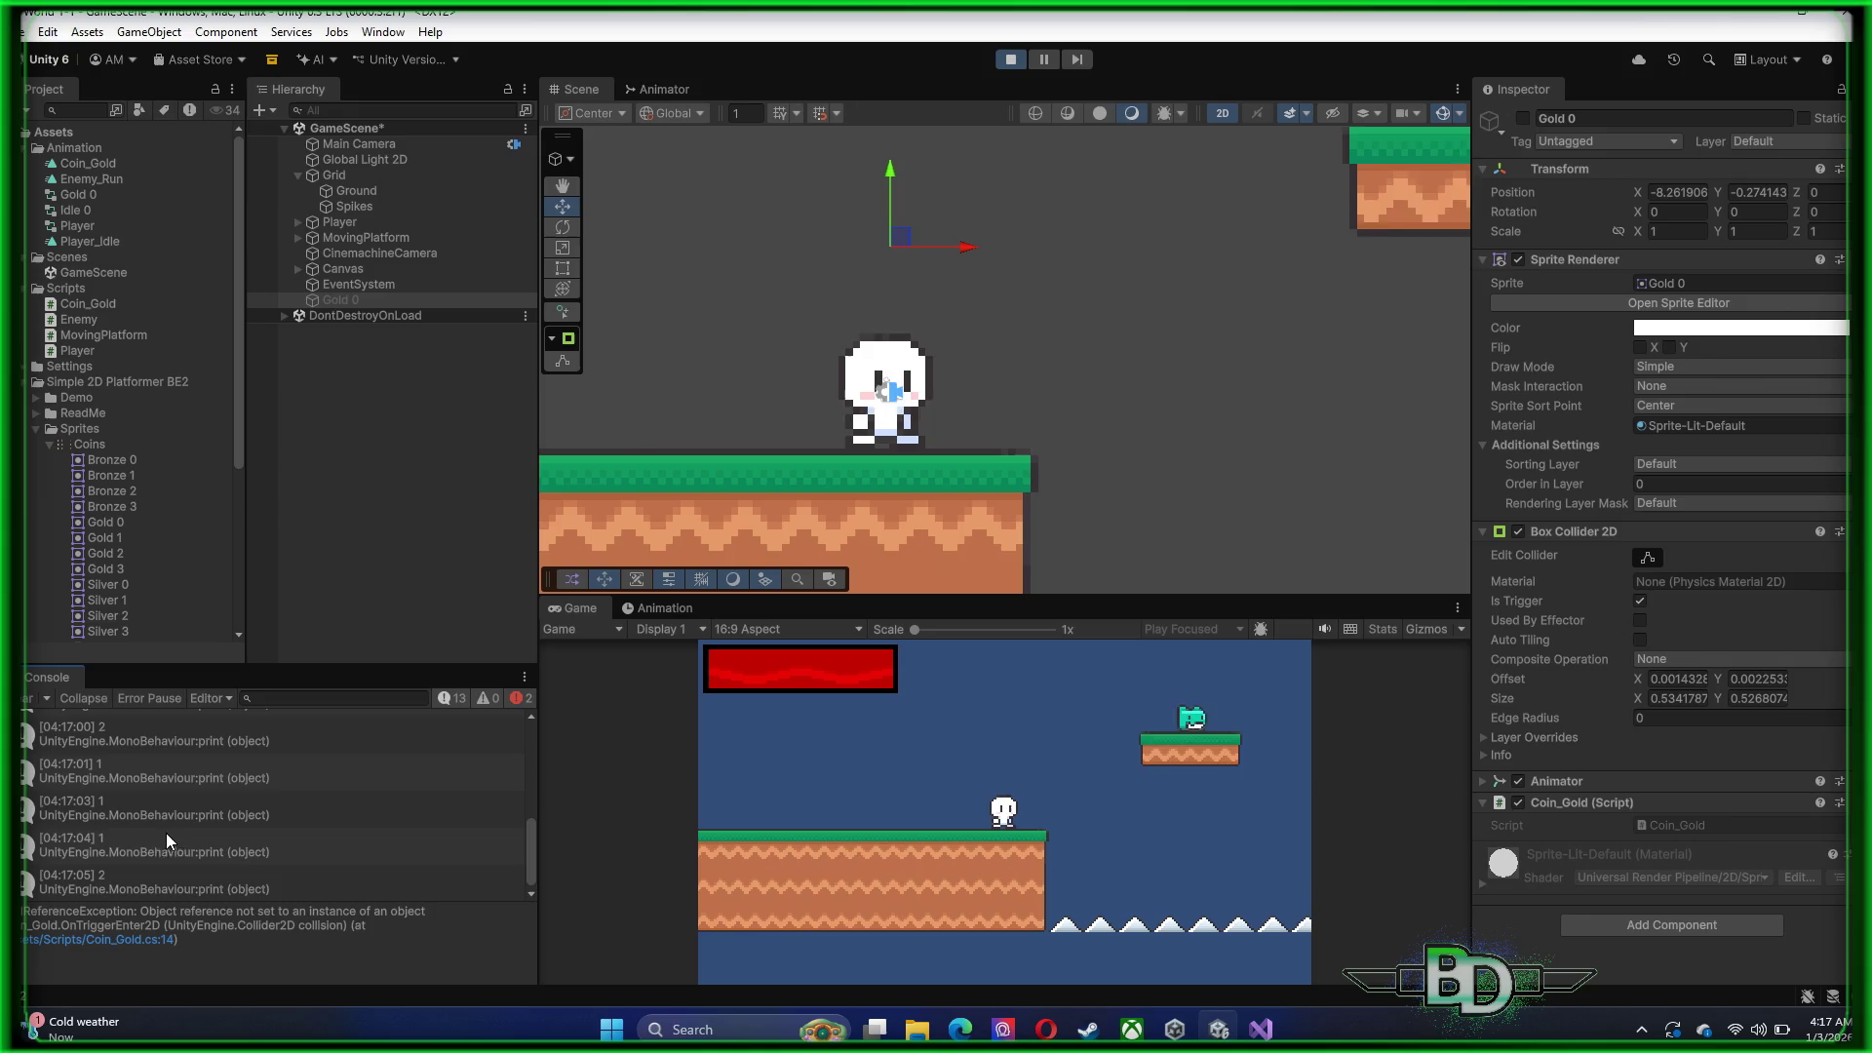
left_click(121, 939)
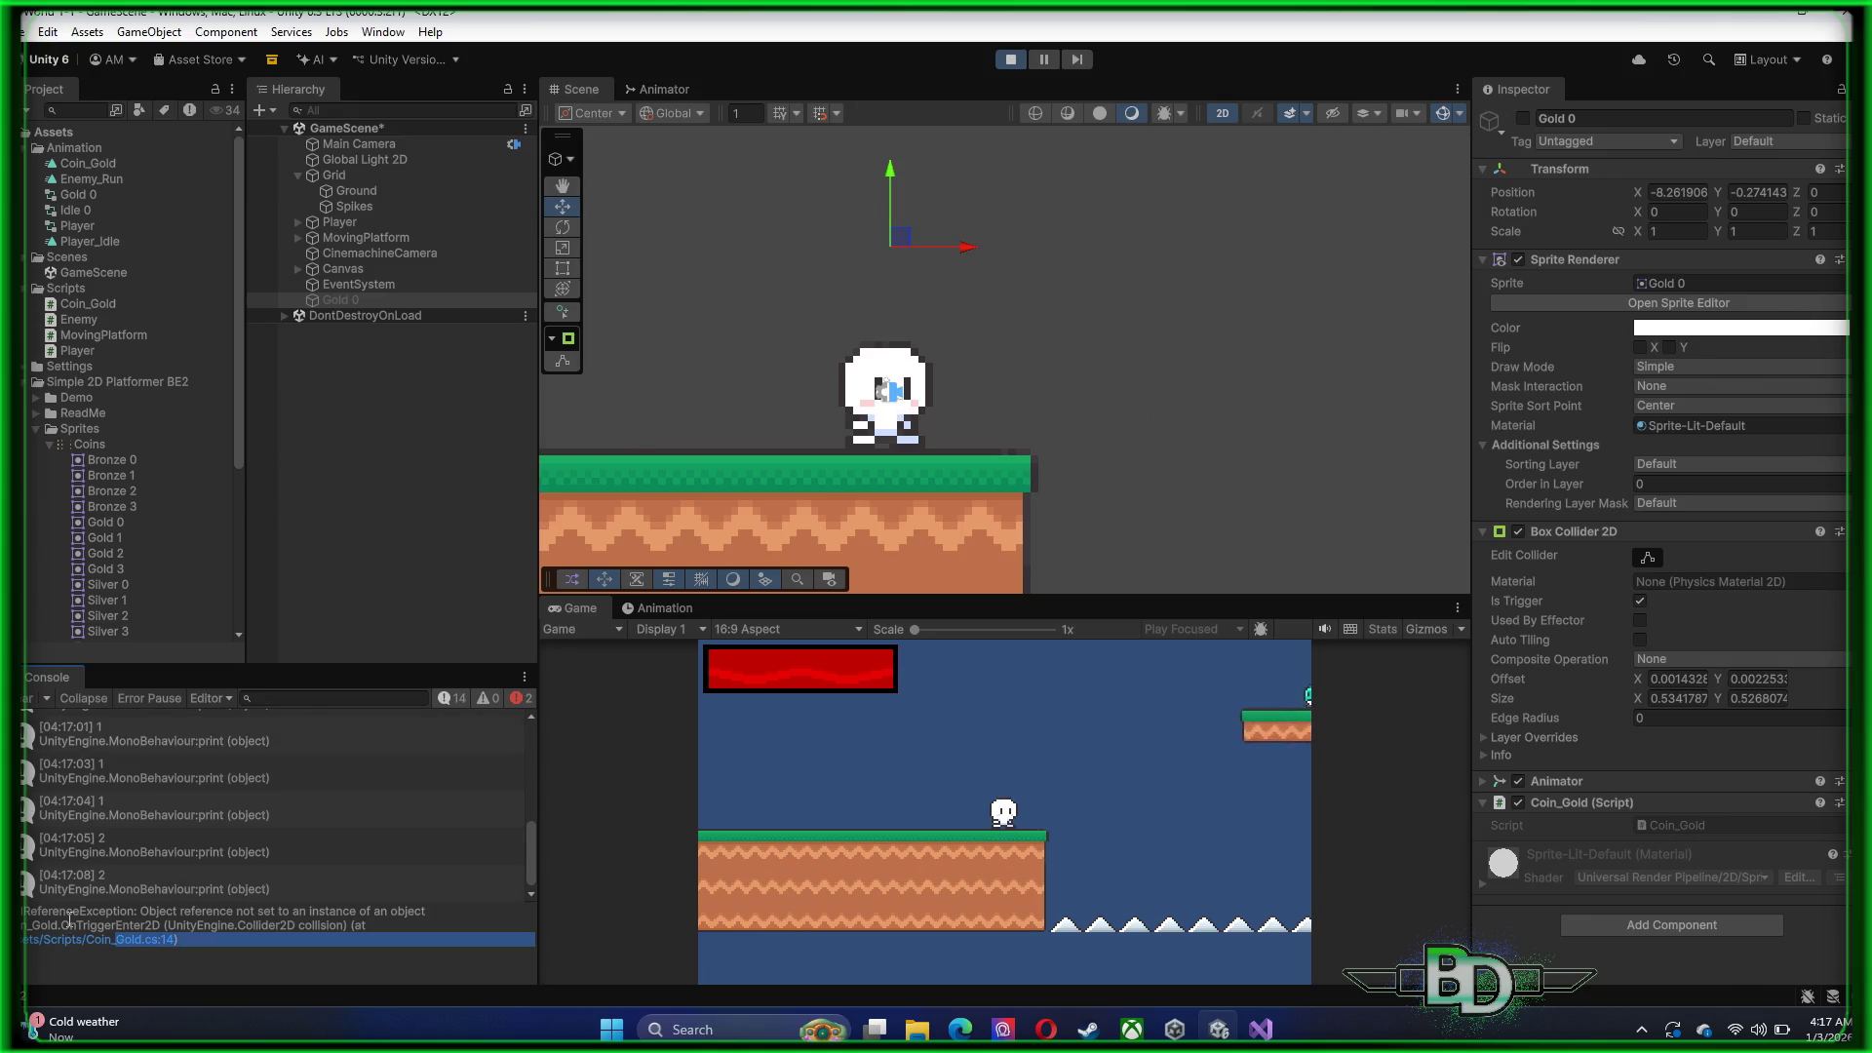
double_click(70, 922)
scroll(400, 809, "up", 5)
left_click(198, 835)
double_click(196, 837)
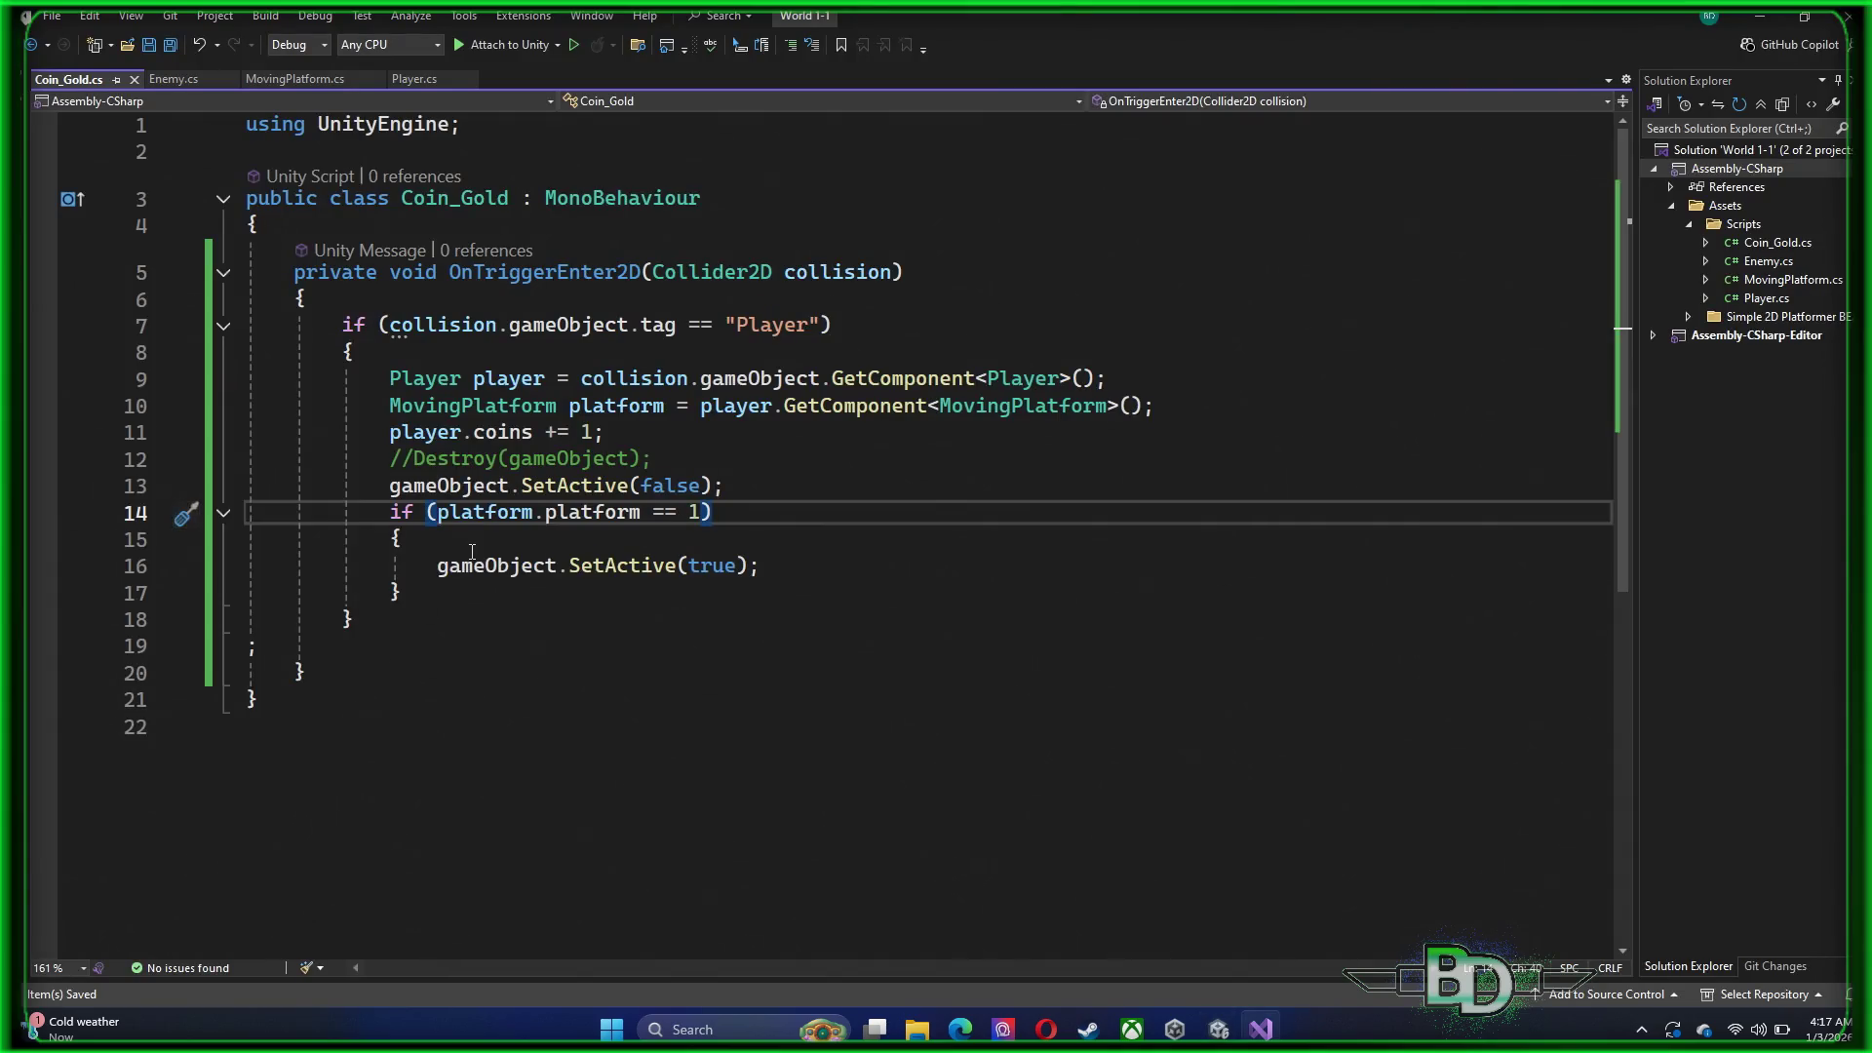
Remove 'player.' from line 10's GetComponent<MovingPlatform>() call, save, and return to Unity
mouse_move(560, 509)
mouse_move(770, 410)
left_click(1219, 1031)
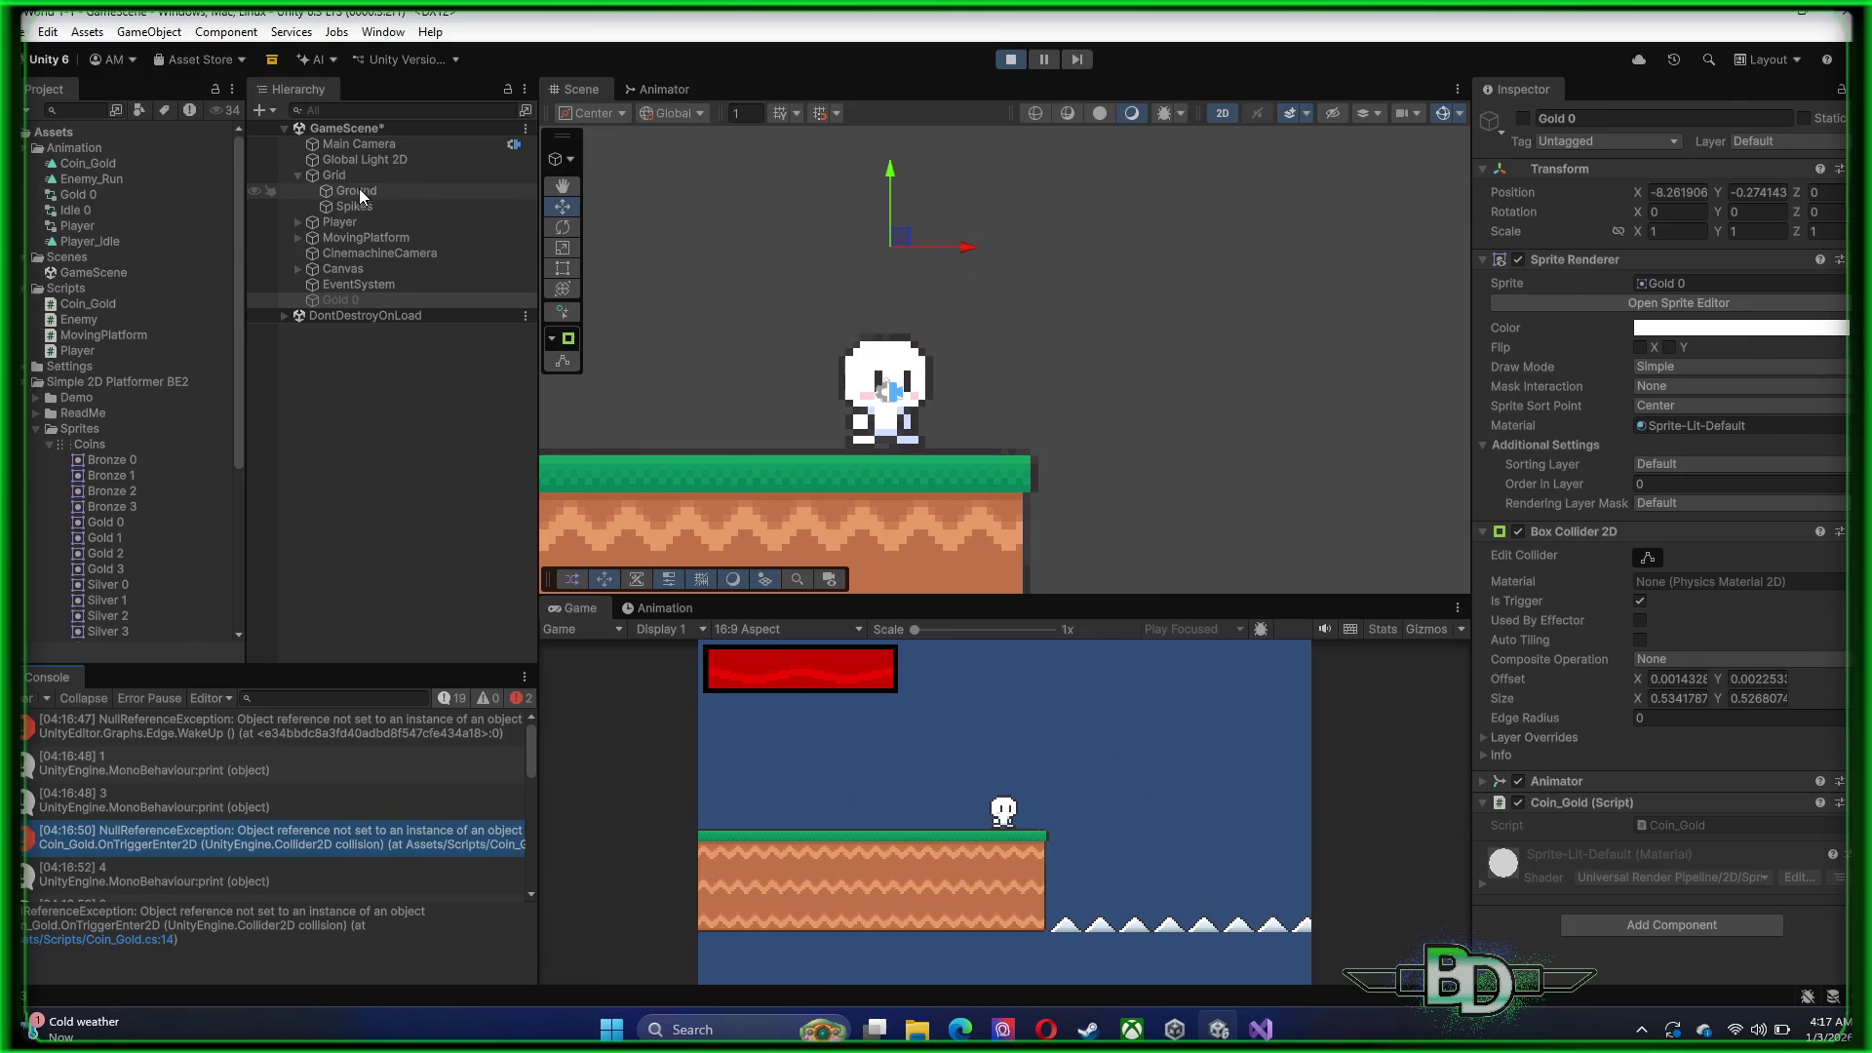
left_click(1264, 1030)
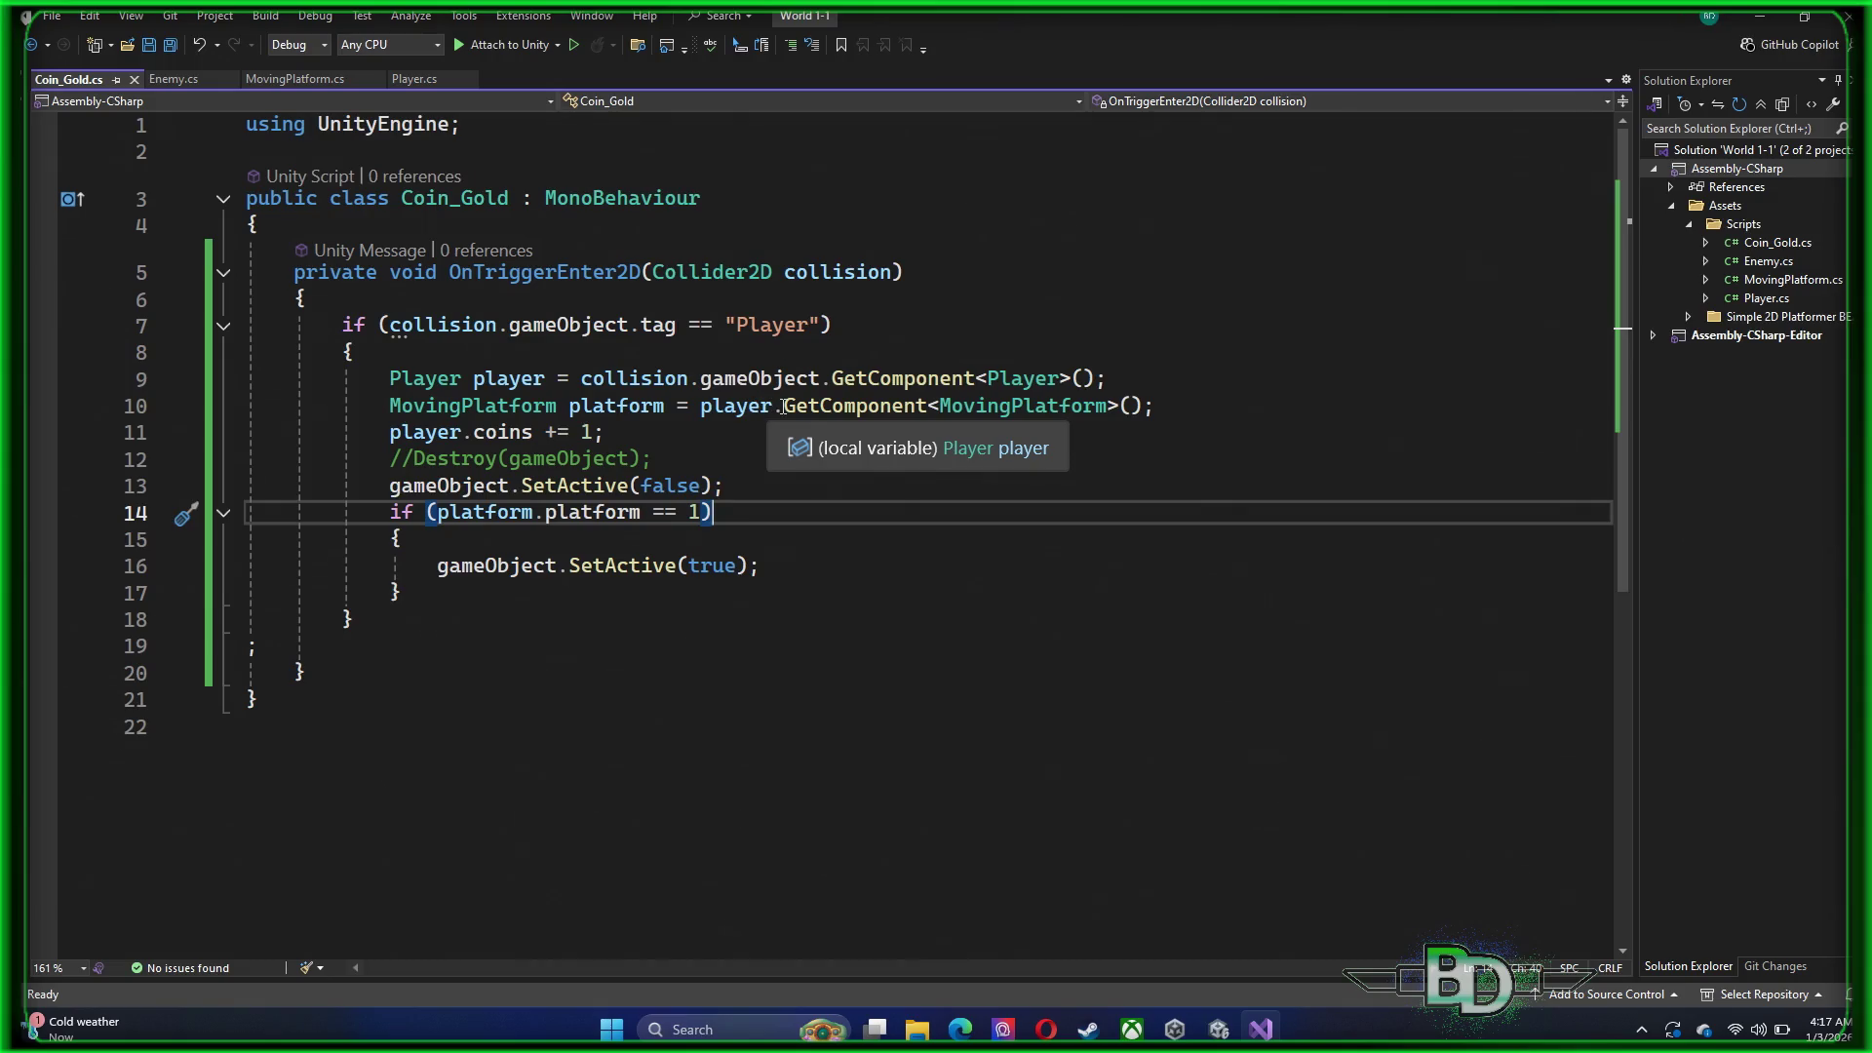
left_click(775, 406)
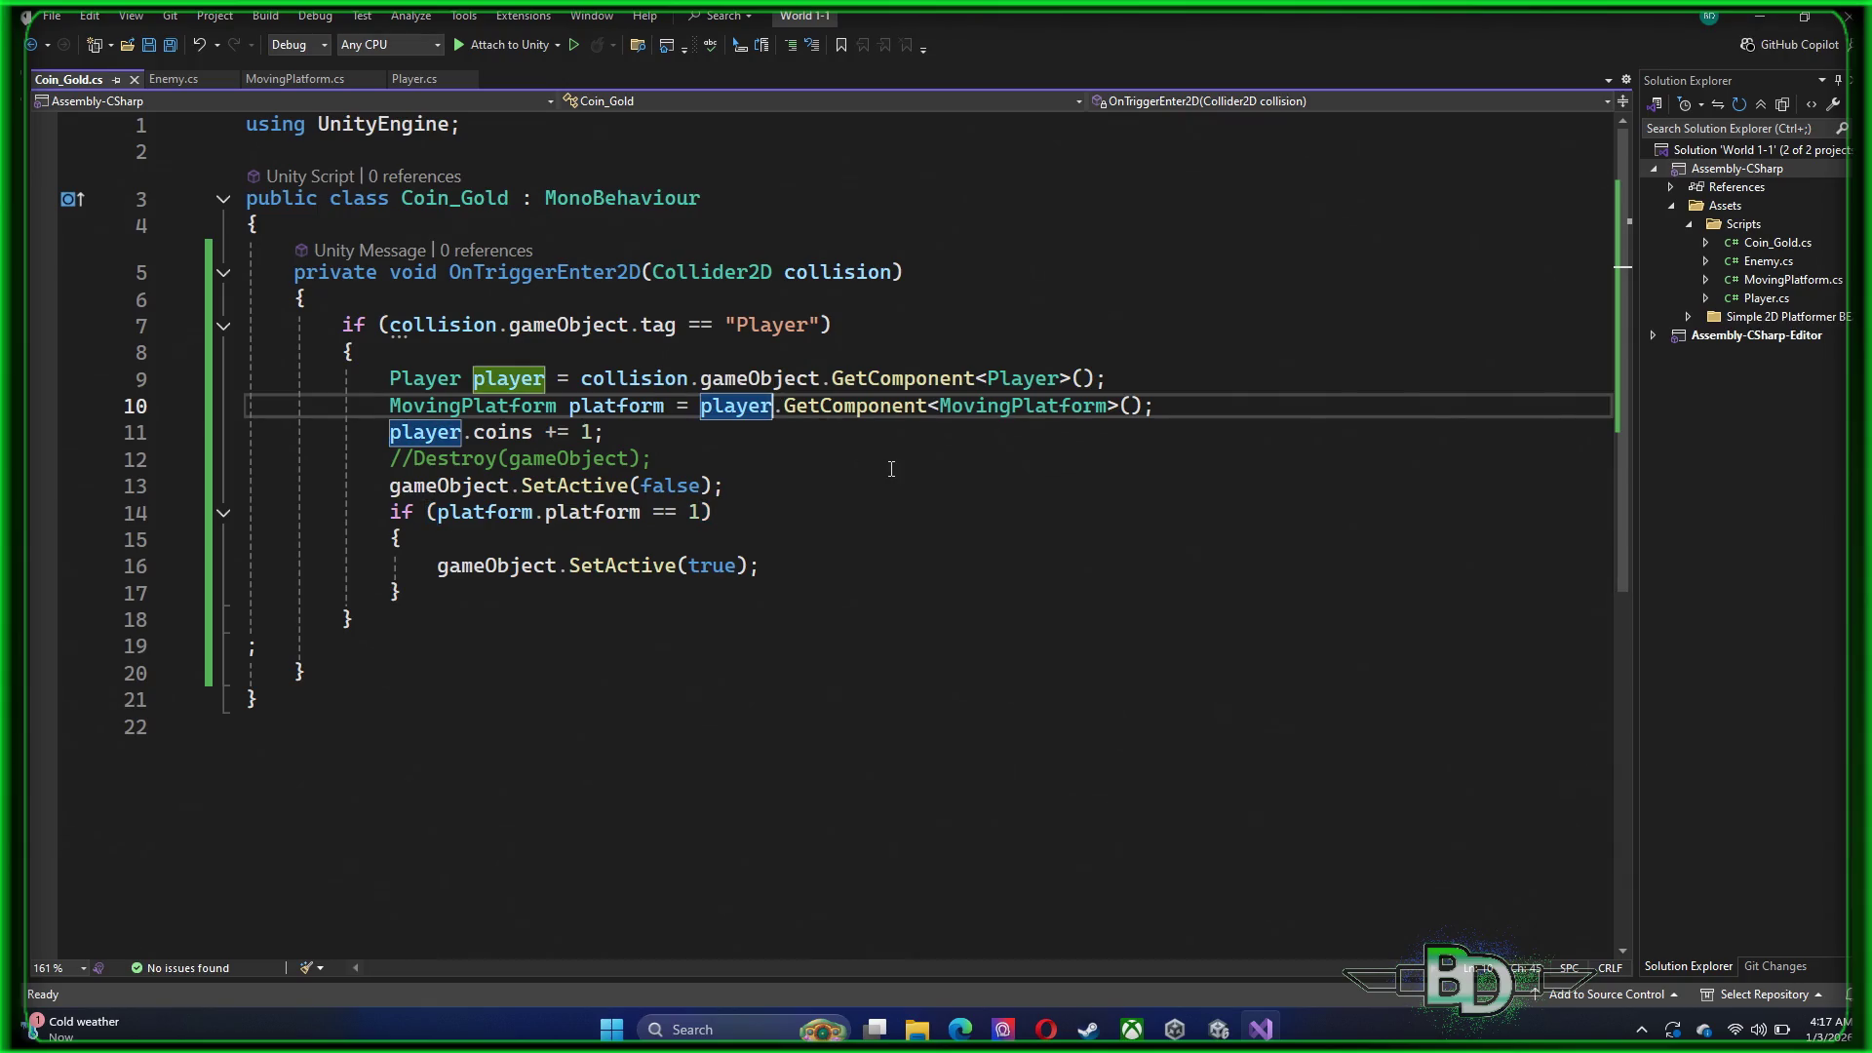
key("BackSpace")
key("BackSpace")
key("BackSpace")
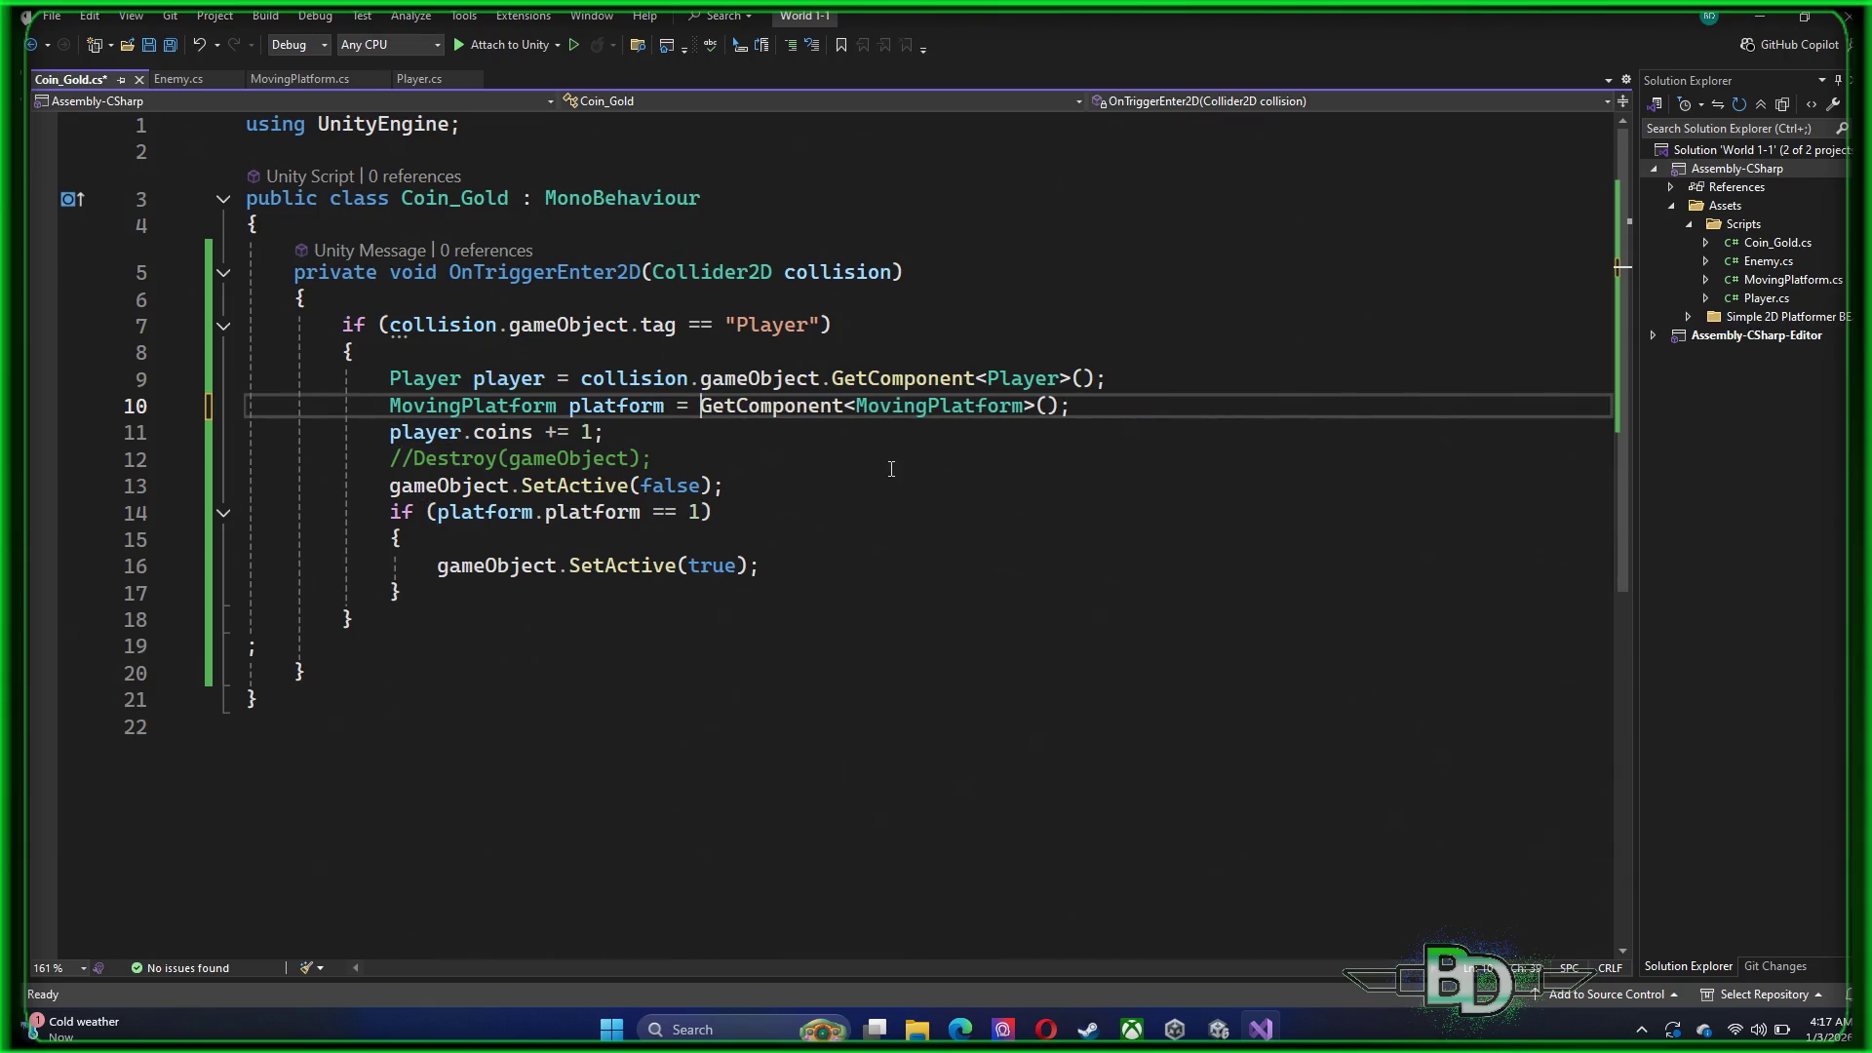
key("ctrl+s")
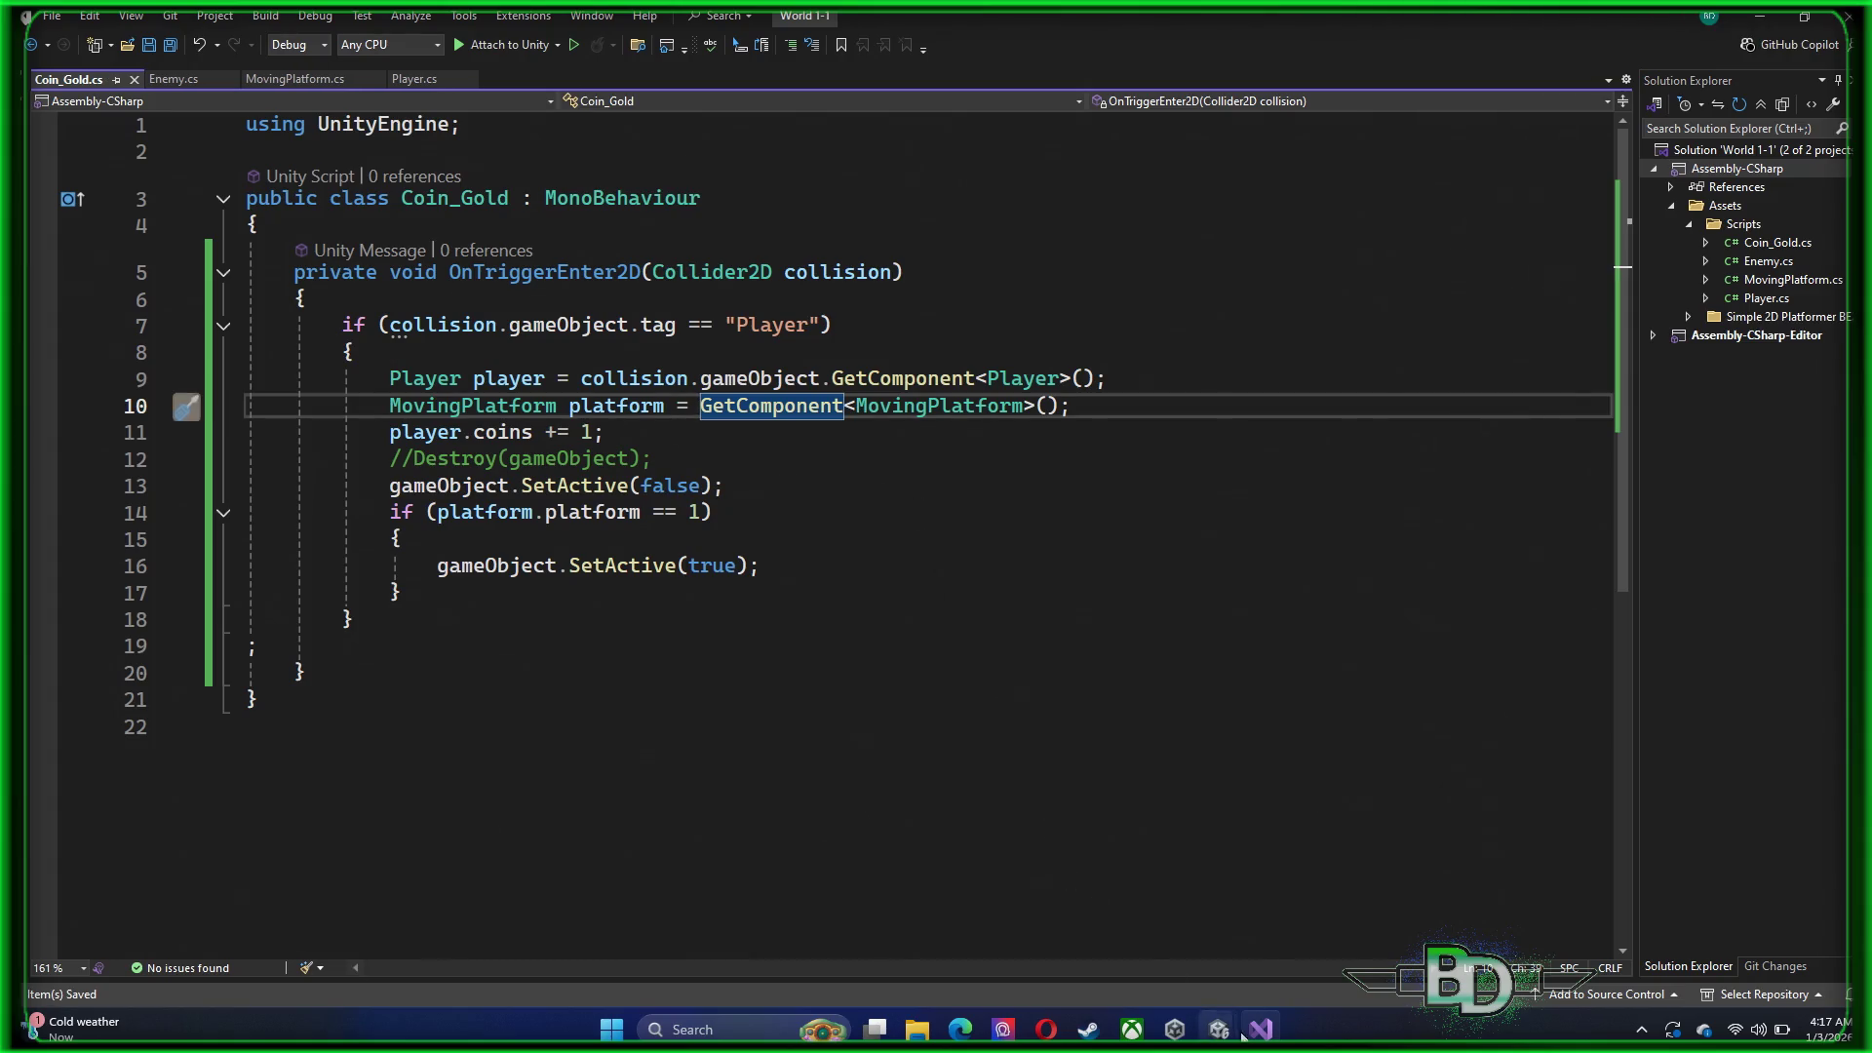
mouse_move(1225, 1032)
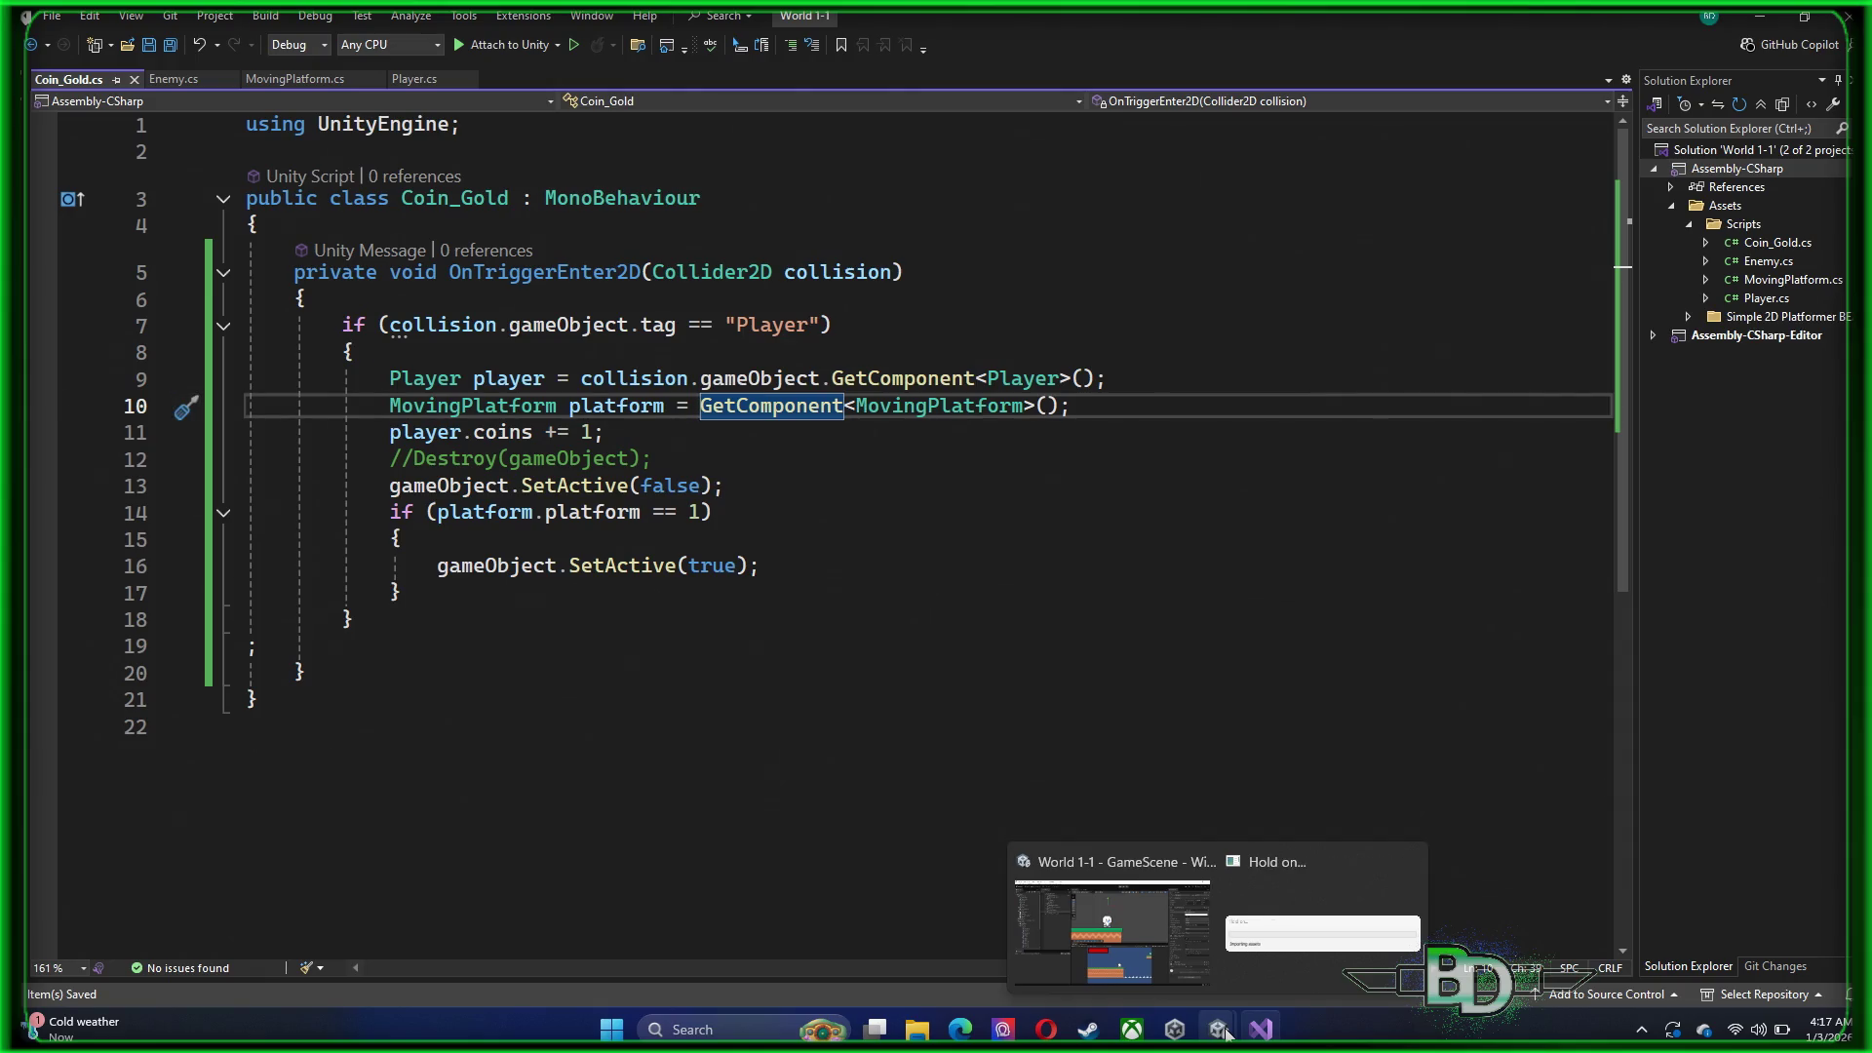
left_click(1225, 1034)
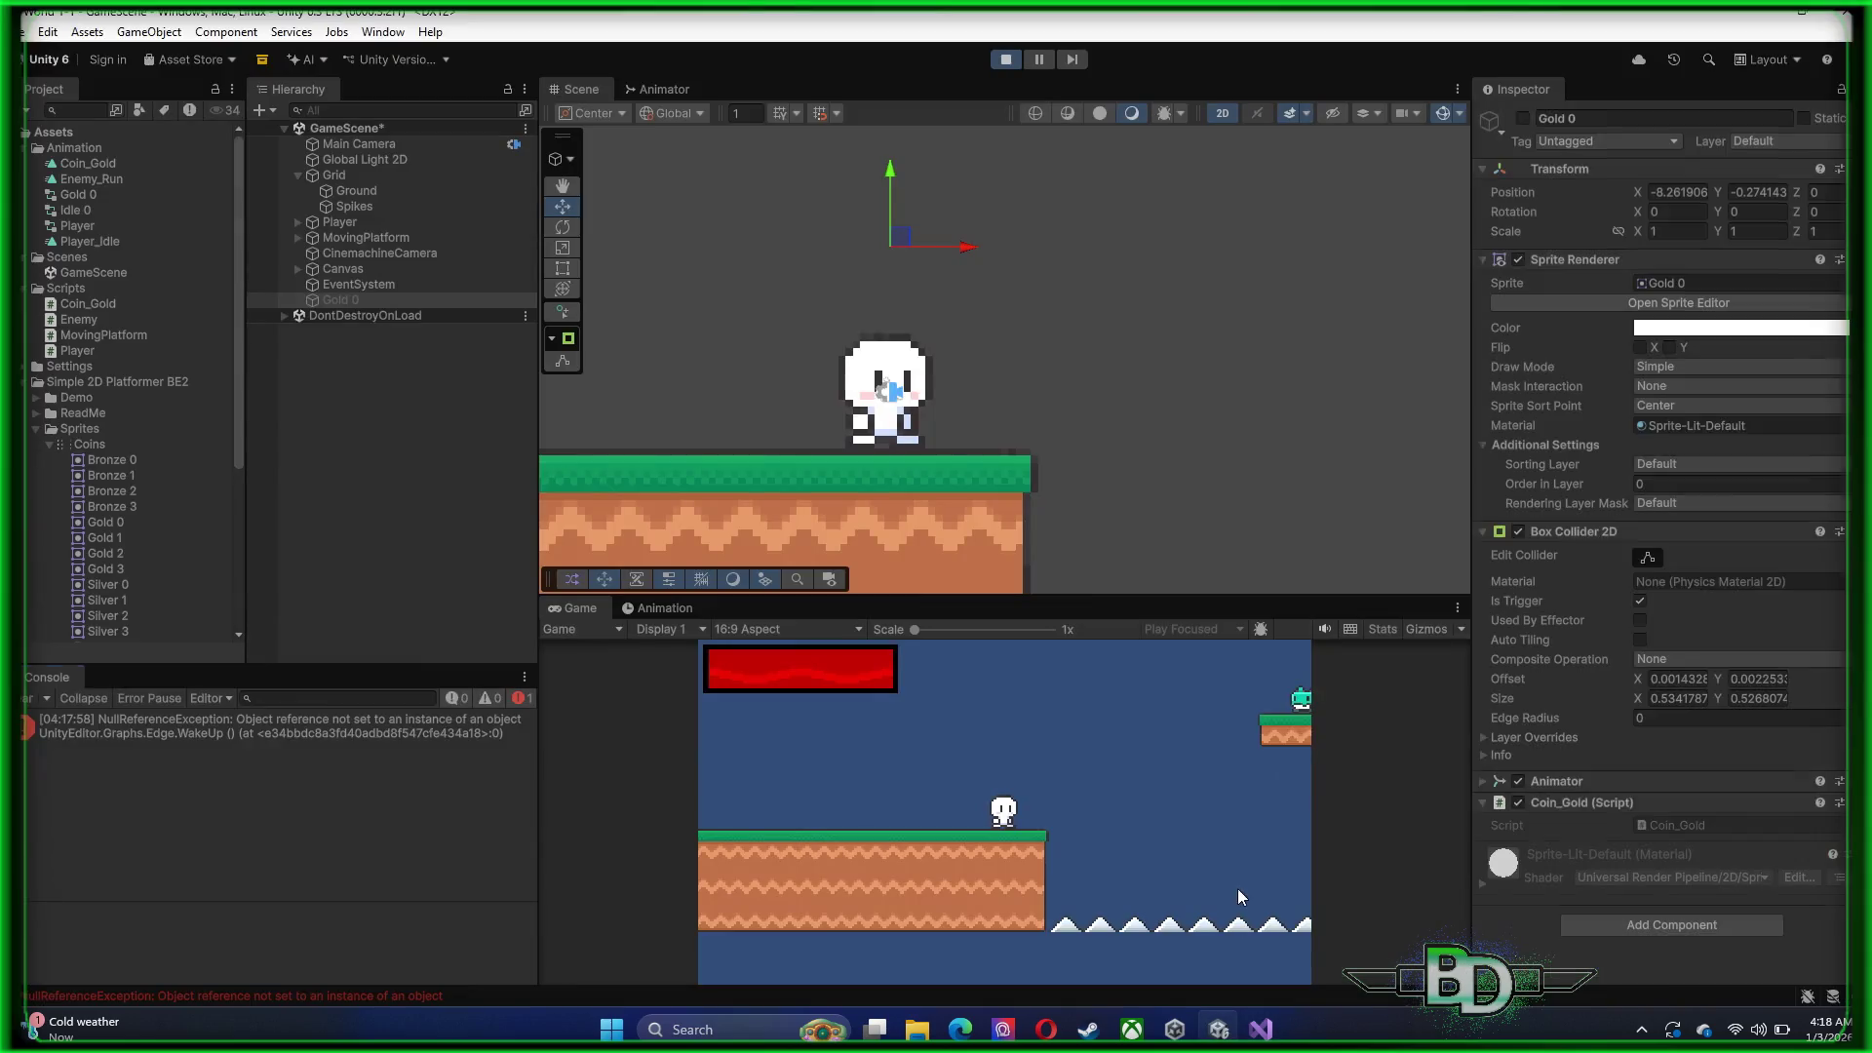
Stop the game, run a fresh playtest, and stop it again
left_click(1016, 64)
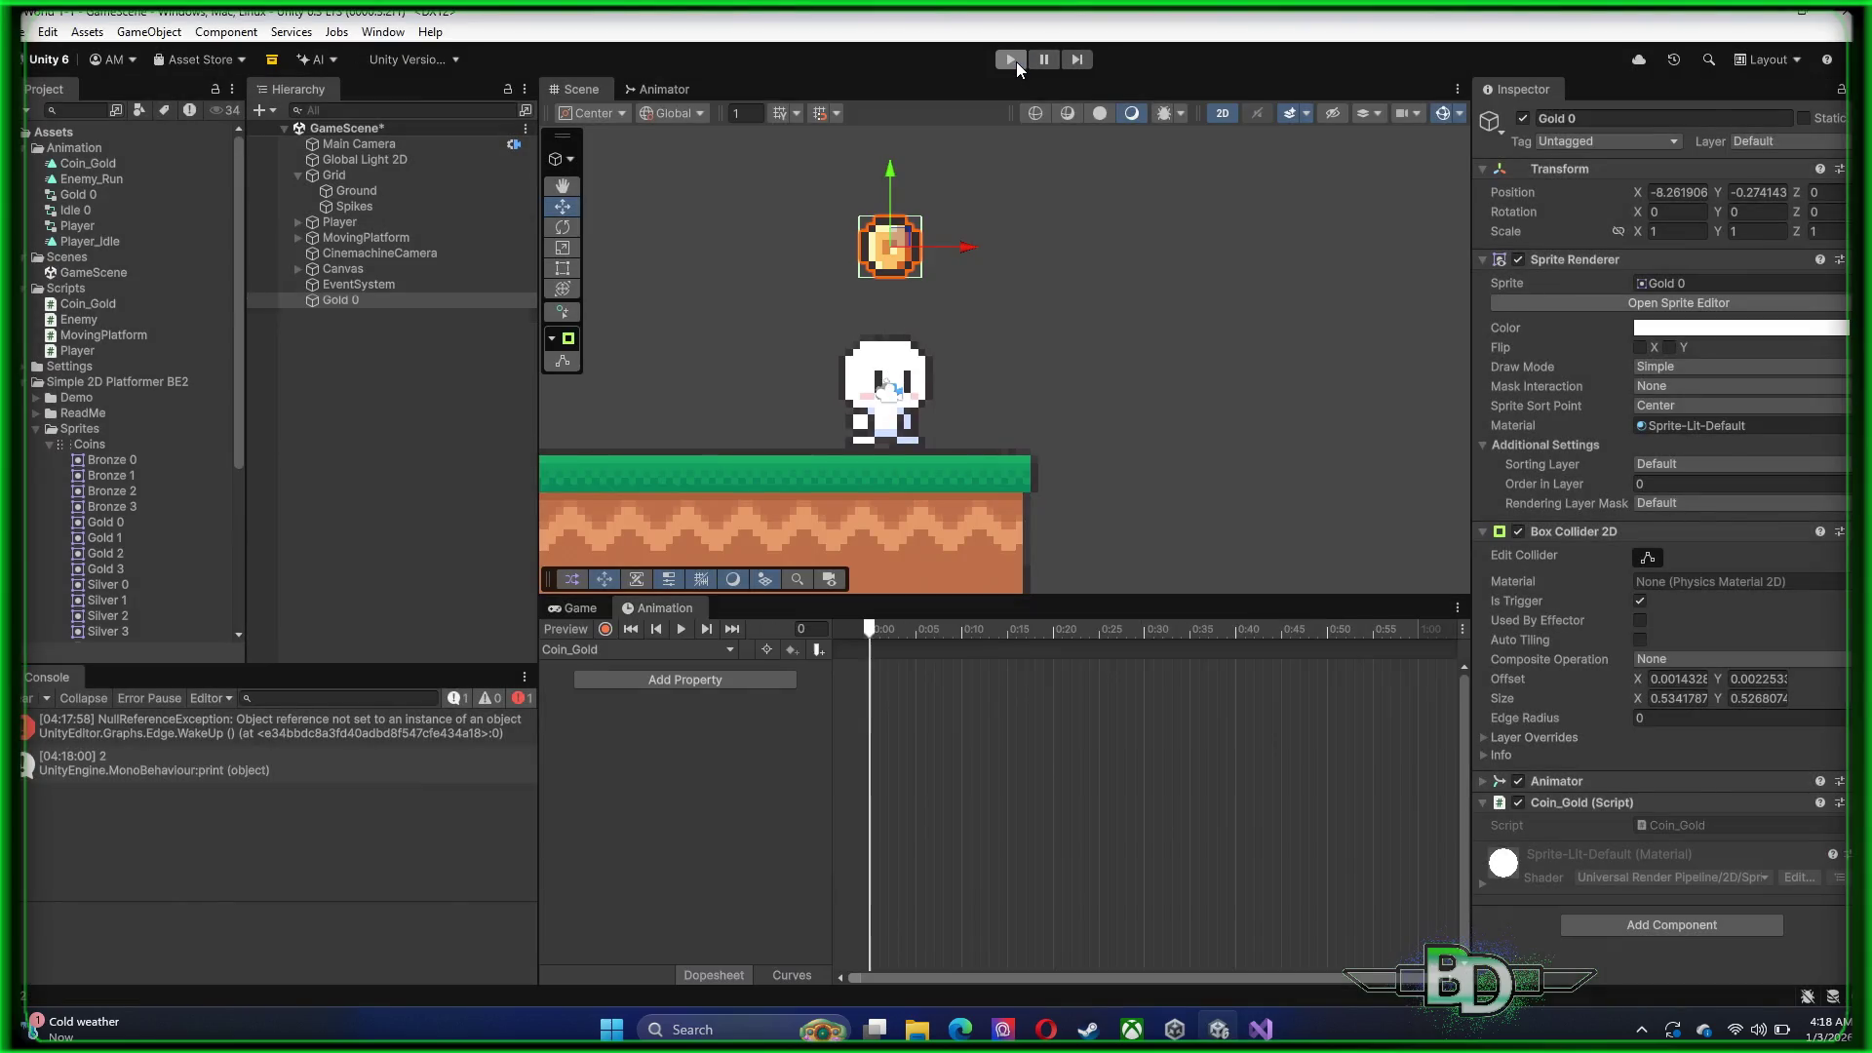
left_click(1016, 62)
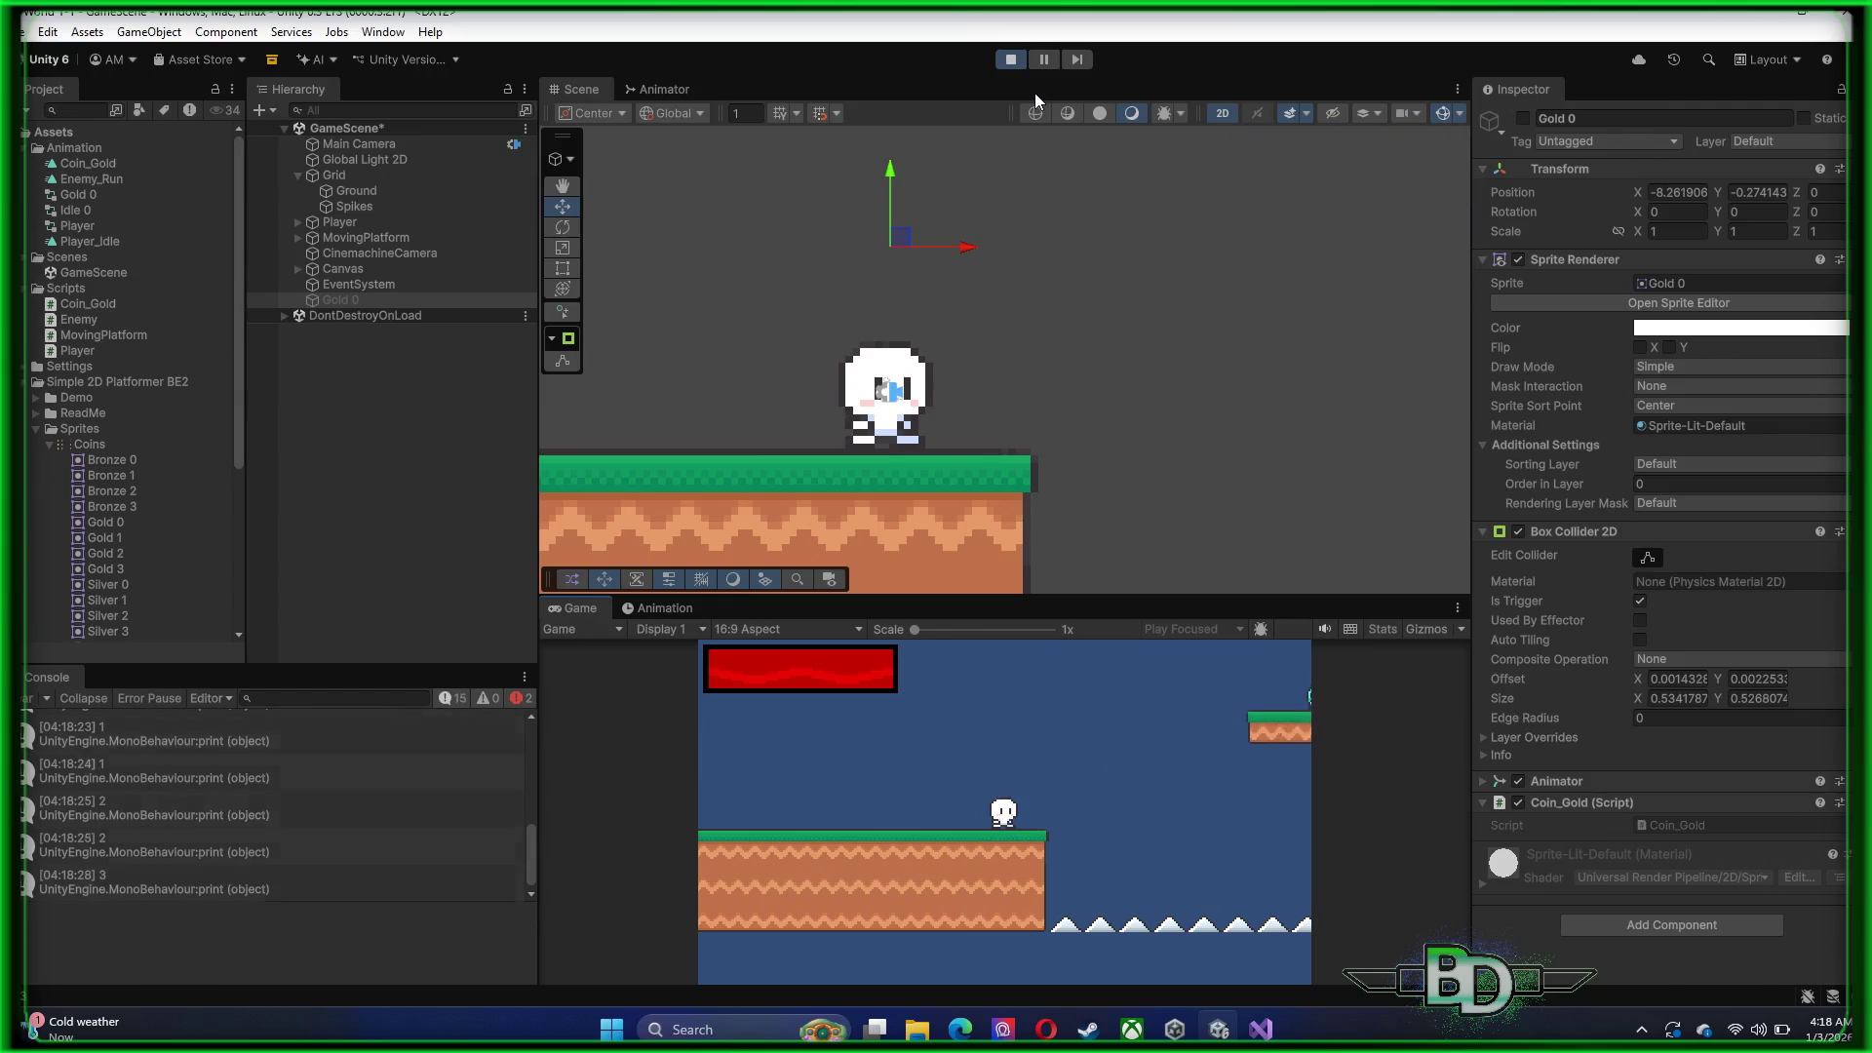
left_click(1011, 60)
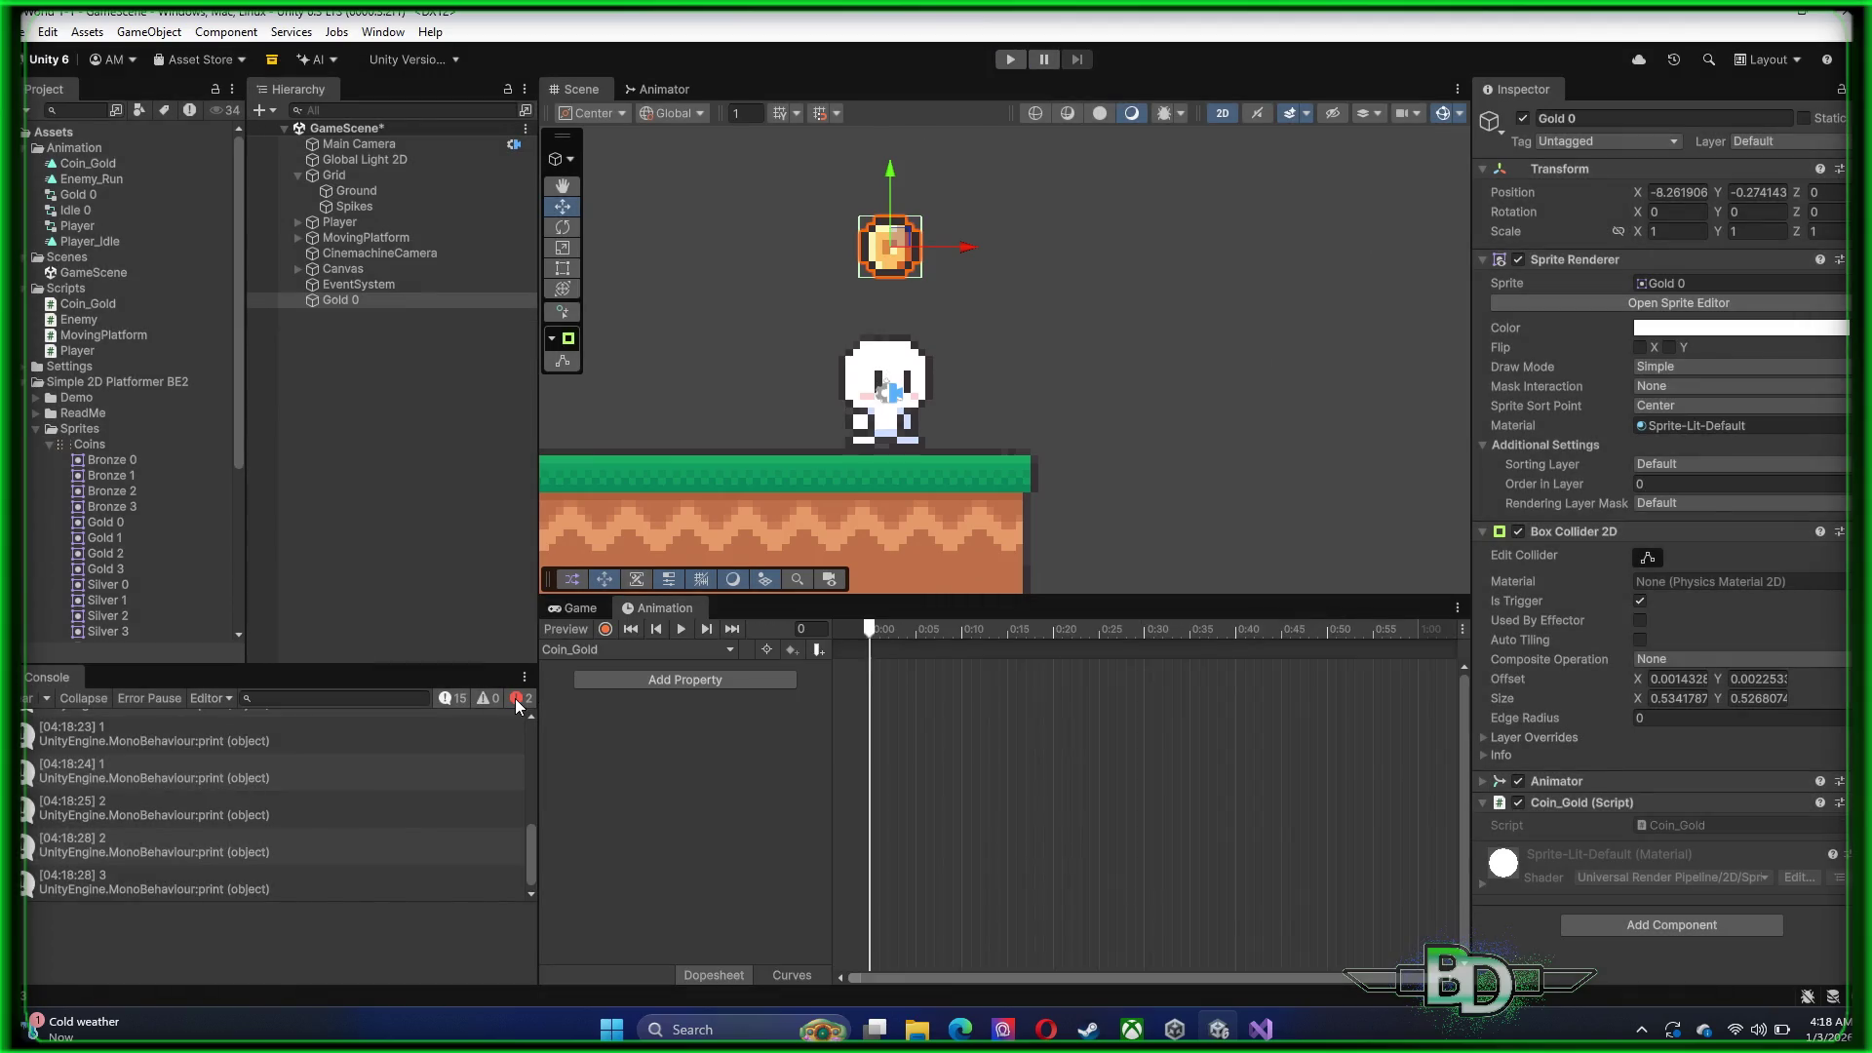
Hide info logs in the Console and open the Coin_Gold line 14 NullReferenceException
left_click(449, 706)
left_click(450, 705)
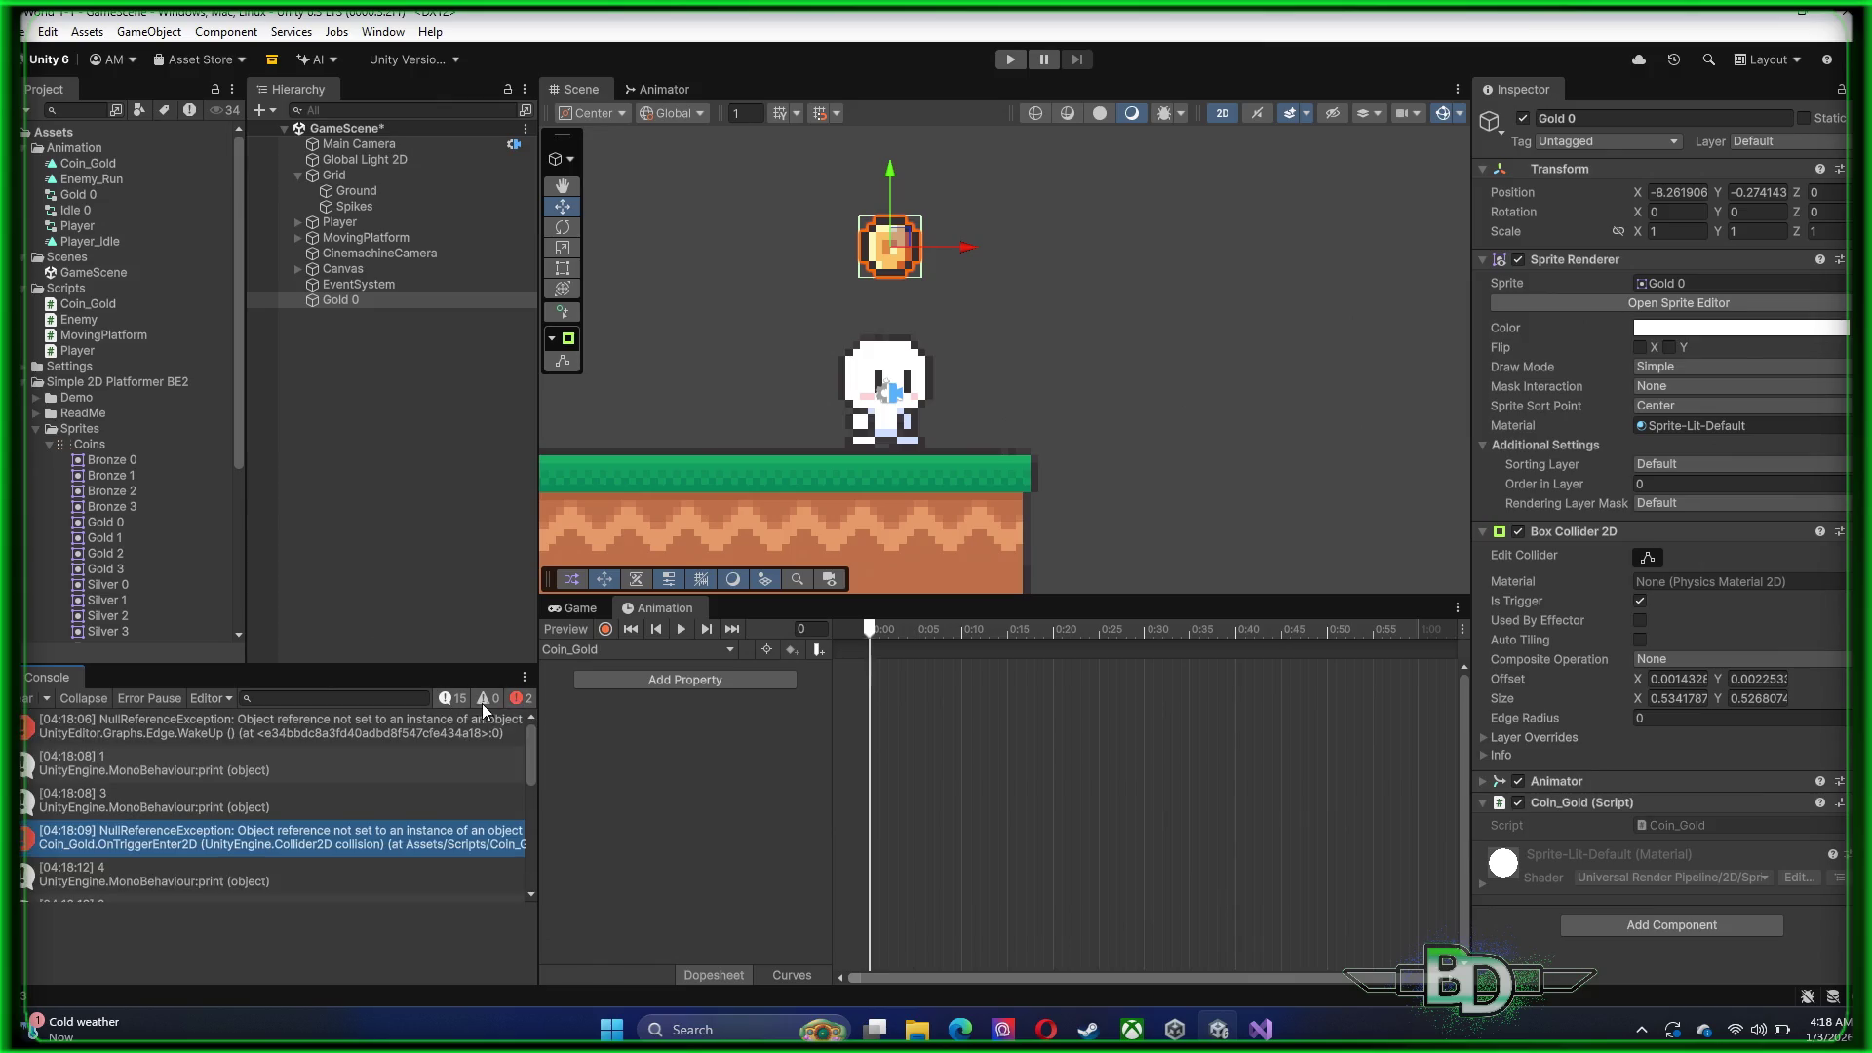
left_click(444, 705)
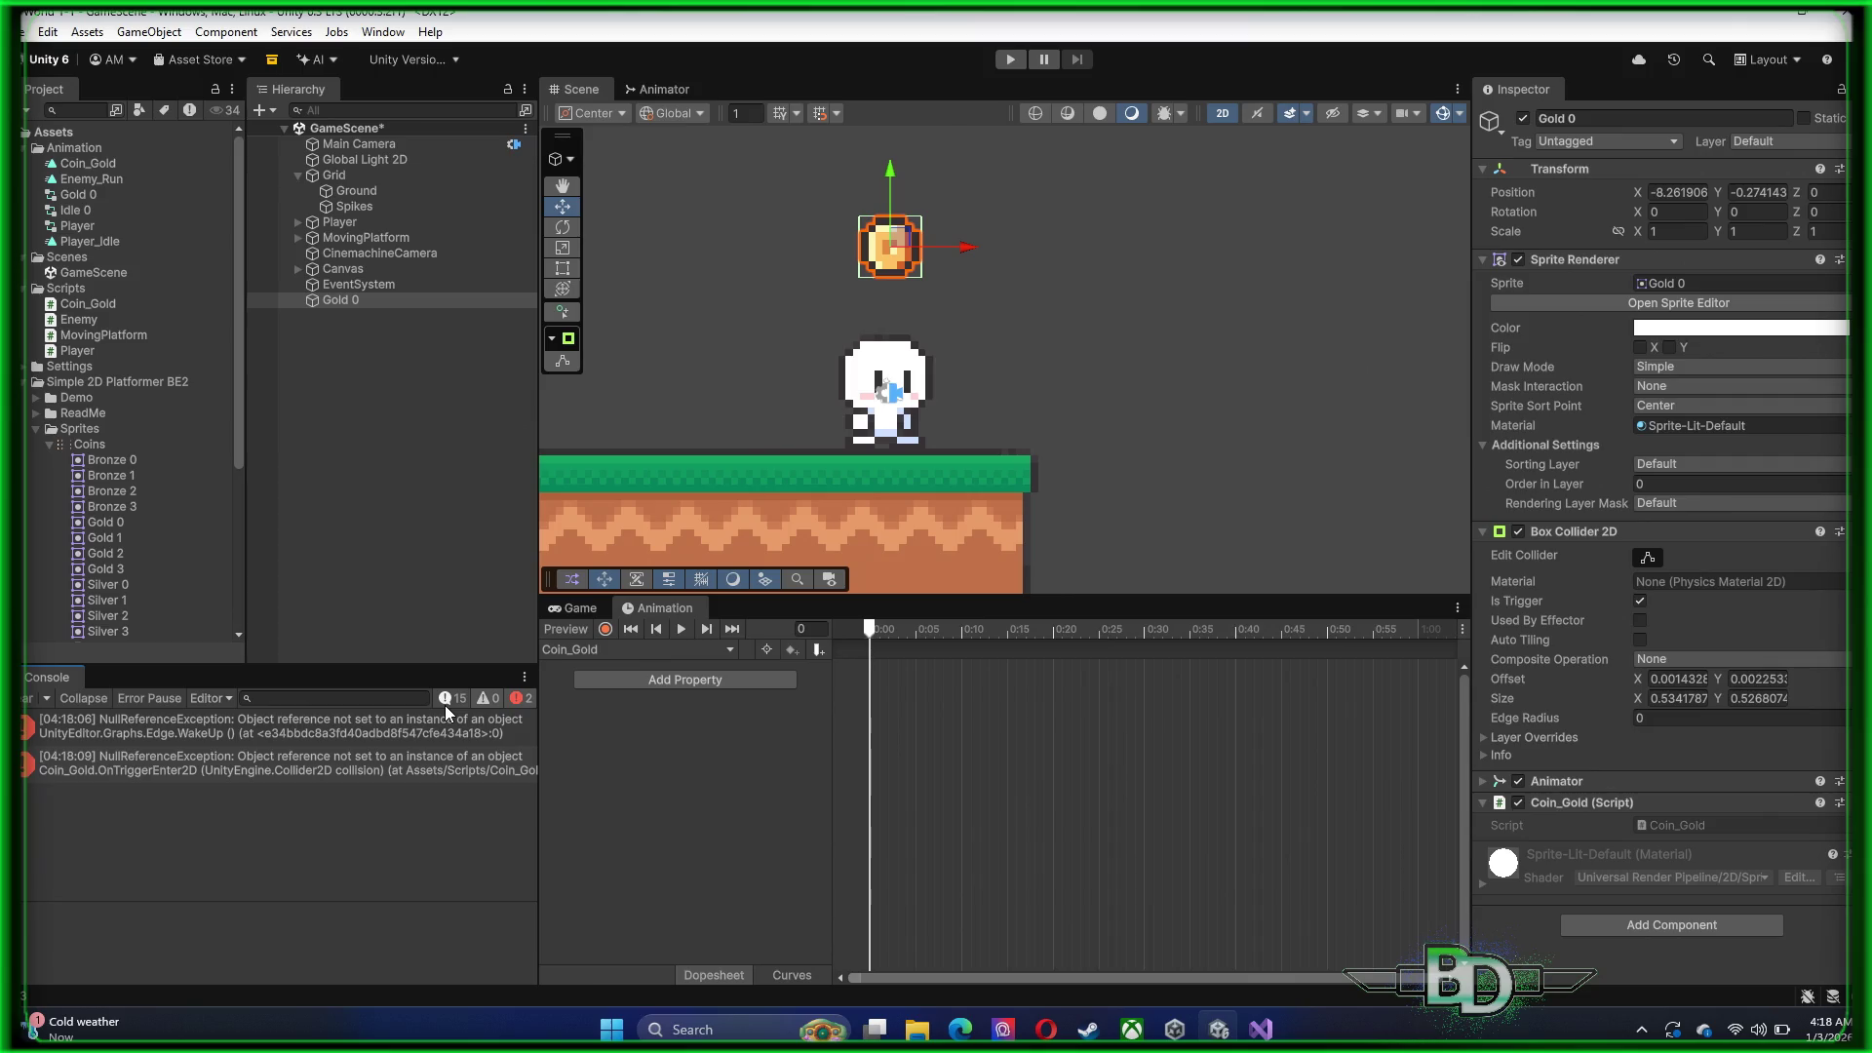
left_click(269, 774)
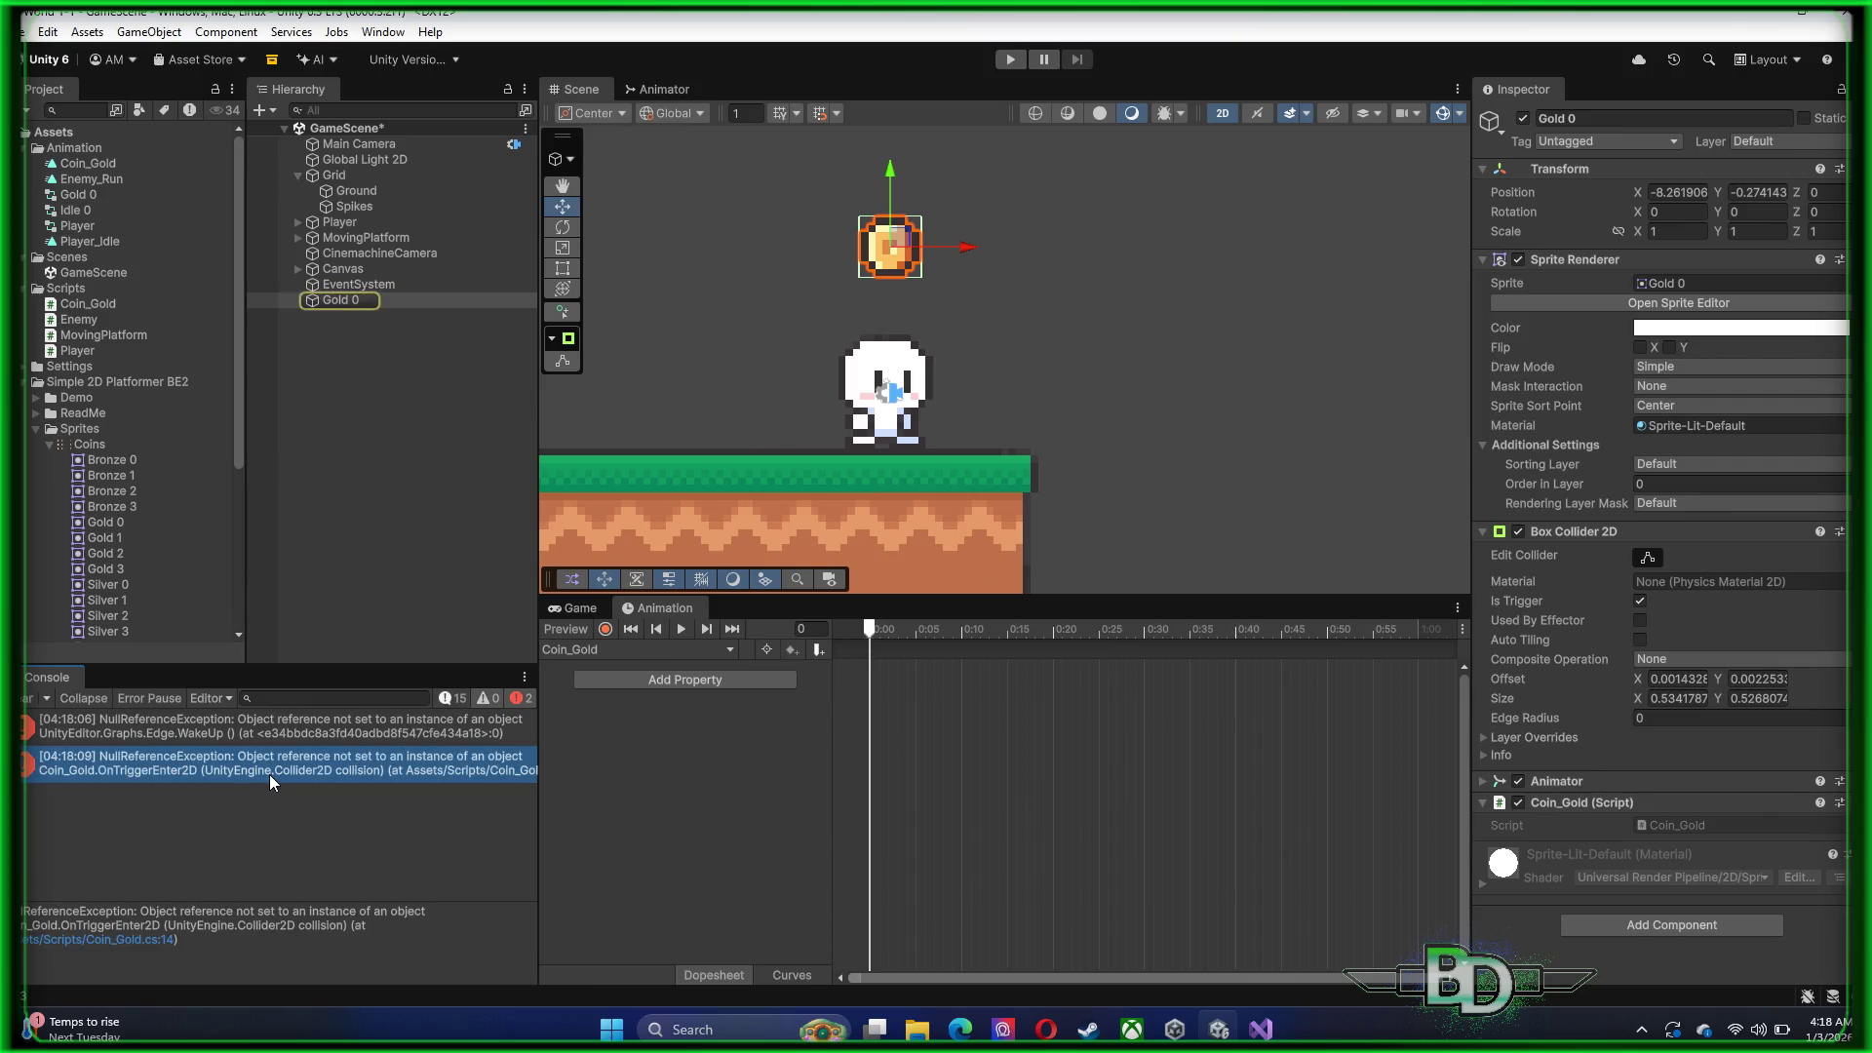
left_click(343, 300)
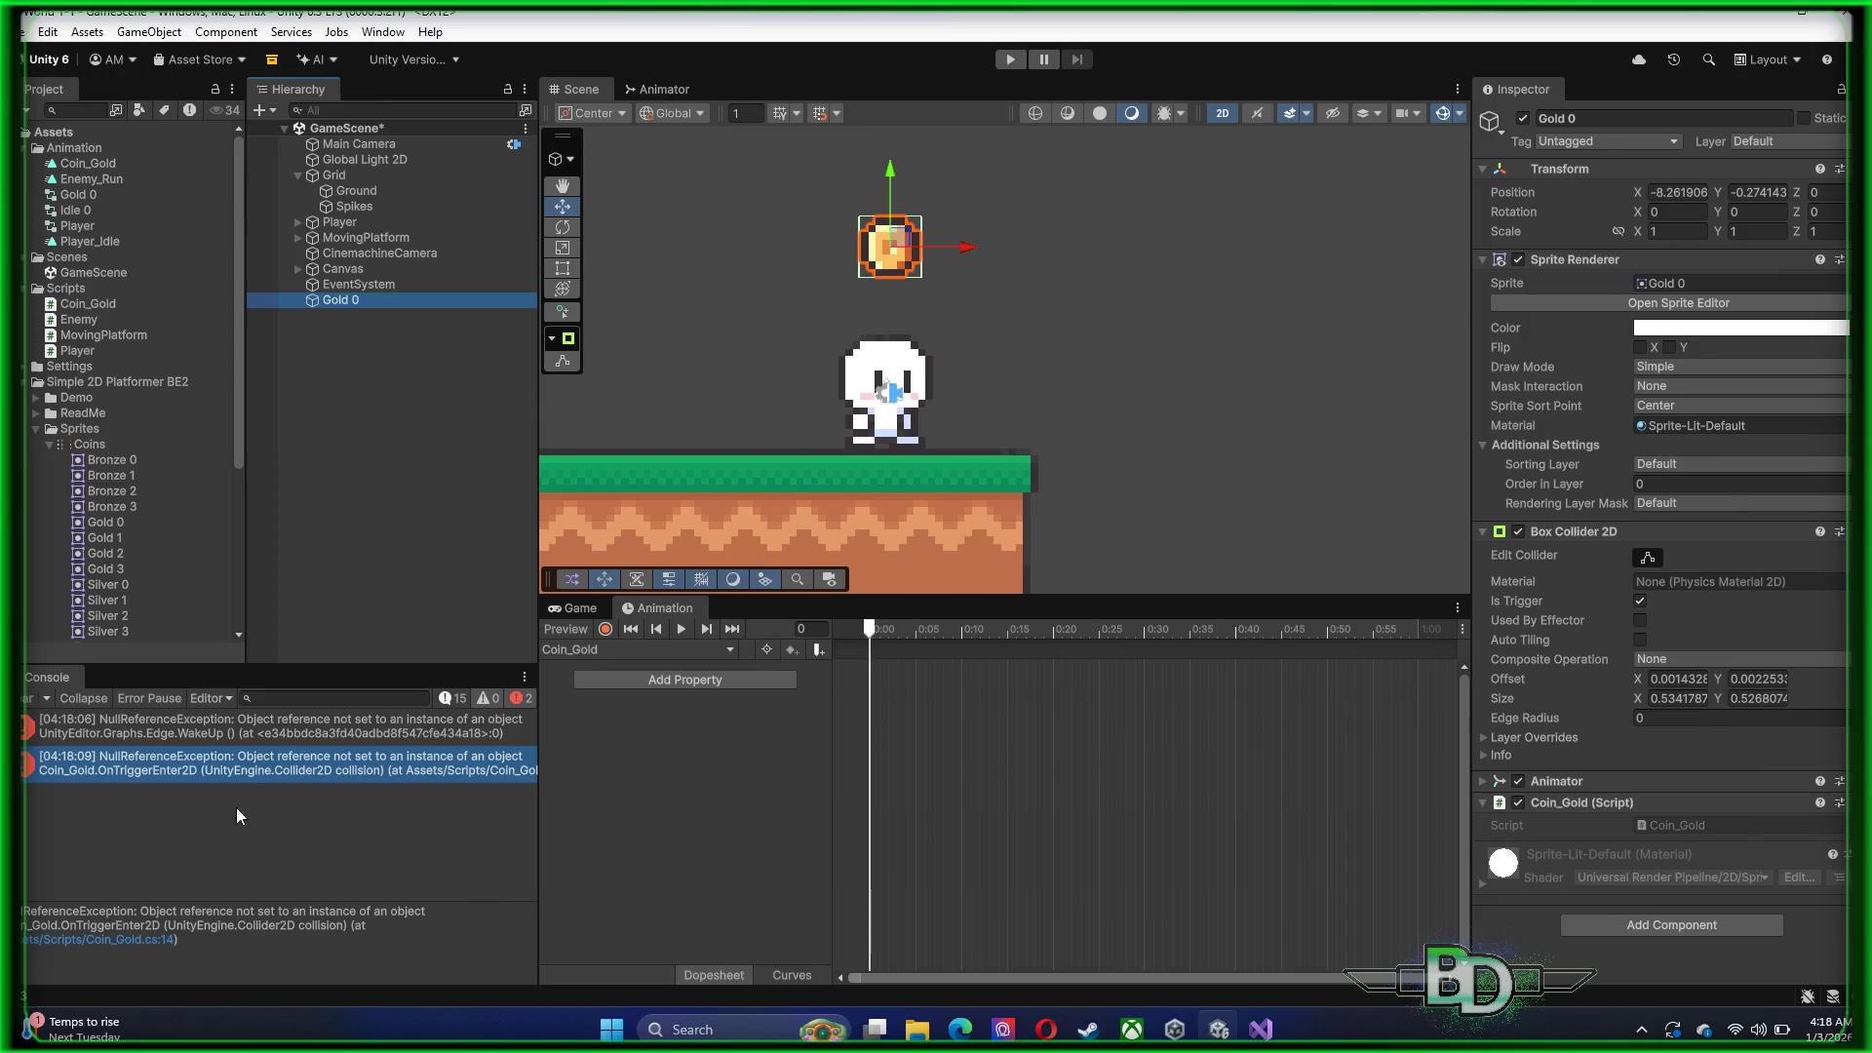
double_click(238, 774)
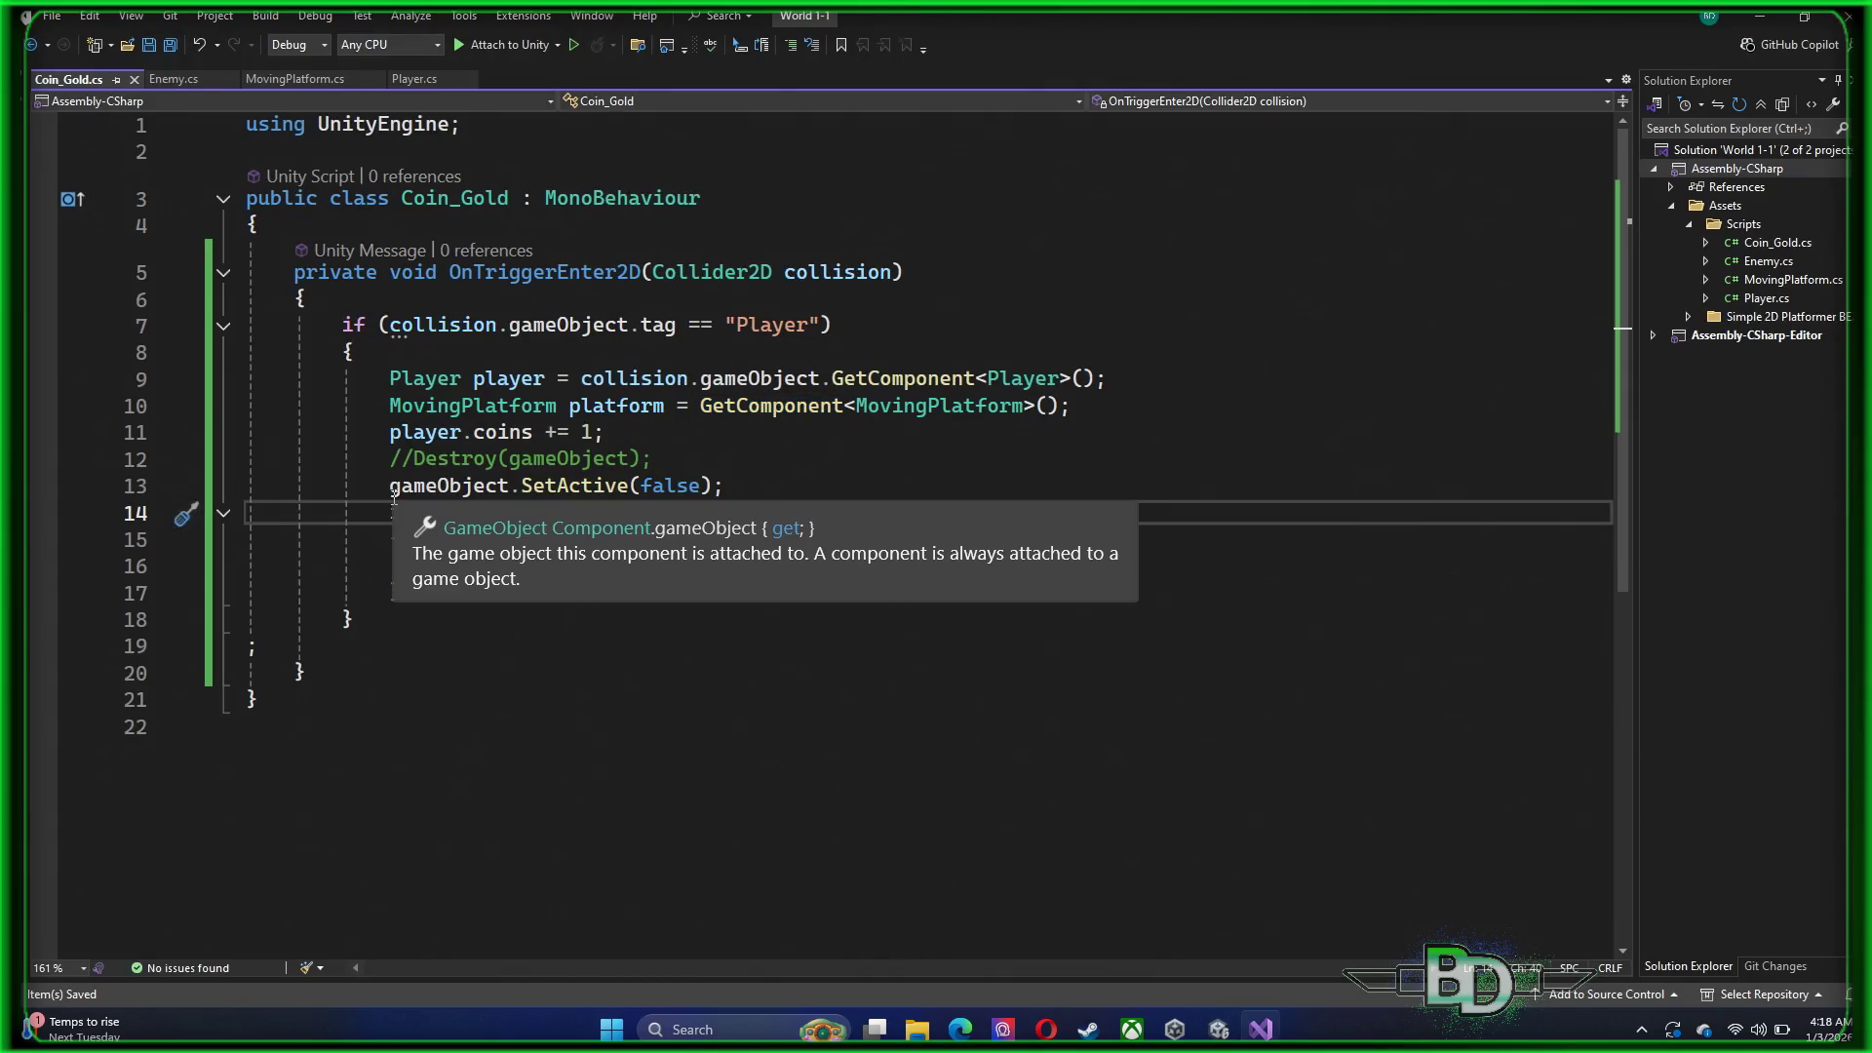
Cut the MovingPlatform lookup line out of the if block in OnTriggerEnter2D
mouse_move(403, 497)
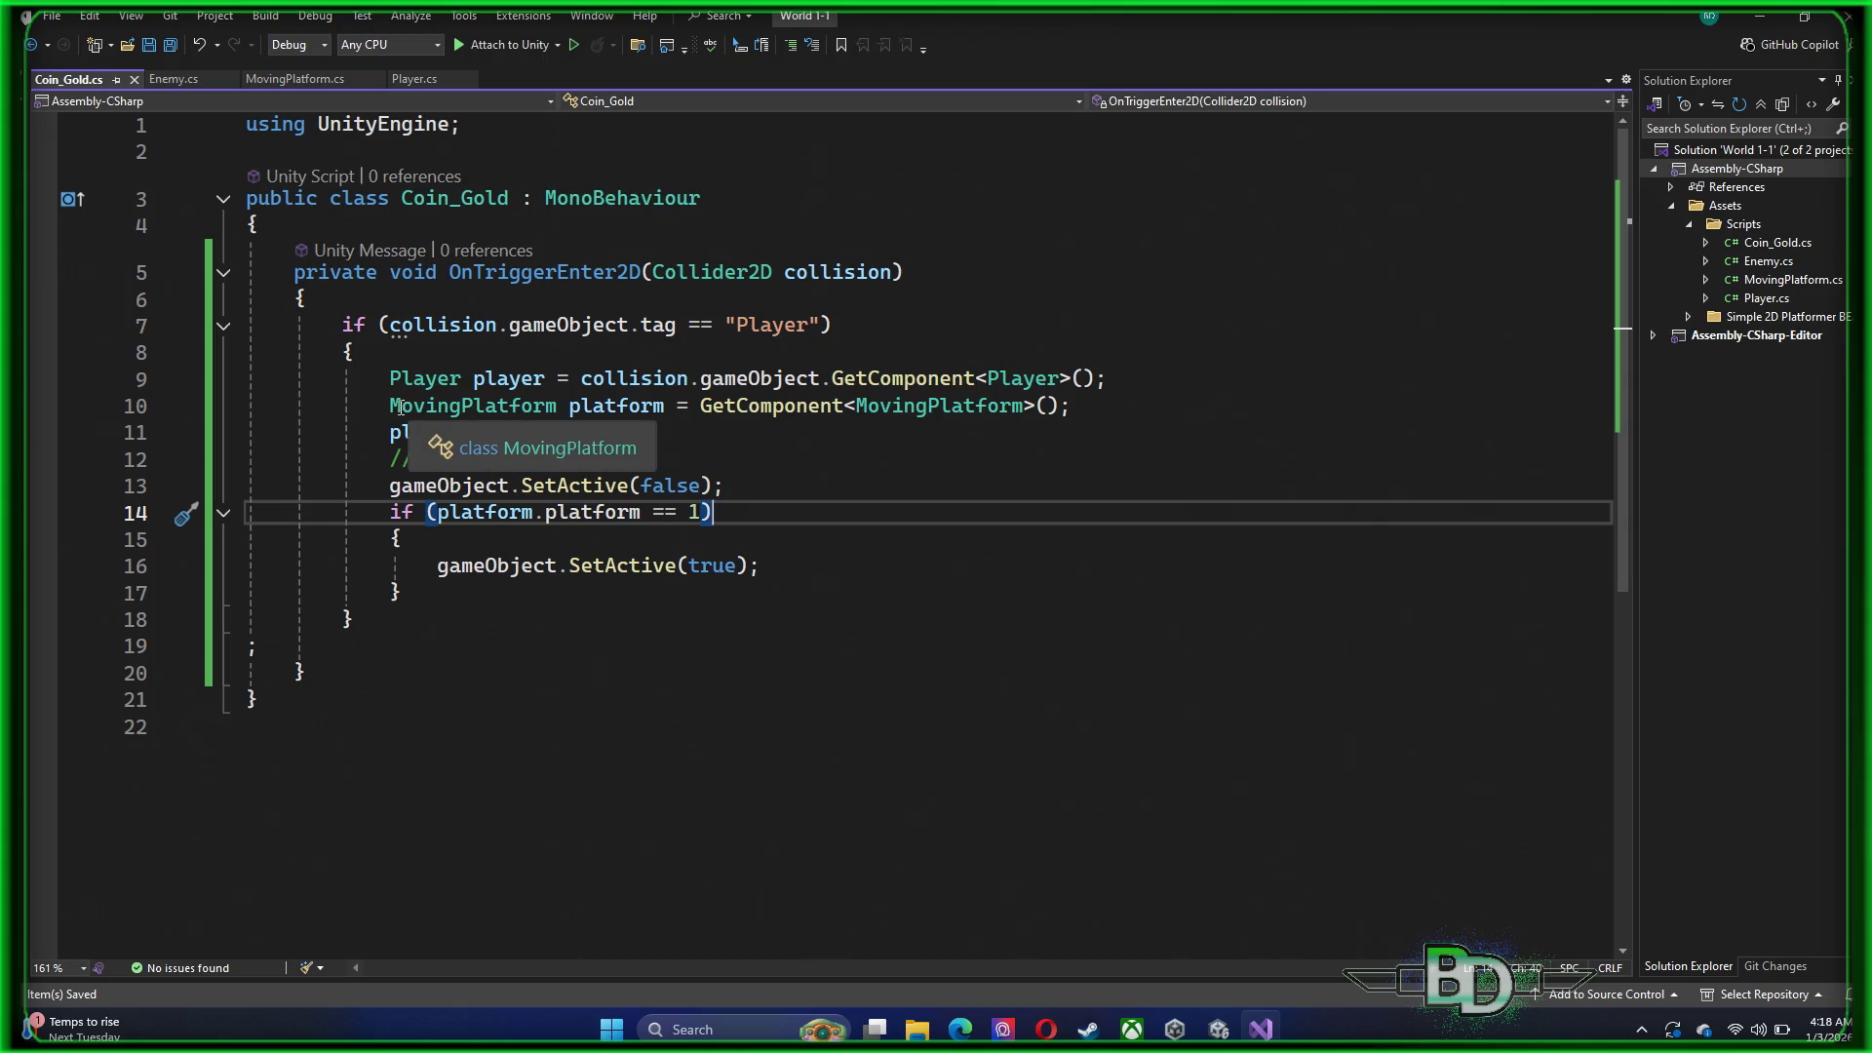
mouse_move(390, 406)
left_mouse_down()
mouse_move(1121, 409)
mouse_move(1174, 437)
mouse_move(1190, 410)
left_mouse_up()
key("ctrl+c")
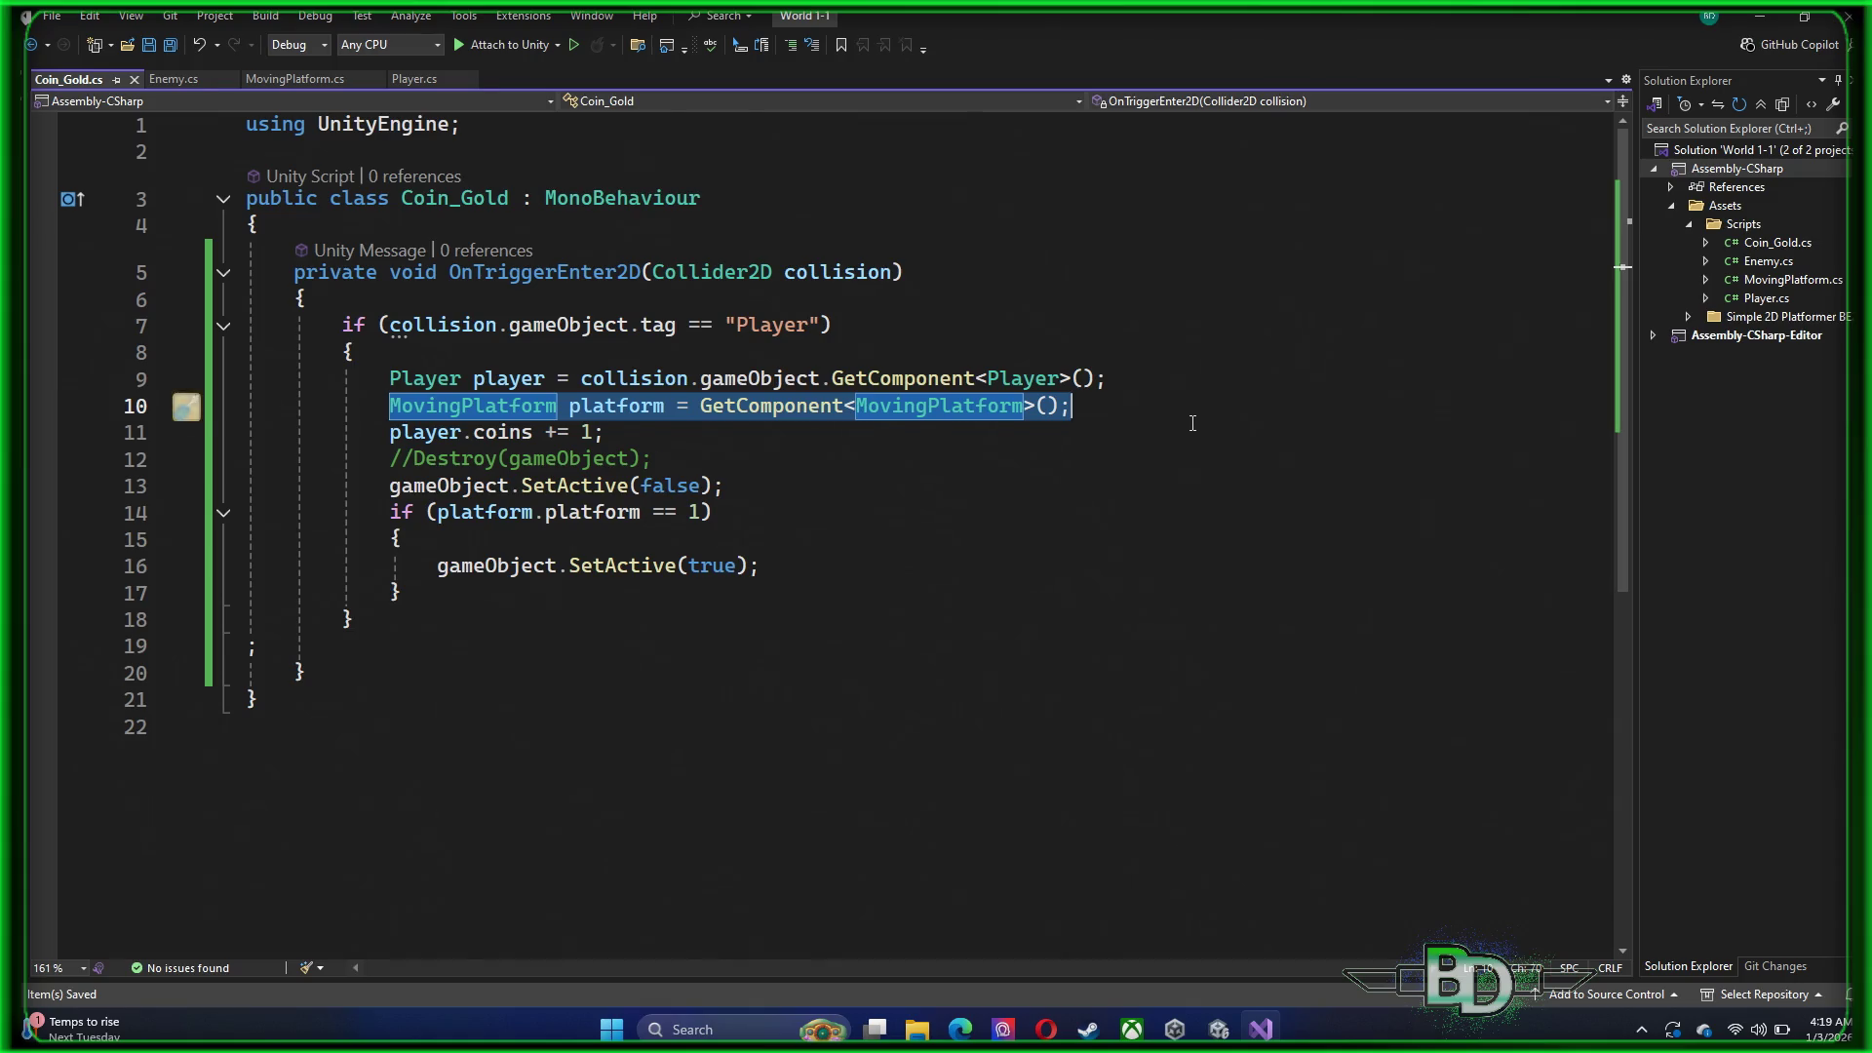
key("BackSpace")
key("BackSpace")
key("BackSpace")
key("BackSpace")
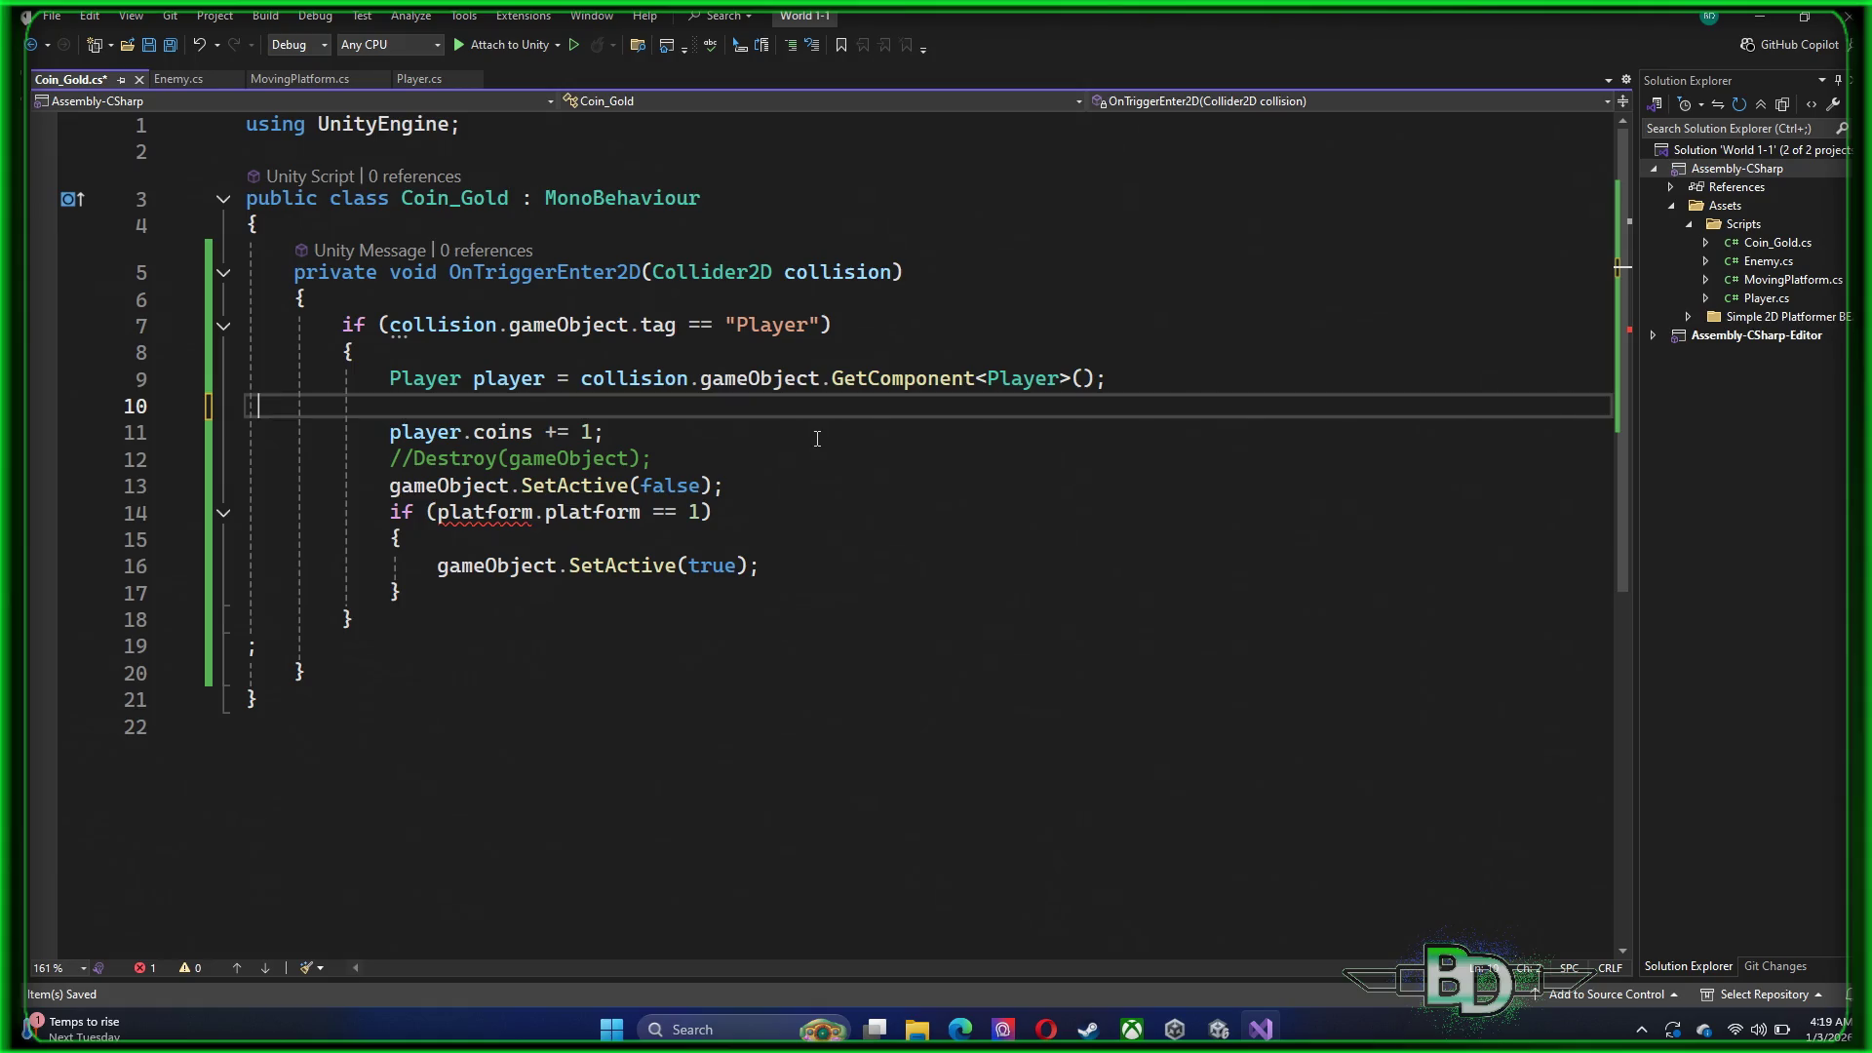
key("BackSpace")
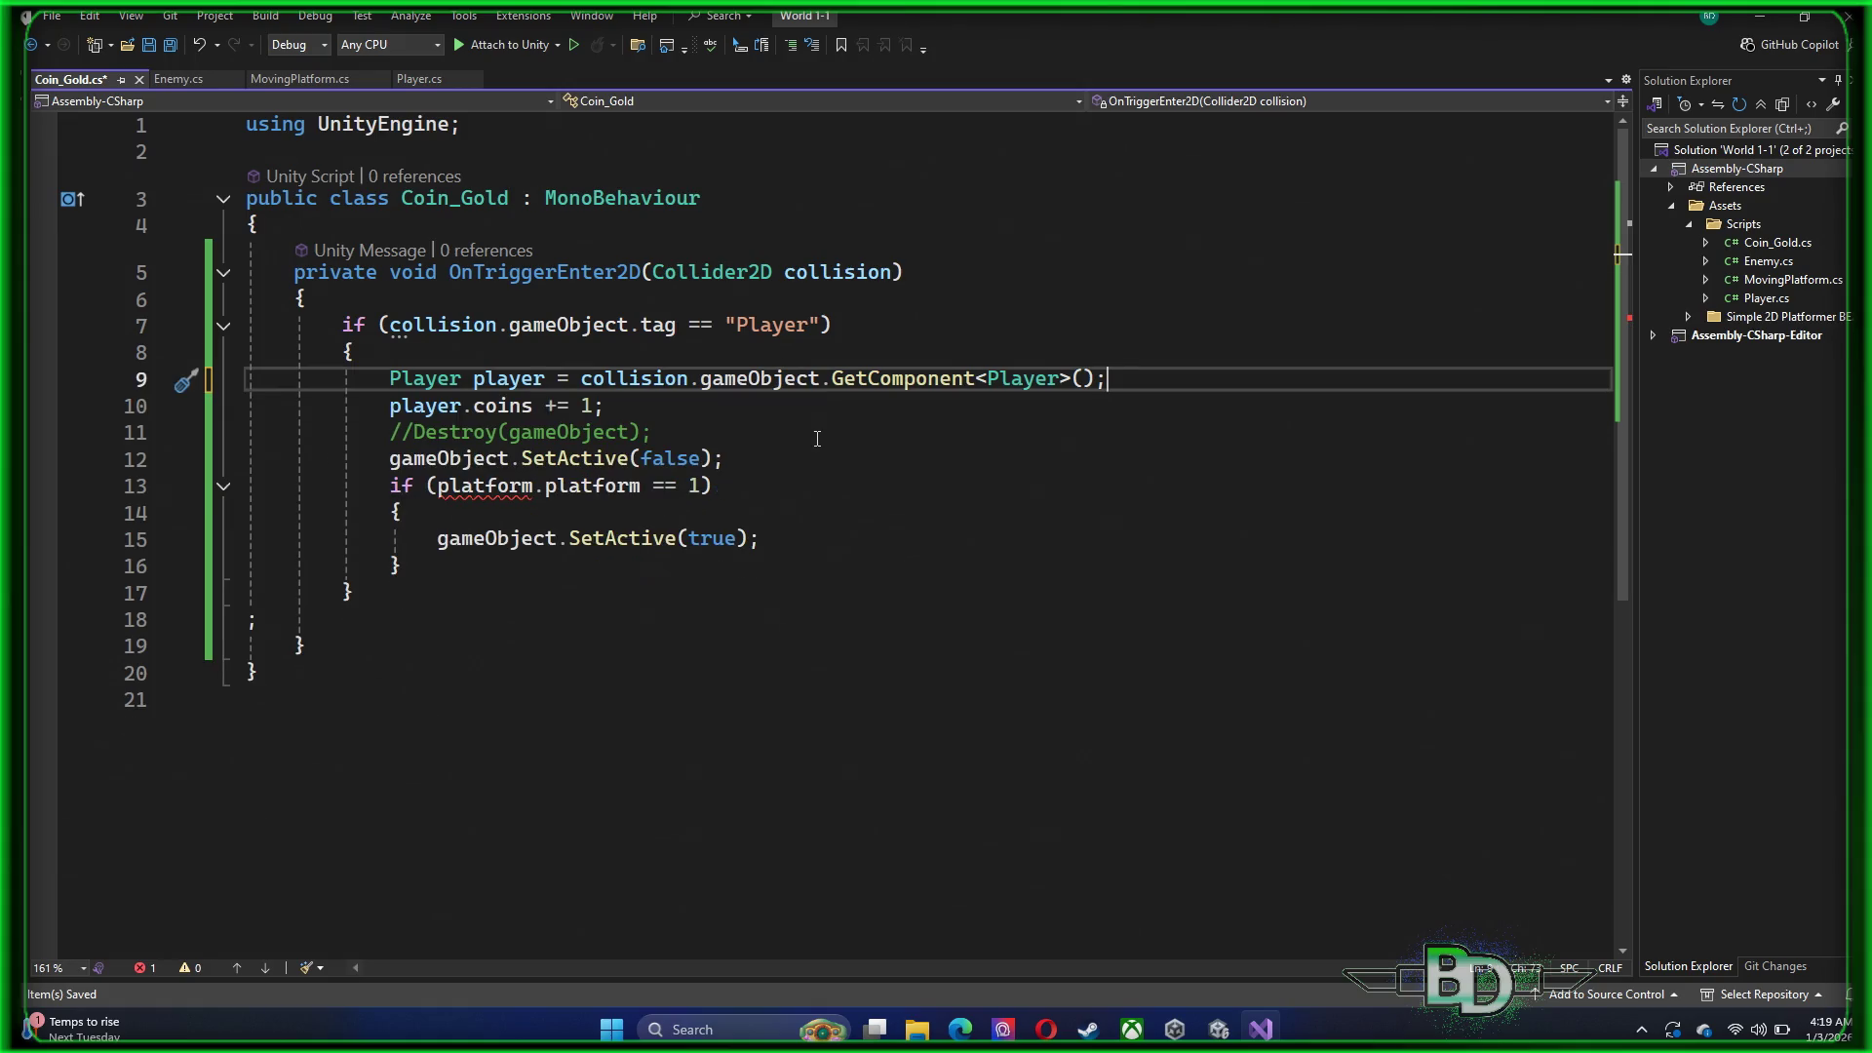
key("Return")
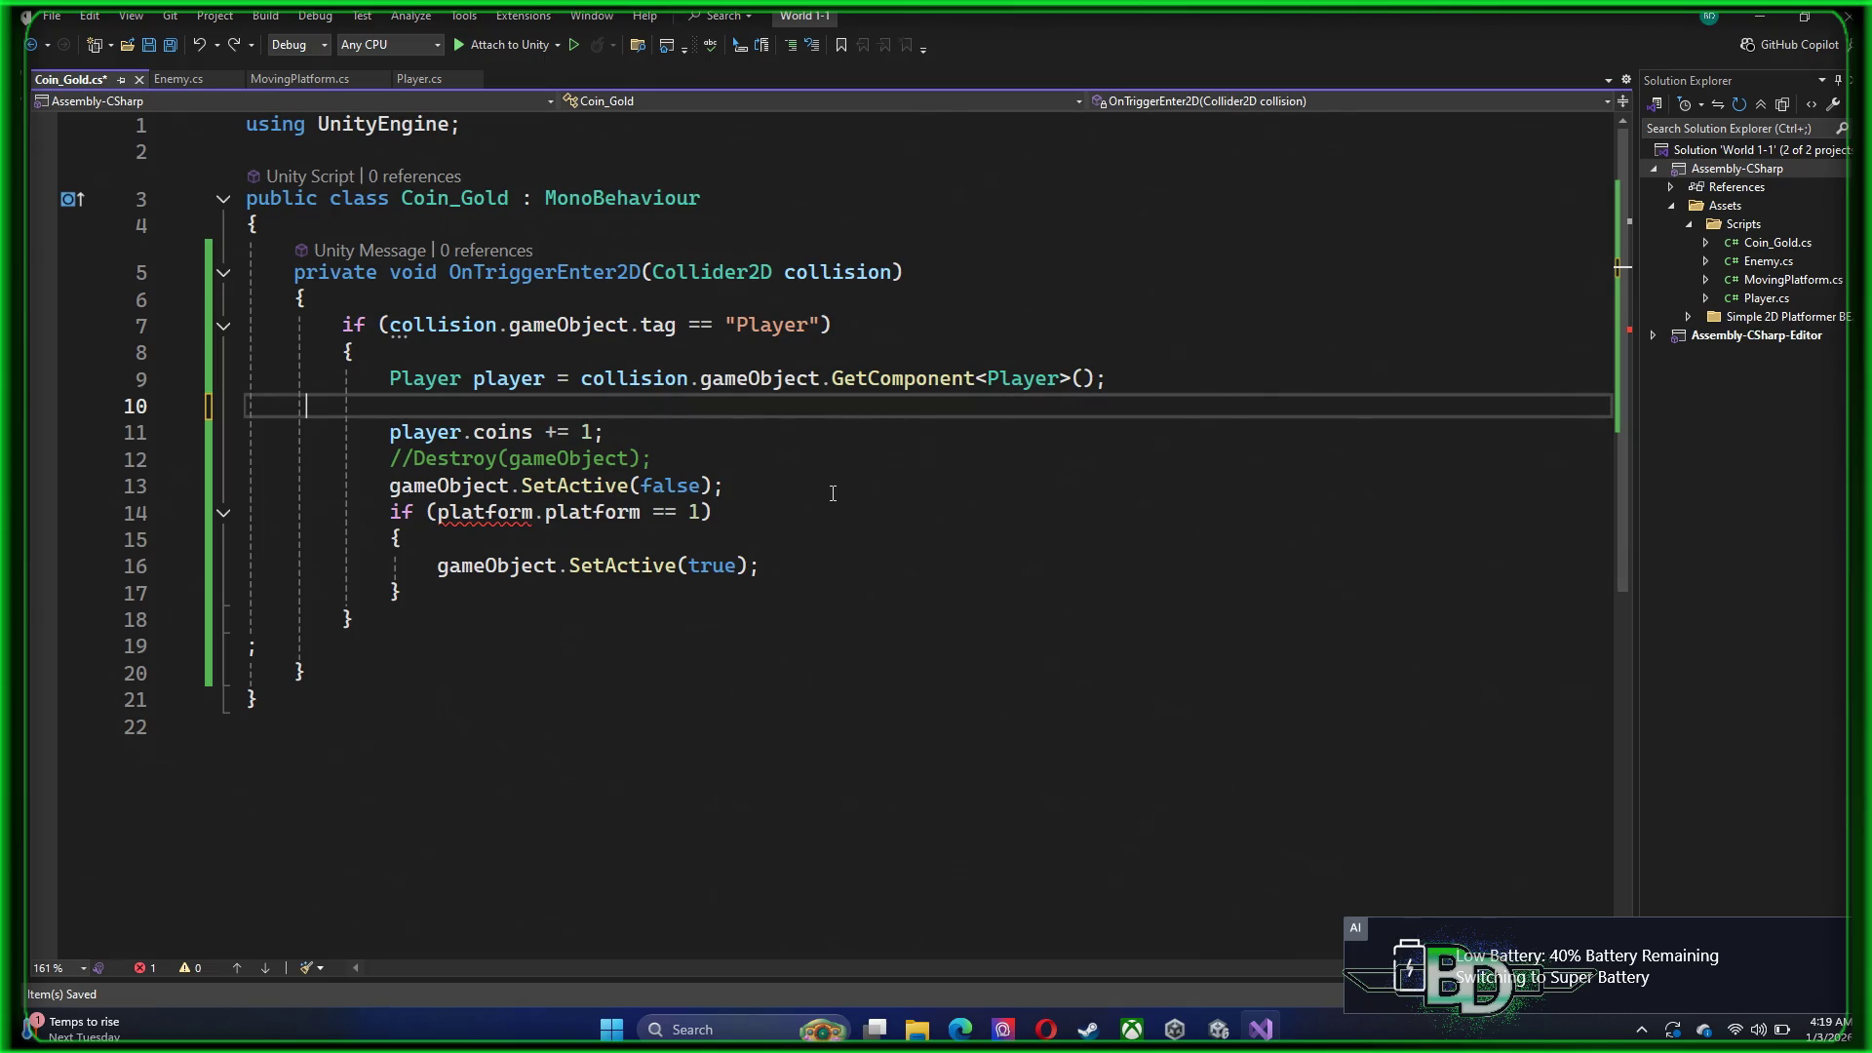
key("ctrl+v")
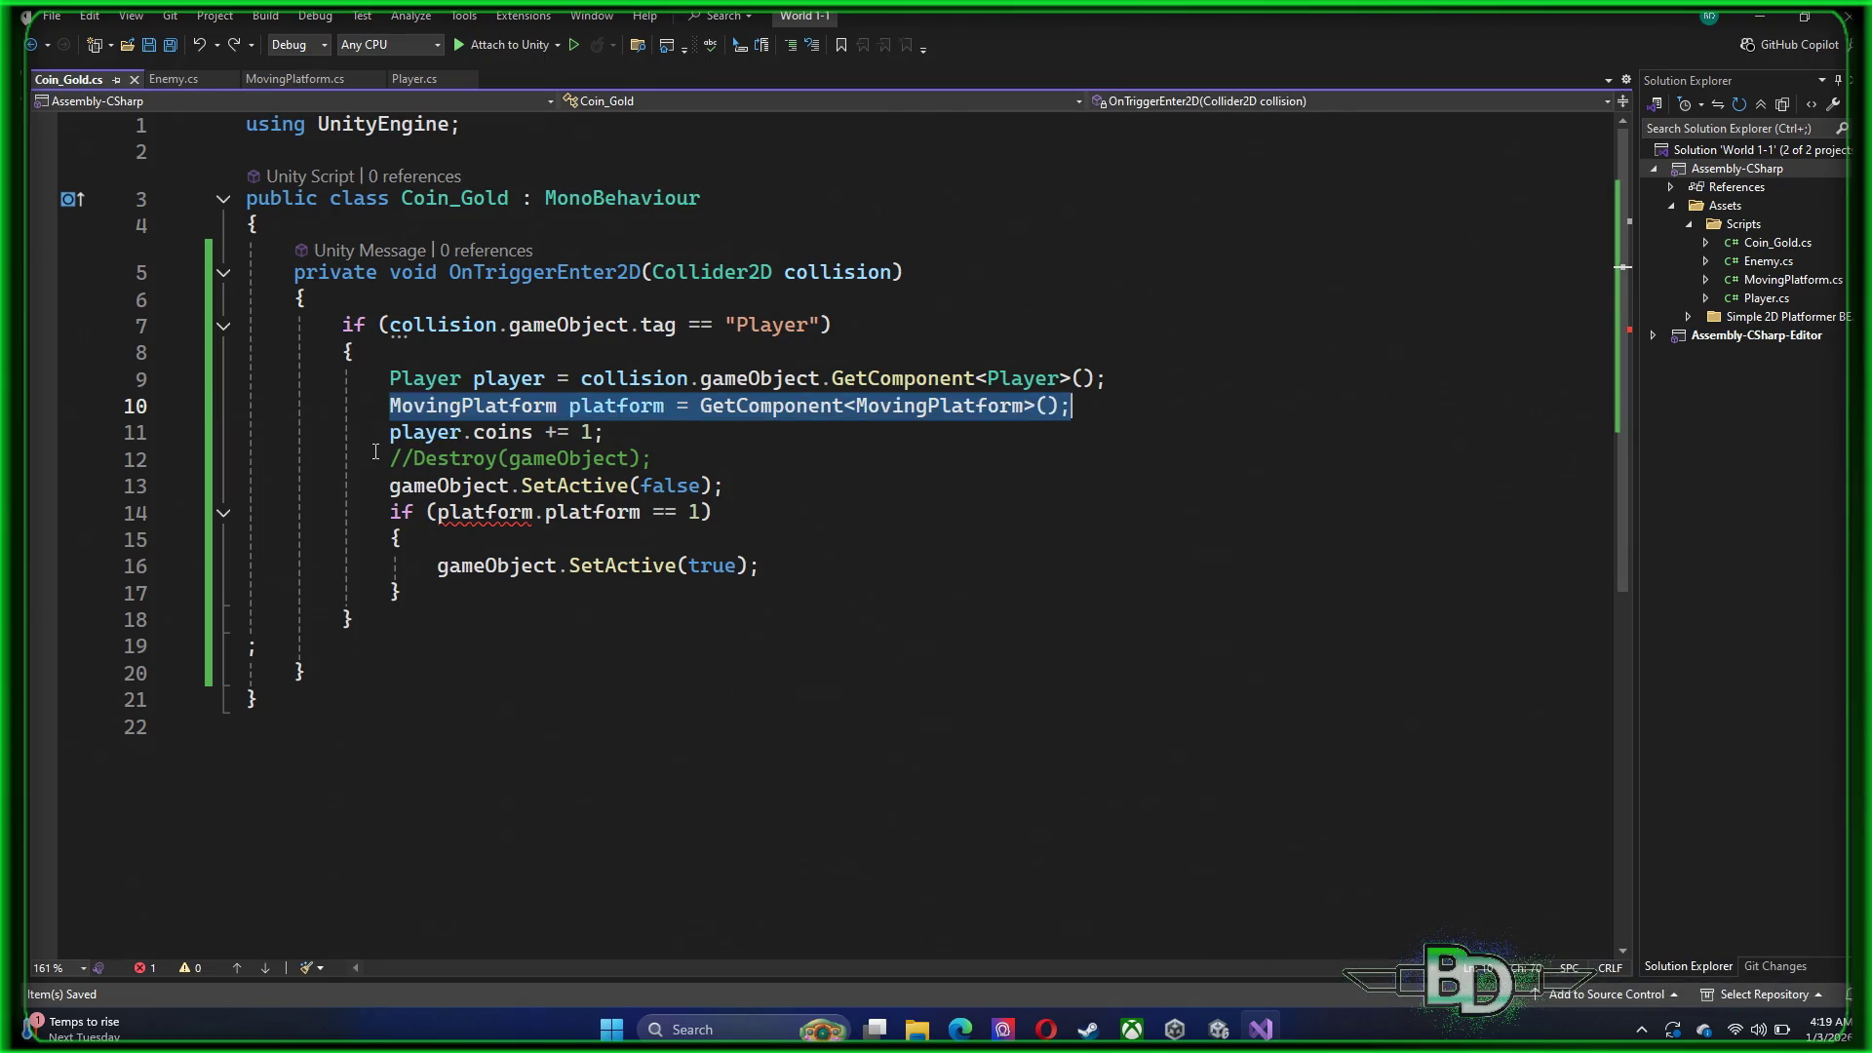
left_click_drag(234, 406, 59, 409)
key("ctrl+c")
key("Delete")
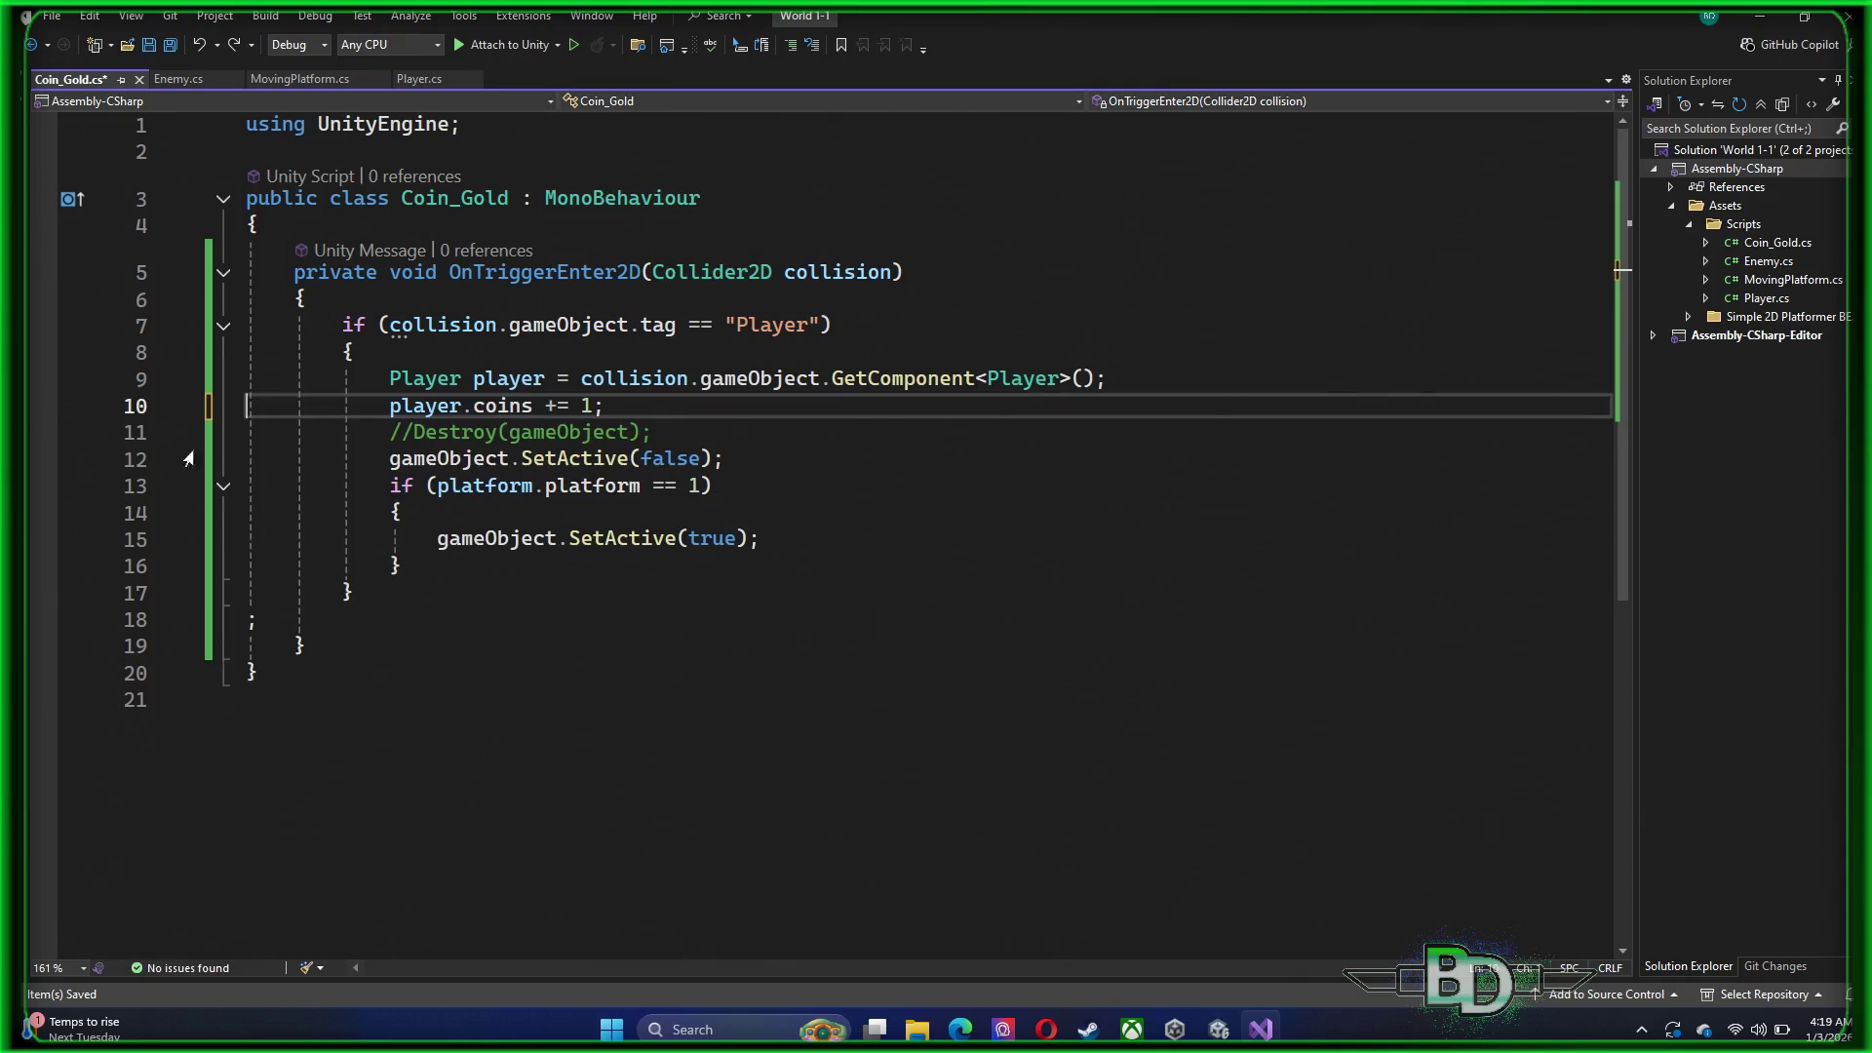
left_click(380, 619)
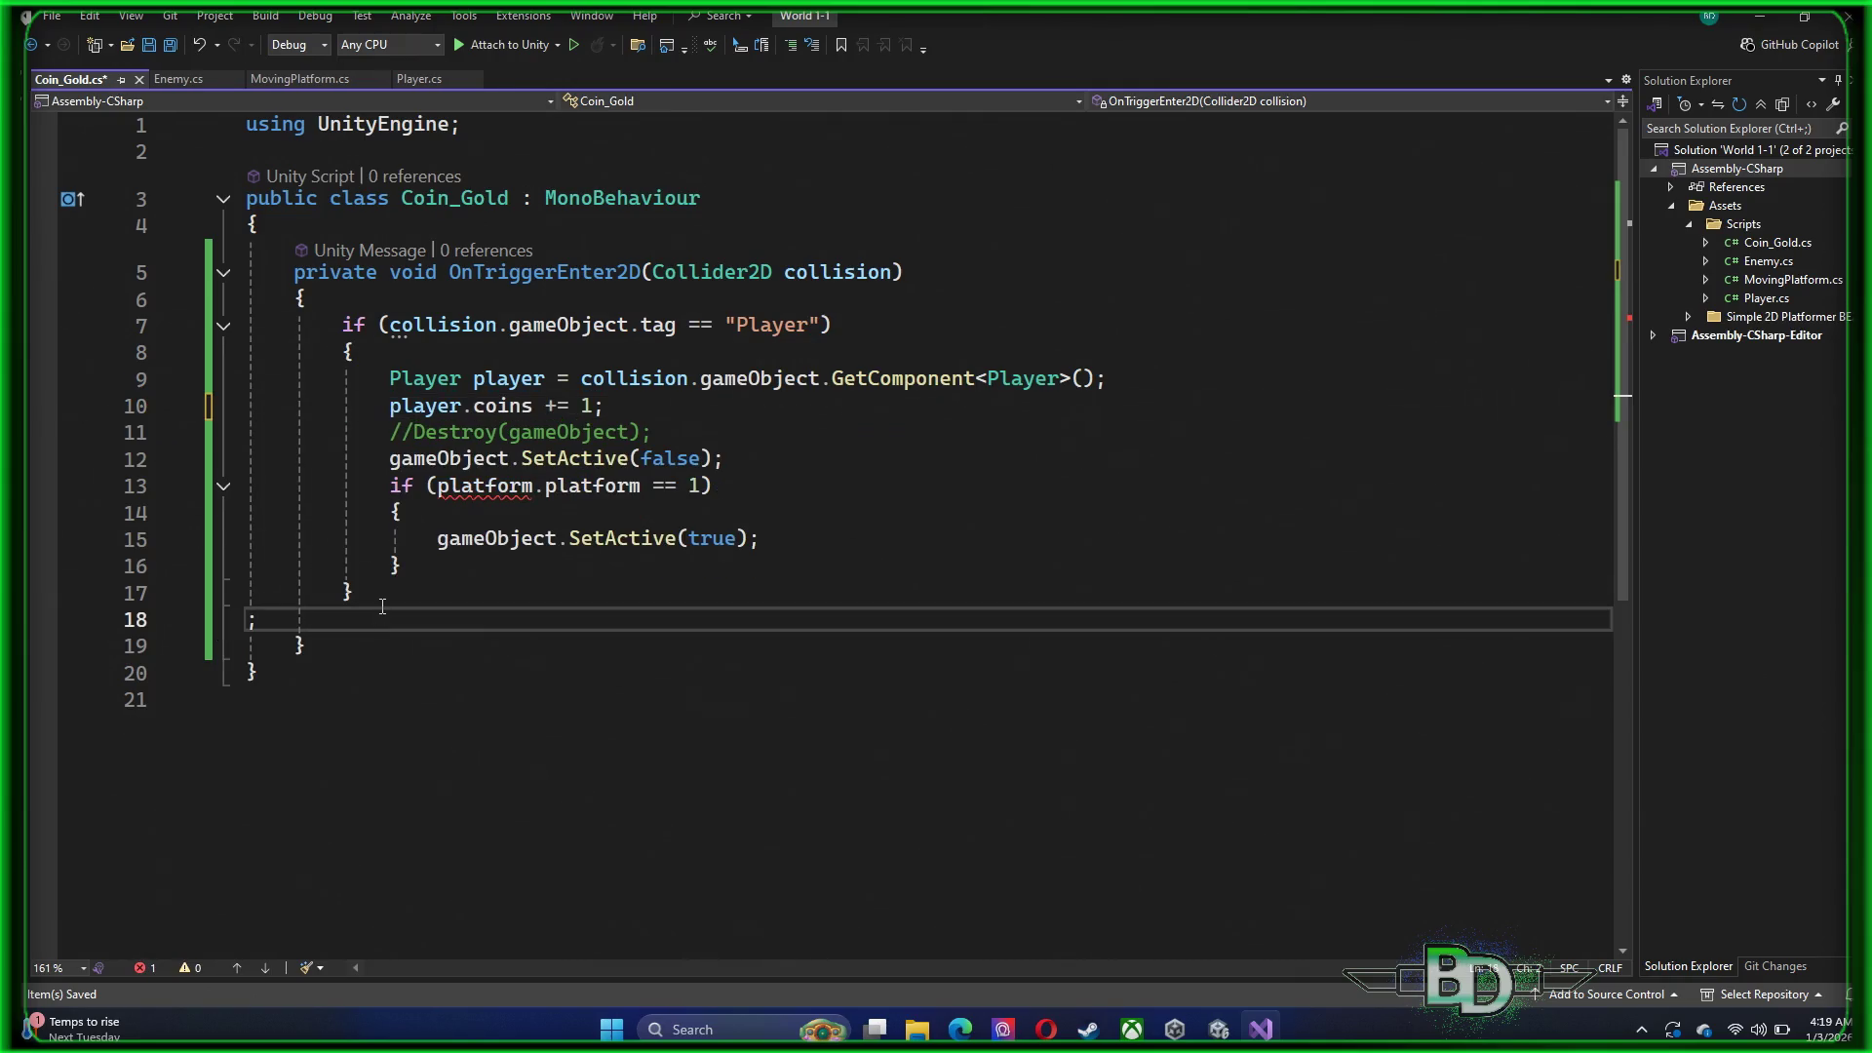
Paste the MovingPlatform lookup at the top of OnTriggerEnter2D, completing it with ');'
left_click(343, 298)
key("Return")
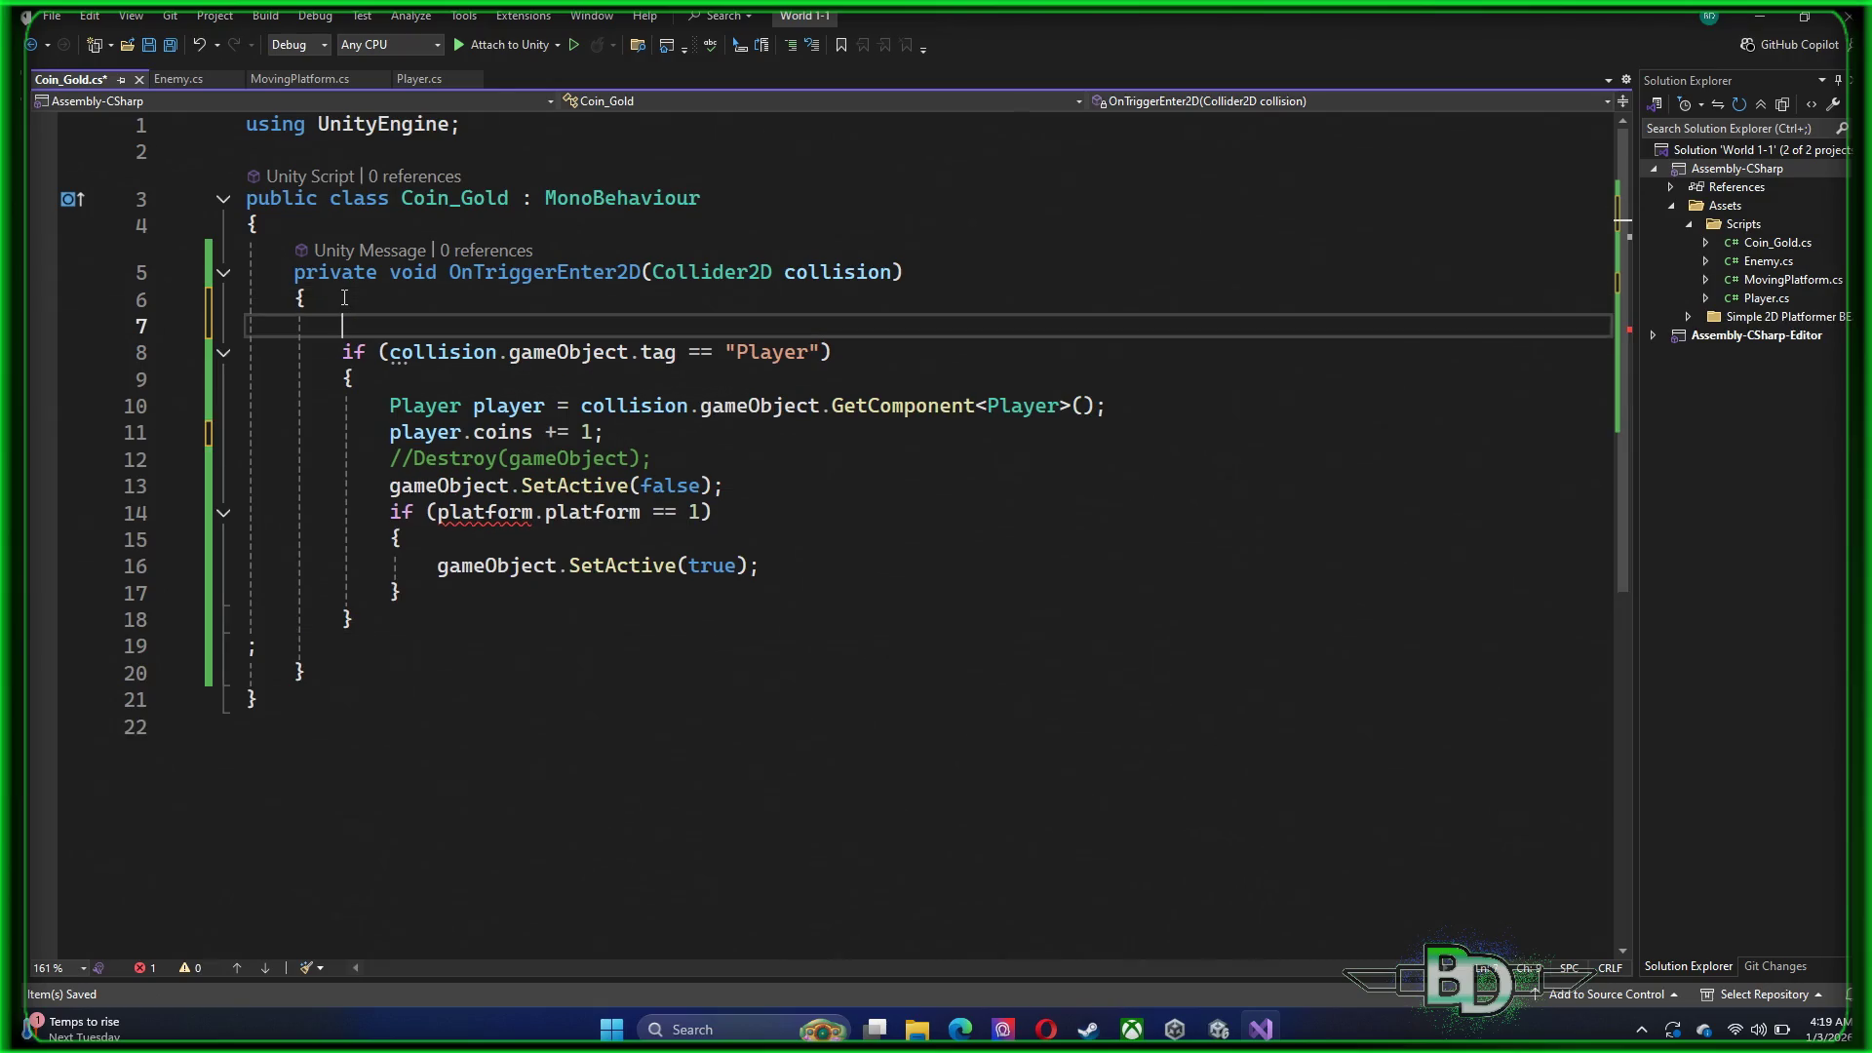
key("ctrl+v")
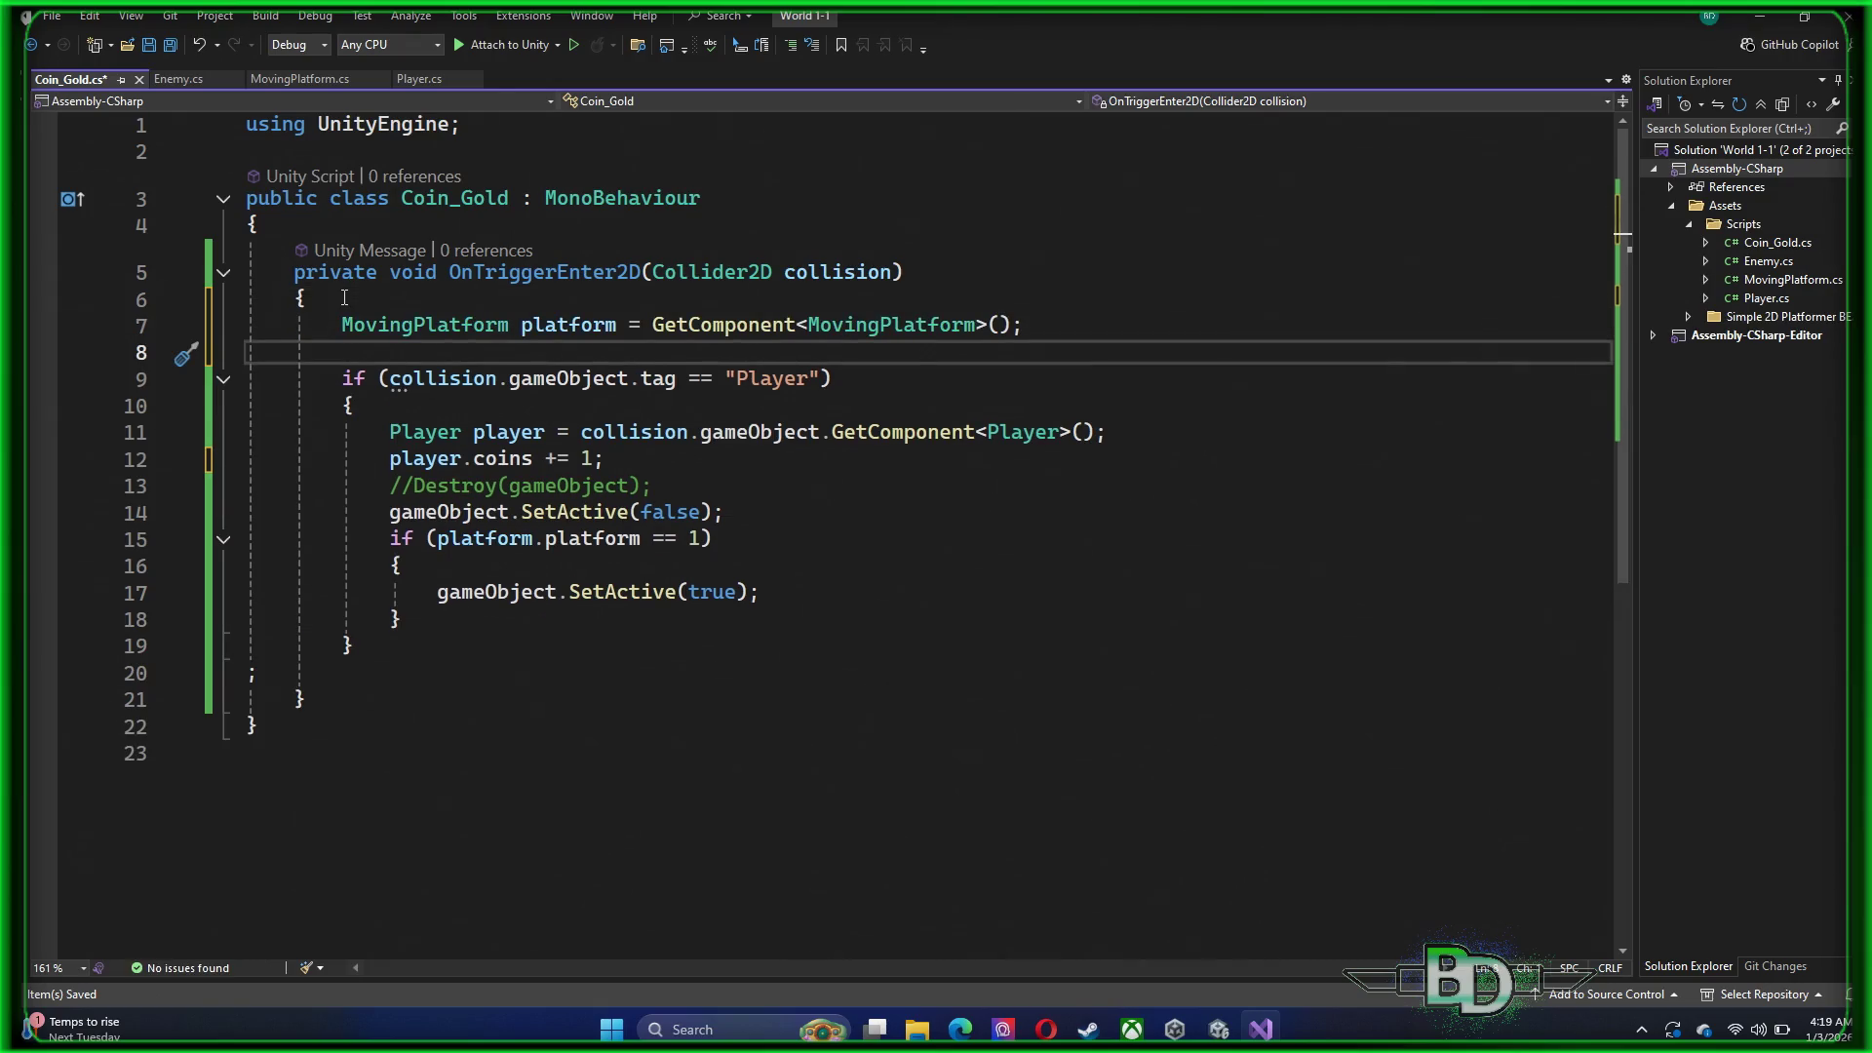
key("BackSpace")
key("BackSpace")
key("BackSpace")
type(");")
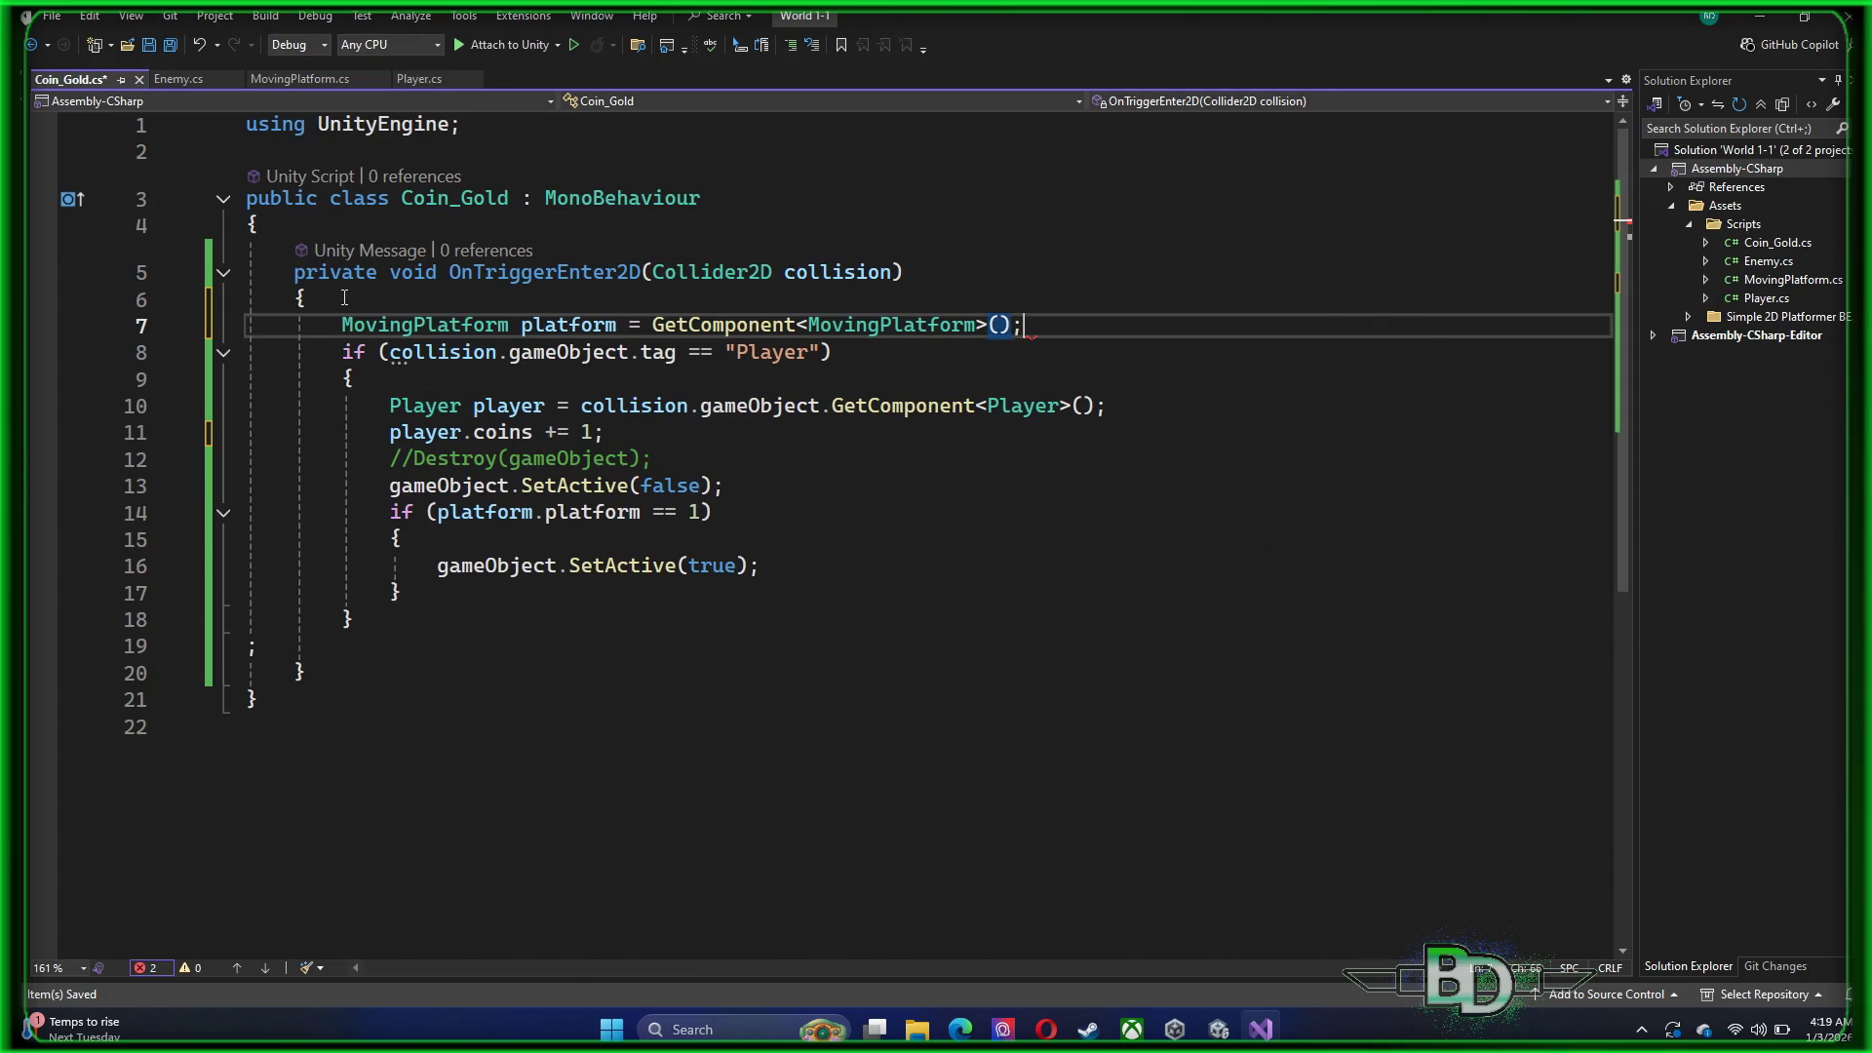
key("Return")
Add an empty Update method after OnTriggerEnter2D using the 'updat' completion
left_click(350, 733)
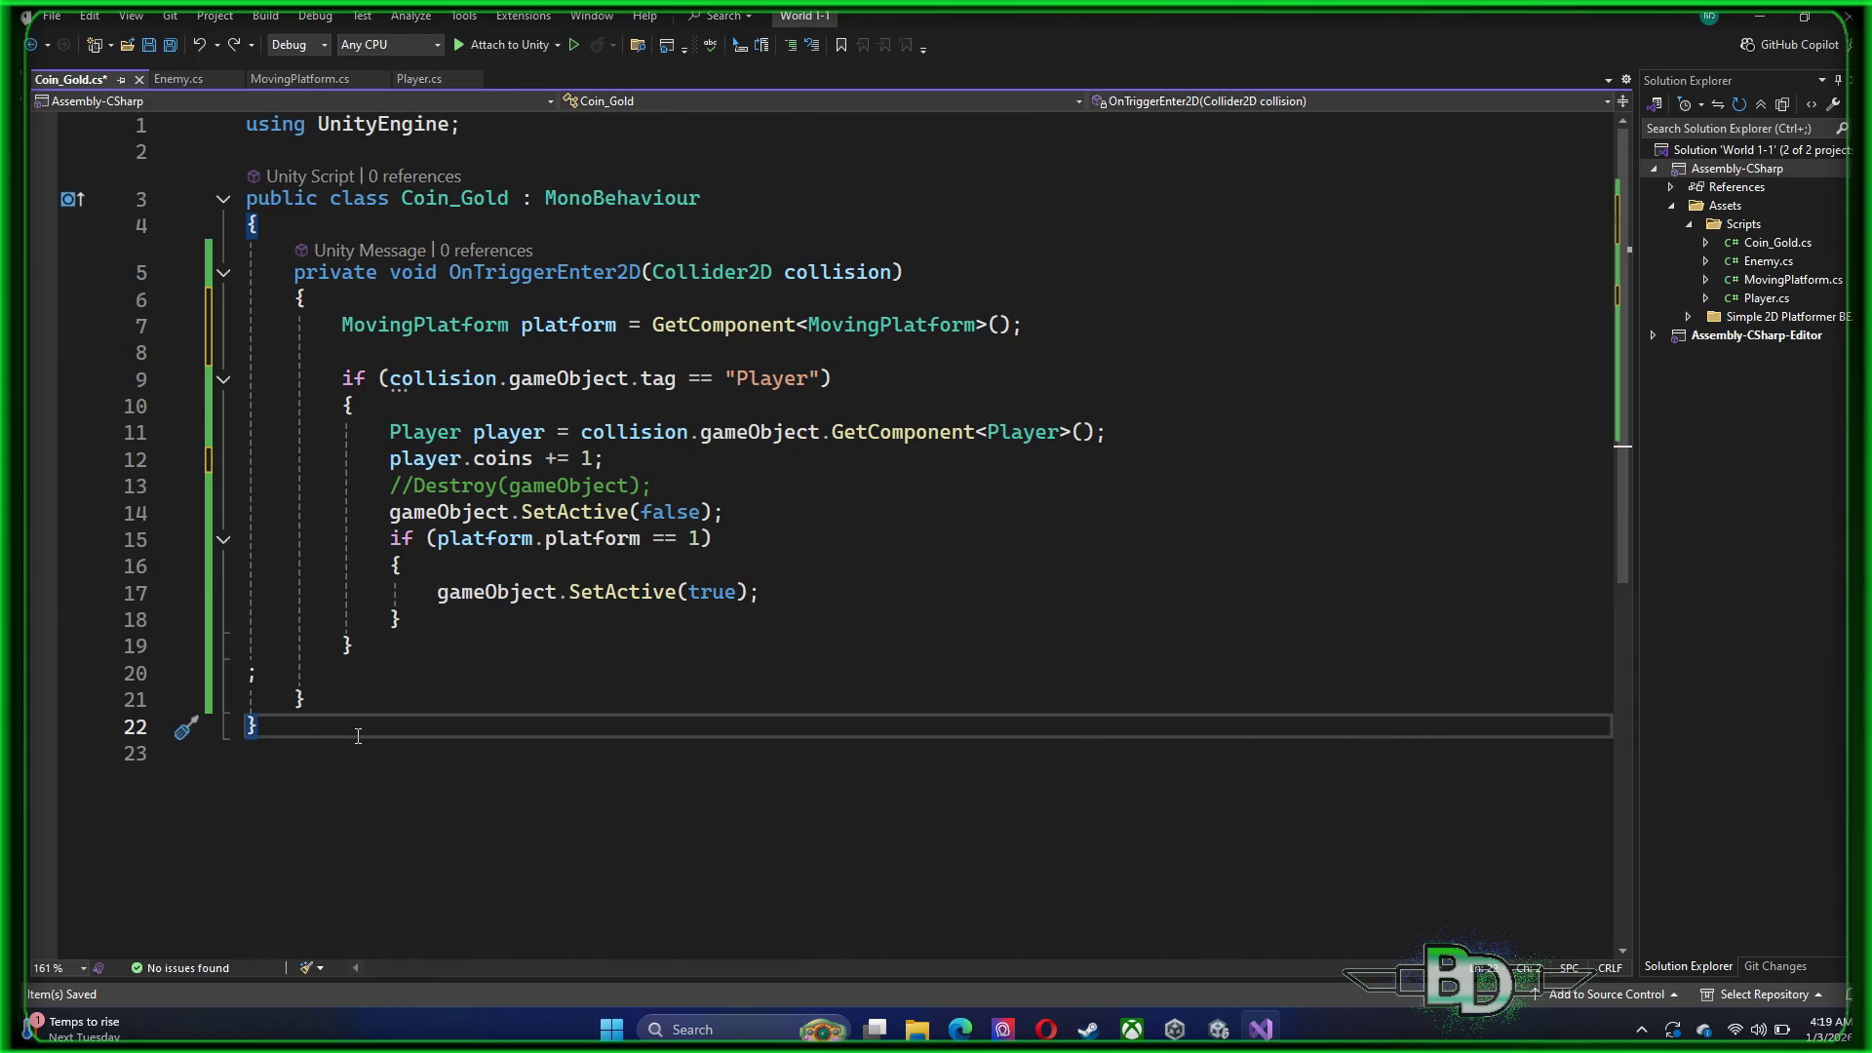
left_click(318, 696)
key("Return")
key("Return")
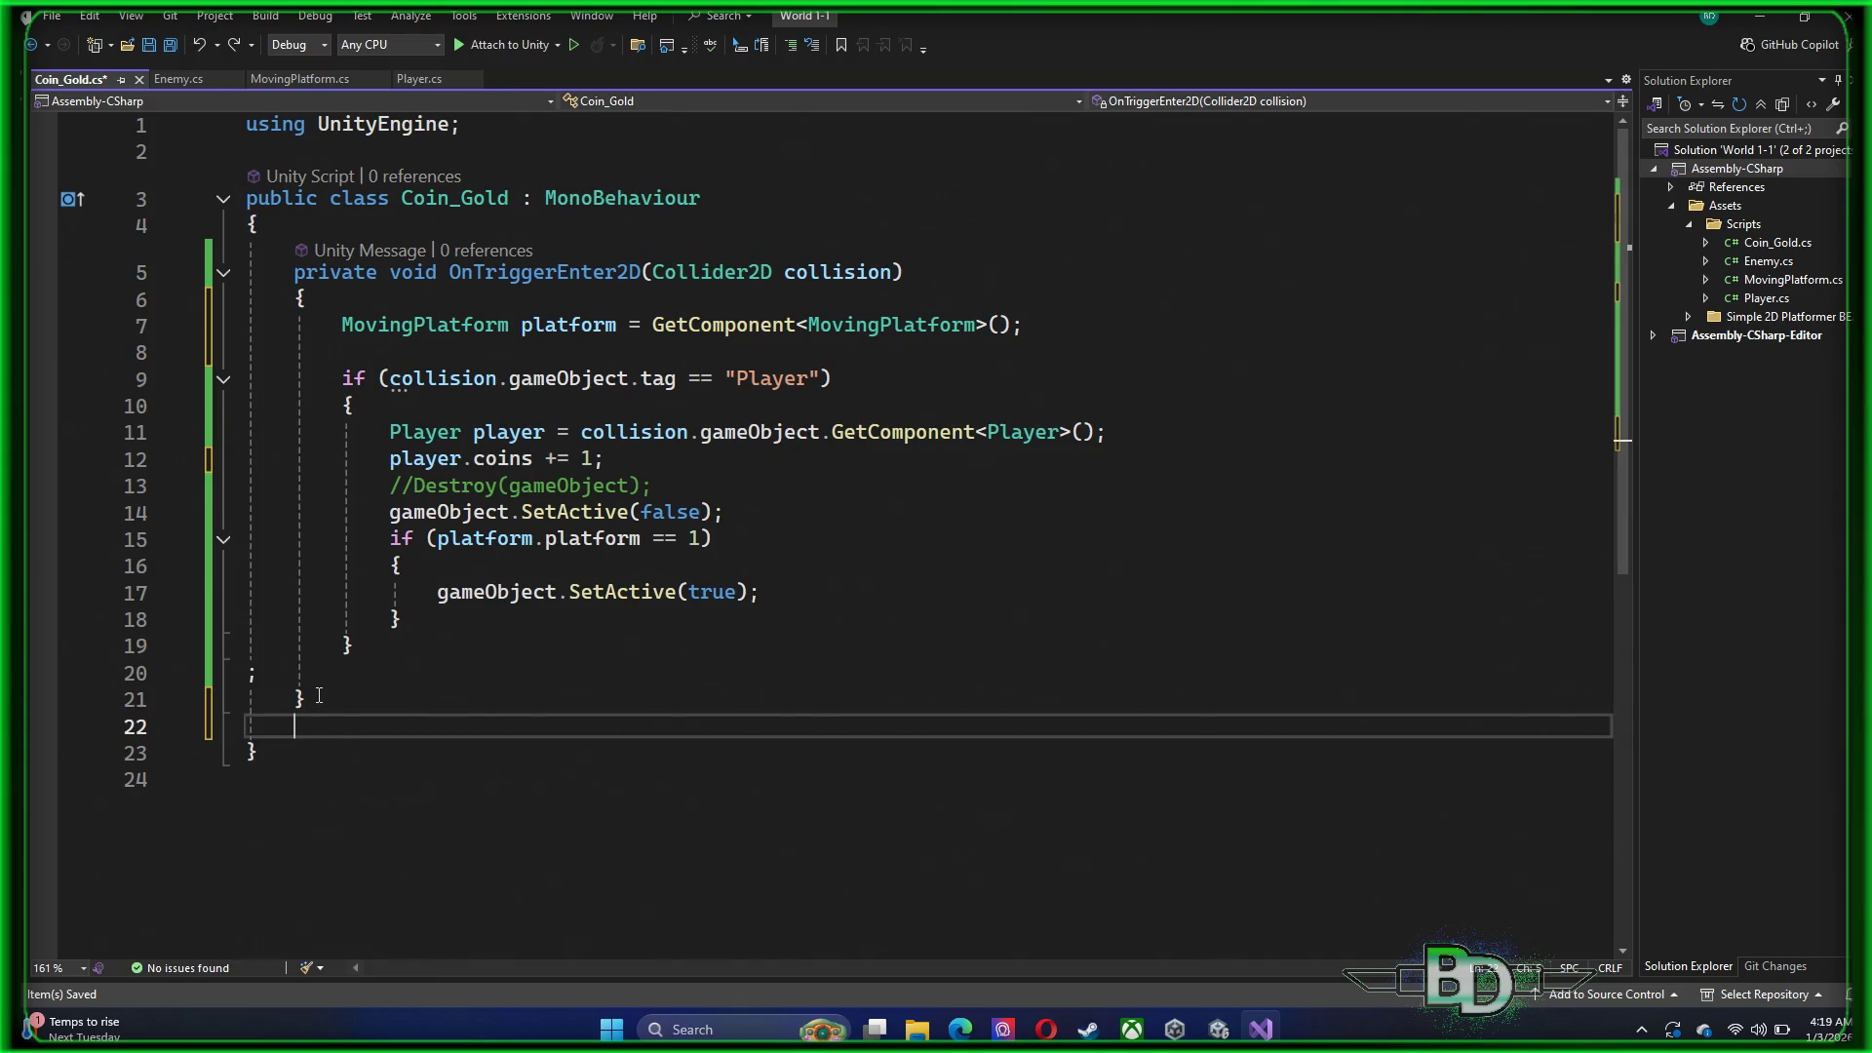
type("updat")
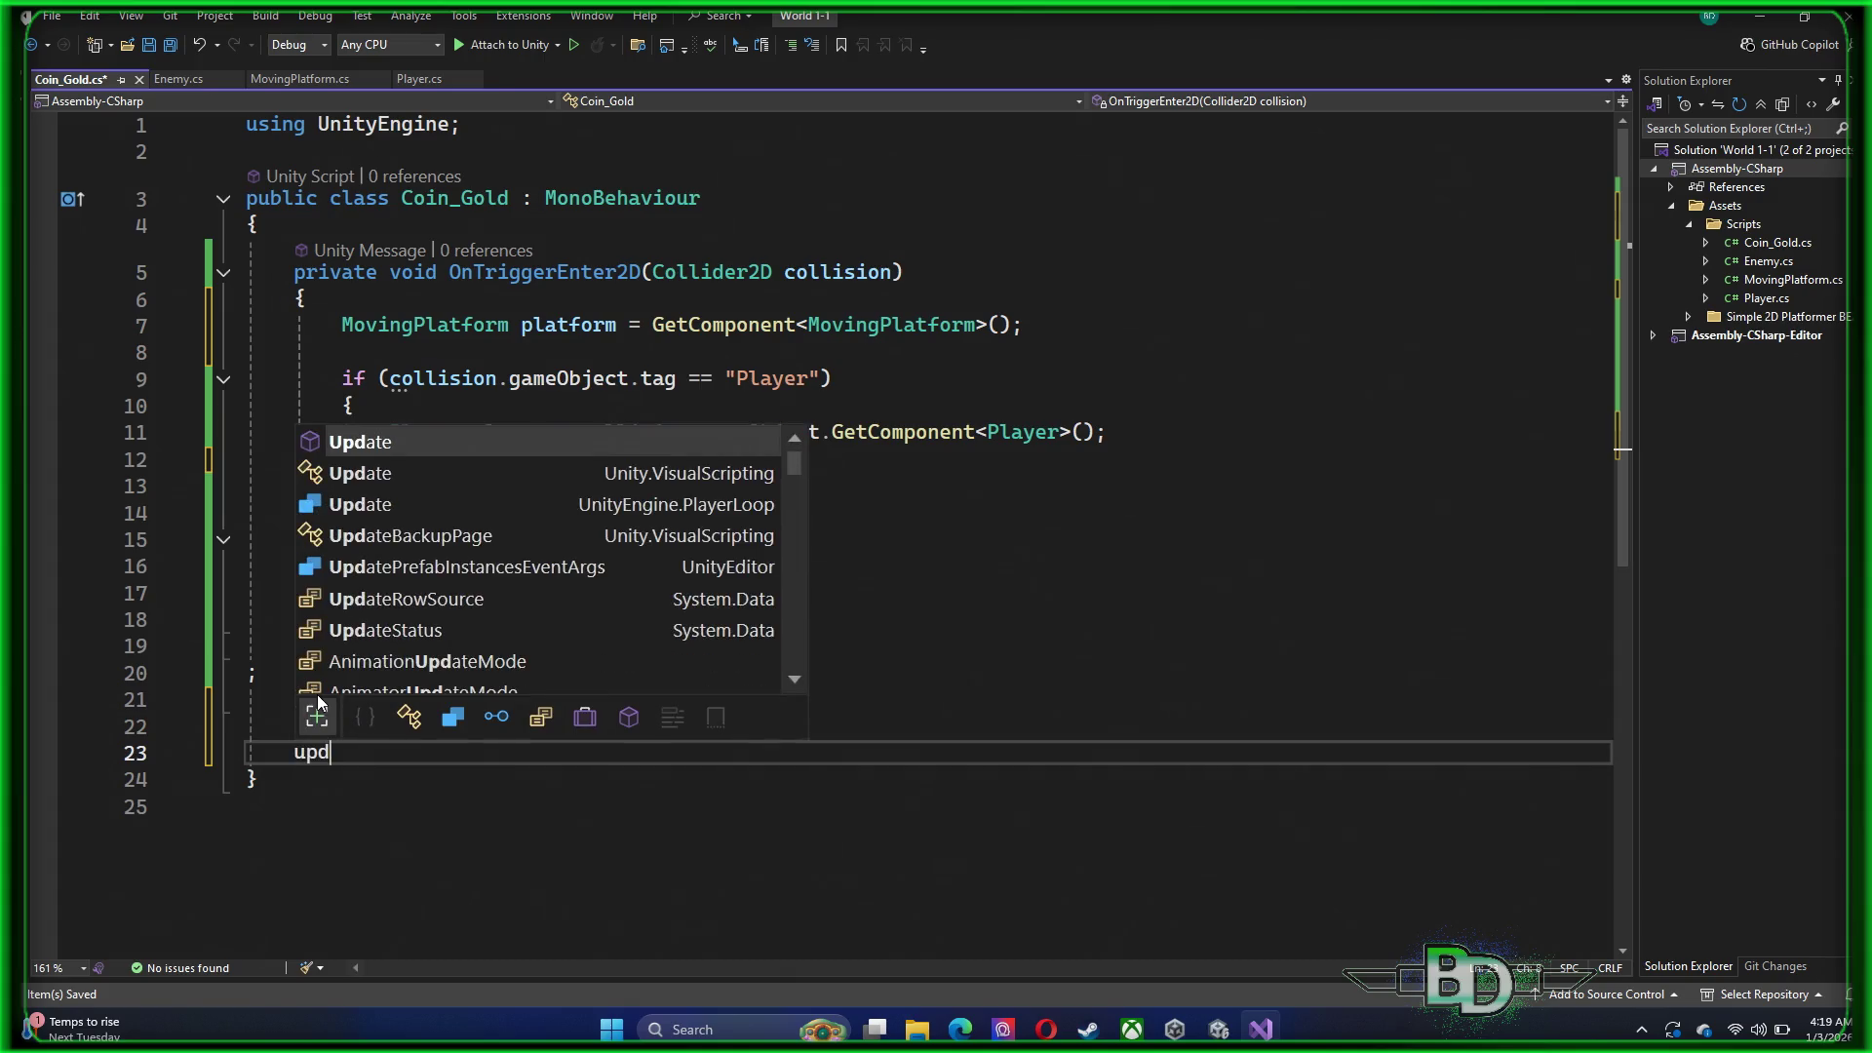
key("Tab")
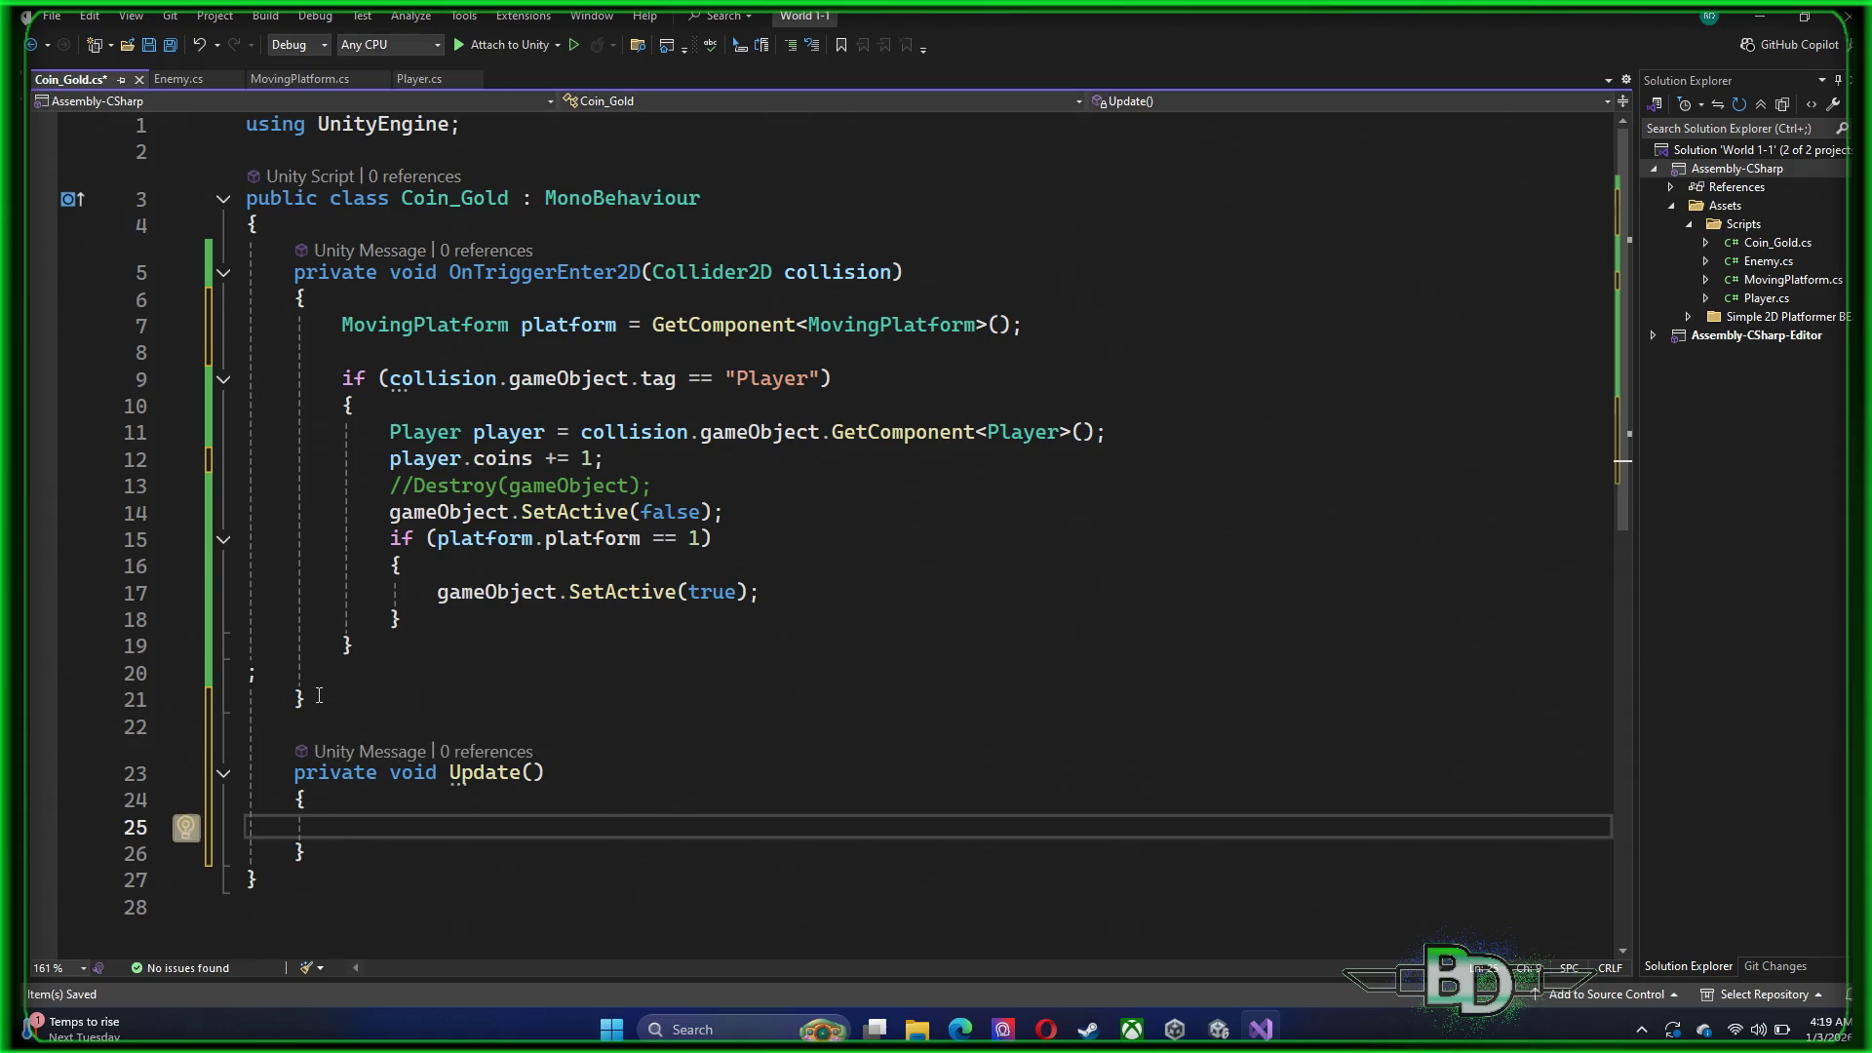
Look through the Enemy.cs and Player.cs scripts, then return to Coin_Gold.cs
left_click(191, 81)
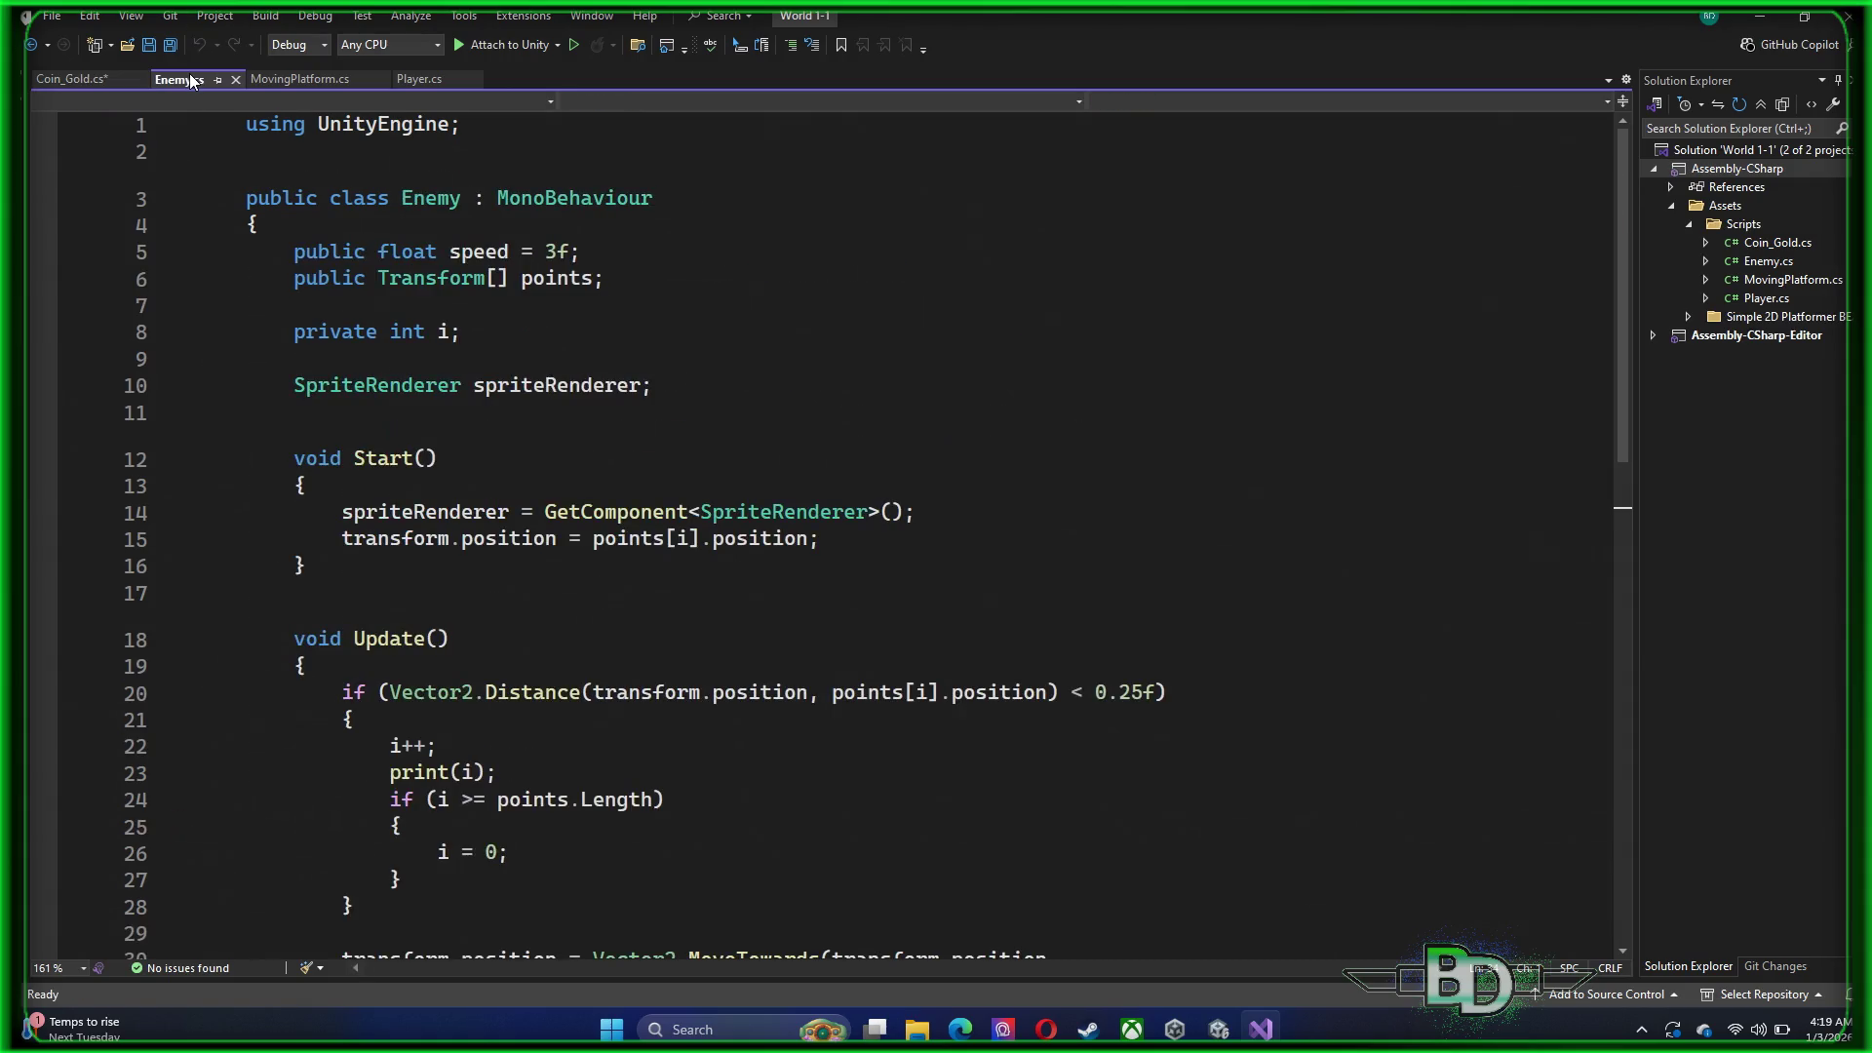
scroll(162, 257, "down", 5)
scroll(162, 257, "up", 5)
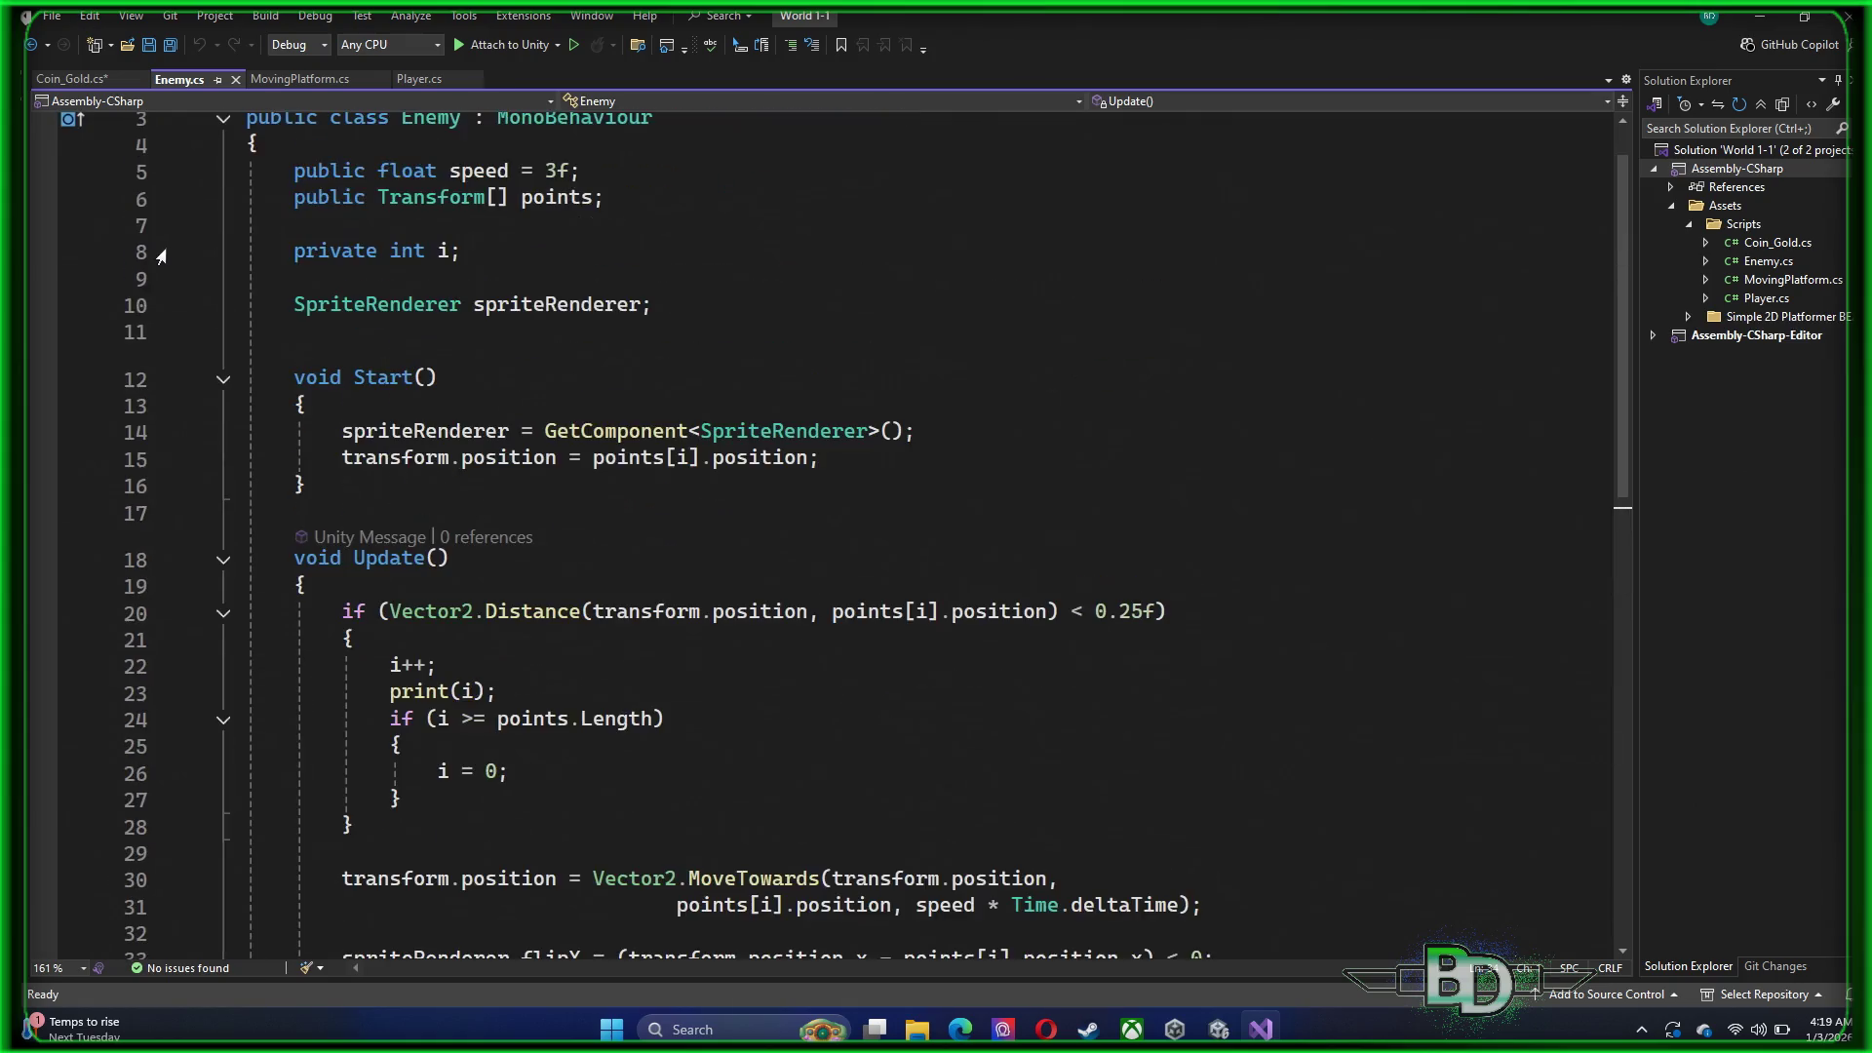
left_click(419, 82)
scroll(298, 667, "down", 5)
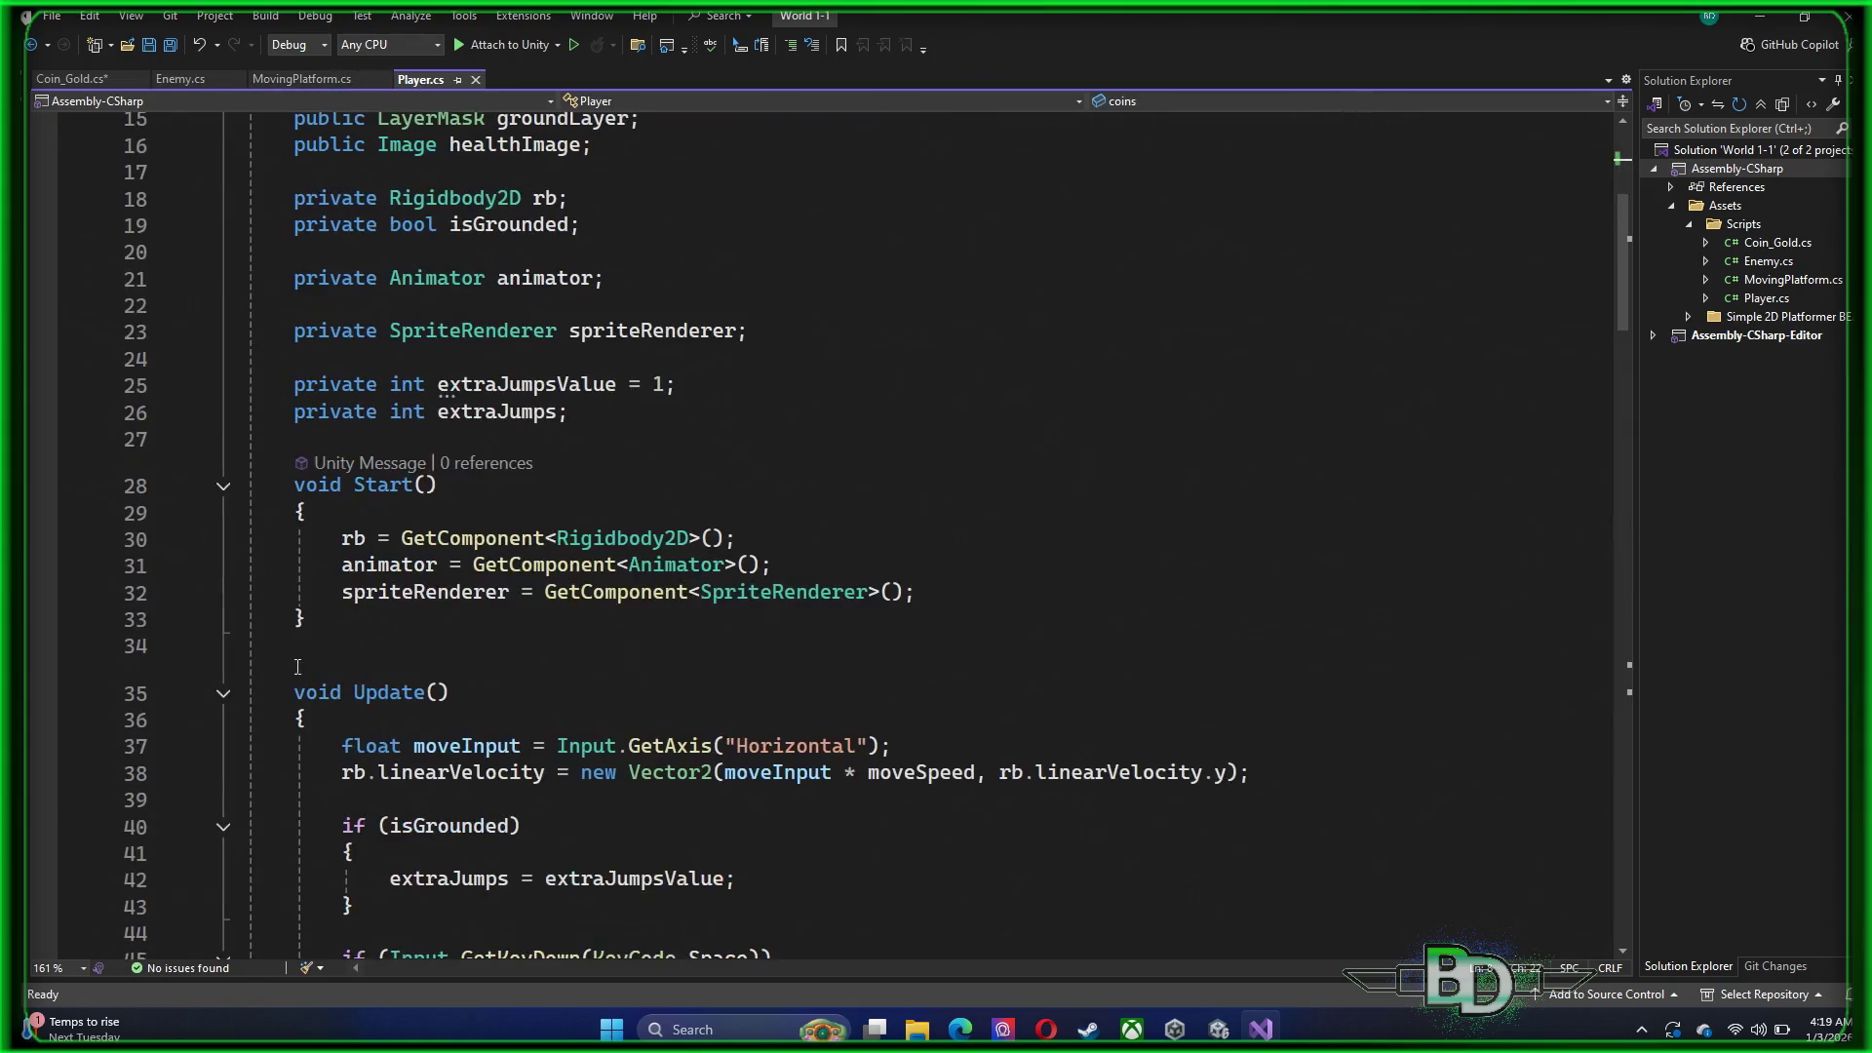
left_click(70, 82)
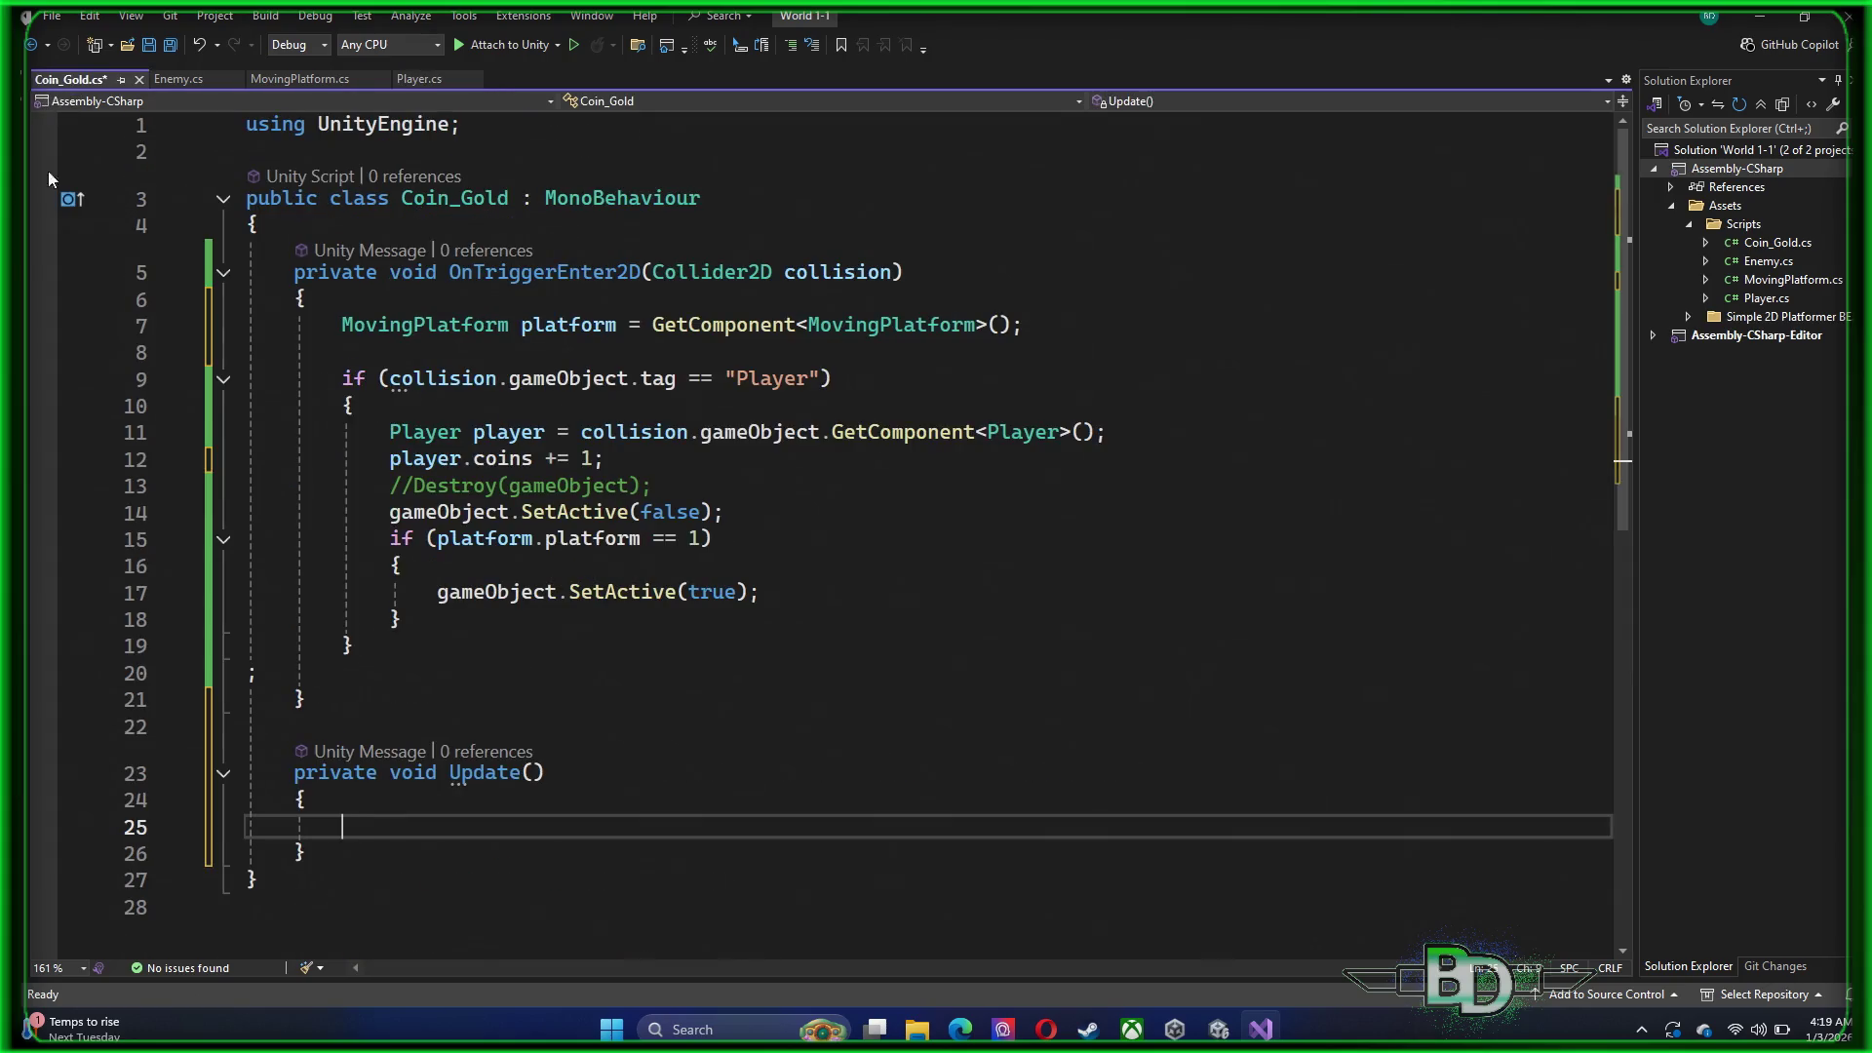
Remove the private keyword, then delete the whole Update method
left_click_drag(384, 774, 273, 780)
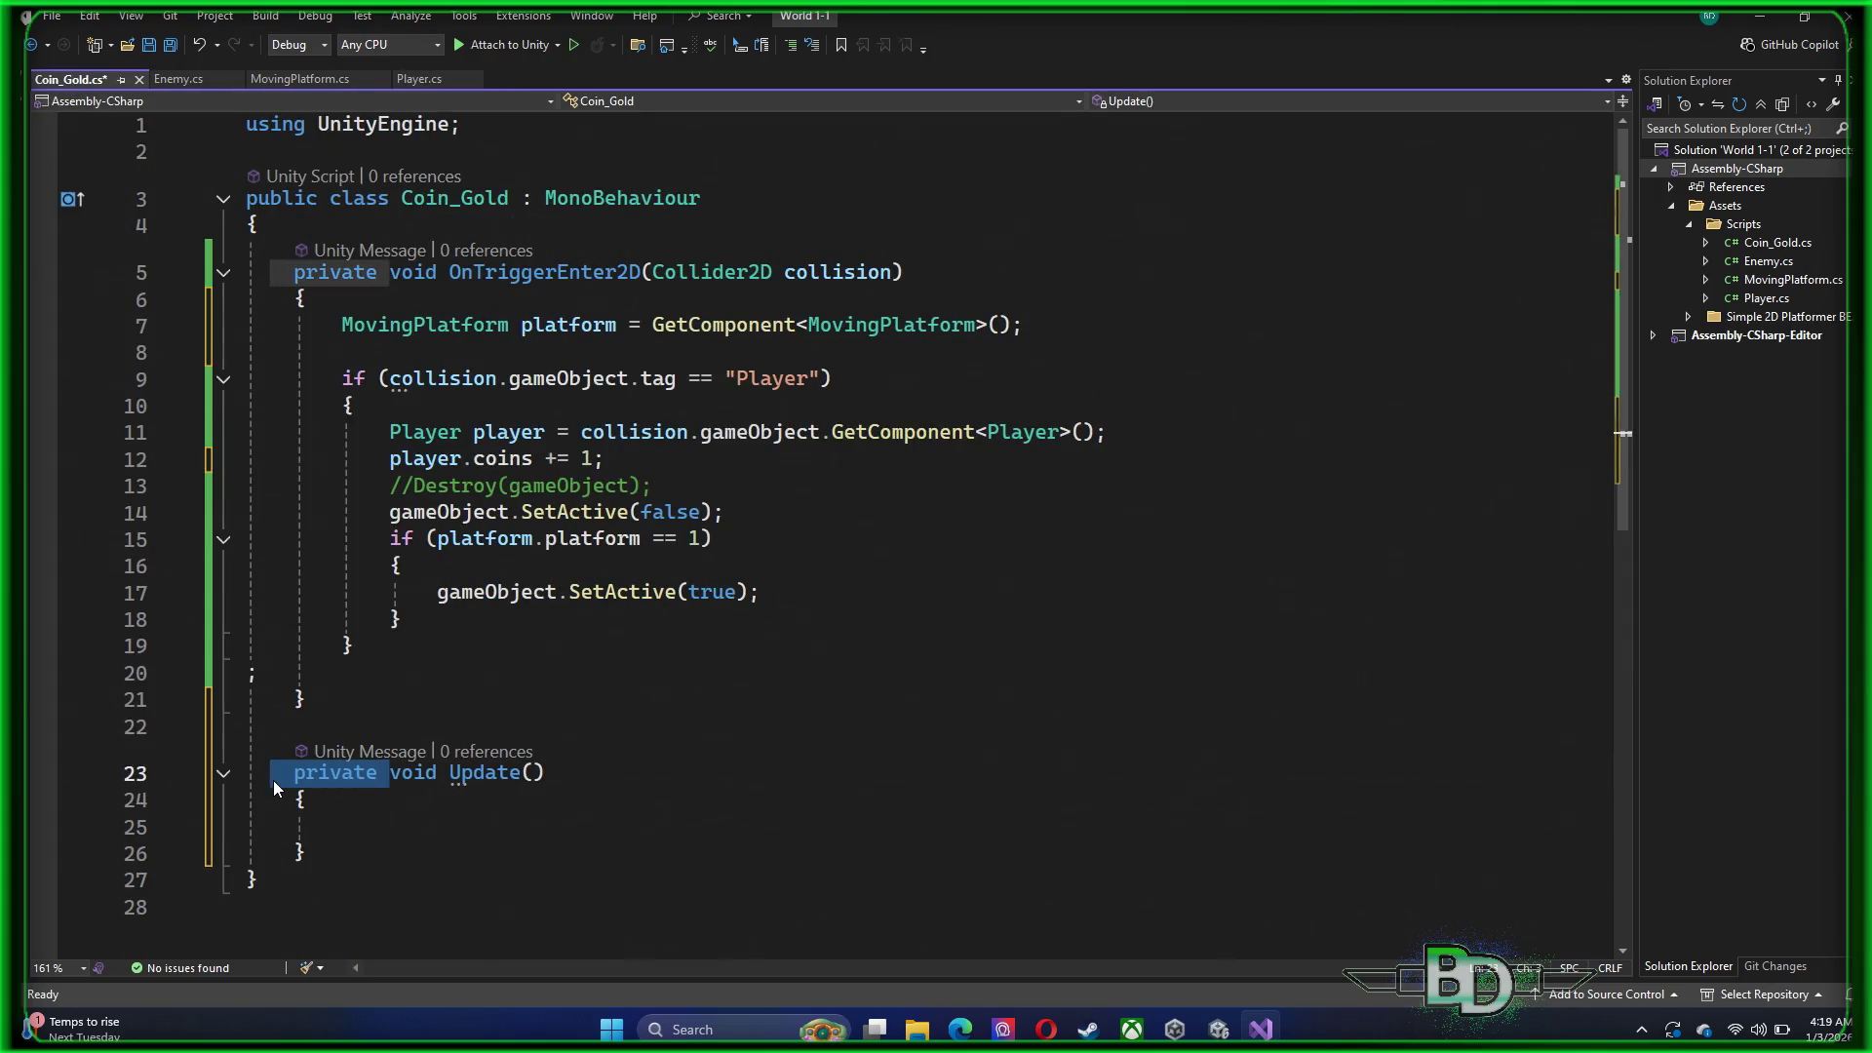
key("BackSpace")
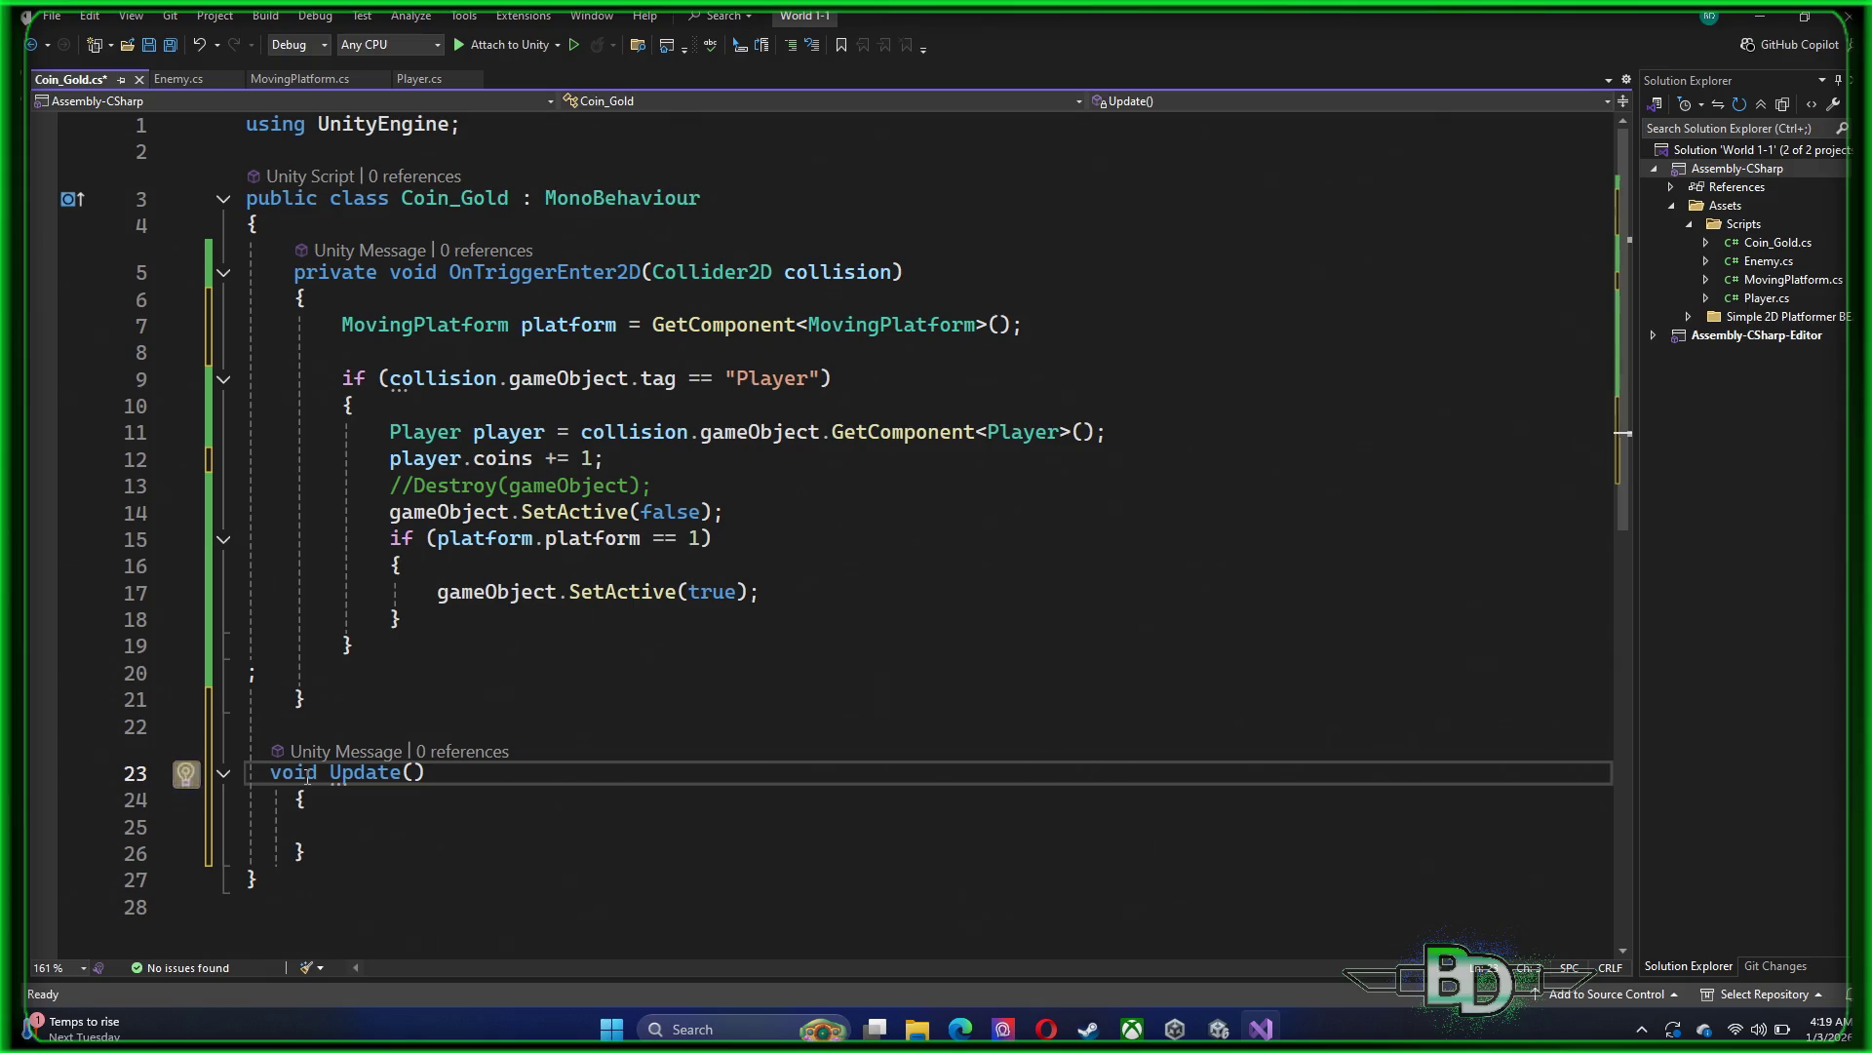
mouse_move(305, 854)
left_mouse_down()
mouse_move(181, 805)
mouse_move(248, 673)
left_mouse_up()
mouse_move(341, 813)
left_mouse_down()
mouse_move(321, 827)
mouse_move(258, 770)
mouse_move(250, 726)
left_mouse_up()
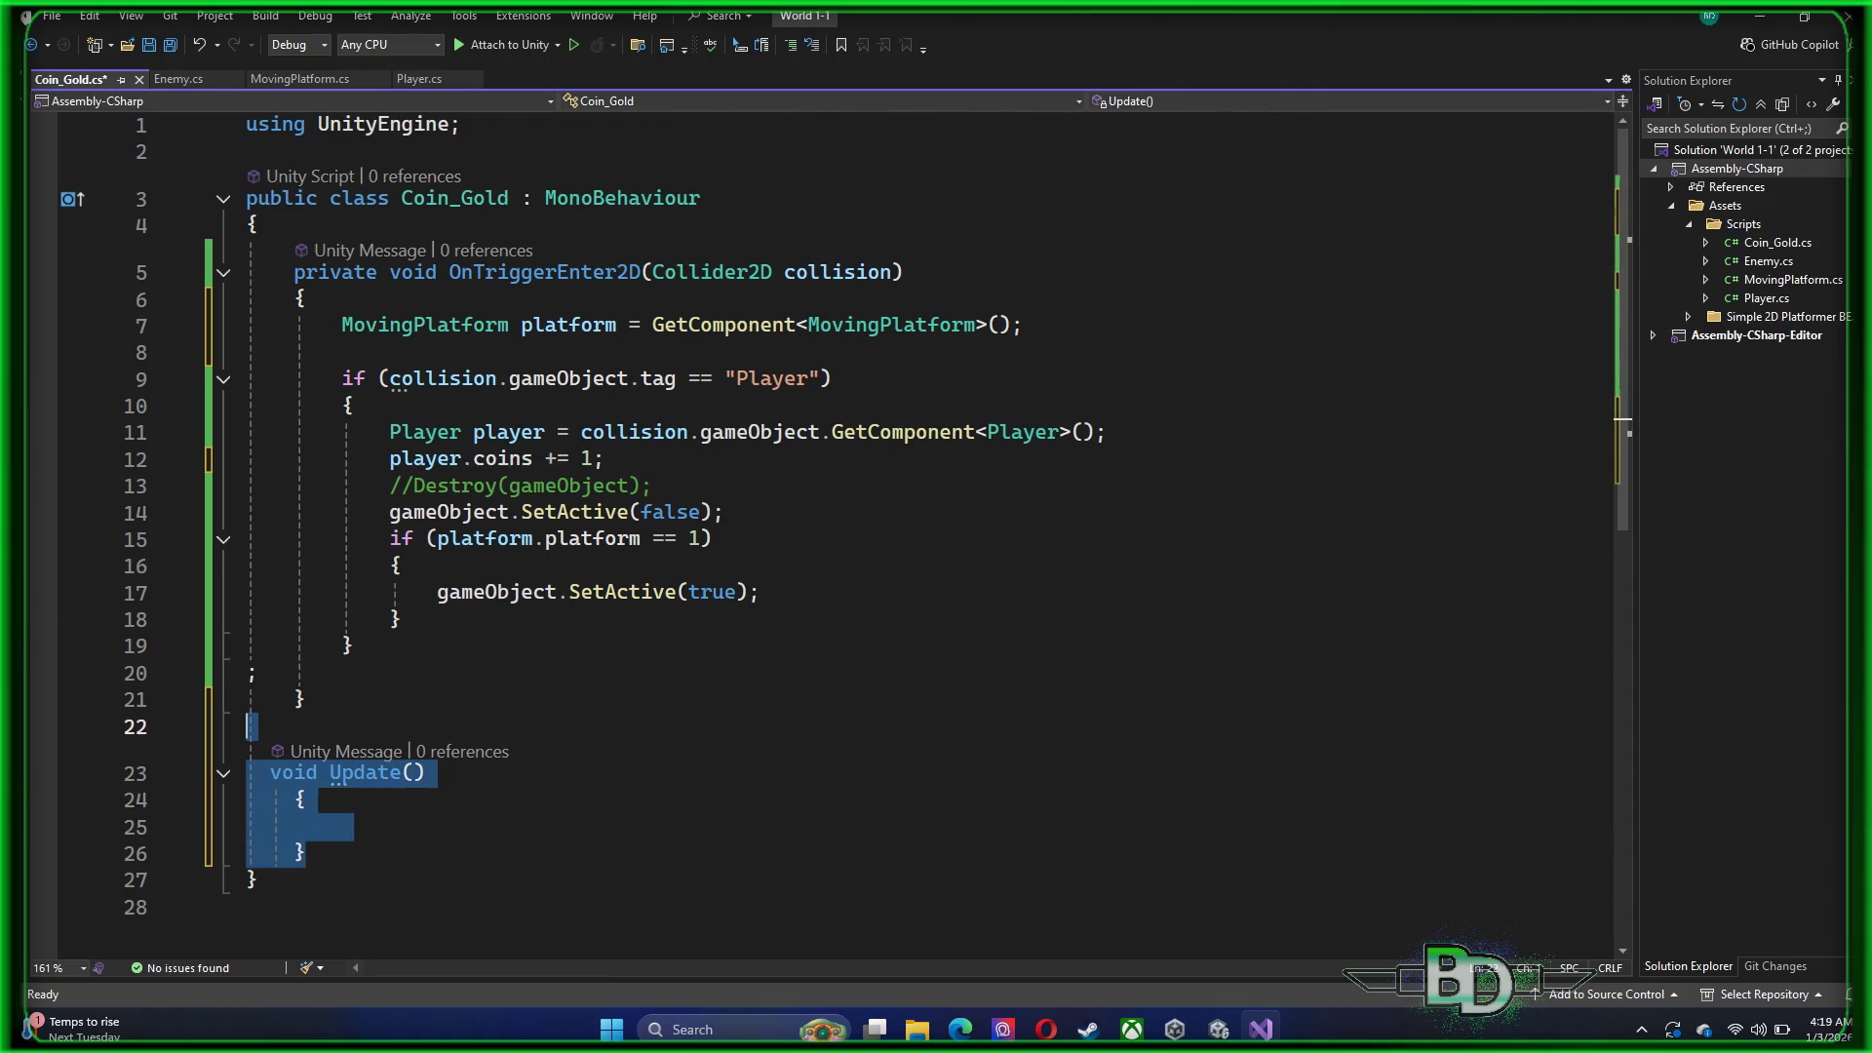
key("Delete")
key("BackSpace")
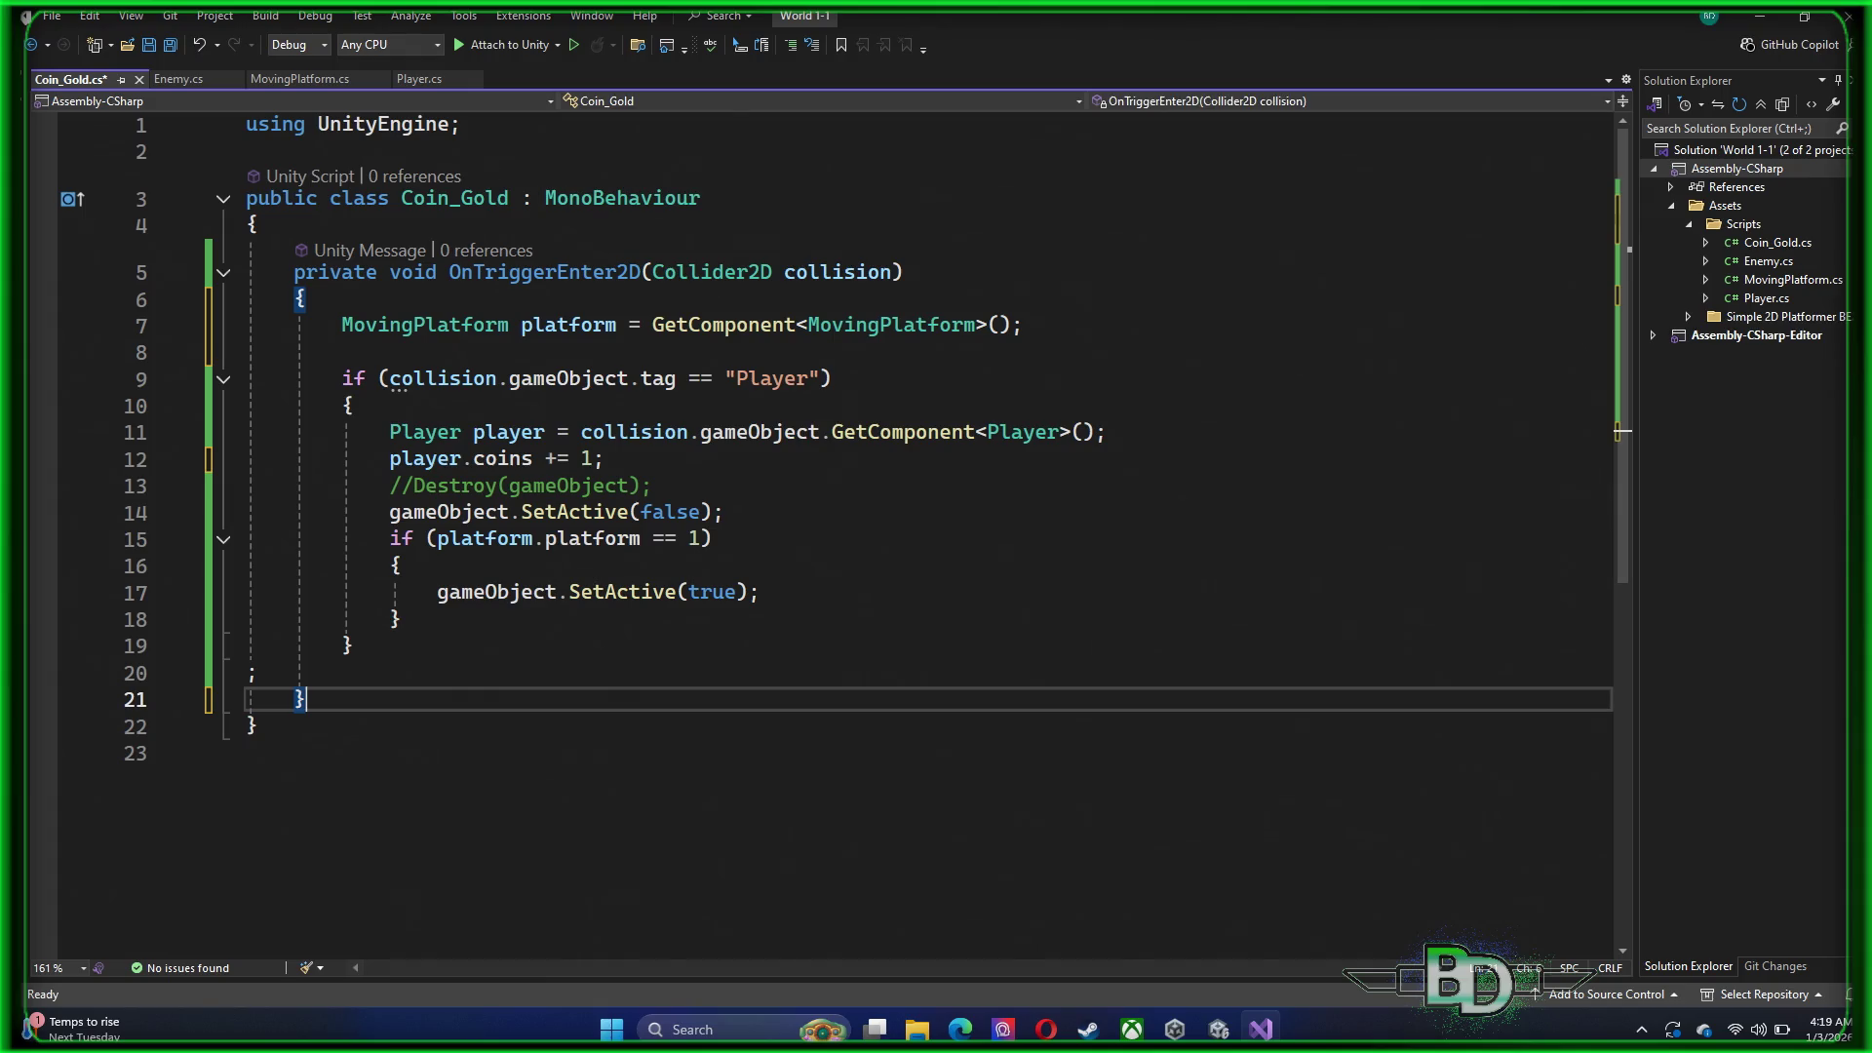
Recreate Update with the 'void upda' completion and paste the MovingPlatform lookup into it
key("Return")
key("Return")
type("void upda")
key("Tab")
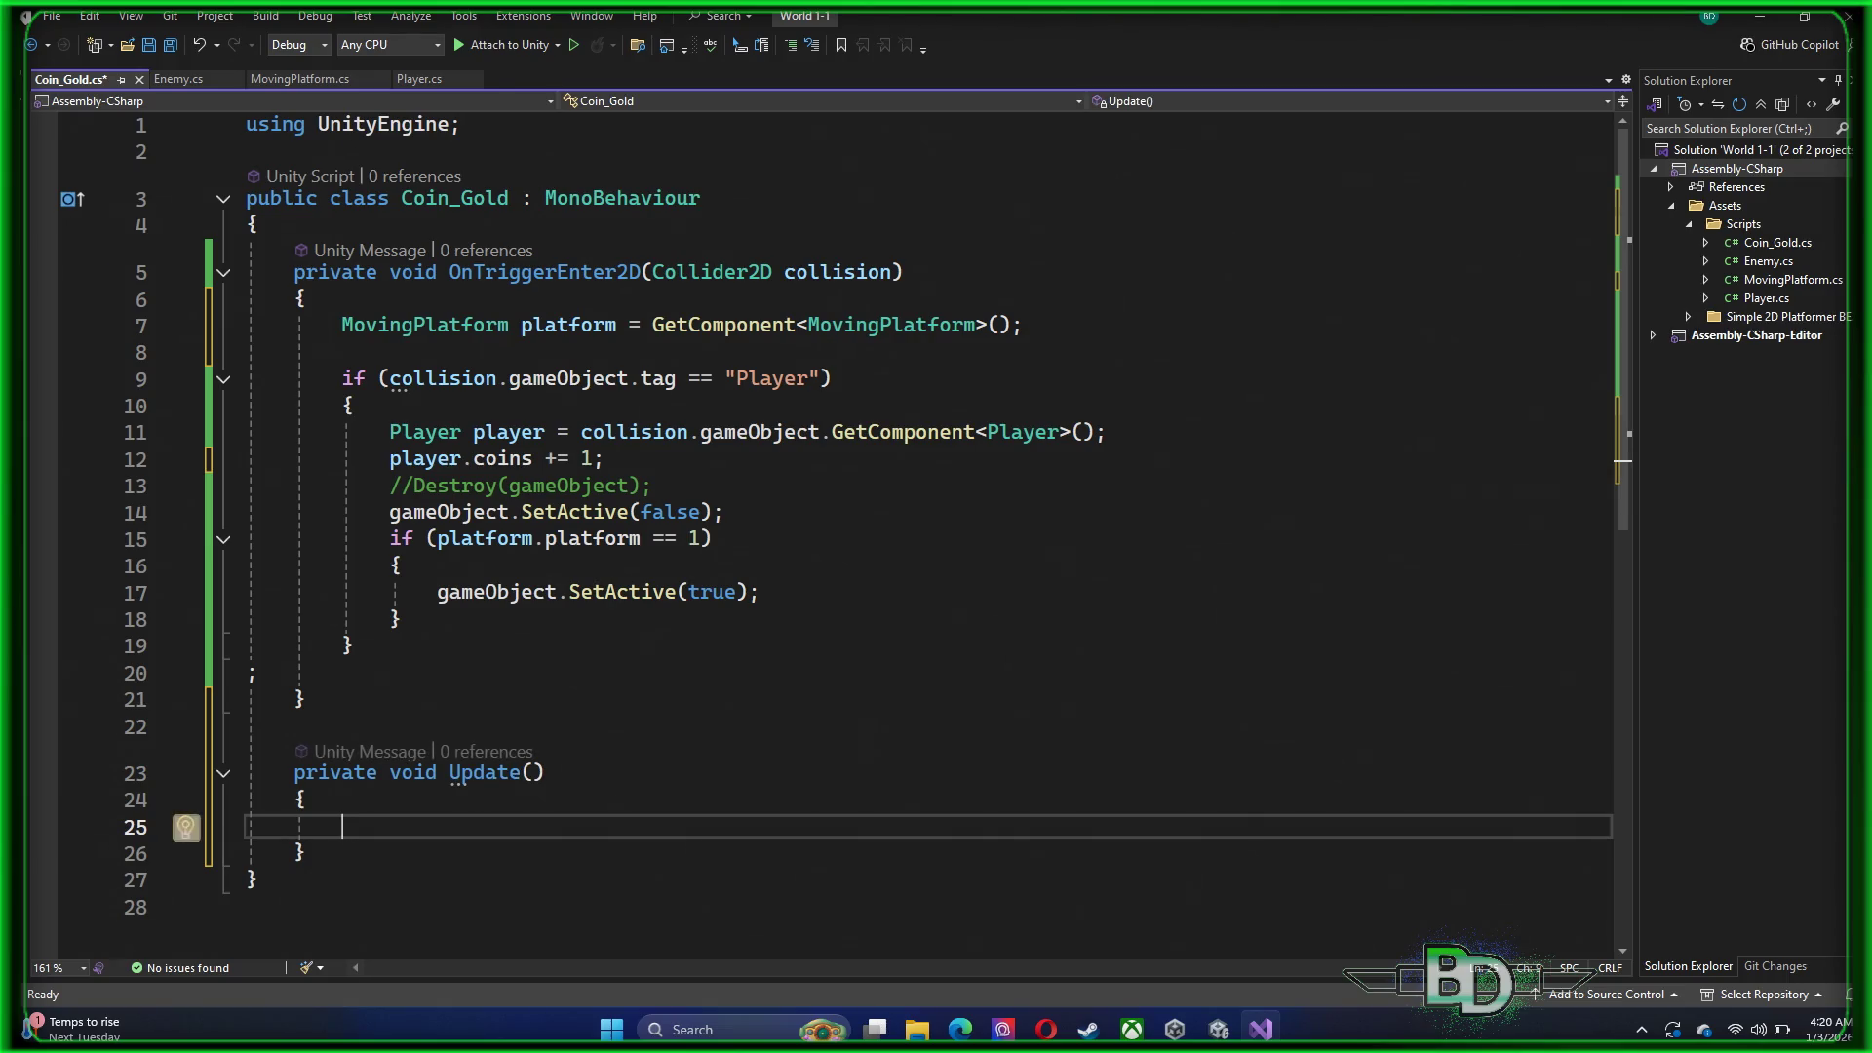
type("MovingPlatform platform = GetComponent<MovingPlatform>();")
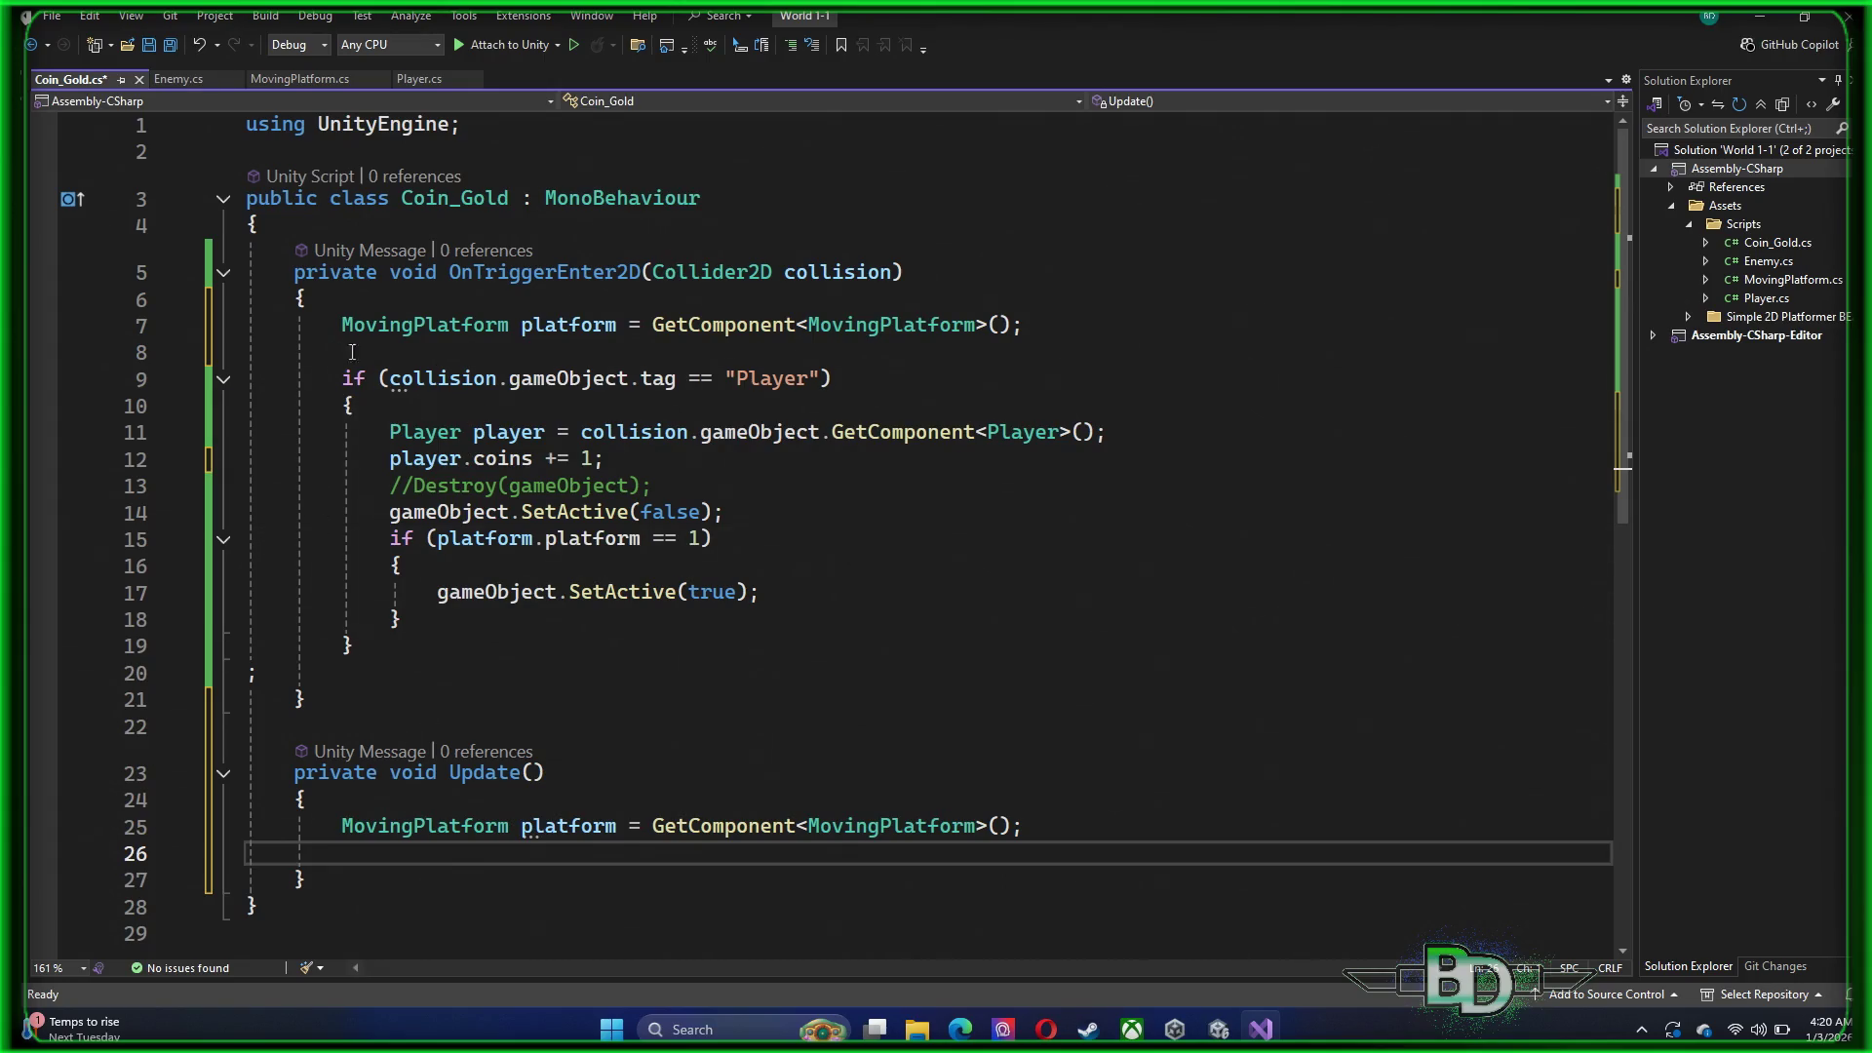
Delete the MovingPlatform line from OnTriggerEnter2D
left_click(84, 331)
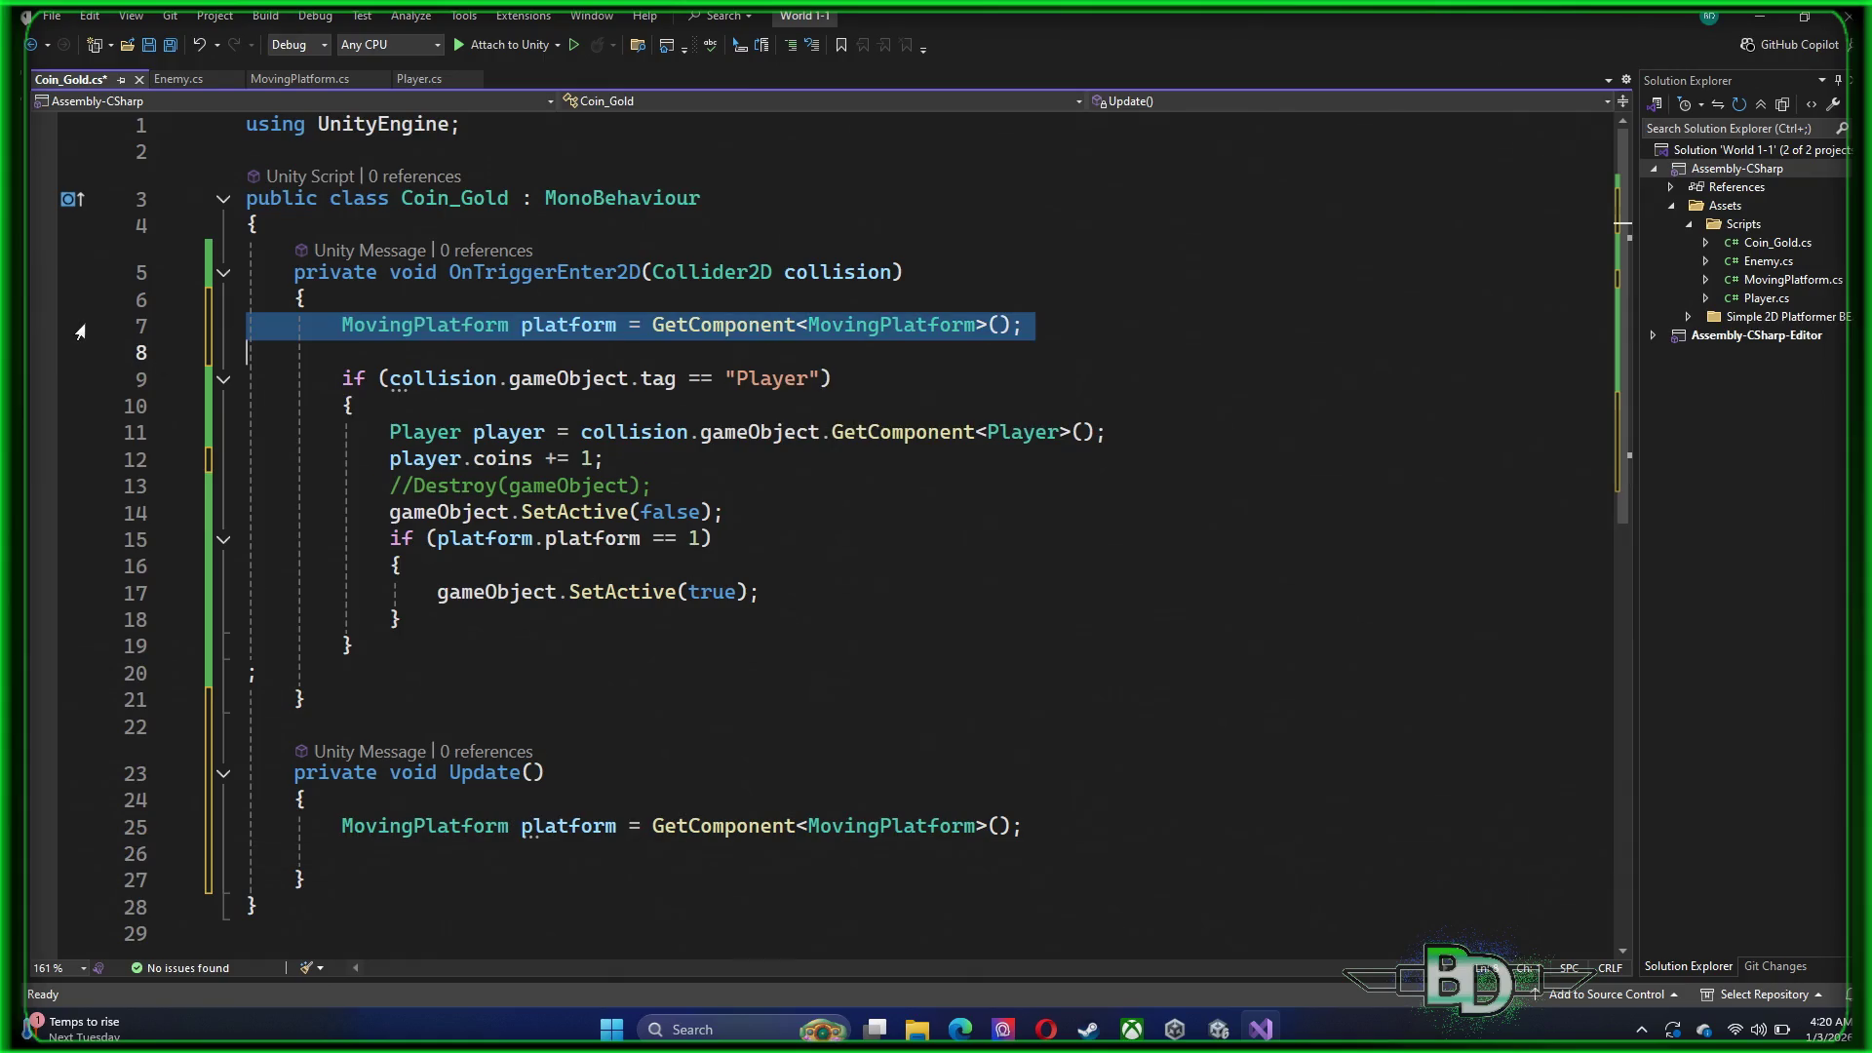
key("Delete")
left_click(332, 227)
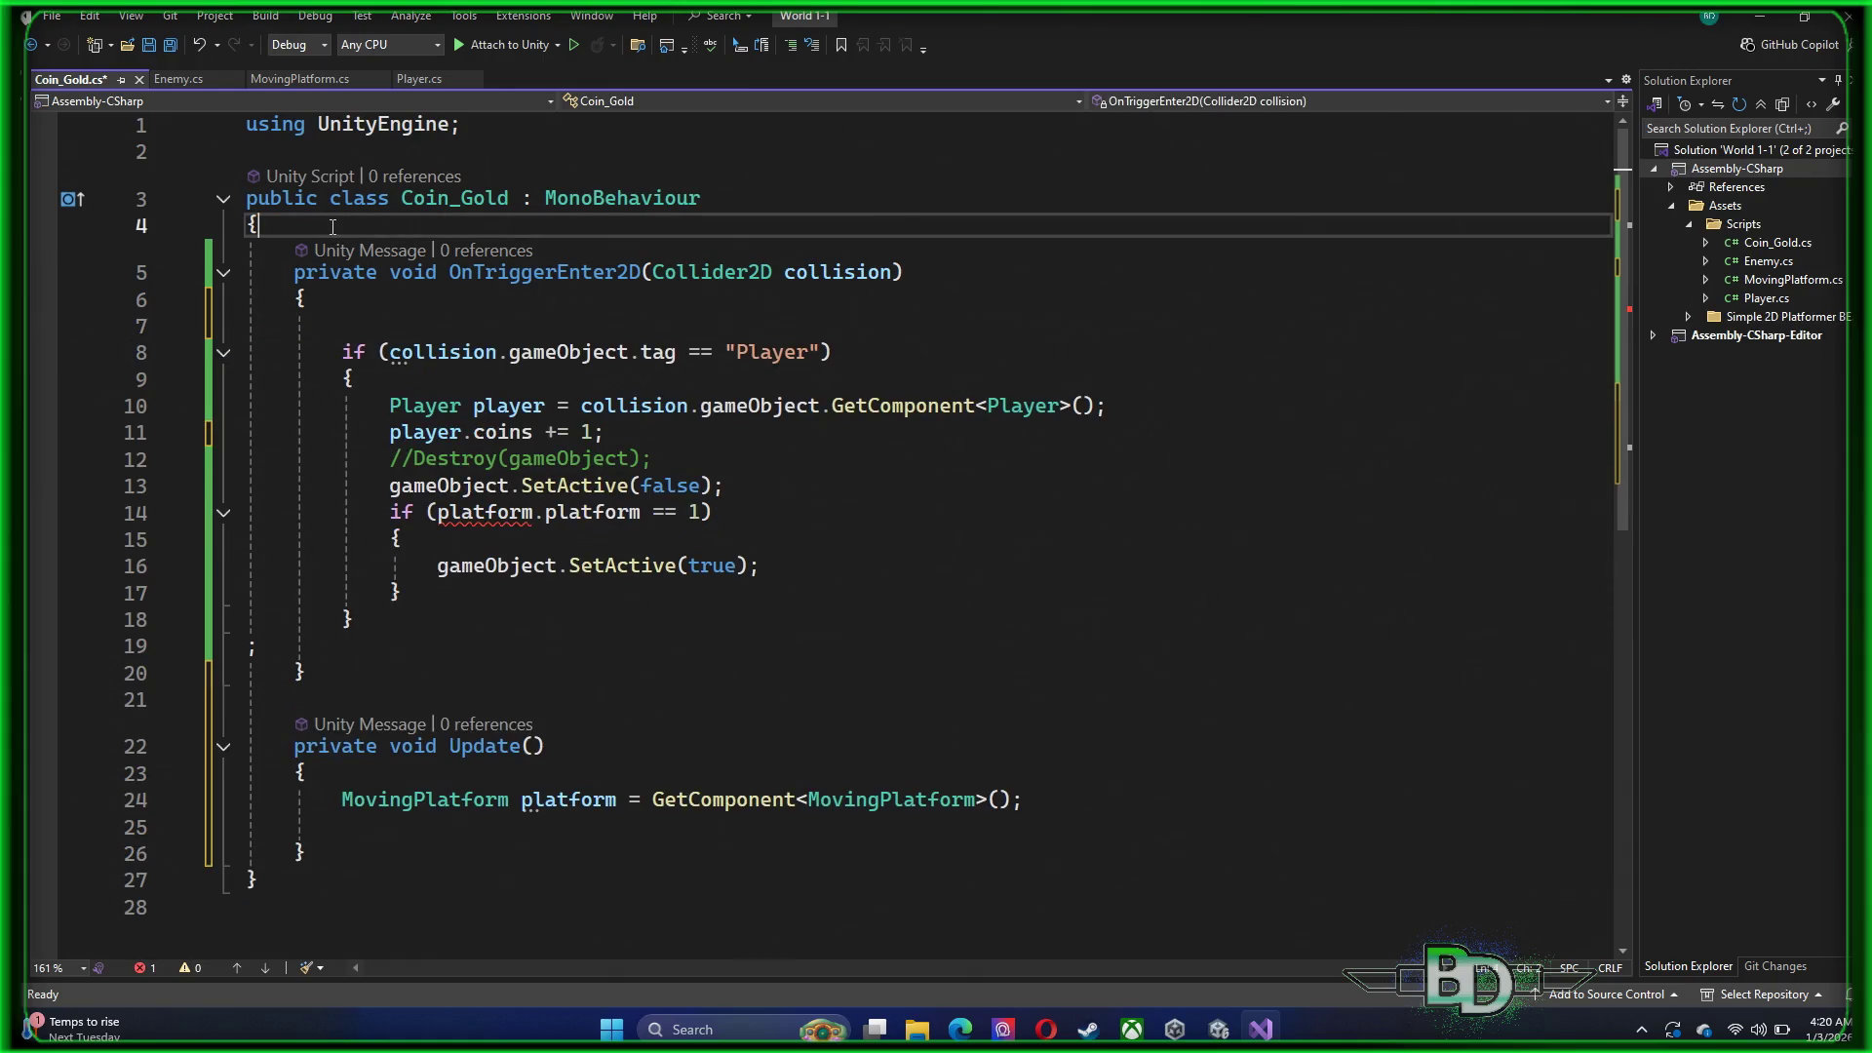
left_click(352, 700)
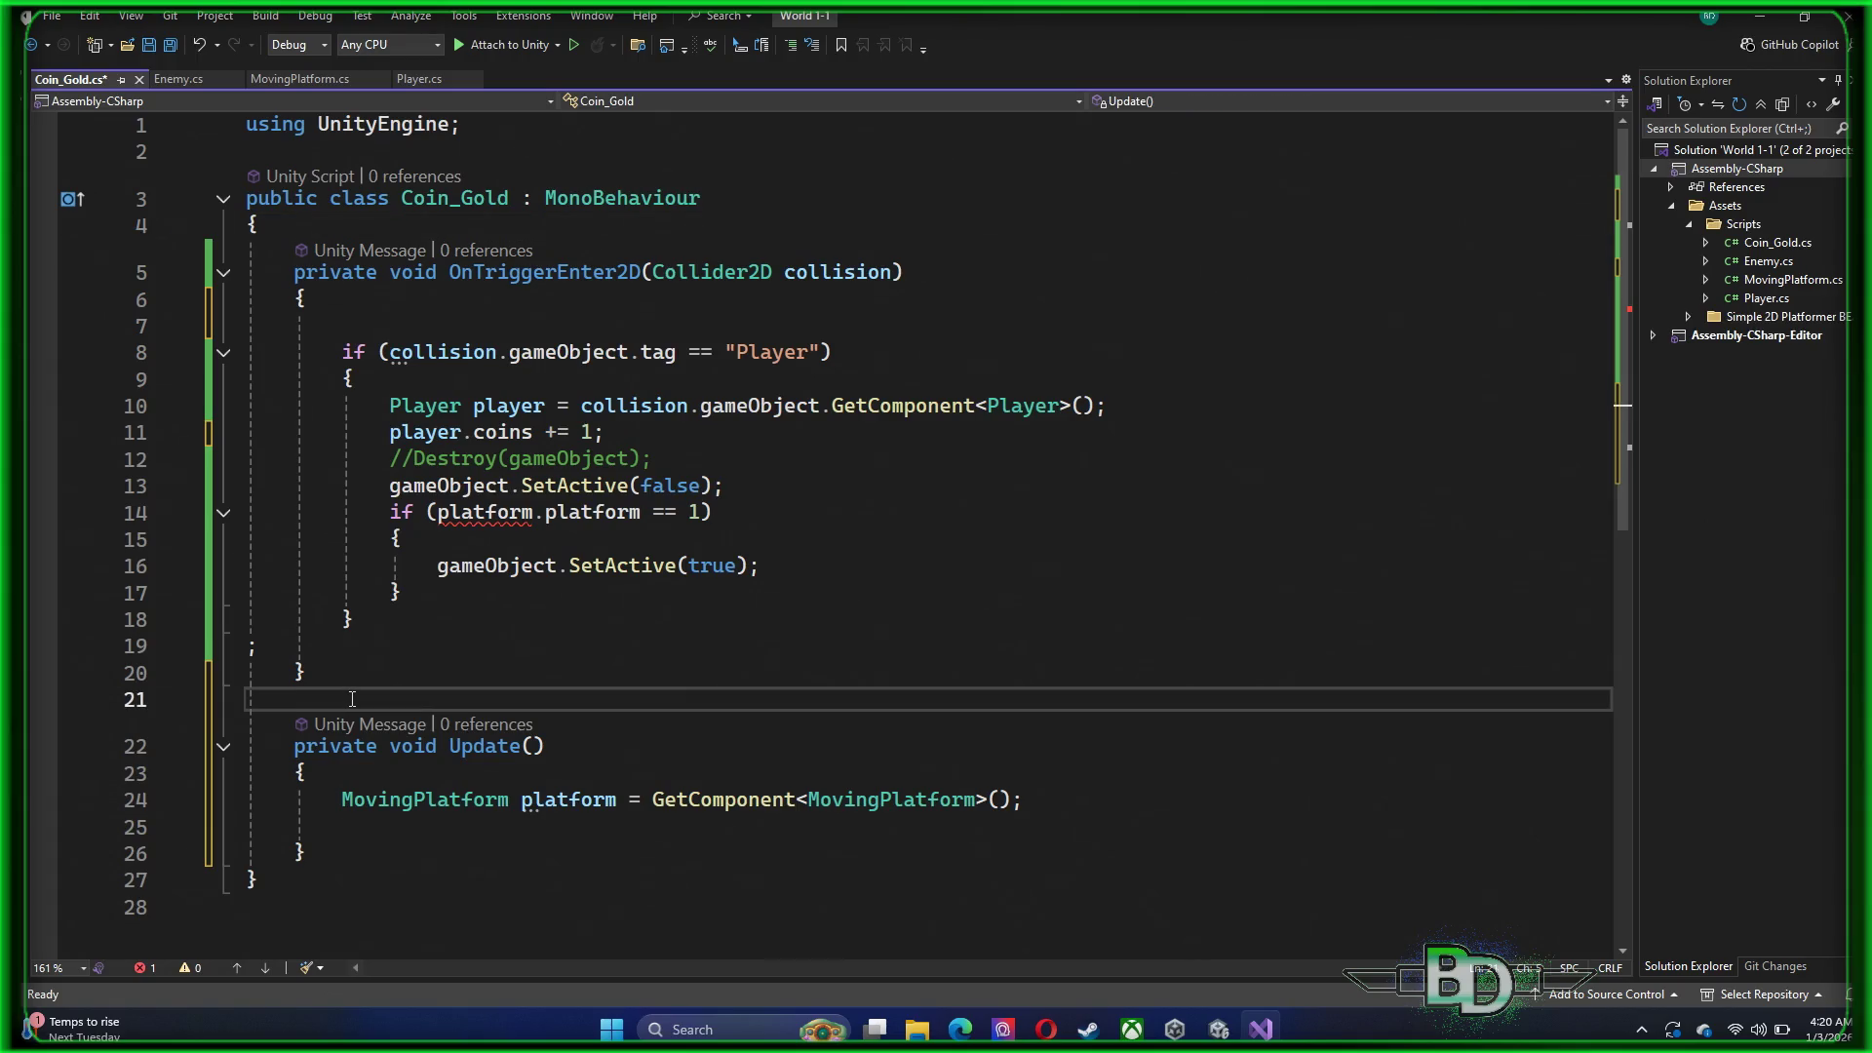
Add blank lines at the top of the class and begin typing 'void star' there
left_click(325, 224)
key("Return")
key("Return")
key("Return")
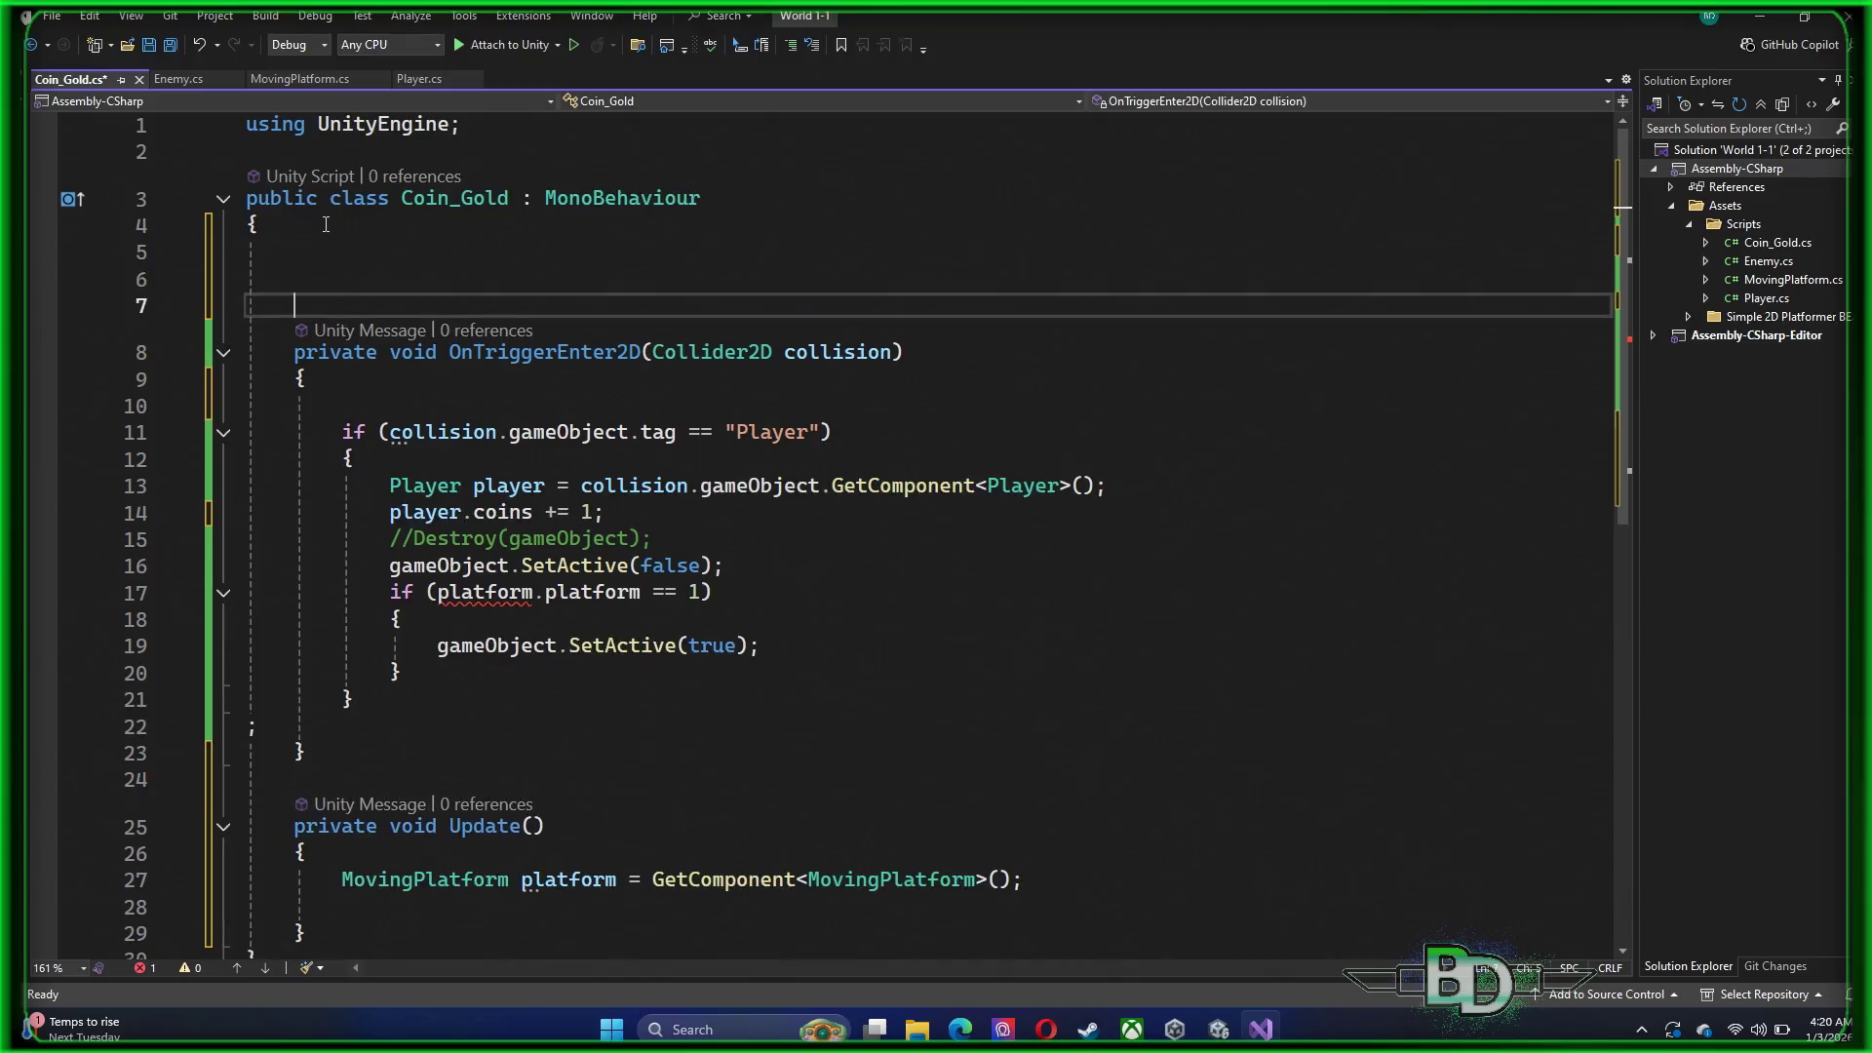
key("Up")
key("Up")
key("Down")
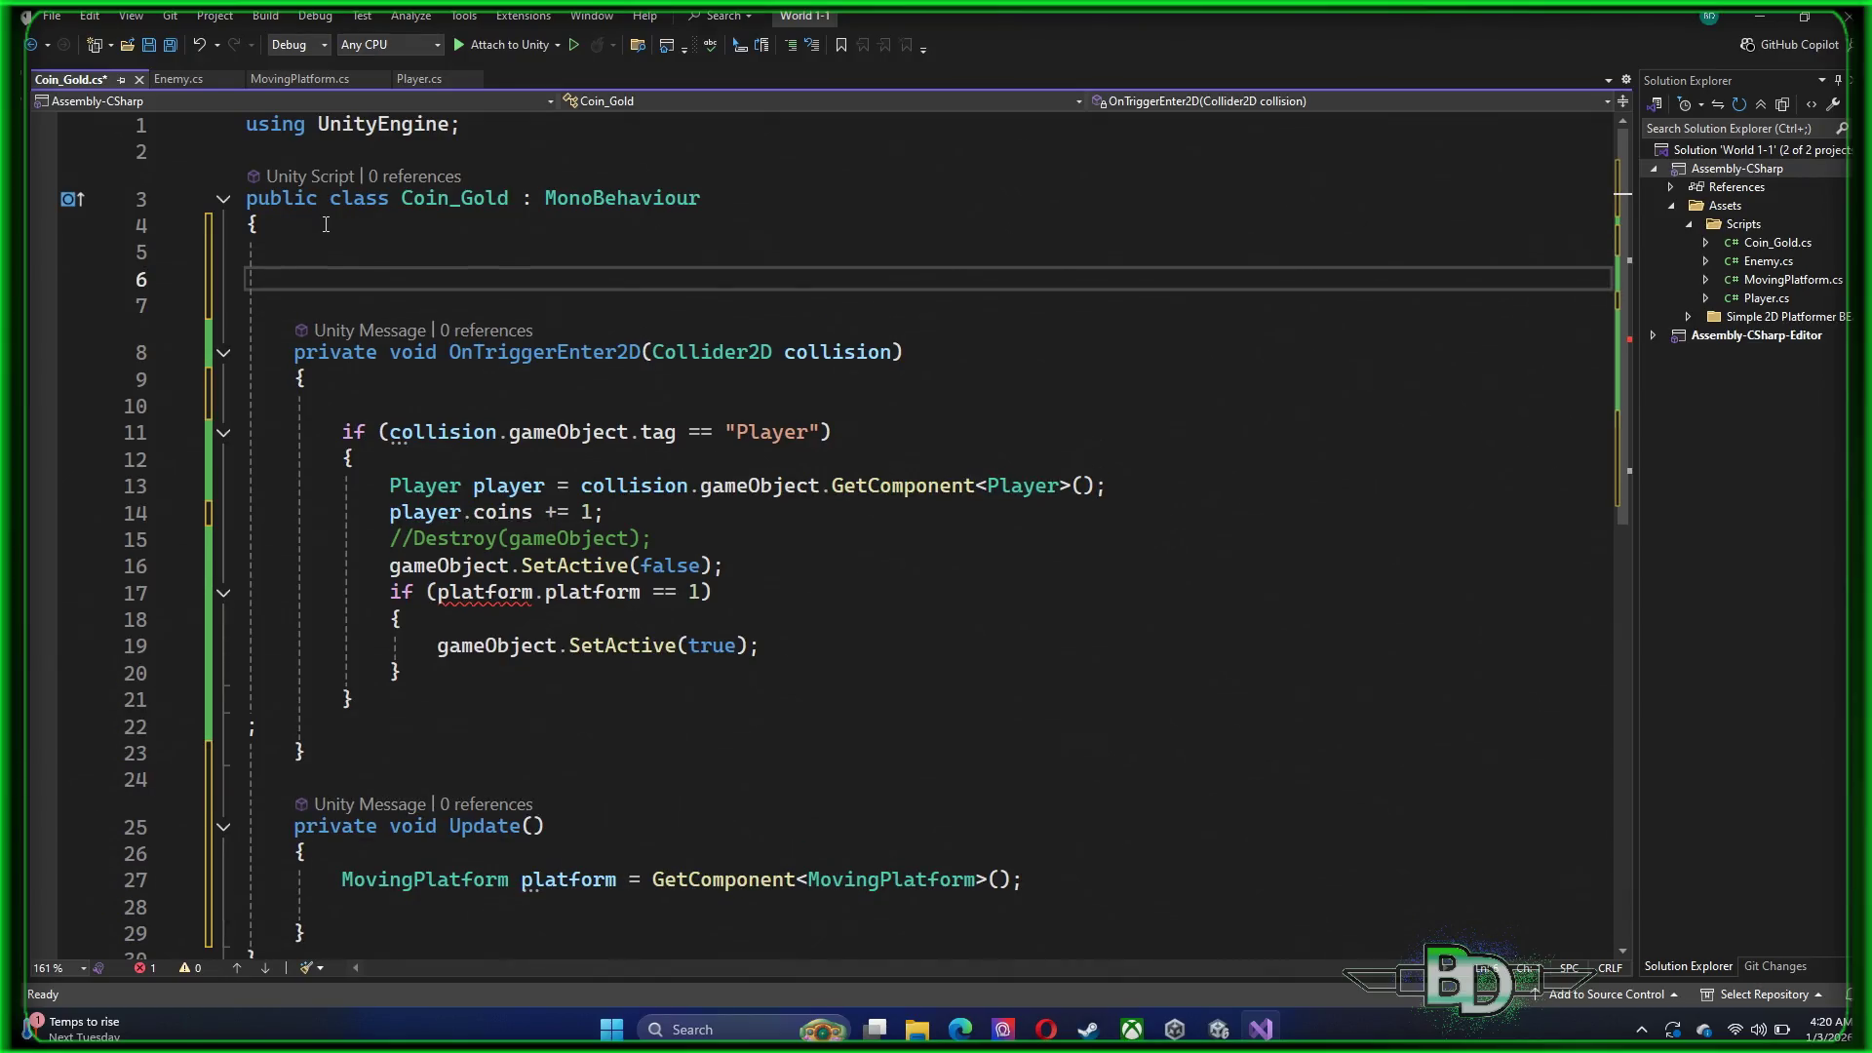
key("Down")
type("0")
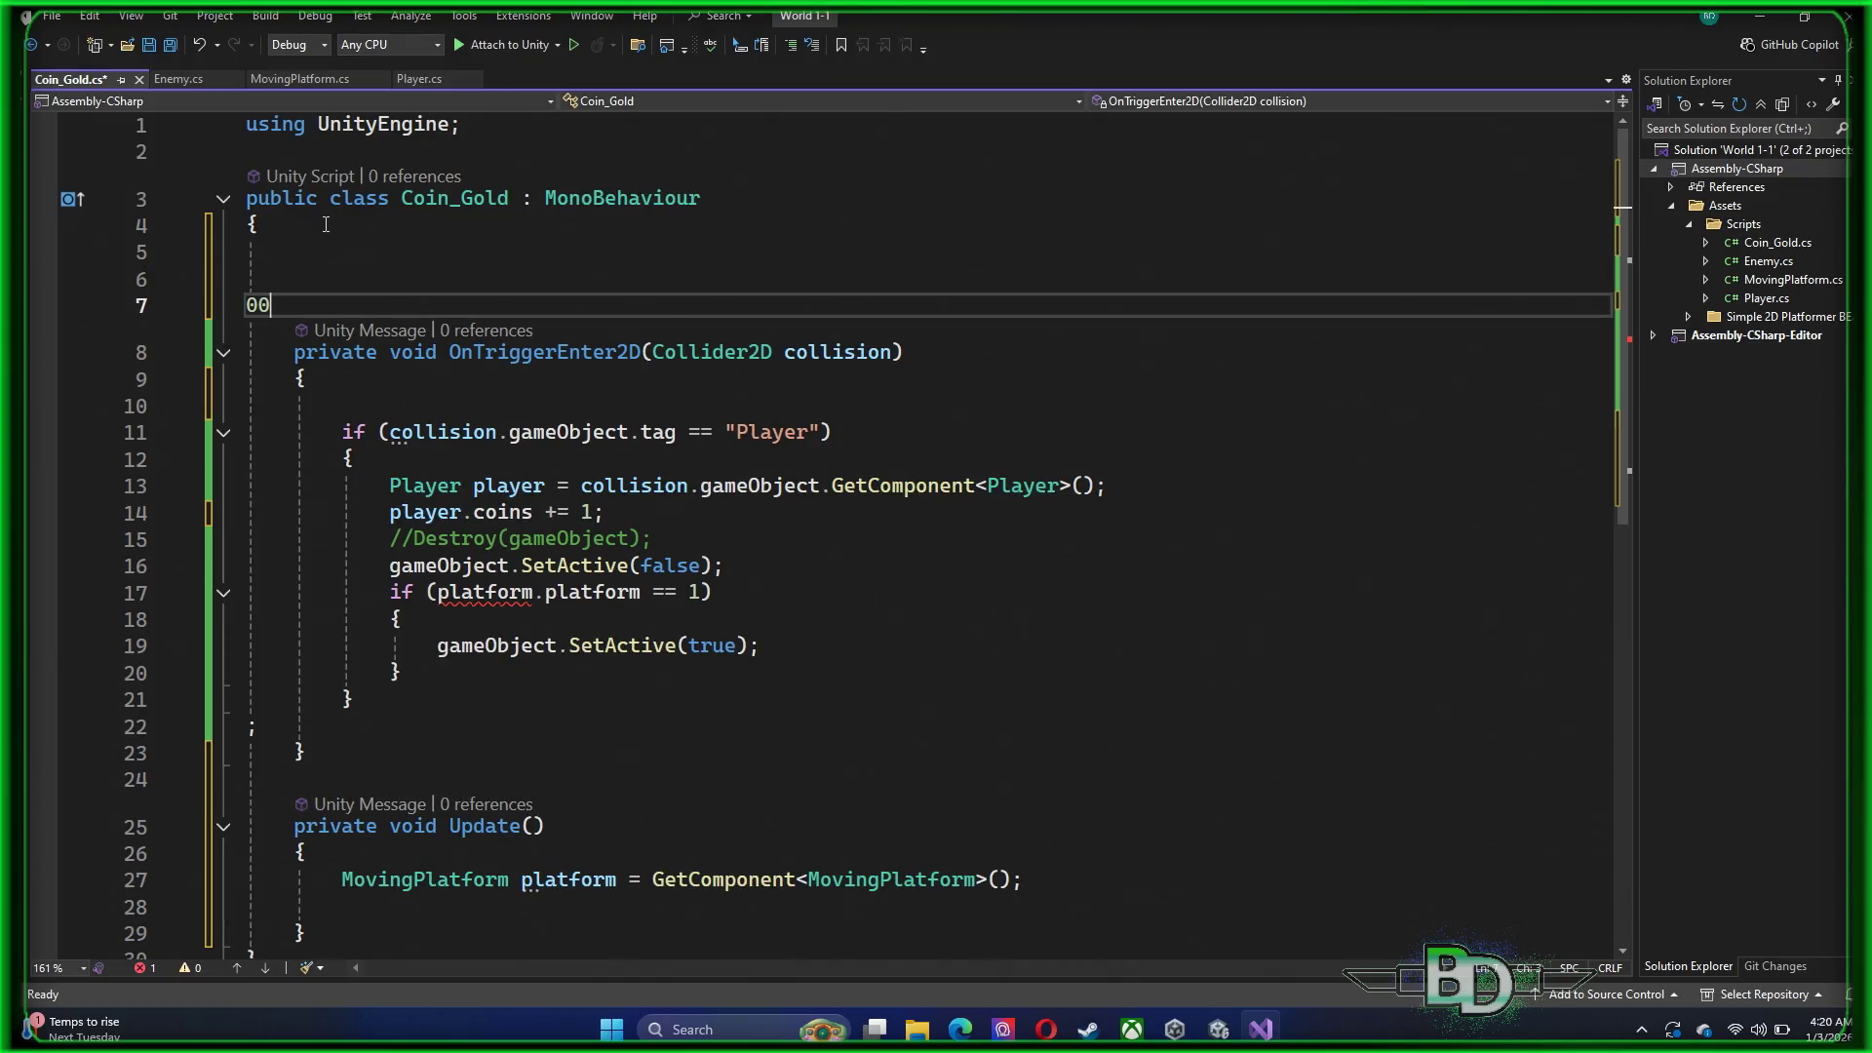
key("BackSpace")
key("Up")
key("Up")
key("Up")
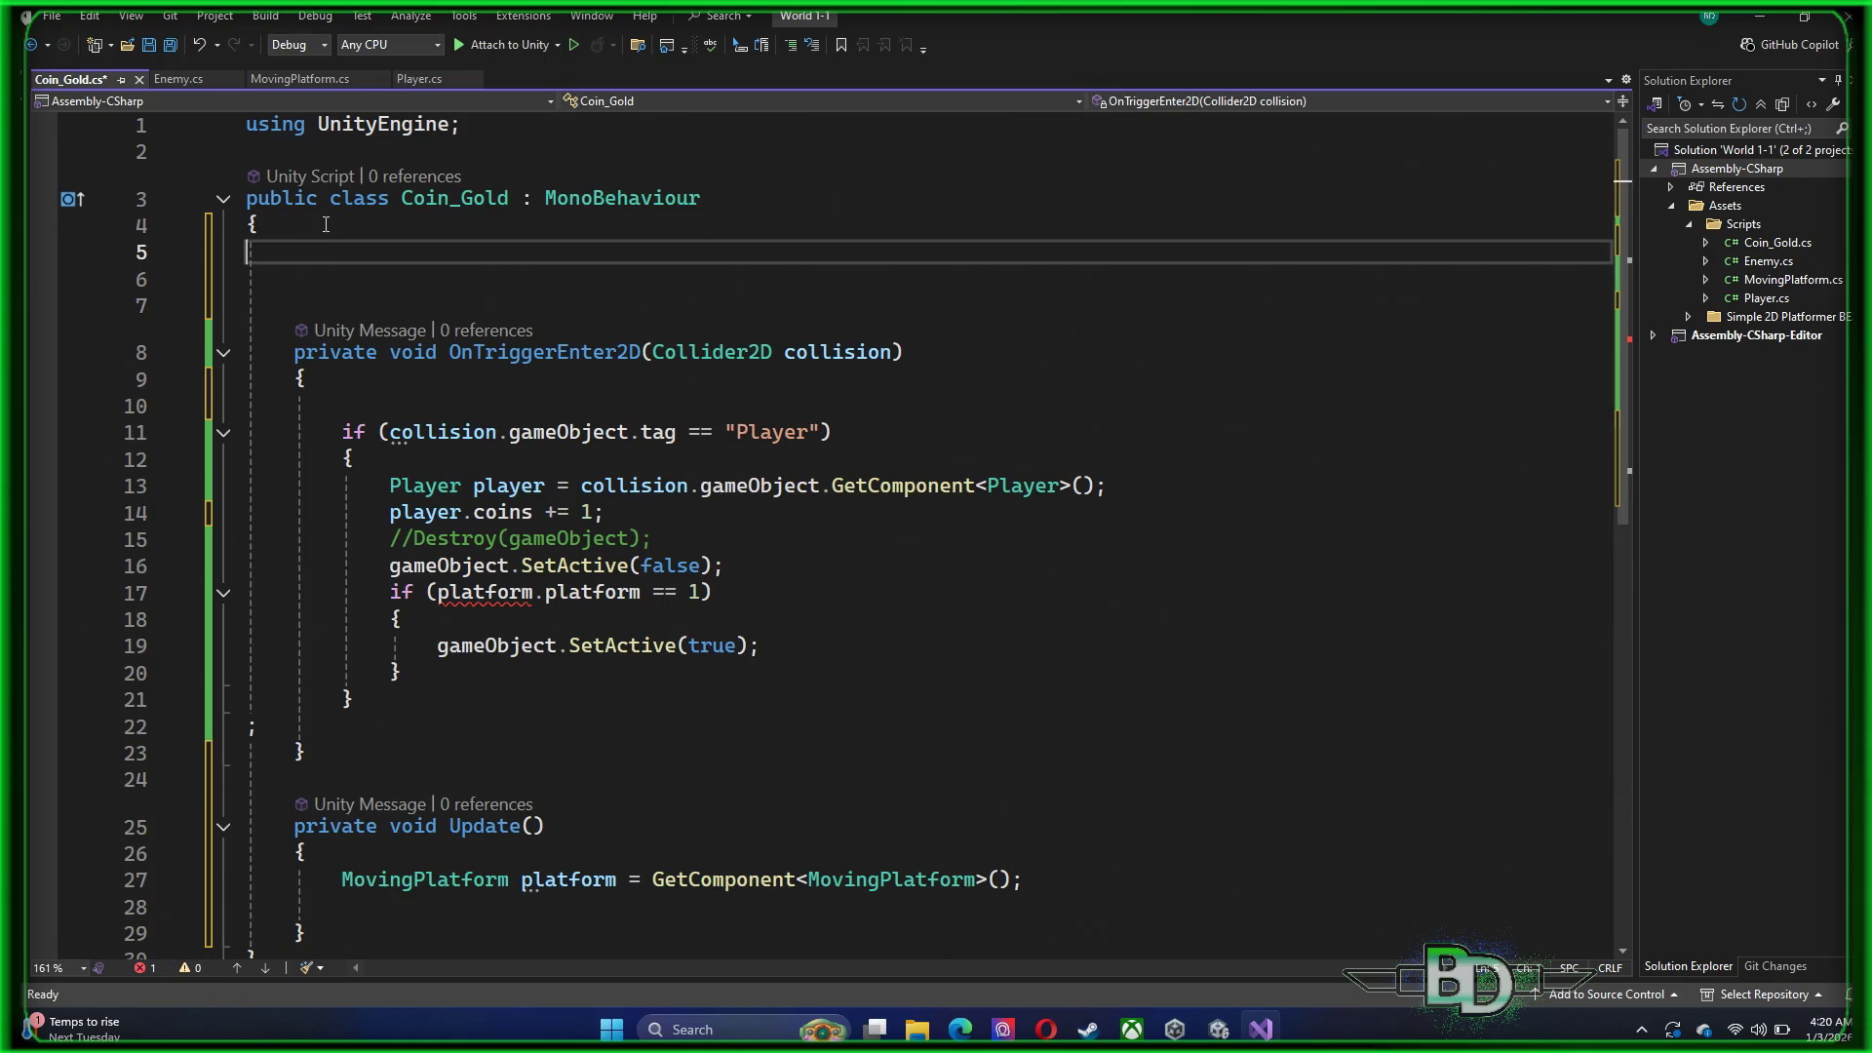
key("Down")
key("Down")
key("Up")
key("Up")
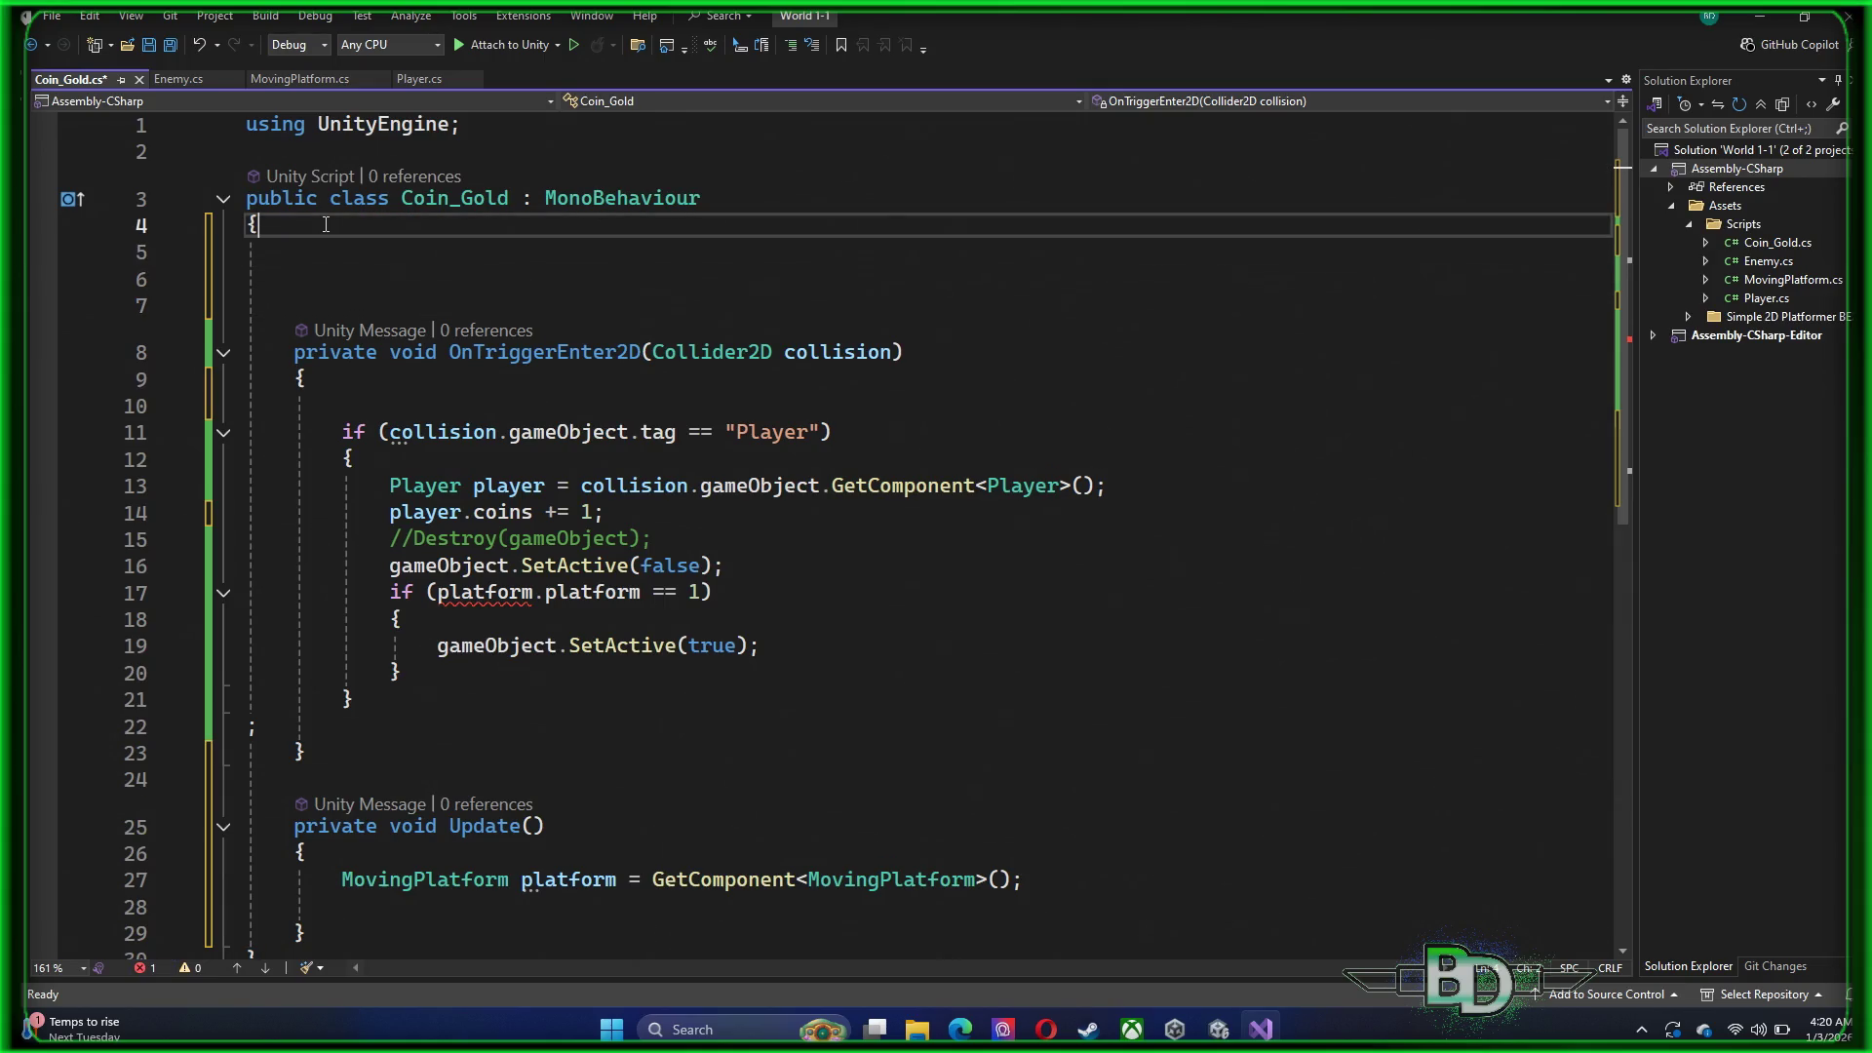
key("Return")
type("v")
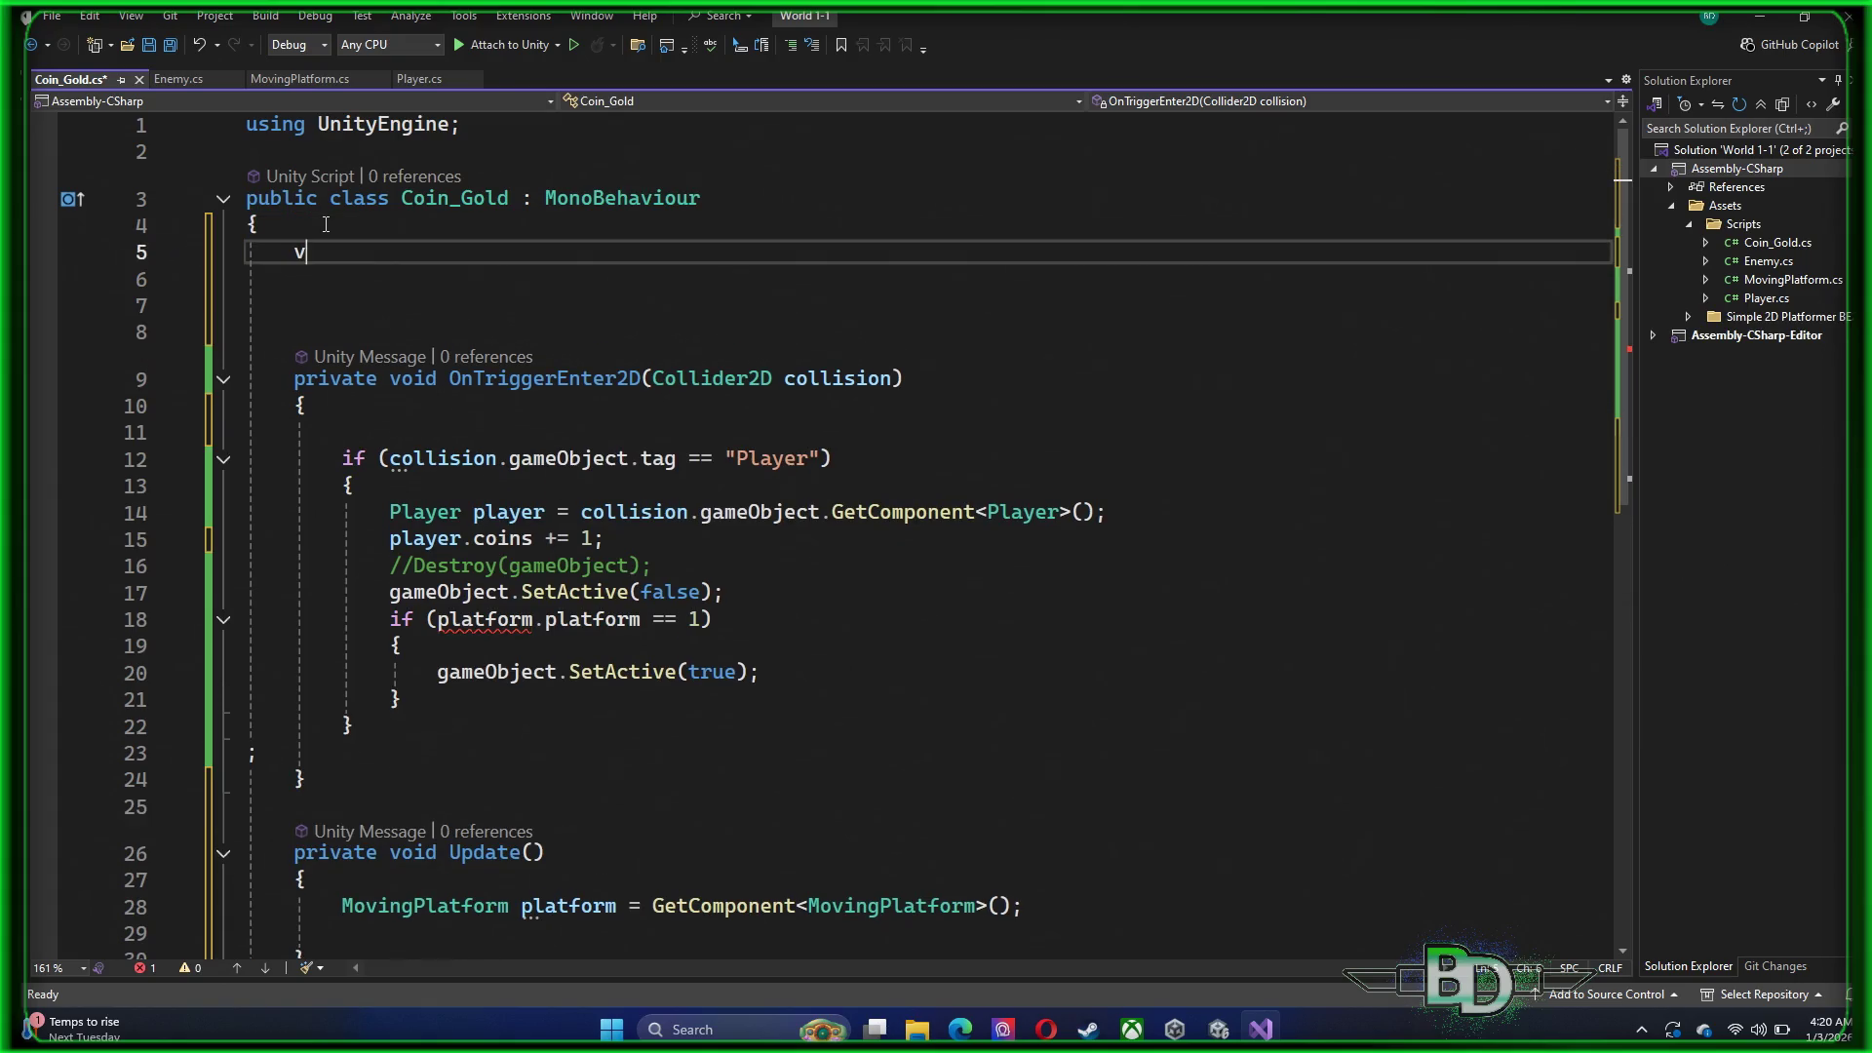
type("oid star")
Create Start() without 'private' and paste the MovingPlatform GetComponent line inside it
key("Tab")
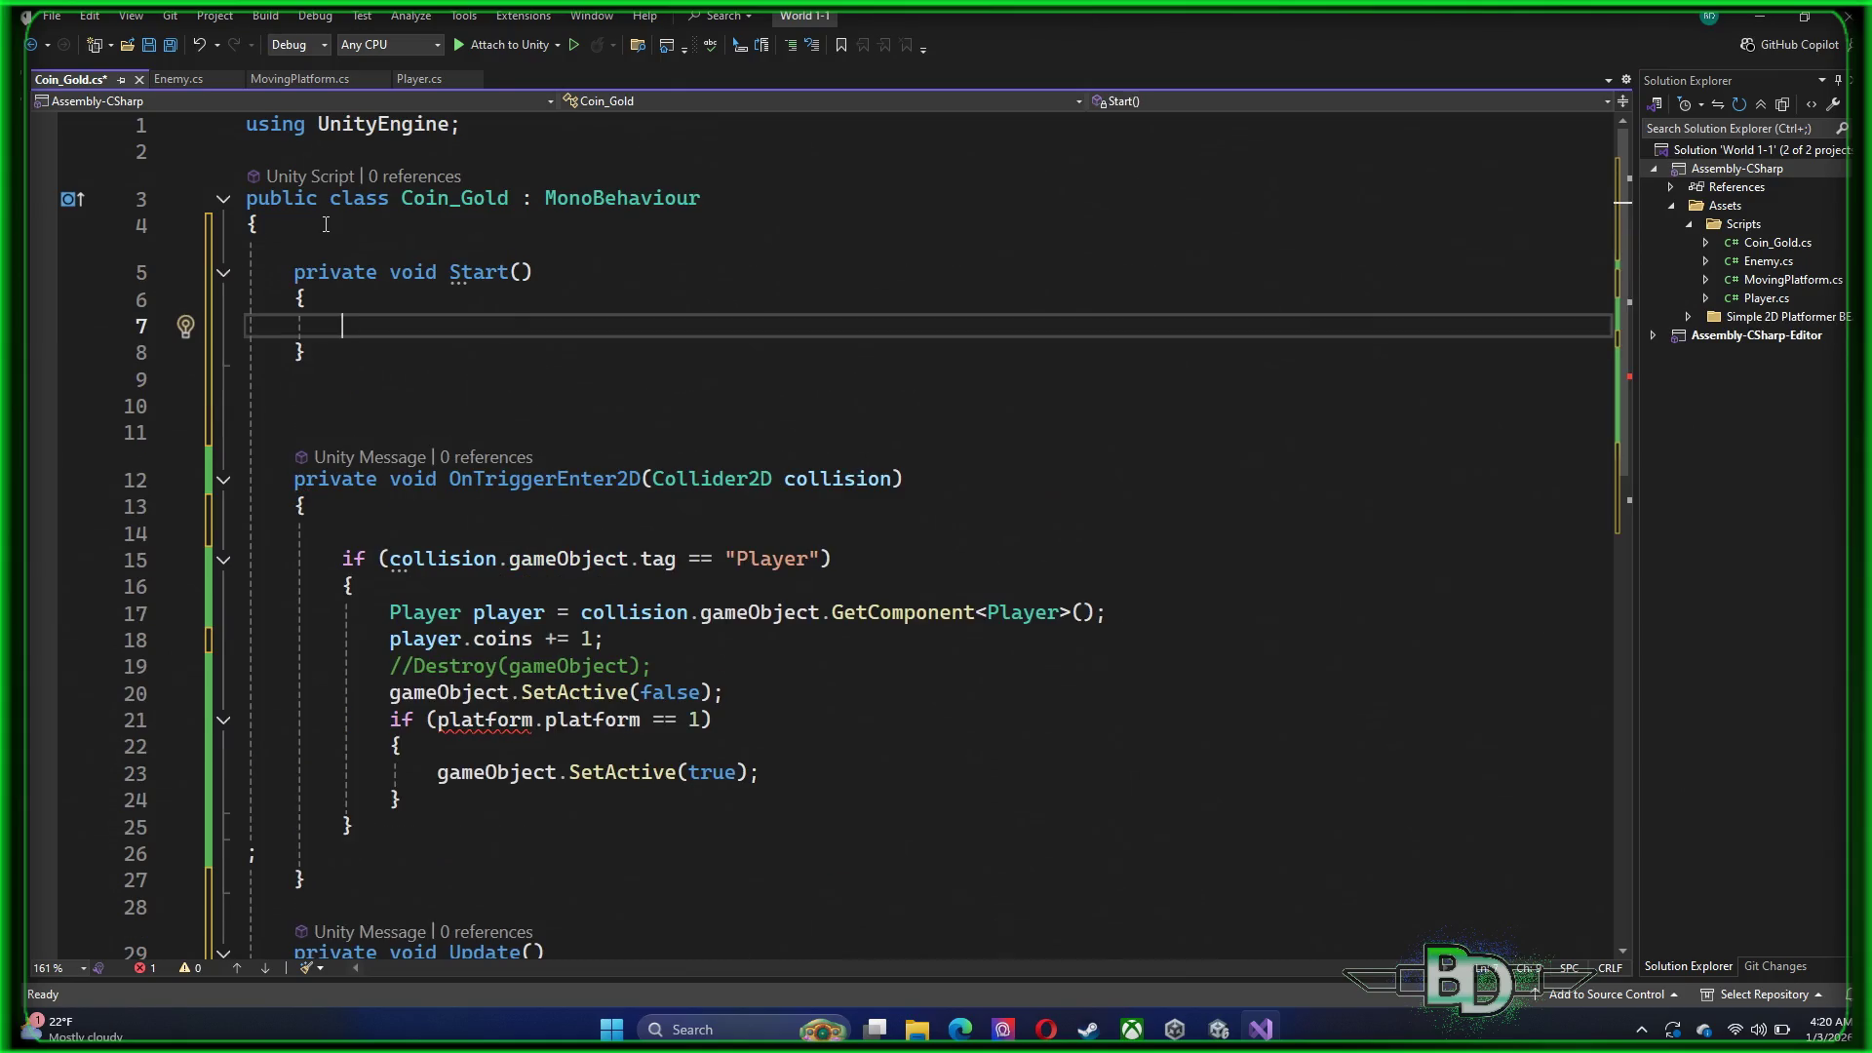
key("BackSpace")
key("BackSpace")
key("Up")
key("Up")
key("Right")
key("Right")
key("Right")
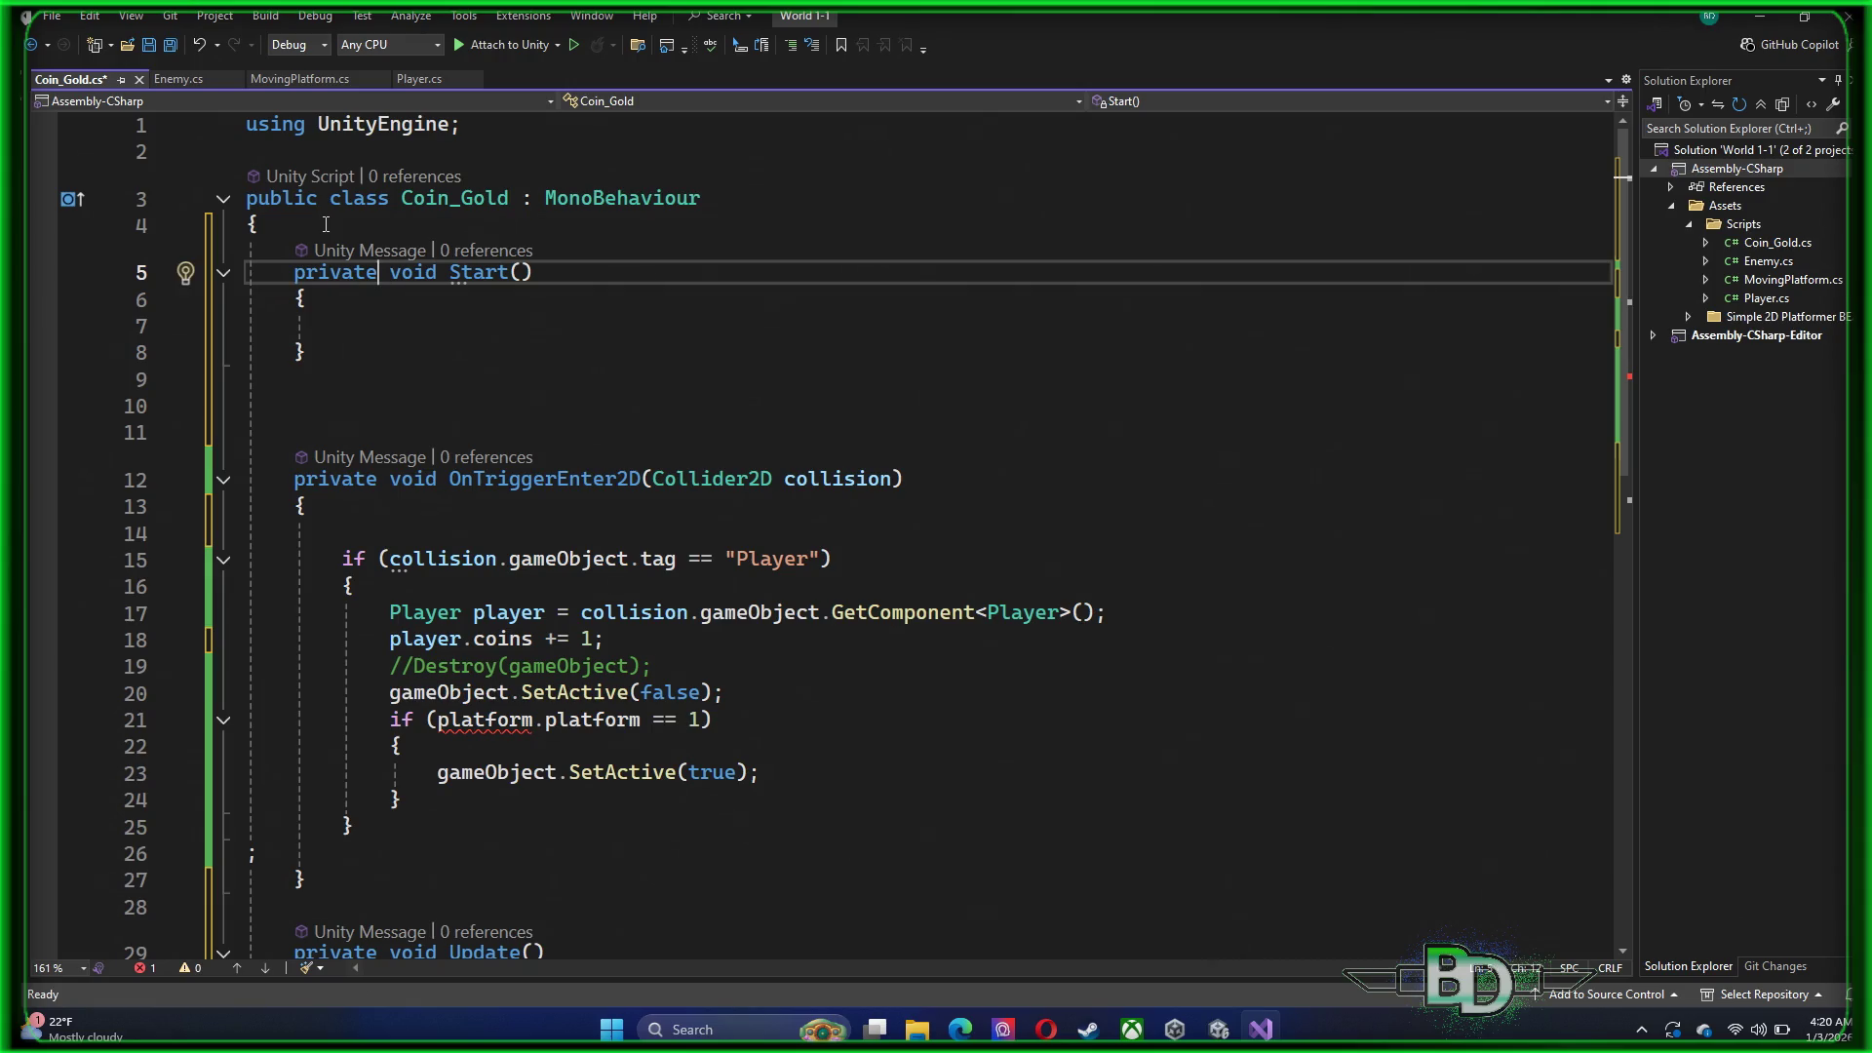
key("BackSpace")
key("BackSpace")
key("BackSpace")
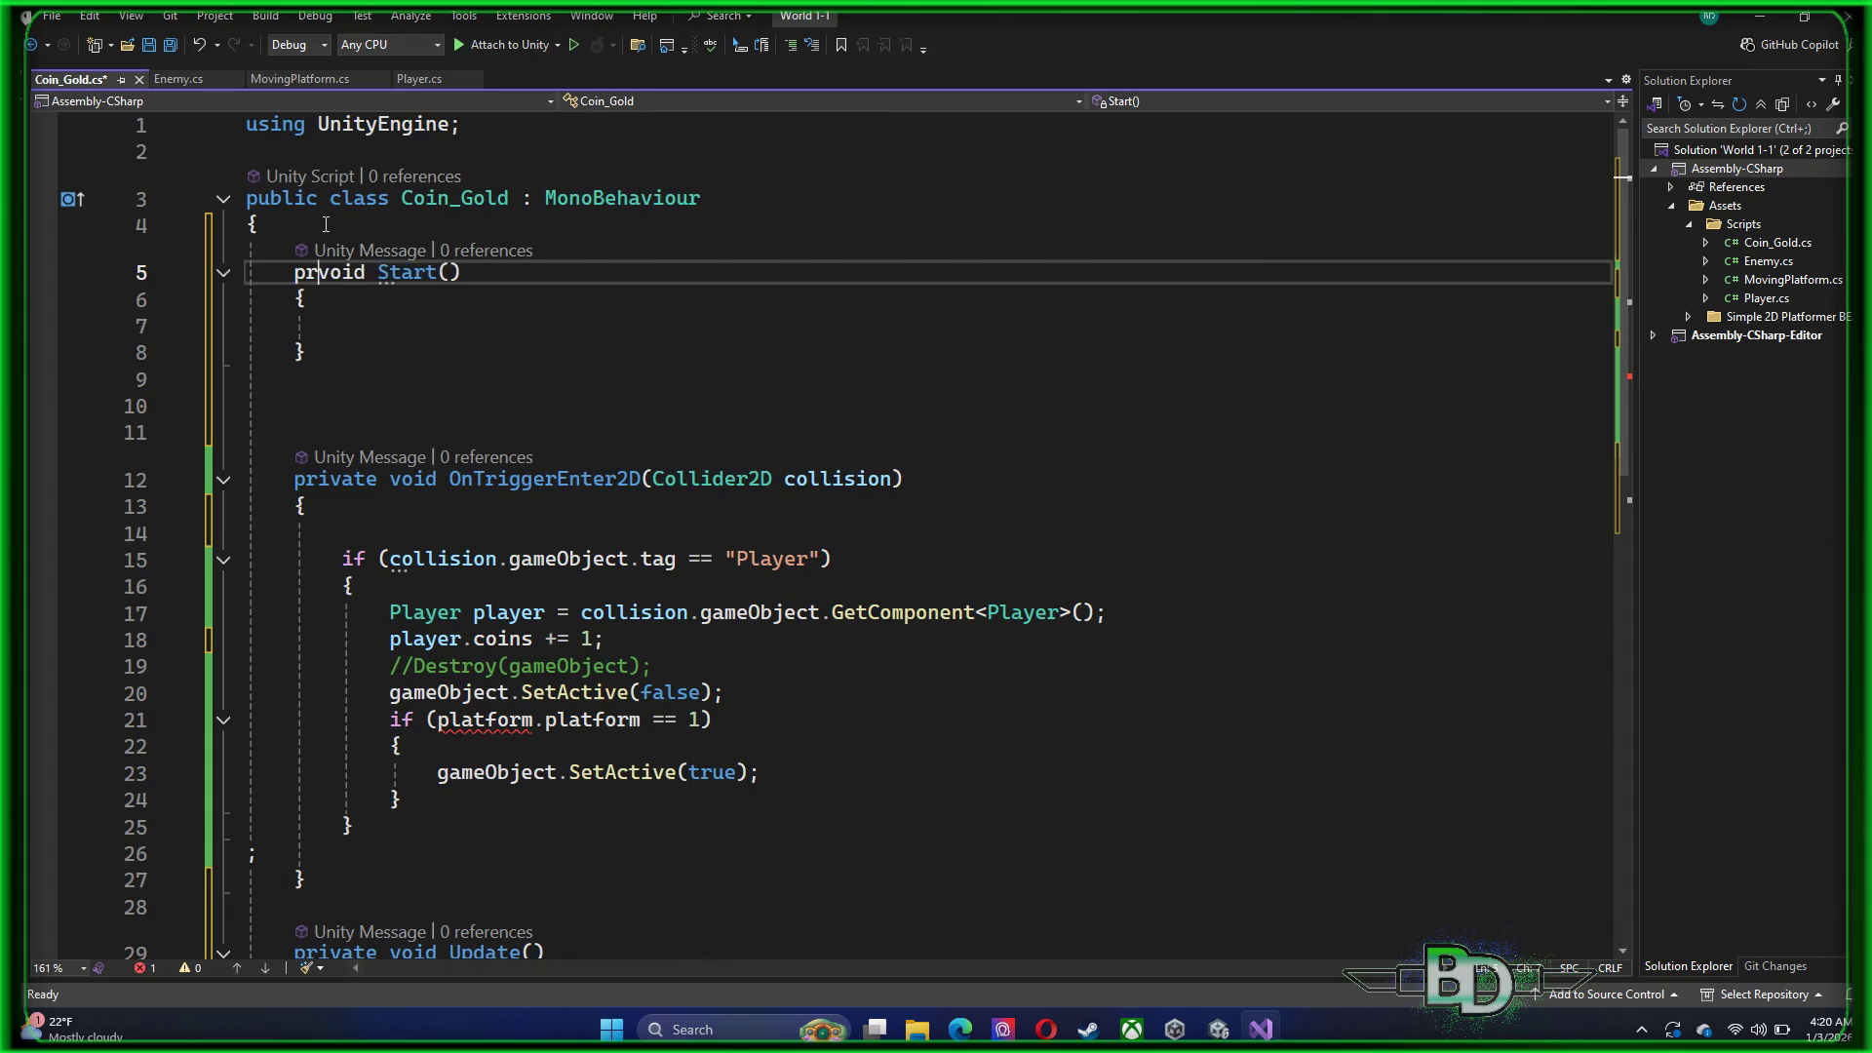
key("BackSpace")
key("Down")
key("Down")
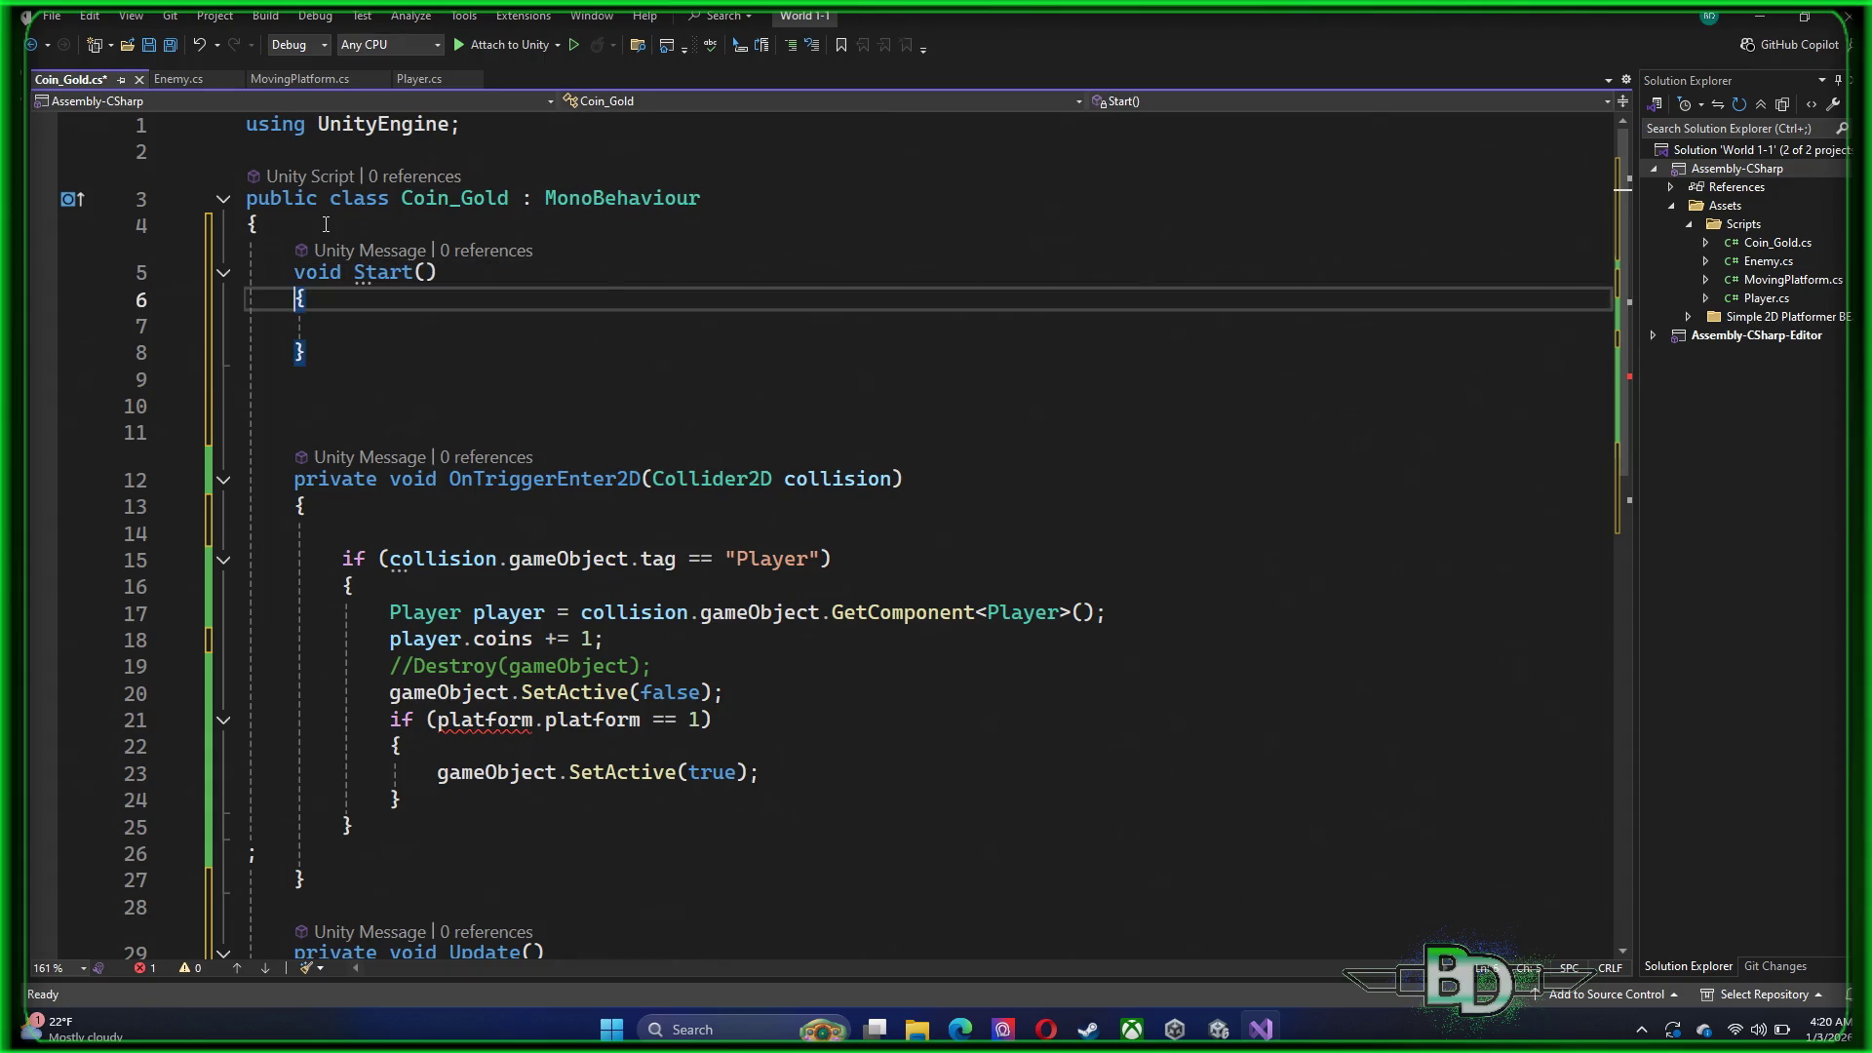
key("Down")
key("Down")
key("Down")
key("Up")
key("Up")
key("Up")
key("Up")
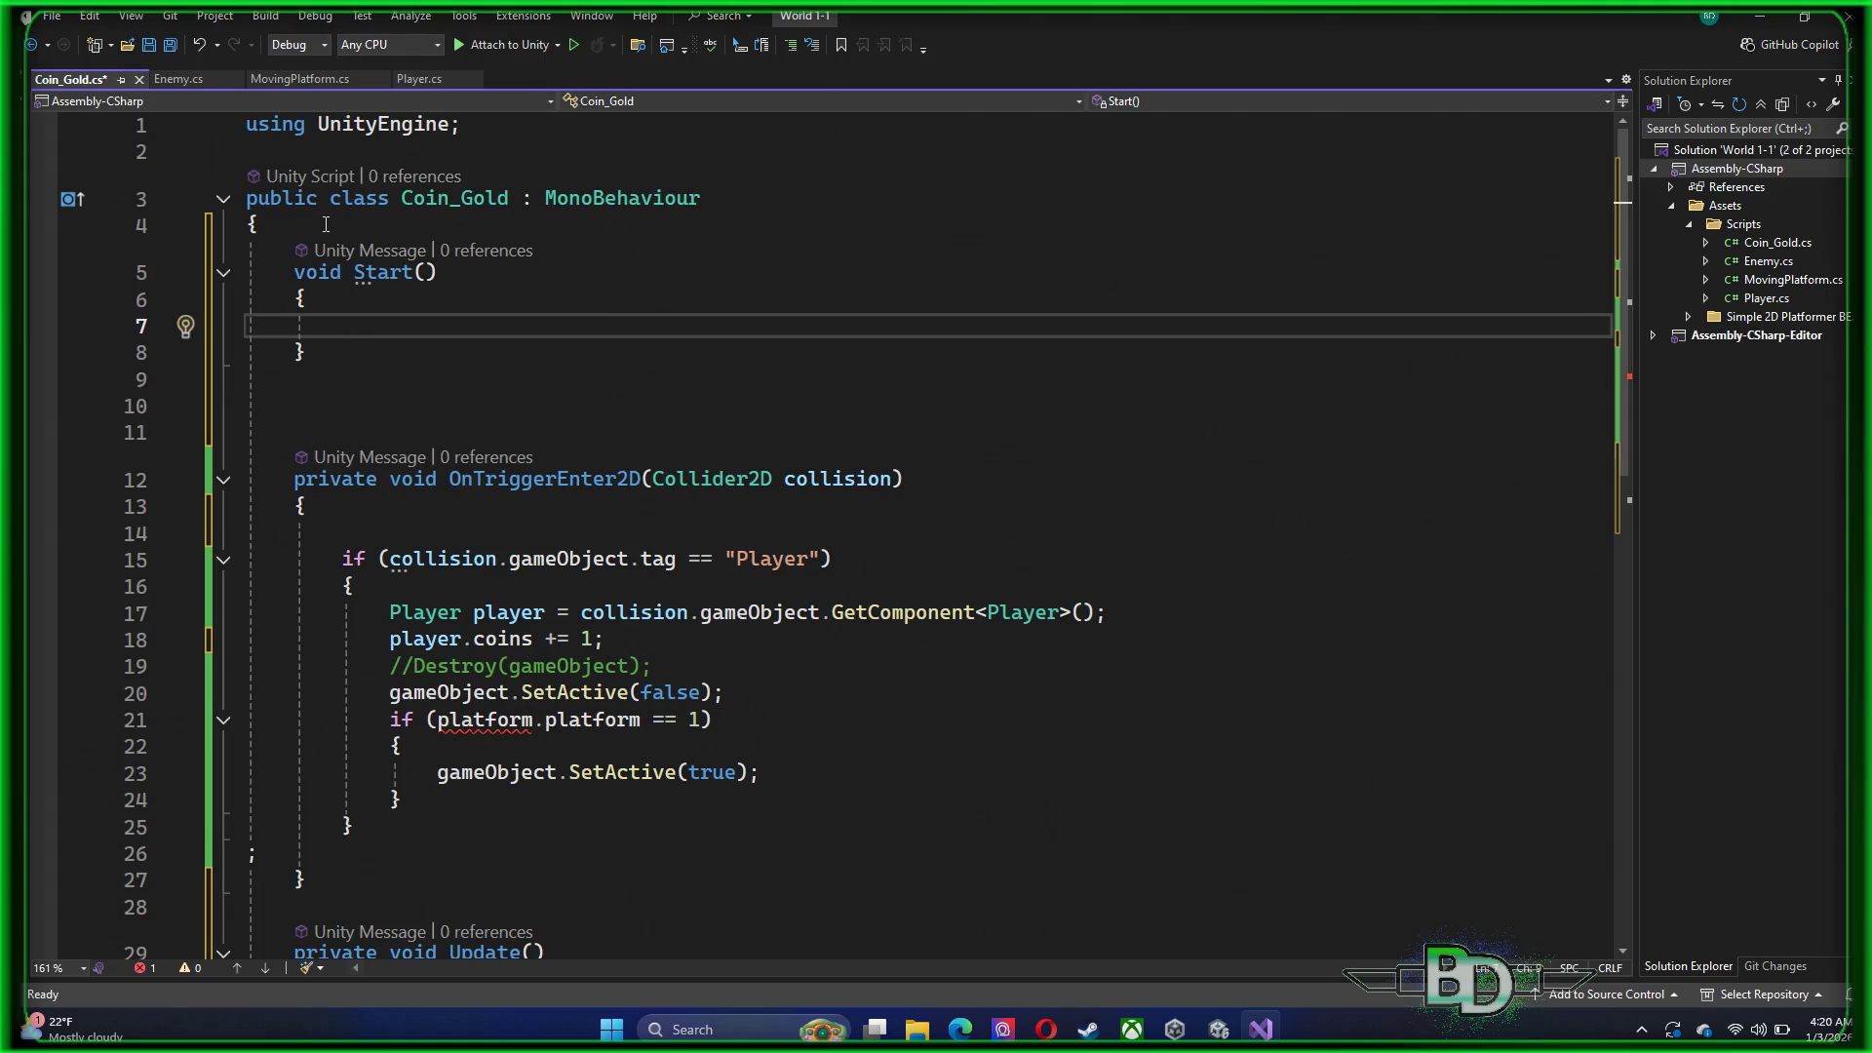
type("MovingPlatform platform = GetComponent<MovingPlatform>();")
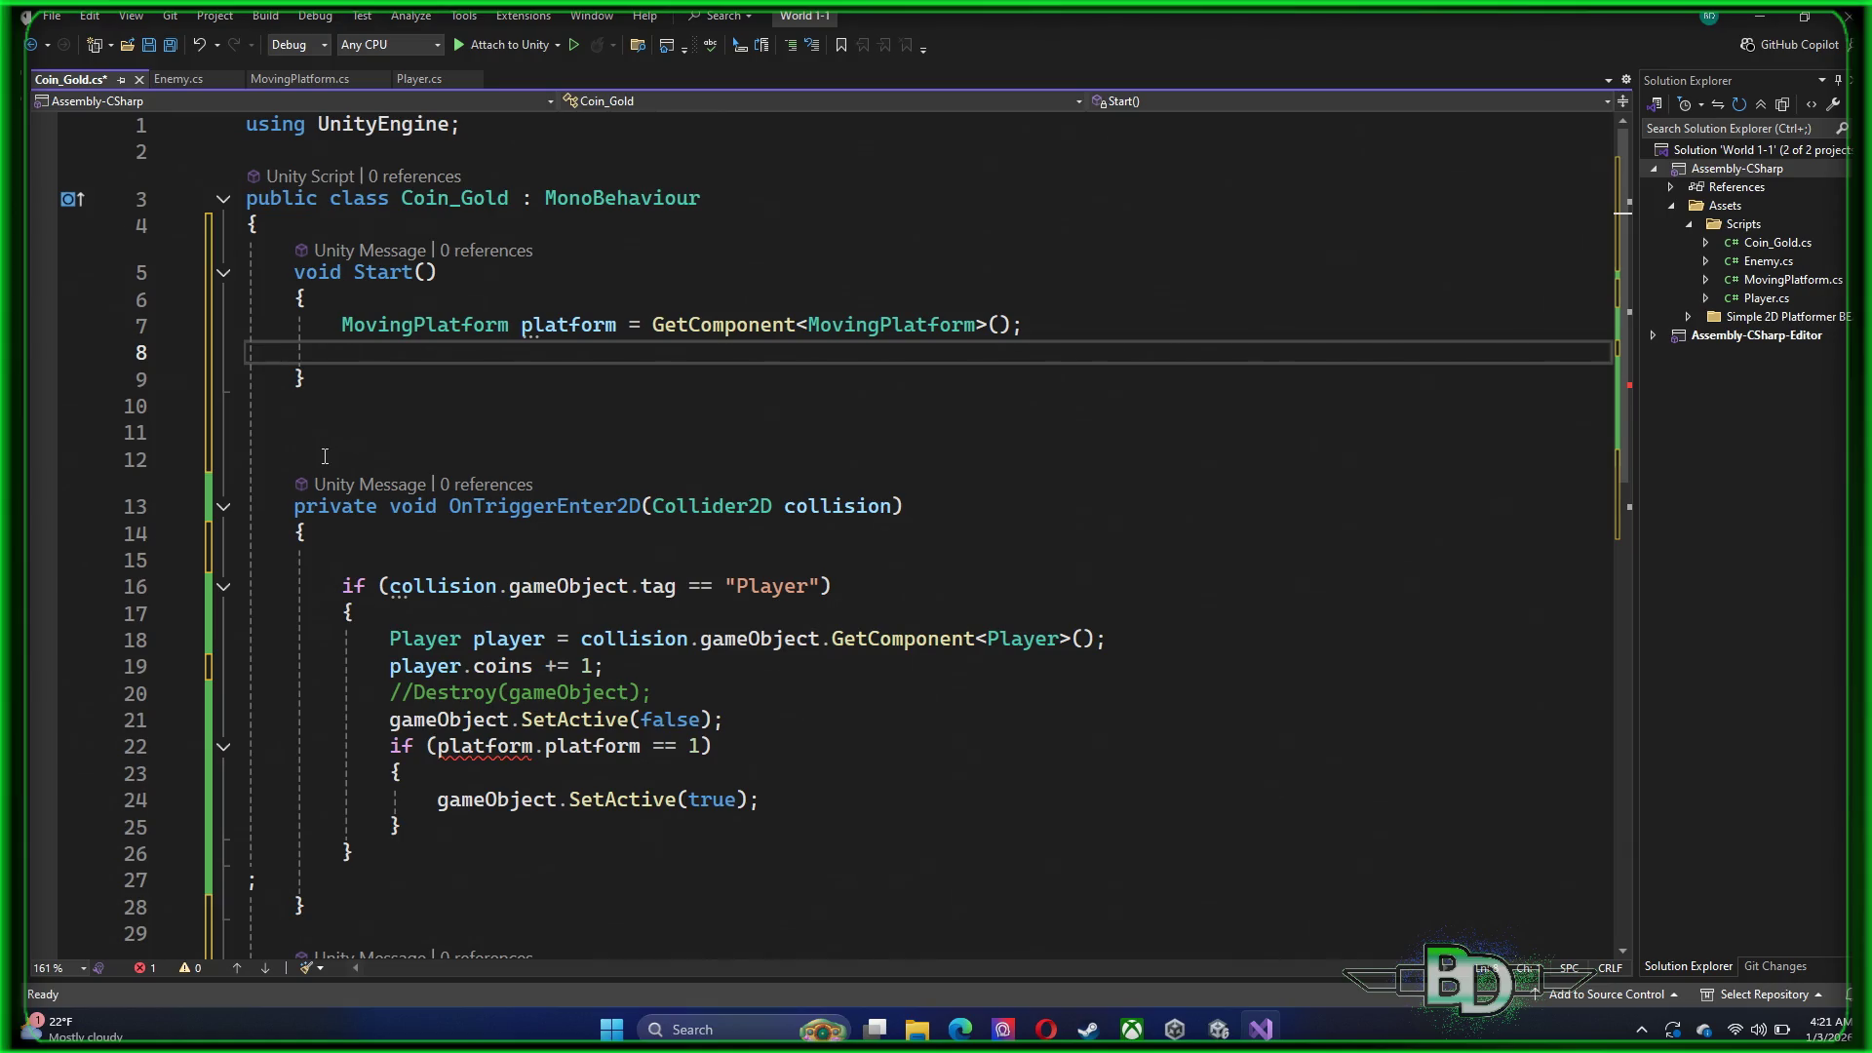
scroll(430, 471, "down", 3)
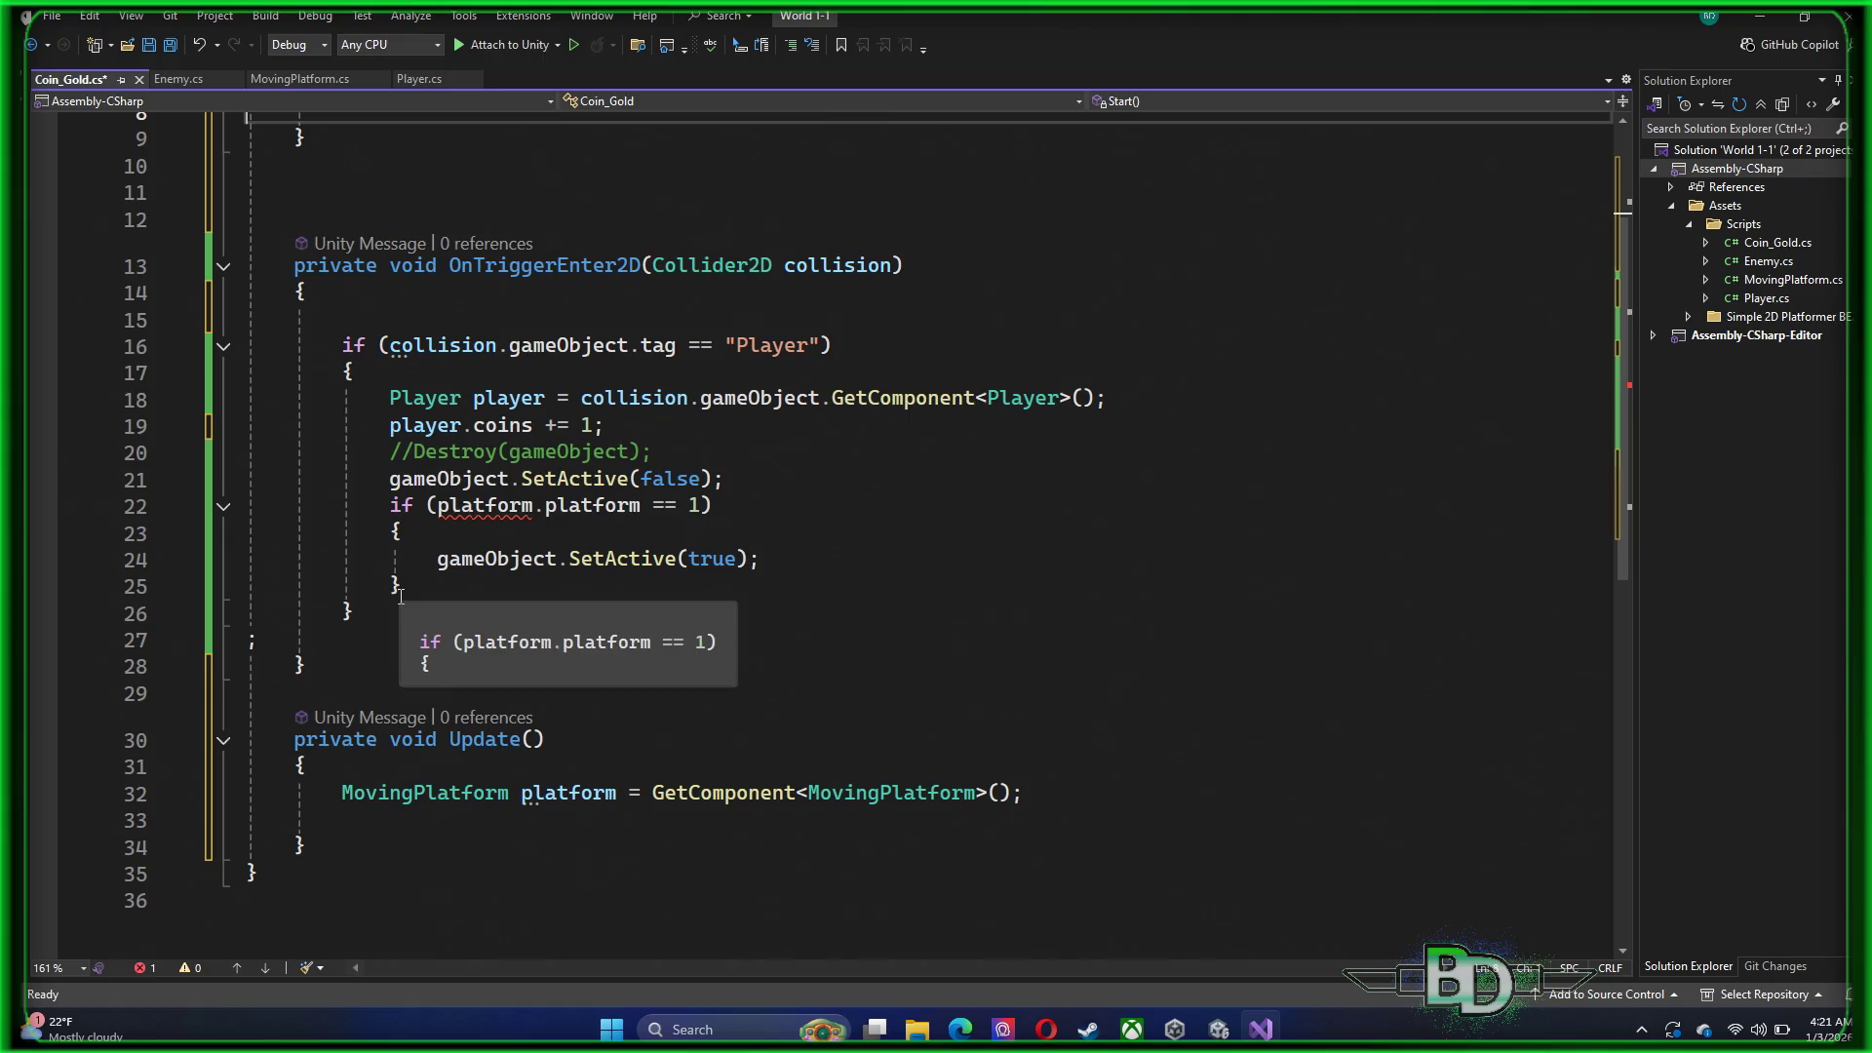
Move the platform check block from OnTriggerEnter2D into Update, replacing its MovingPlatform line
left_click_drag(167, 590, 128, 506)
key("ctrl+c")
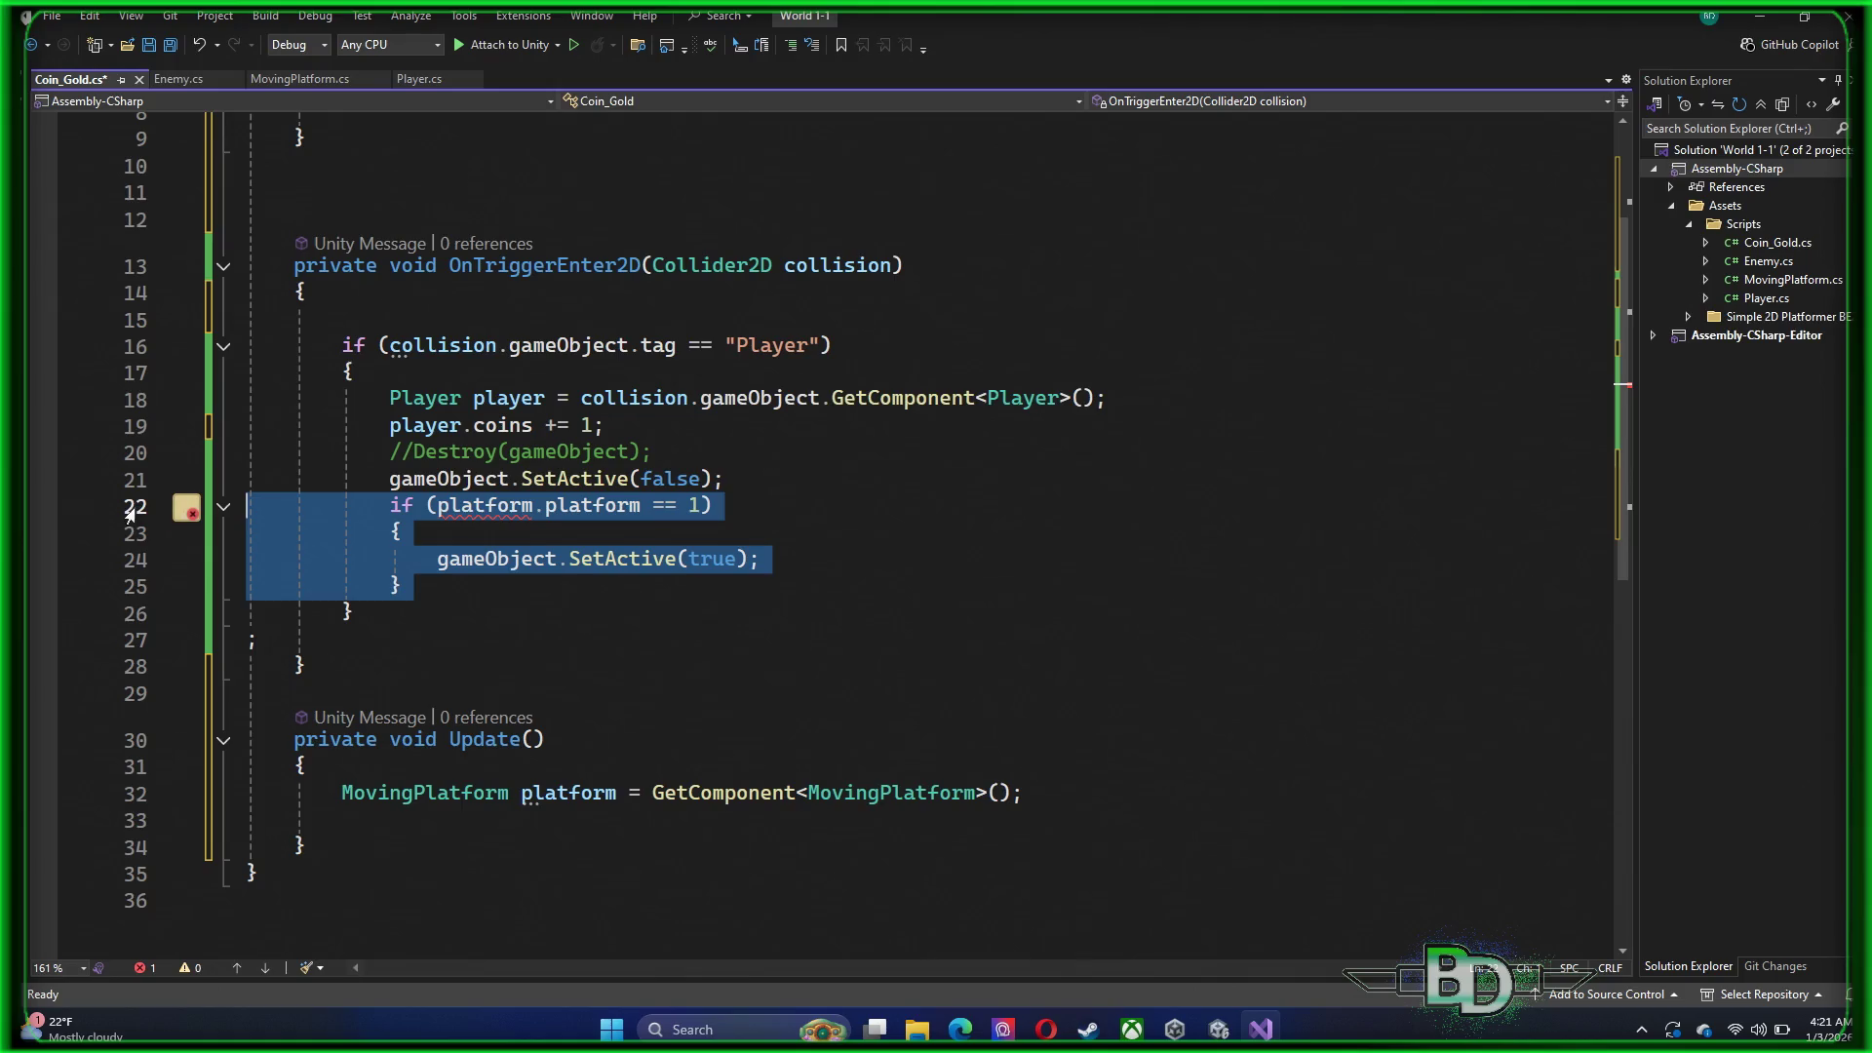
key("Delete")
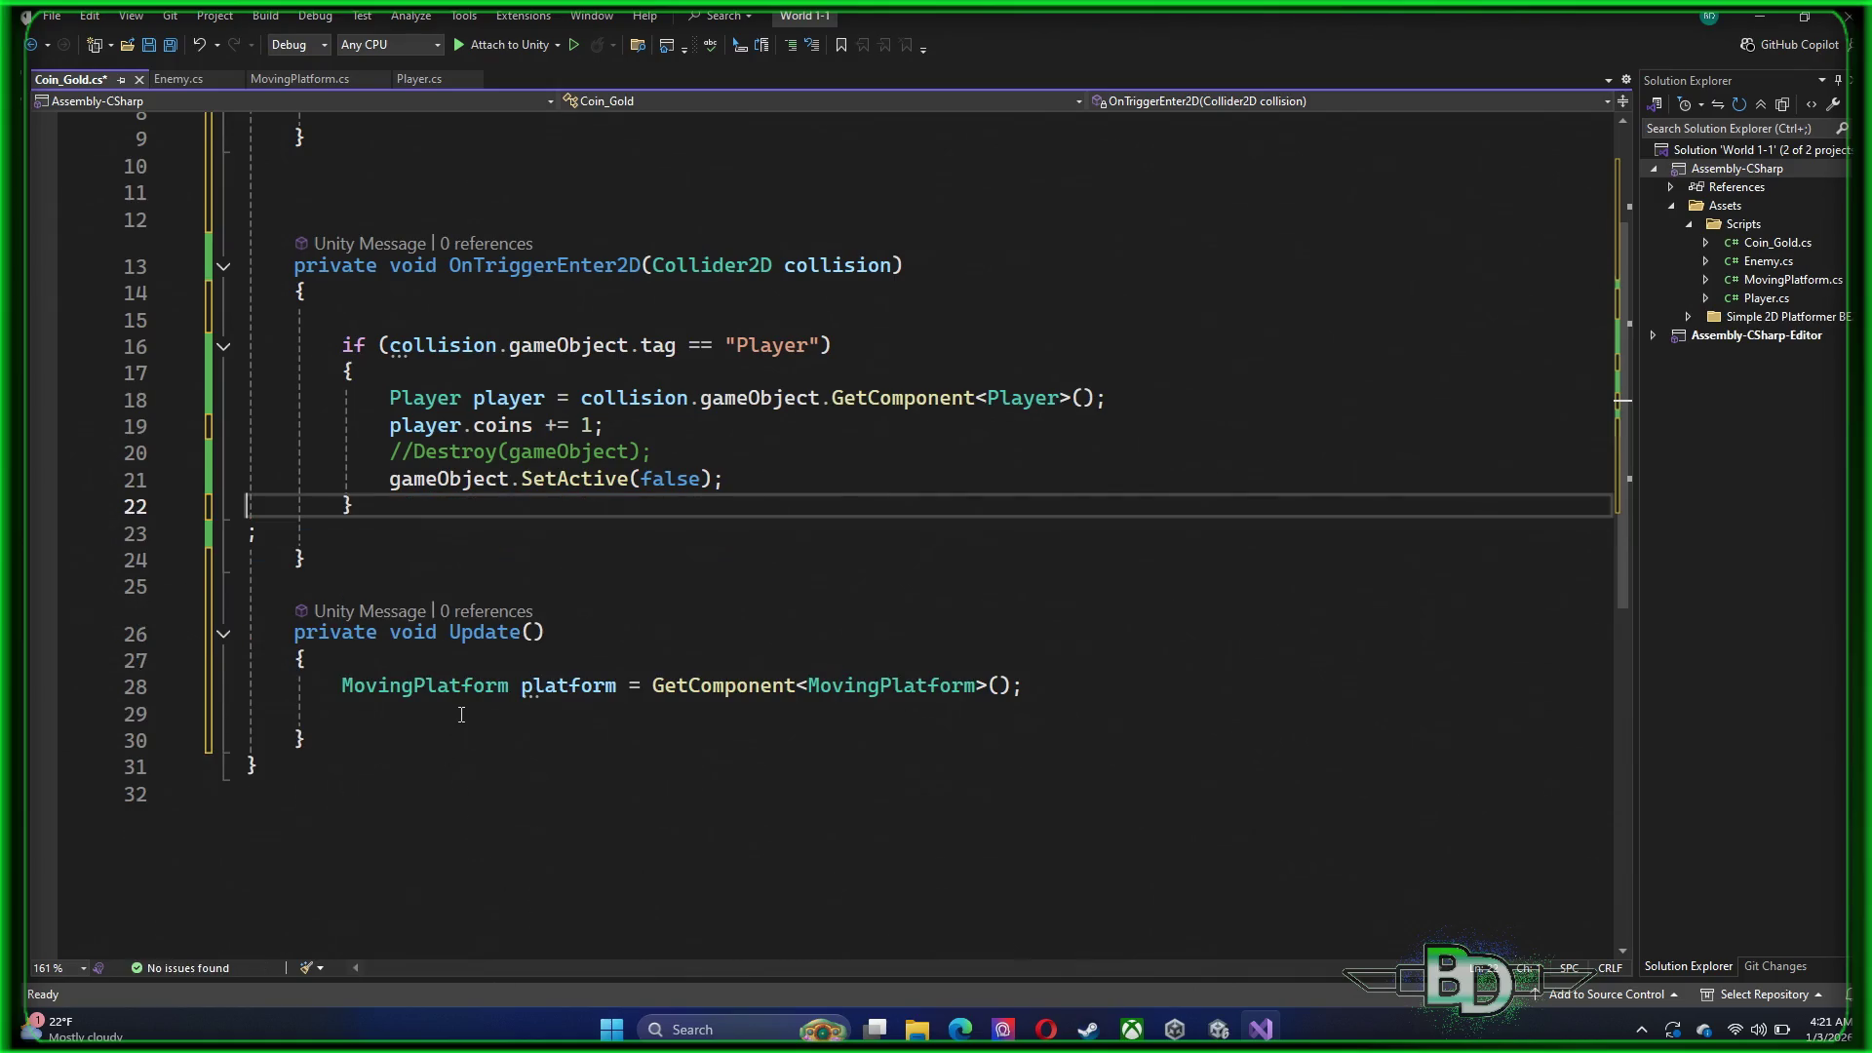
mouse_move(1048, 676)
left_mouse_down()
mouse_move(345, 717)
mouse_move(348, 678)
left_mouse_up()
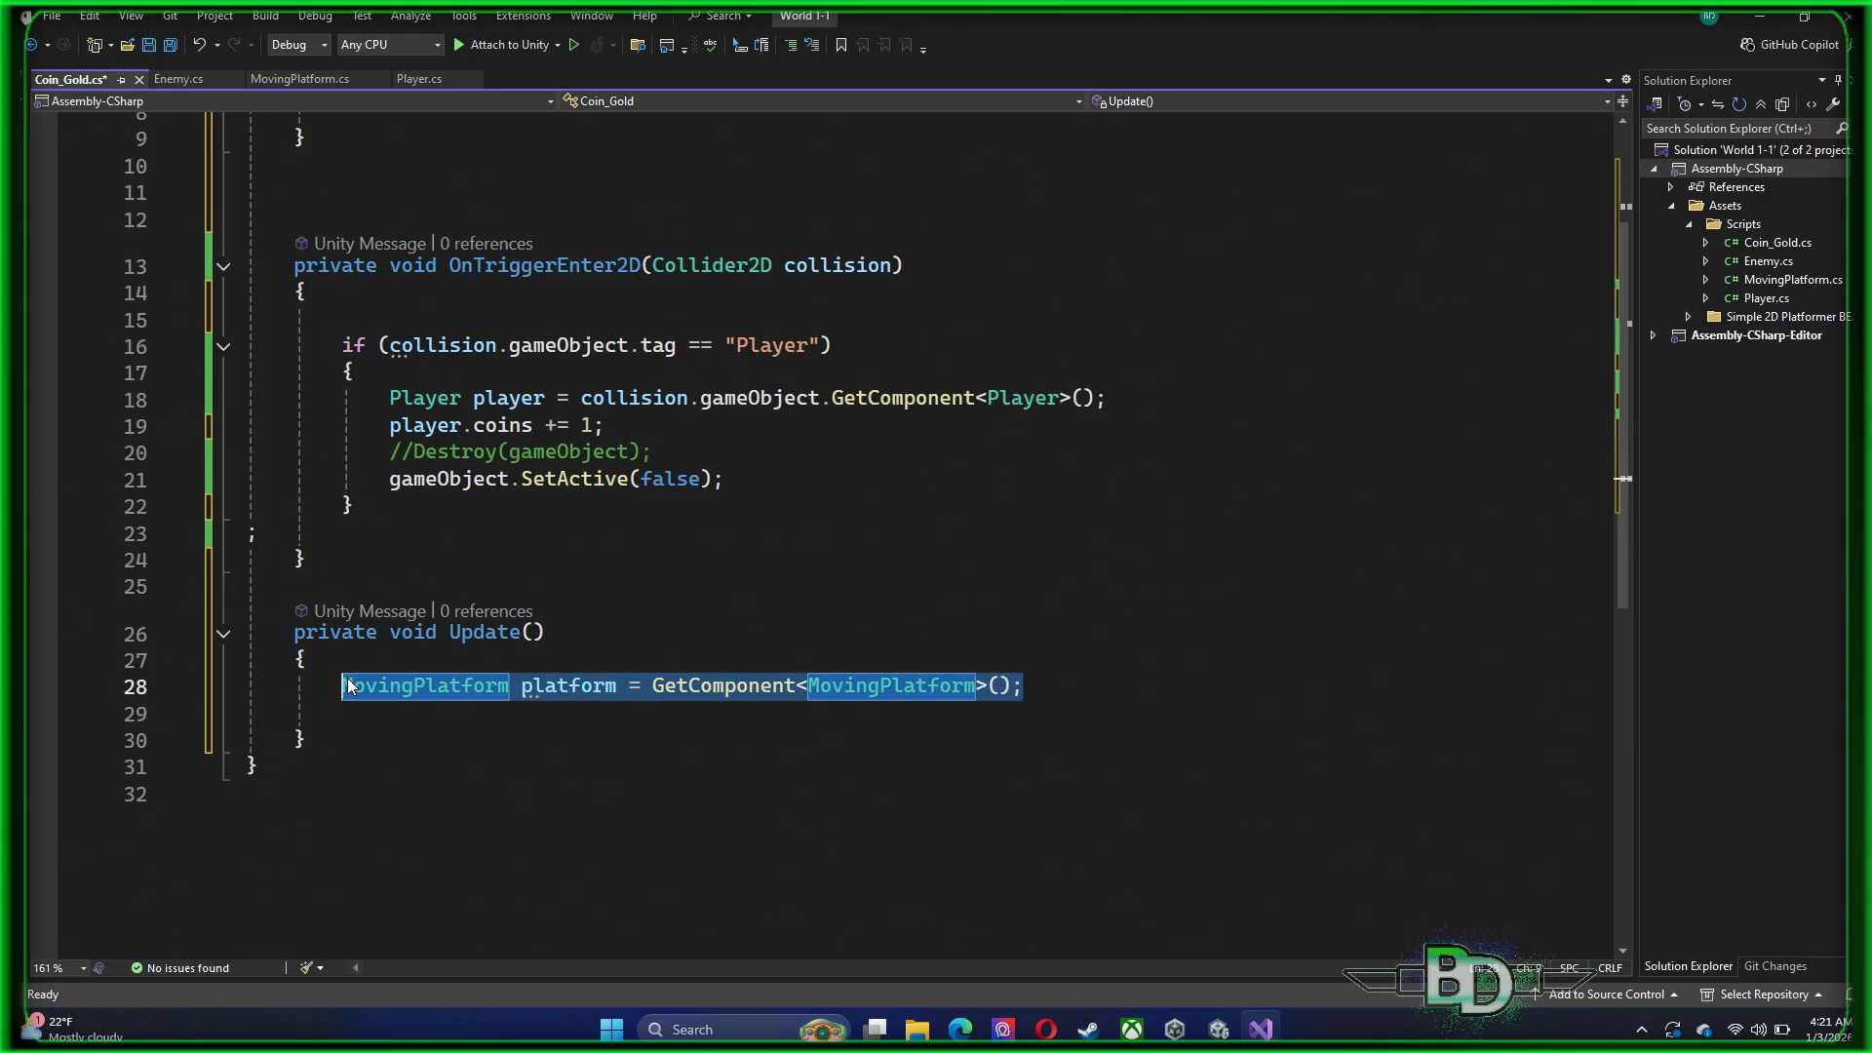
key("ctrl+v")
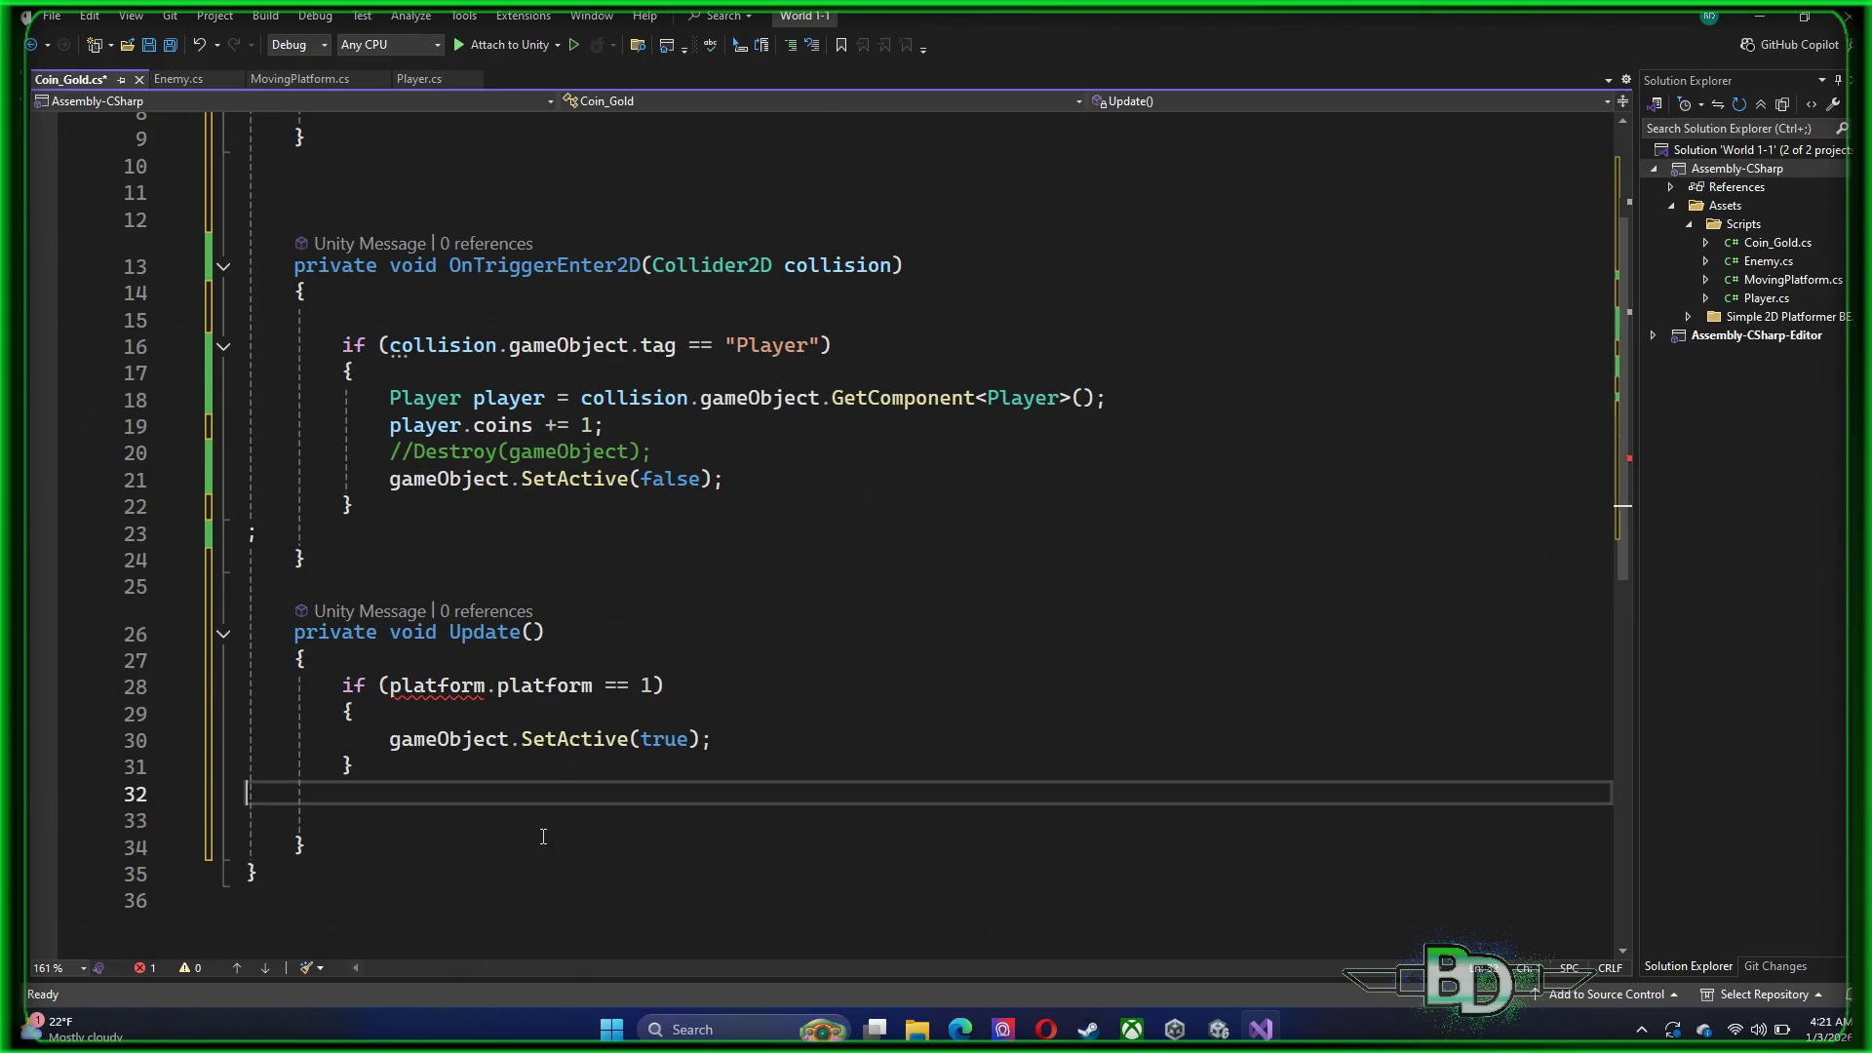
scroll(493, 760, "up", 3)
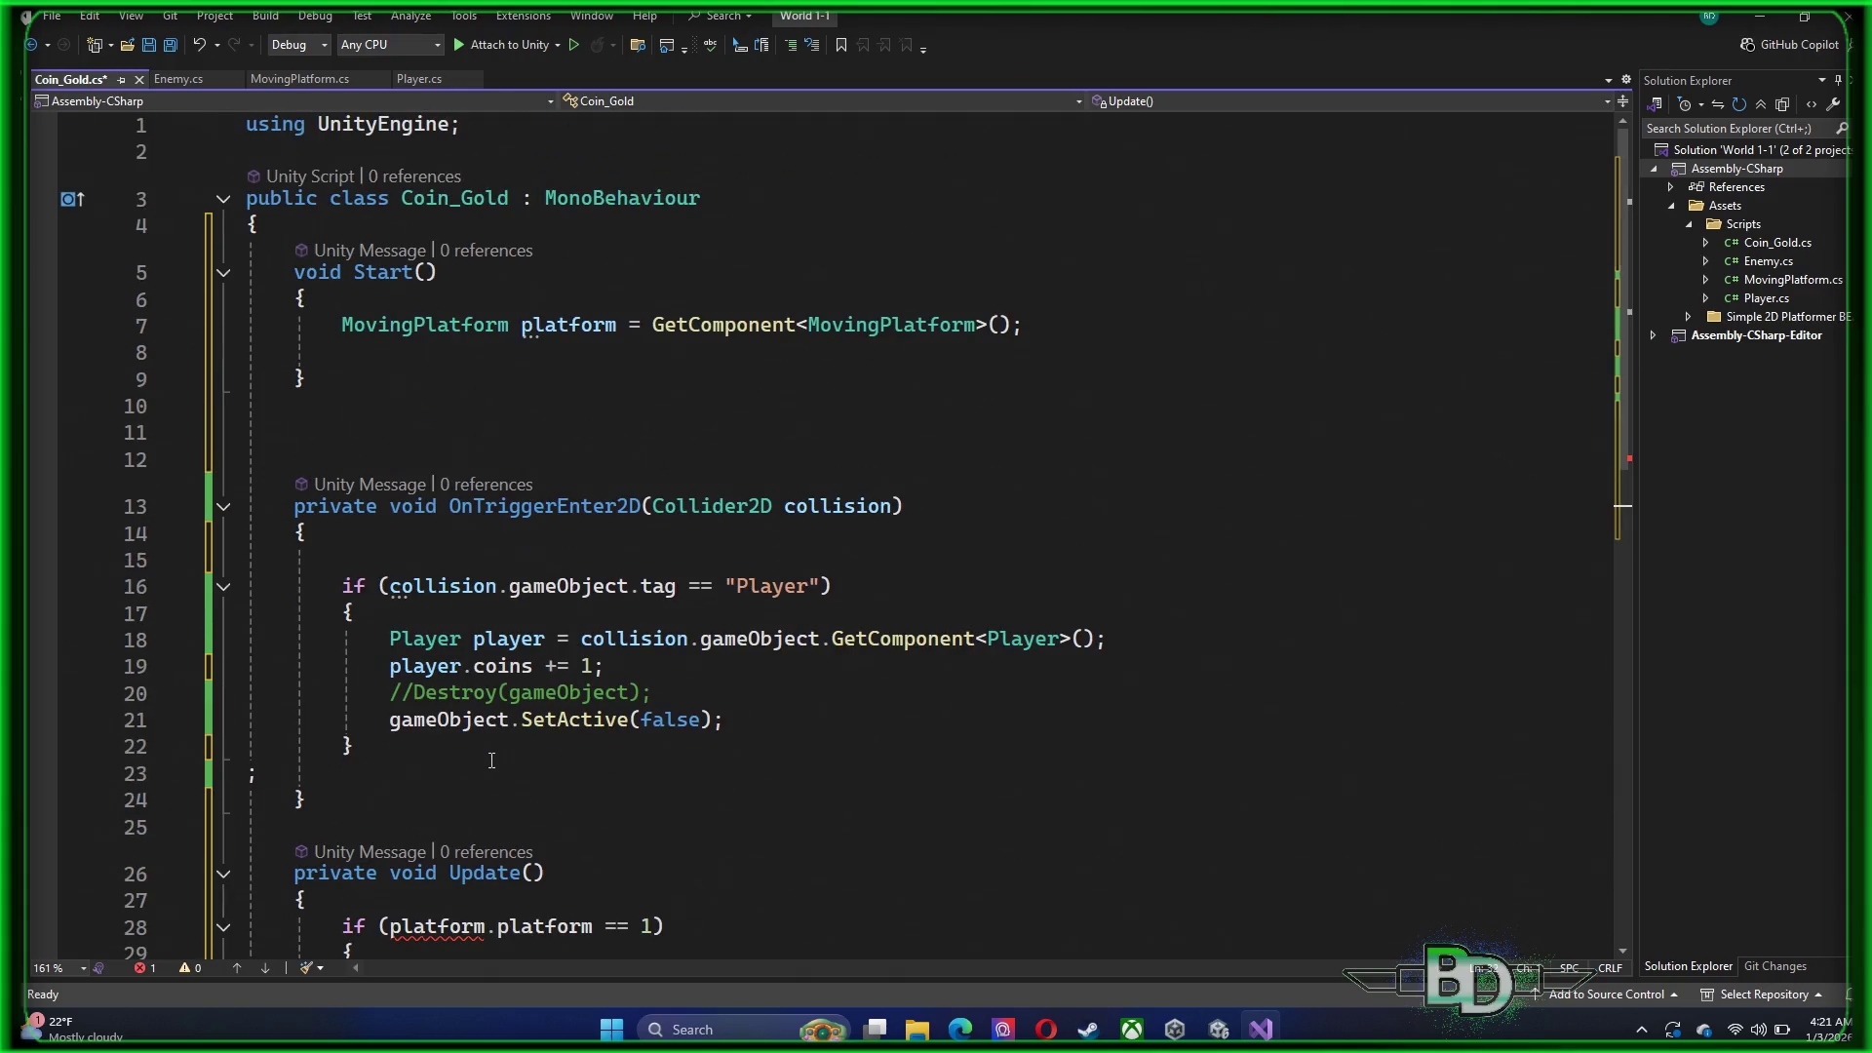
Delete Start()'s closing brace and select its header and opening brace
triple_click(336, 336)
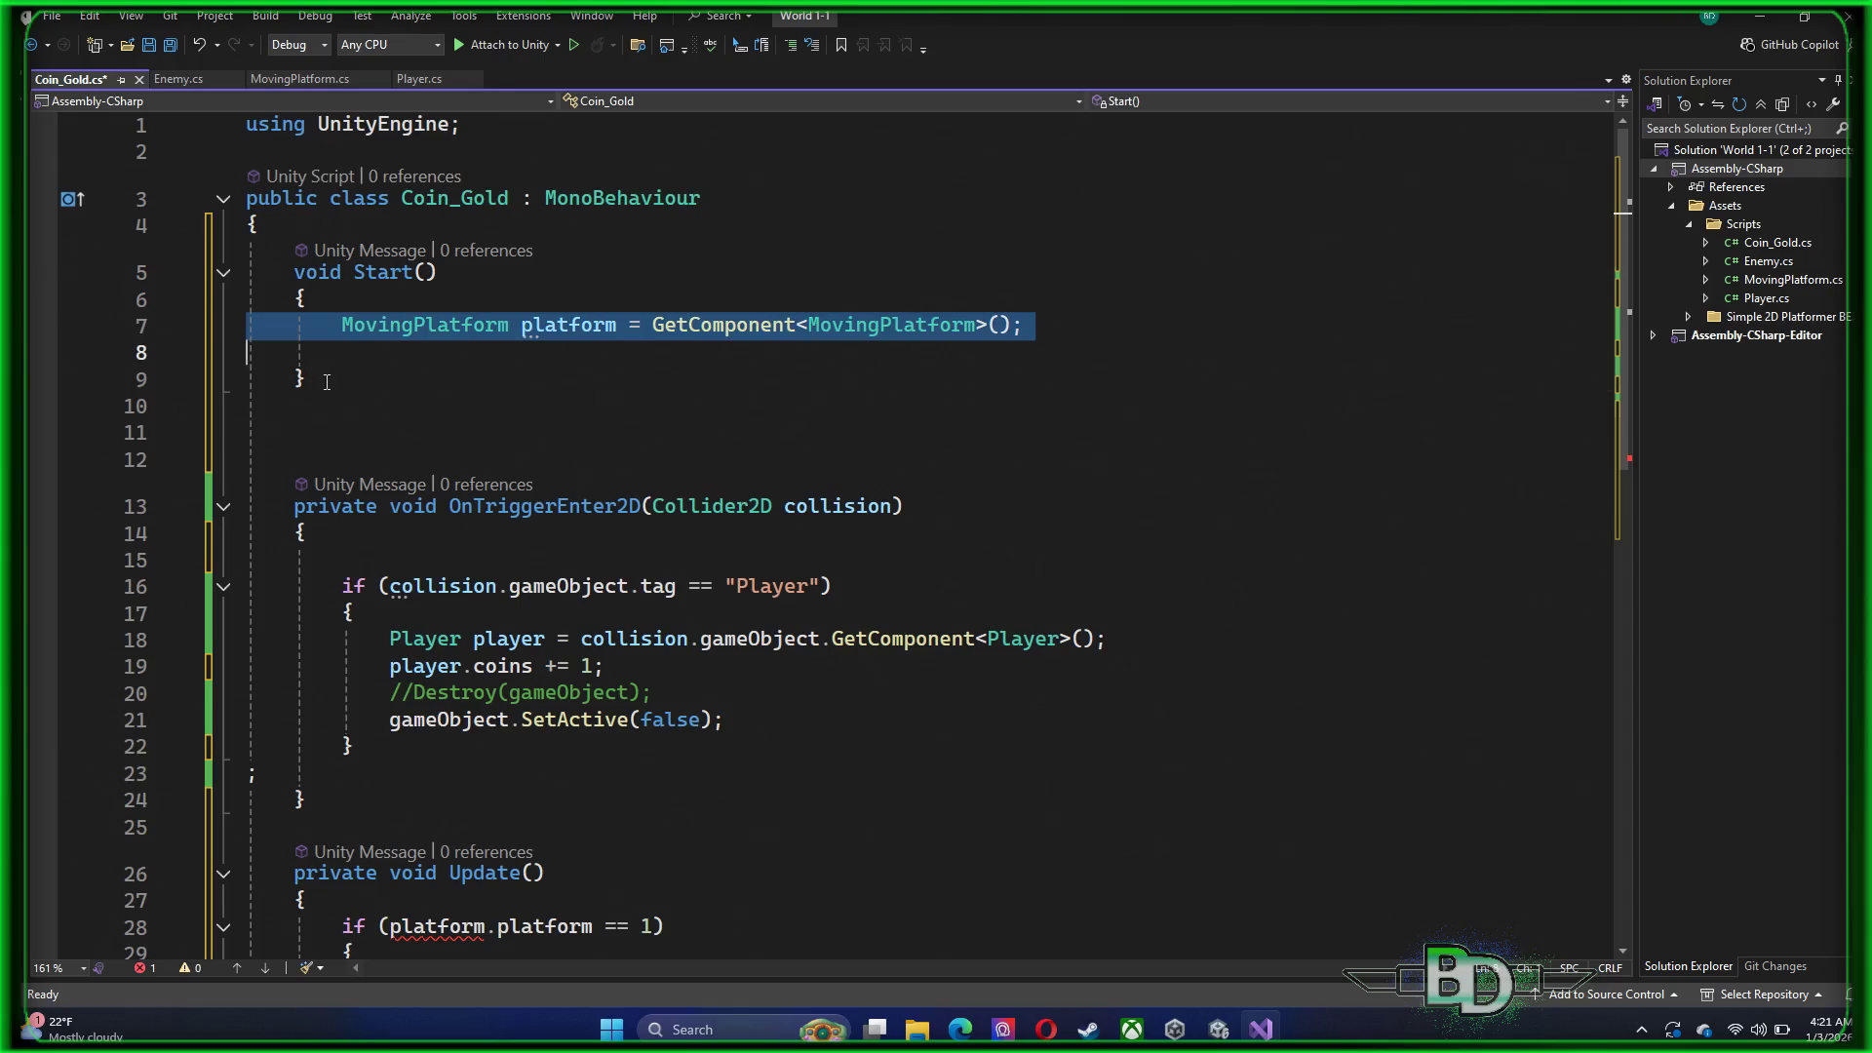
left_click_drag(327, 382, 246, 383)
key("BackSpace")
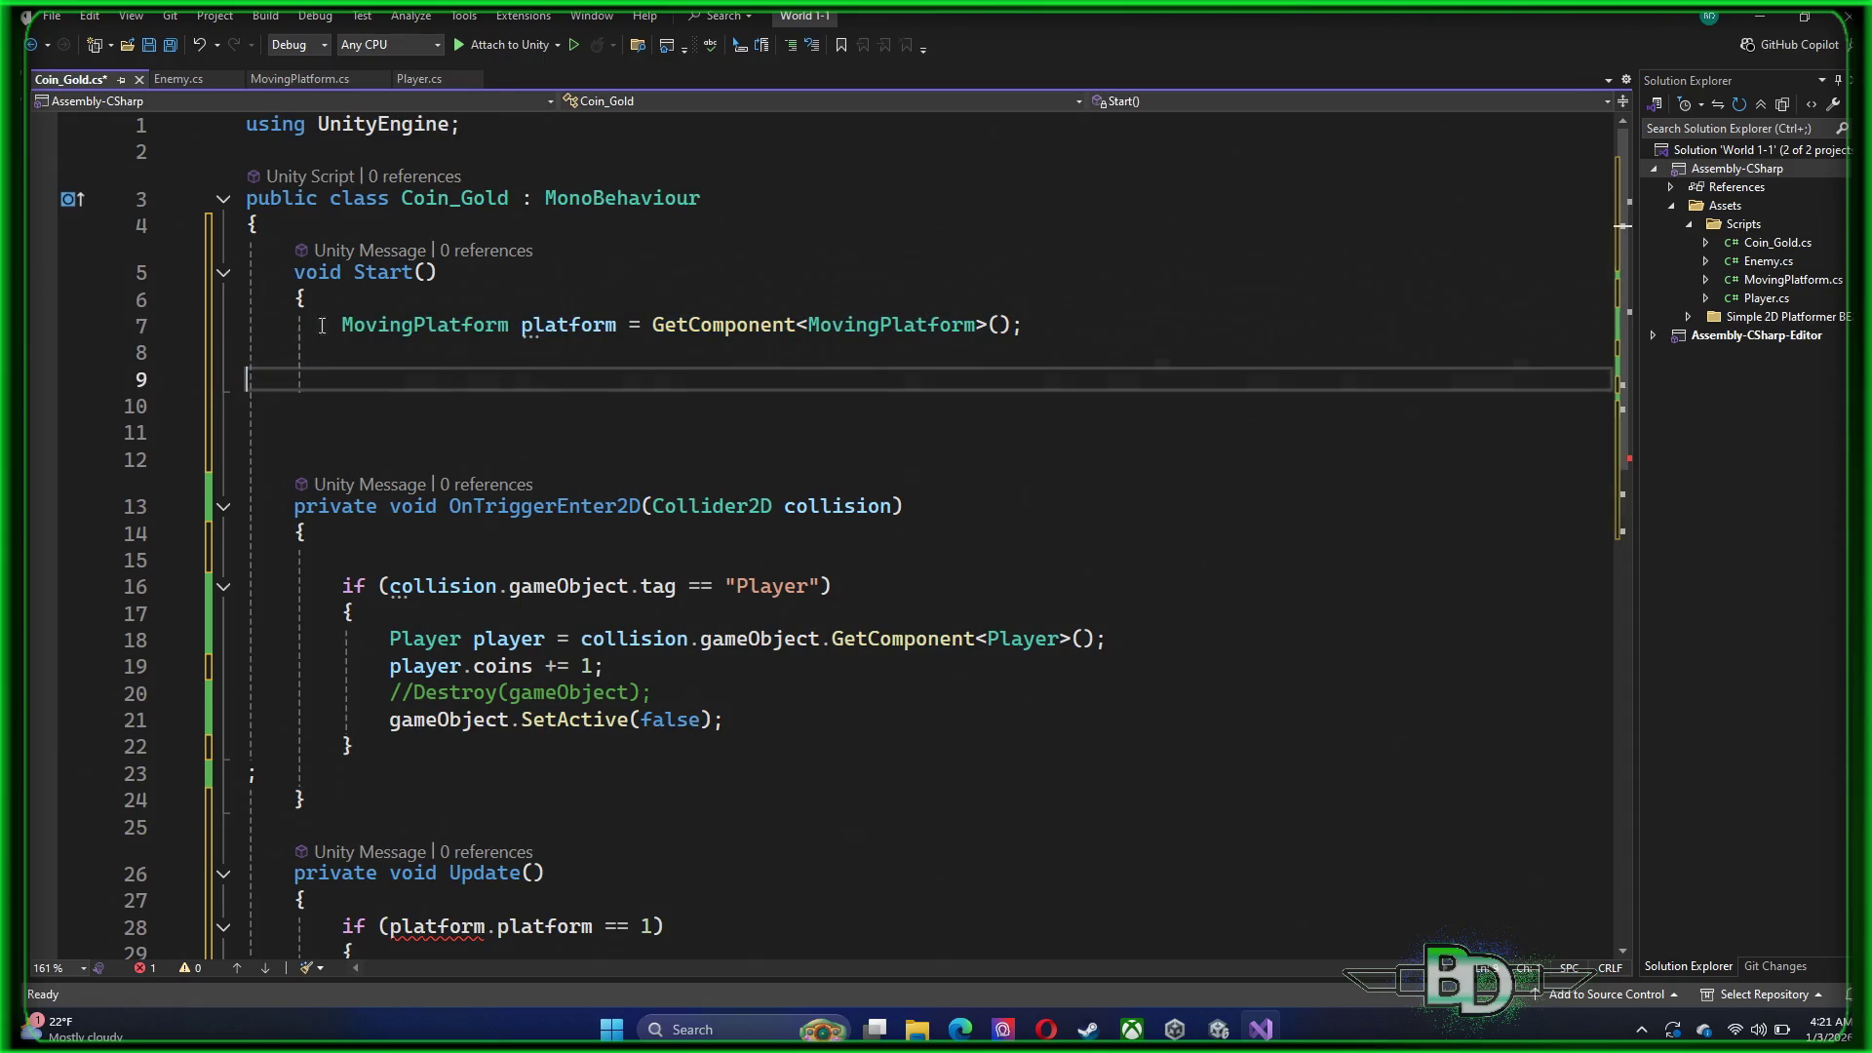
left_click_drag(307, 298, 239, 265)
Delete the Start() header and extra blank lines, then undo to bring Start() back
key("BackSpace")
key("Down")
key("Down")
key("Down")
key("shift+Up")
key("shift+Up")
key("shift+Up")
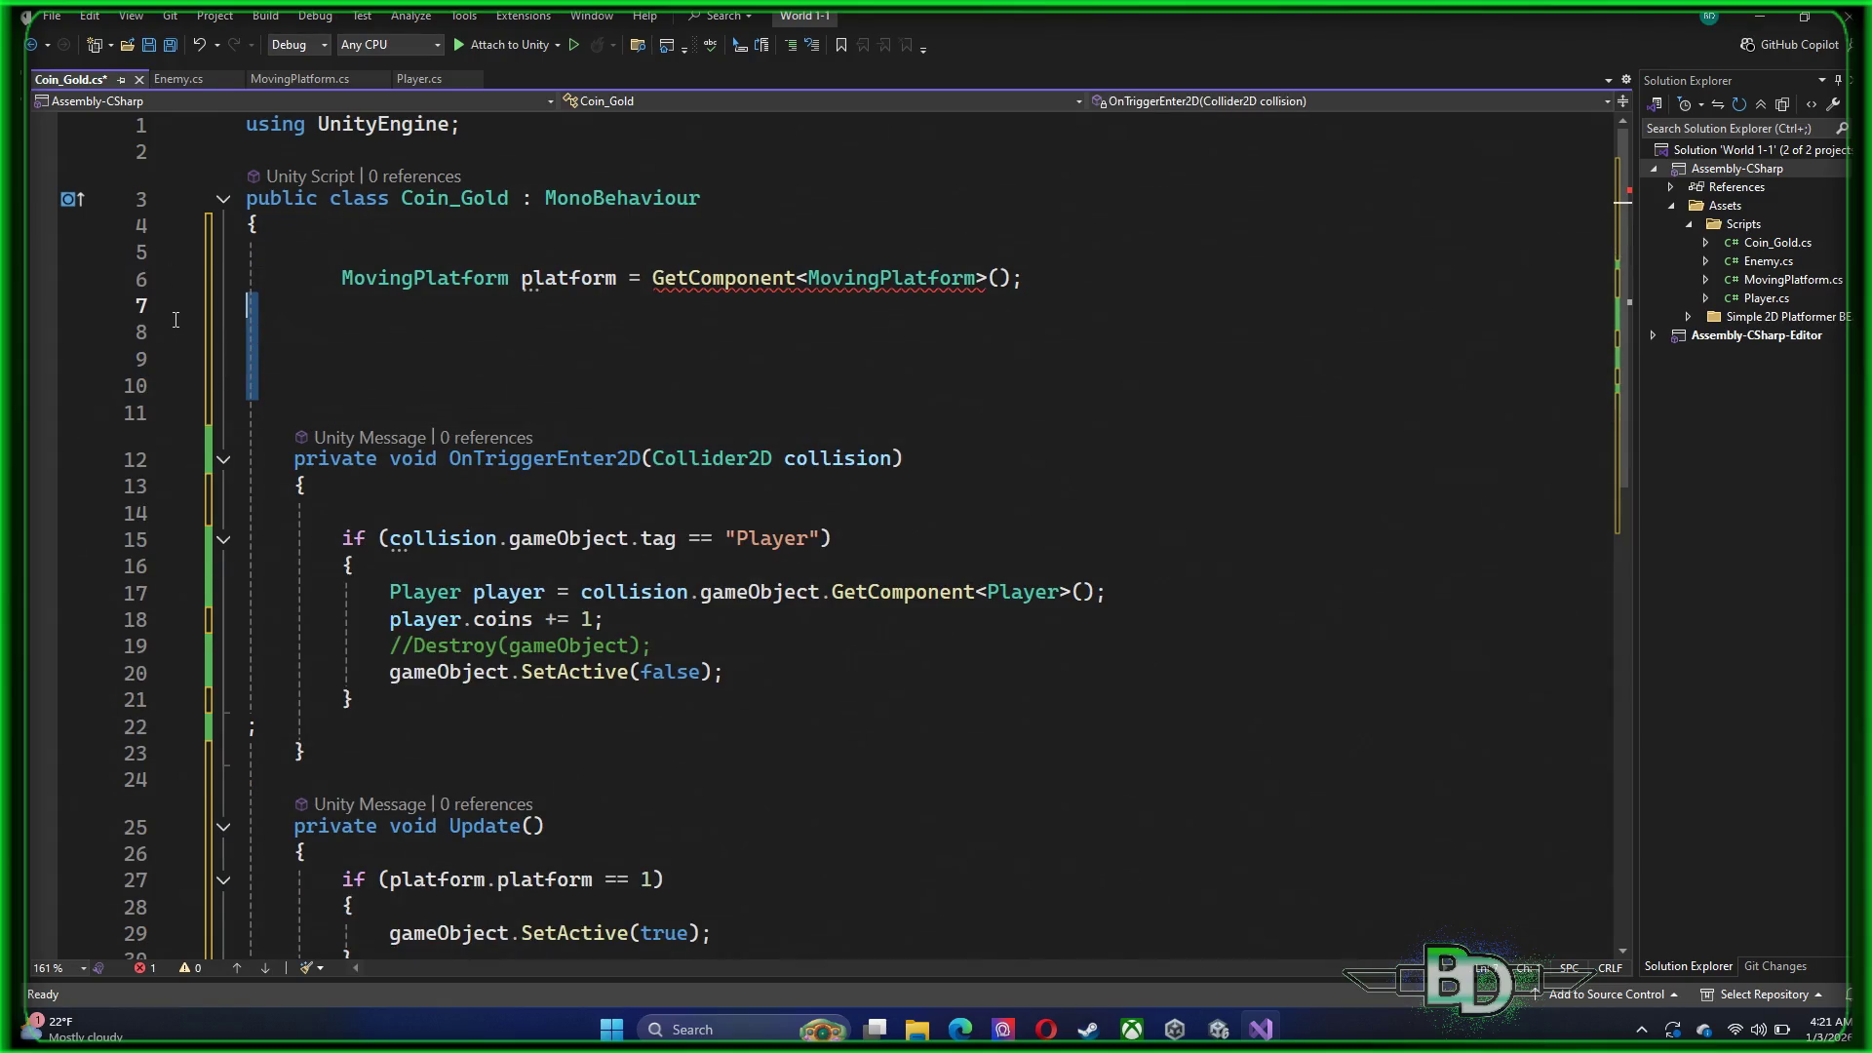
key("BackSpace")
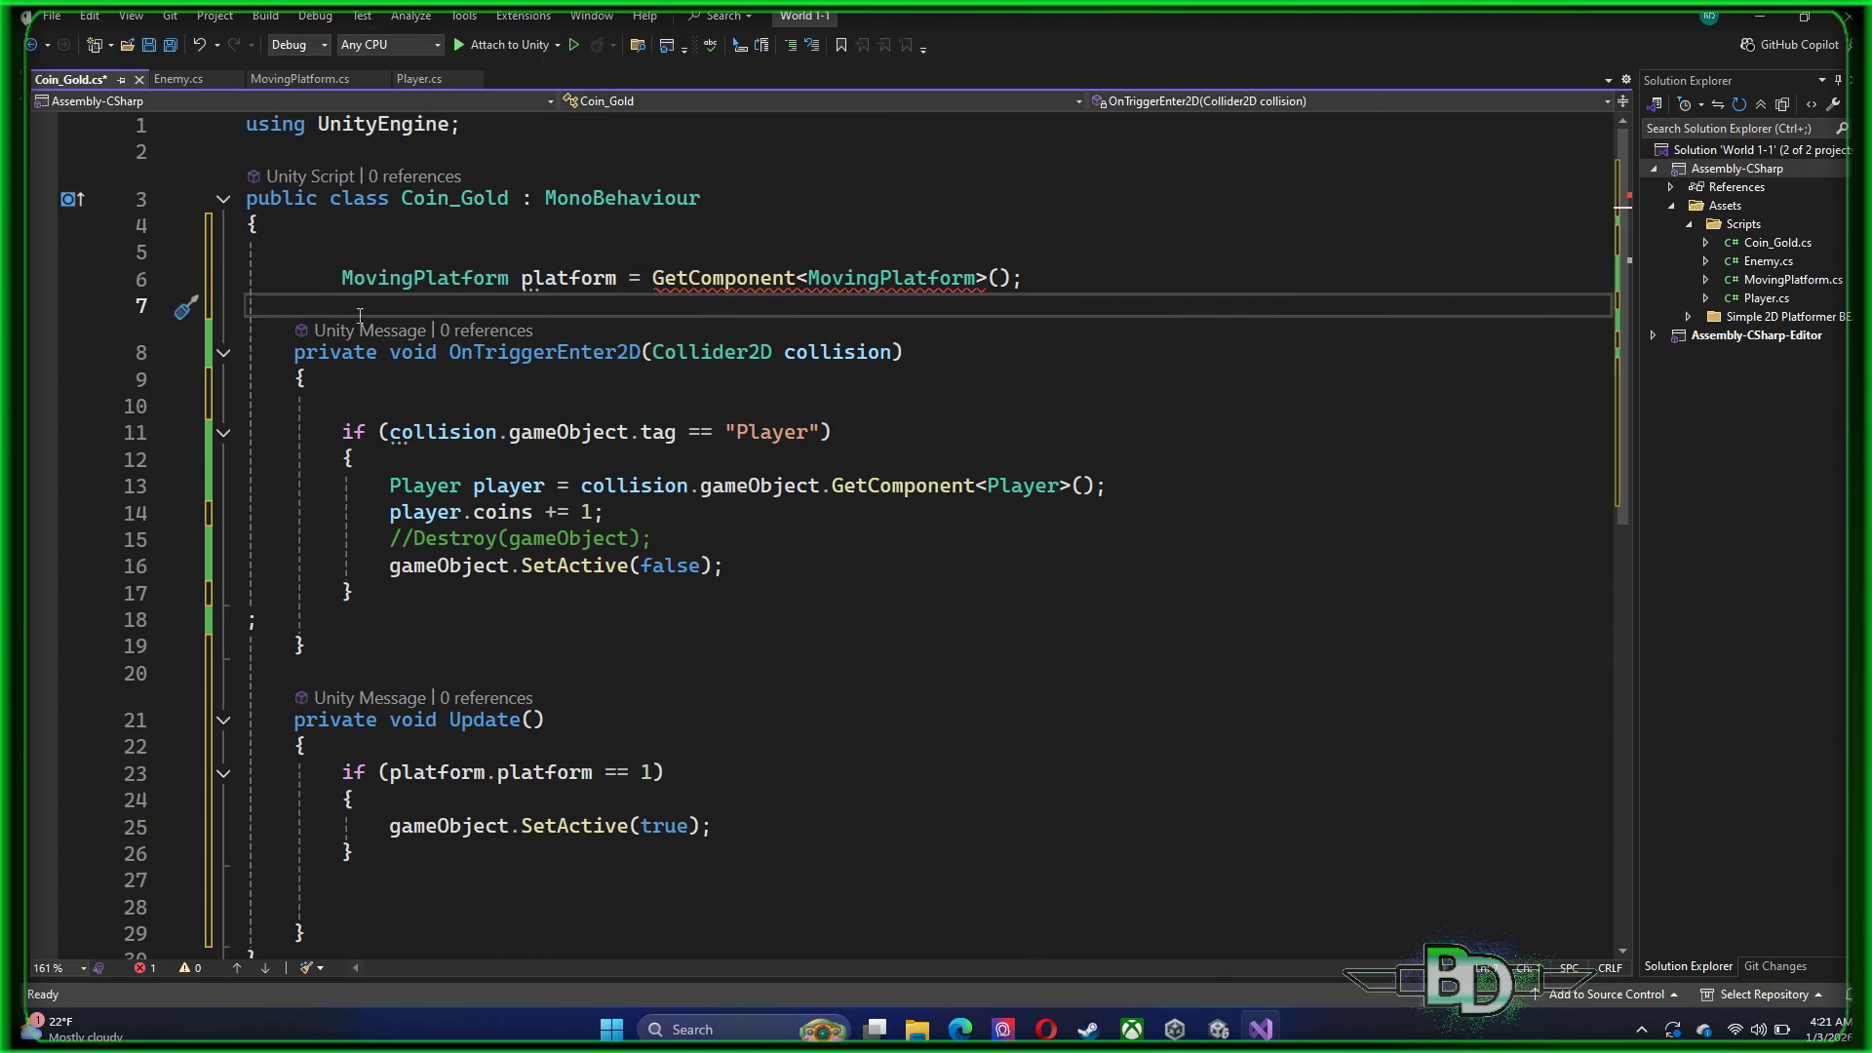
mouse_move(816, 274)
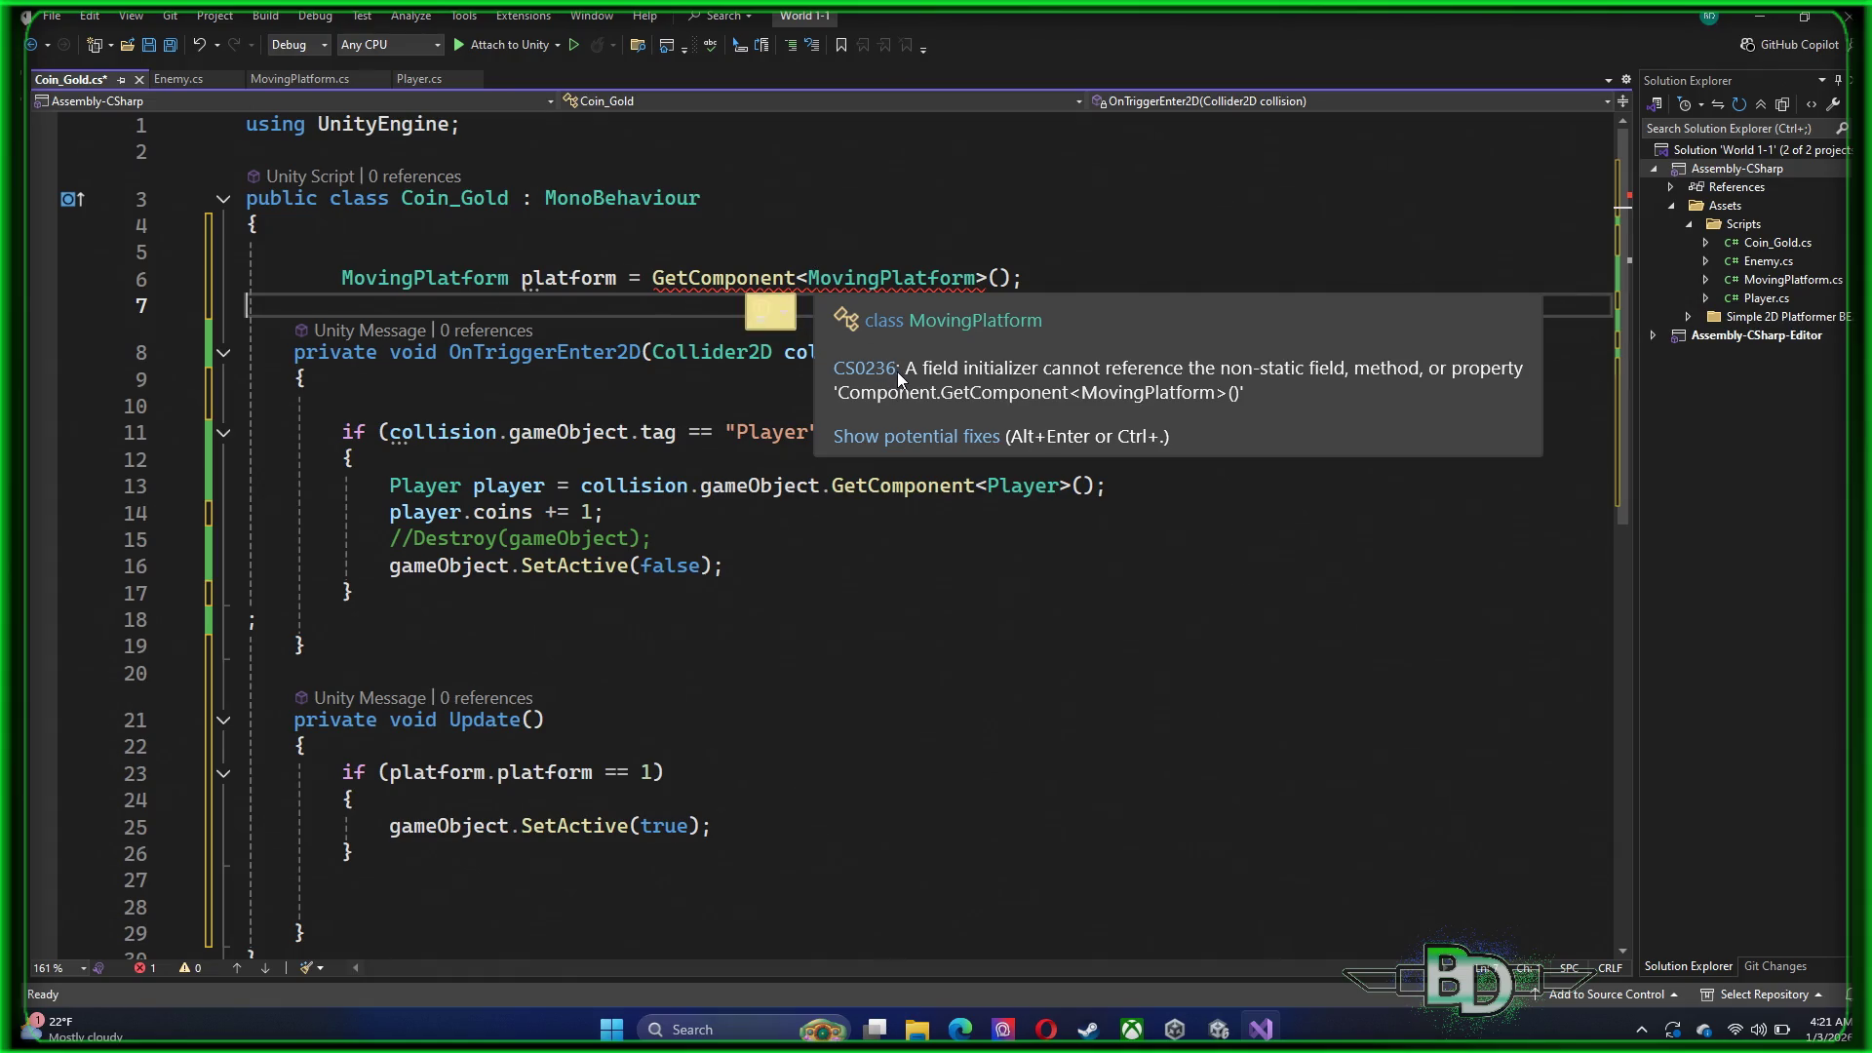
key("ctrl+z")
key("ctrl+z")
key("ctrl+z")
key("ctrl+z")
key("ctrl+z")
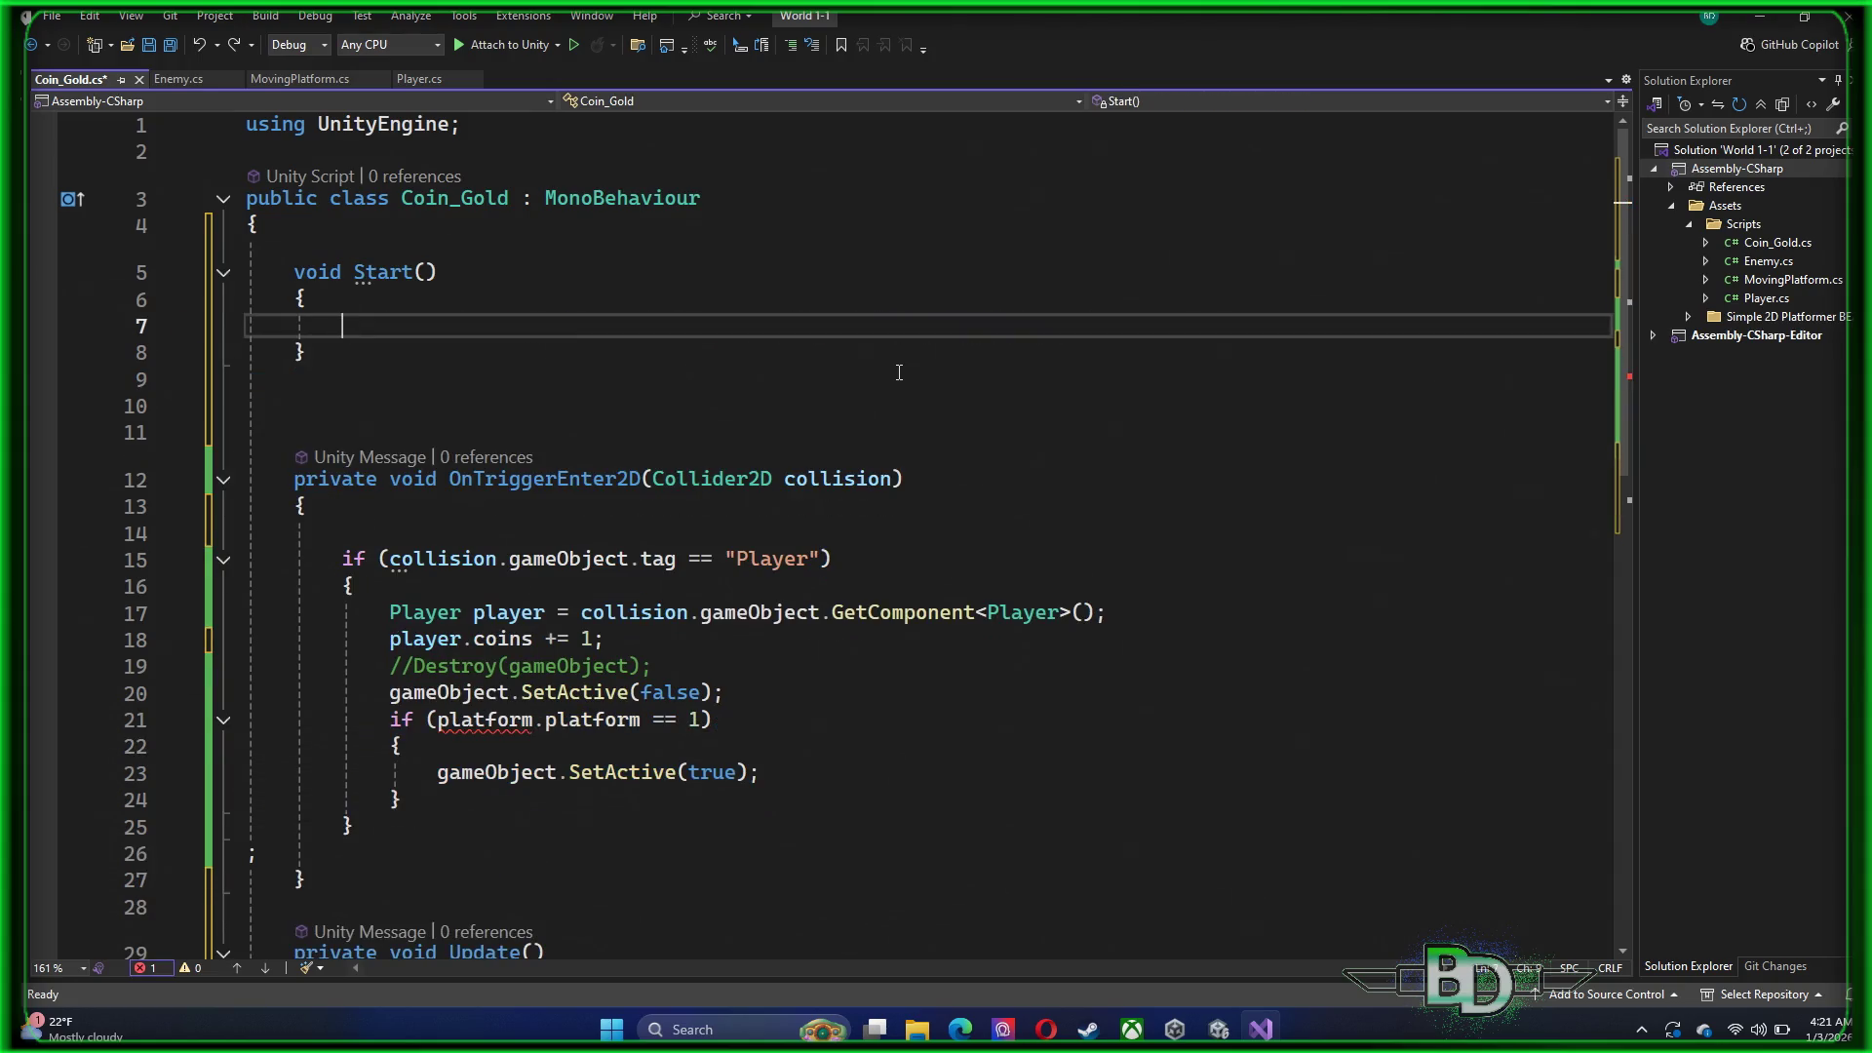
Restore the MovingPlatform declaration inside Start() and trim its extra leading indentation
type("MovingPlatform platform = GetComponent<MovingPlatform>();")
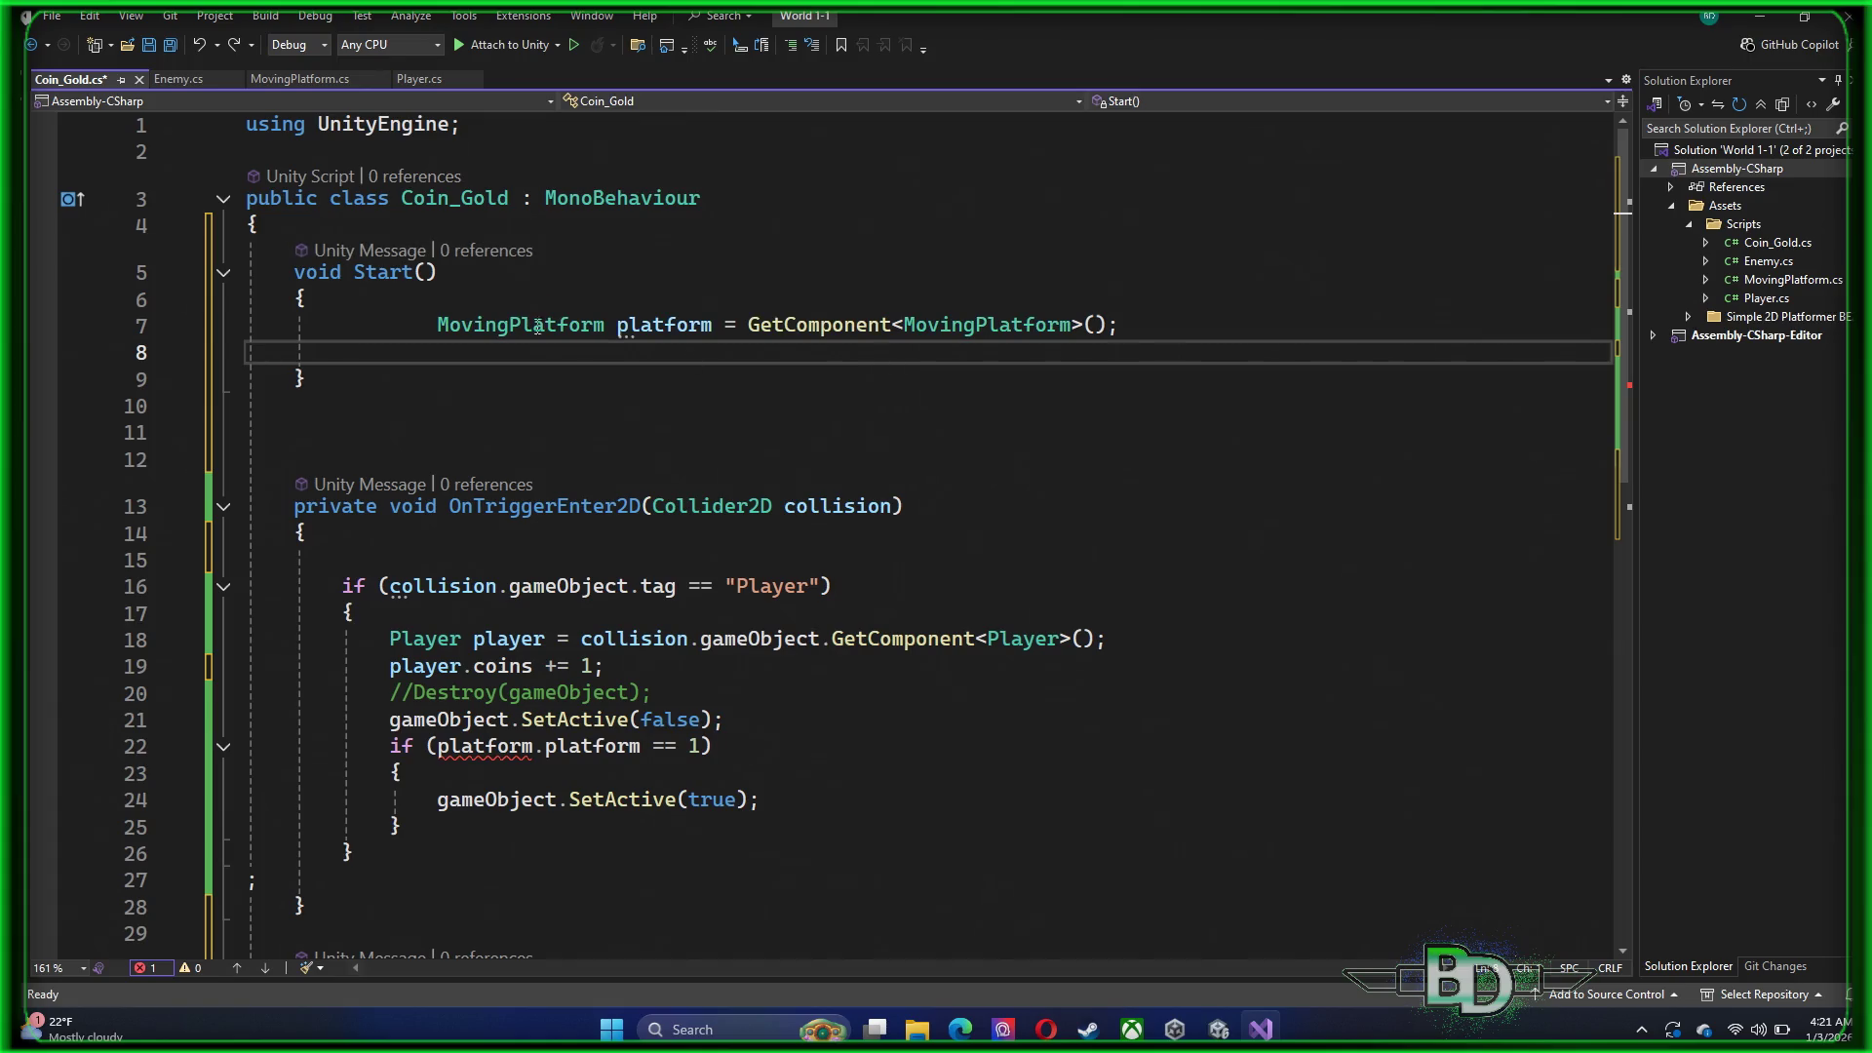
mouse_move(430, 315)
left_mouse_down()
mouse_move(295, 331)
mouse_move(317, 336)
left_mouse_up()
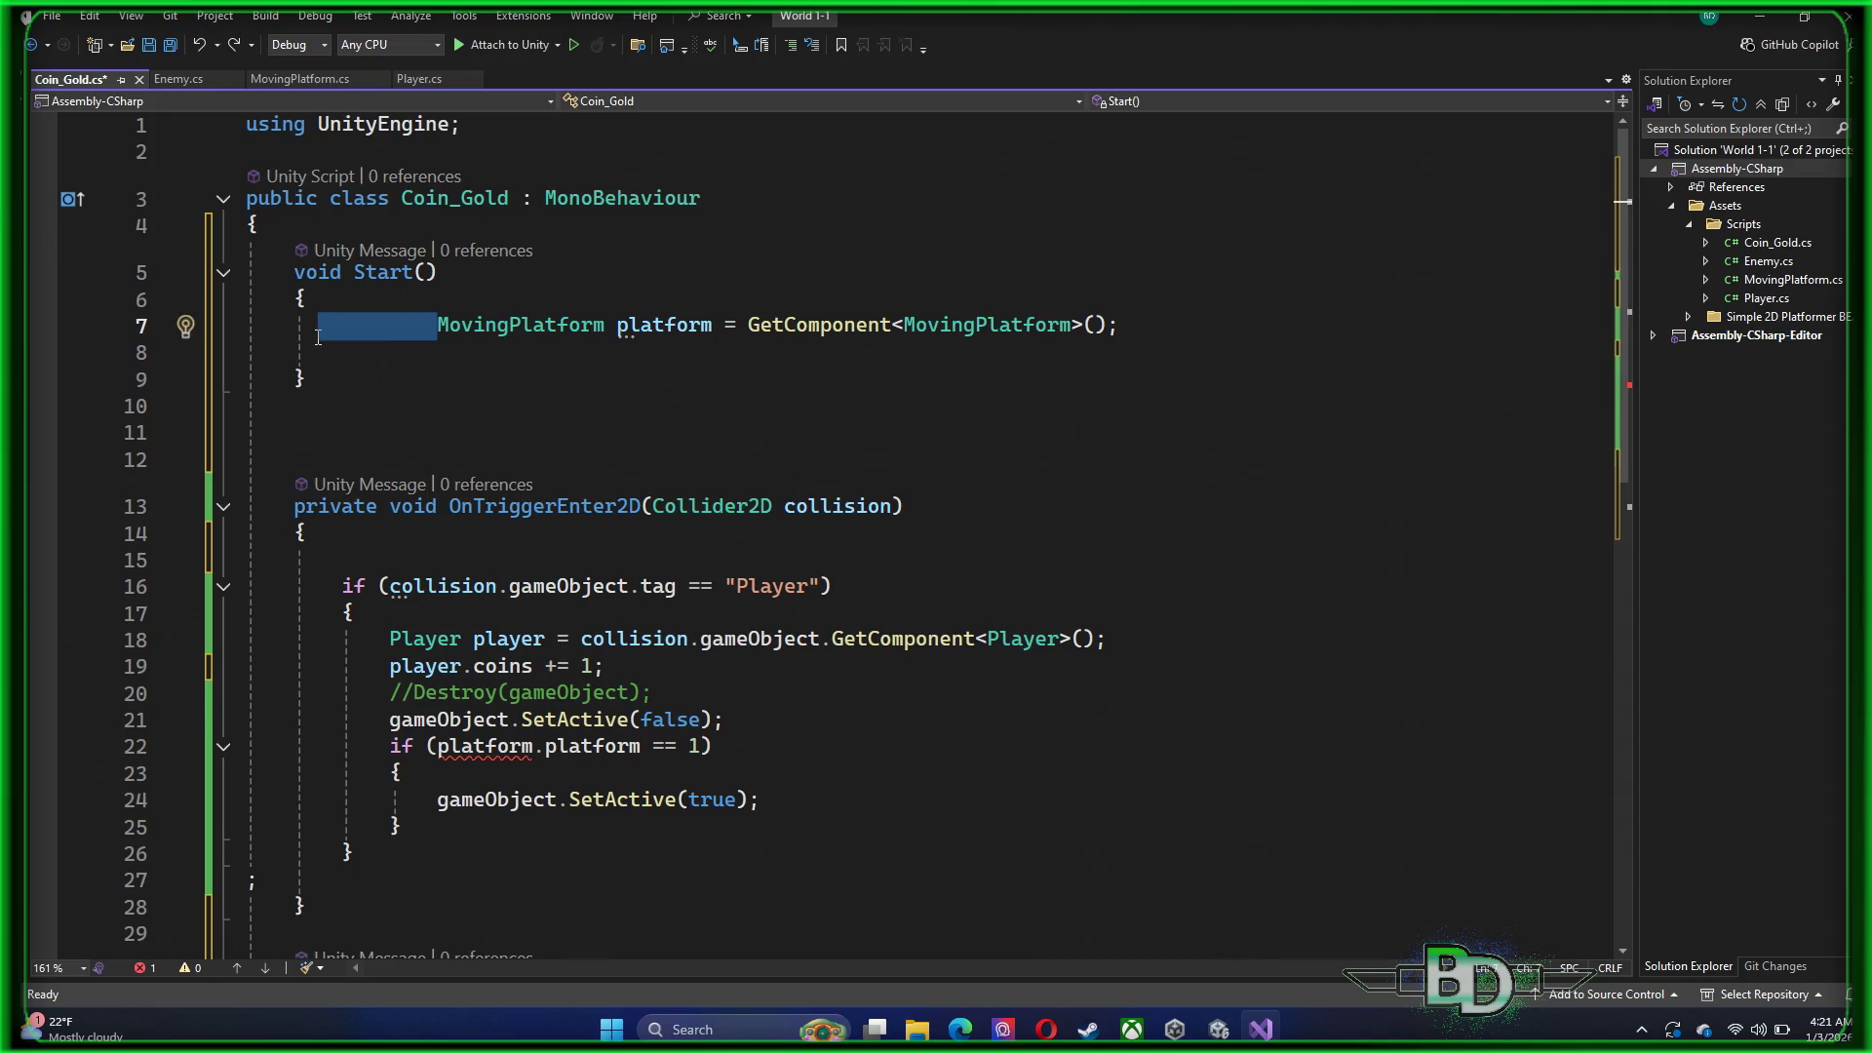
key("BackSpace")
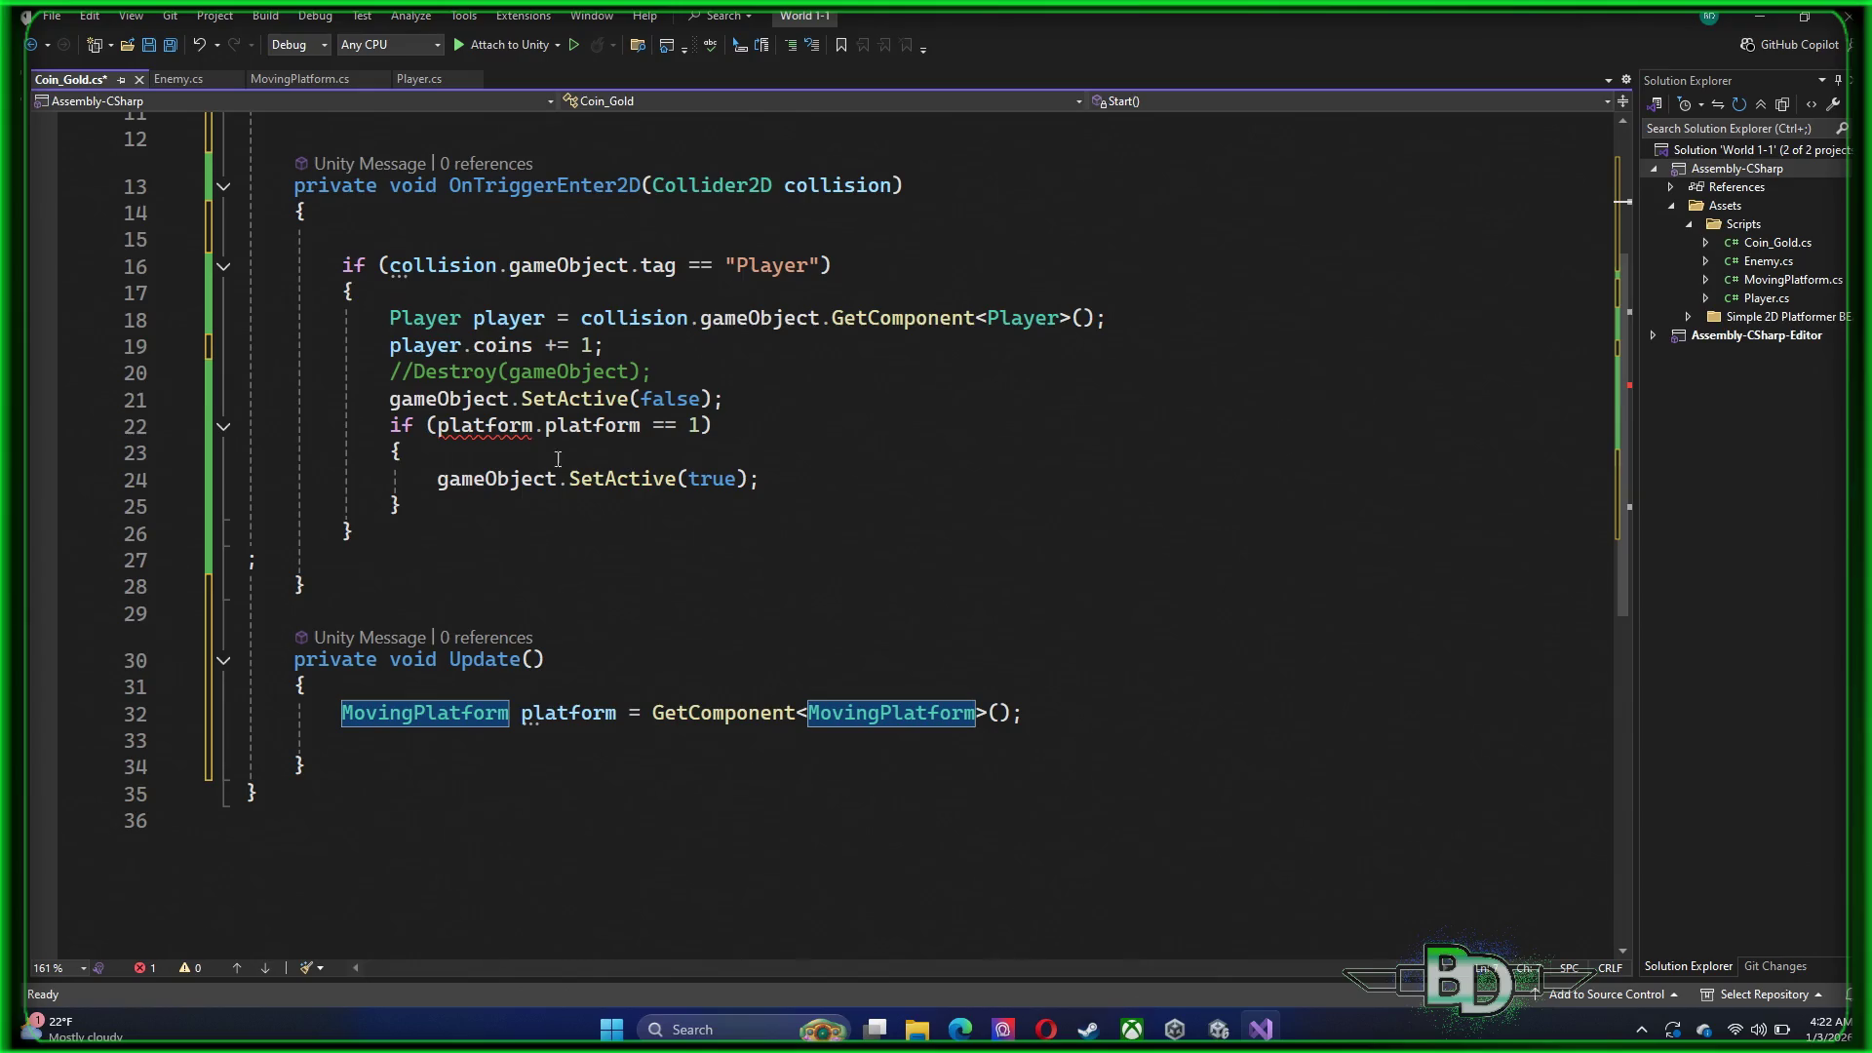
mouse_move(475, 492)
scroll(490, 555, "up", 4)
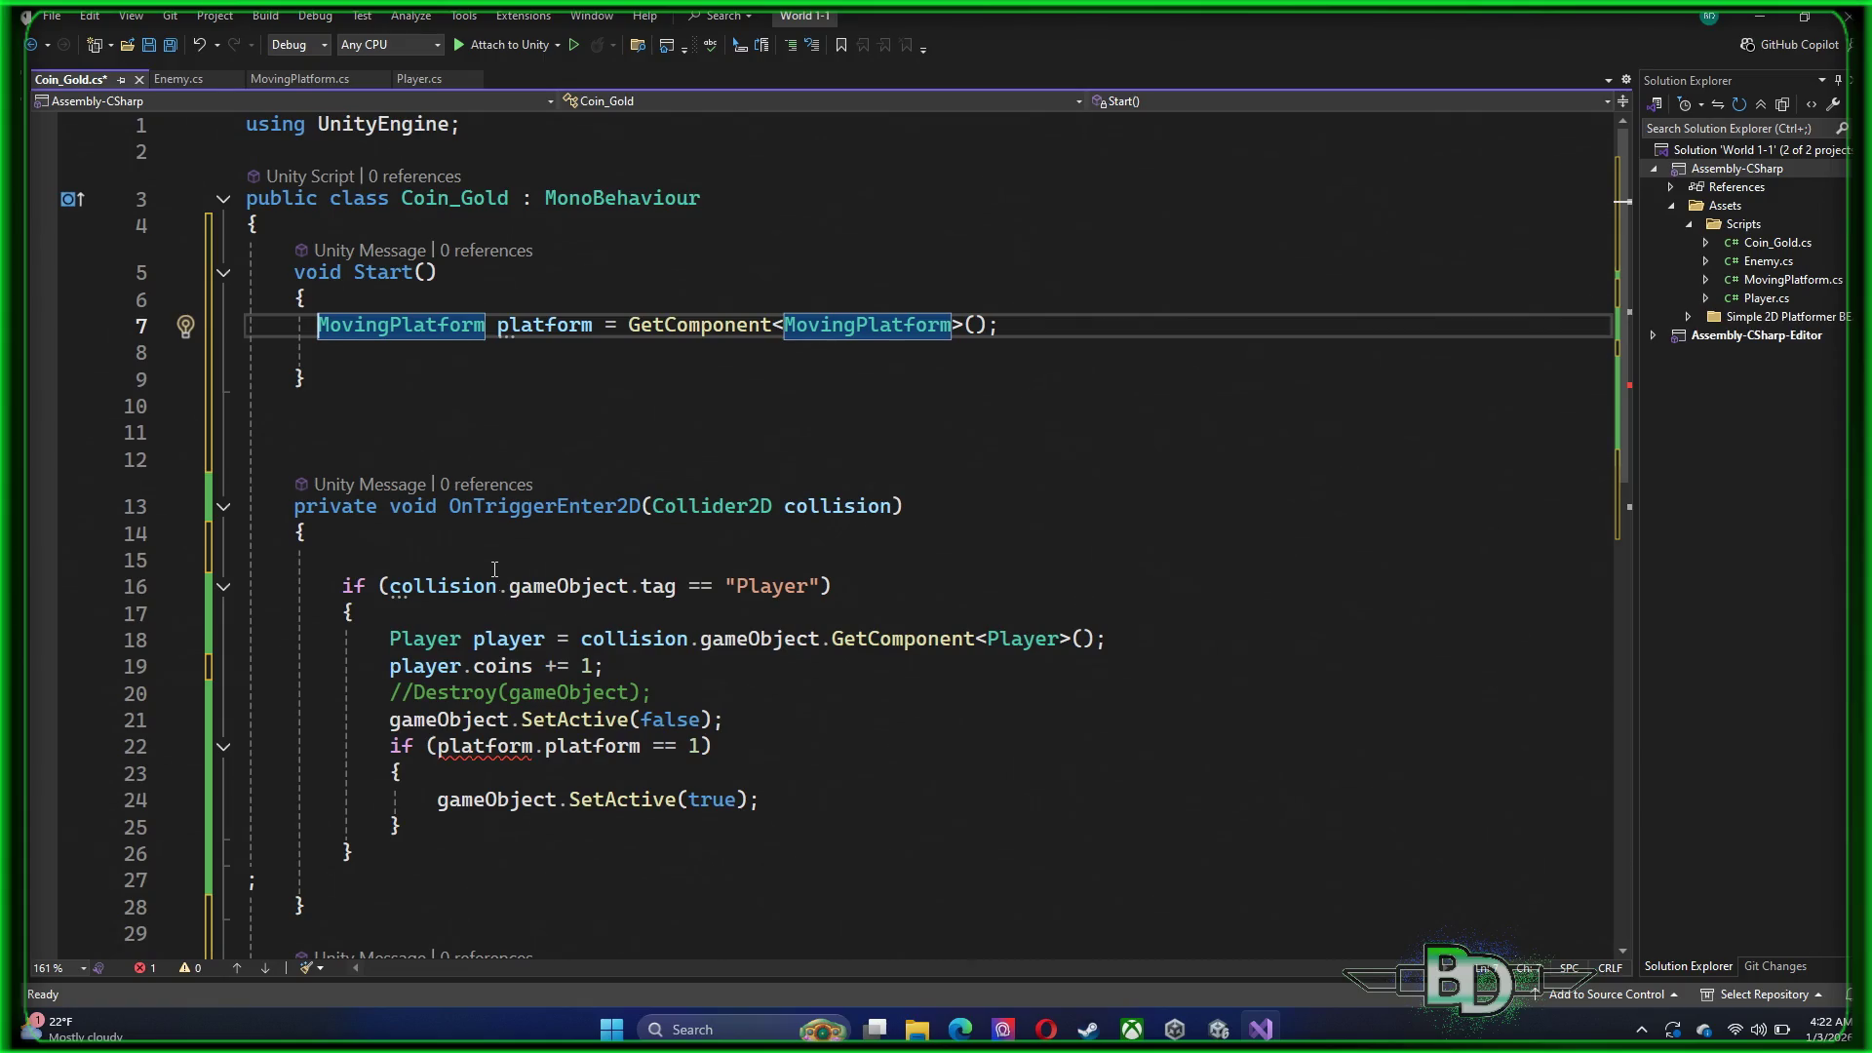
mouse_move(405, 830)
scroll(404, 366, "down", 4)
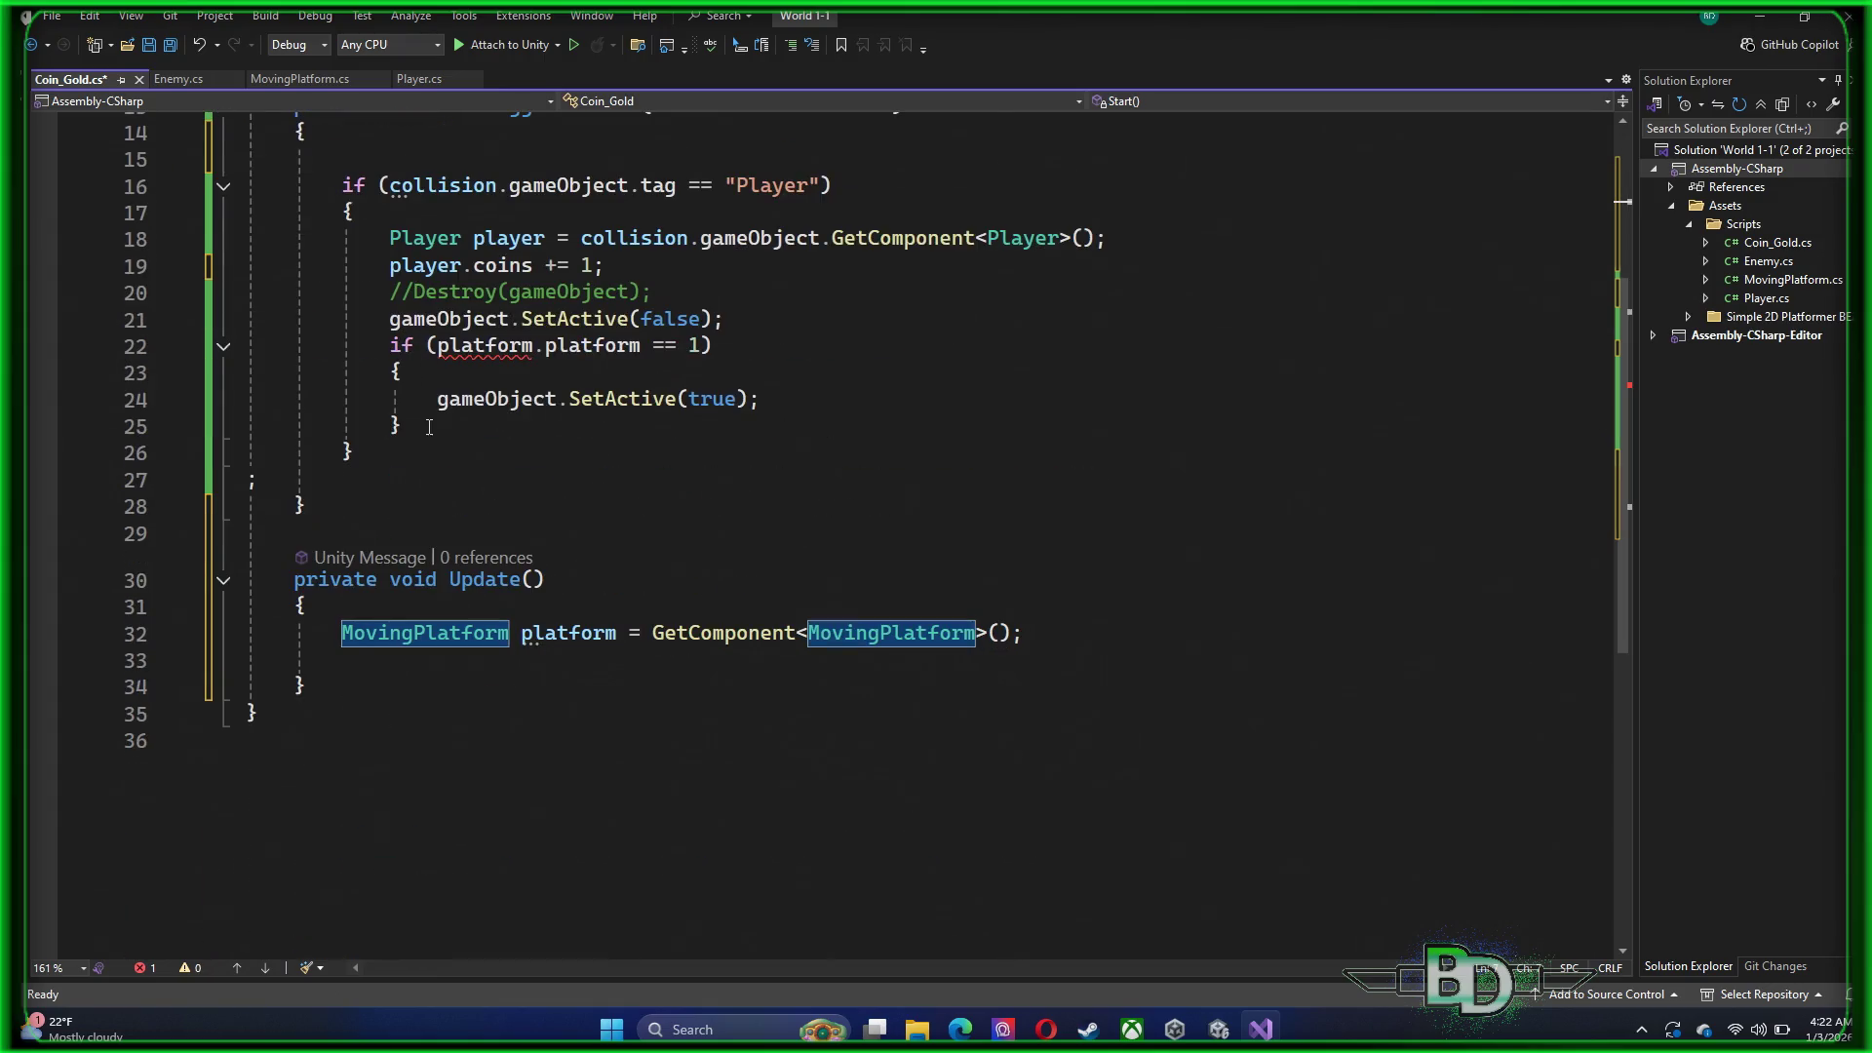
scroll(427, 435, "up", 2)
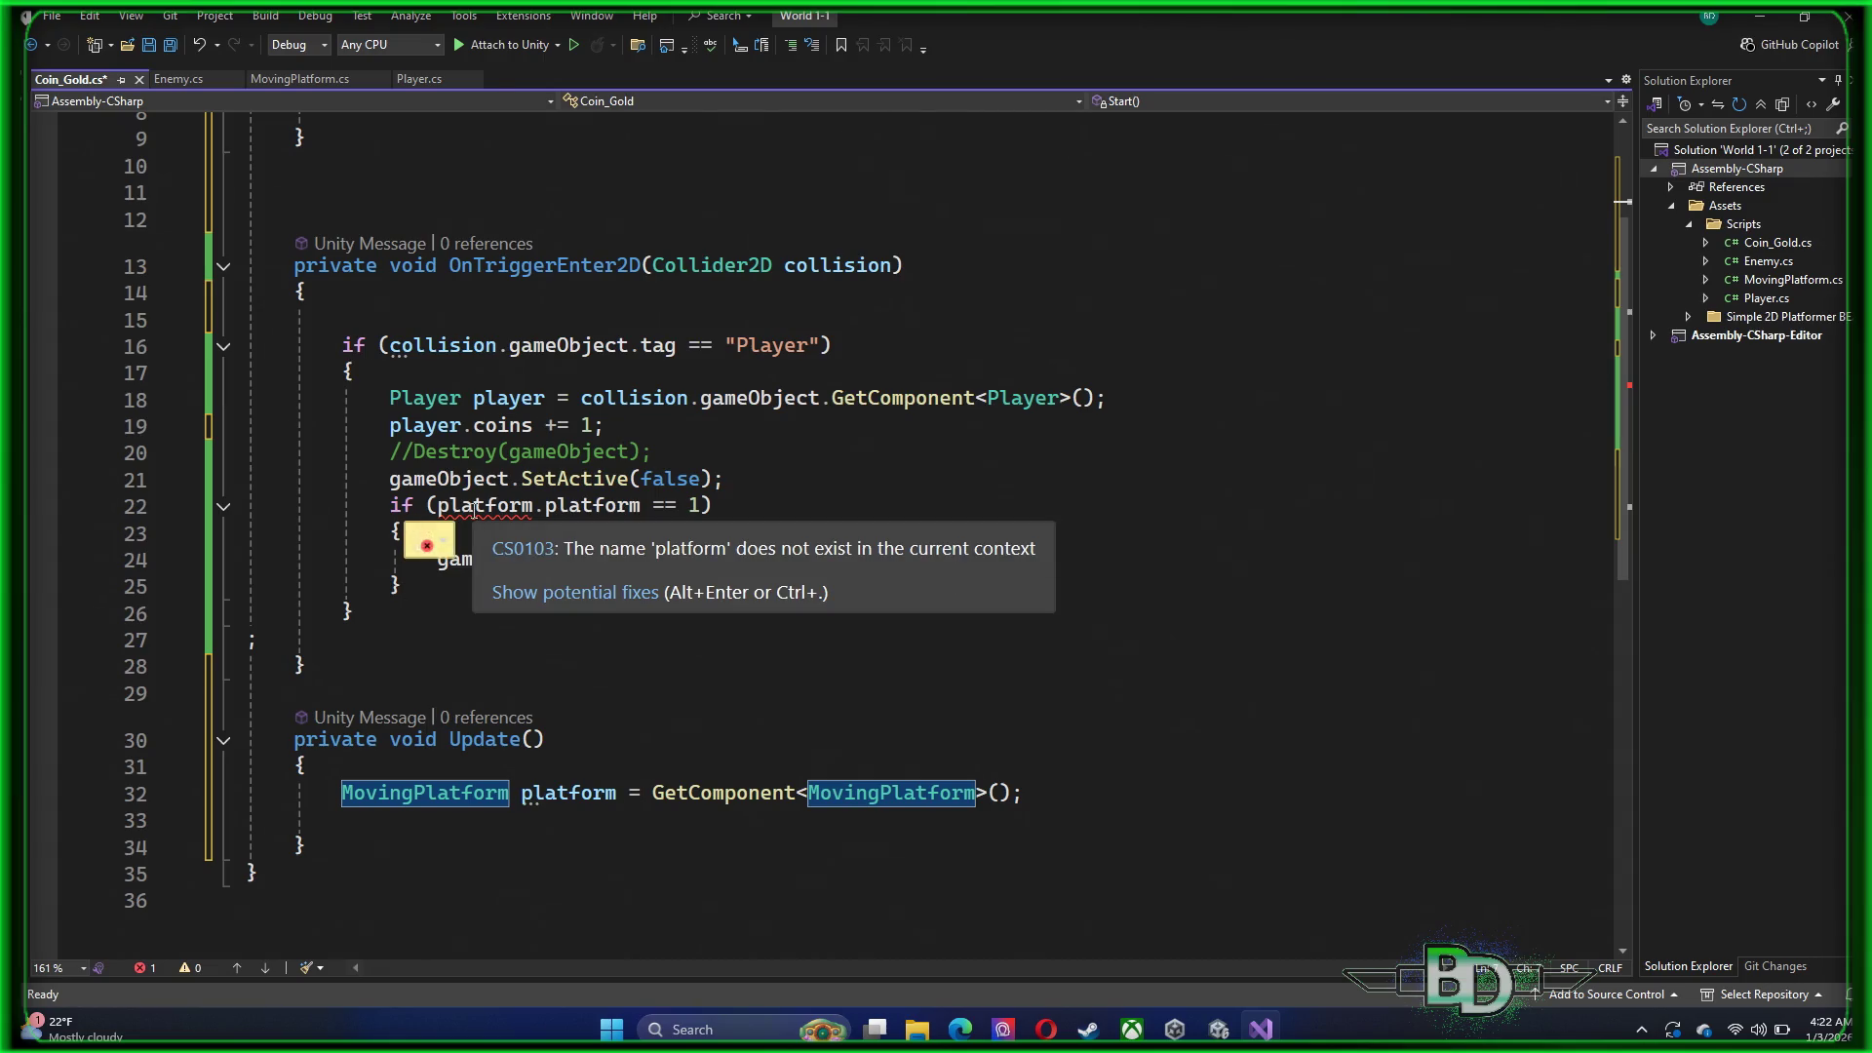
Declare a class-level field 'MovingPlatform platform;' in Coin_Gold
key("ctrl+minus")
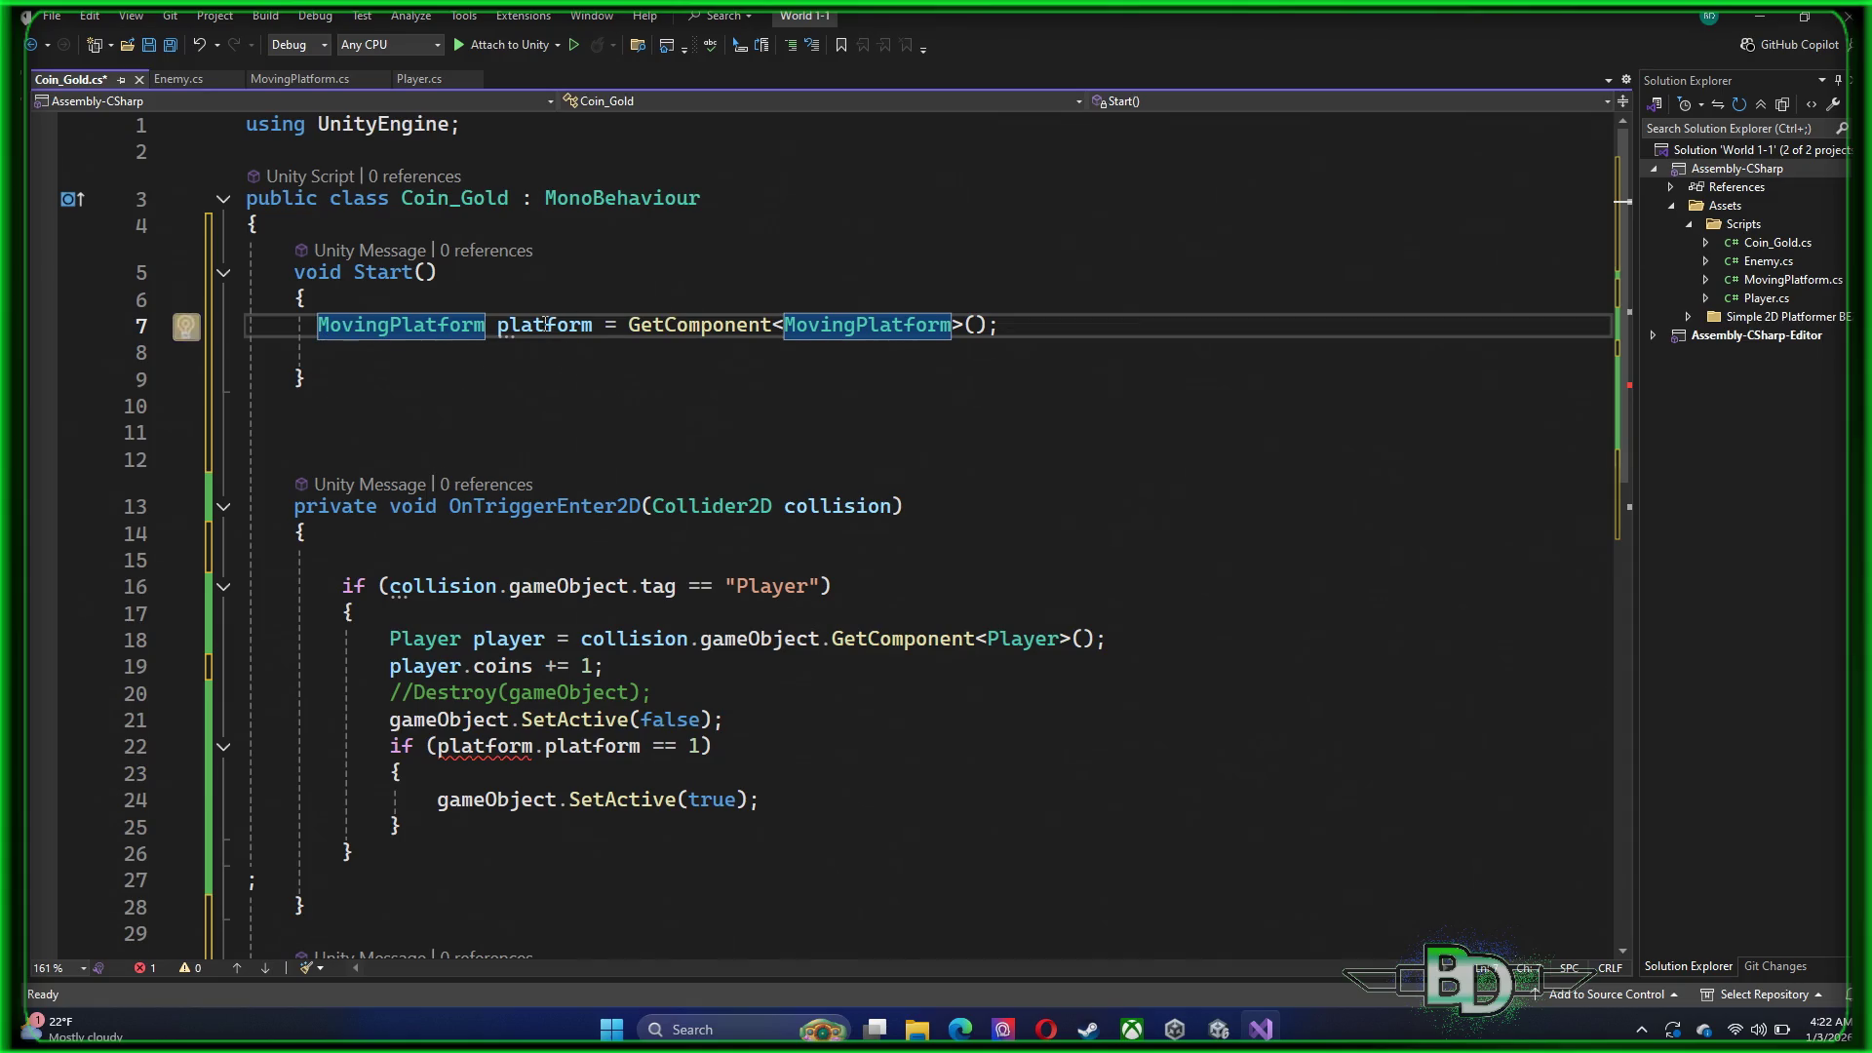
left_click(383, 231)
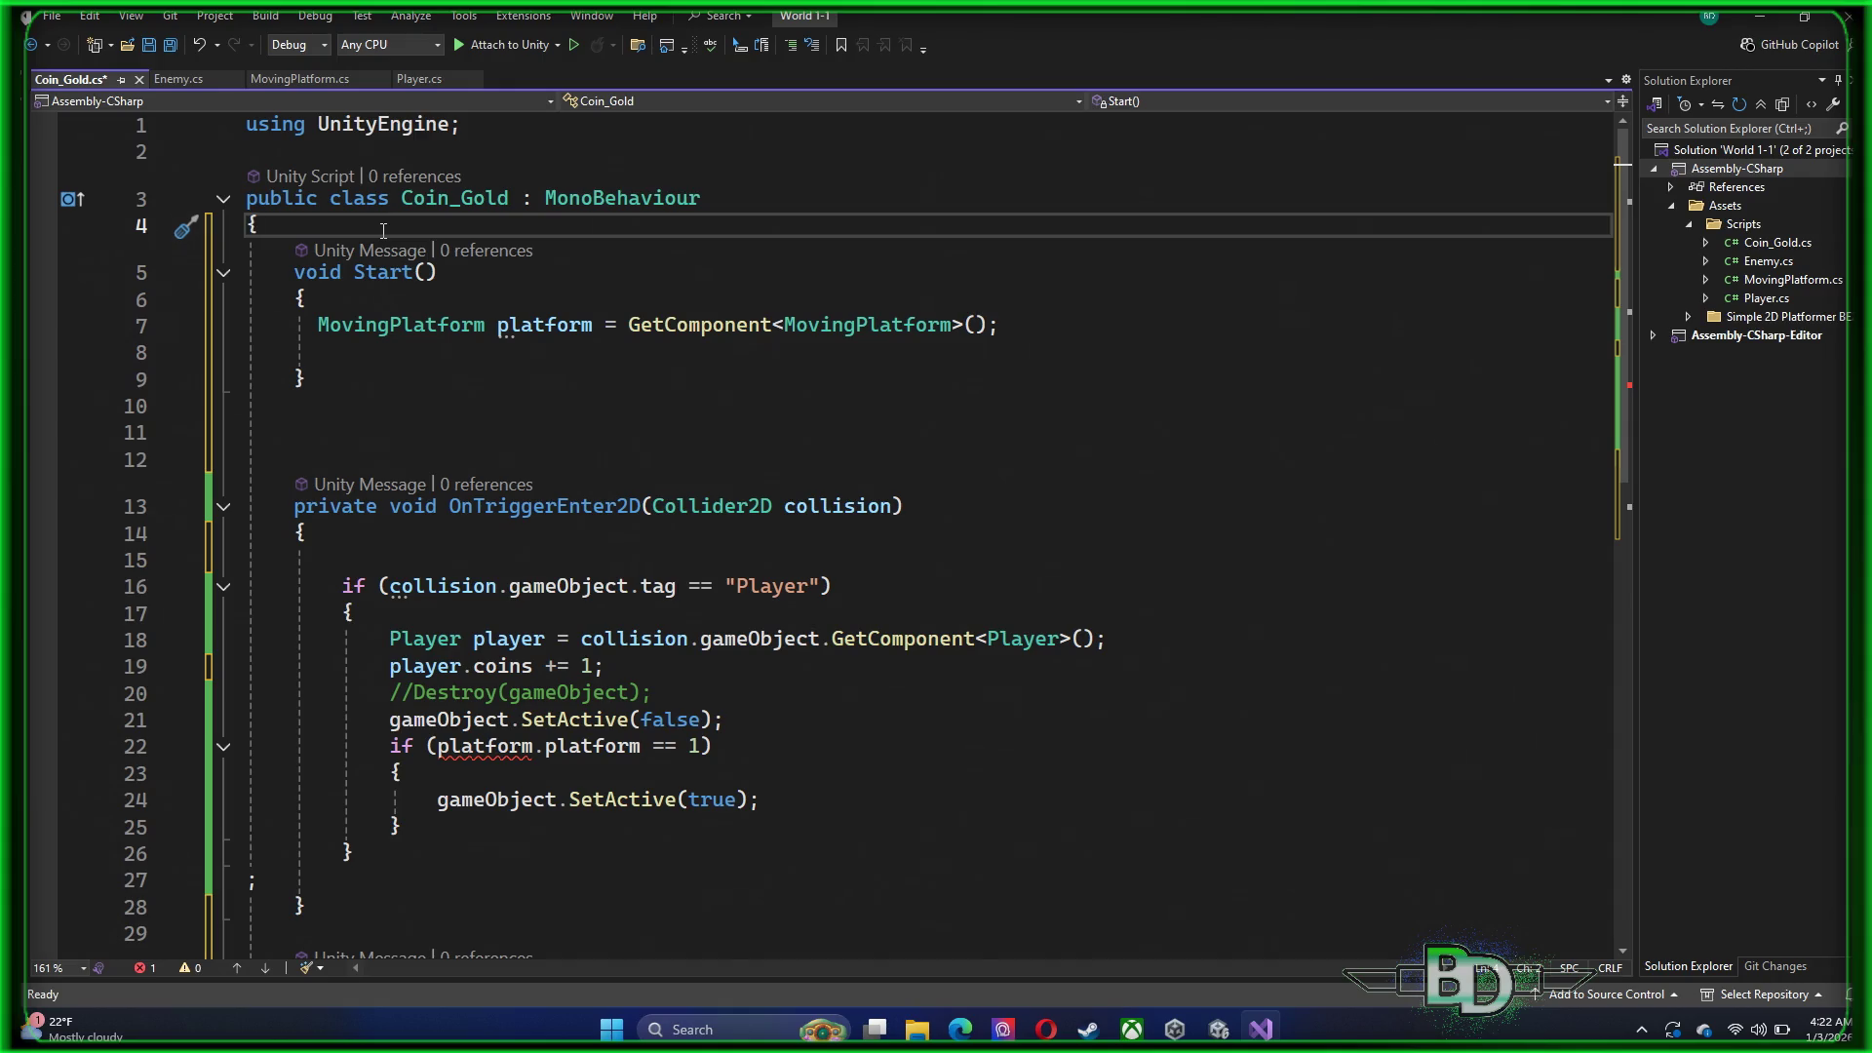
key("Return")
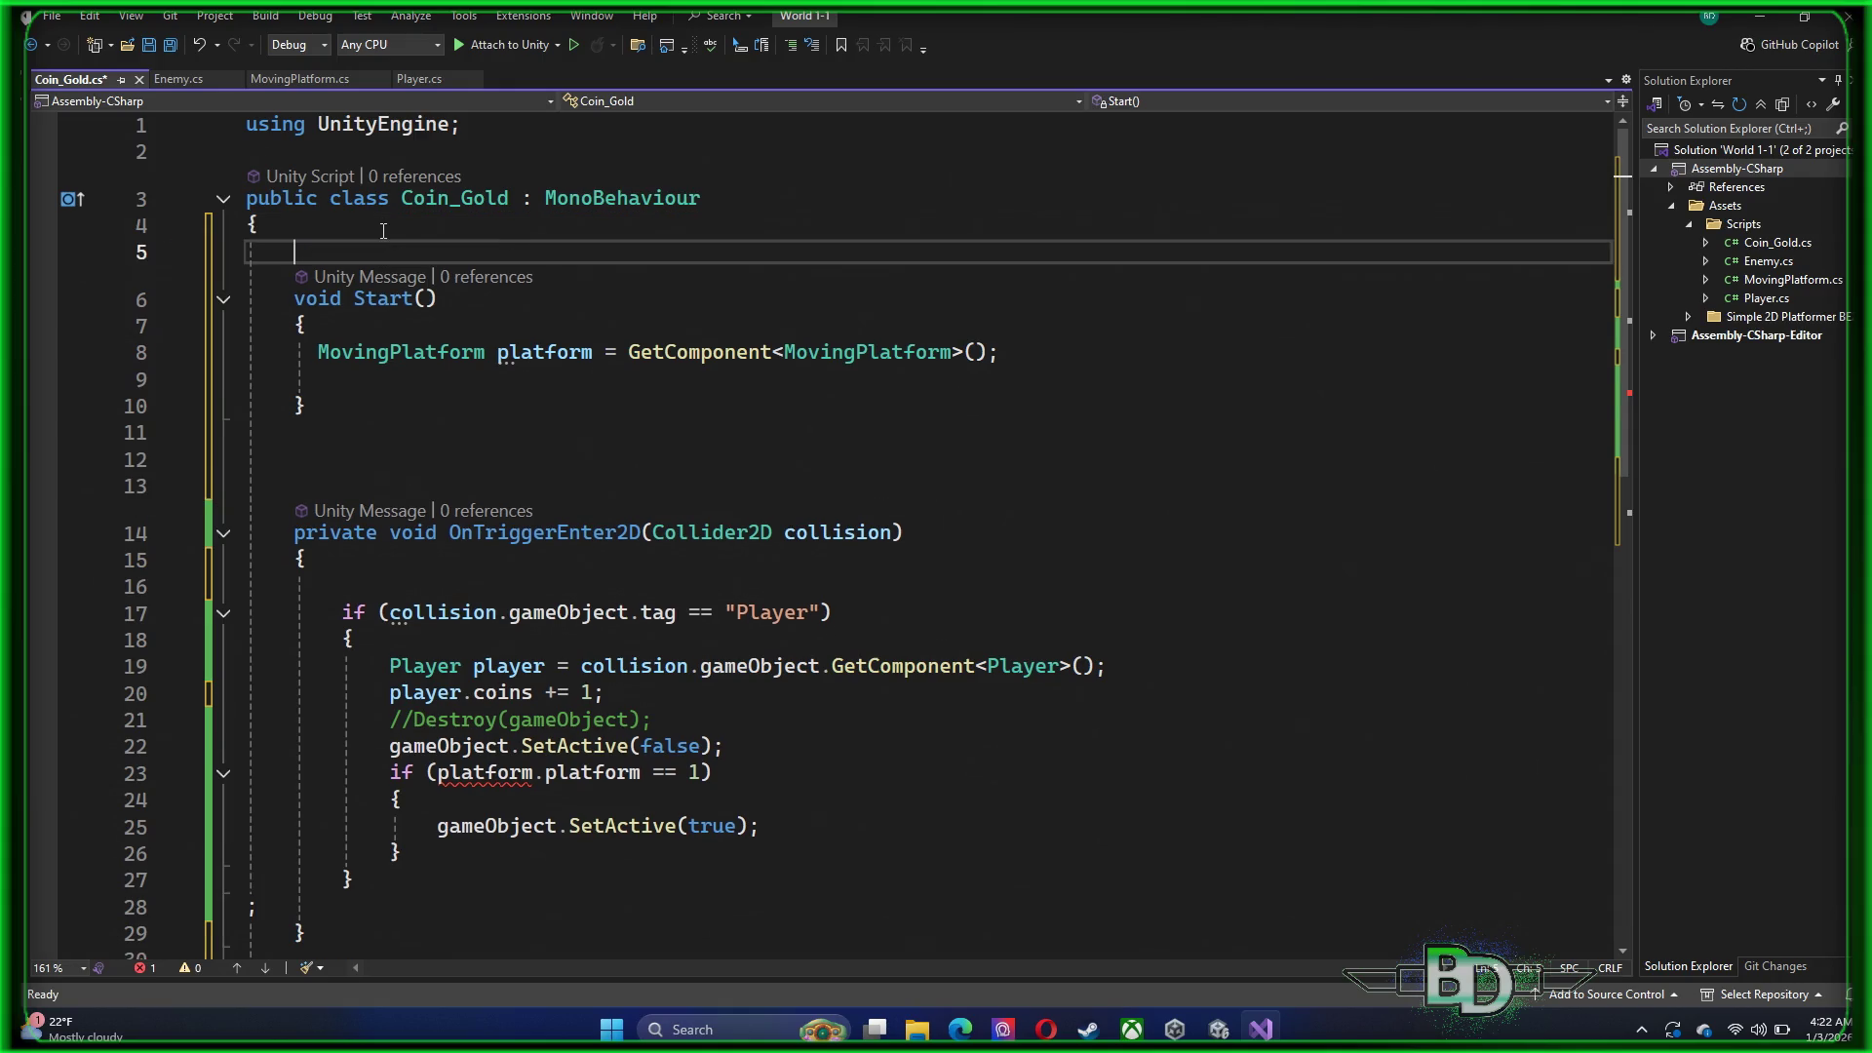
type("Movi")
key("Tab")
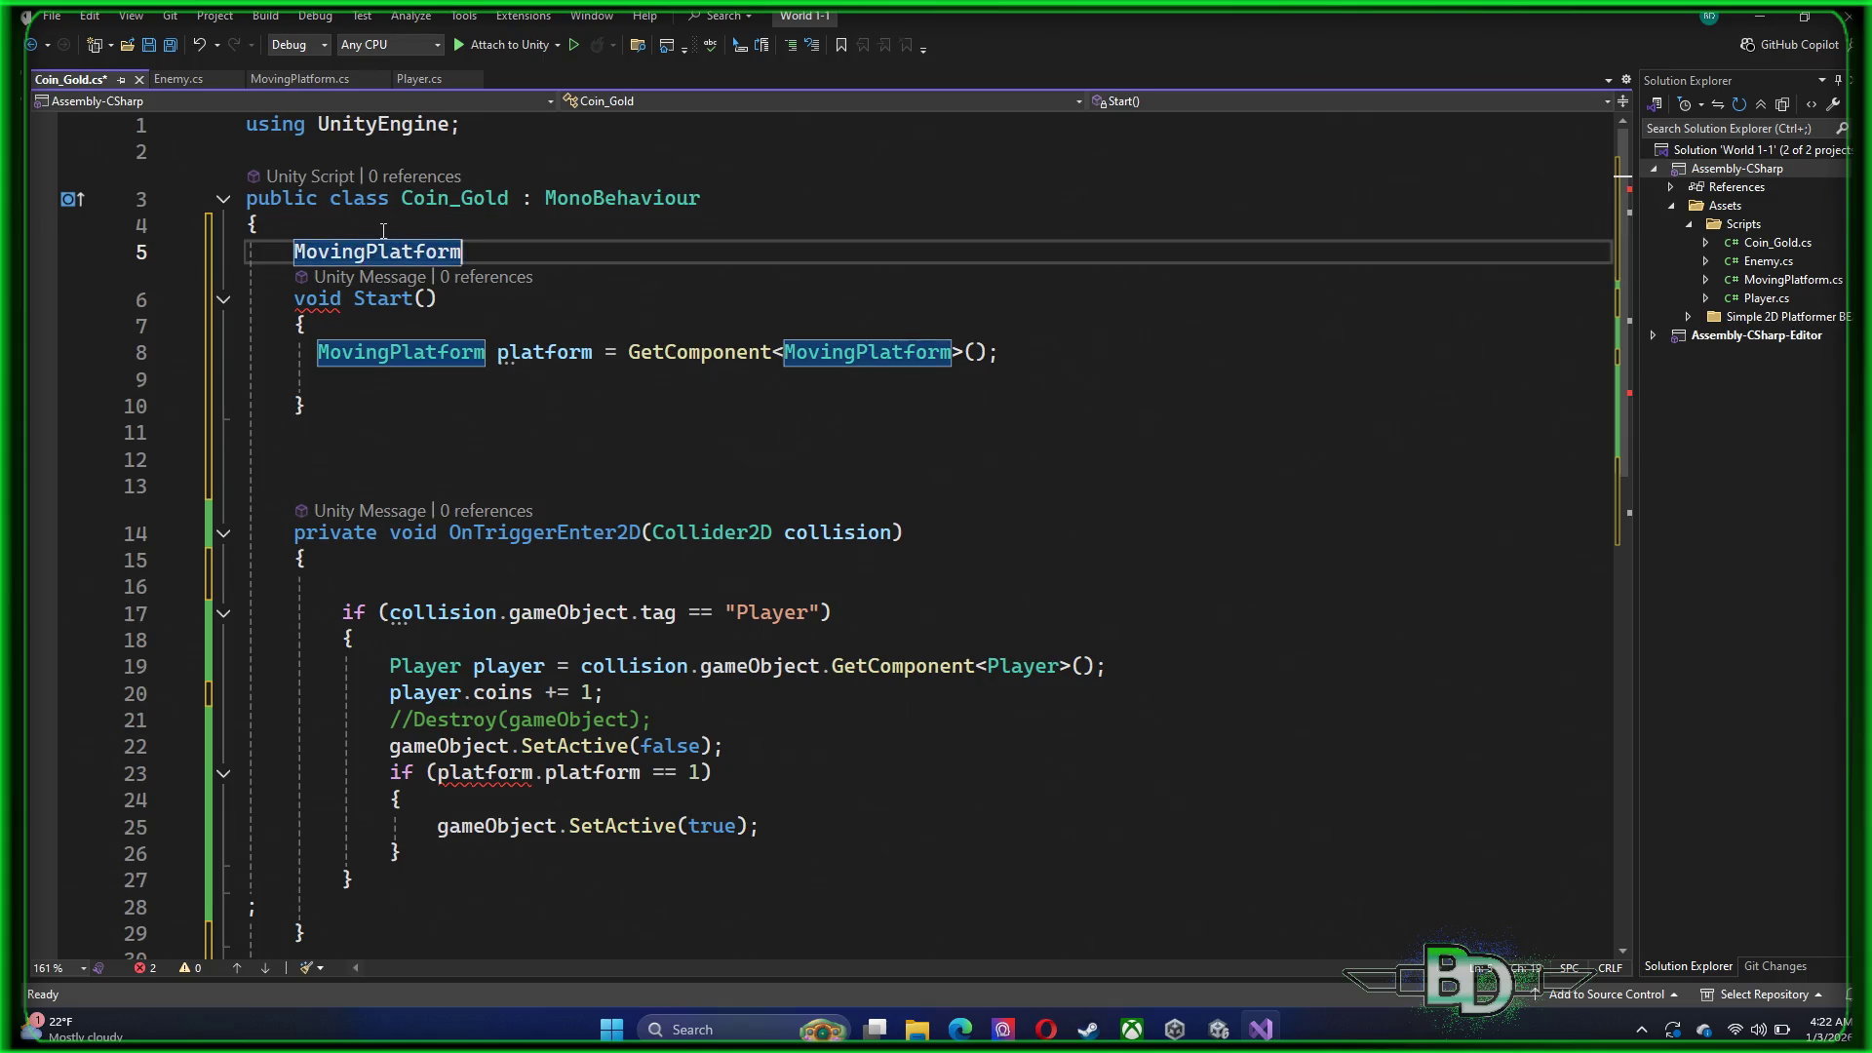
type("platform")
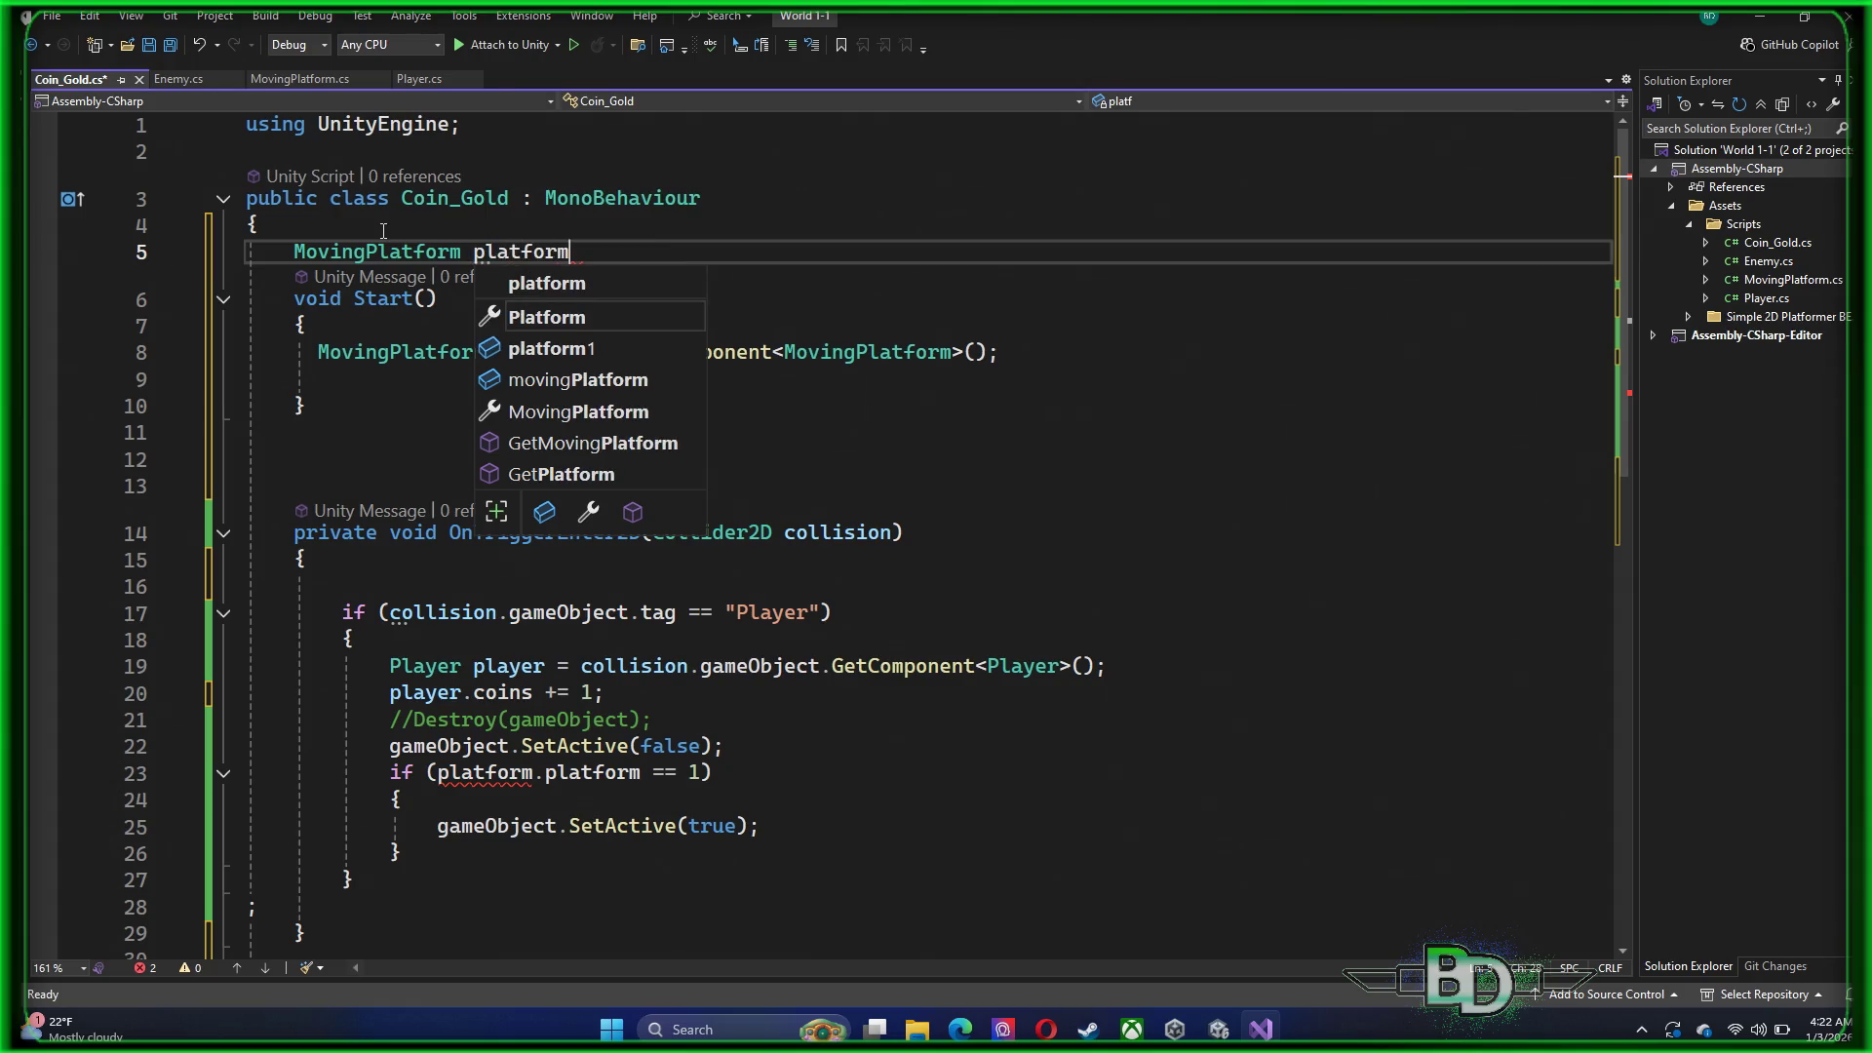
key("Escape")
type(";")
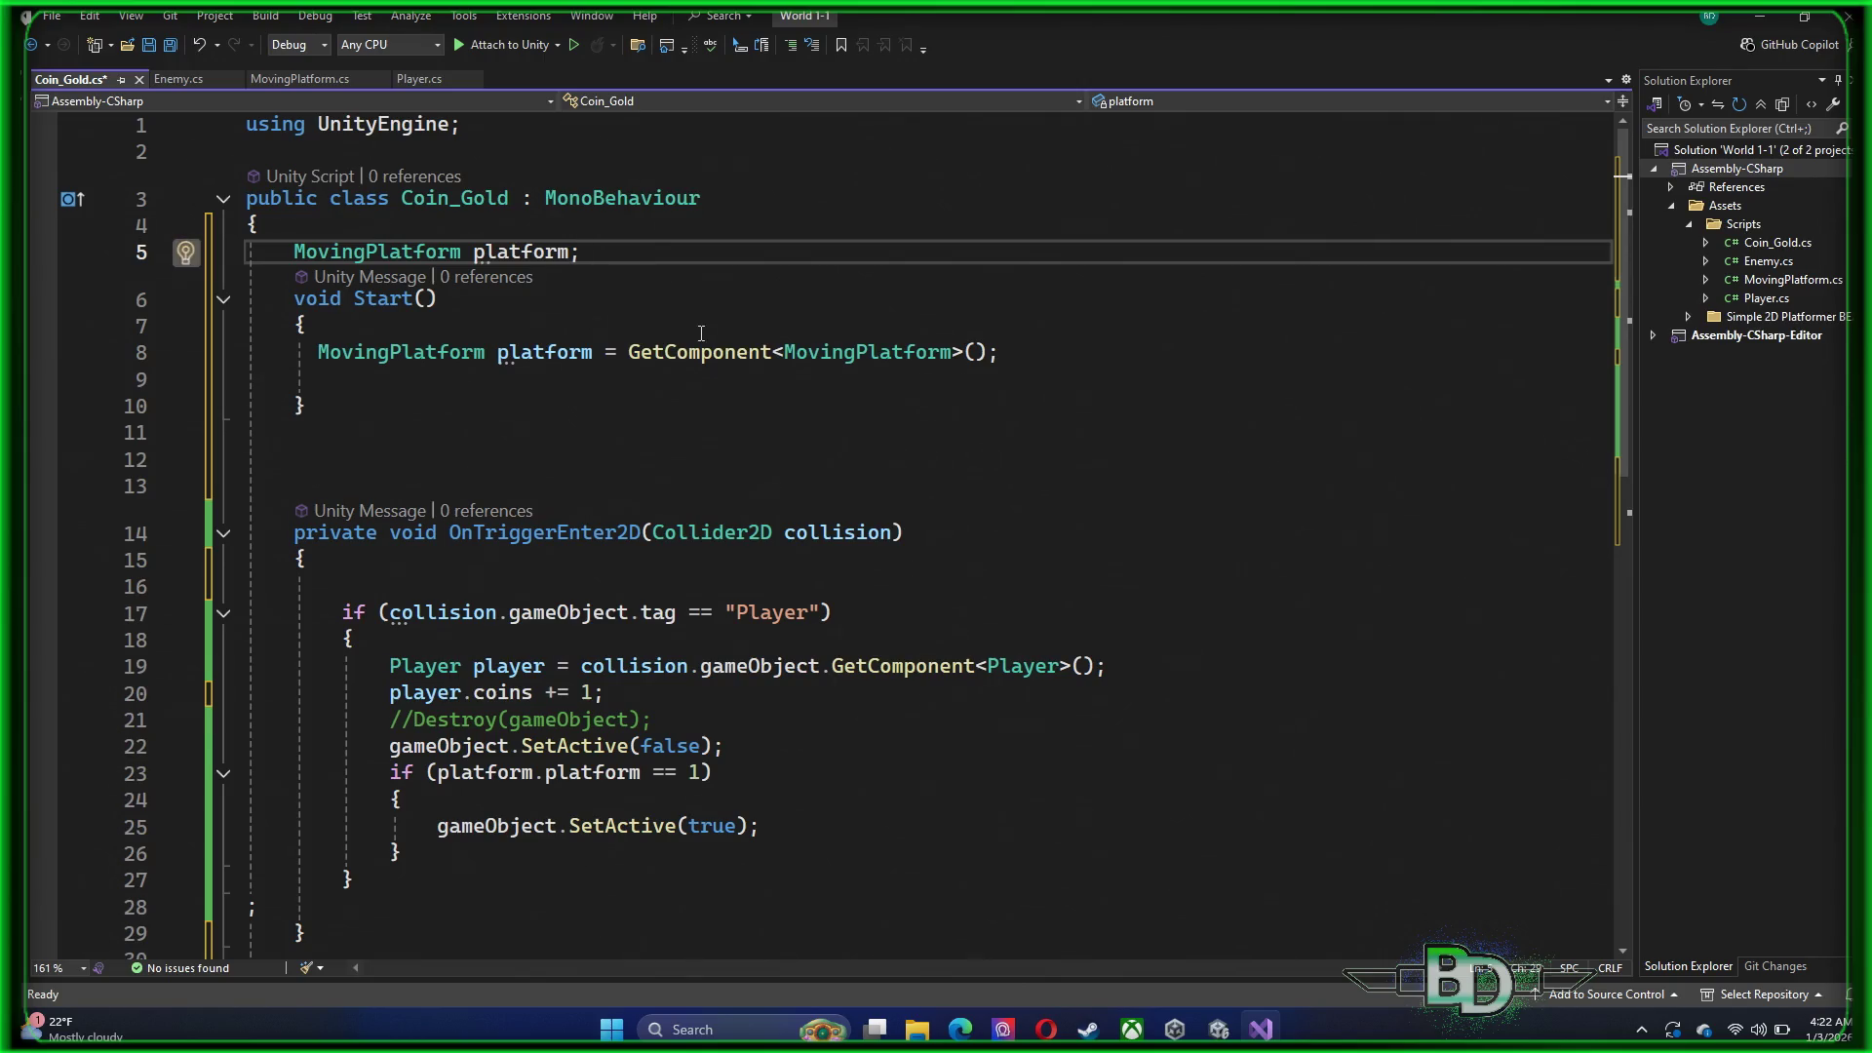
Drop the MovingPlatform type in Start() so it assigns the field
left_click_drag(487, 352, 318, 354)
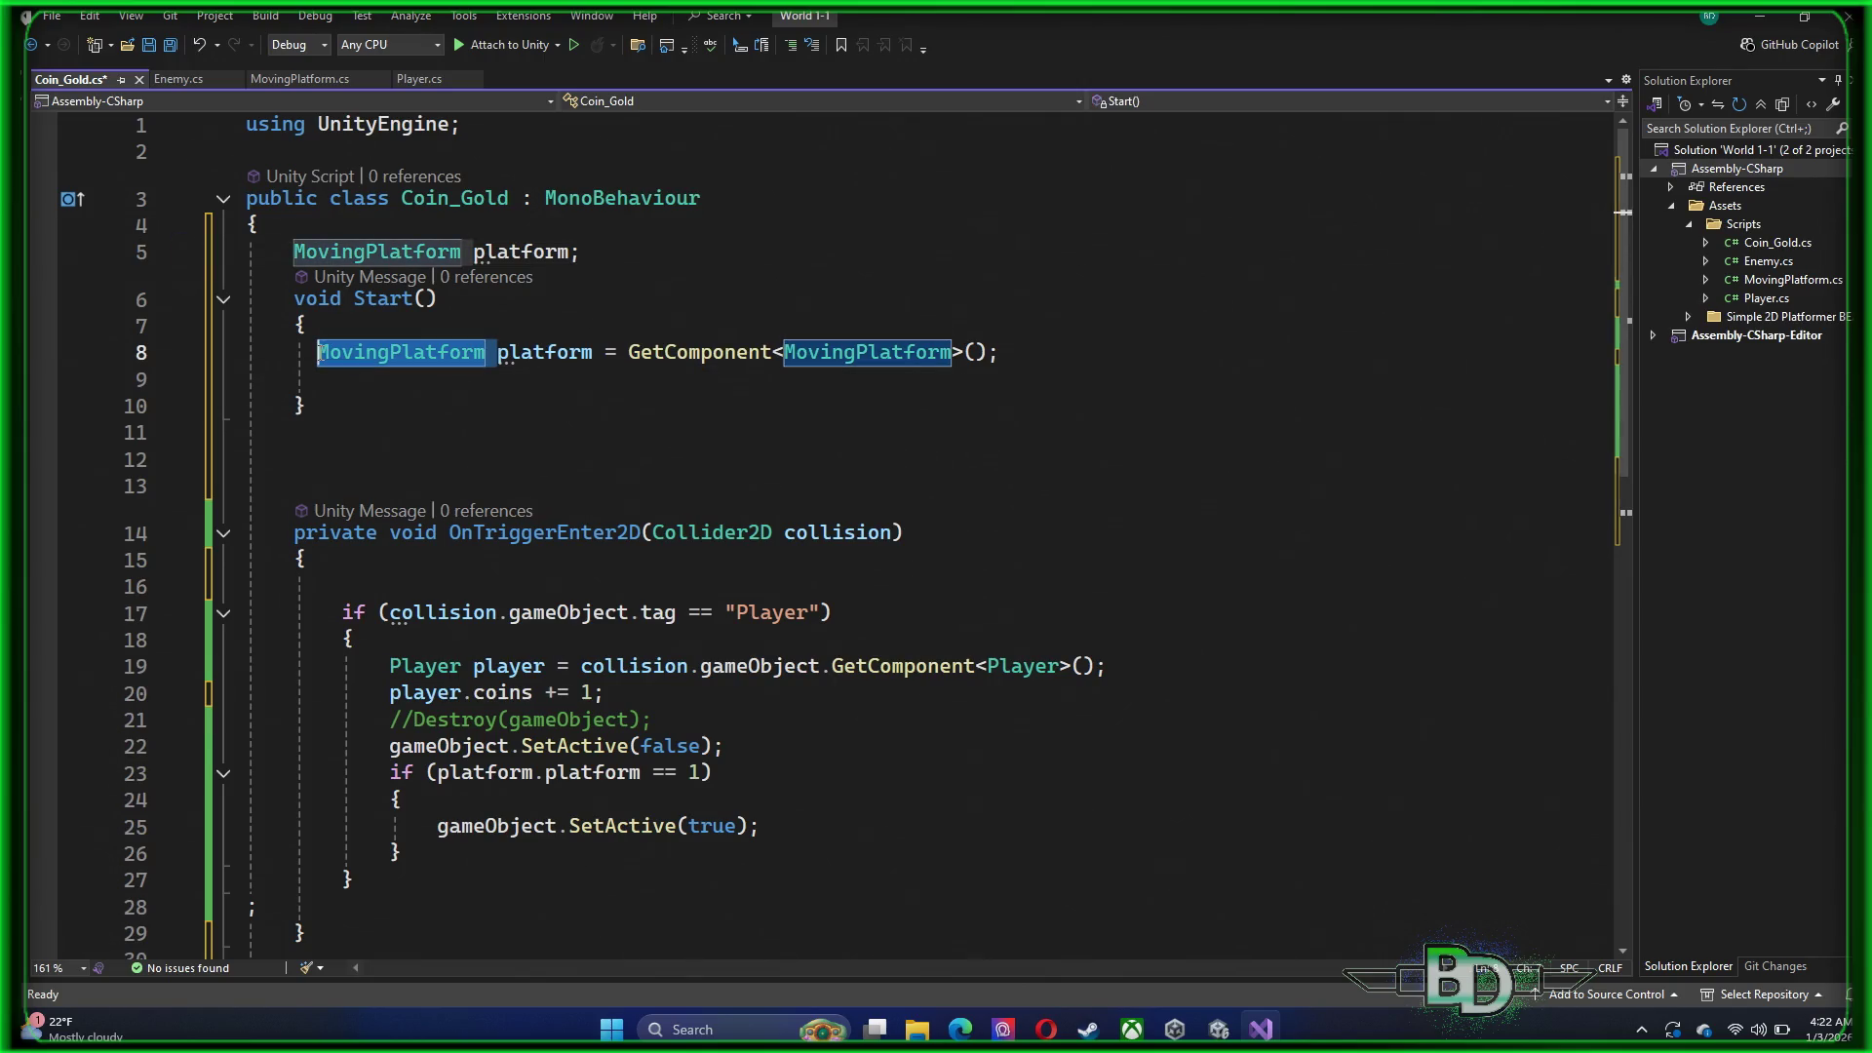
key("Delete")
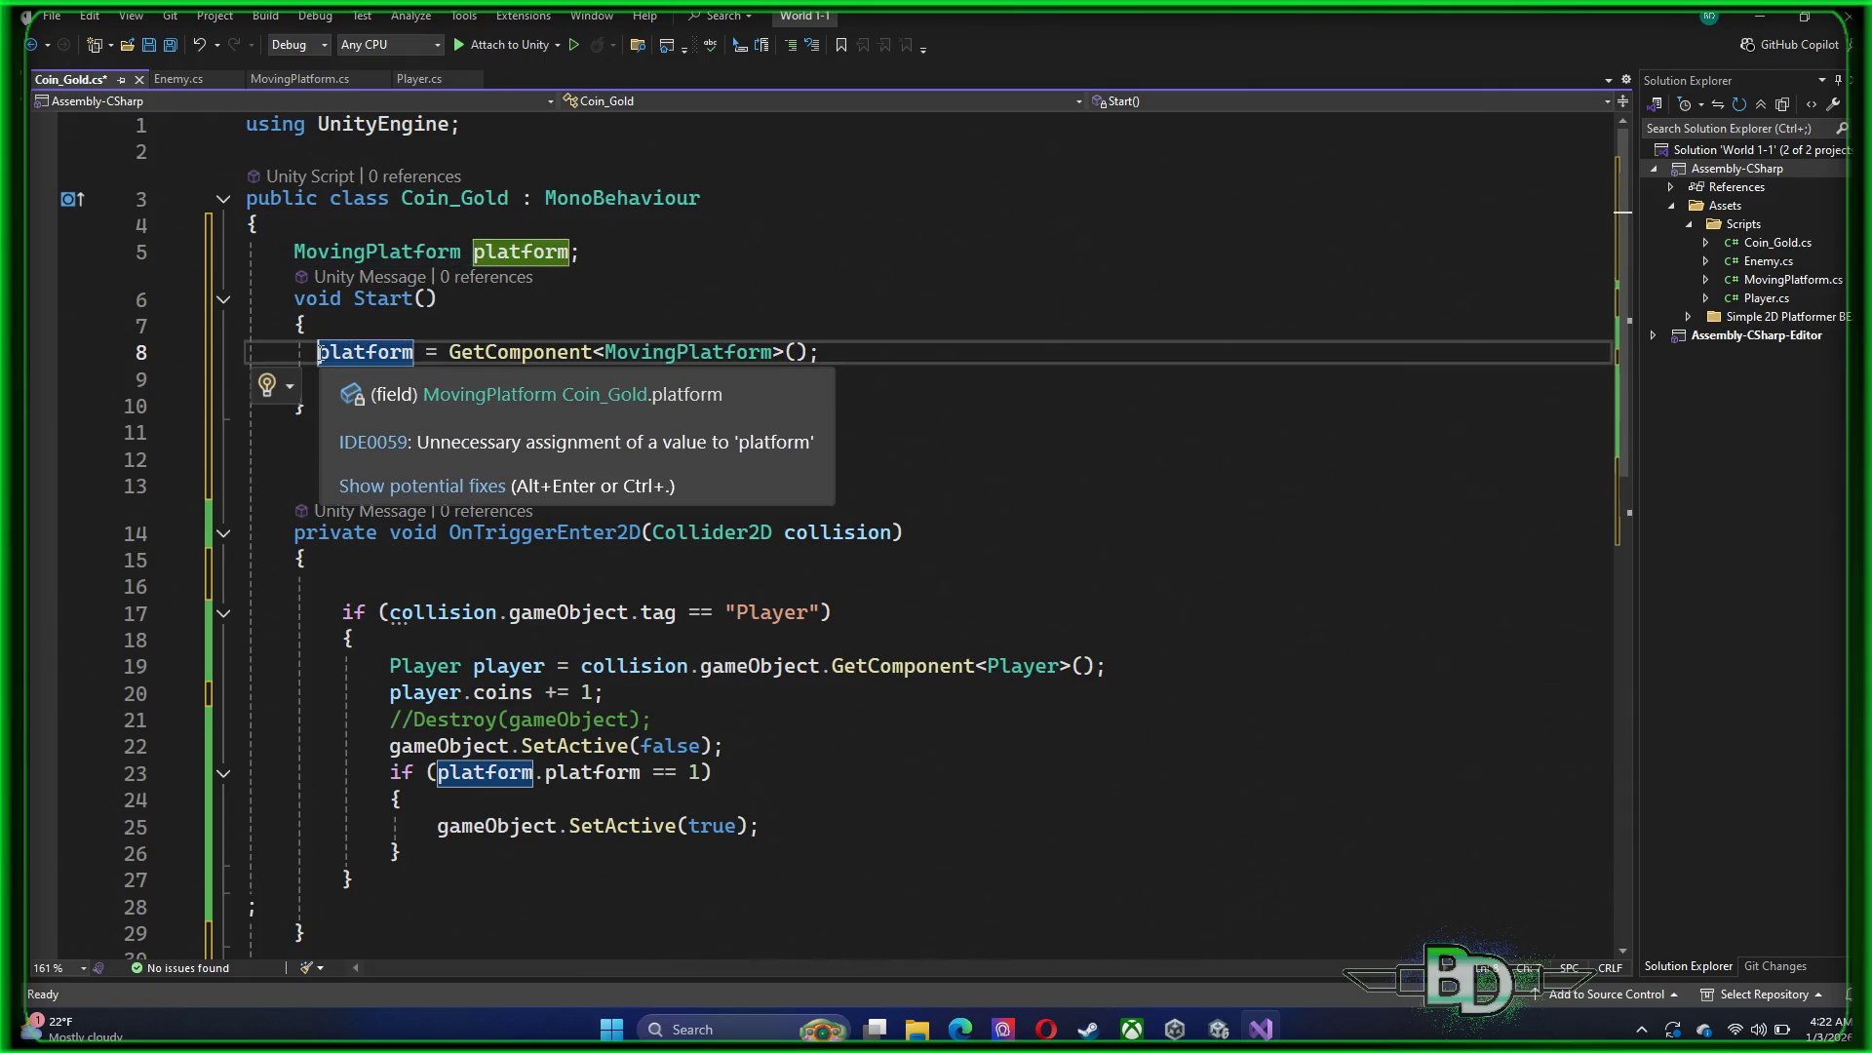
left_click(702, 410)
Cut the platform check into Update, replacing its GetComponent line, and save the script
scroll(589, 488, "down", 3)
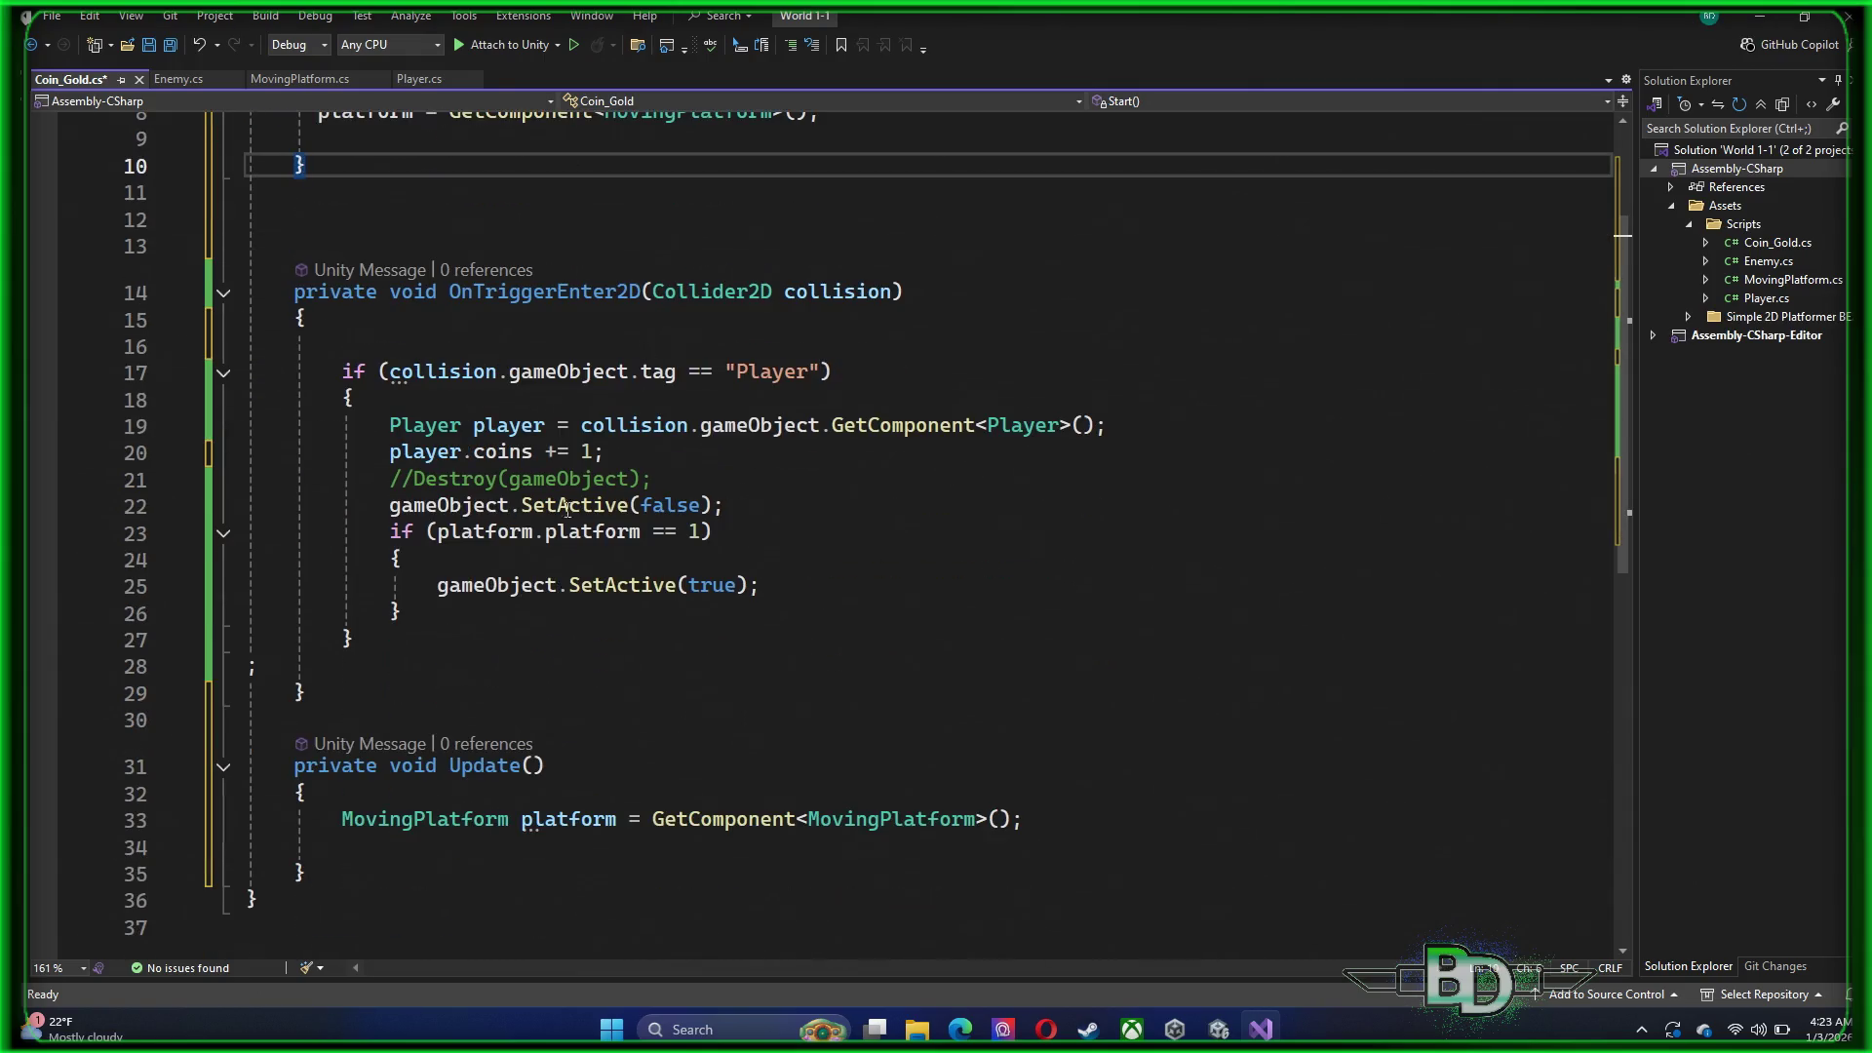
mouse_move(390, 531)
left_mouse_down()
mouse_move(721, 533)
mouse_move(450, 615)
left_mouse_up()
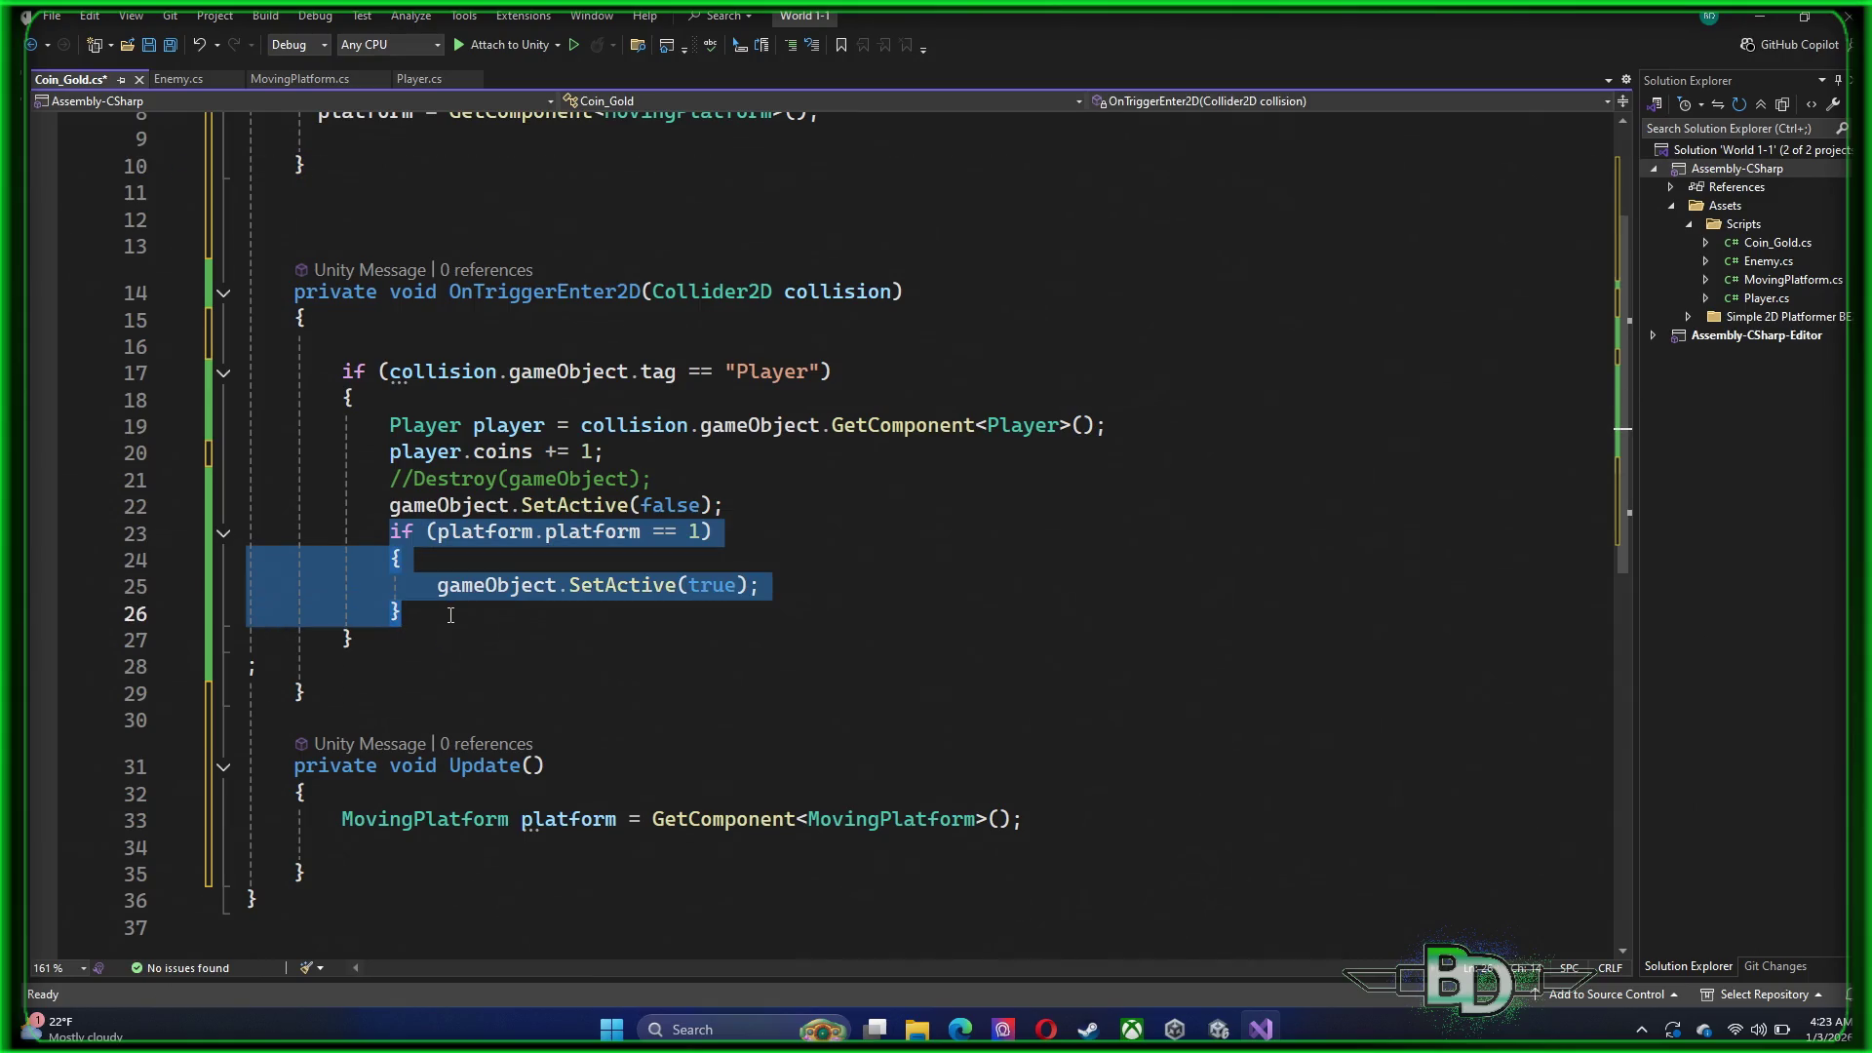
mouse_move(146, 532)
left_mouse_down()
mouse_move(146, 507)
mouse_move(170, 618)
left_mouse_up()
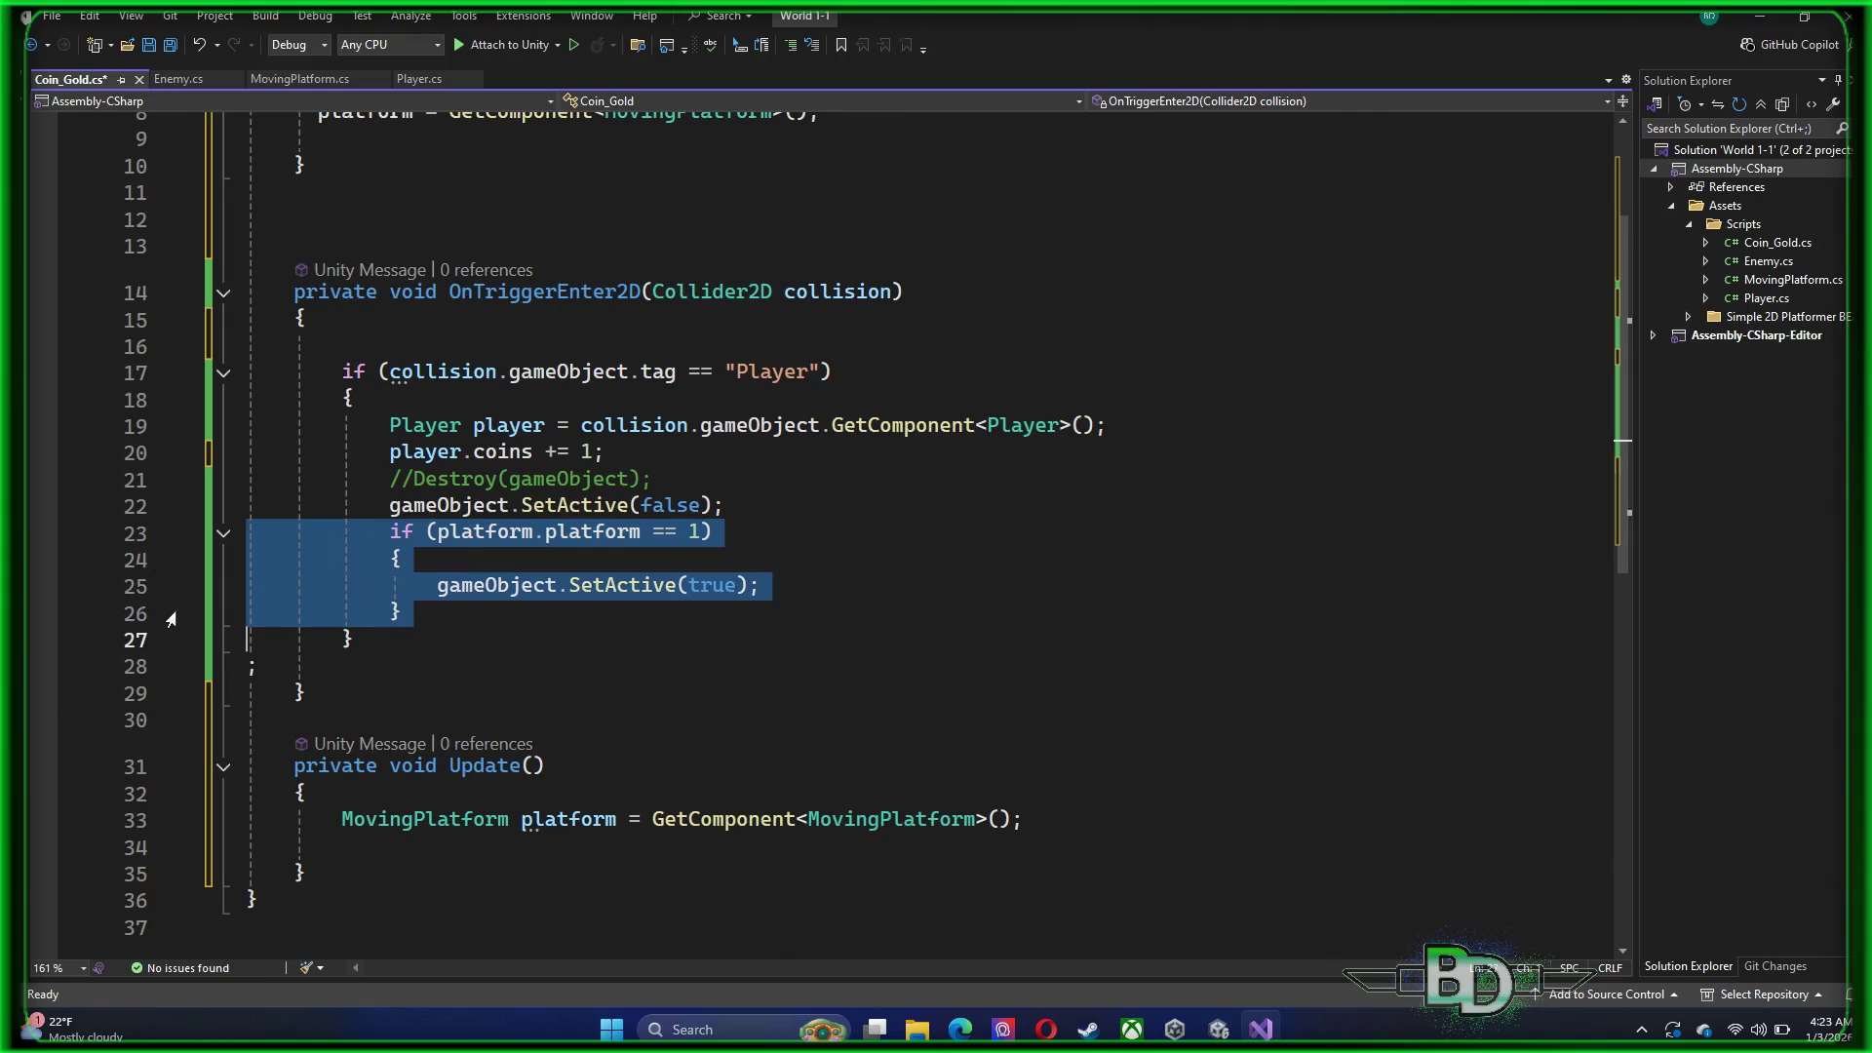
key("ctrl+x")
left_click(156, 712)
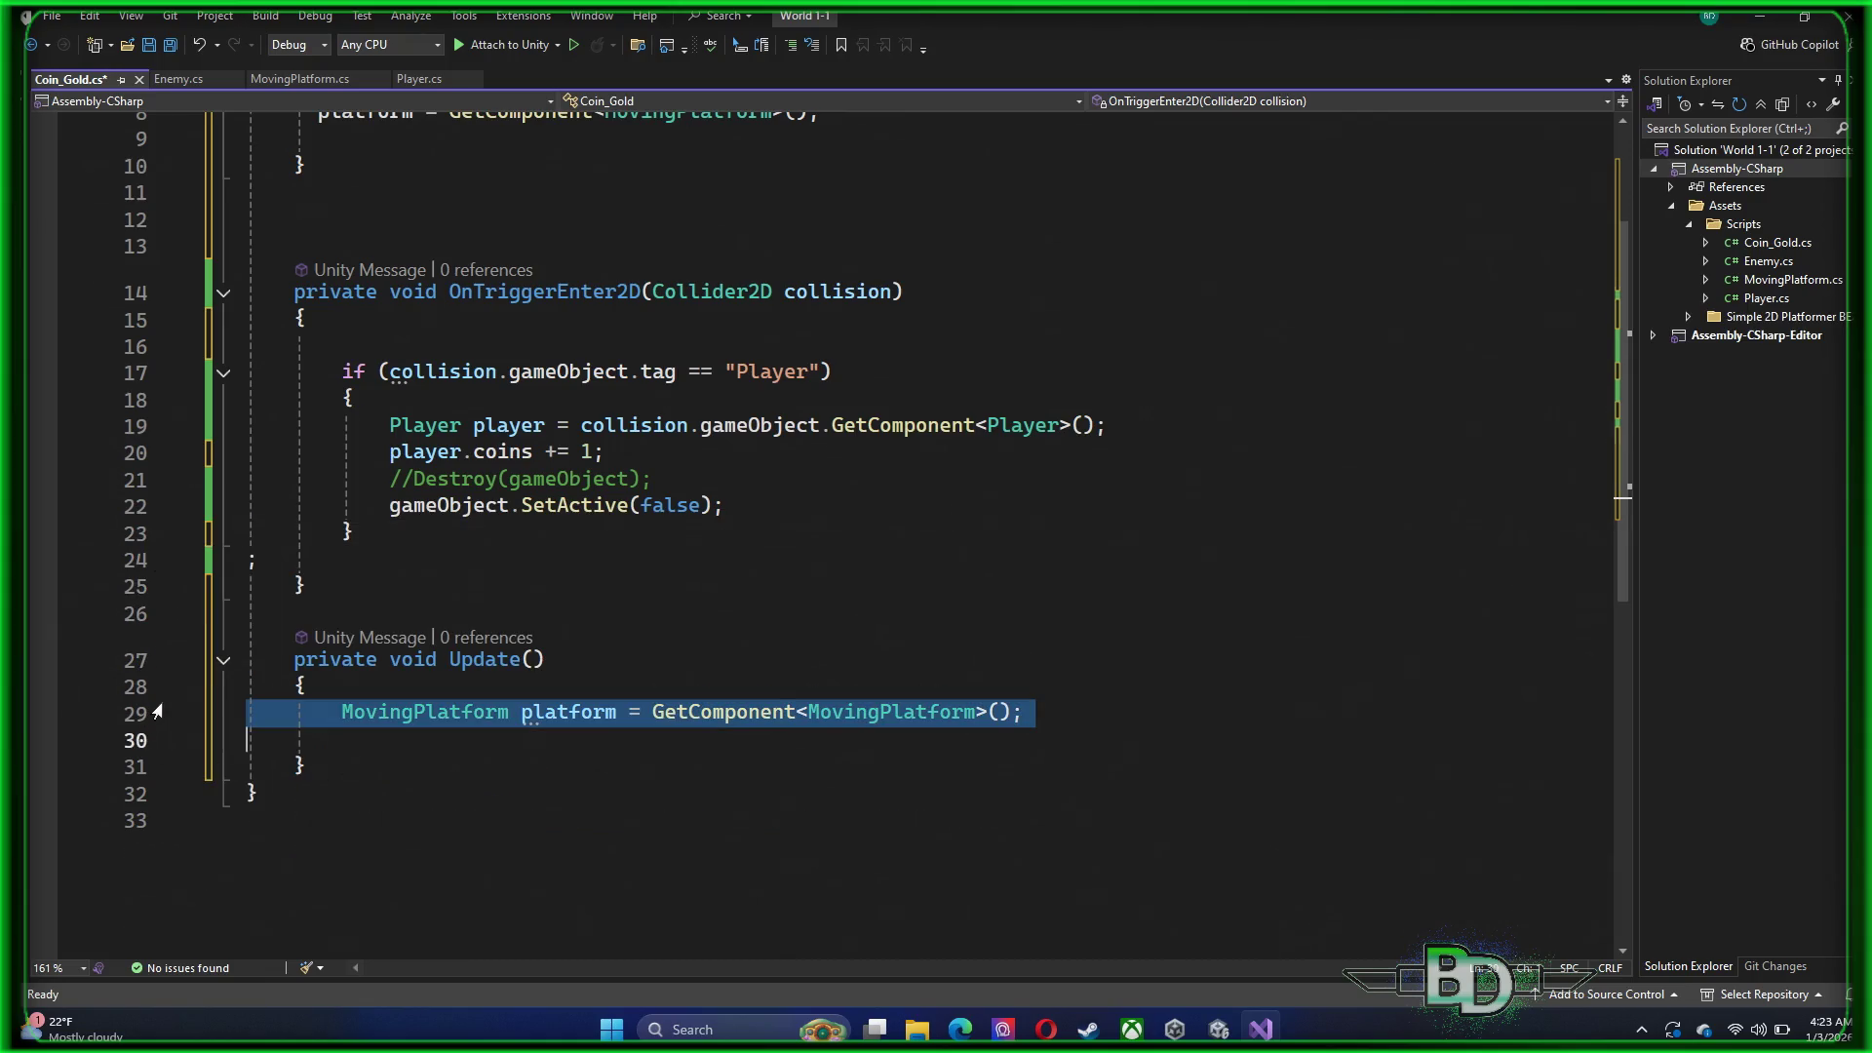
key("ctrl+v")
key("ctrl+s")
left_click(1218, 1028)
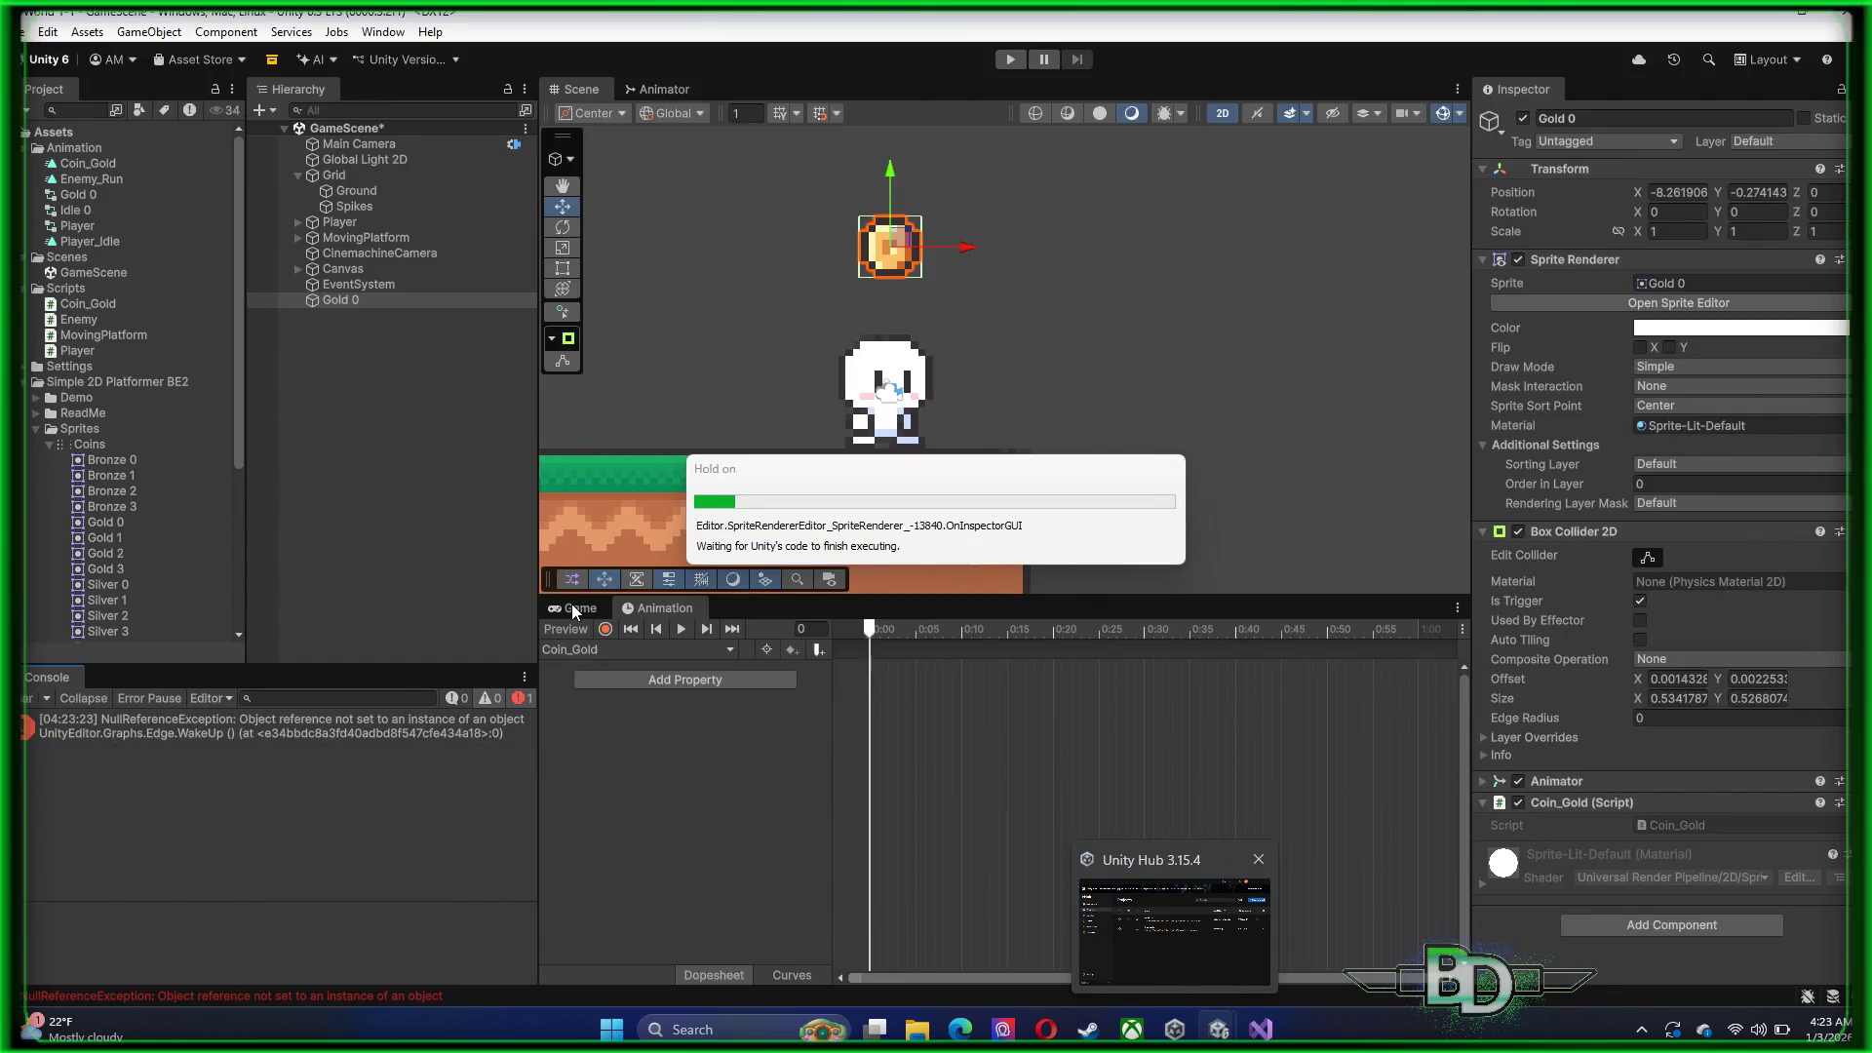
Playtest in the Game view and open Coin_Gold.cs line 29 from the NullReferenceException
left_click(572, 607)
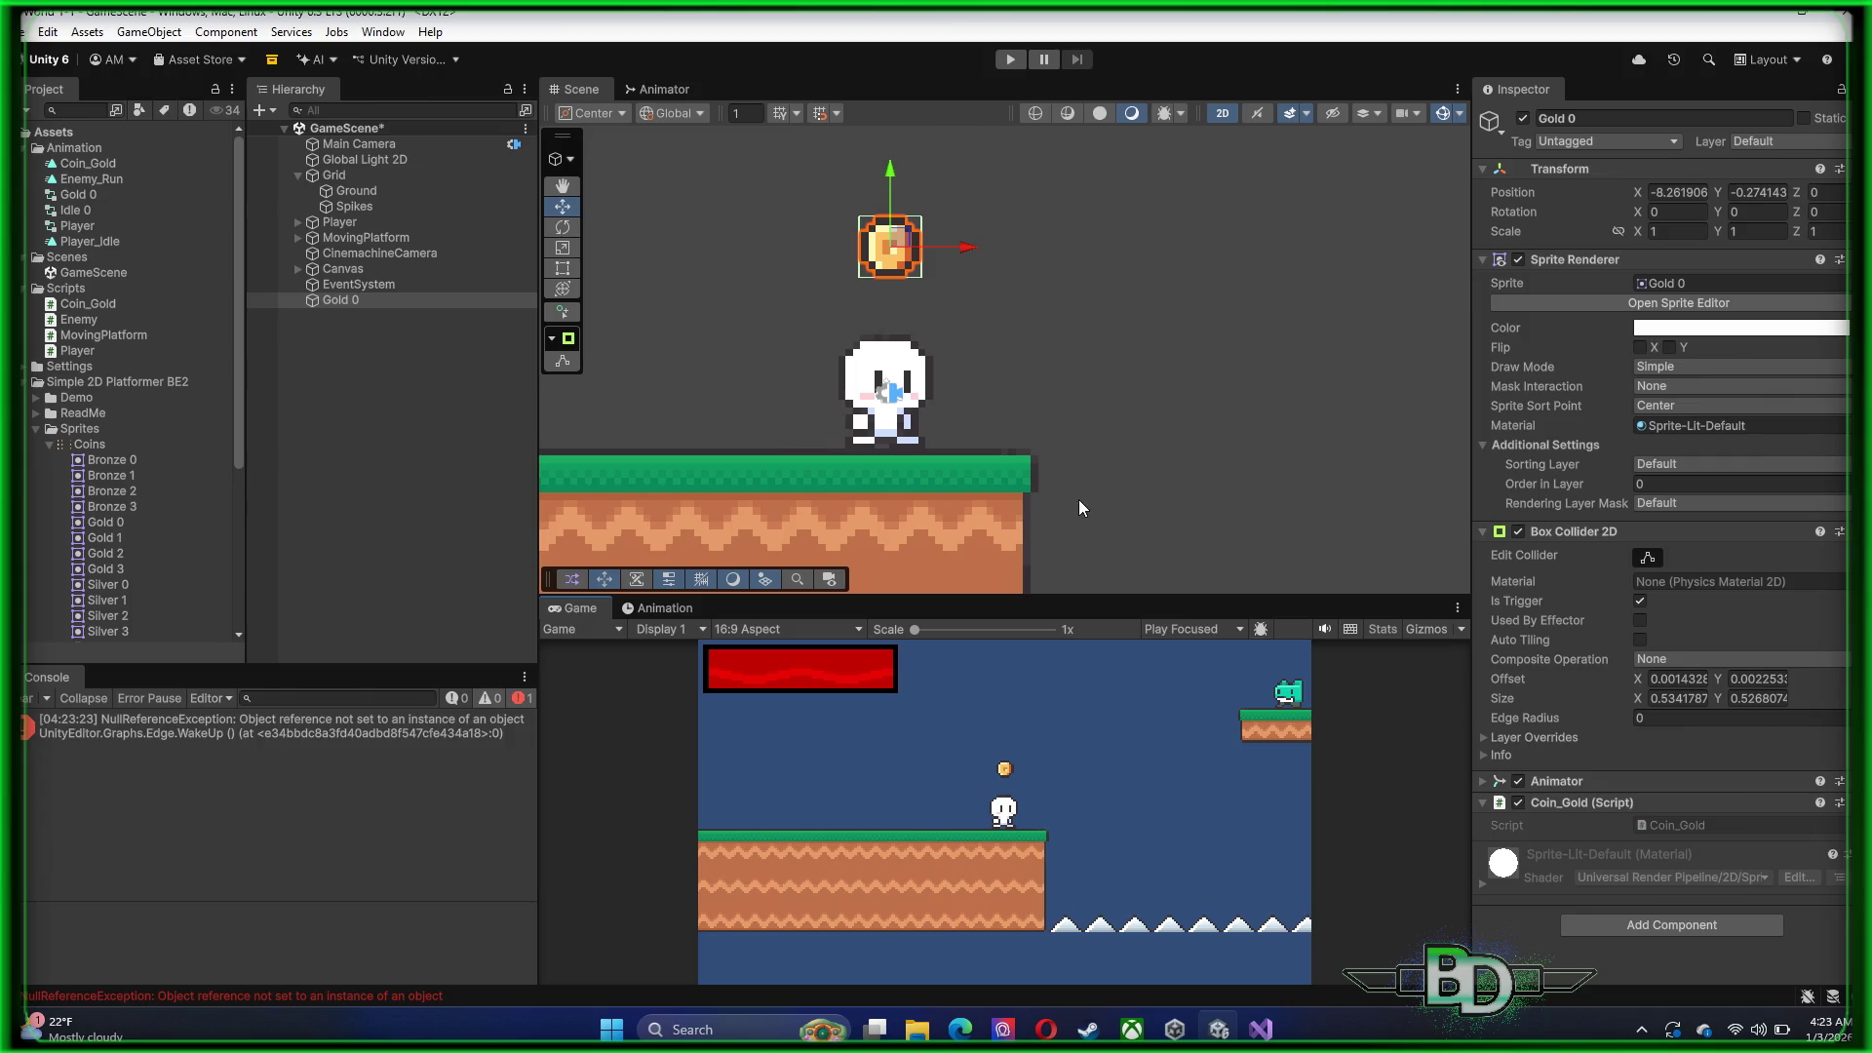
left_click(1010, 63)
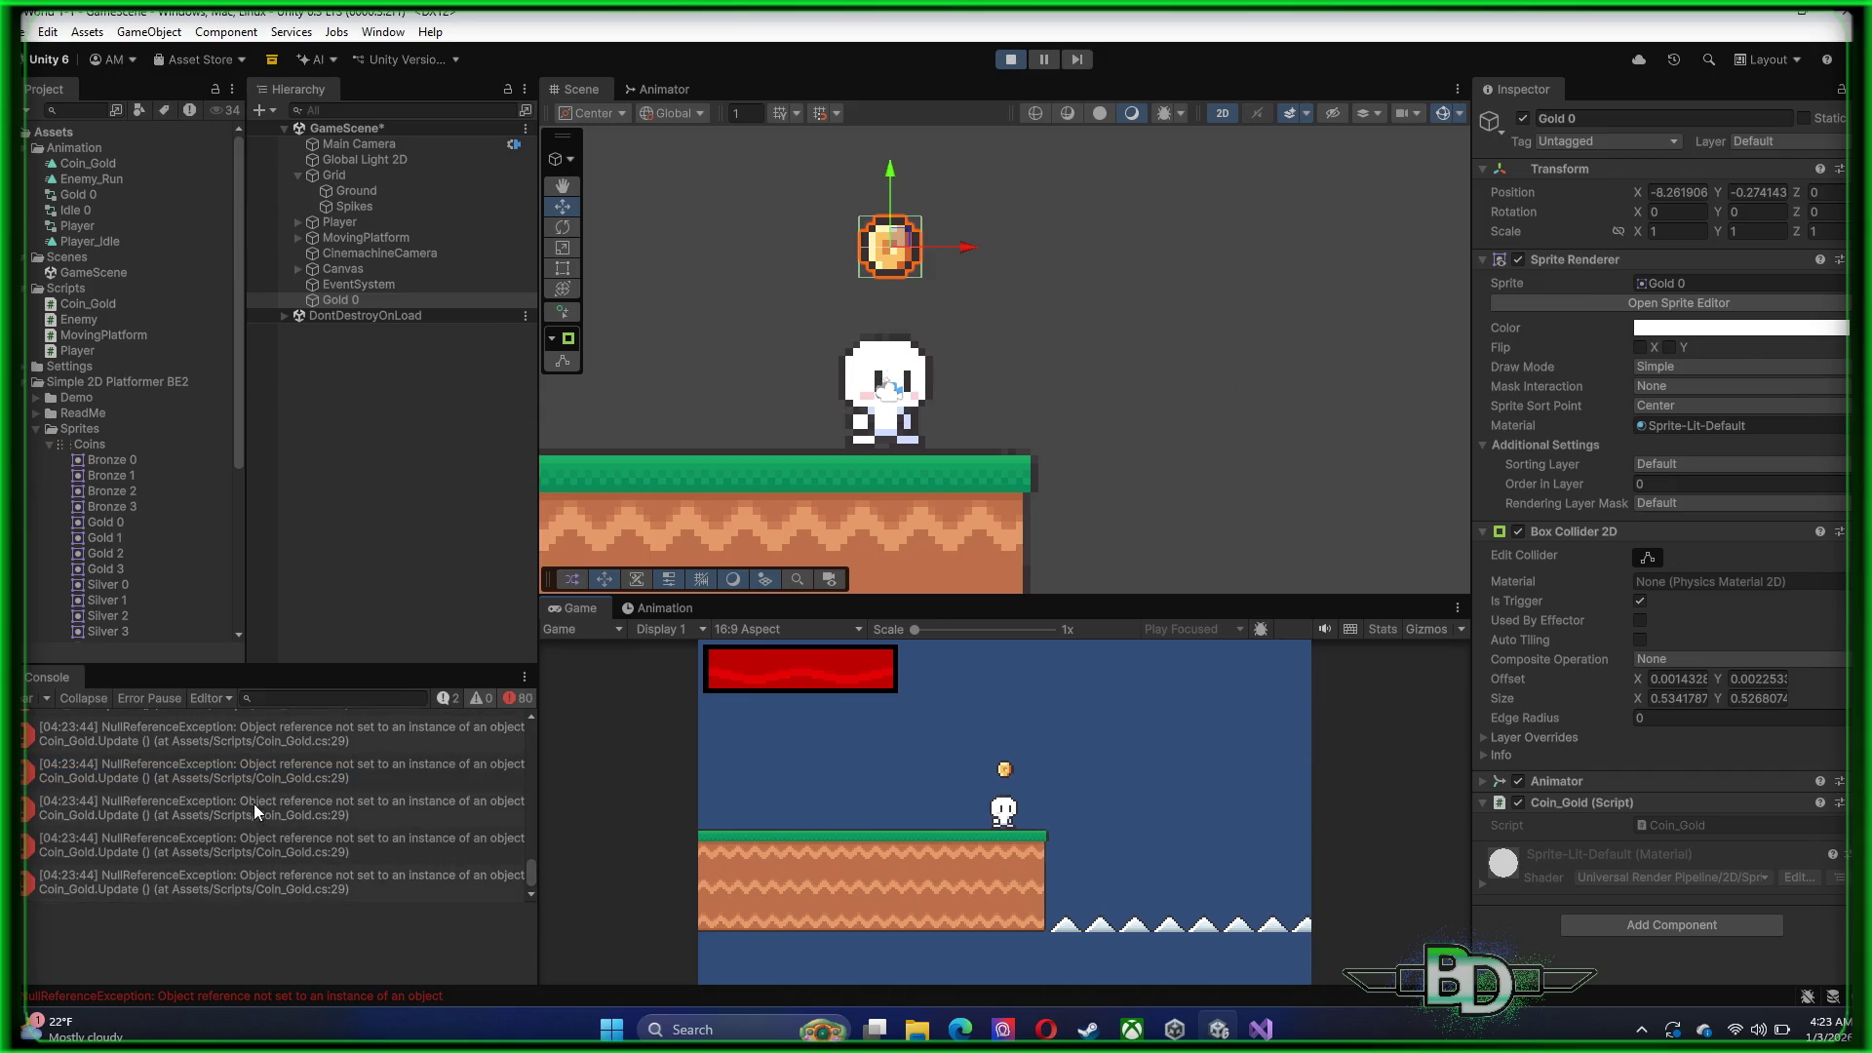
left_click(264, 816)
left_click(264, 822)
double_click(264, 821)
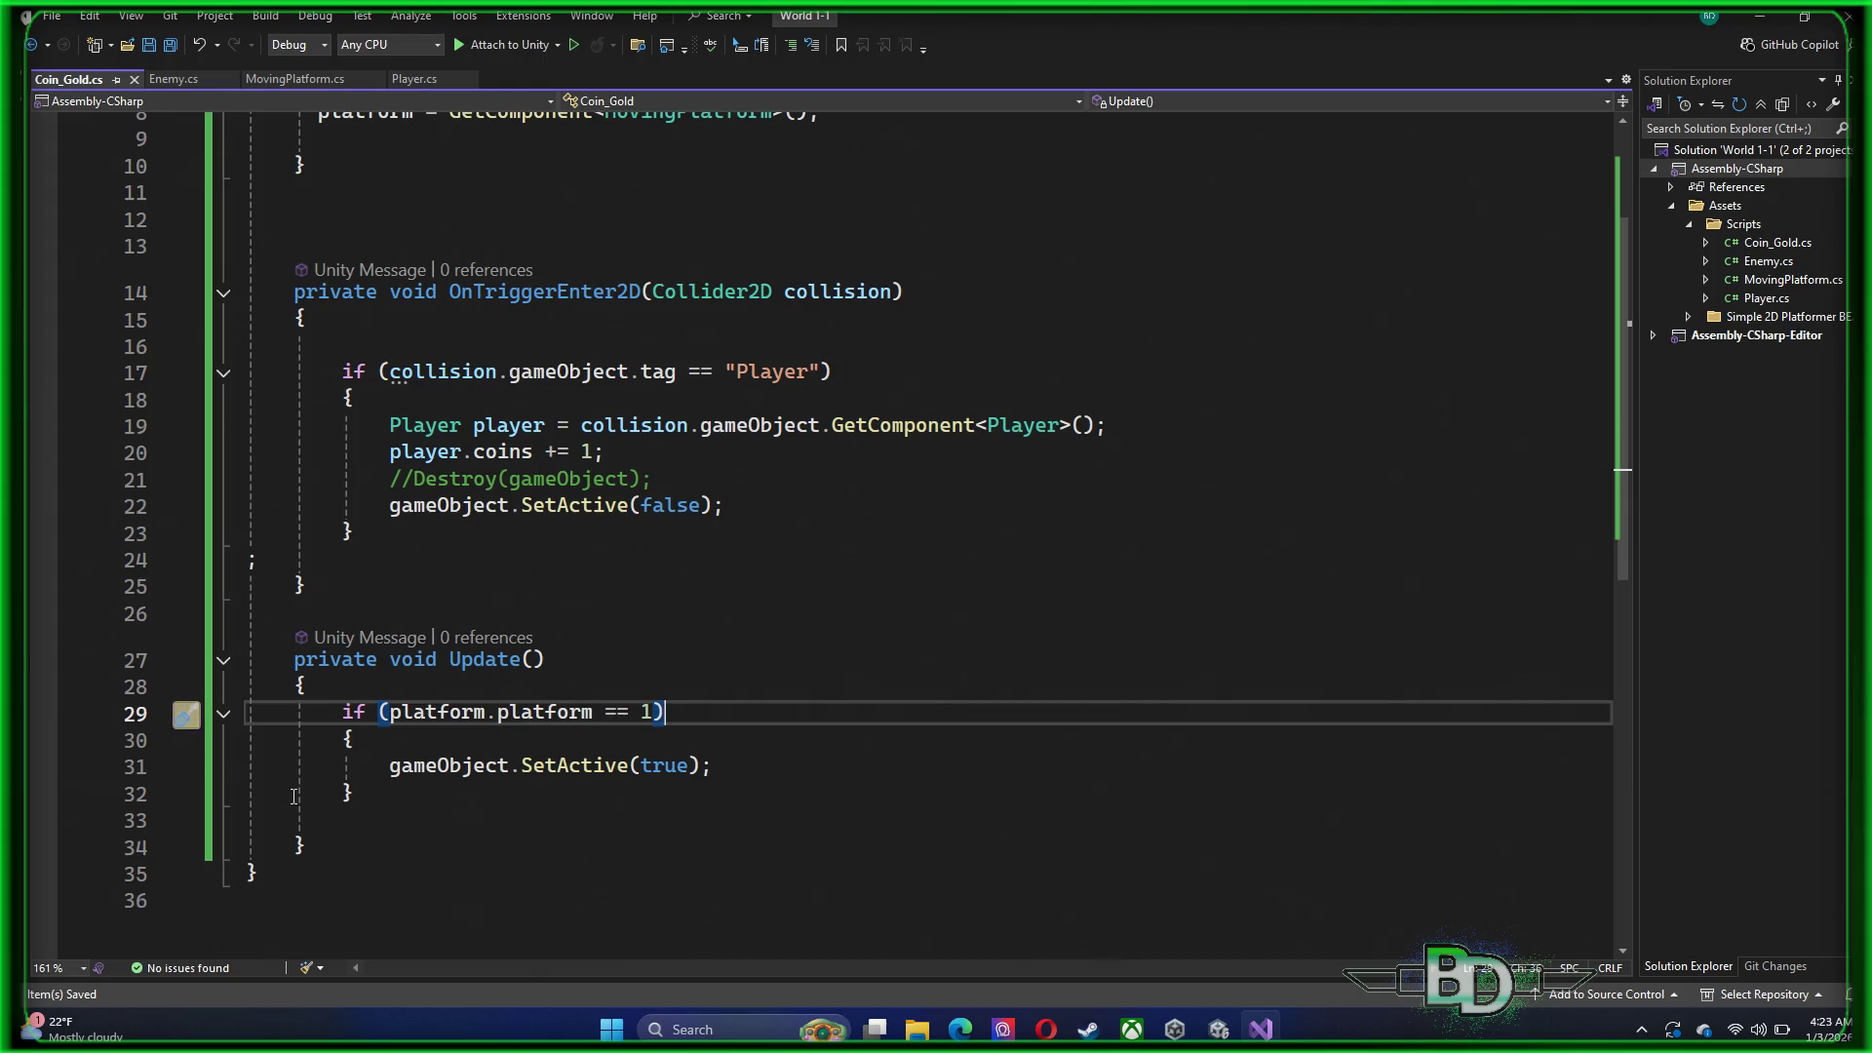
Delete the Update method and its leftover blank lines
scroll(612, 485, "up", 3)
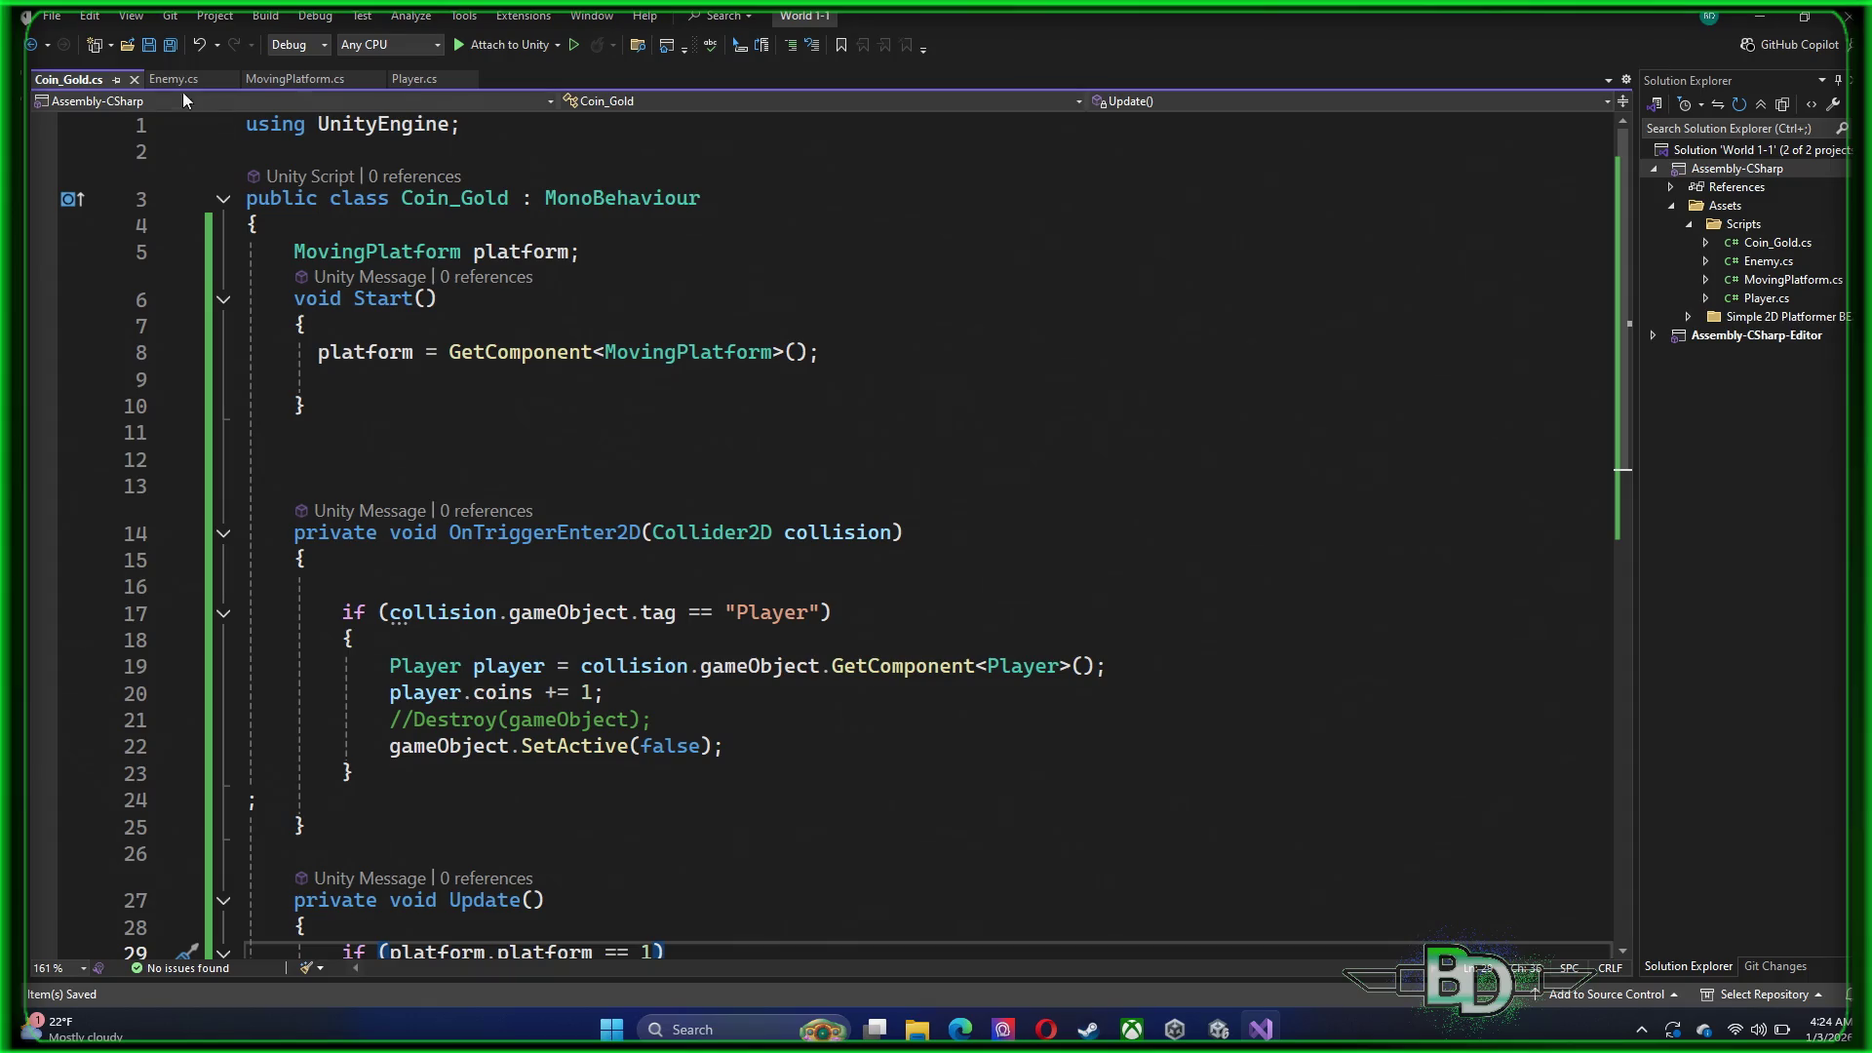
scroll(643, 848, "down", 5)
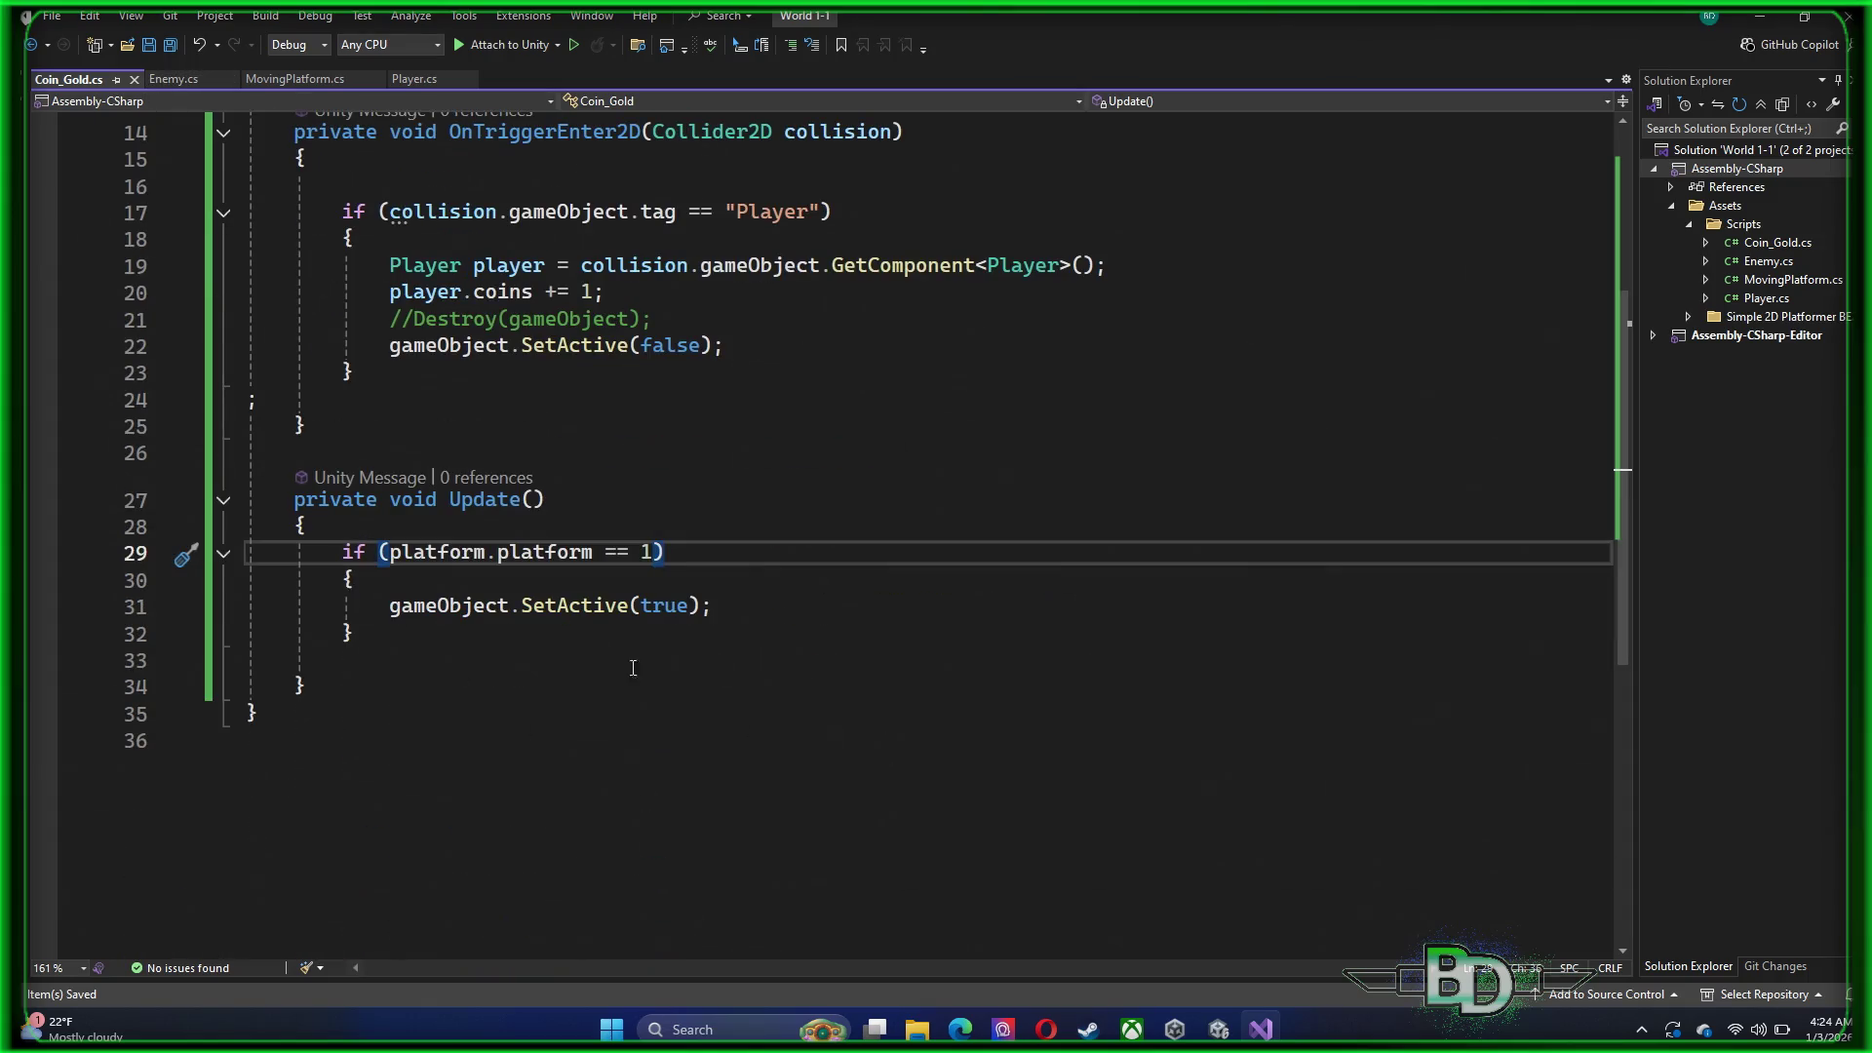
mouse_move(303, 686)
left_mouse_down()
mouse_move(252, 426)
mouse_move(246, 501)
left_mouse_up()
key("Delete")
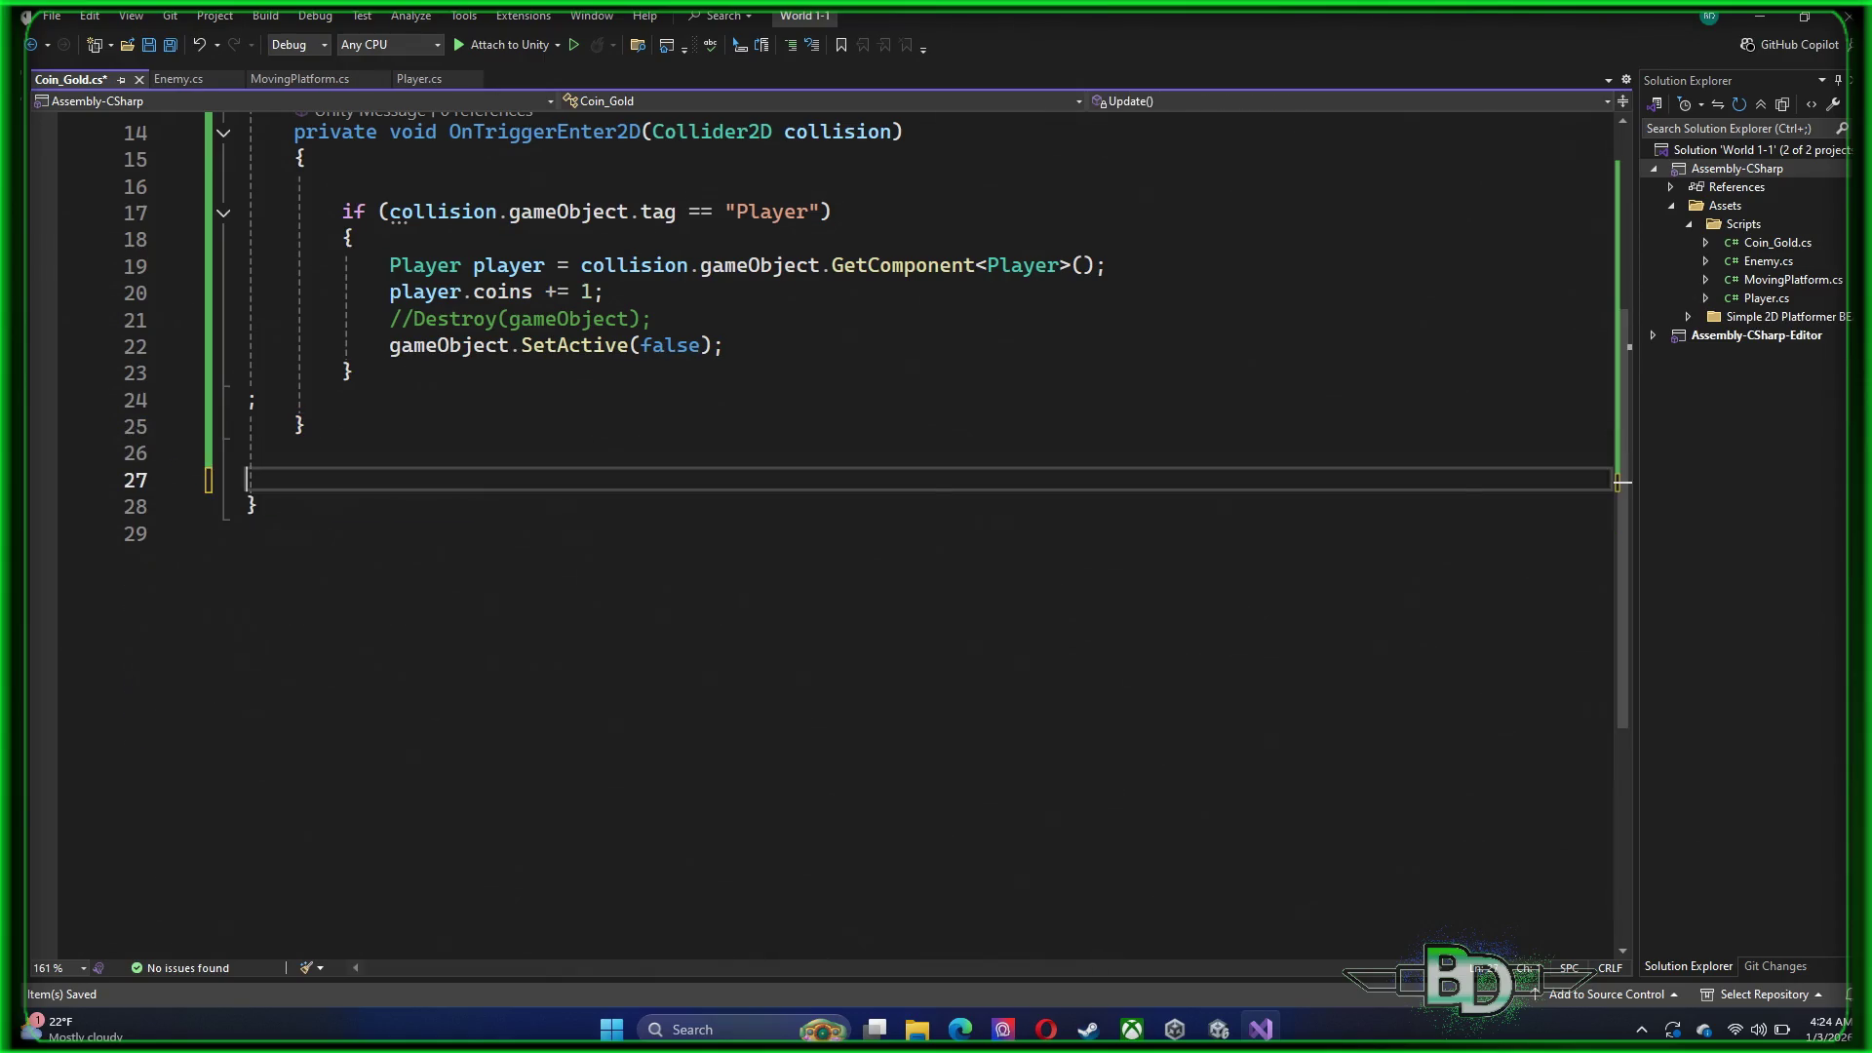
key("BackSpace")
key("BackSpace")
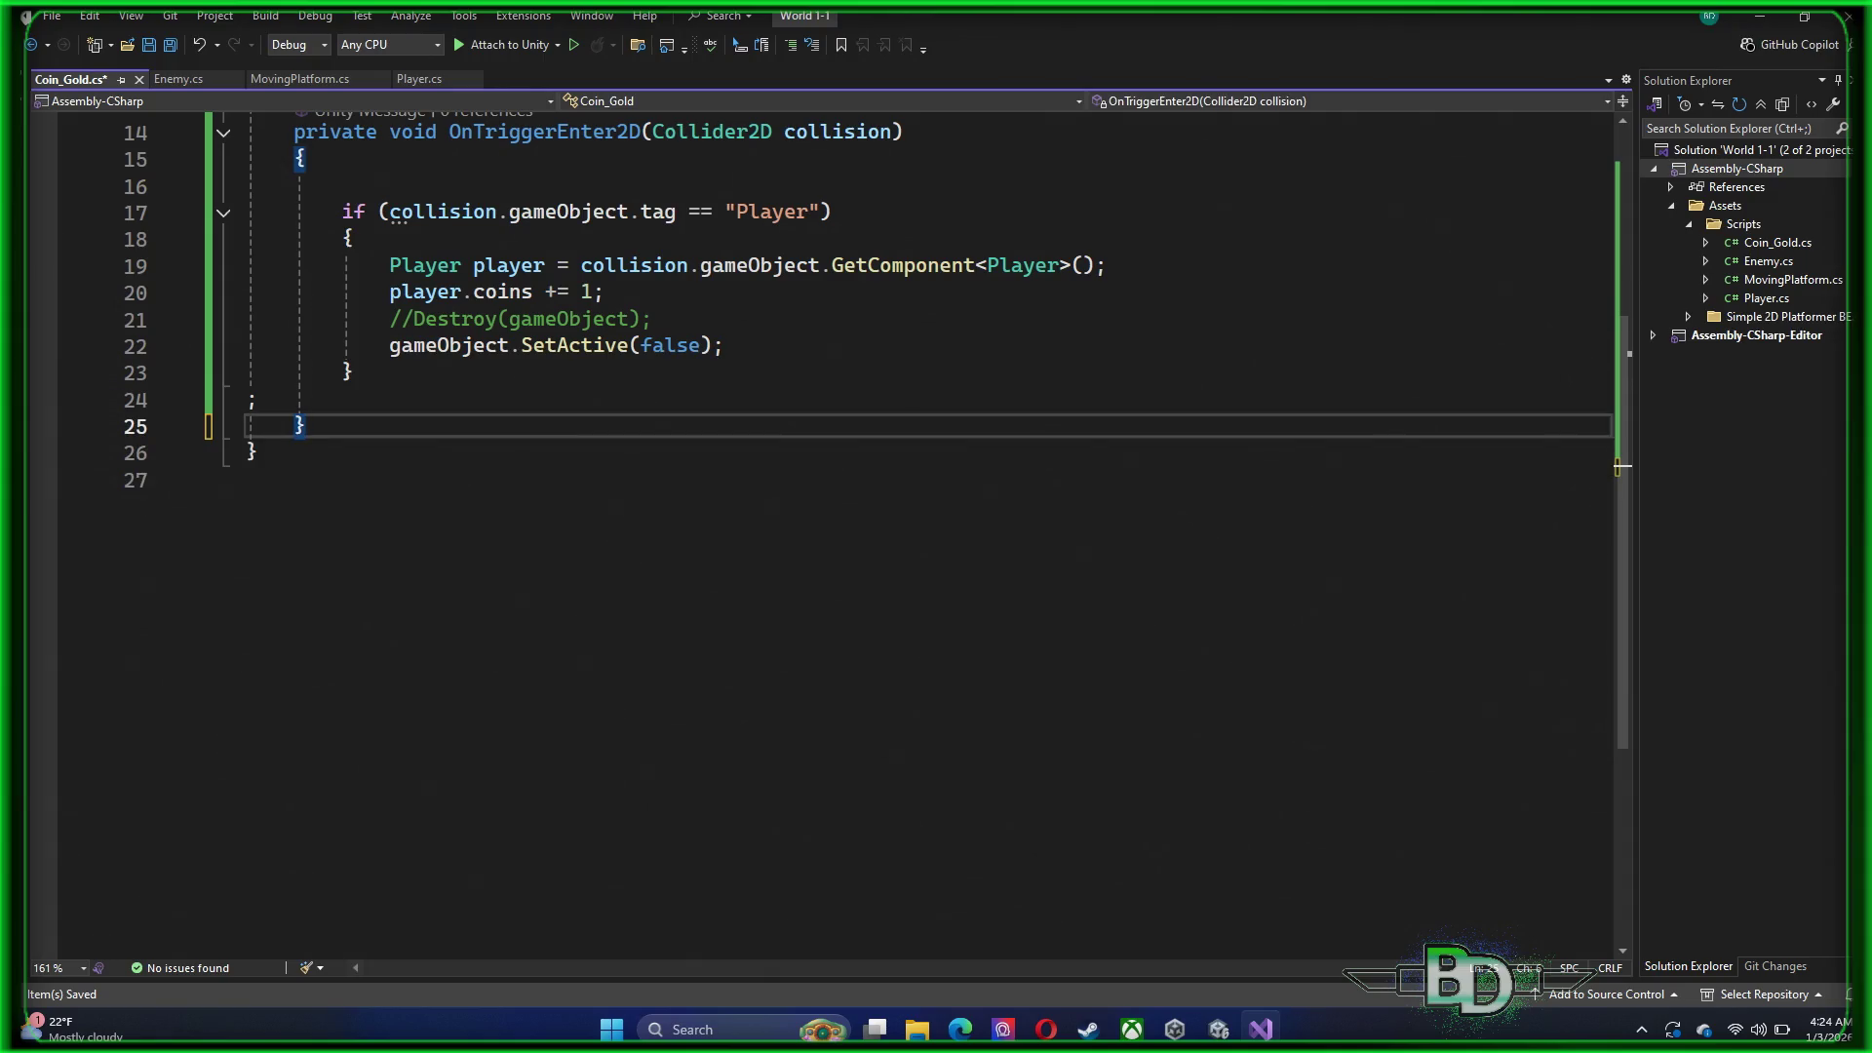
Delete the unused platform field and the Start method
scroll(410, 463, "up", 3)
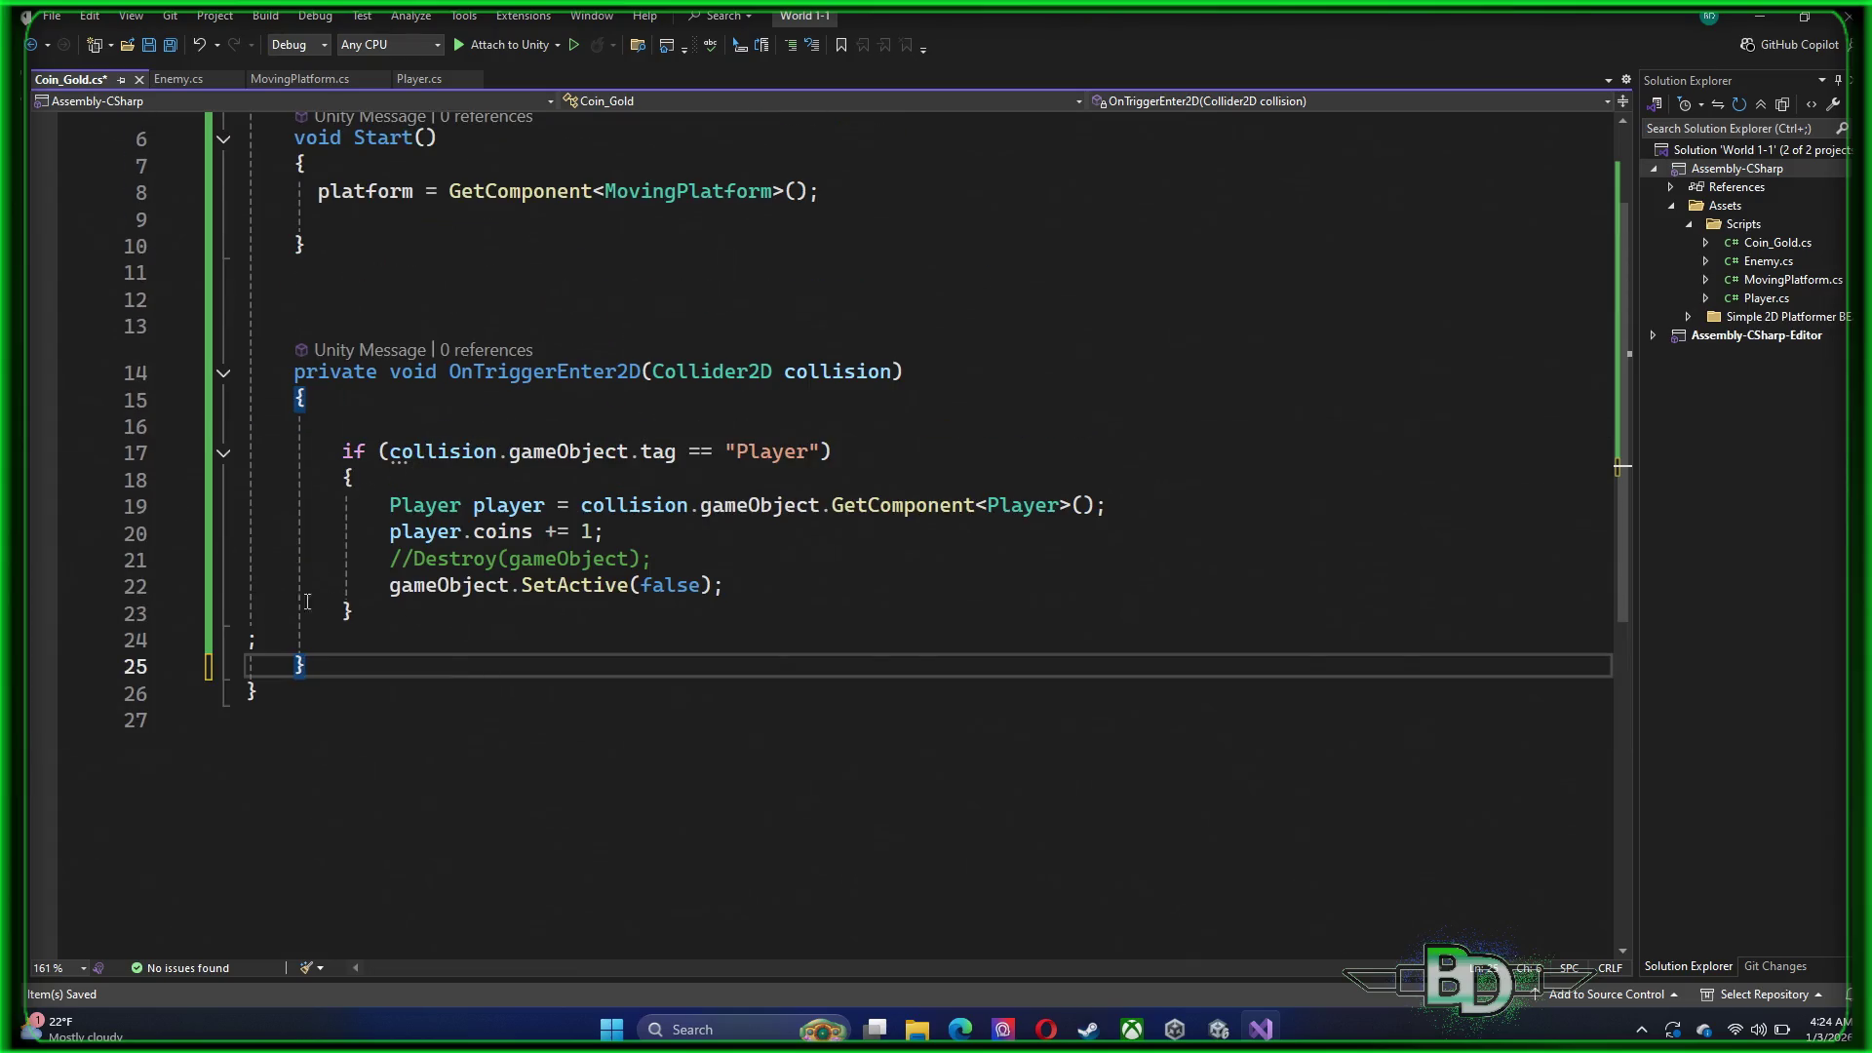
left_click(157, 586)
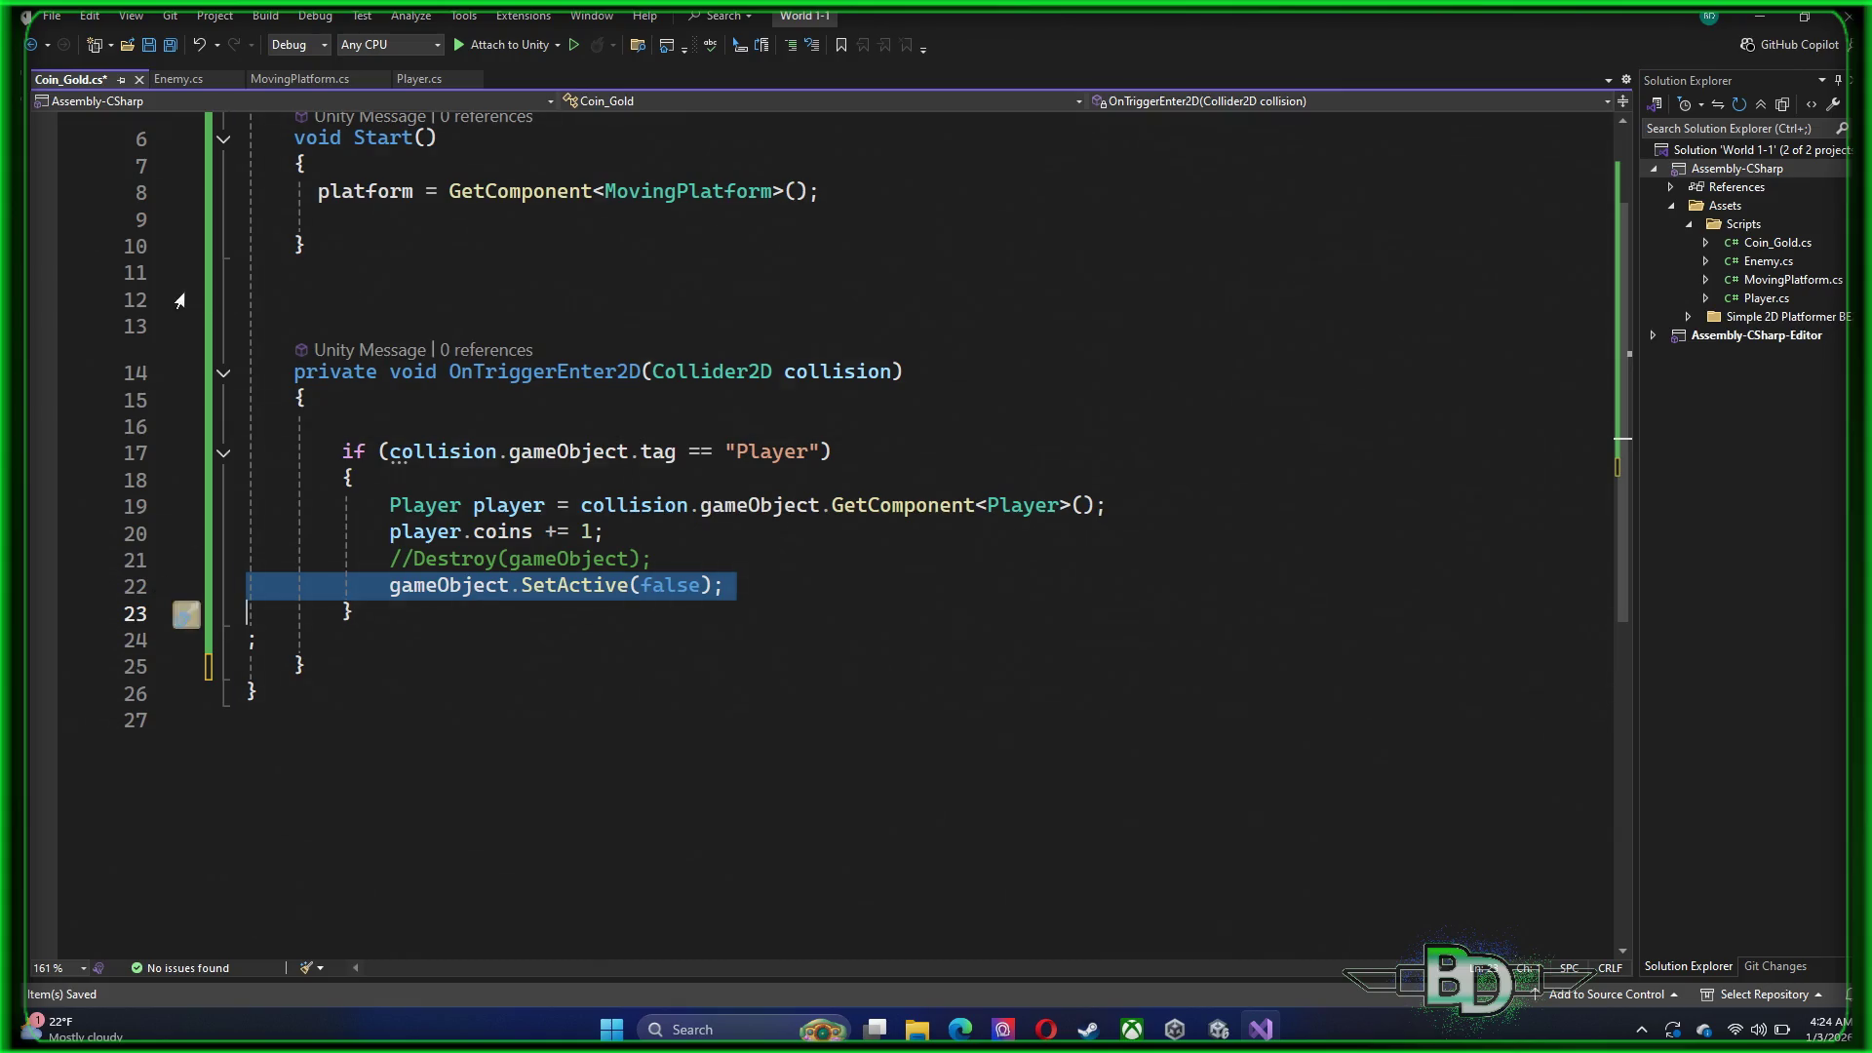
scroll(182, 310, "up", 2)
left_click_drag(116, 447, 53, 258)
left_click(82, 486)
left_click_drag(82, 486, 82, 251)
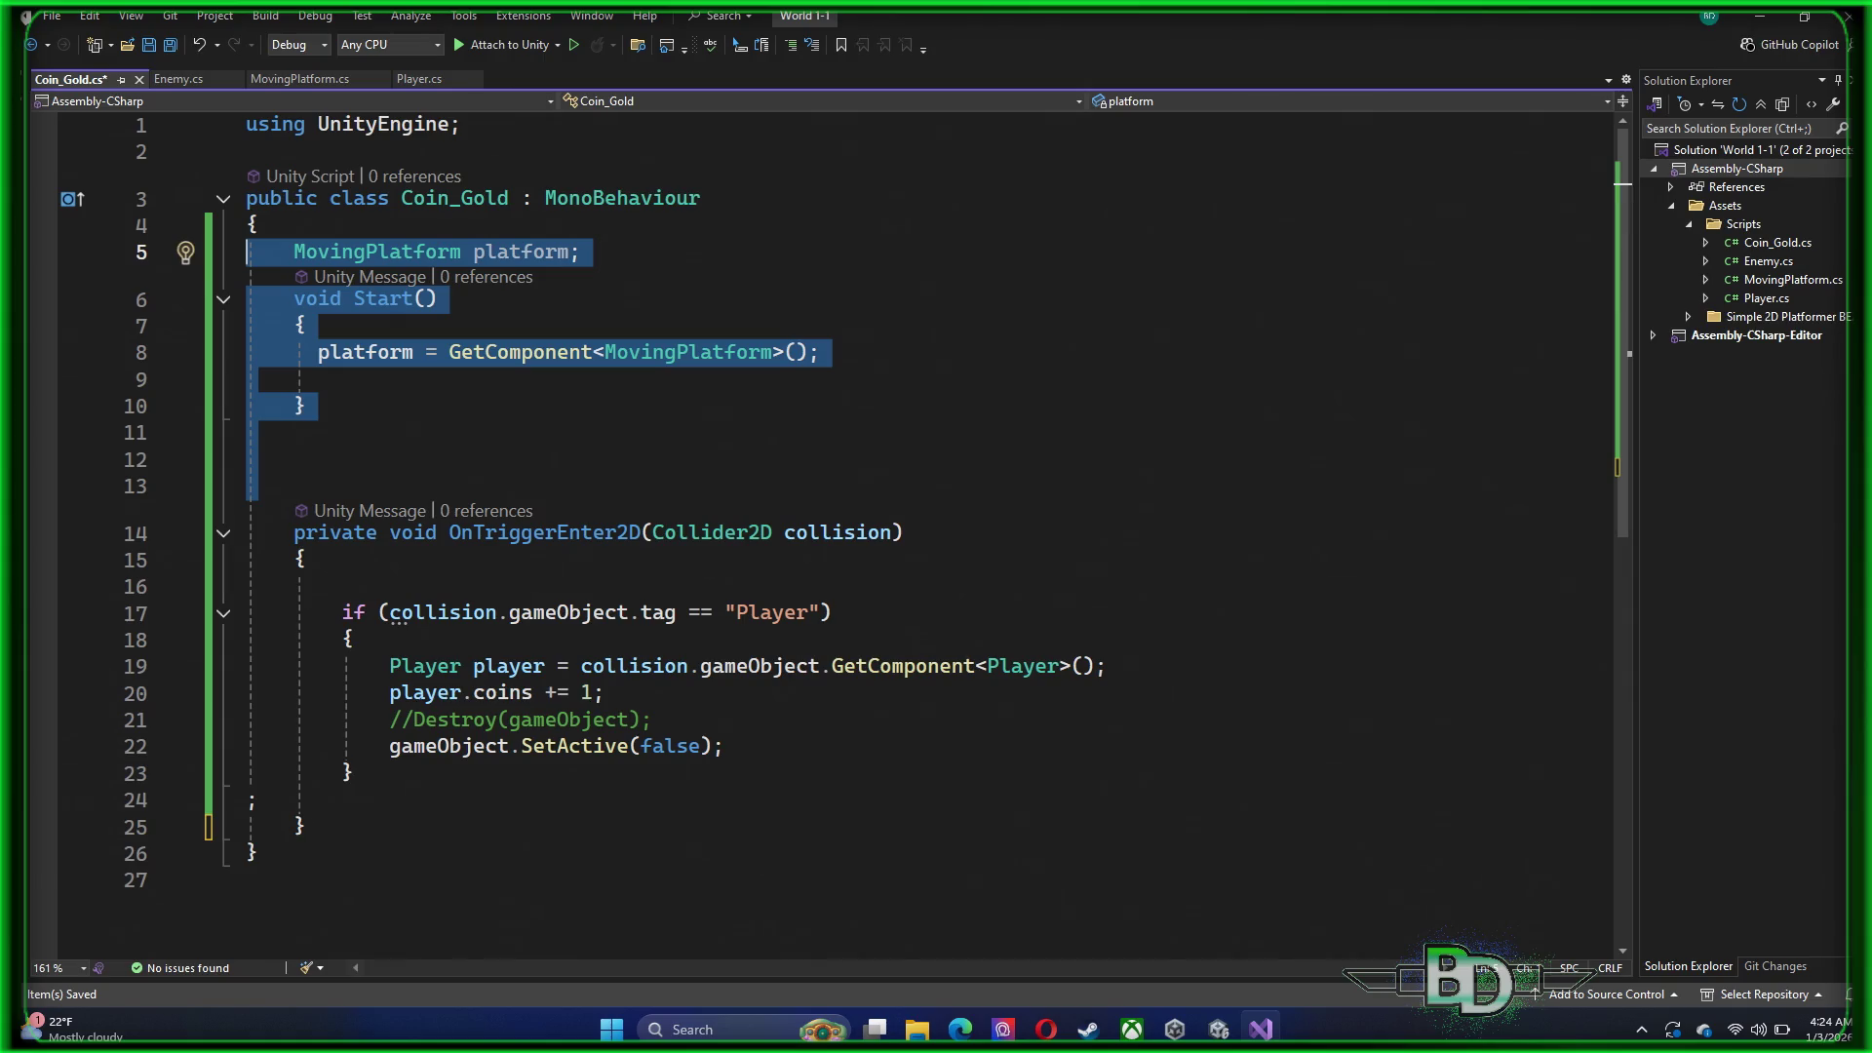
key("Delete")
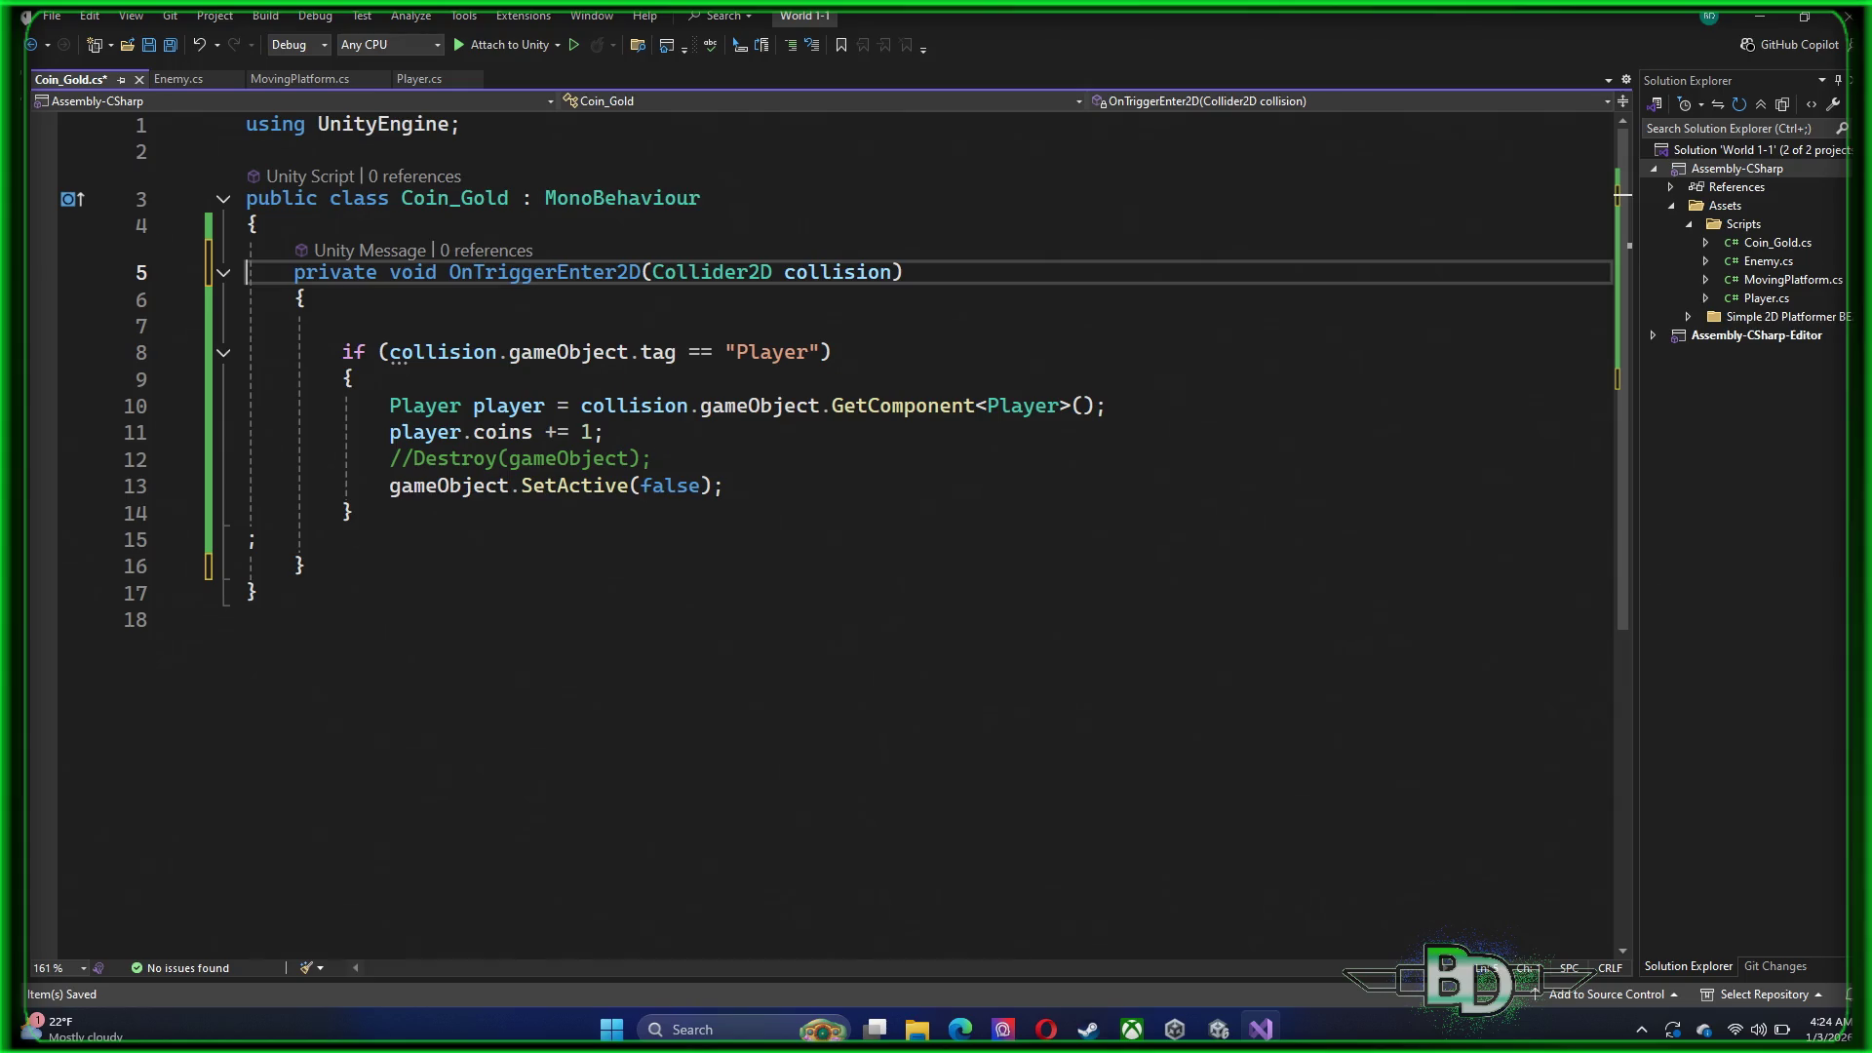
Remove the stray semicolon and empty line, save Coin_Gold.cs, and minimize Visual Studio
left_click(261, 540)
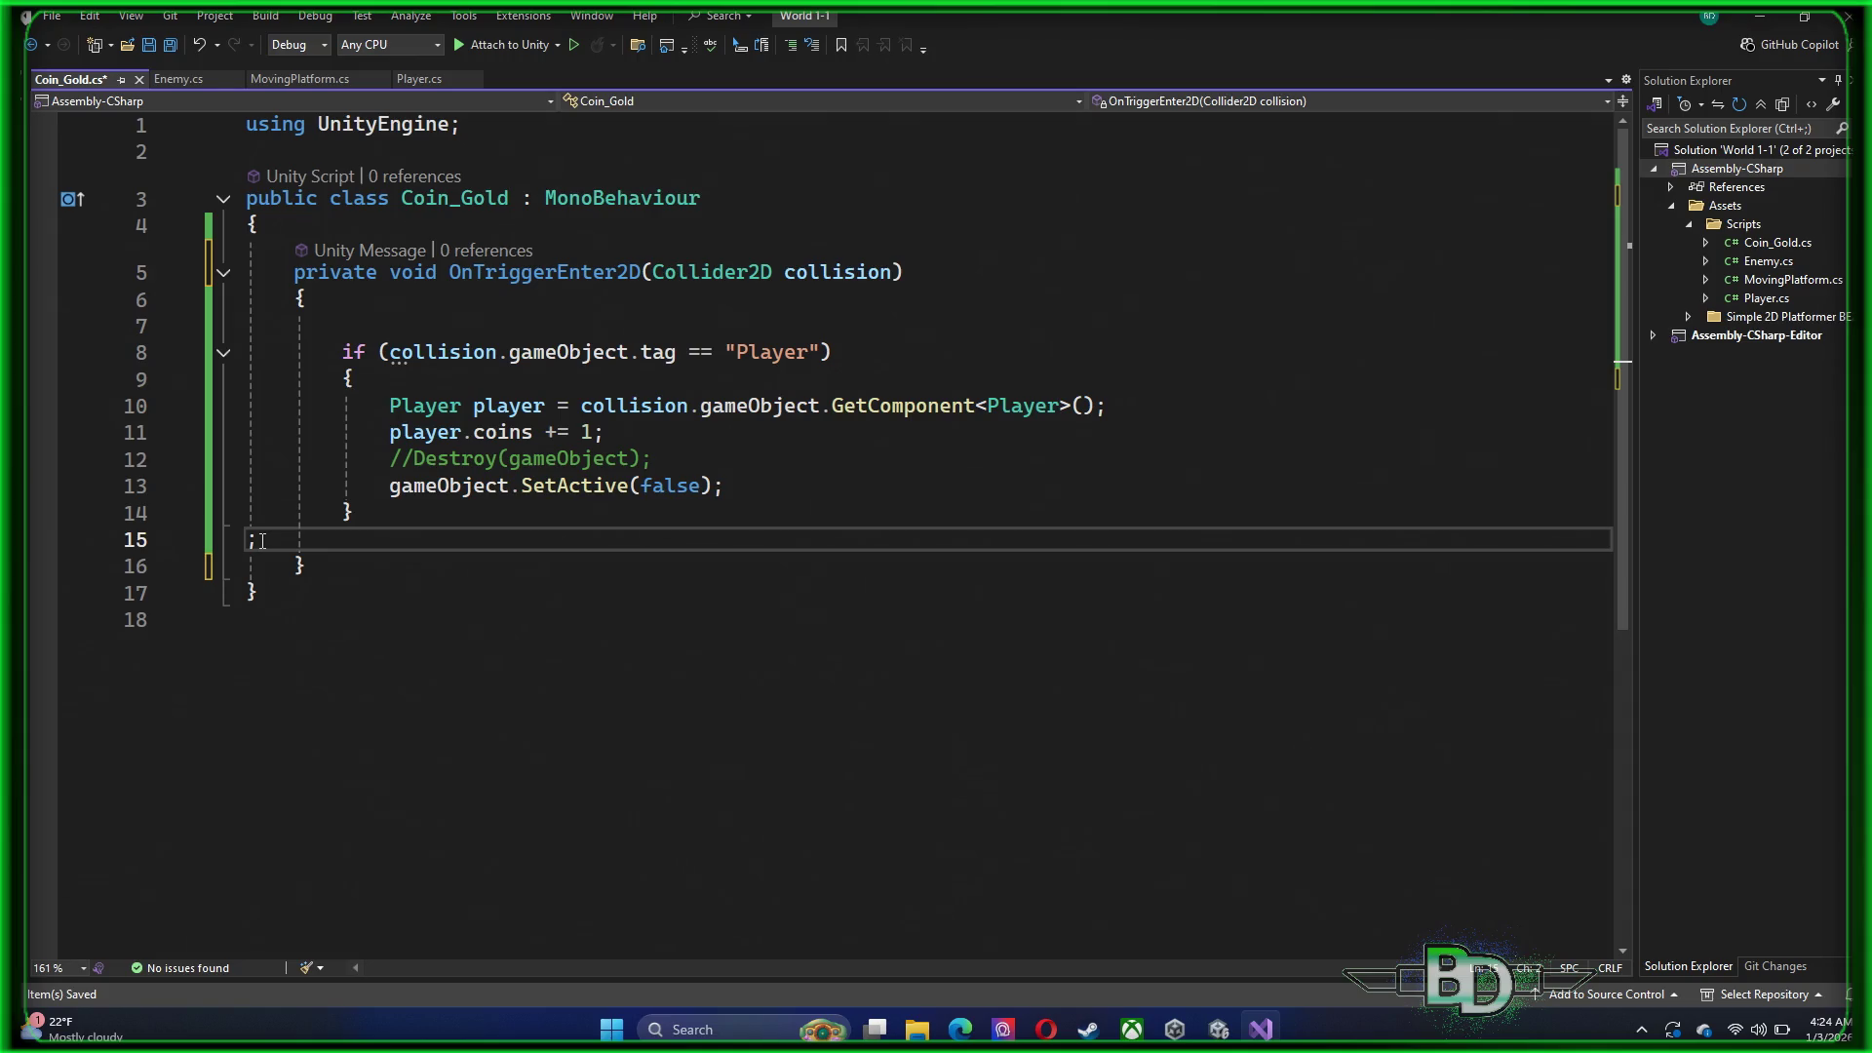
key("BackSpace")
key("BackSpace")
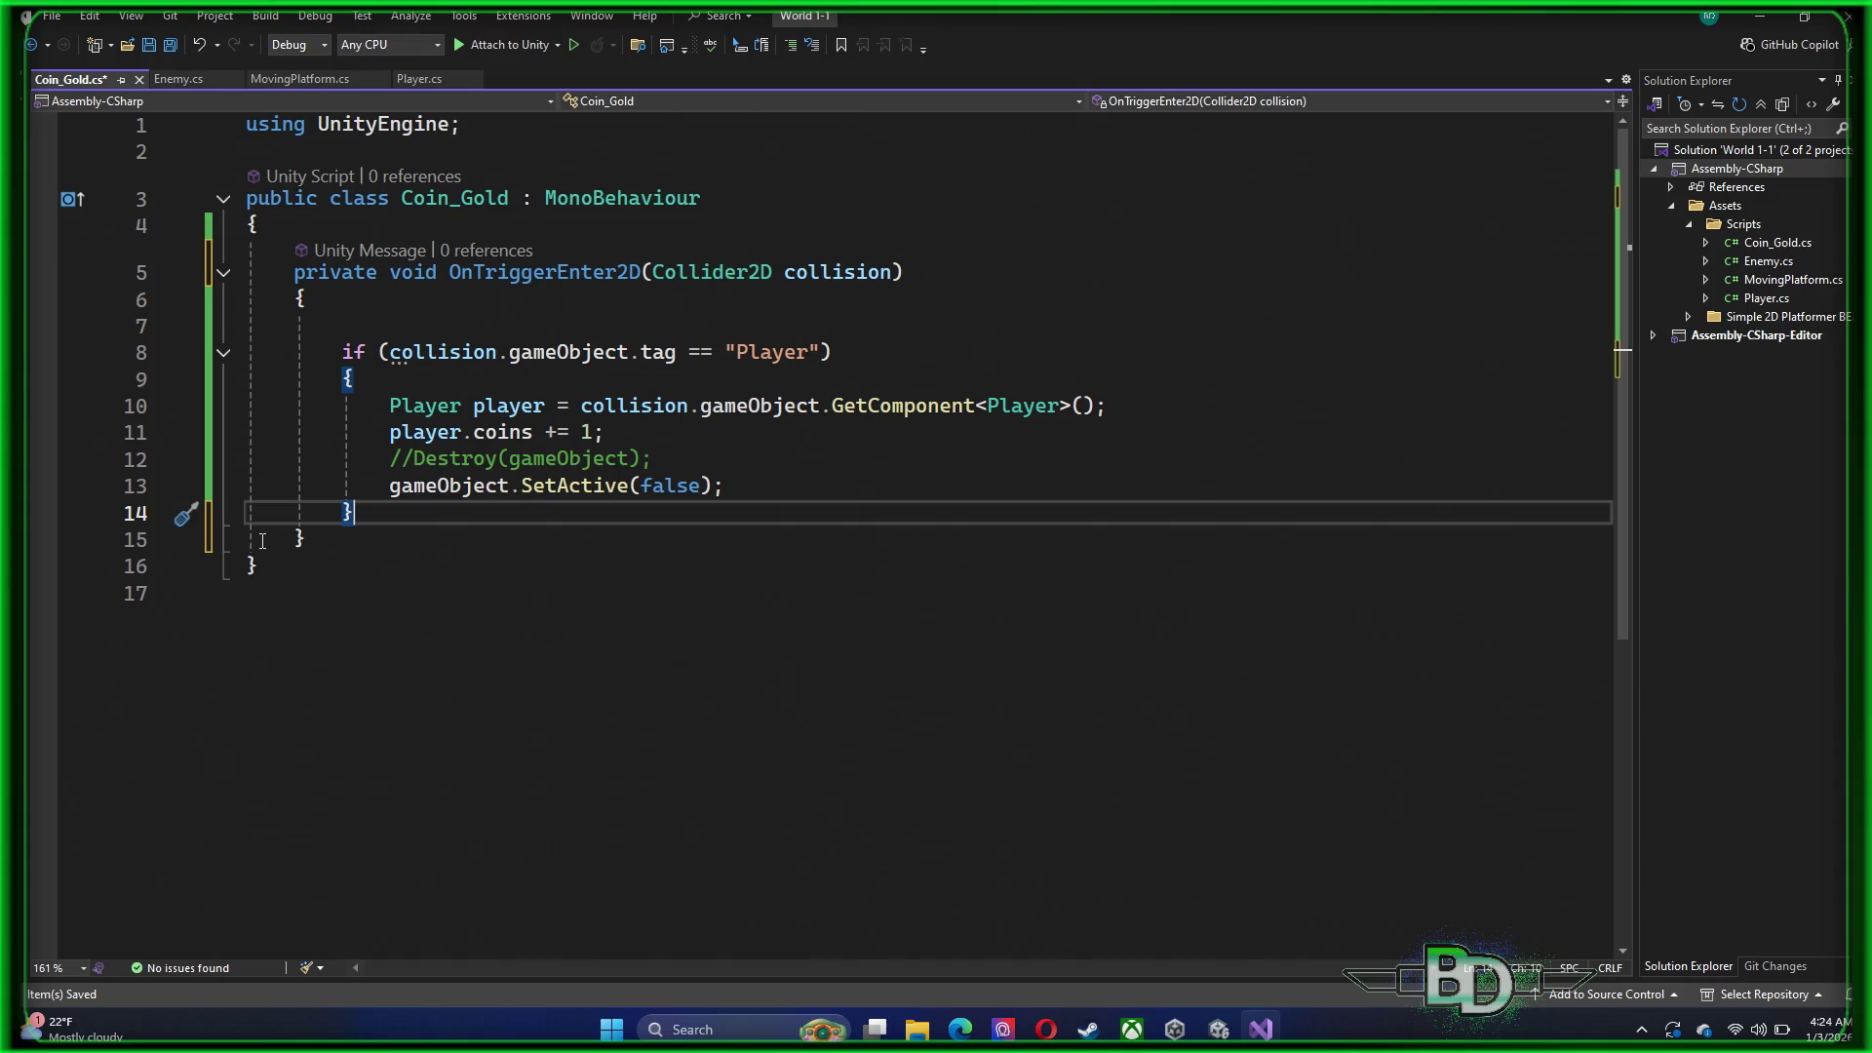
left_click(236, 338)
key("Delete")
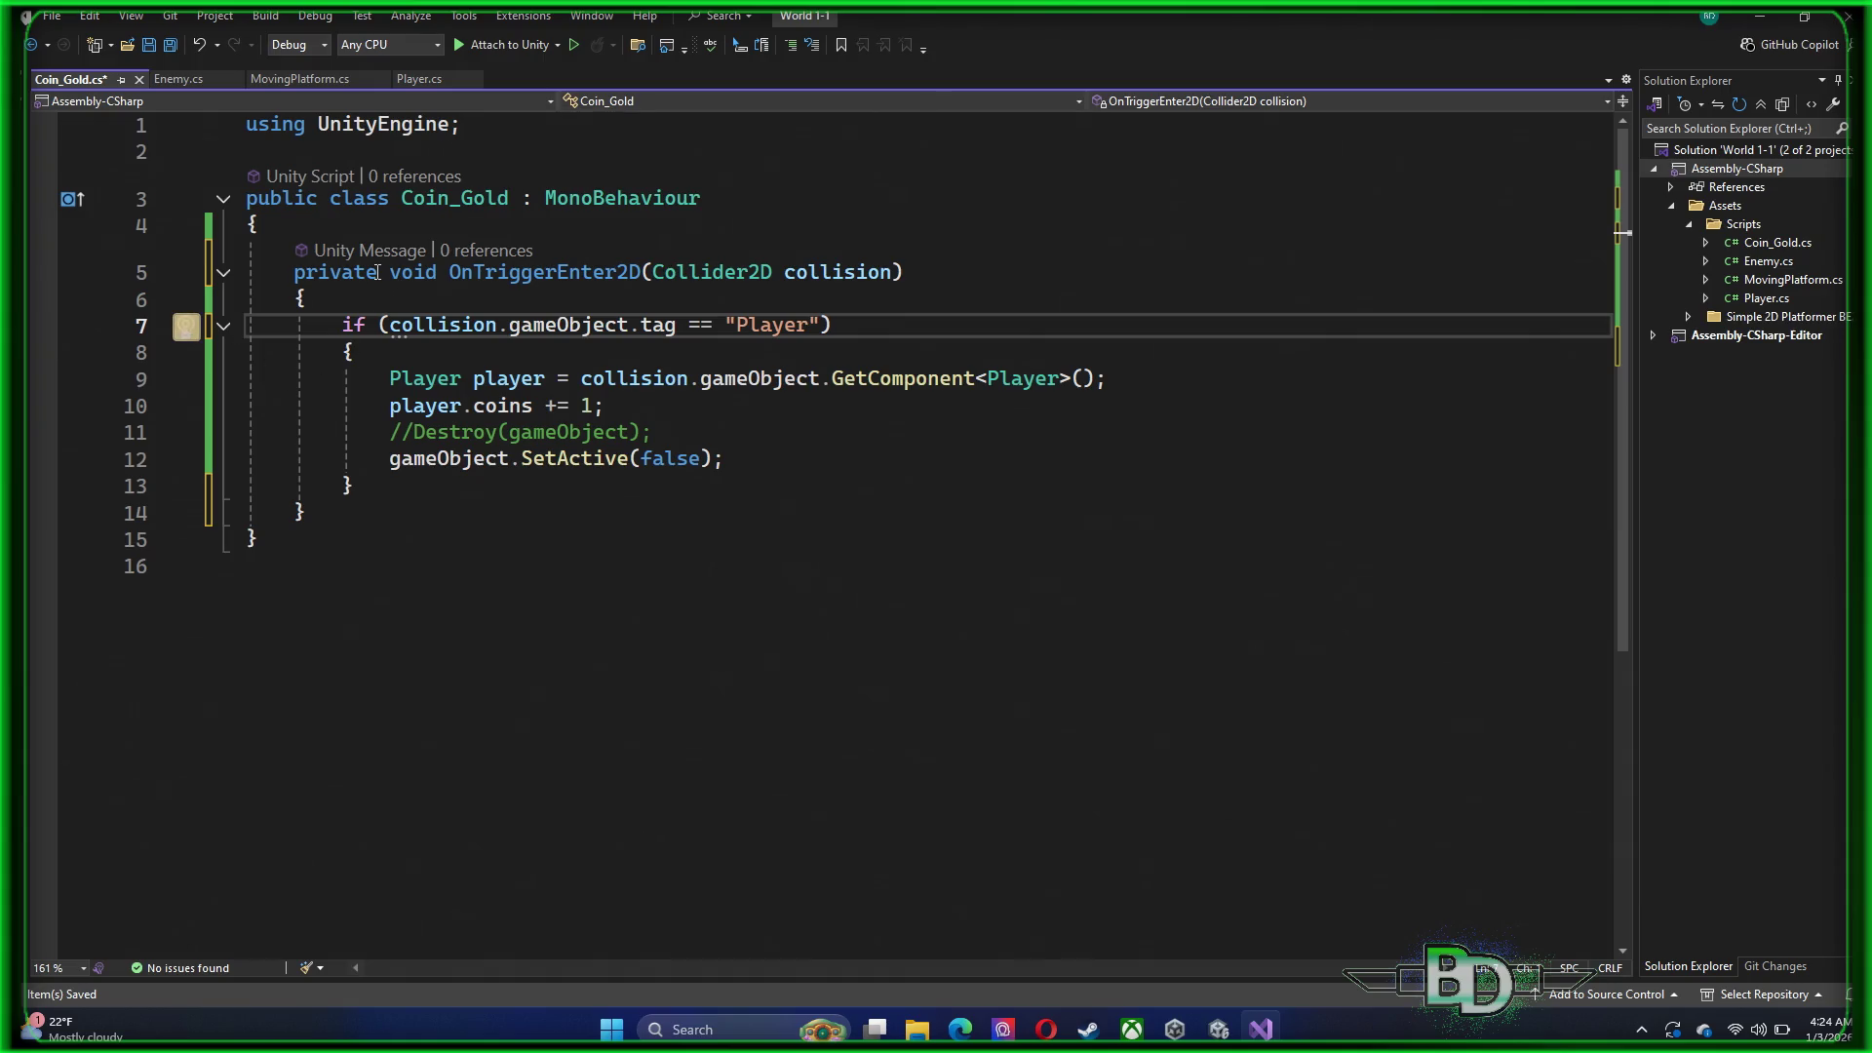
key("ctrl+s")
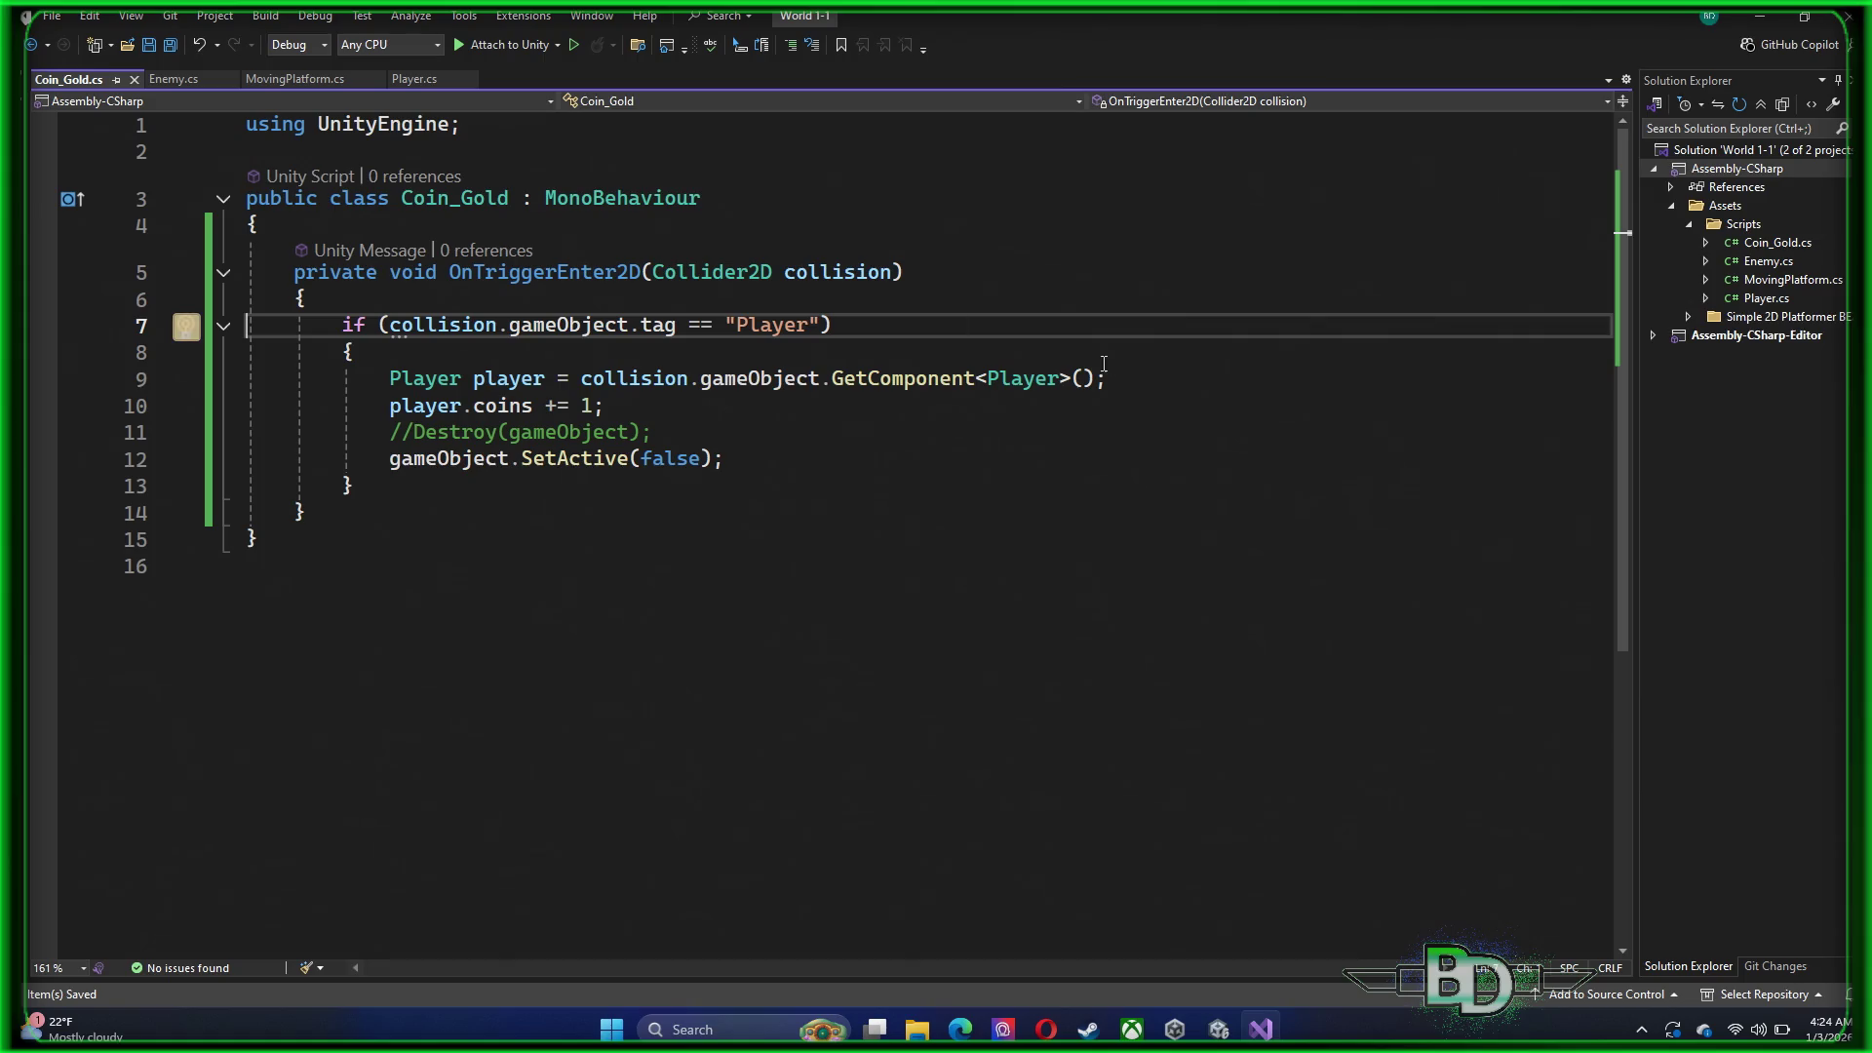
left_click(1763, 22)
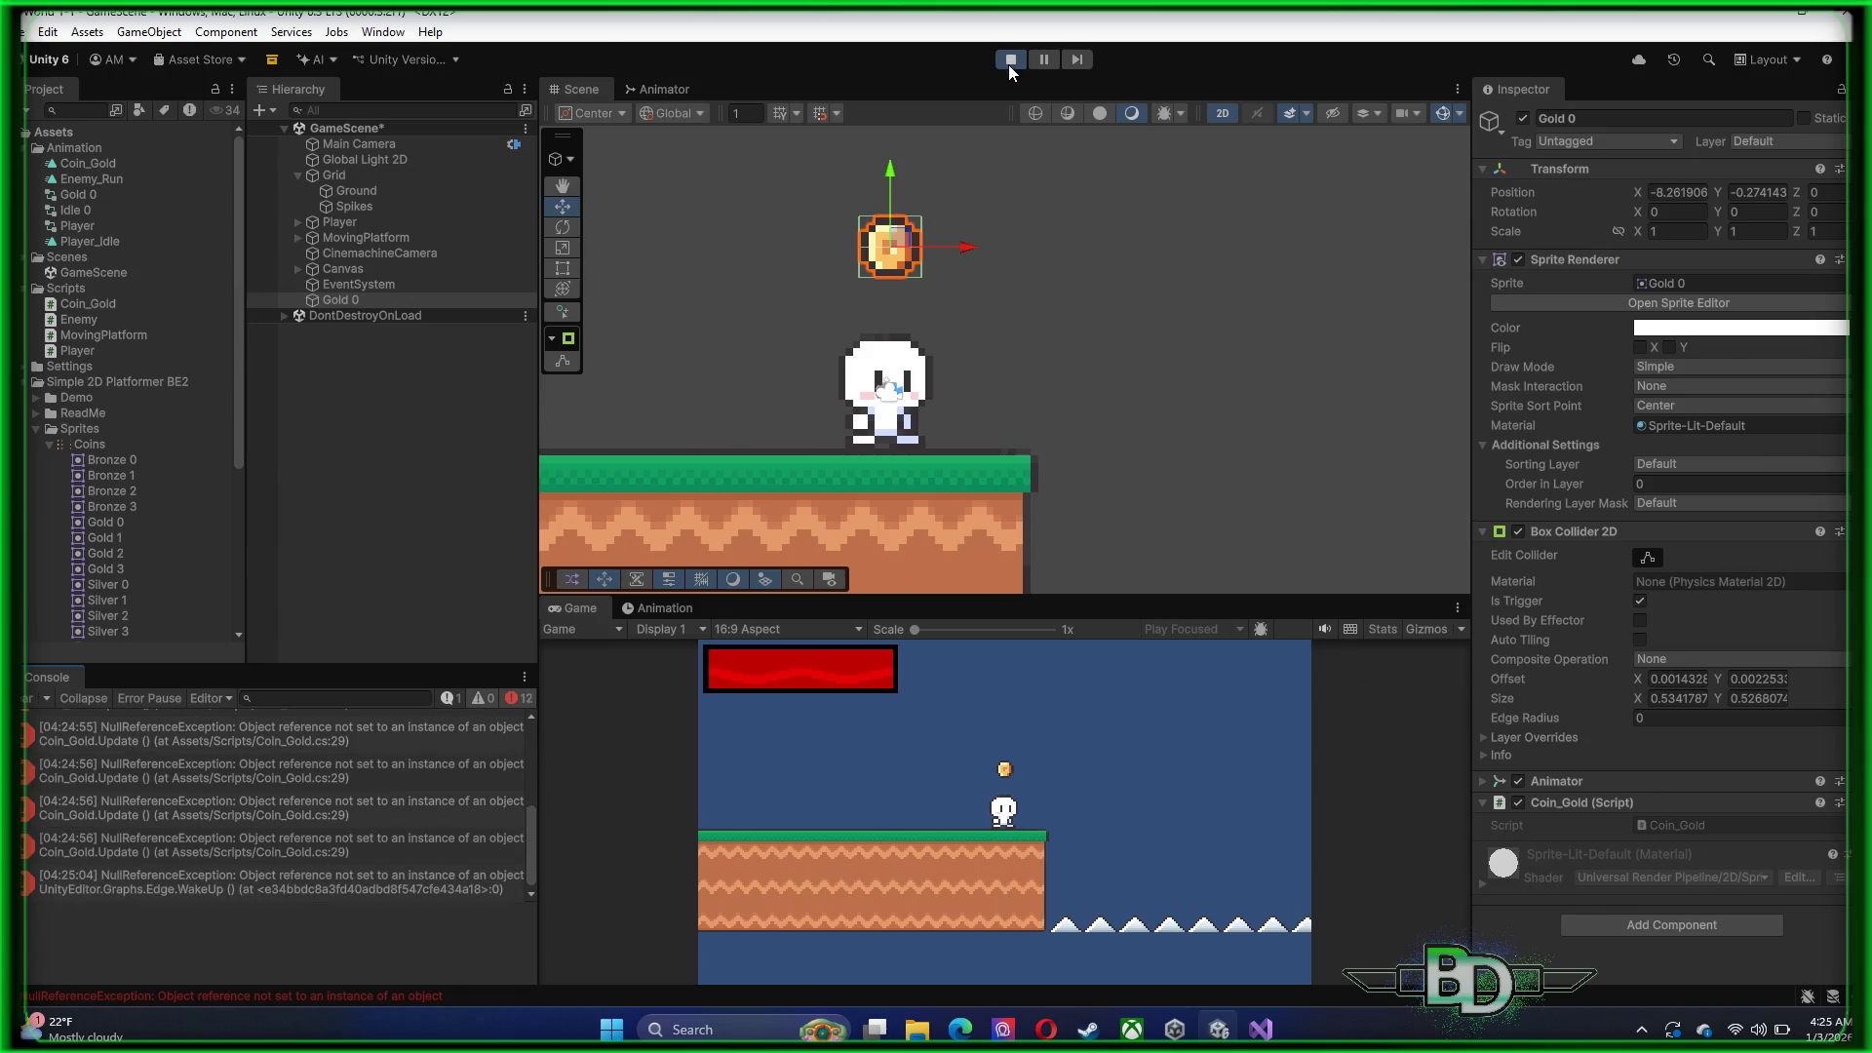
Restart the playtest and inspect the console error's stack trace
left_click(1009, 66)
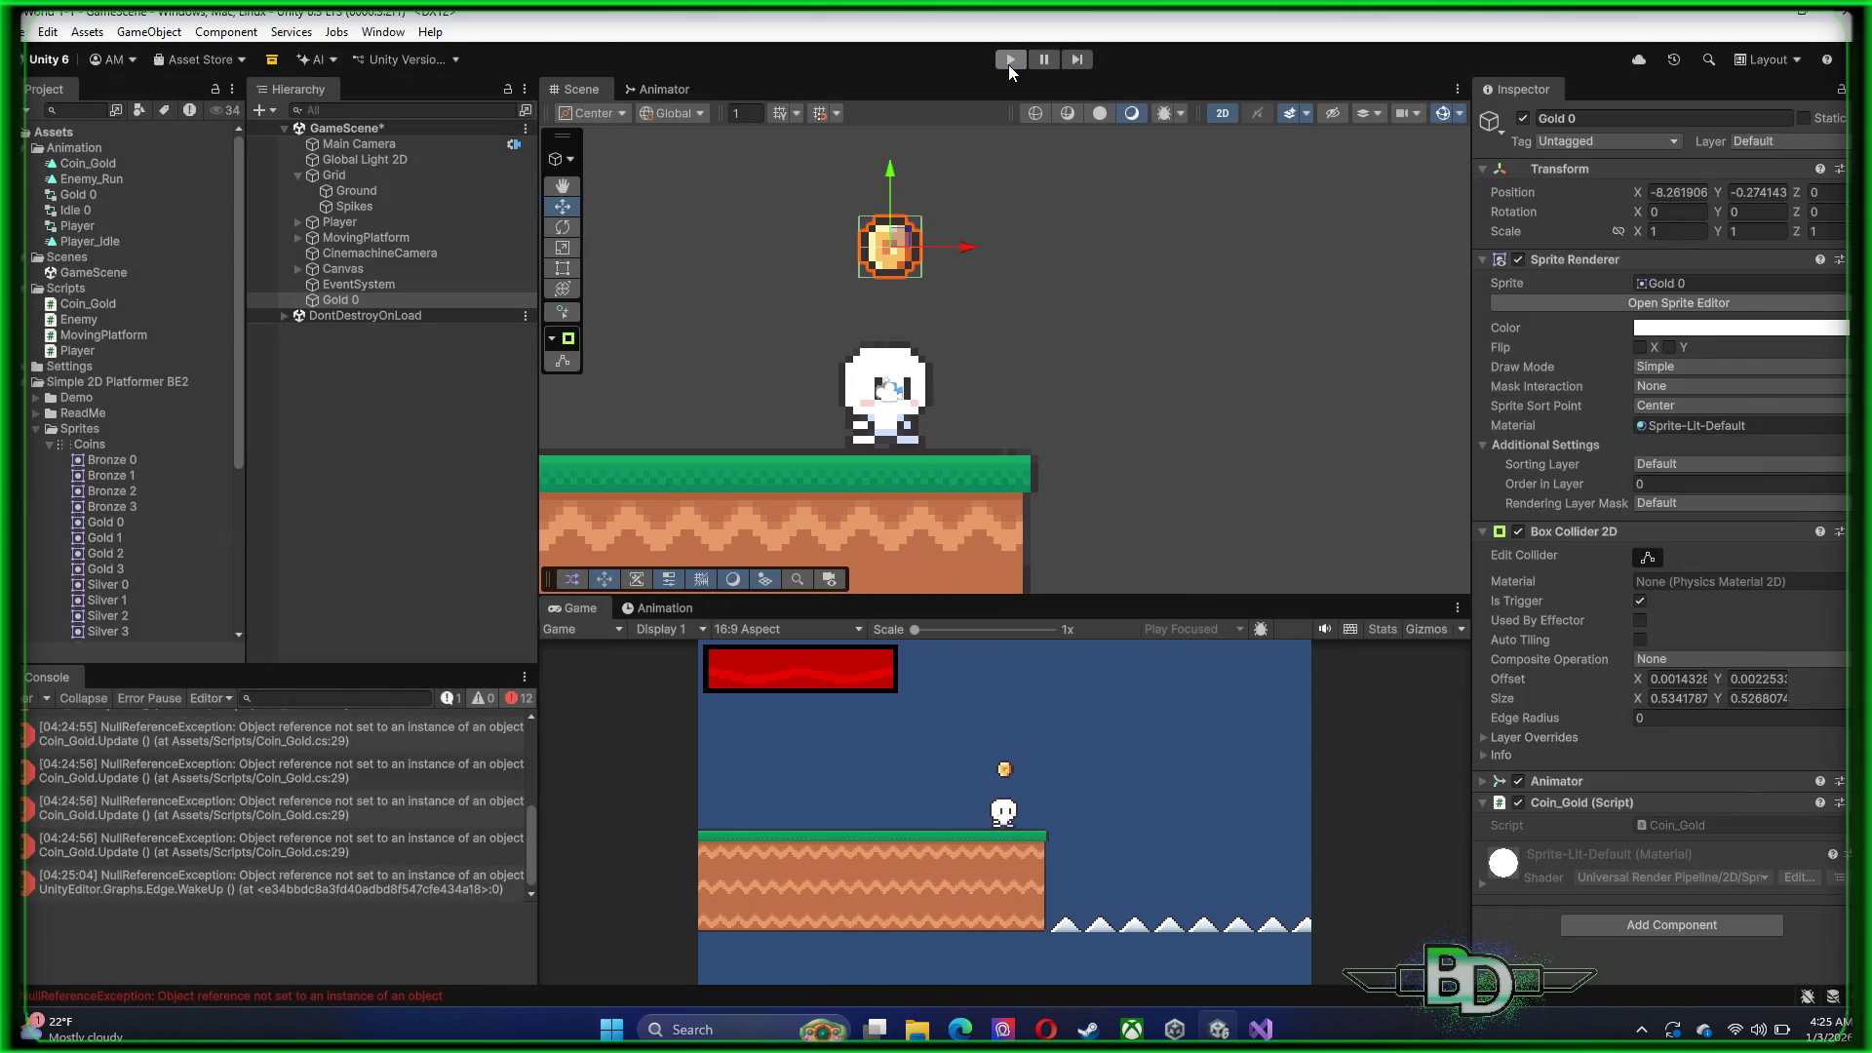
left_click(1008, 64)
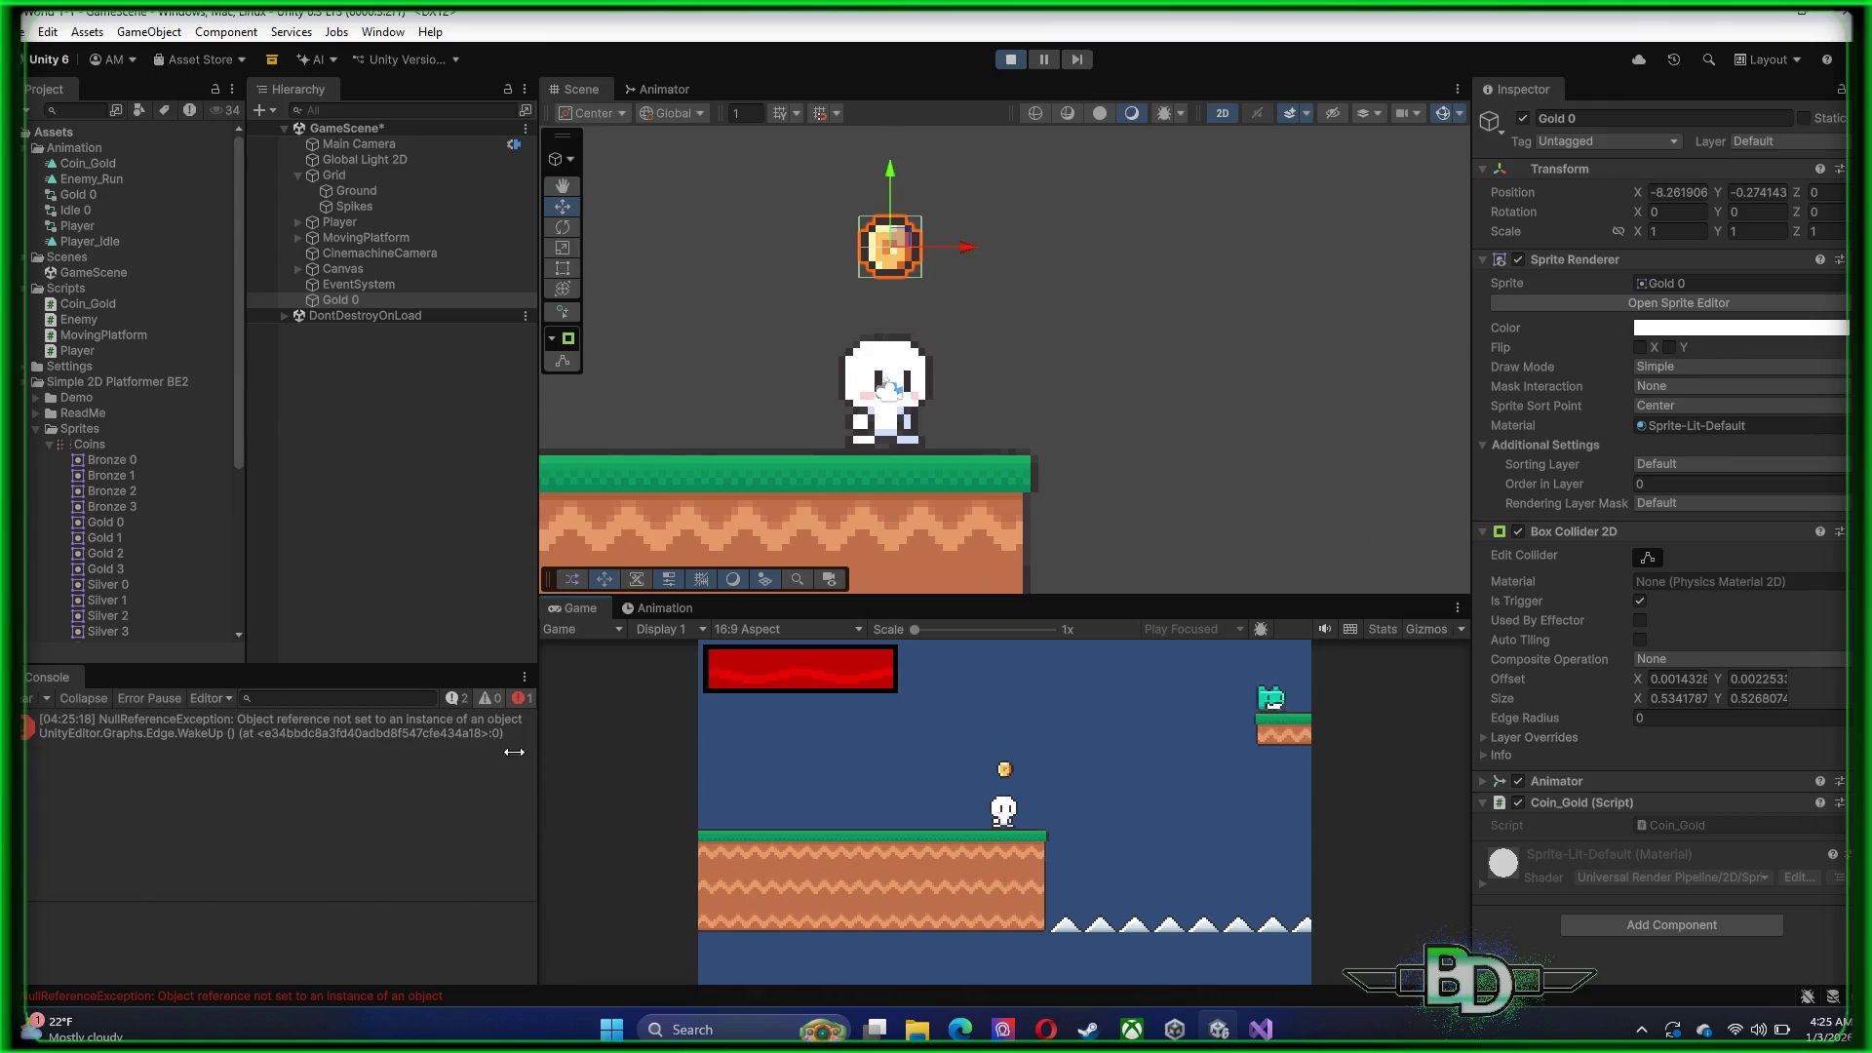
left_click(211, 740)
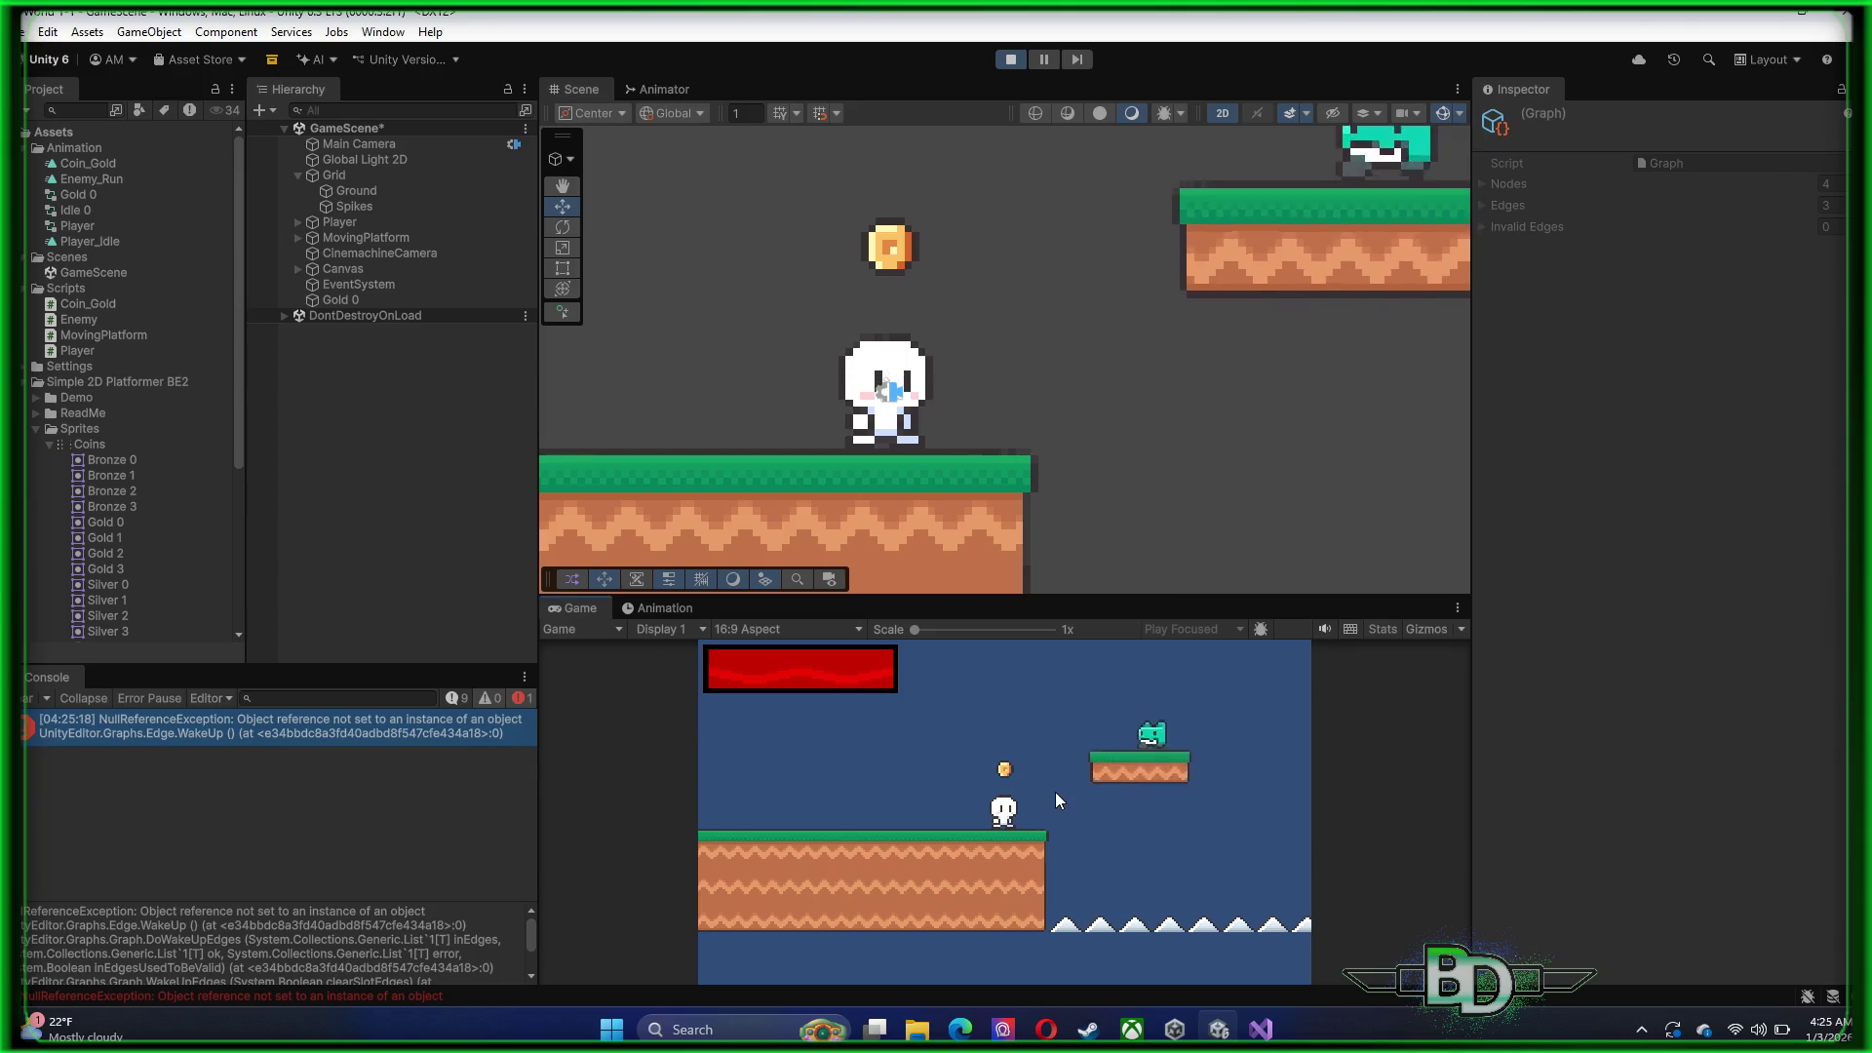
Jump the player to collect the gold coin, stop play mode, and return to Visual Studio
key("space")
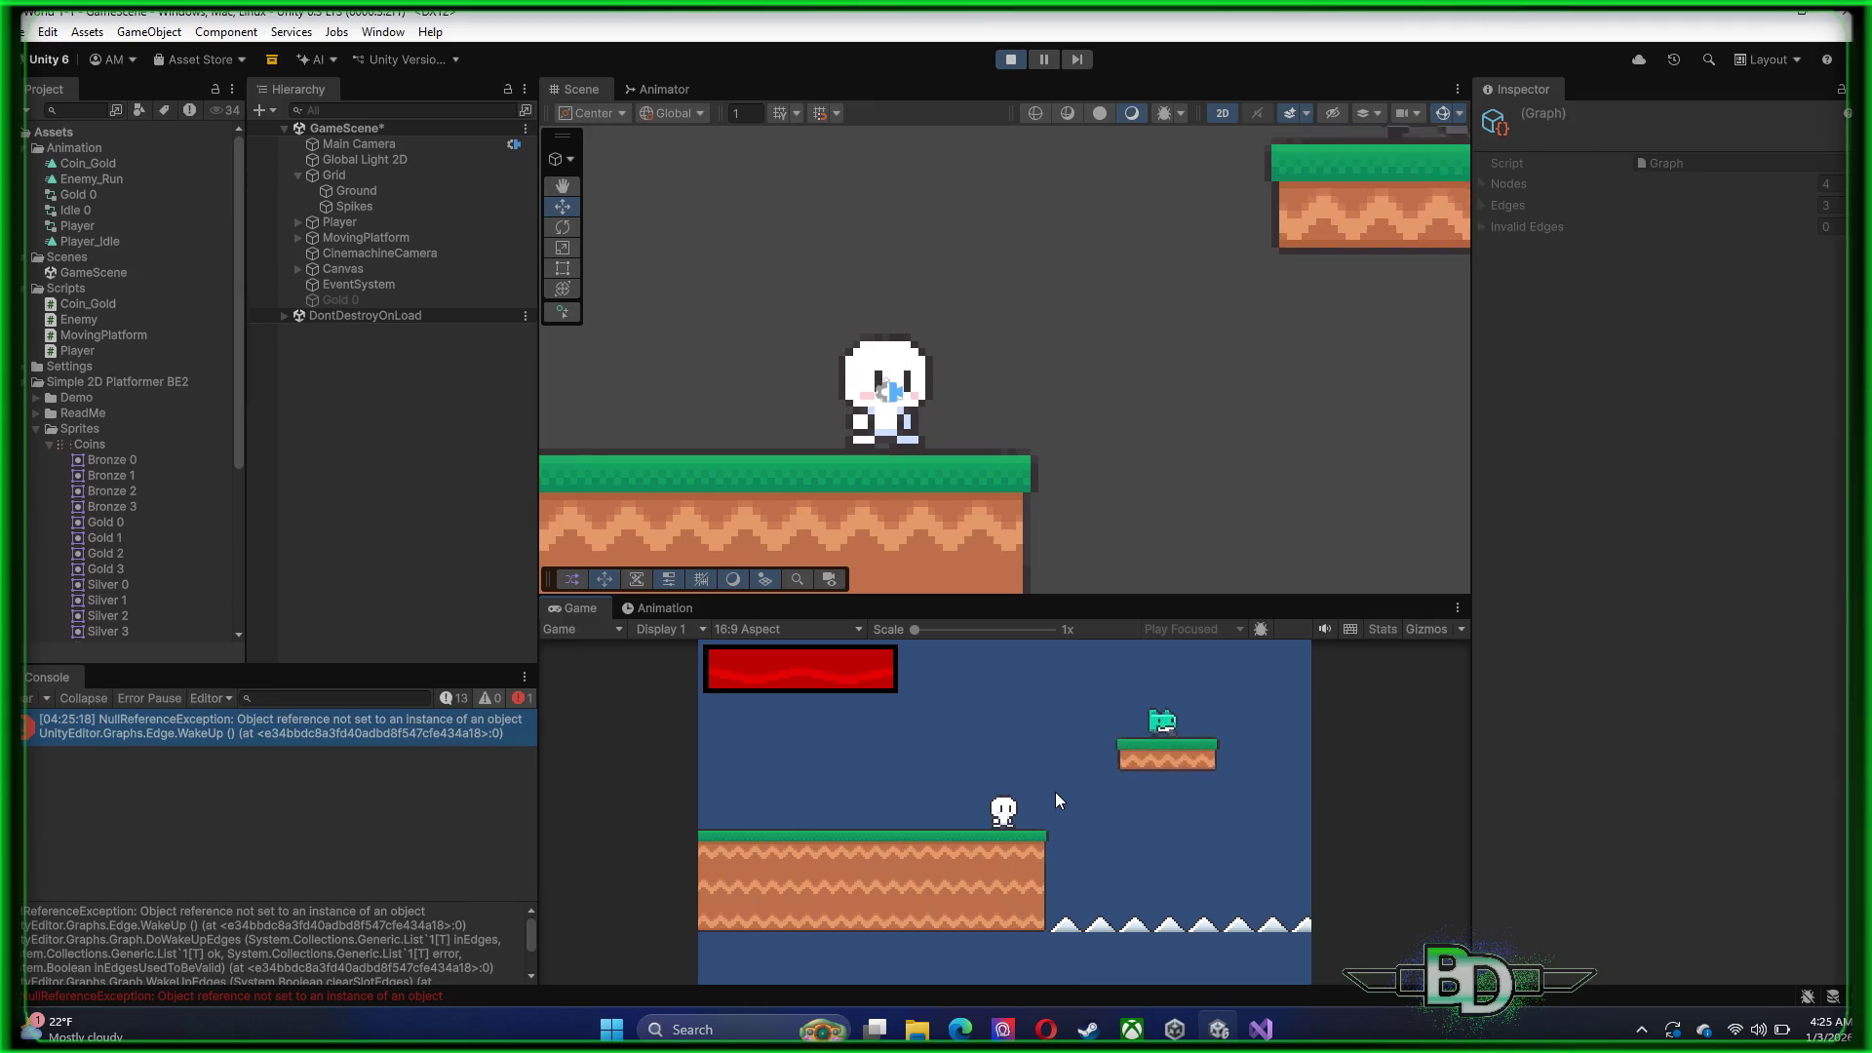
left_click(1011, 60)
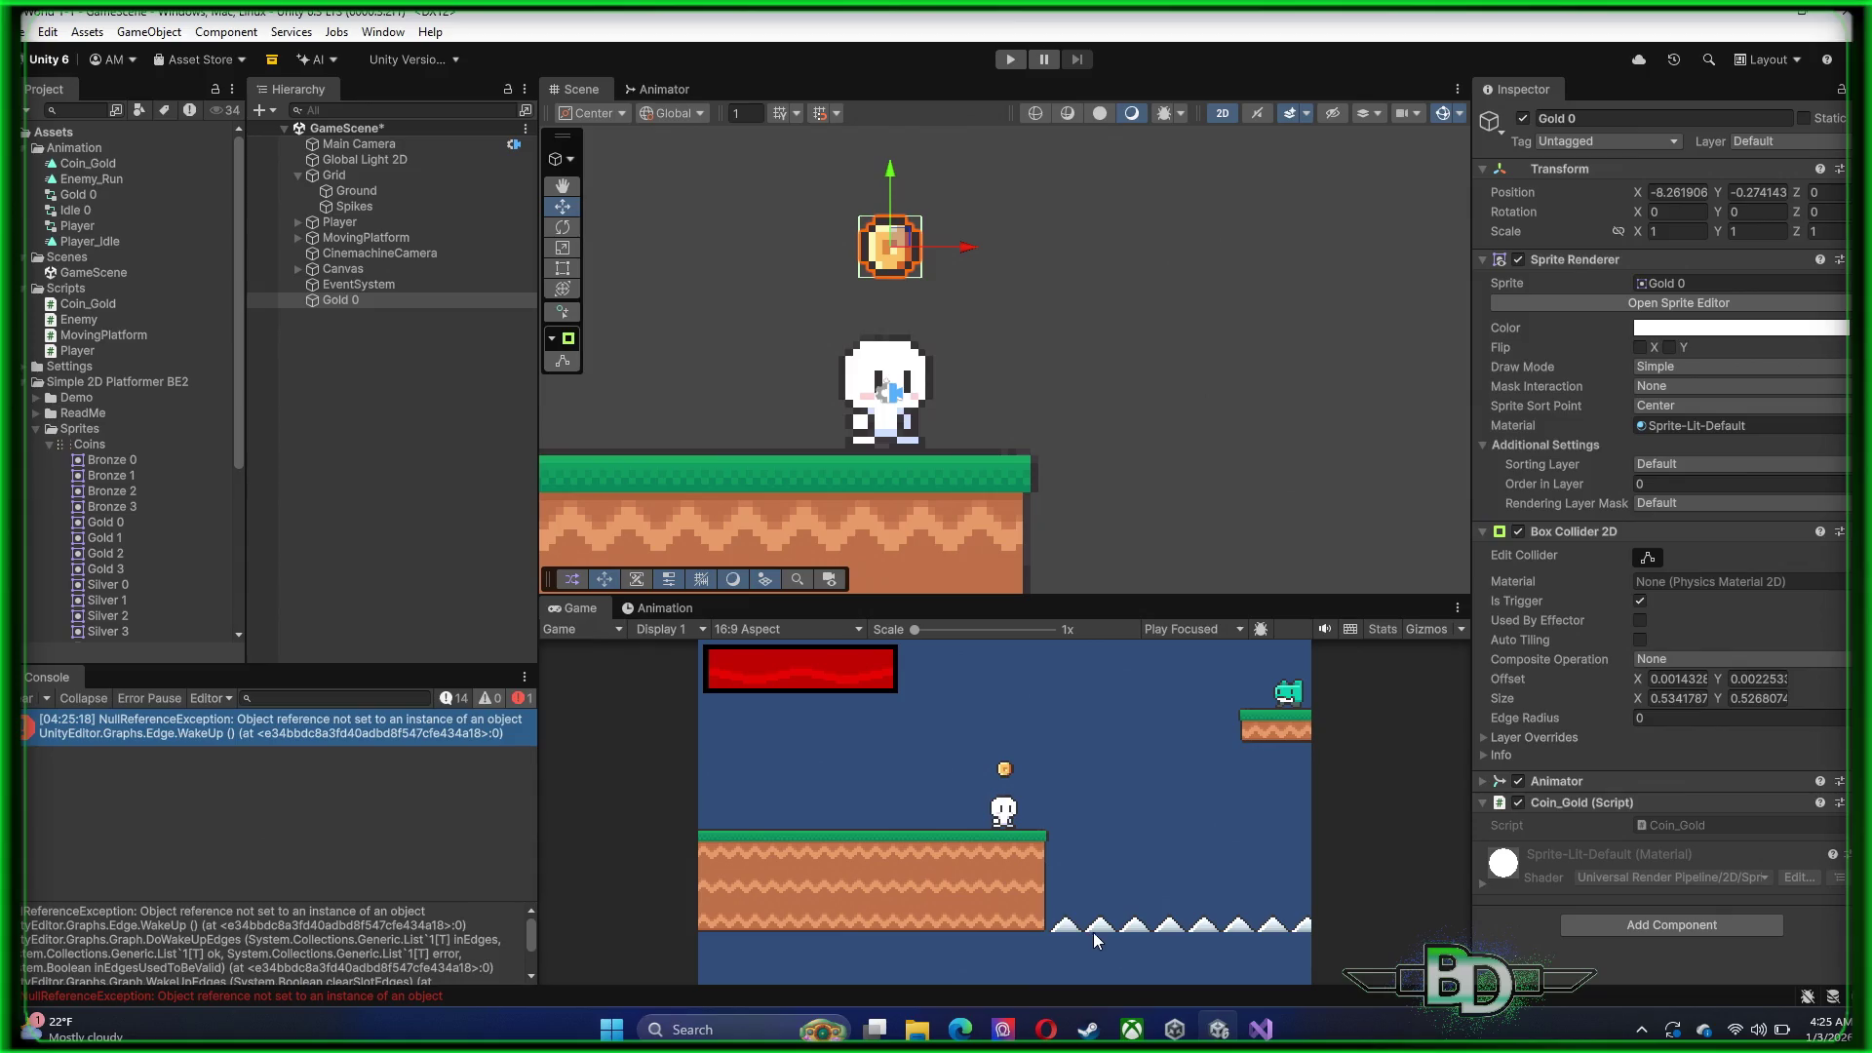
mouse_move(1268, 1032)
left_click(1271, 952)
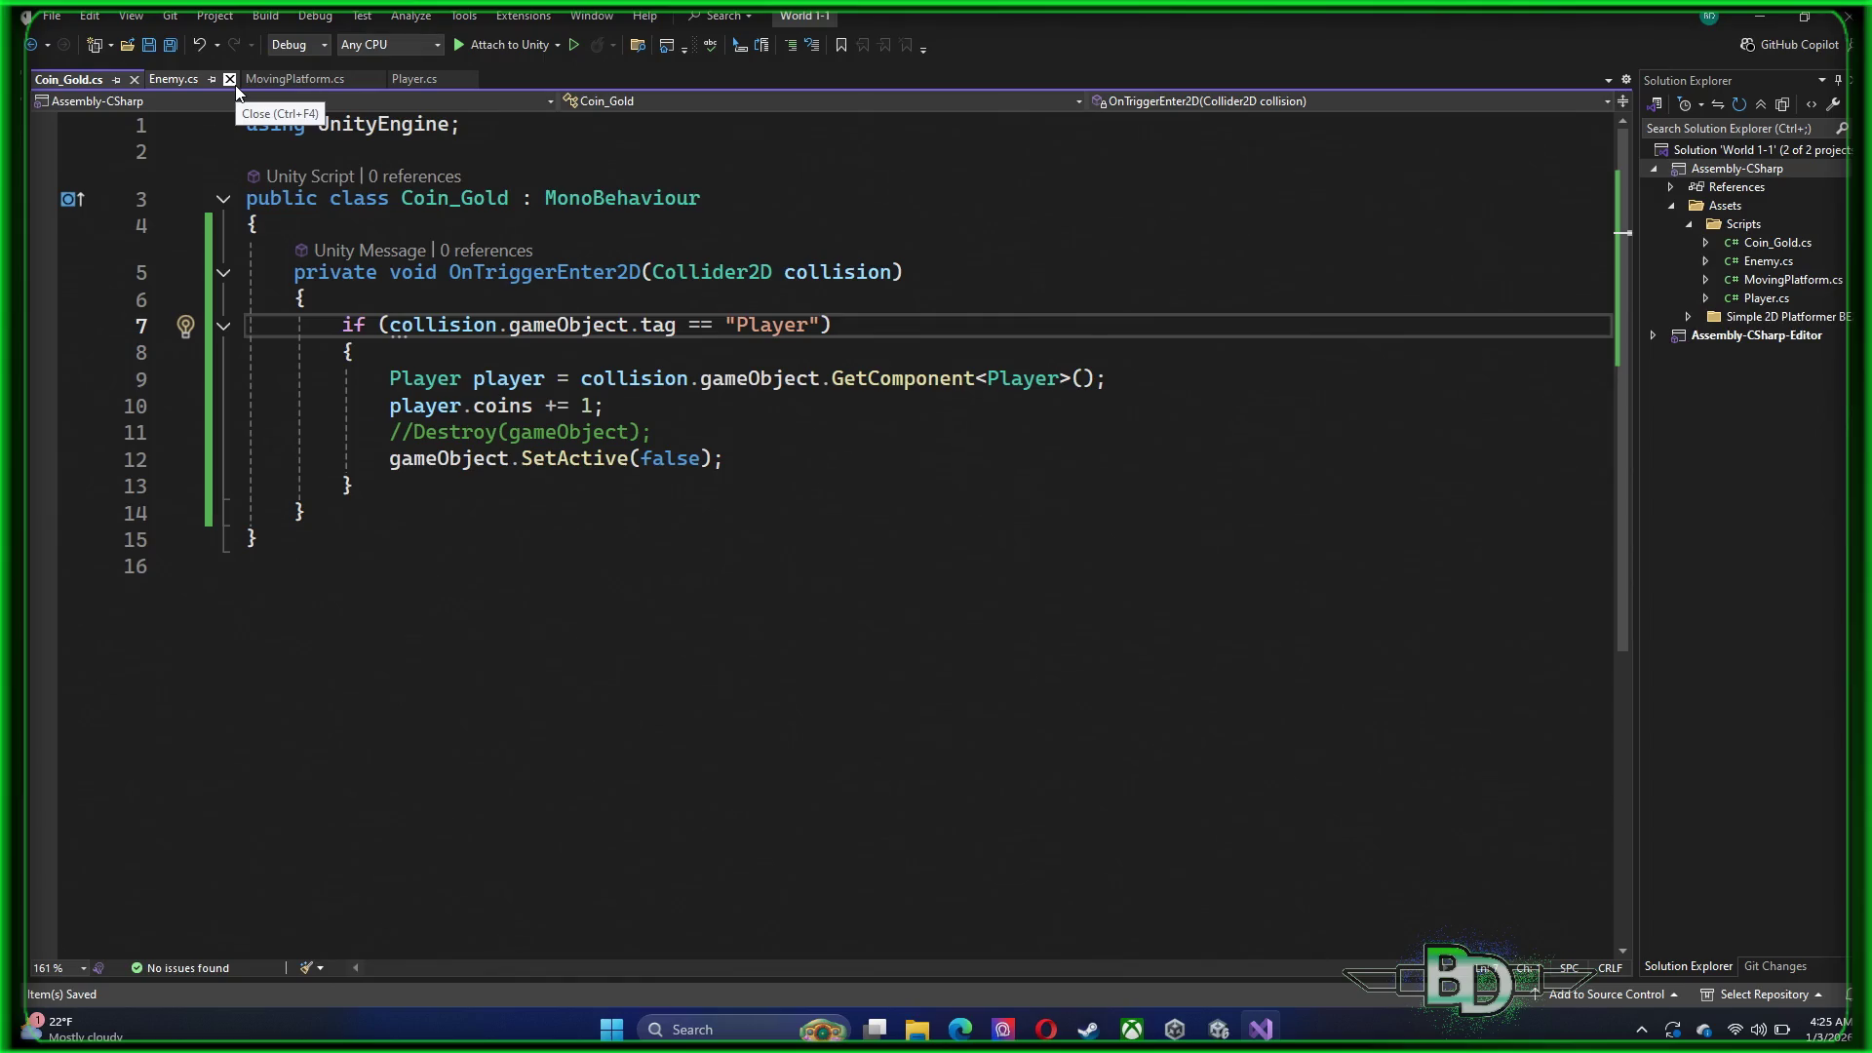
Look through Enemy.cs and Player.cs, then settle on MovingPlatform.cs
left_click(182, 84)
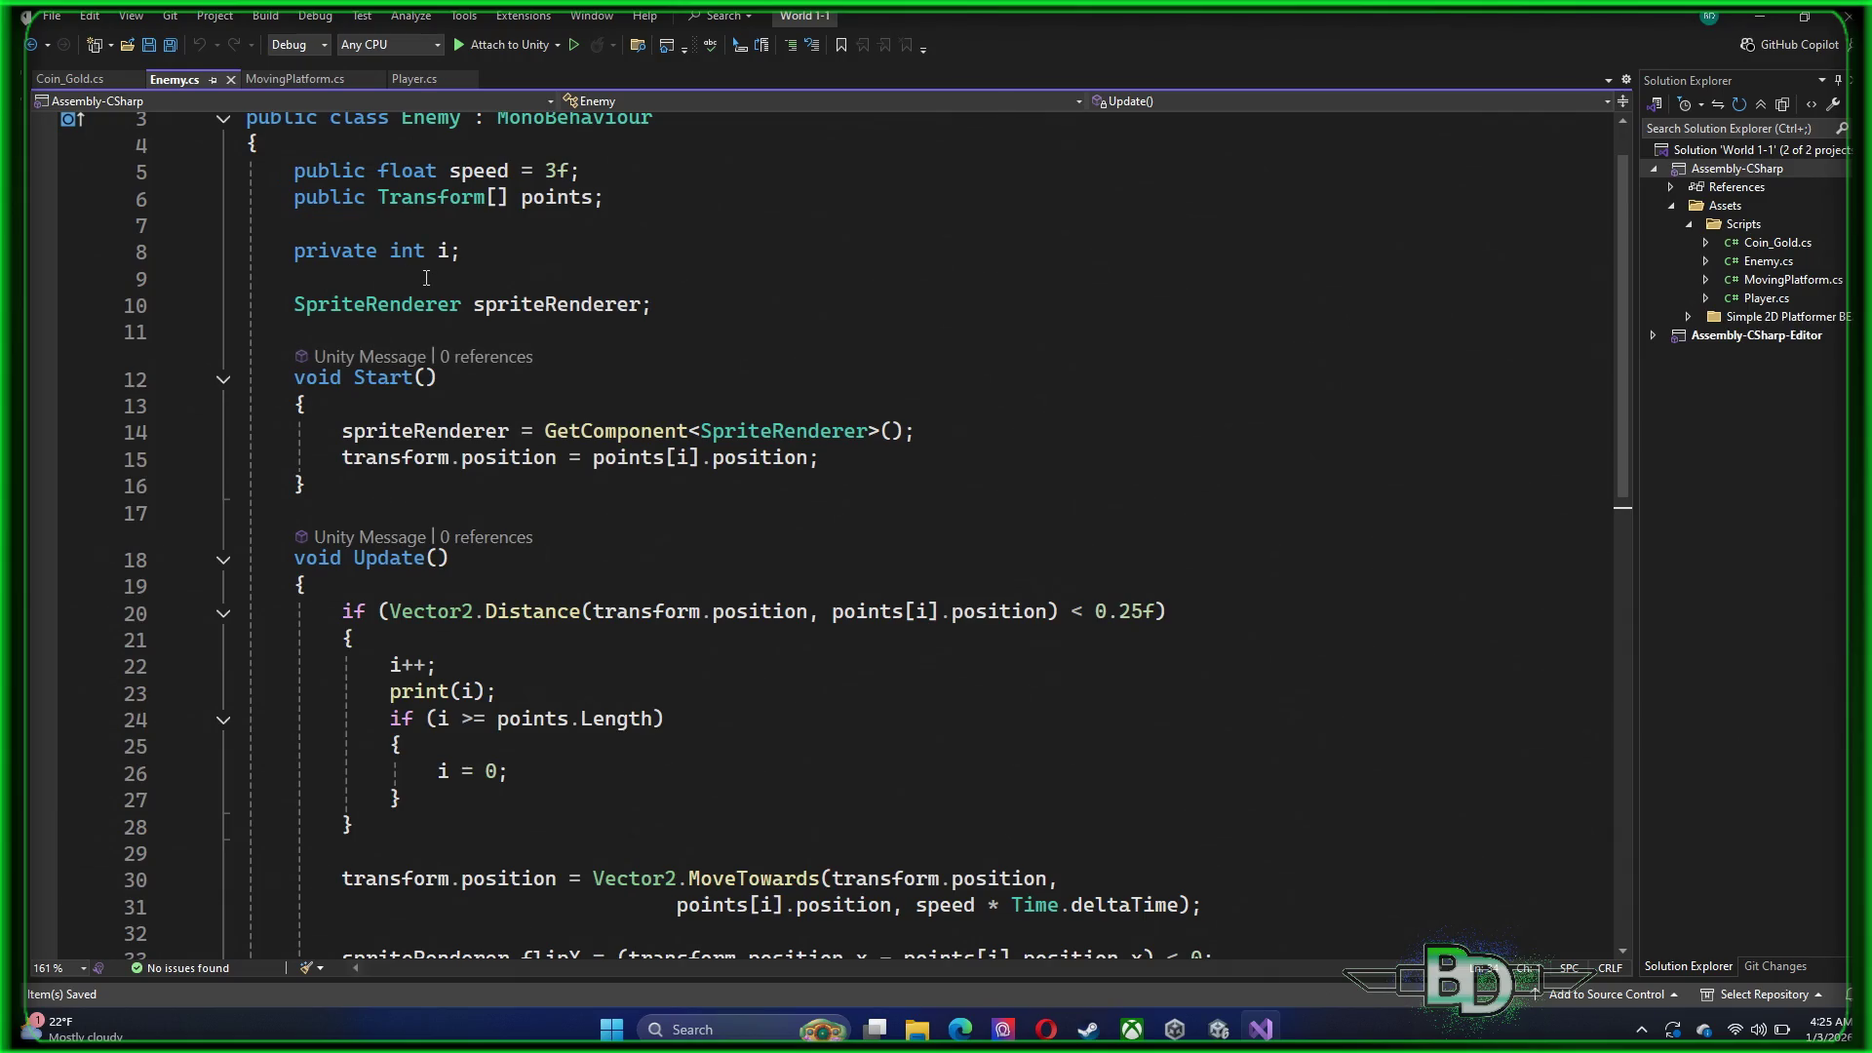
scroll(429, 280, "down", 5)
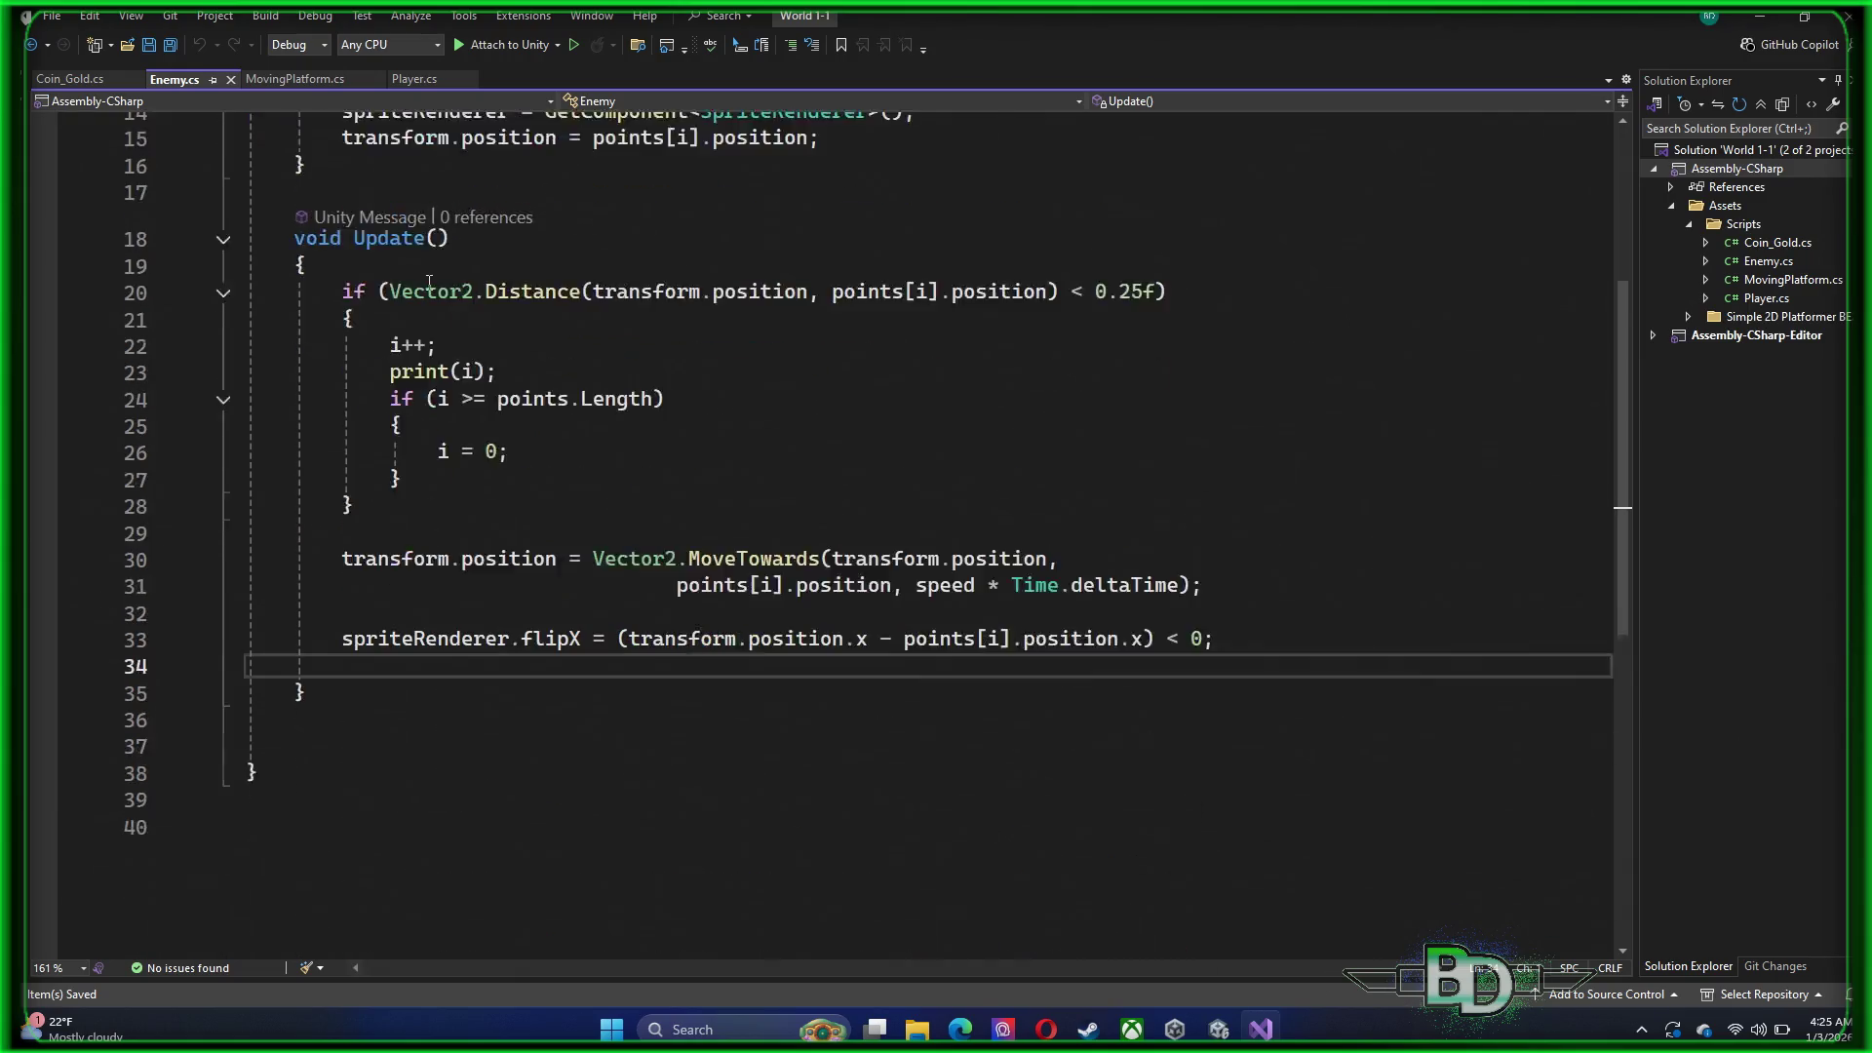
scroll(629, 485, "up", 5)
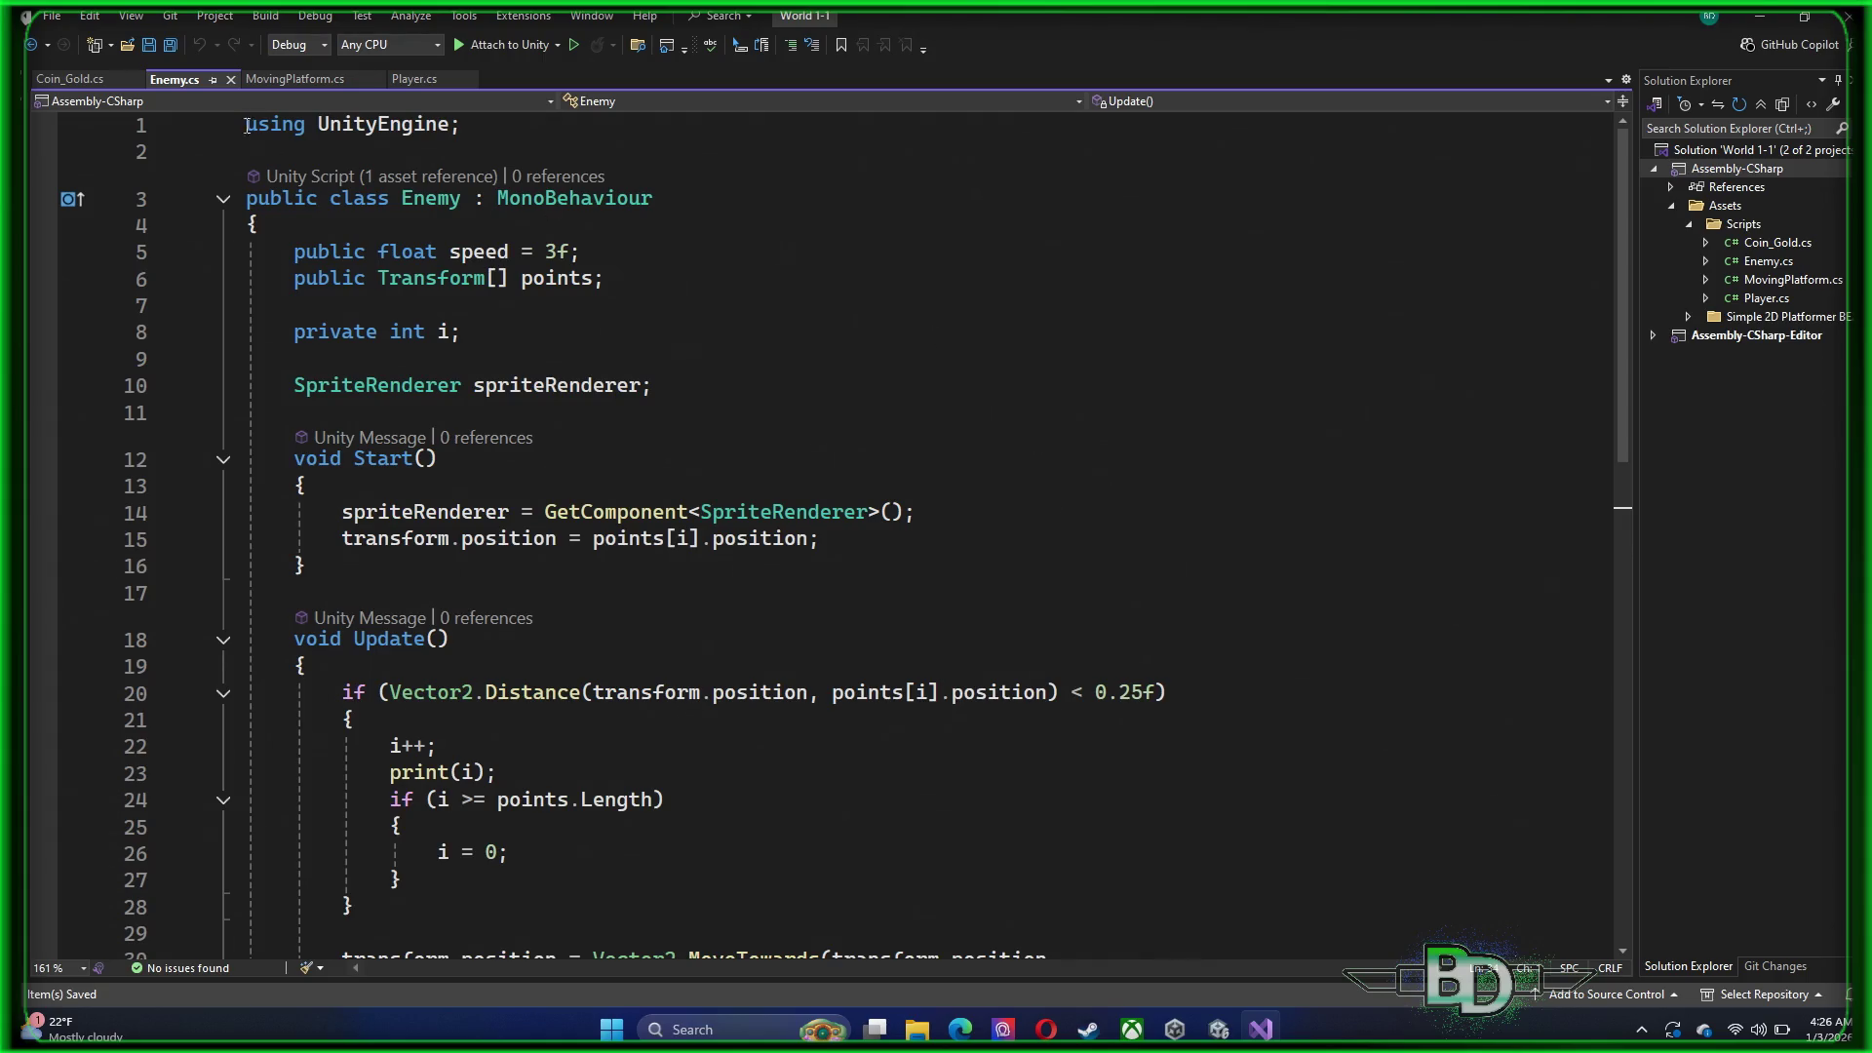
left_click(309, 80)
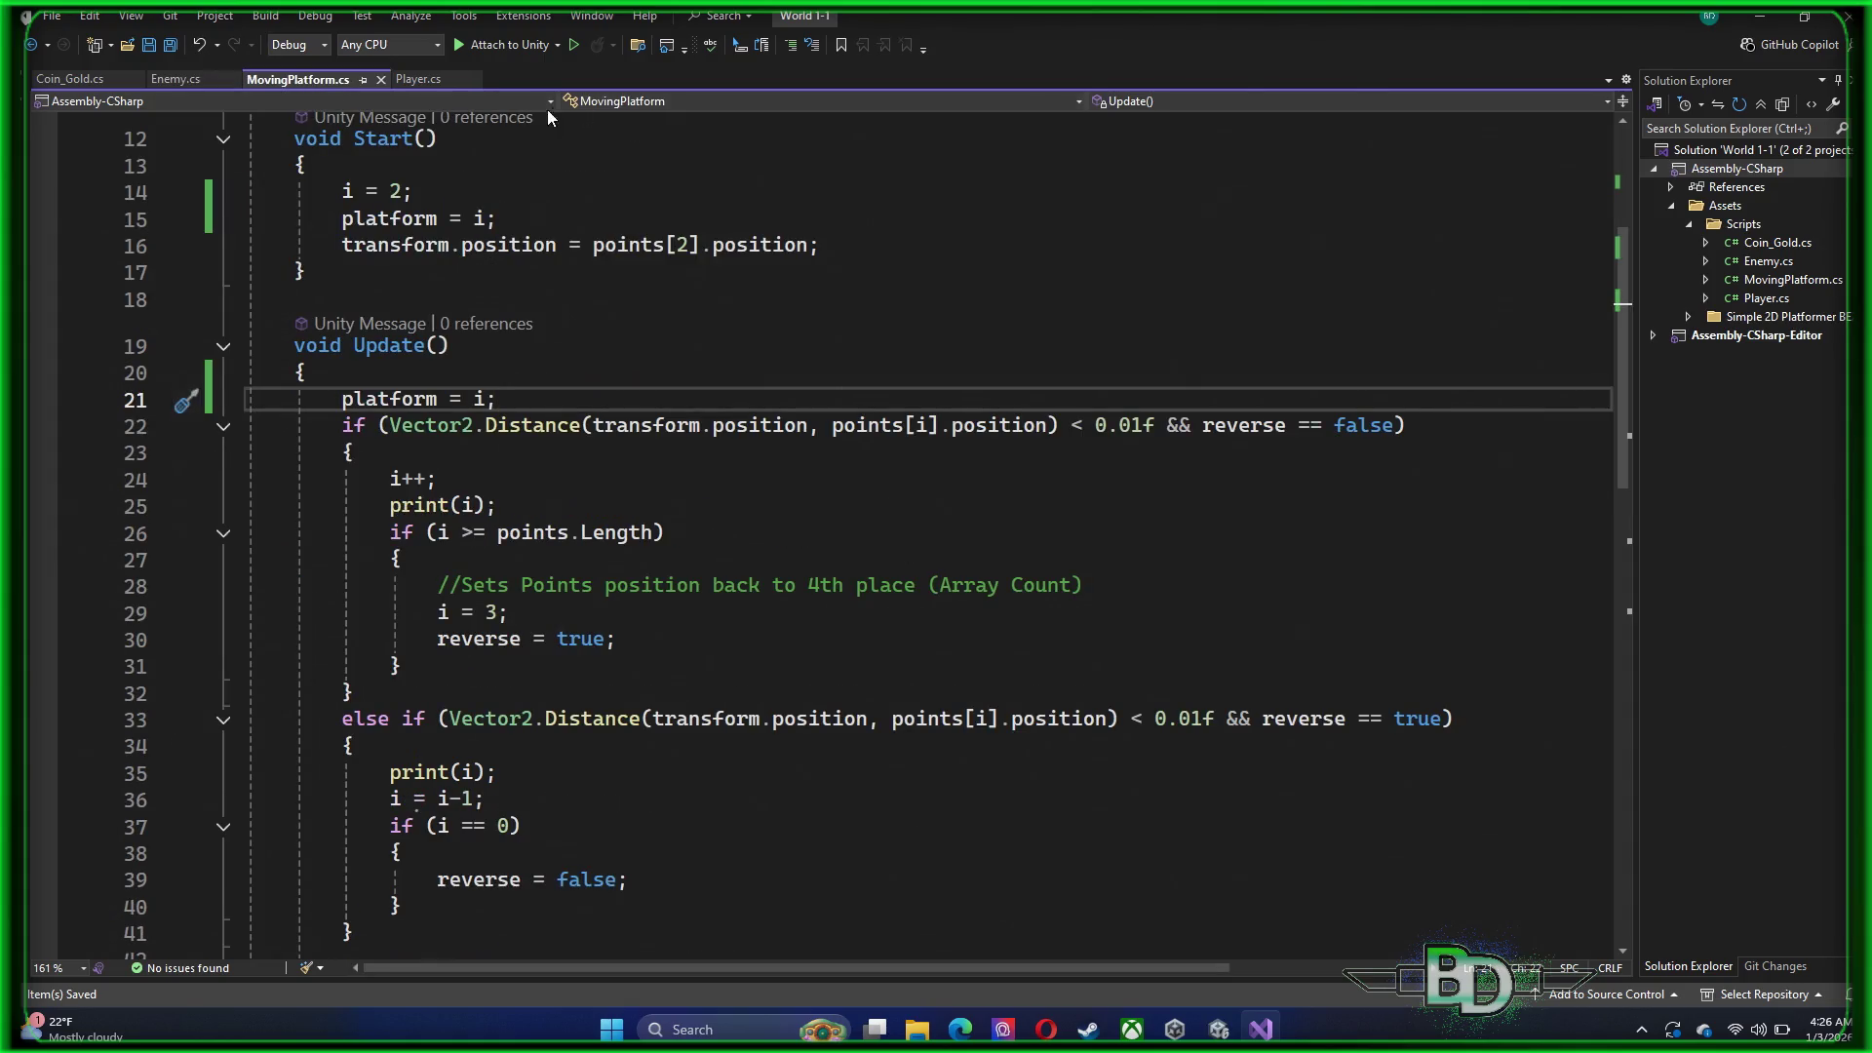
left_click(402, 81)
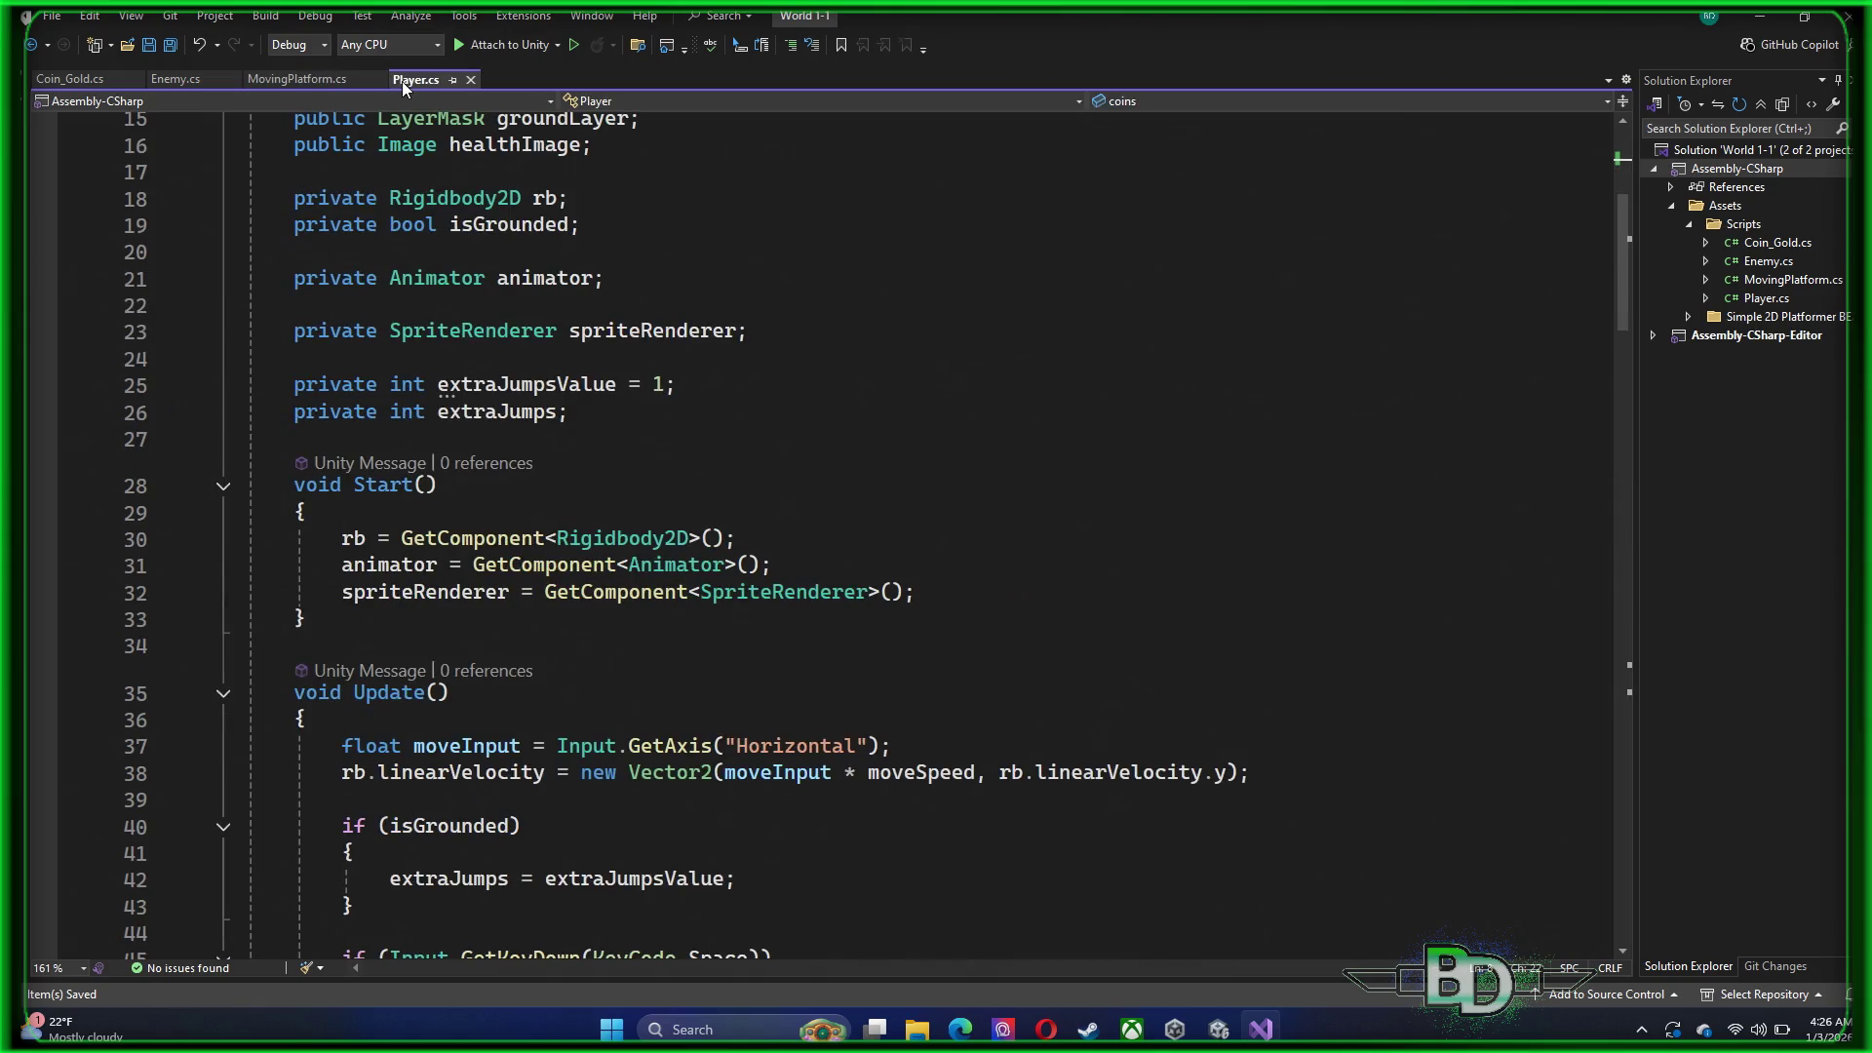
left_click(282, 84)
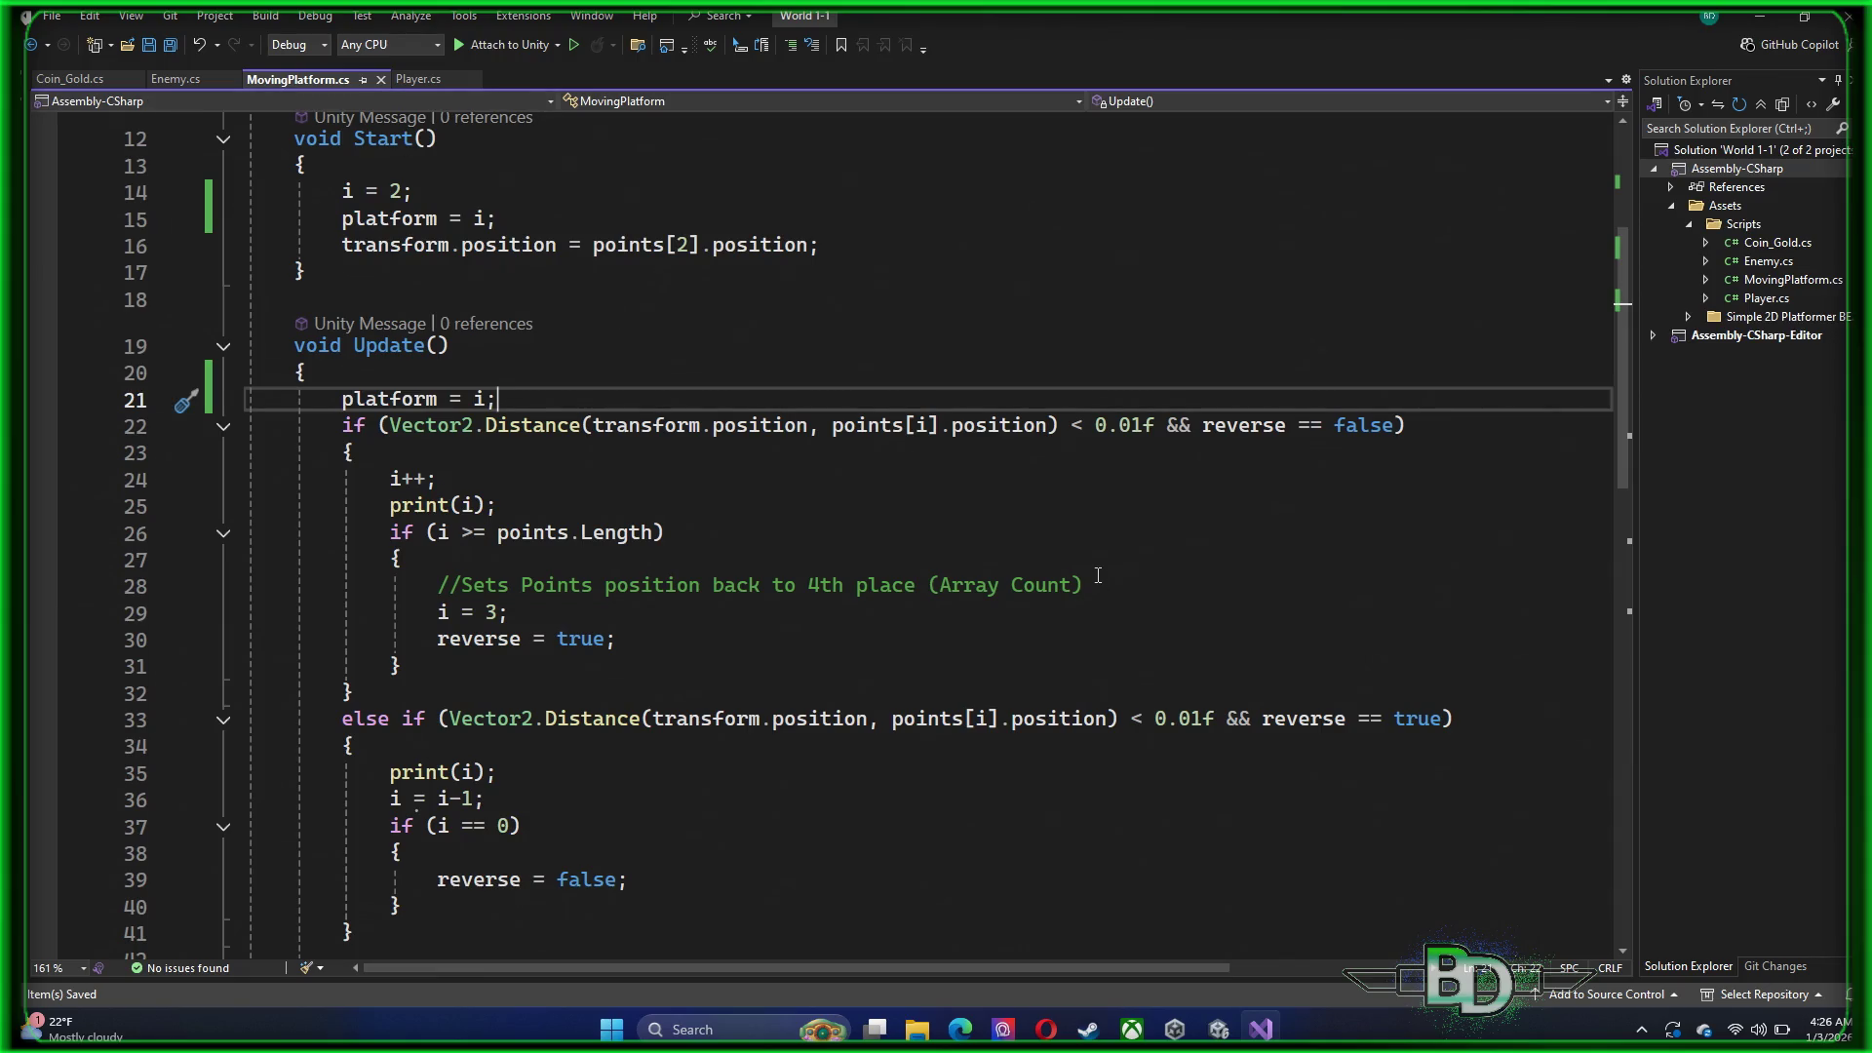
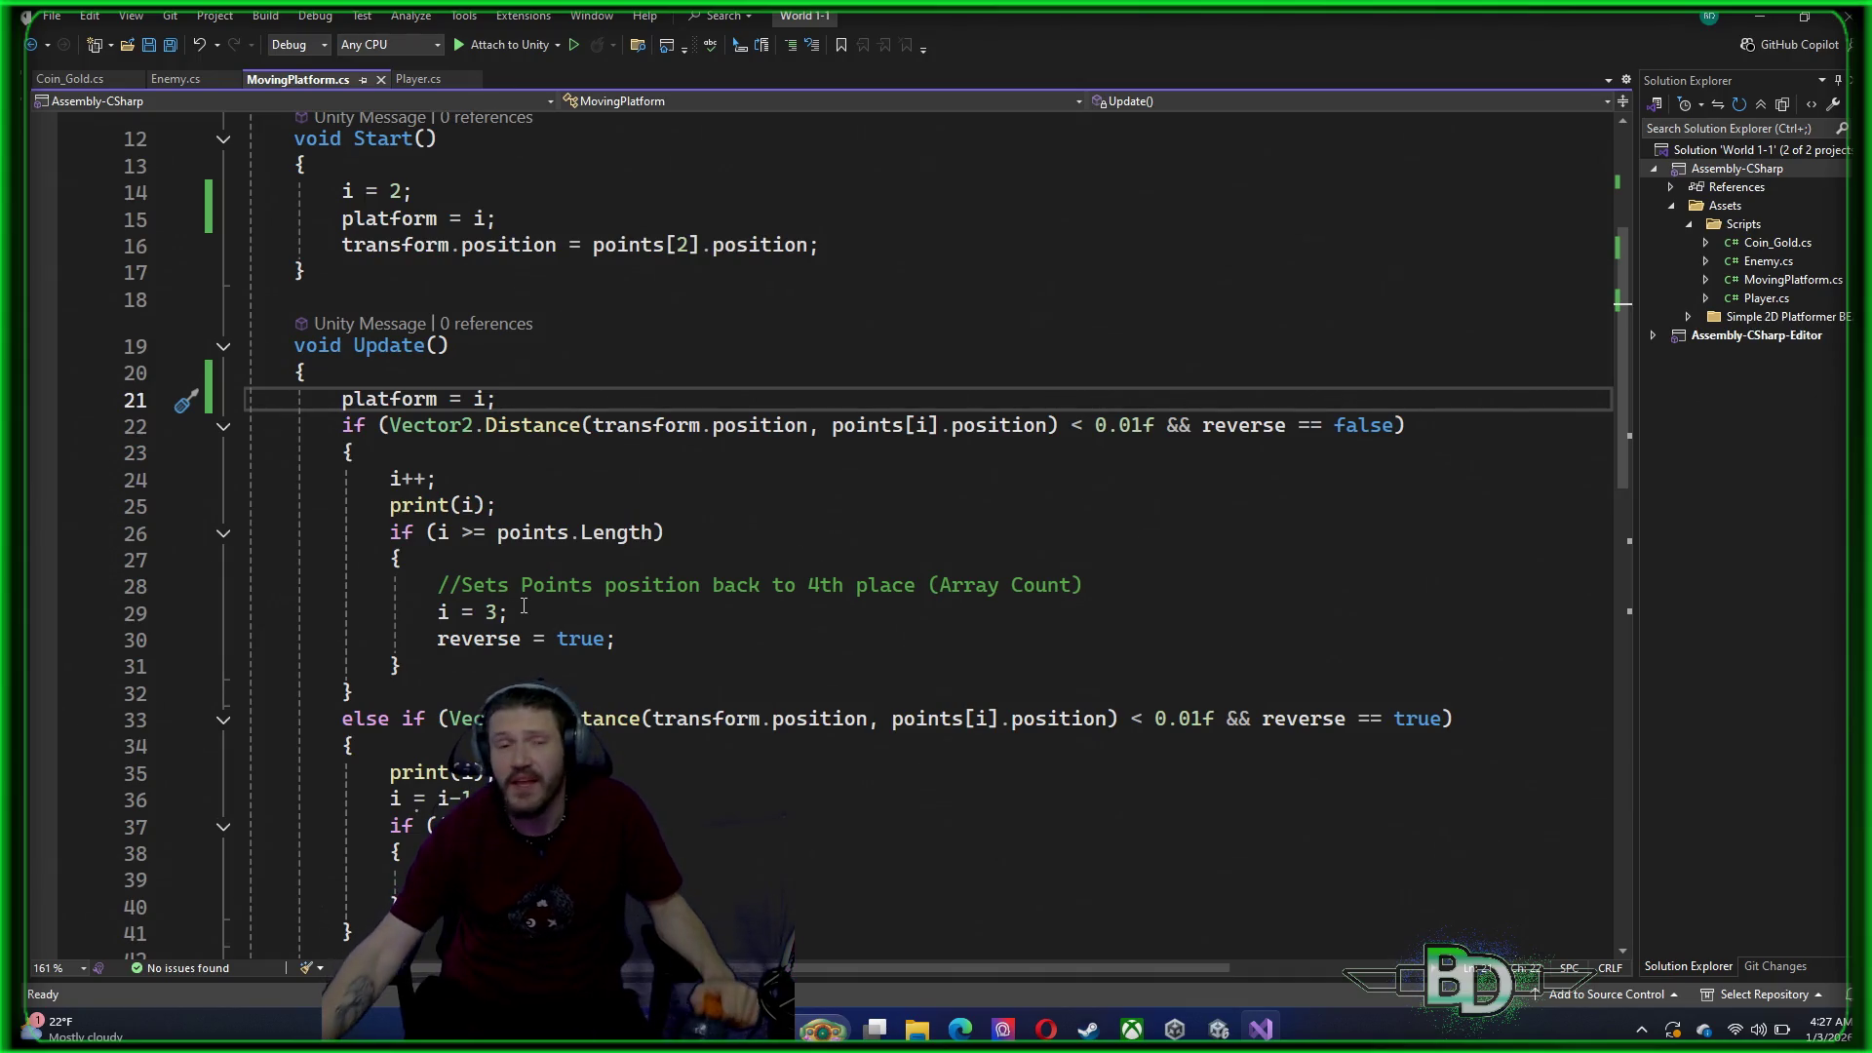
Switch from Visual Studio to the Unity editor and zoom out the Scene view to show the camera frame
left_click(1219, 1027)
scroll(996, 429, "down", 8)
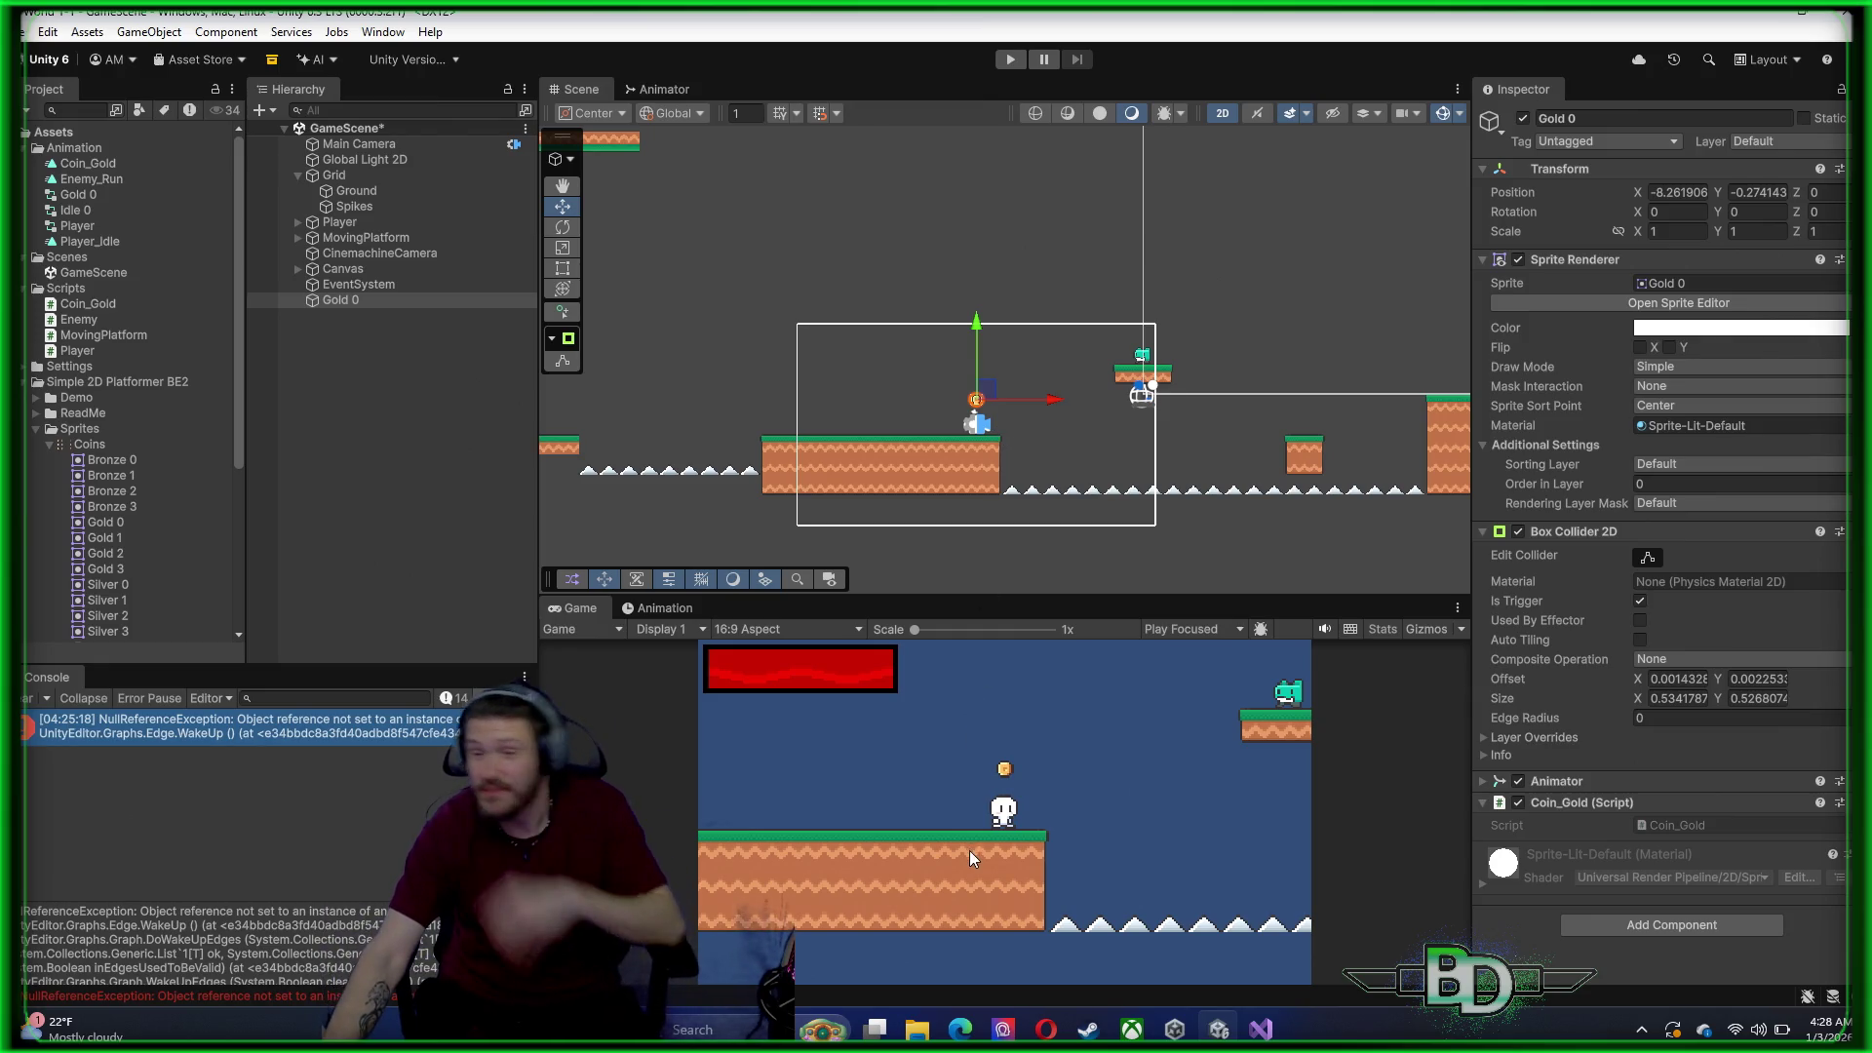
Maximize the Game view, start Play mode and begin running the player right
key("shift+space")
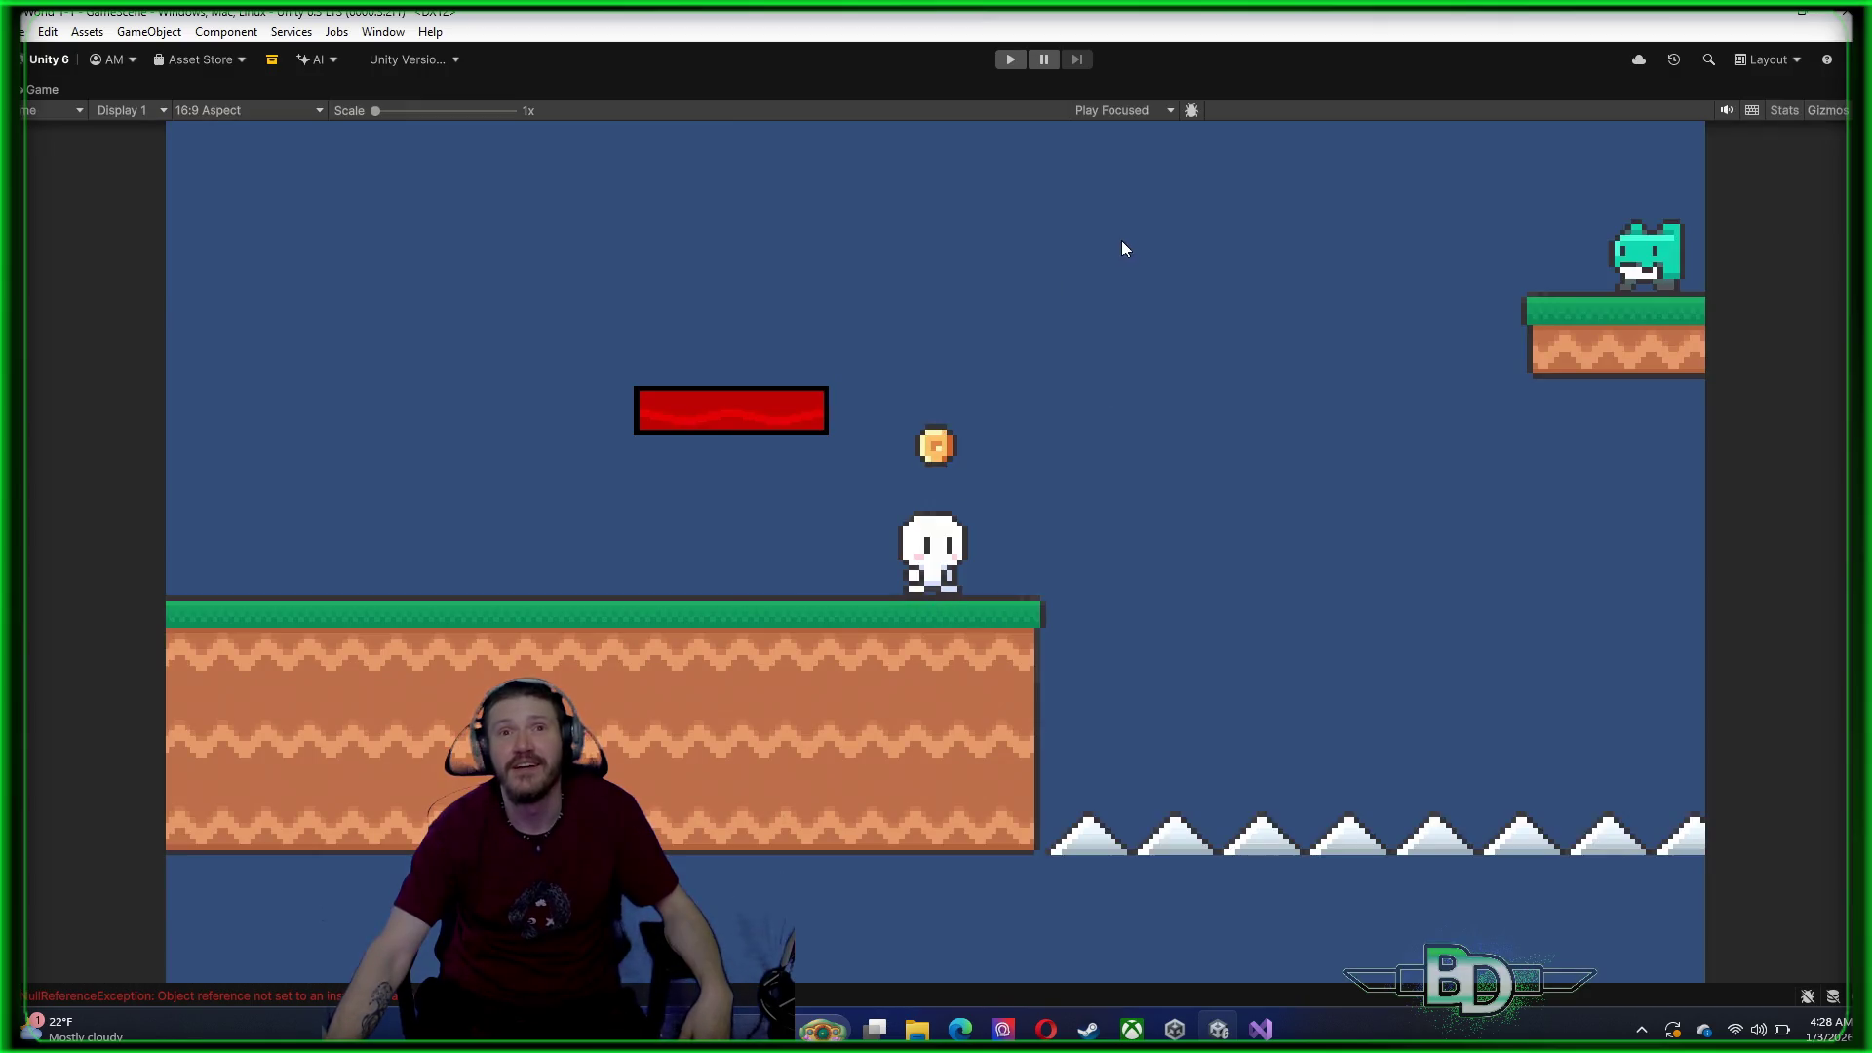
left_click(1019, 62)
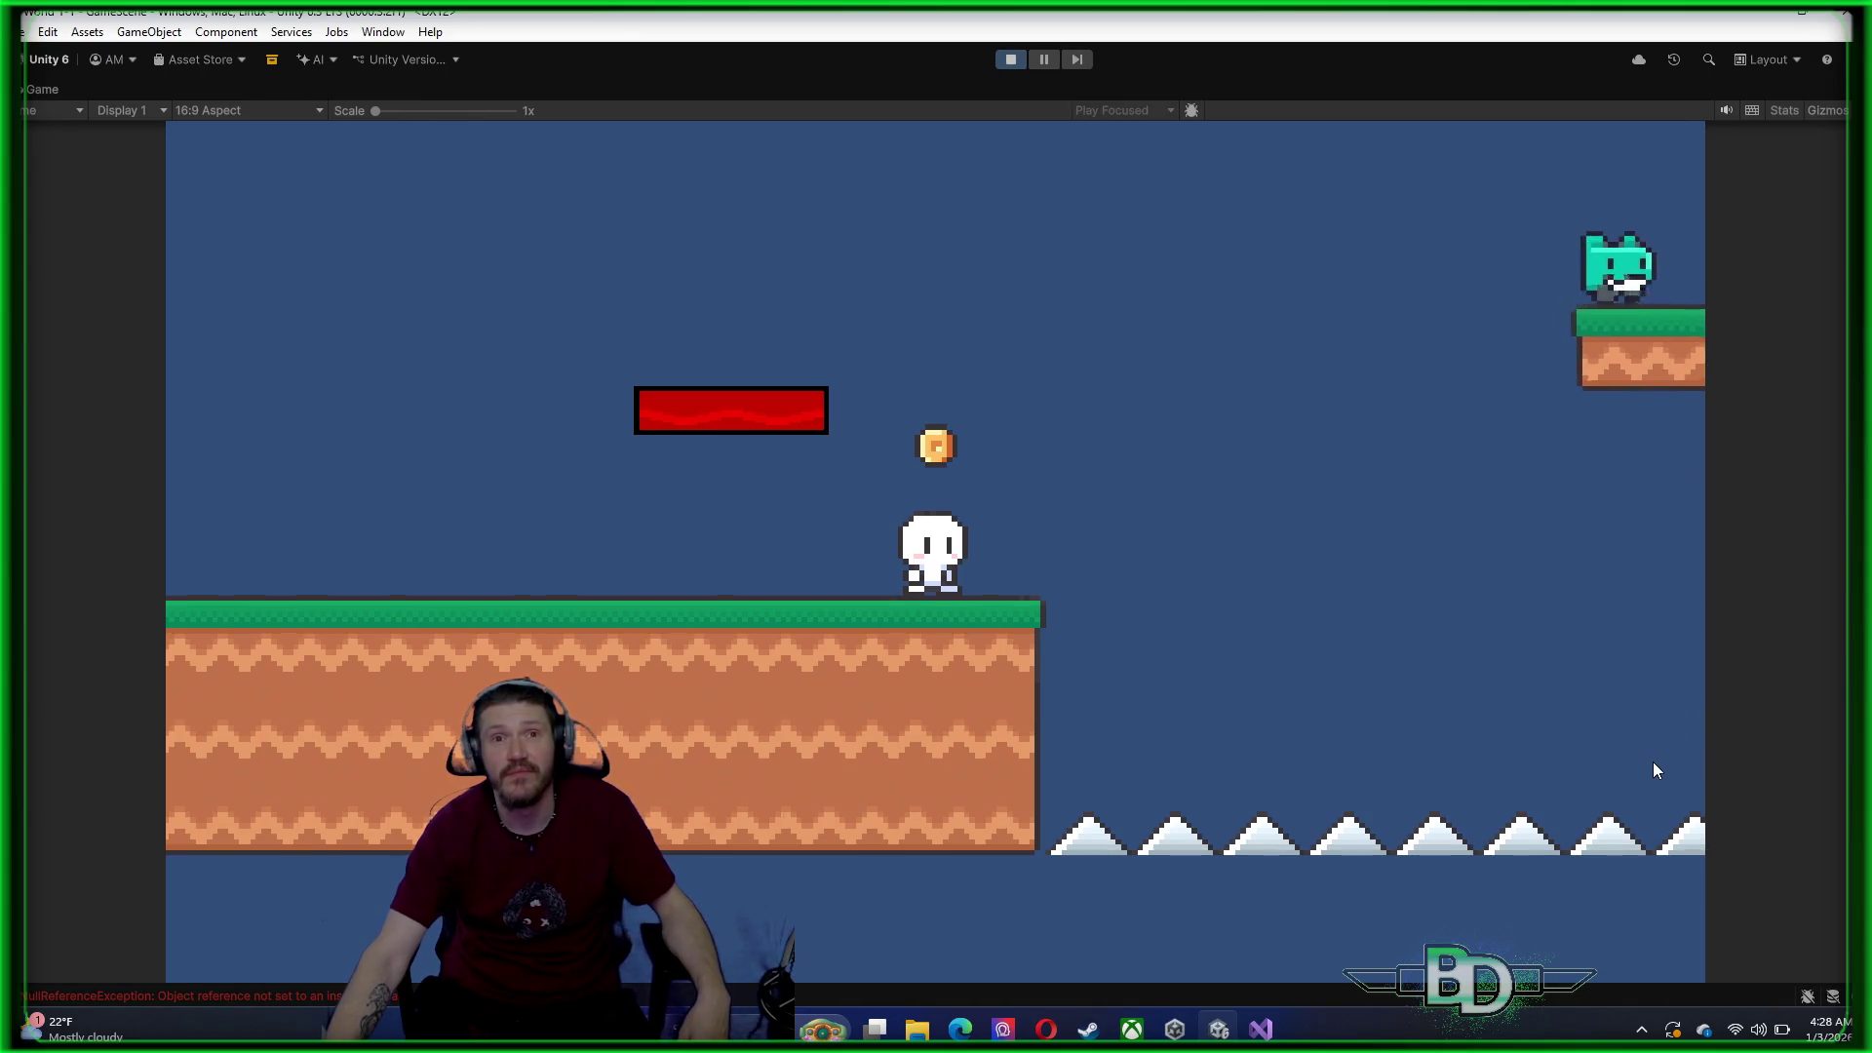
key("Right")
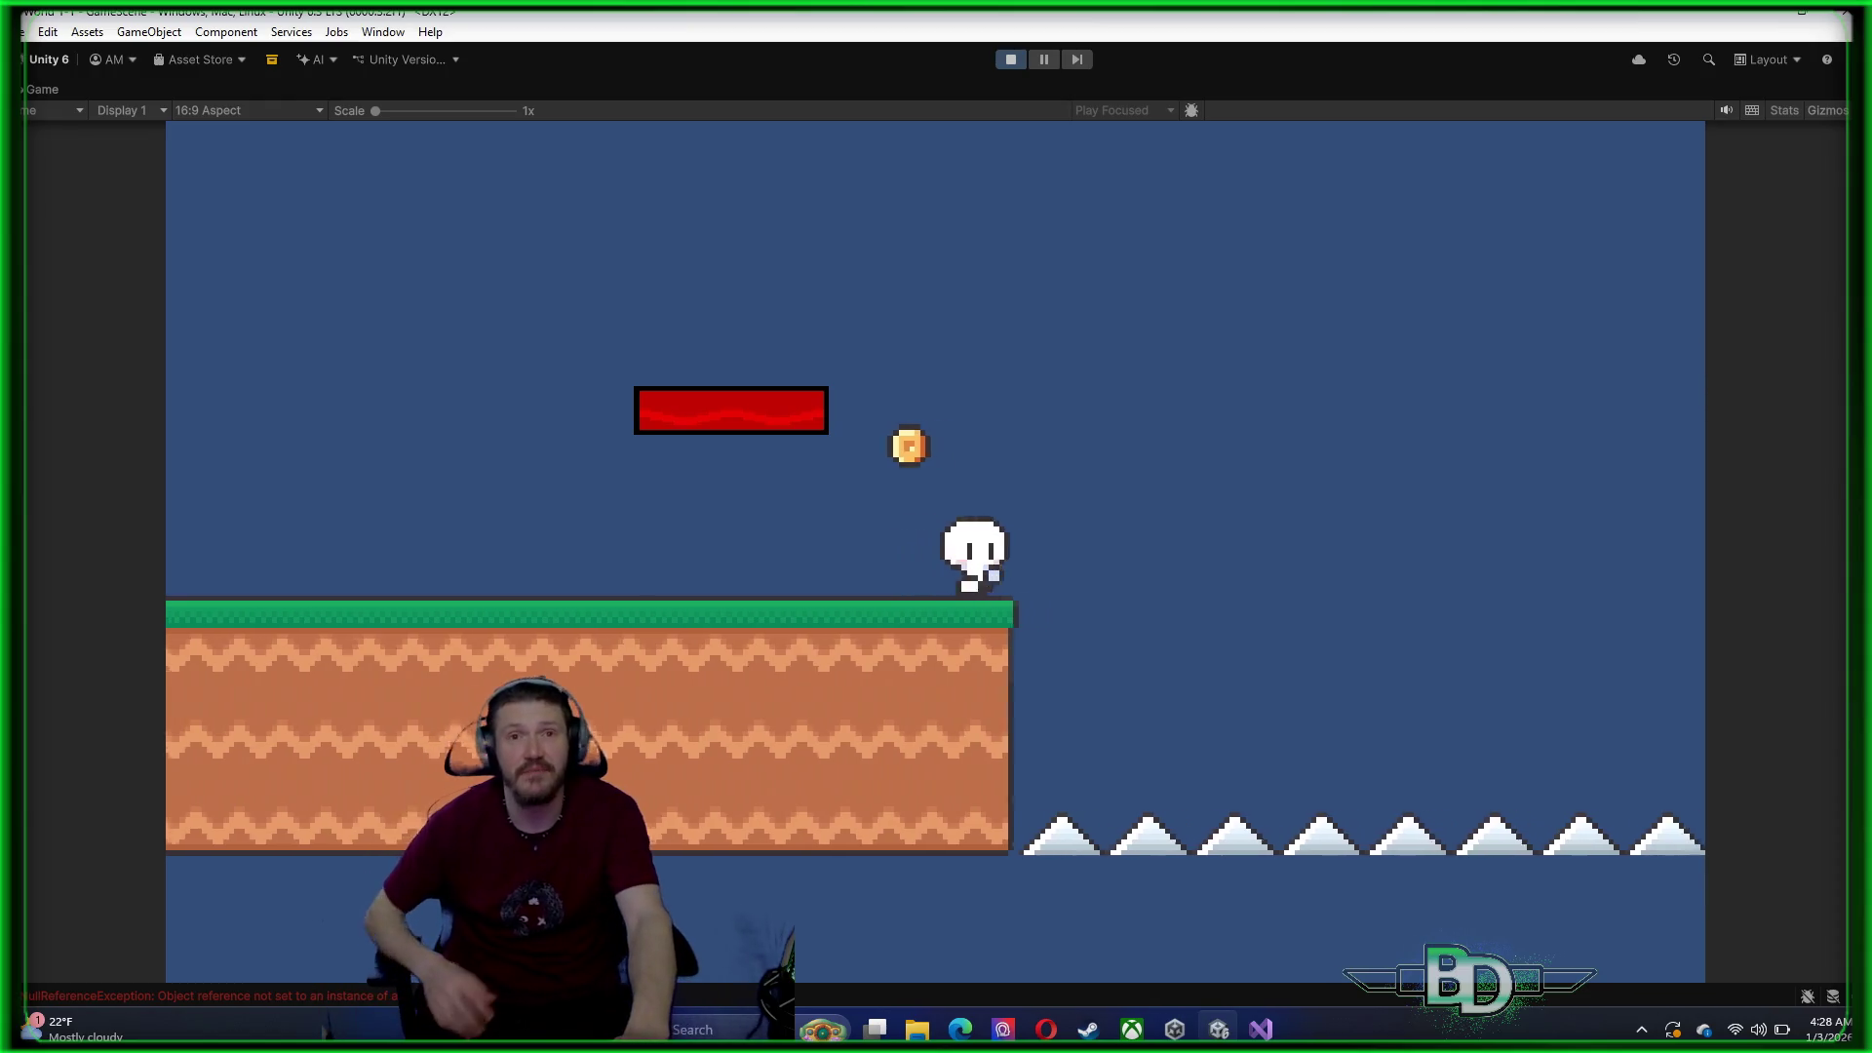
Run the player left and right with several jumps around the starting area
key("Left")
key("space")
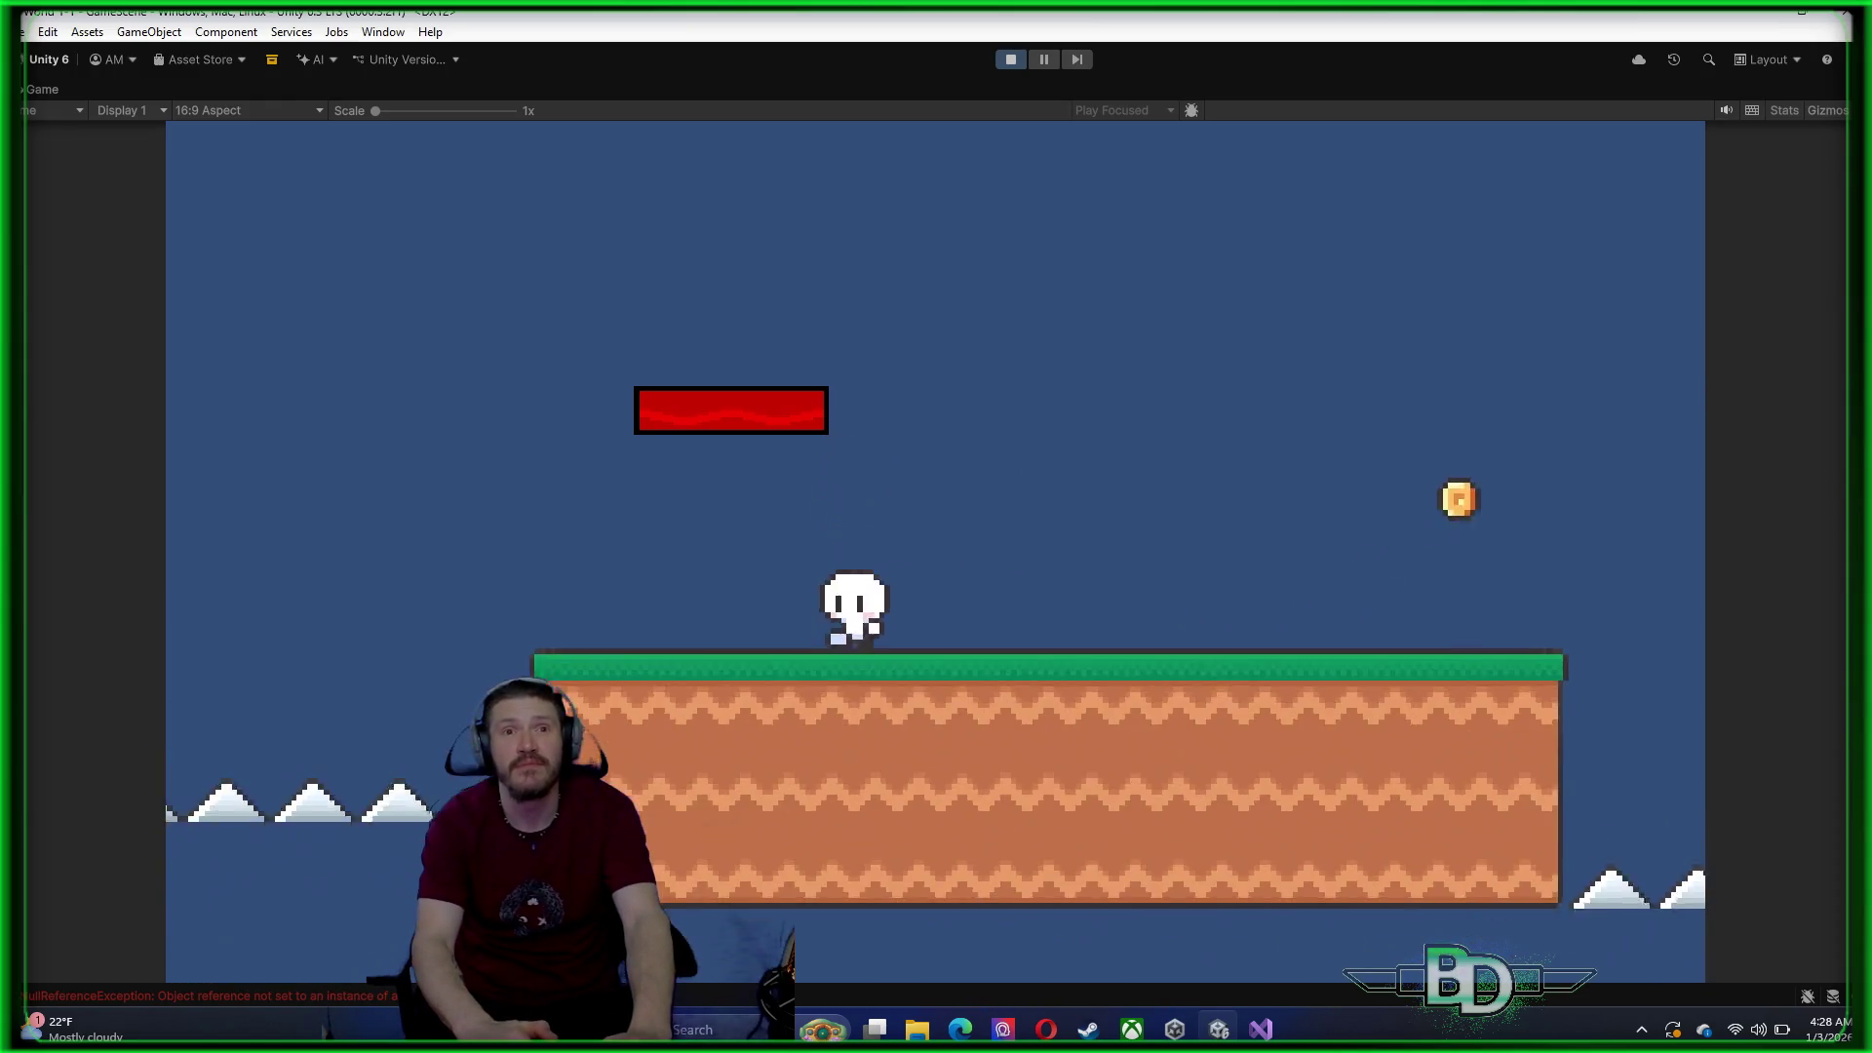
key("Right")
key("space")
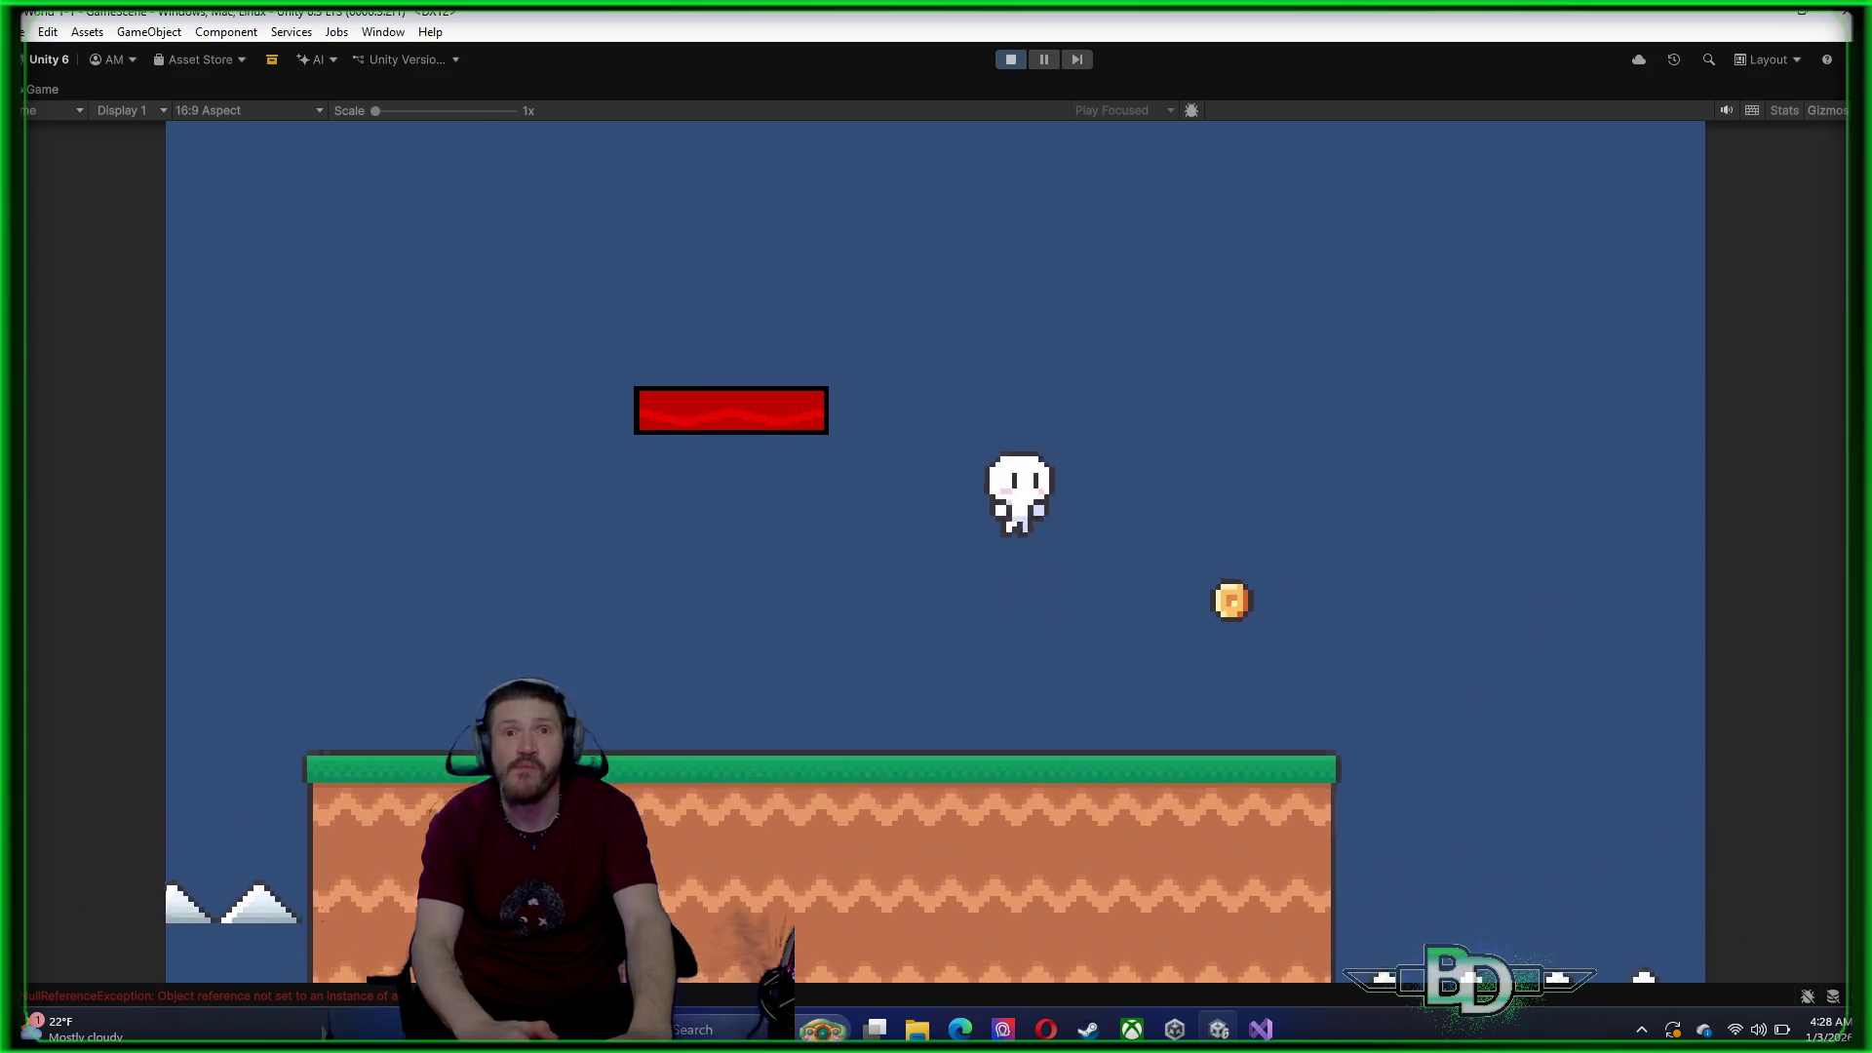
key("Left")
key("space")
key("Right")
key("Right")
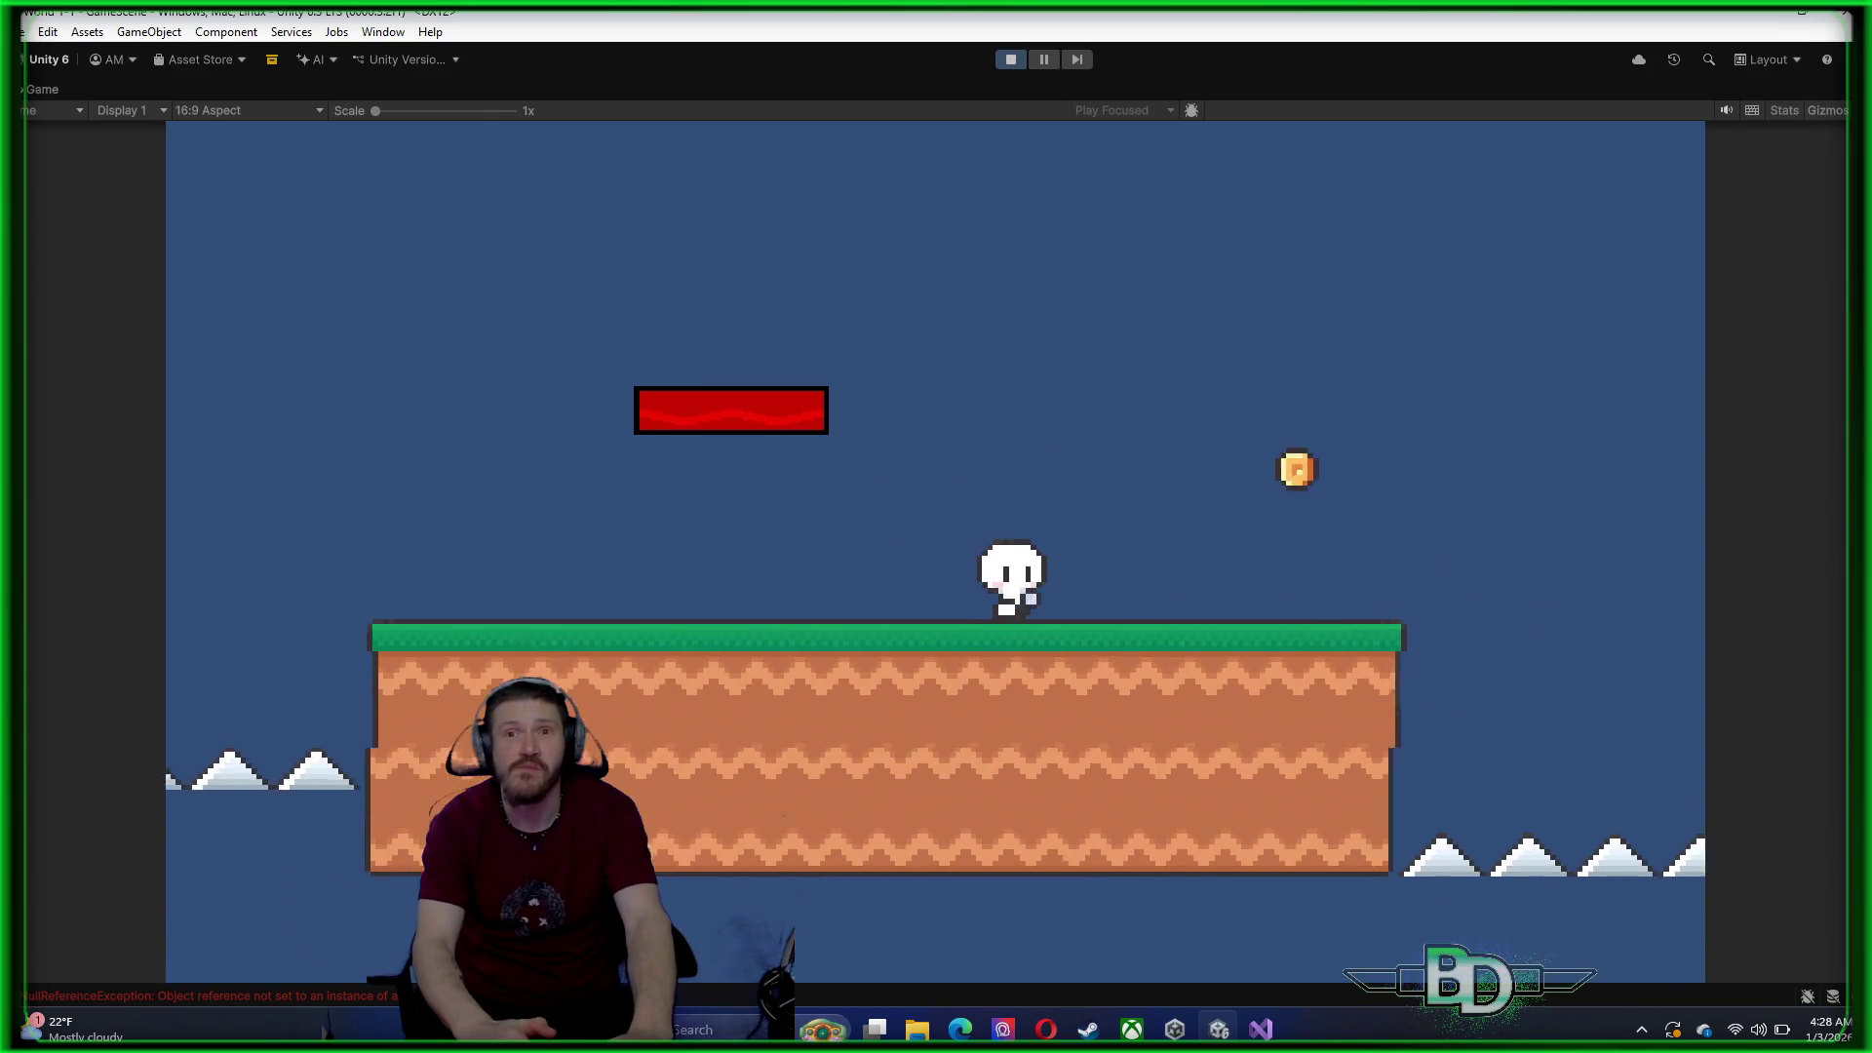
key("space")
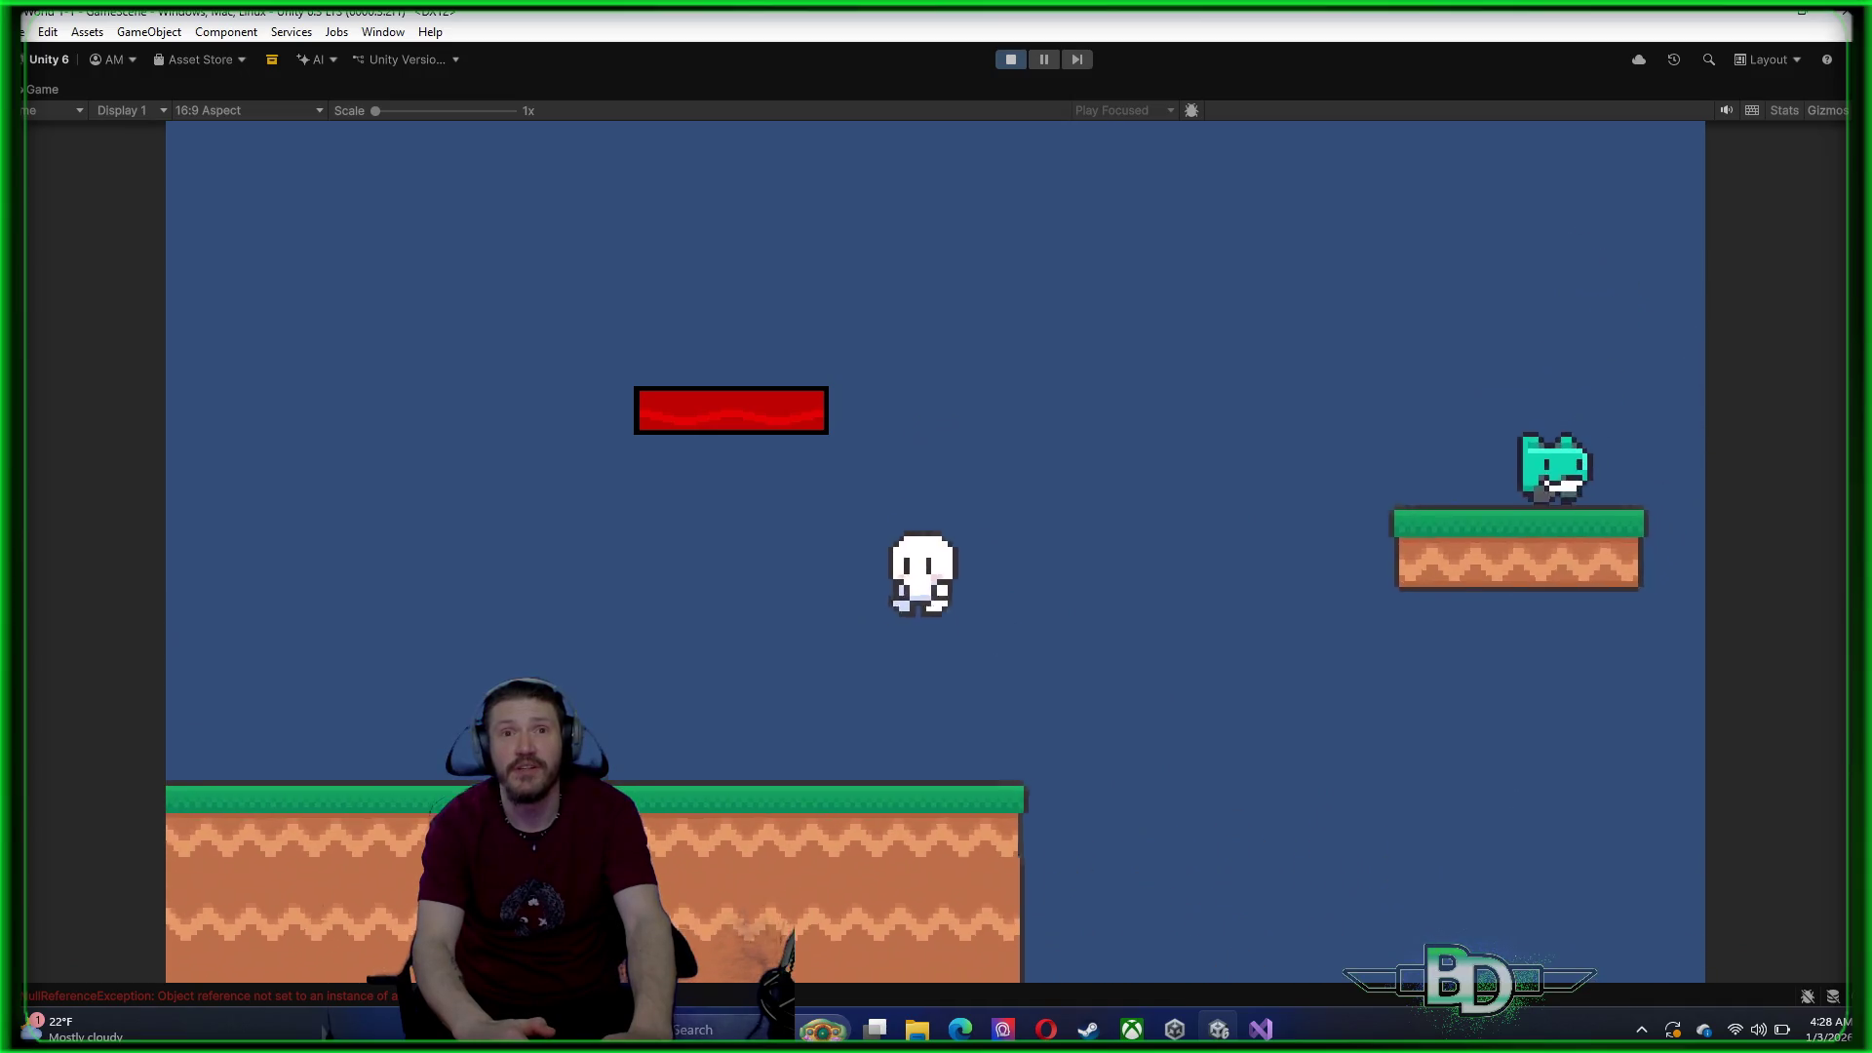
Jump over the teal enemy's platform, then drift left down to the large grass platform
key("Right")
key("Right")
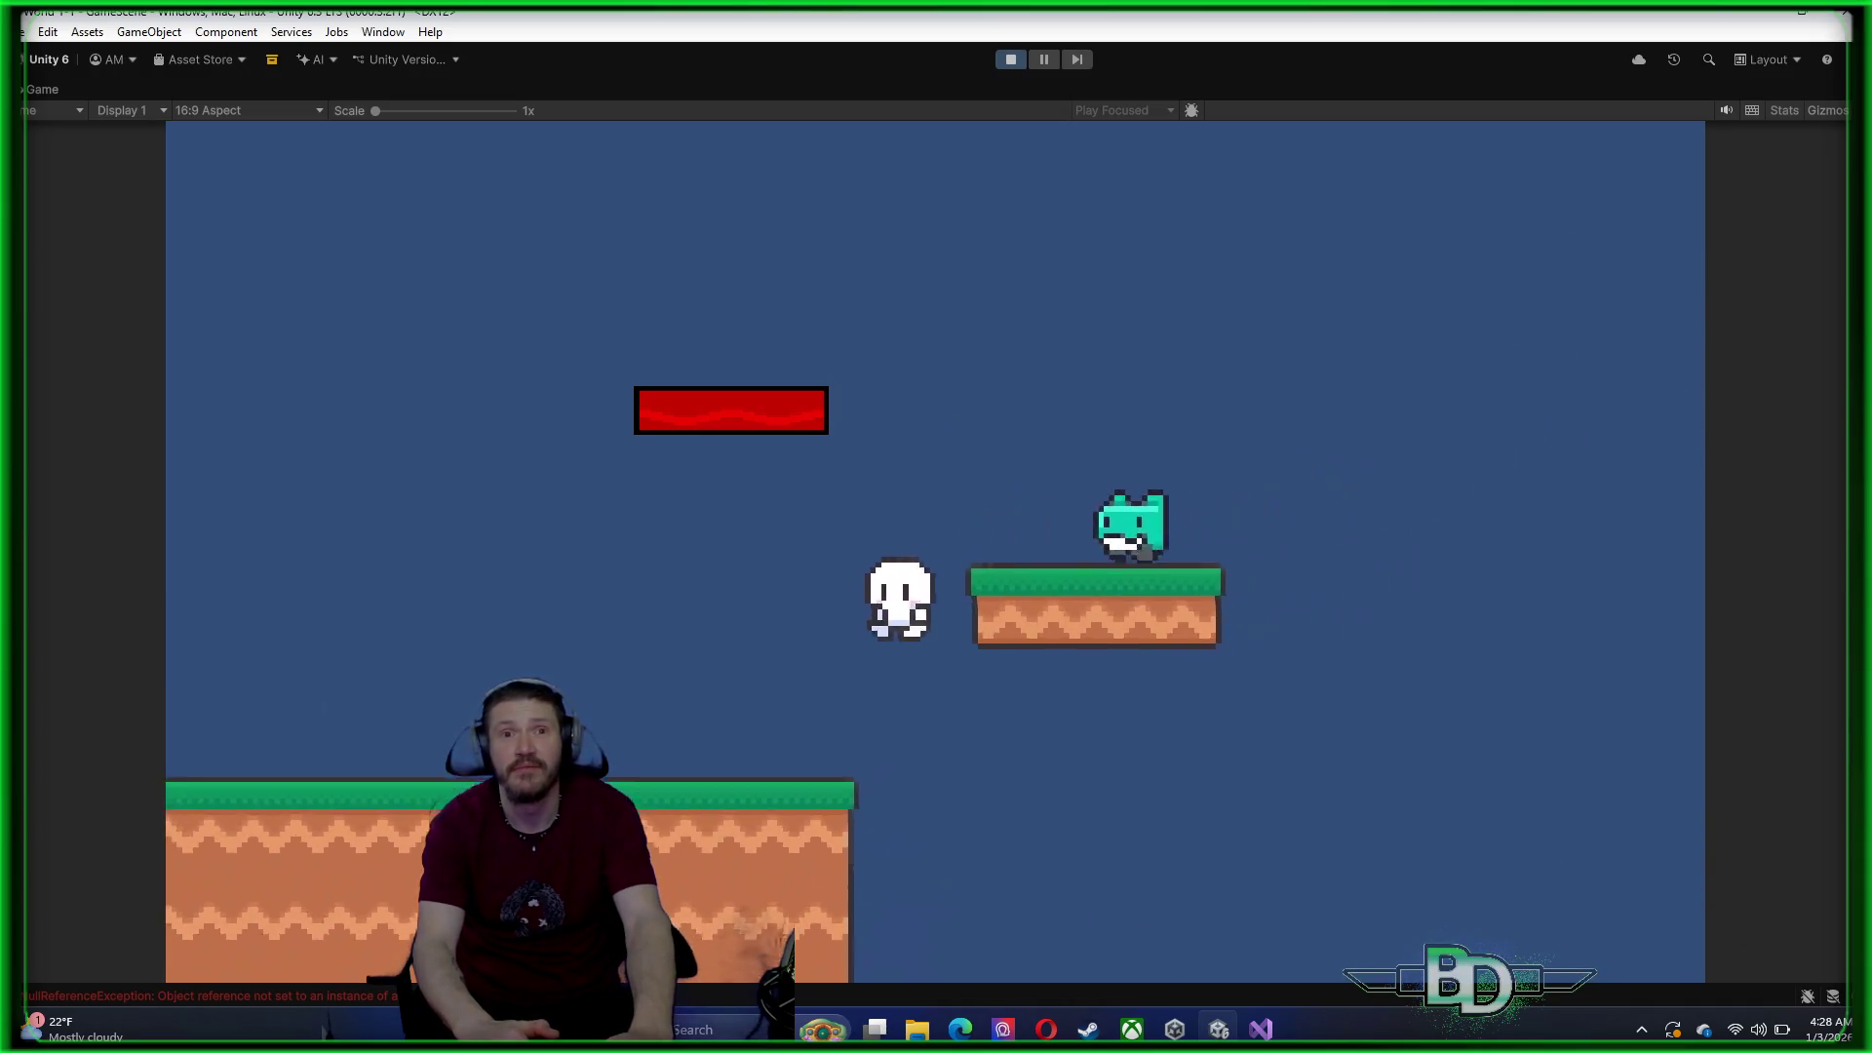
key("space")
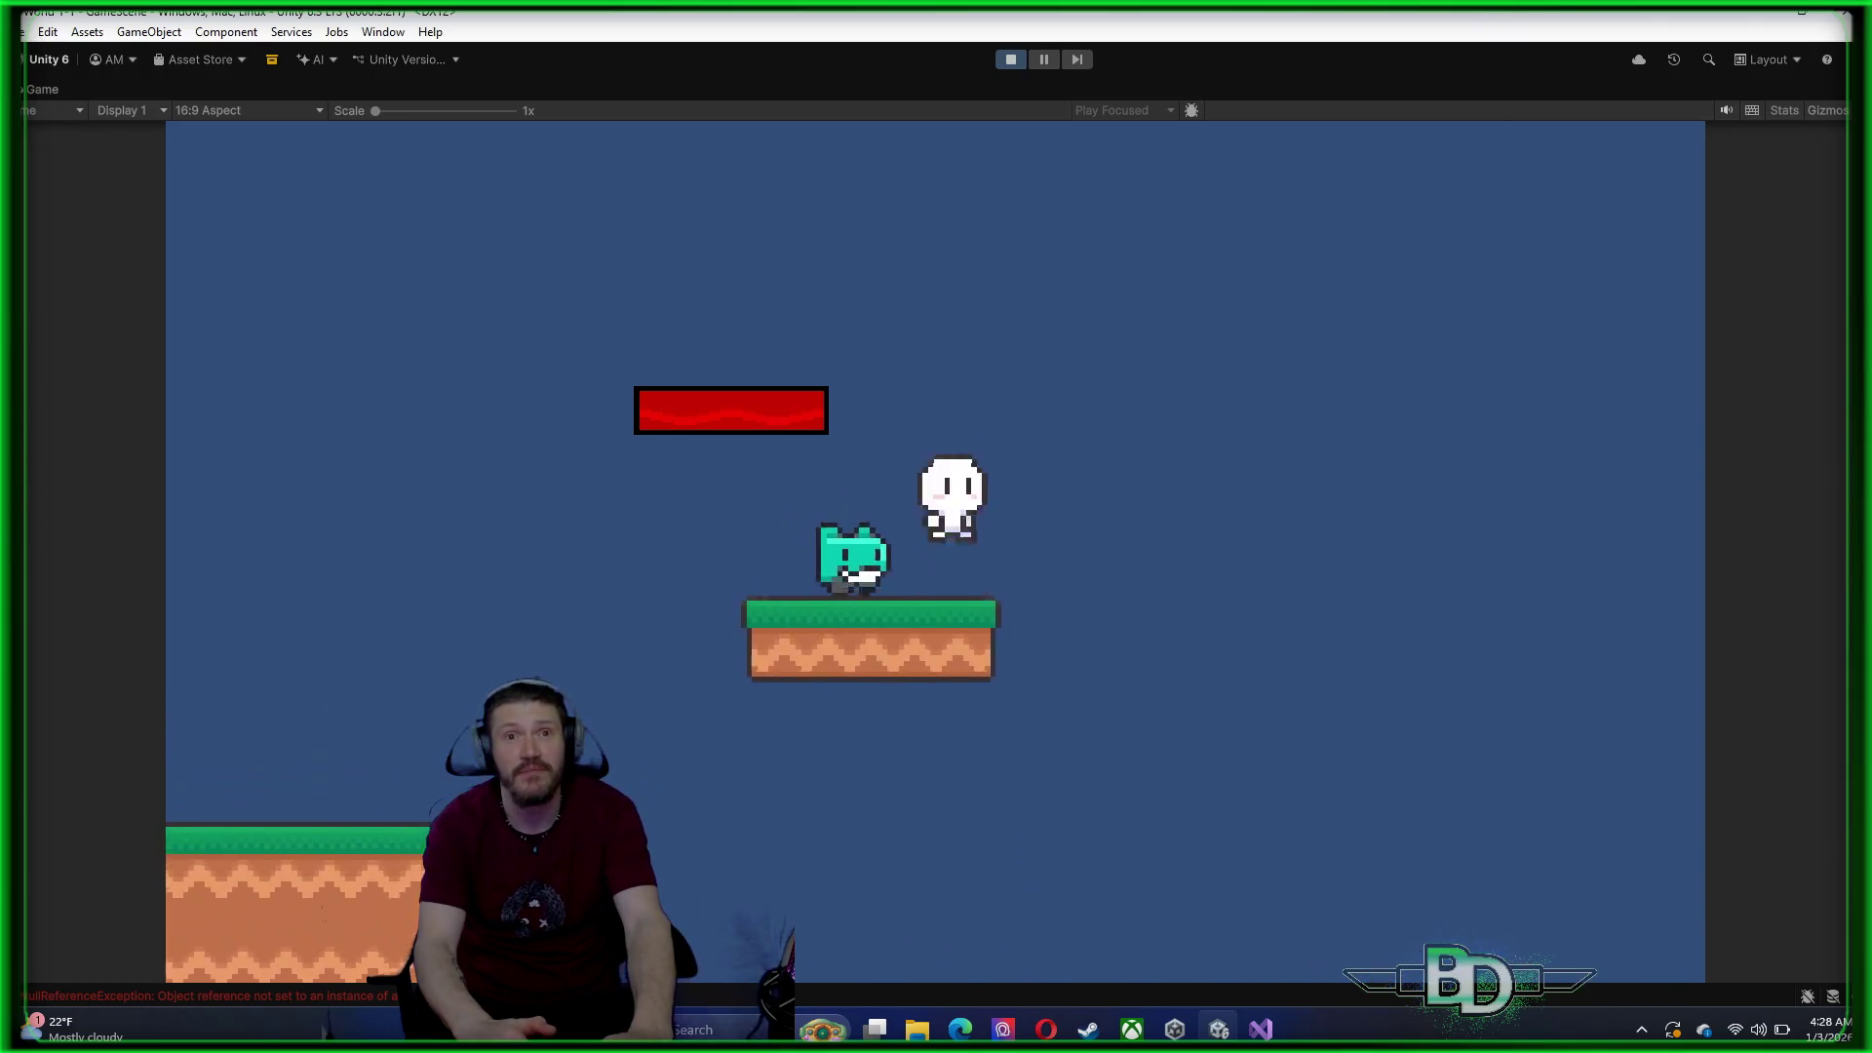
key("Left")
key("space")
key("Right")
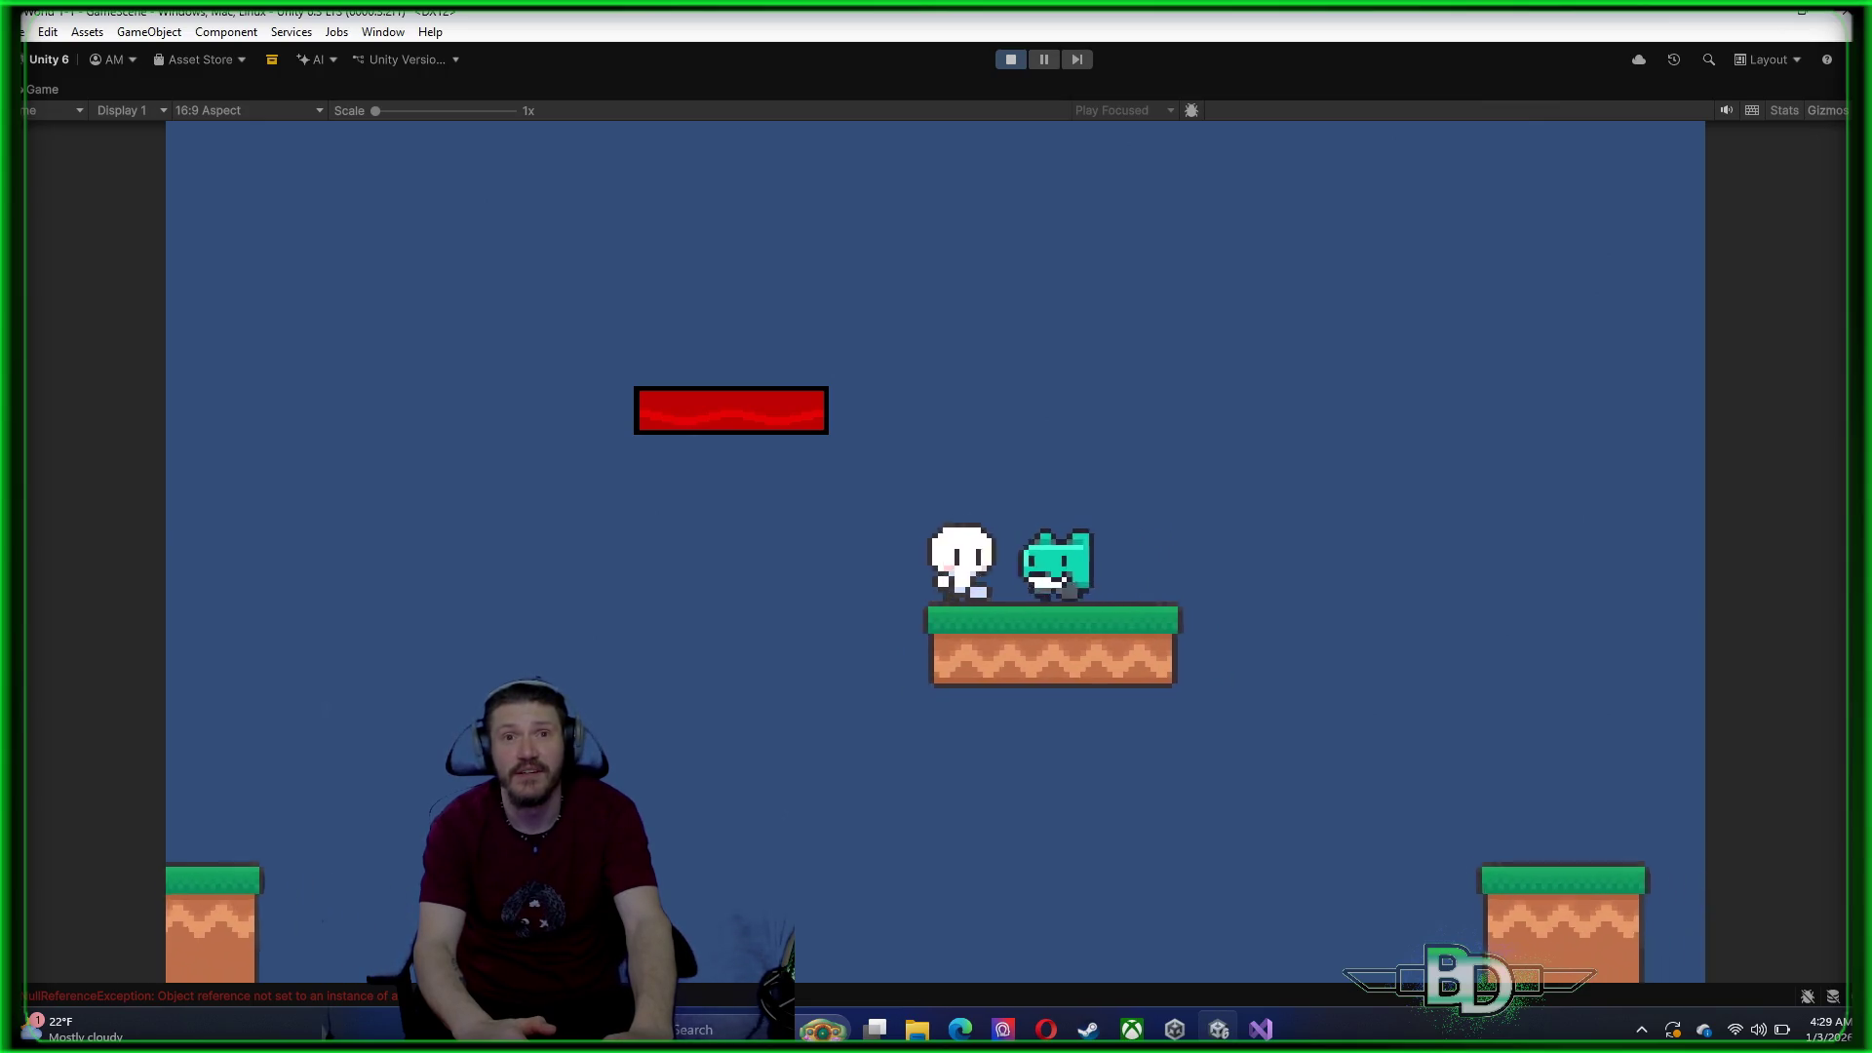
key("Left")
key("space")
key("Left")
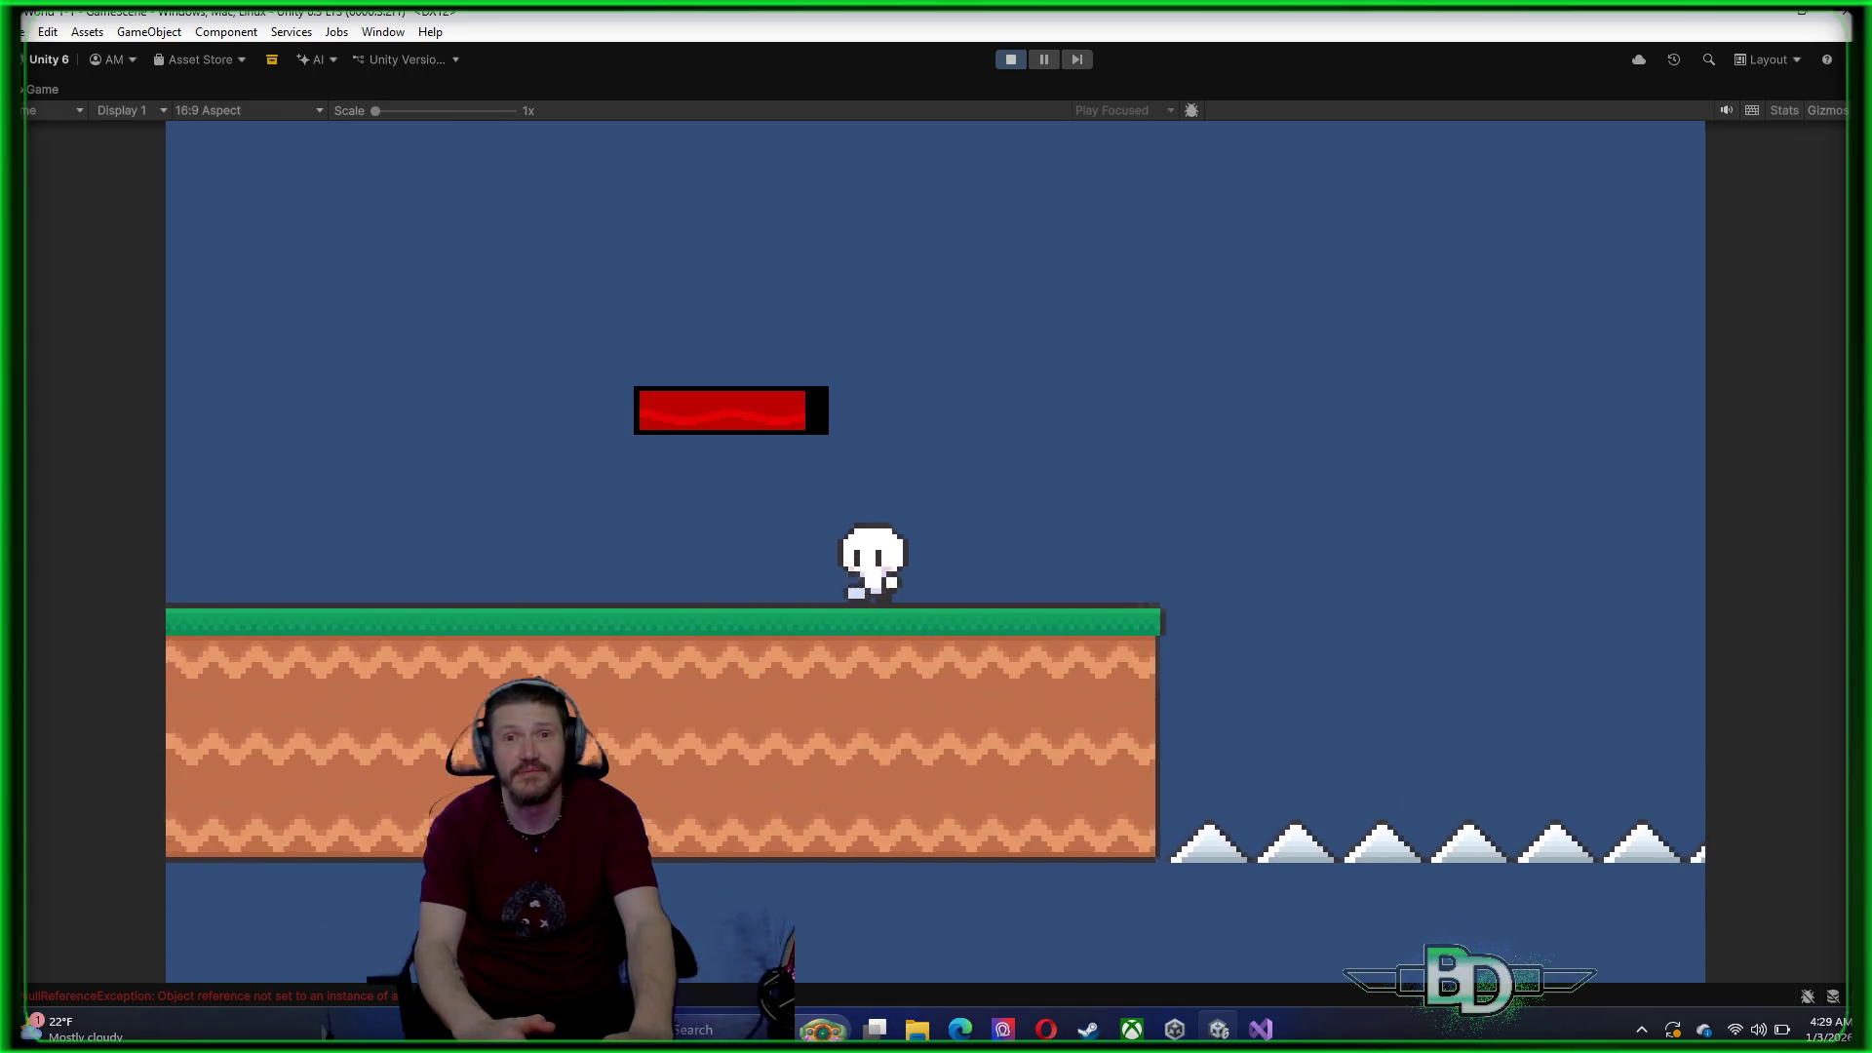
Move along the grass platform, then run right and jump over the spikes toward the enemy platform
key("Right")
key("Left")
key("Right")
key("space")
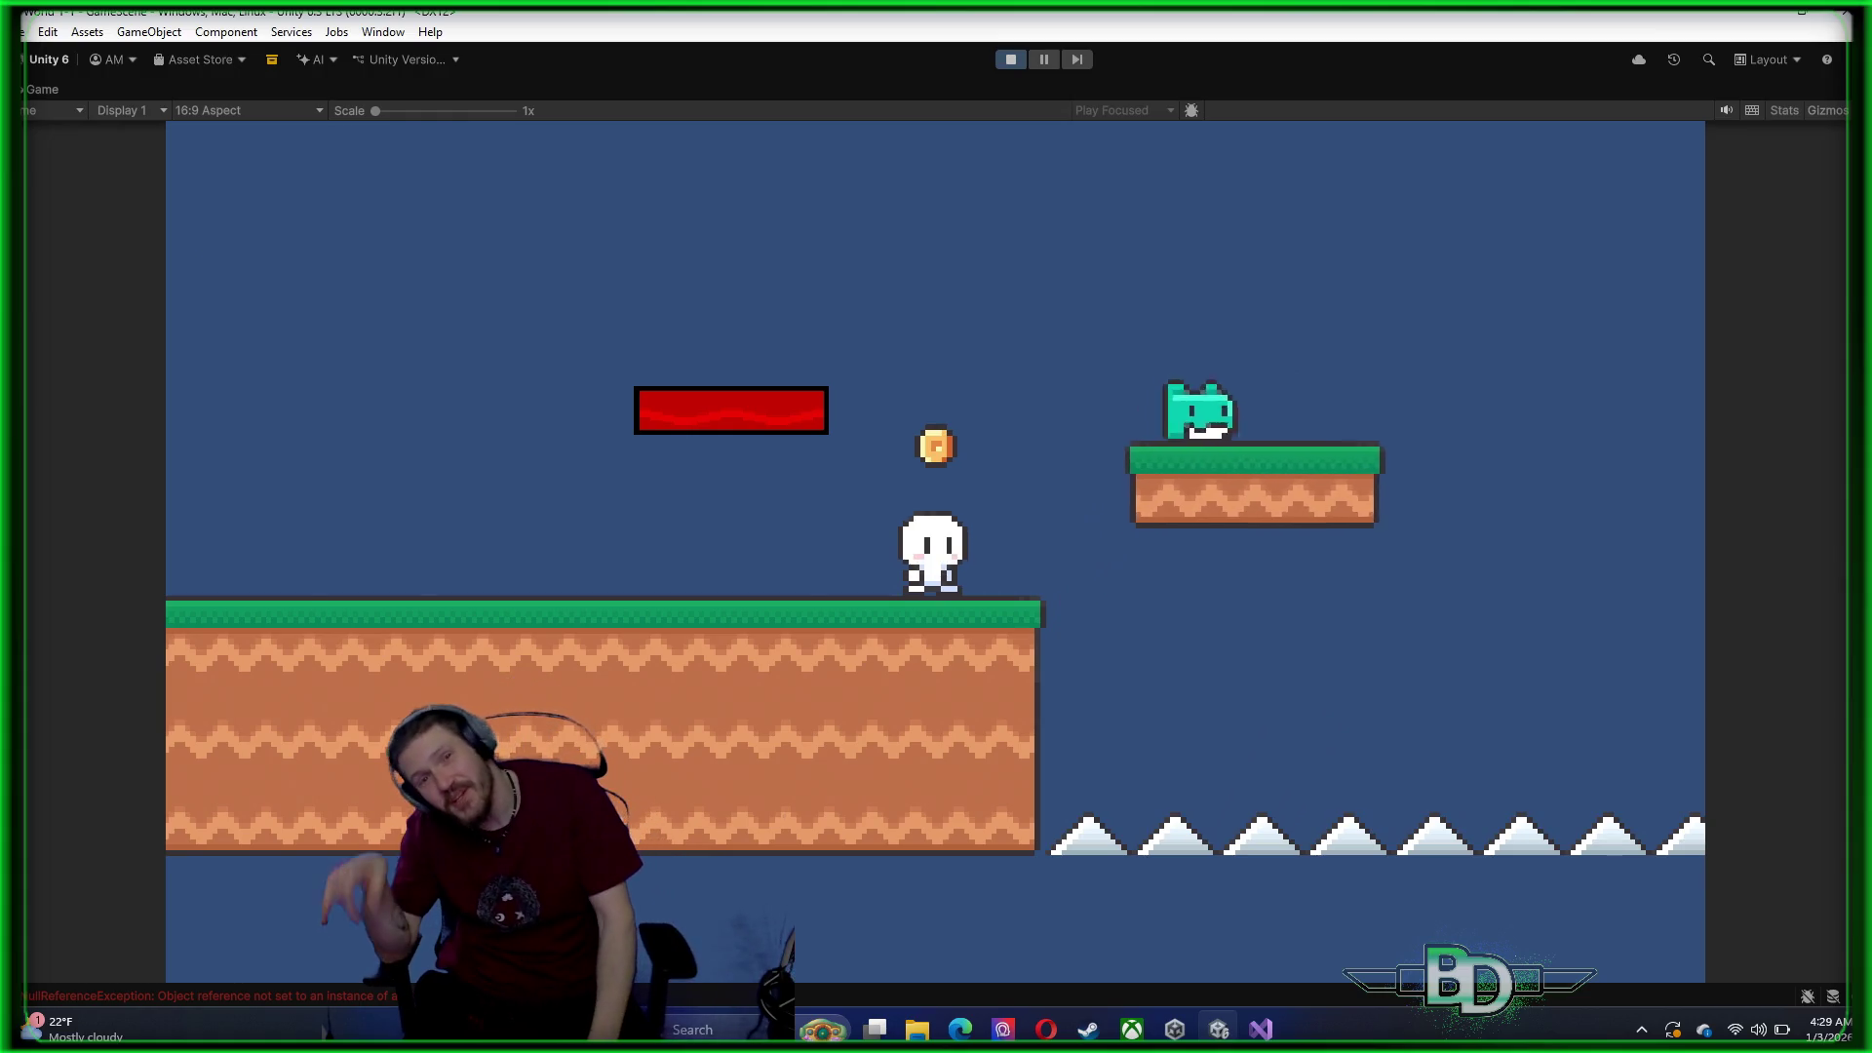
Jump to collect the coin, then ride the moving platform, hopping off and landing back on it
key("space")
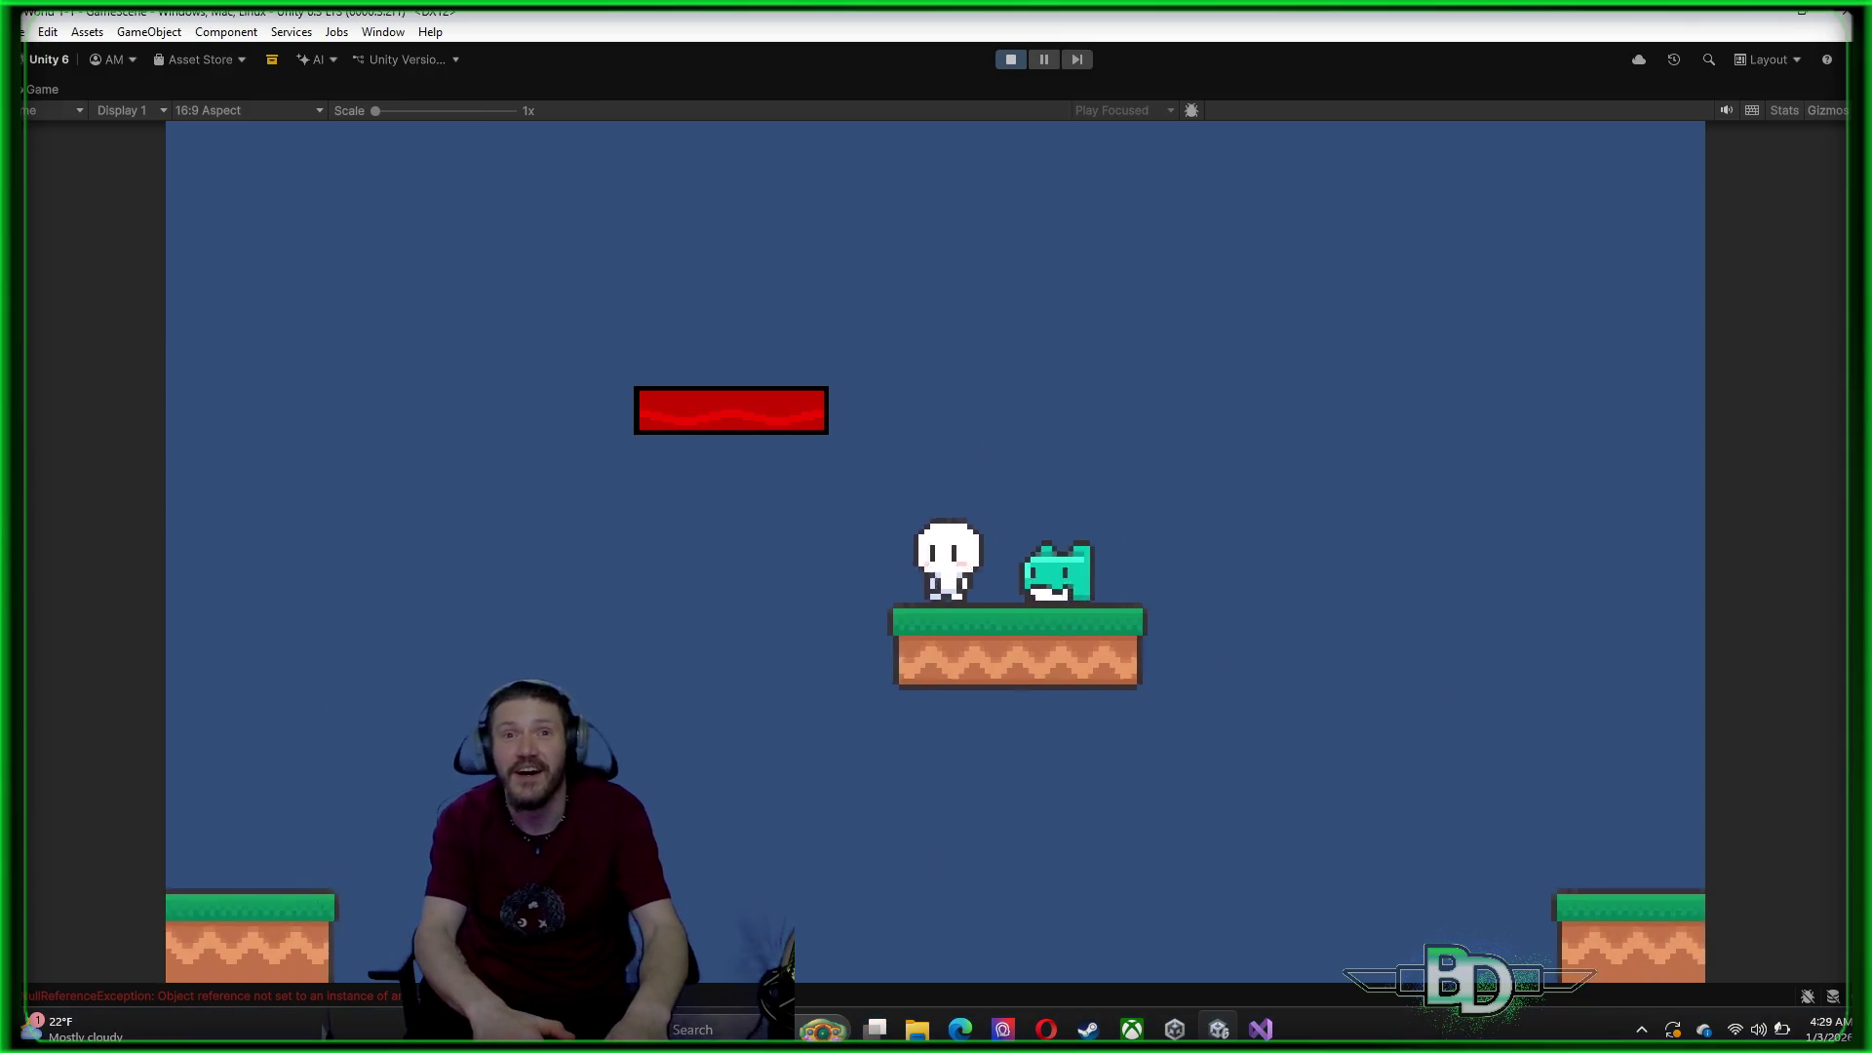
key("space")
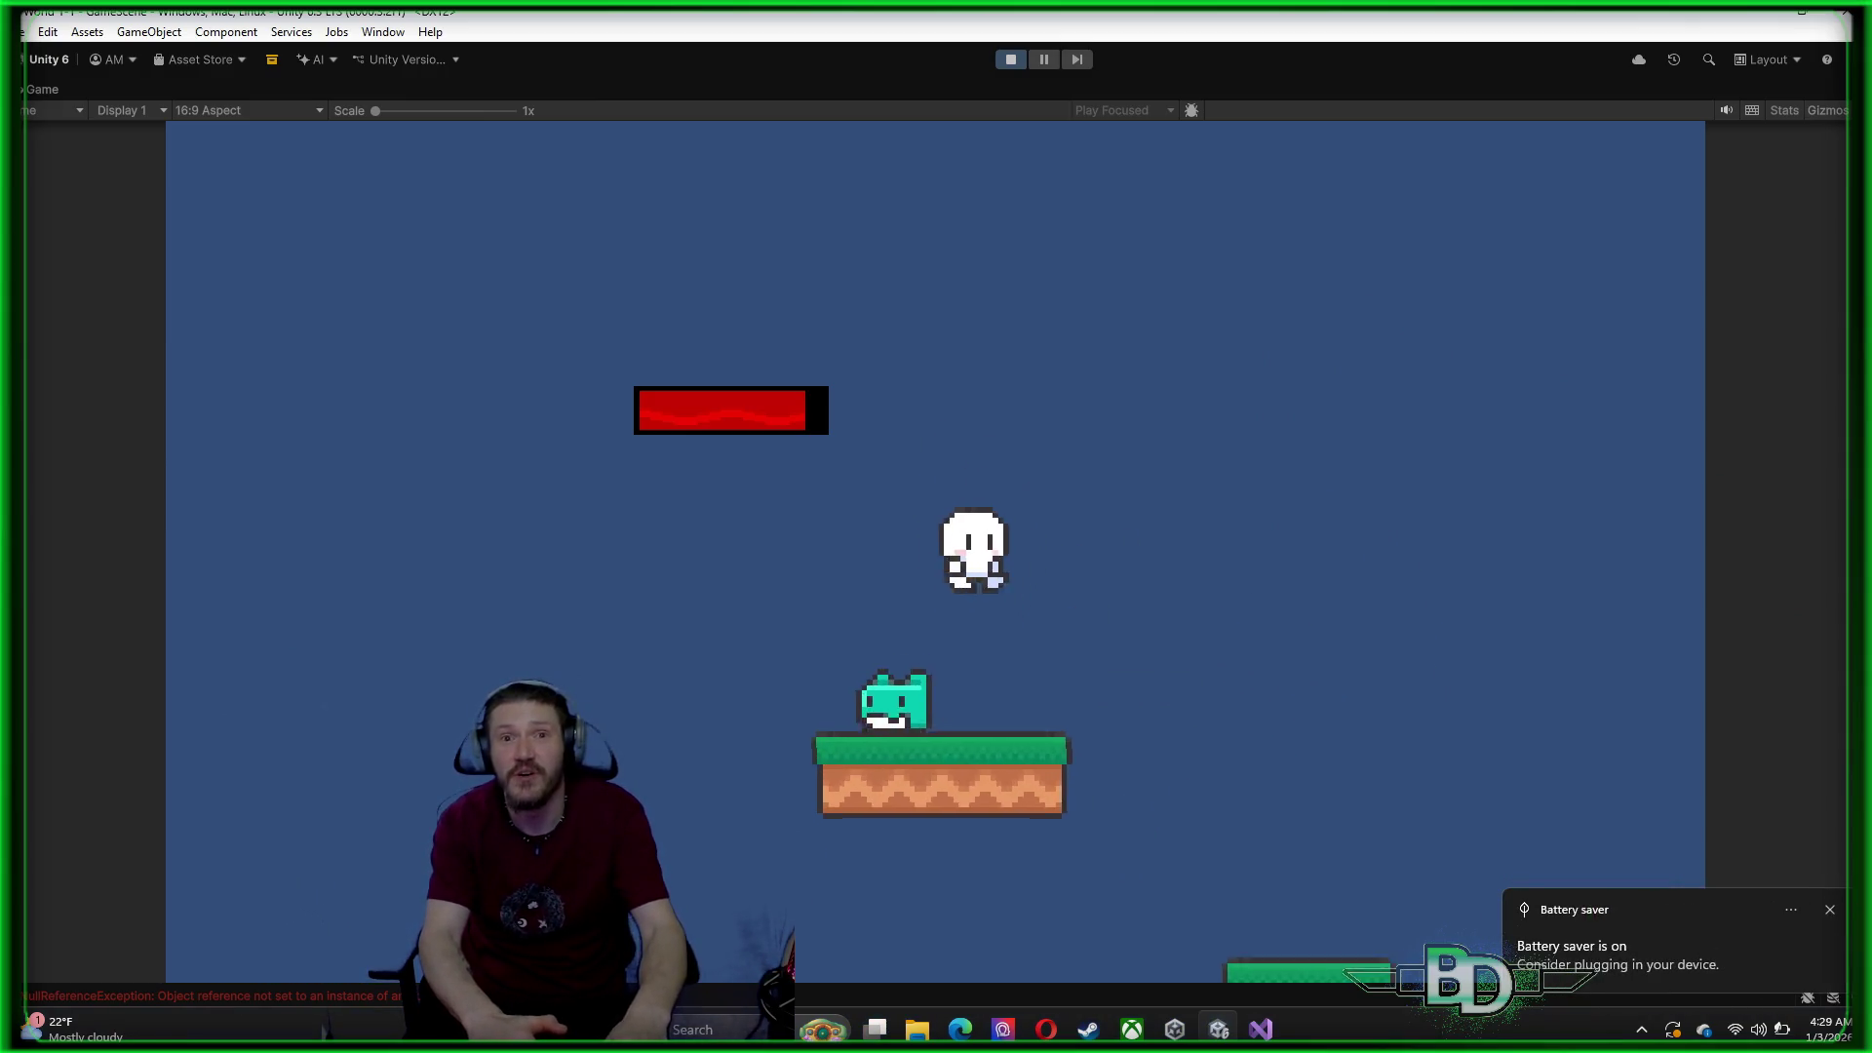
key("space")
key("Left")
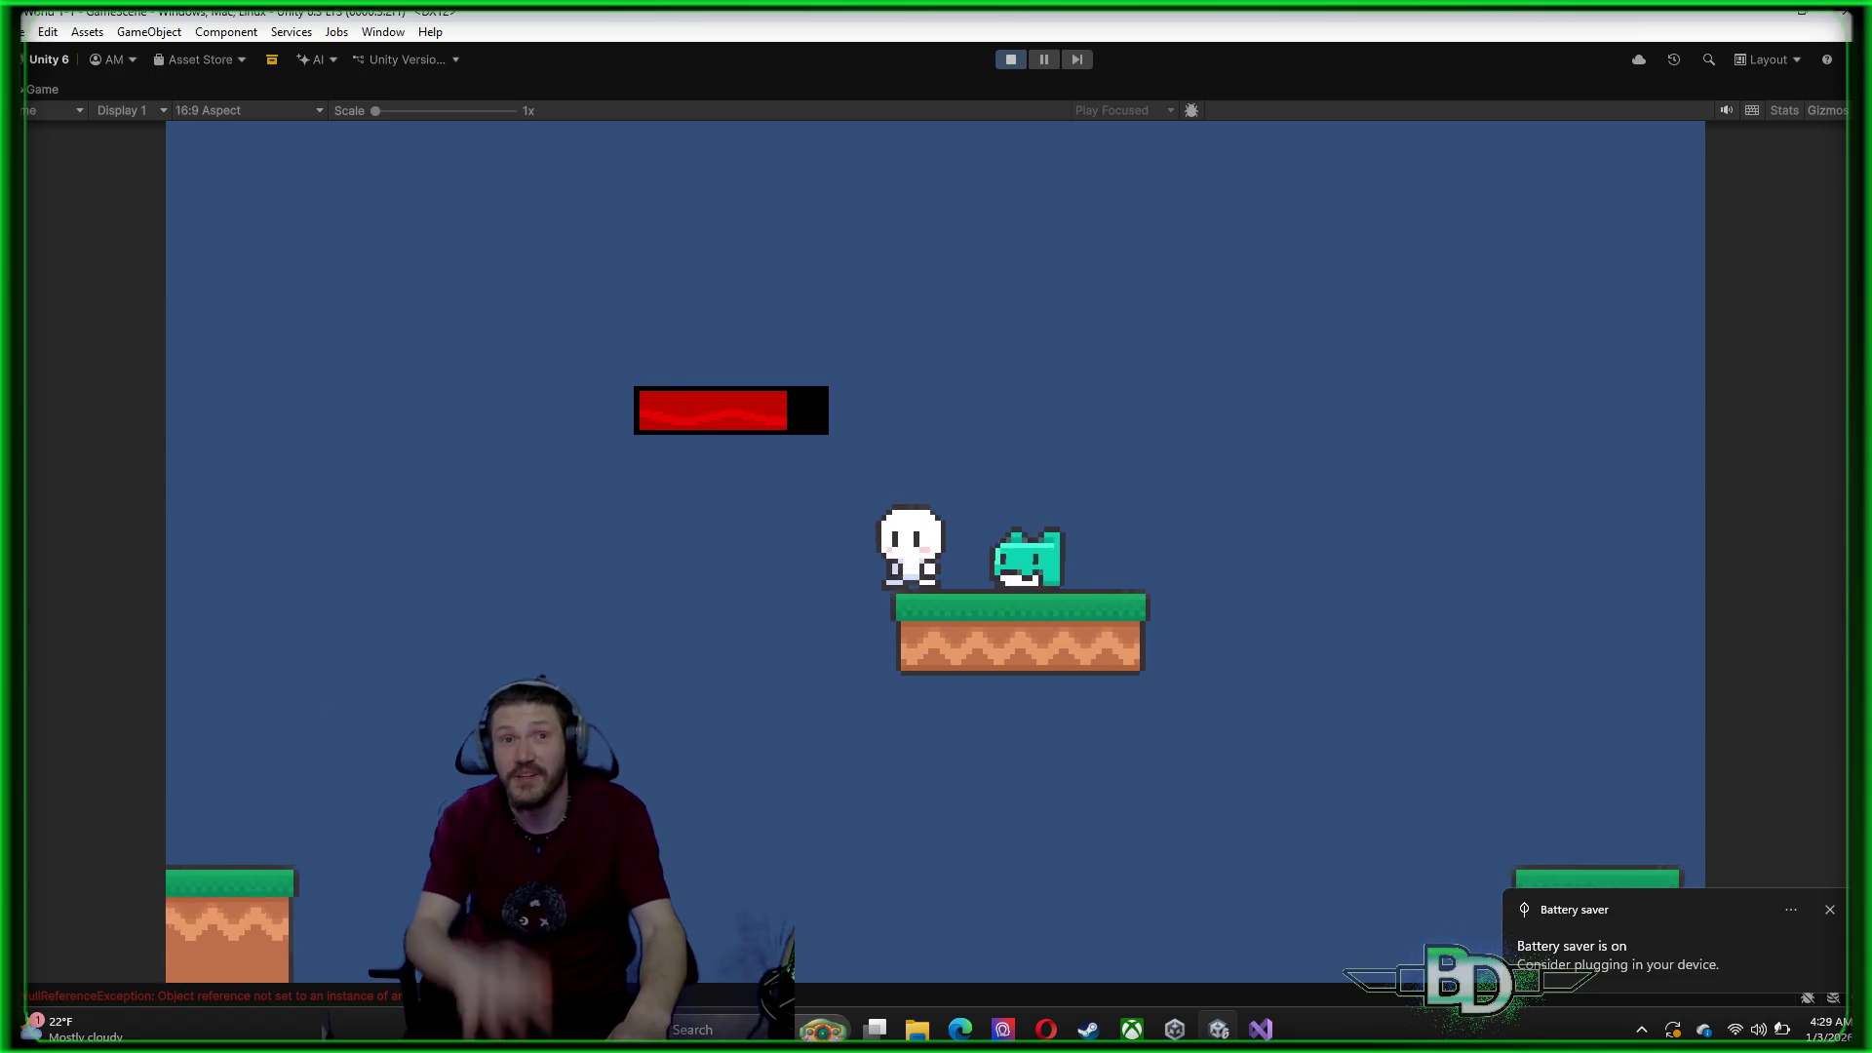
key("space")
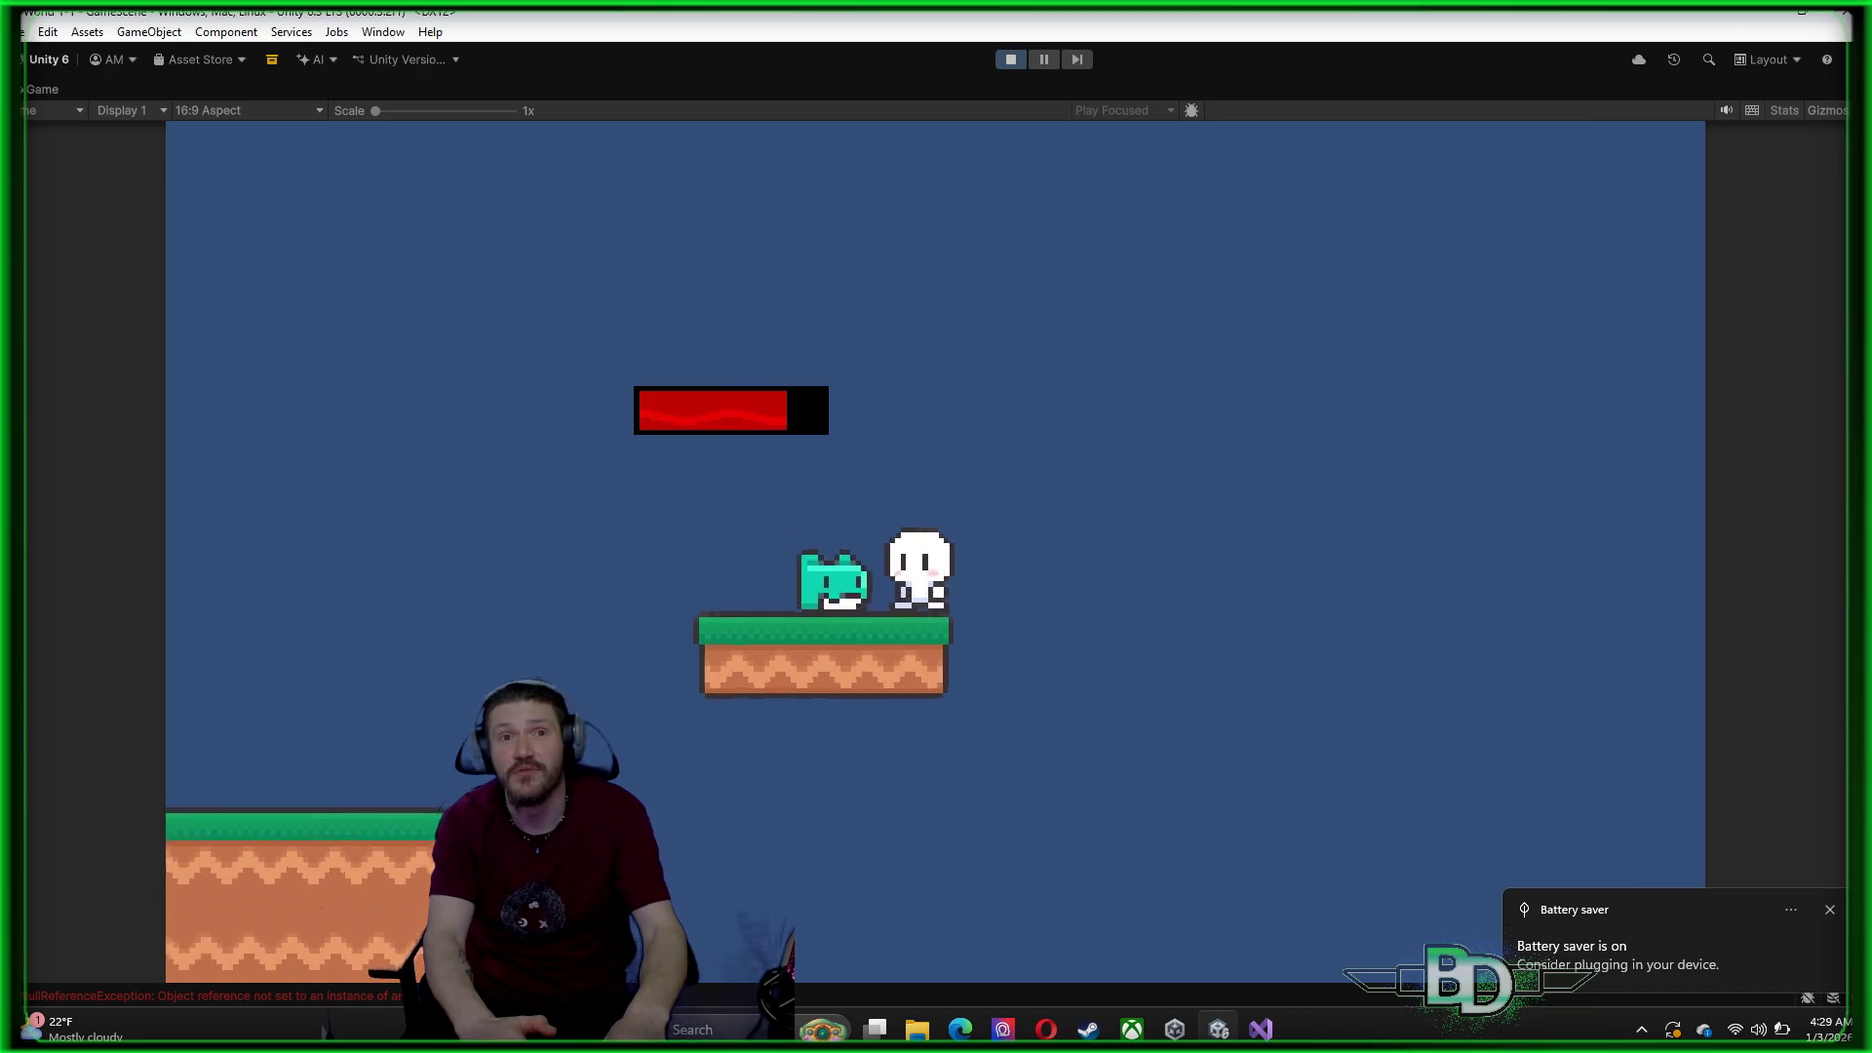
key("space")
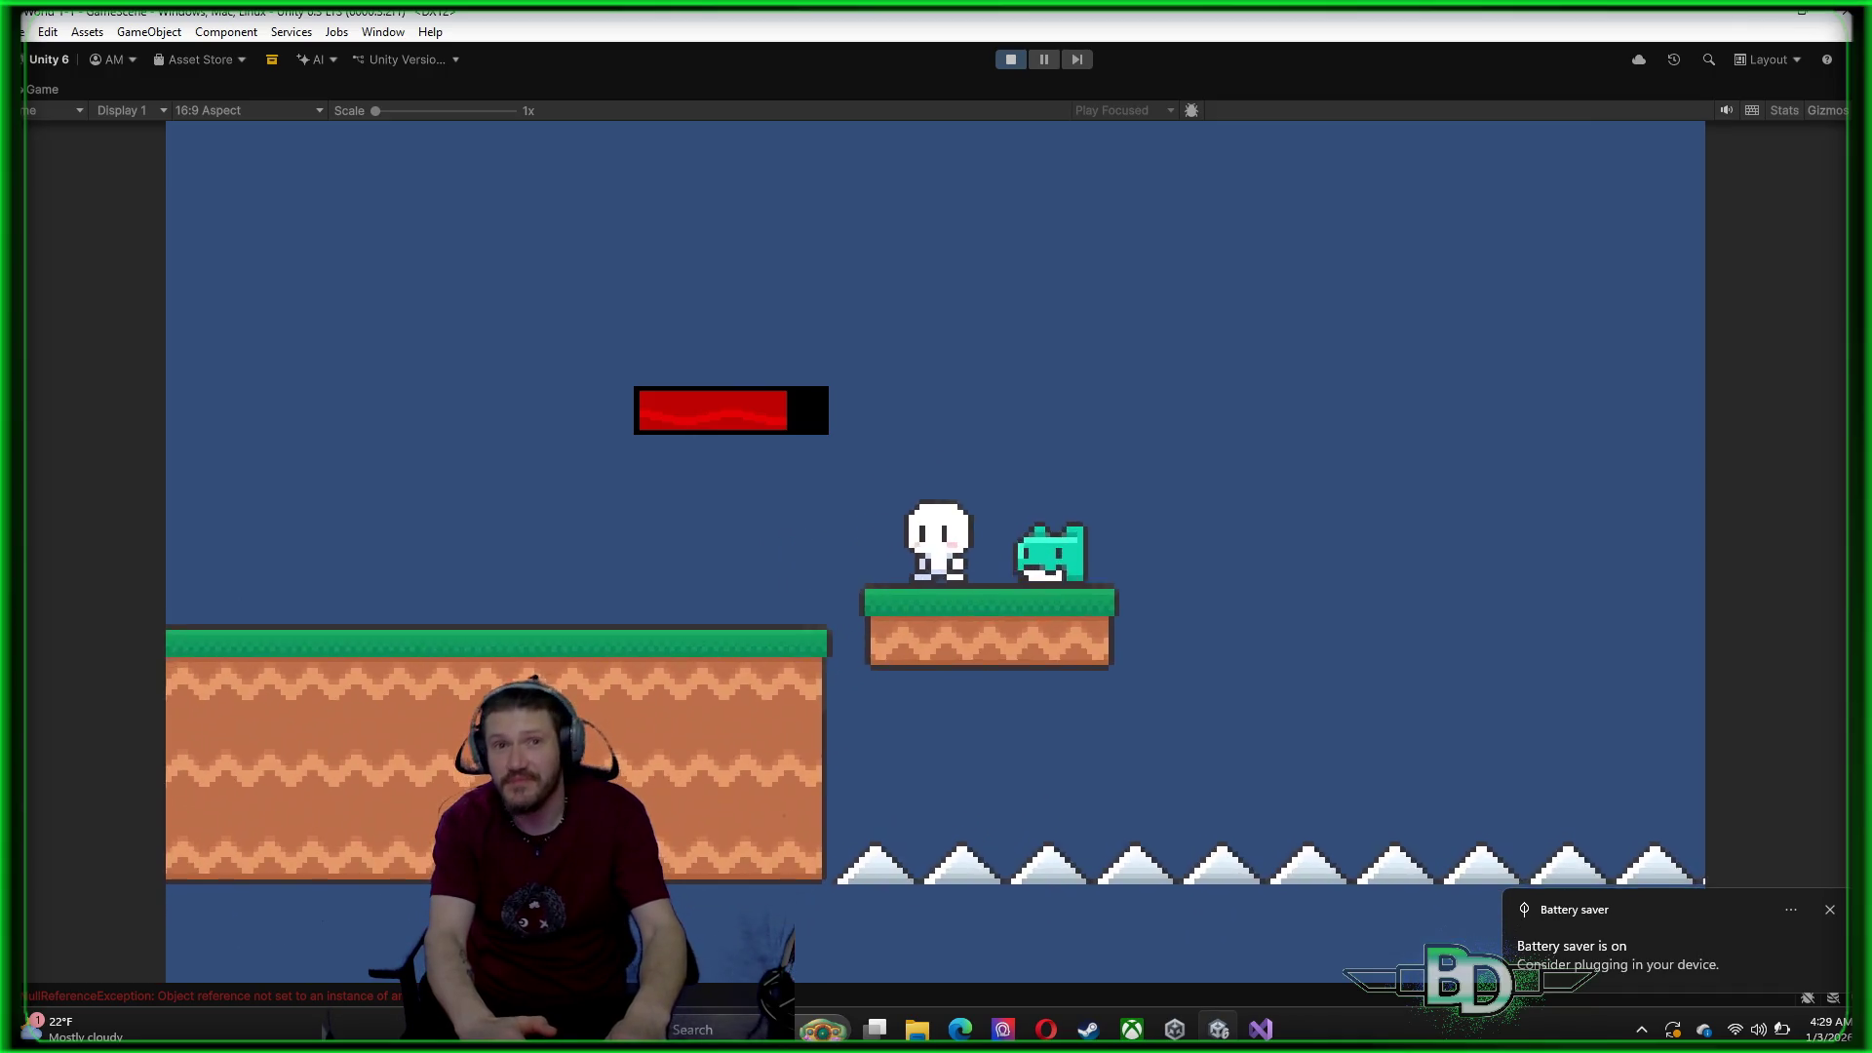
key("space")
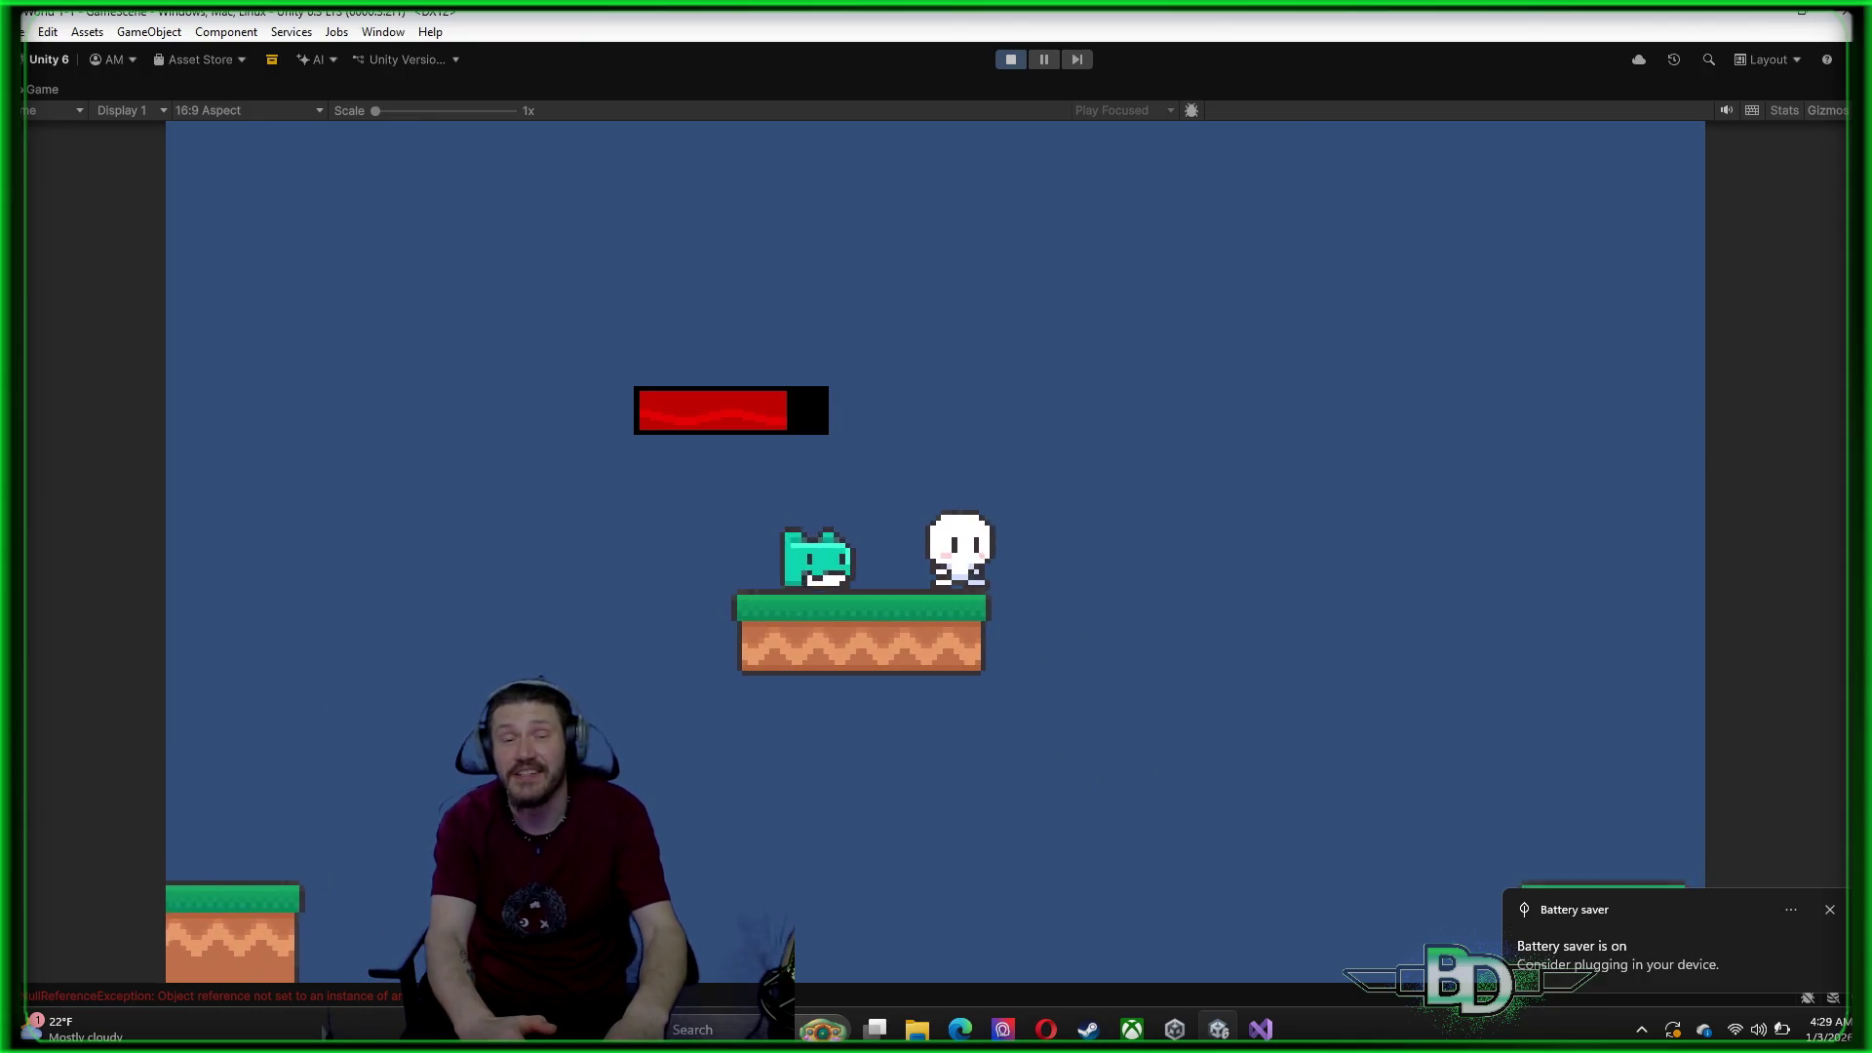
Keep jumping on the moving platform, run into the cat, then stop Play mode and restore the layout
key("space")
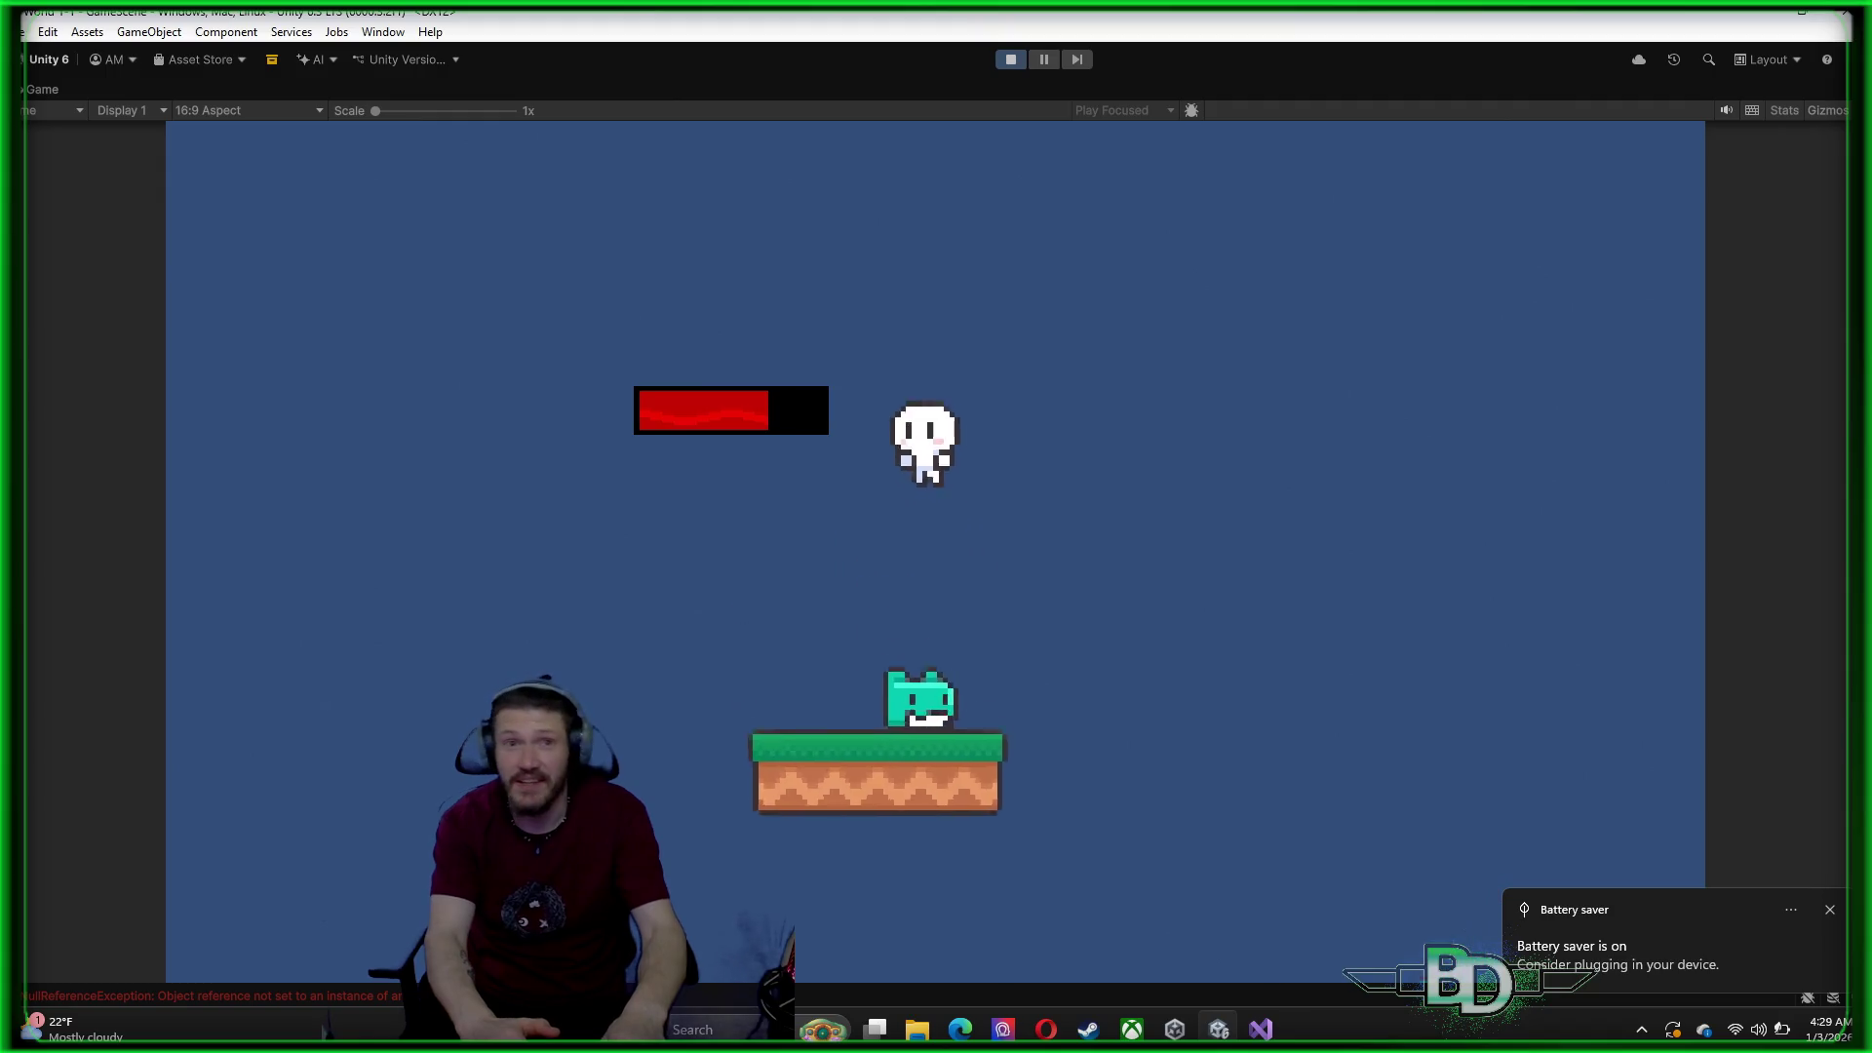
key("Right")
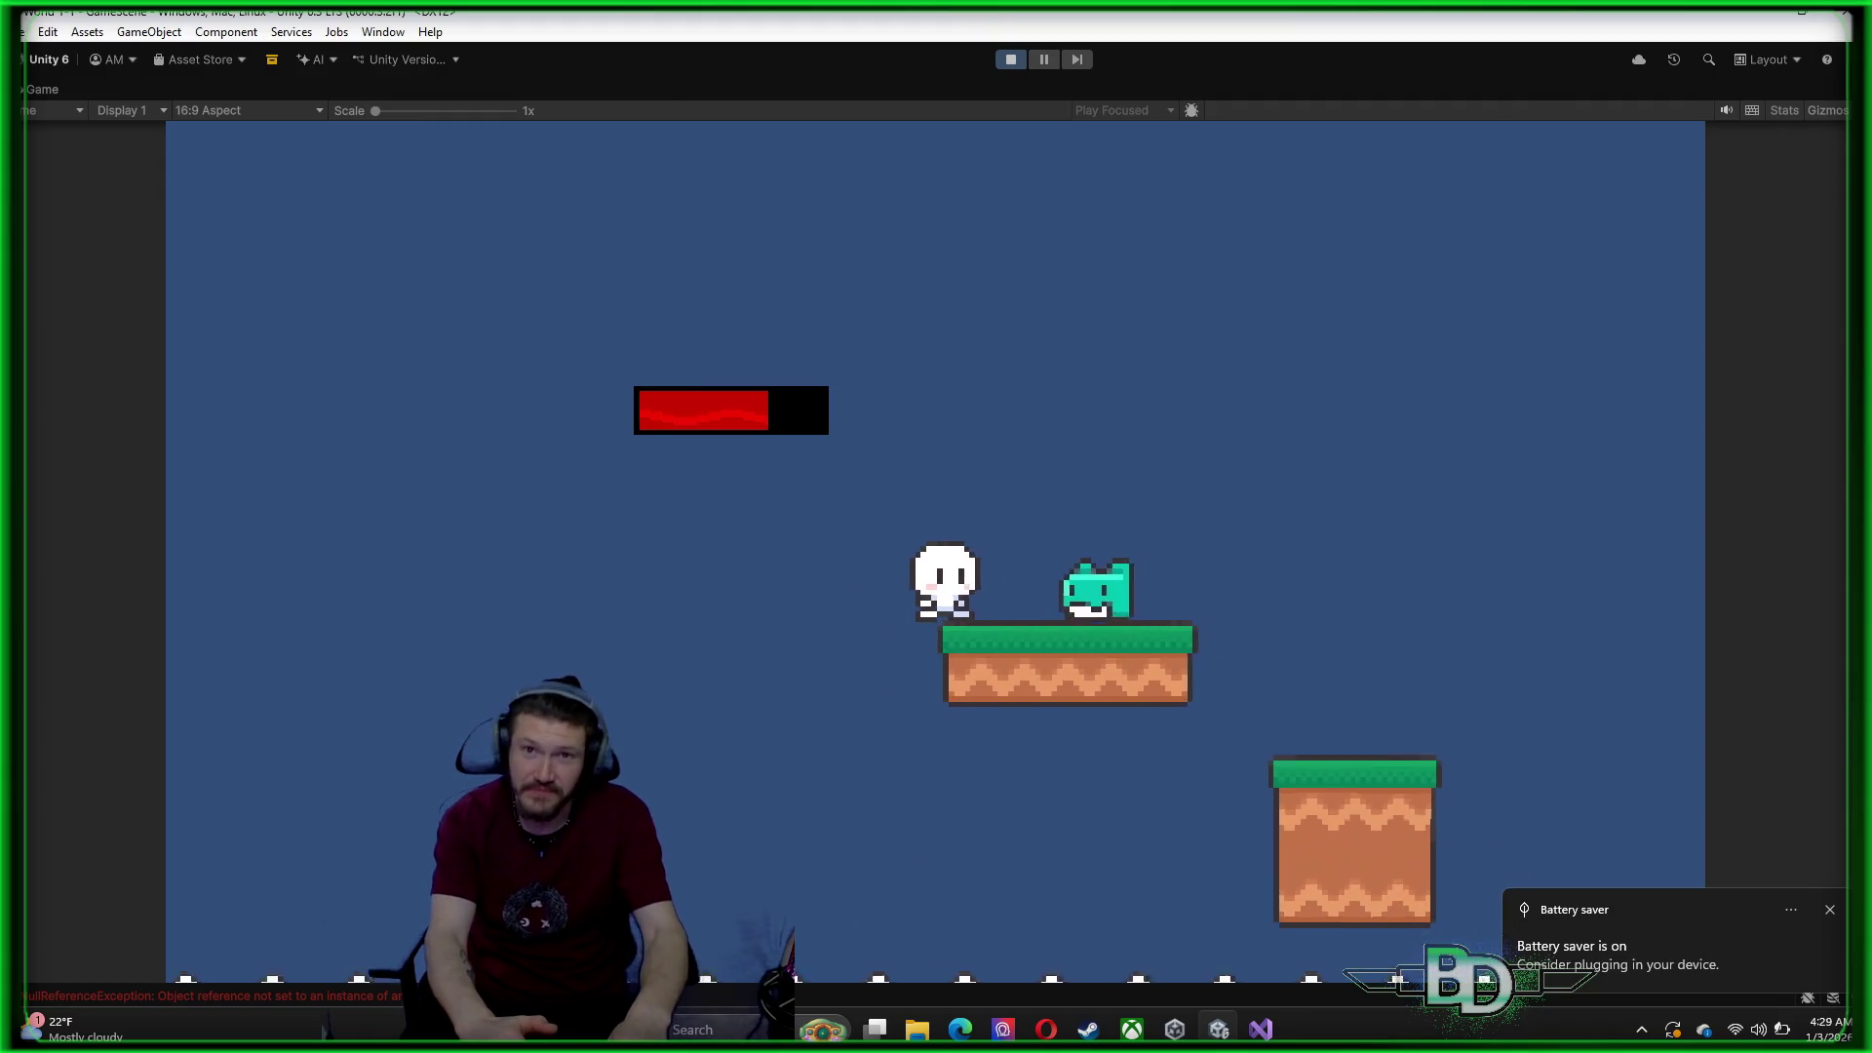
key("space")
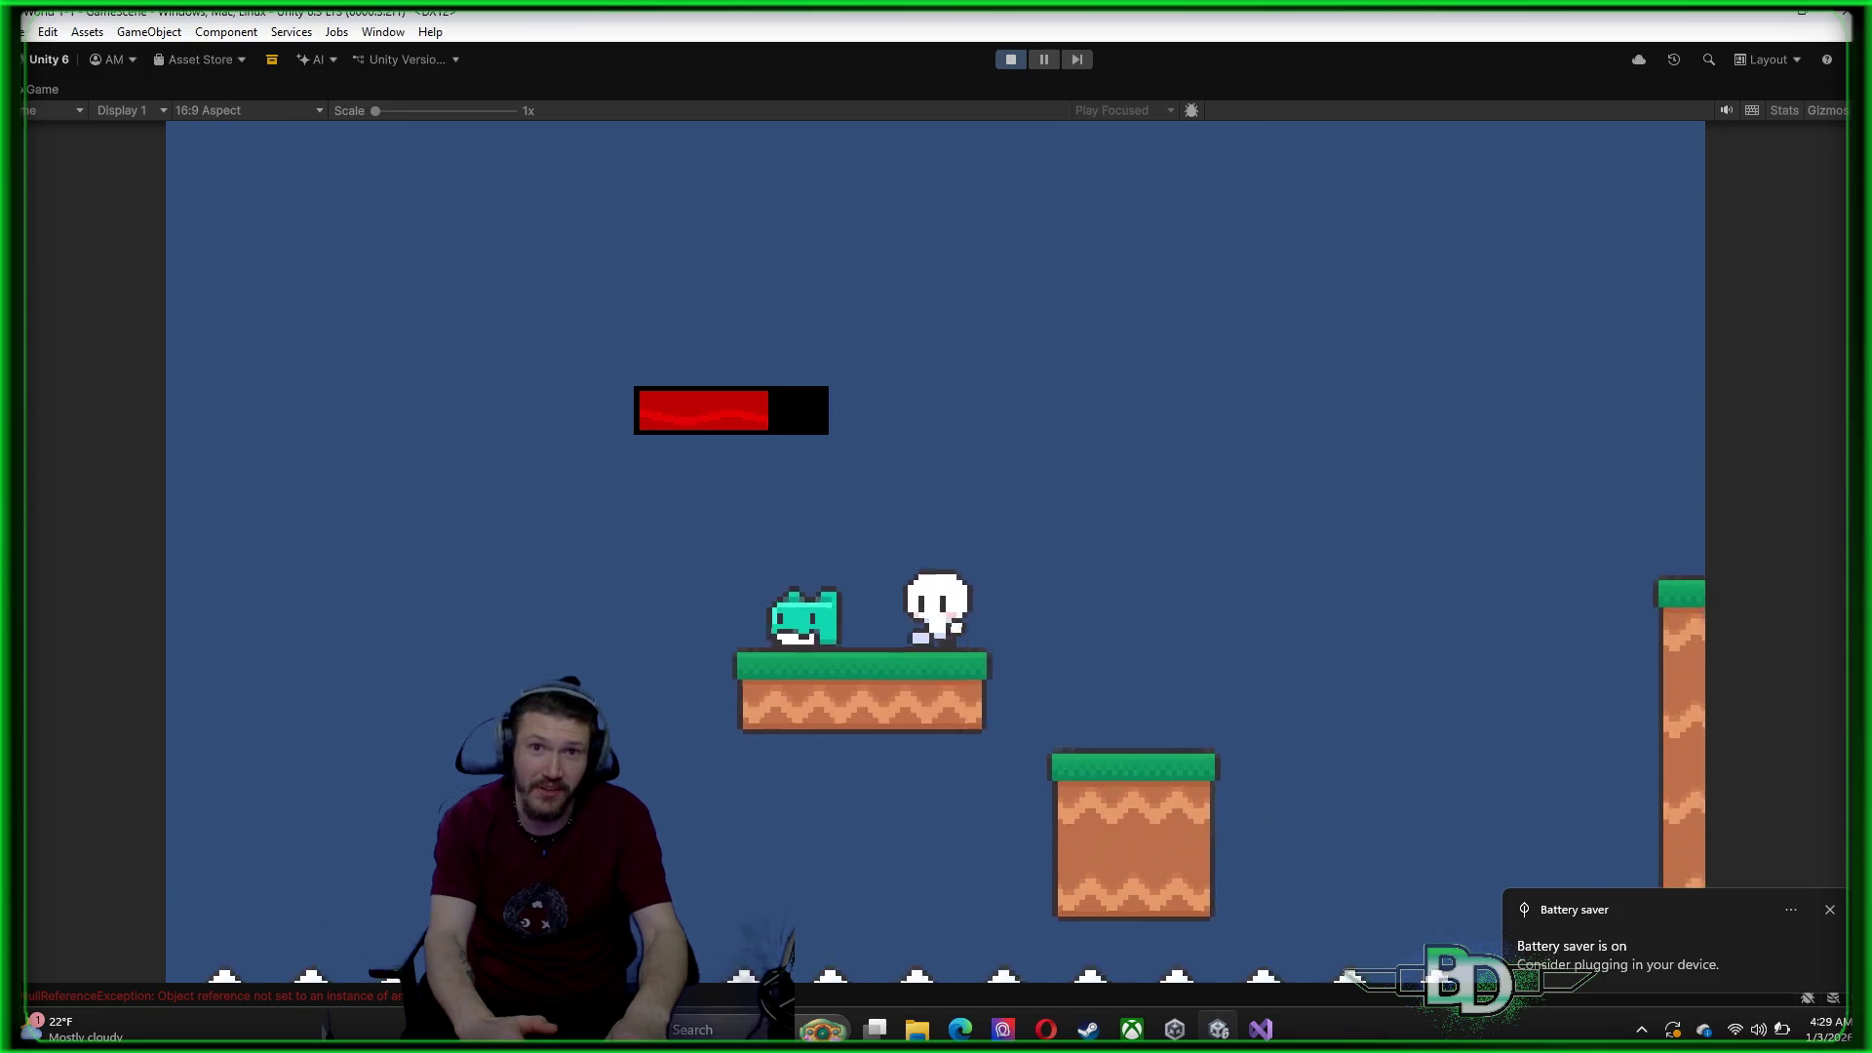
key("space")
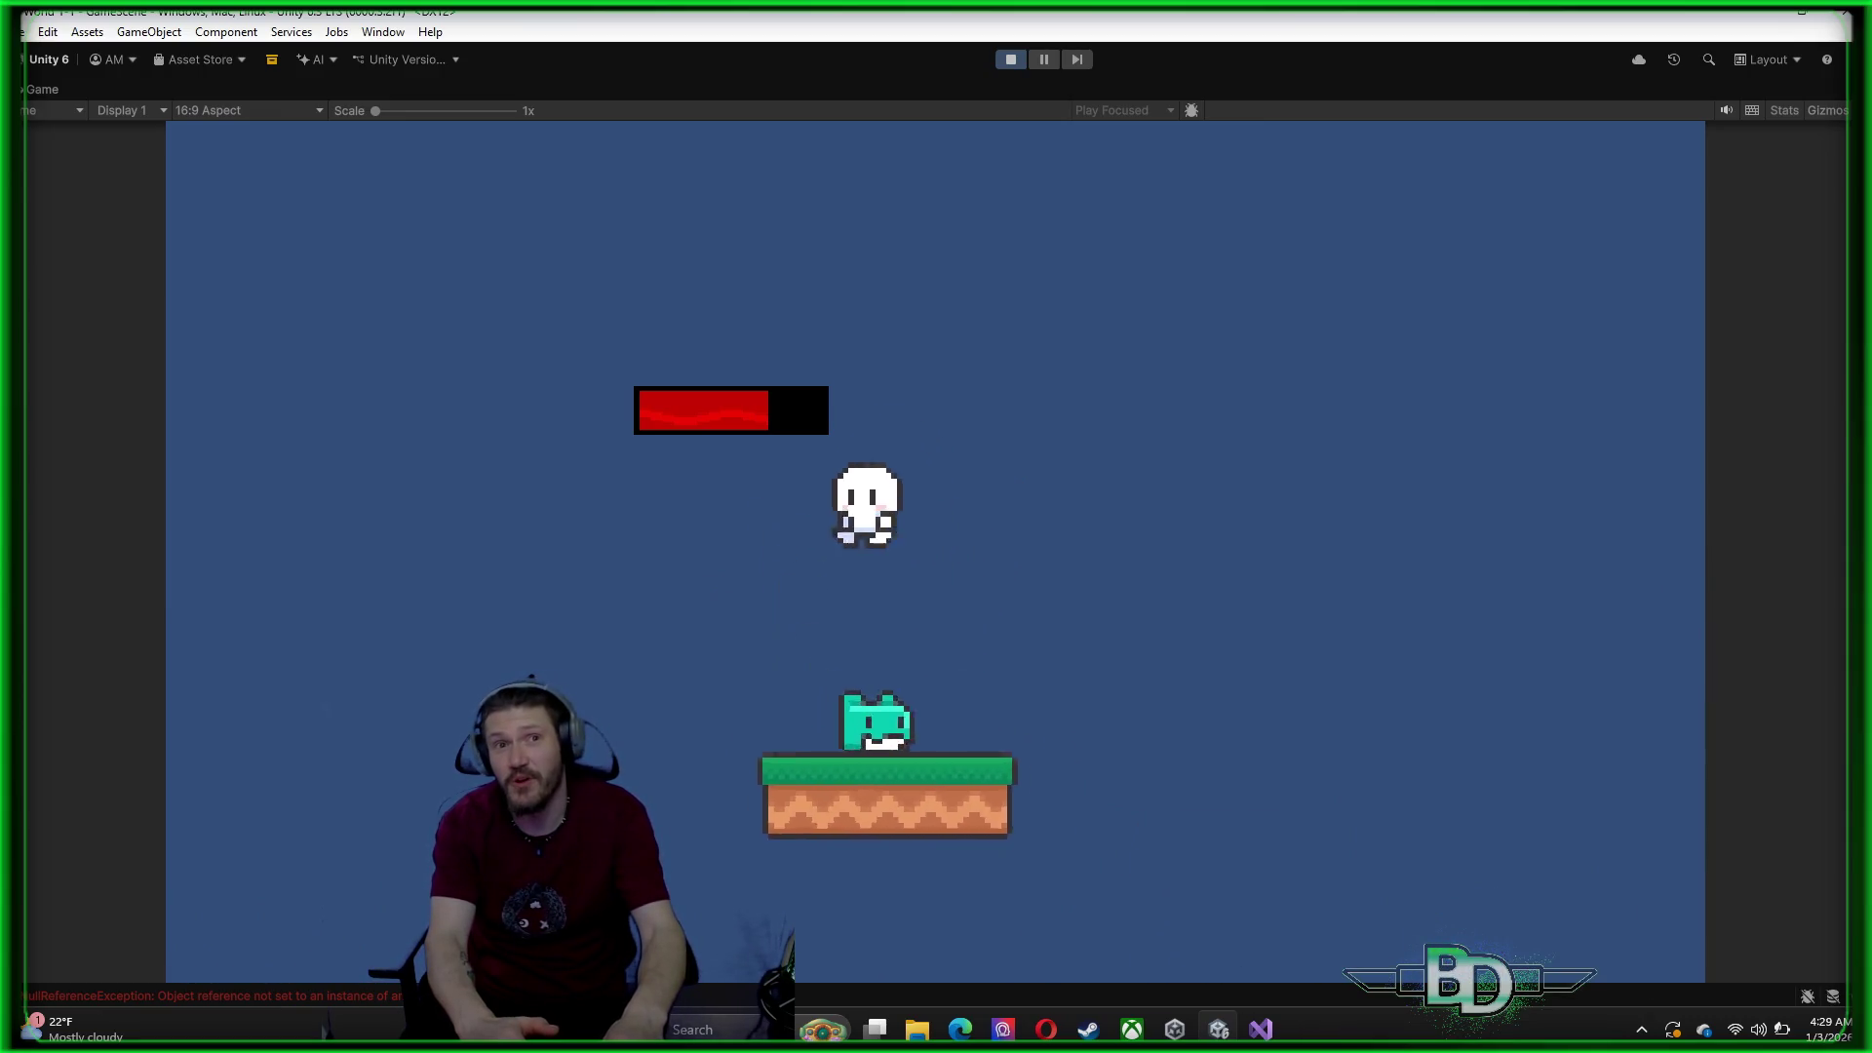
key("space")
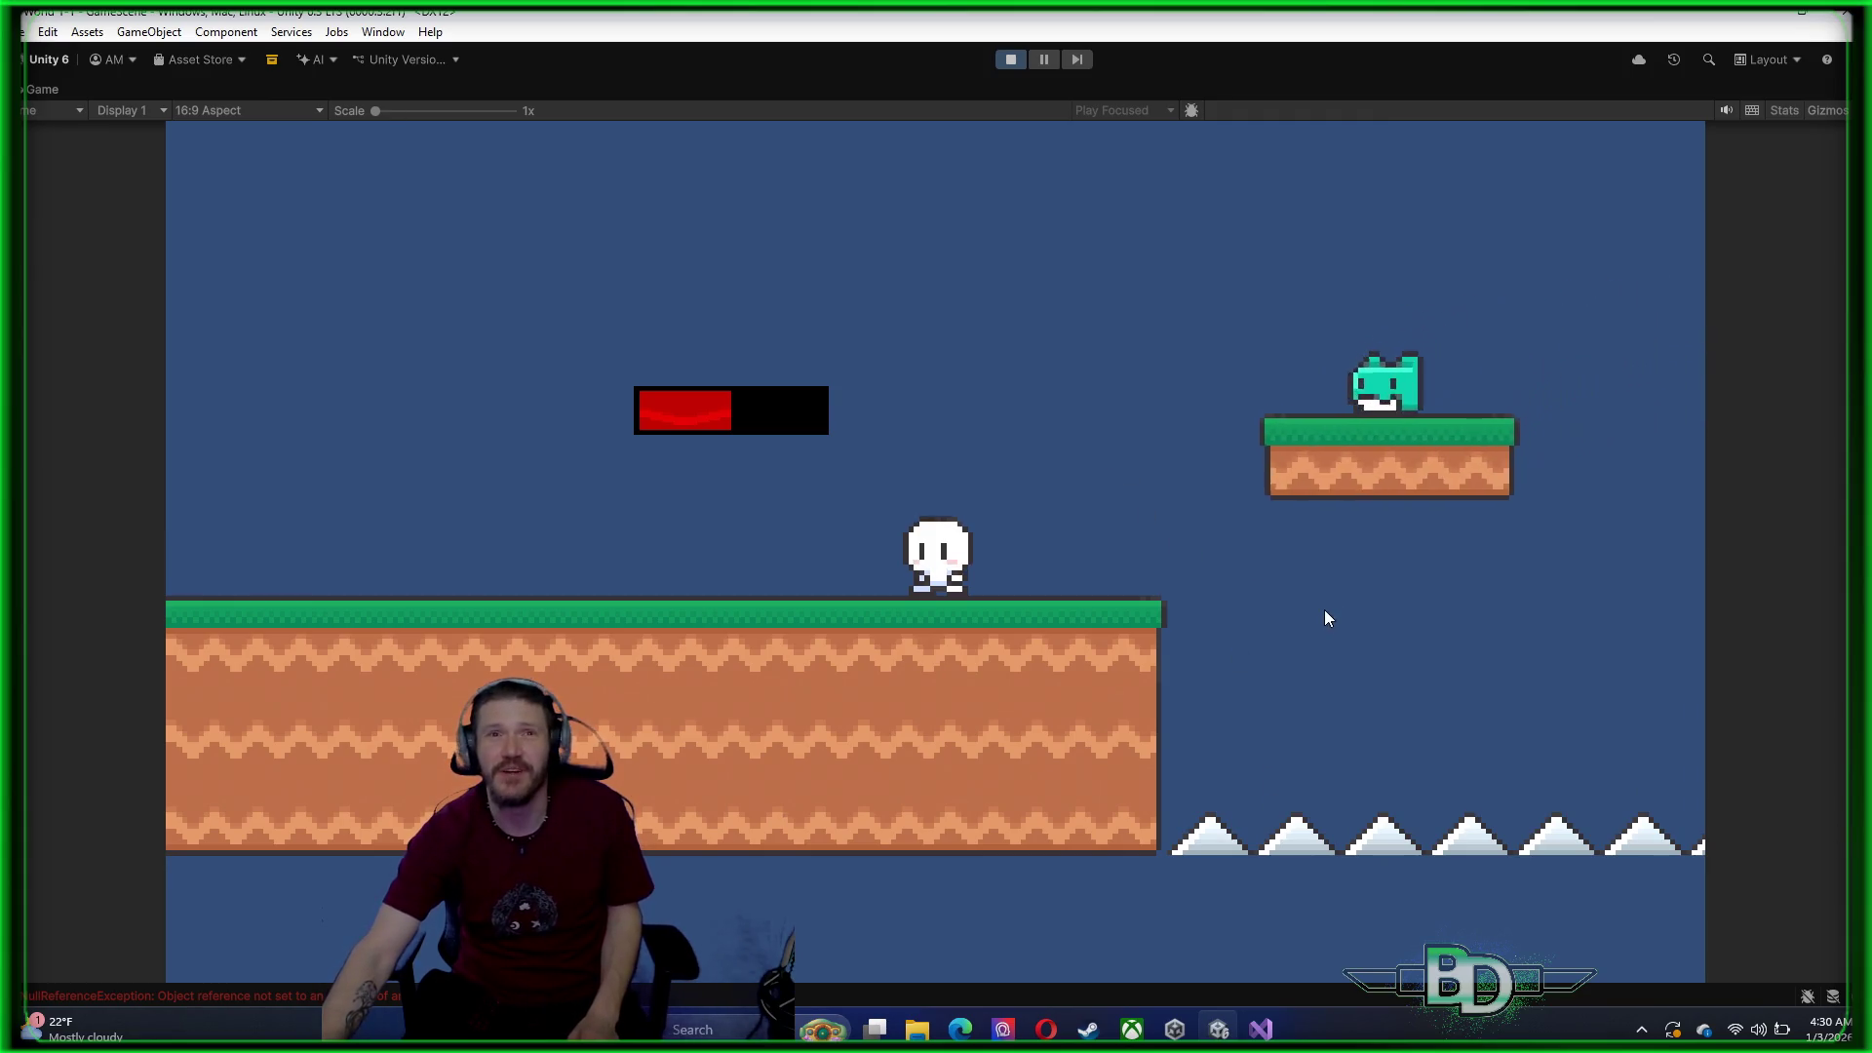
key("space")
key("d")
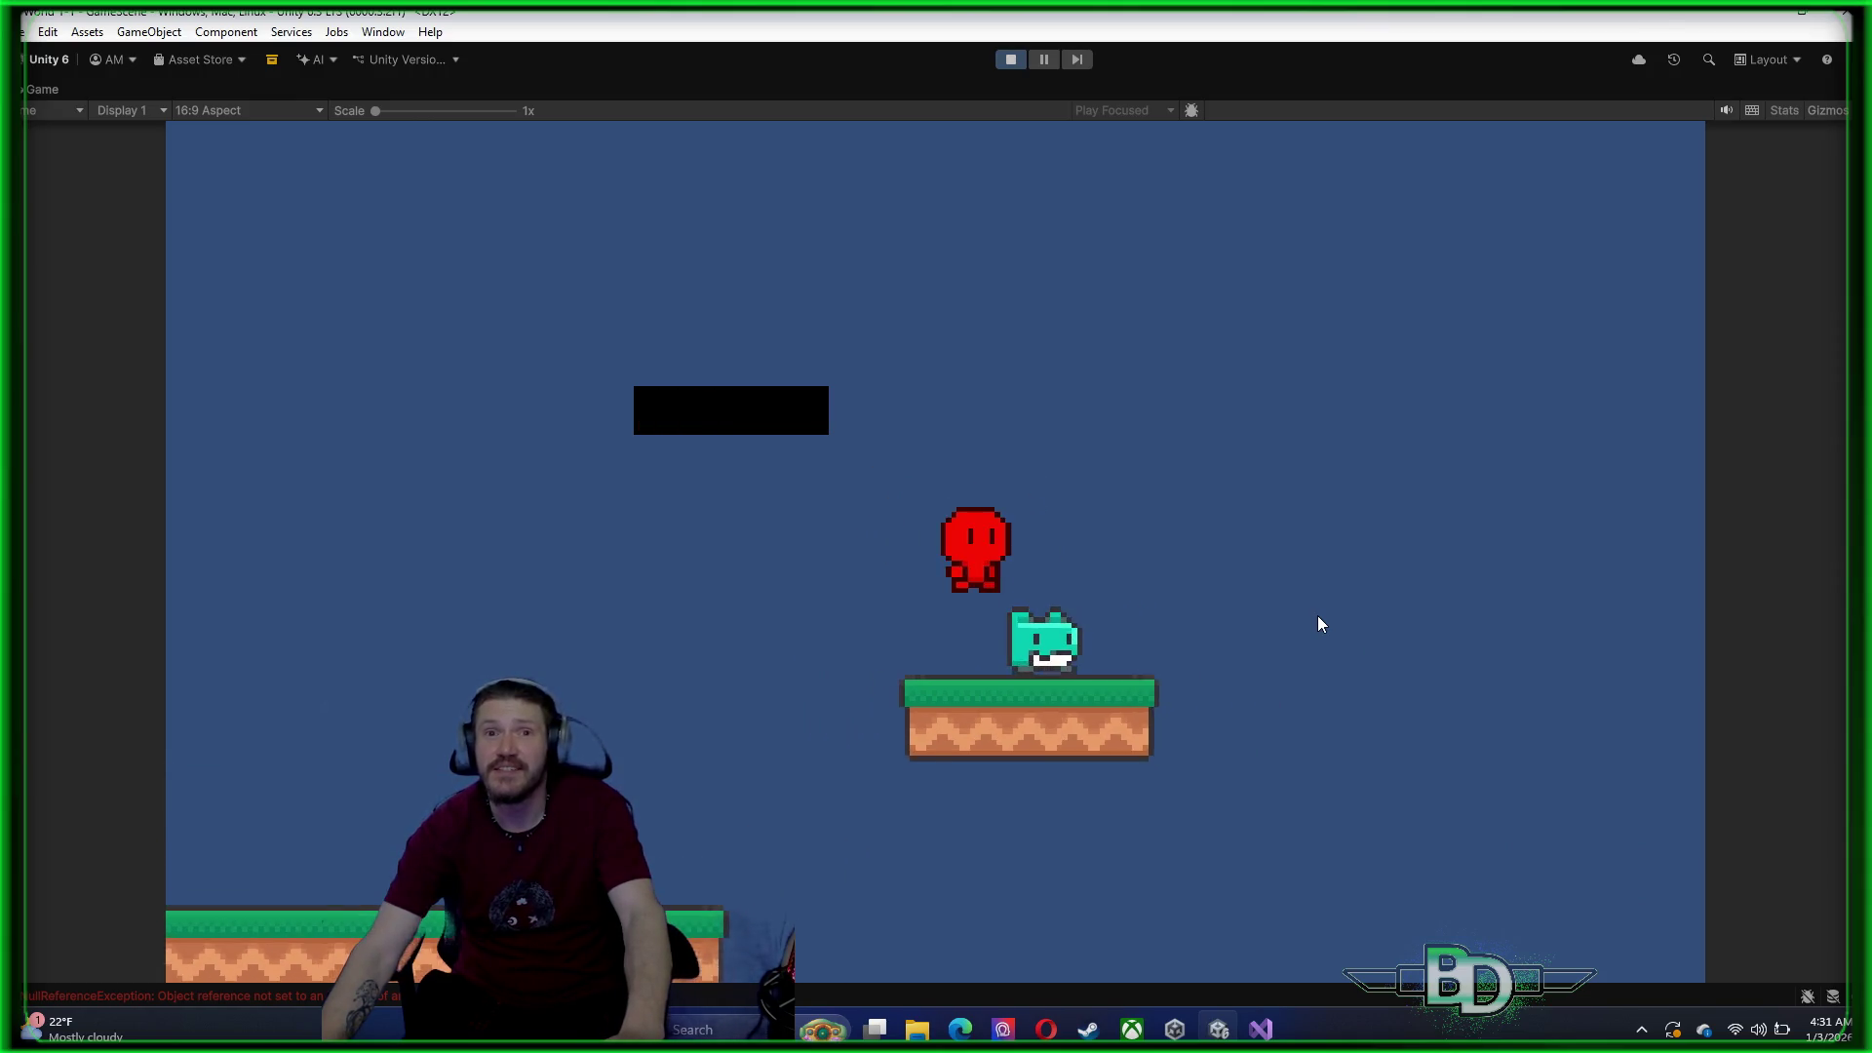
left_click(1011, 61)
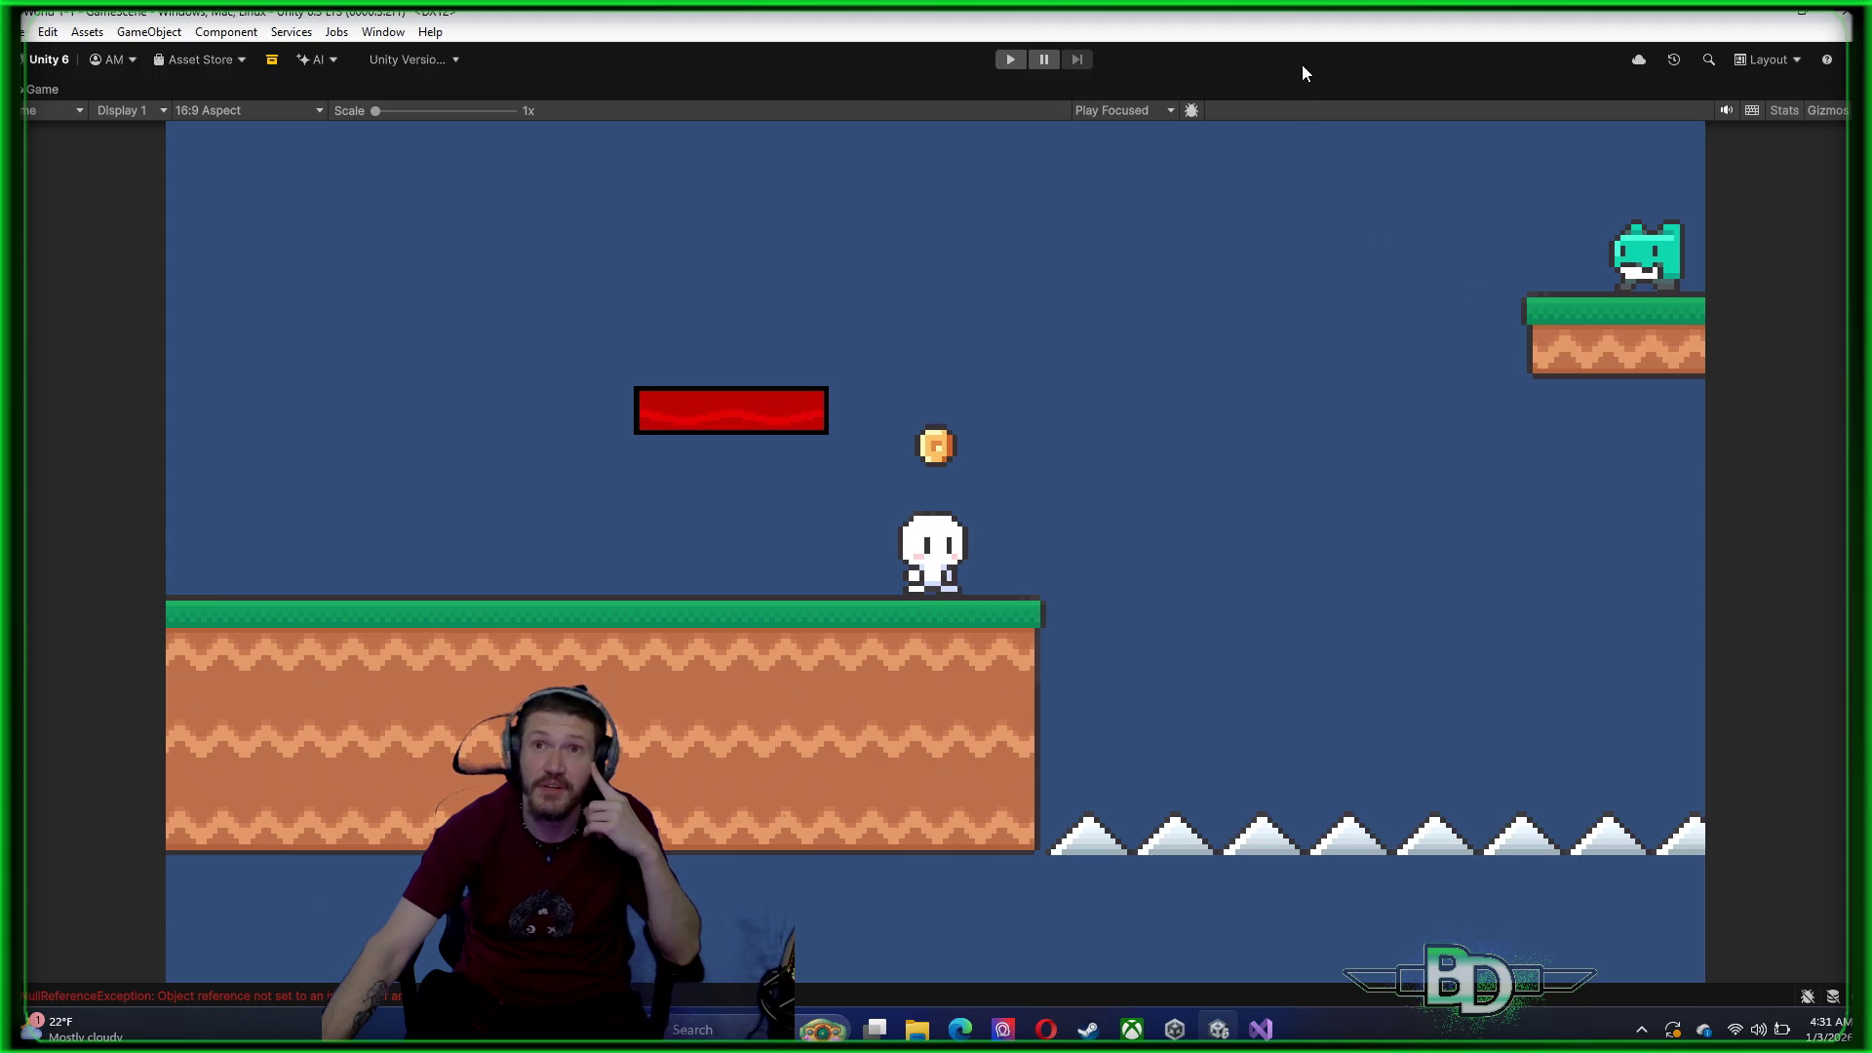
double_click(1340, 86)
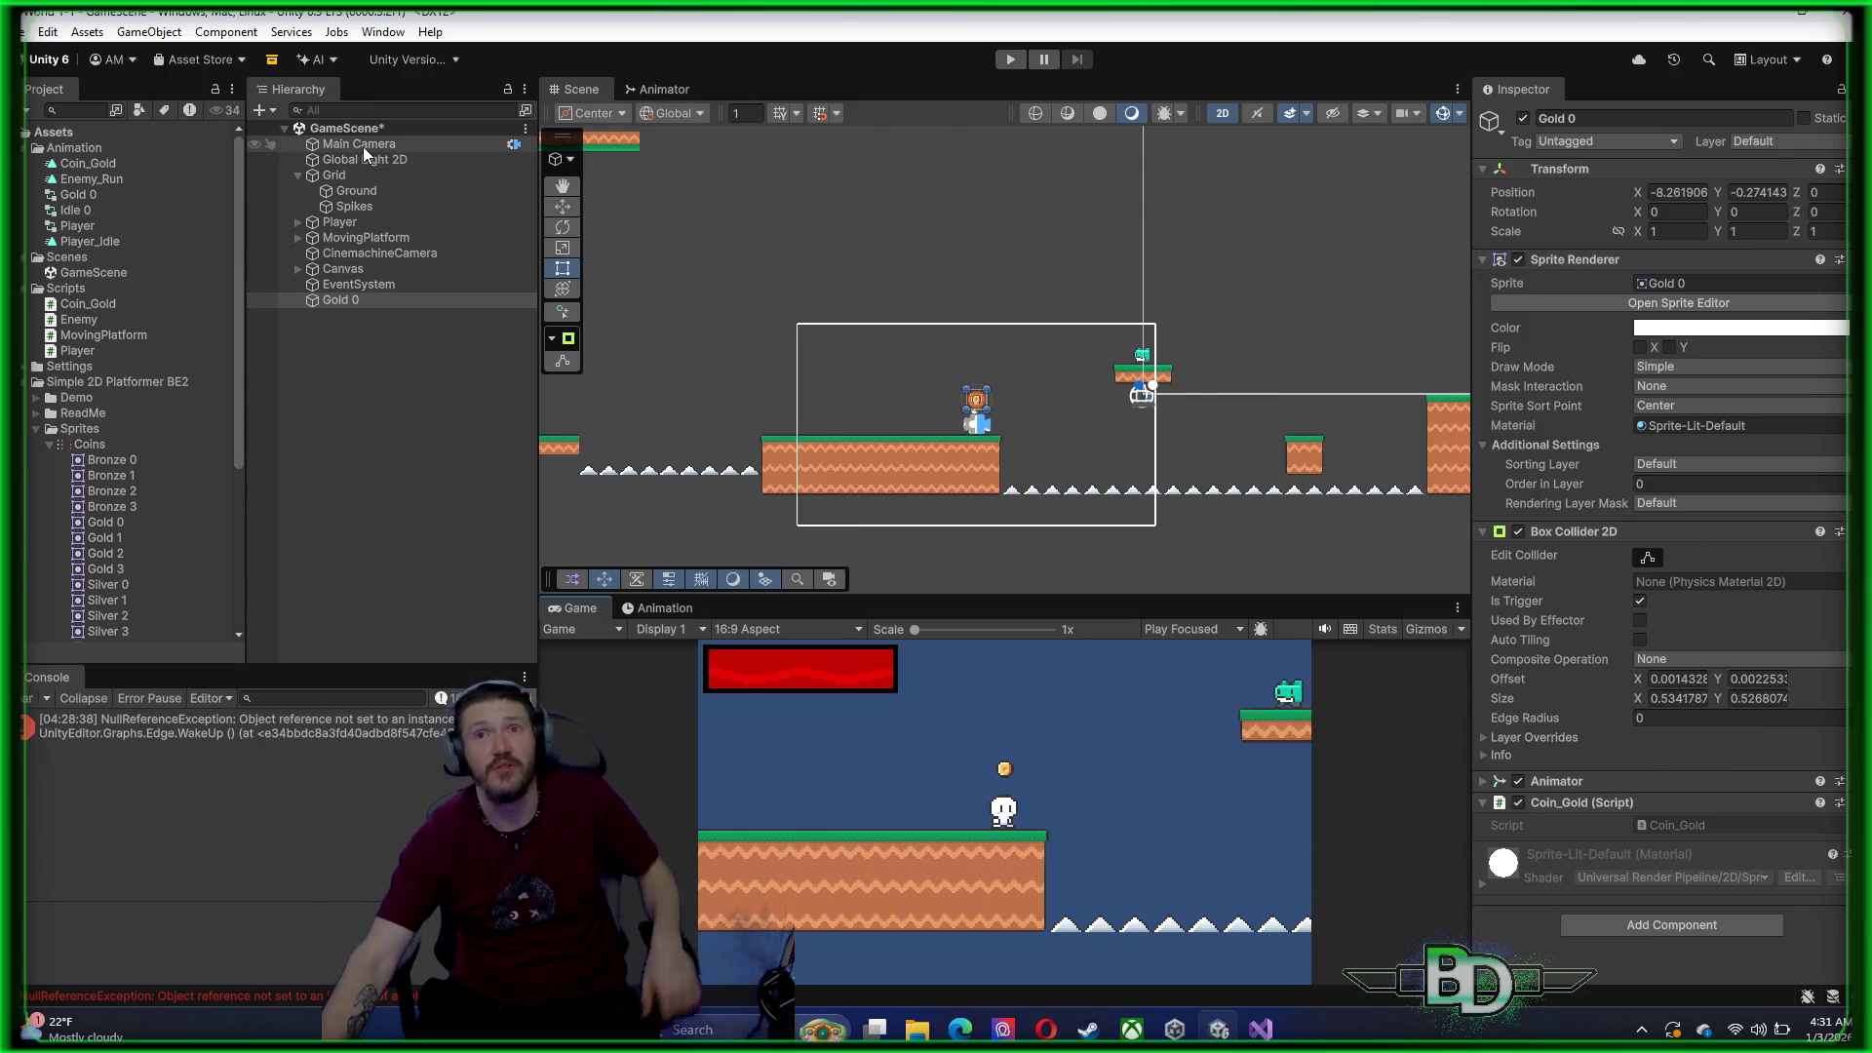
Inspect the Ground tilemap, then select the Main Camera to show its orthographic size 5 settings
left_click(346, 197)
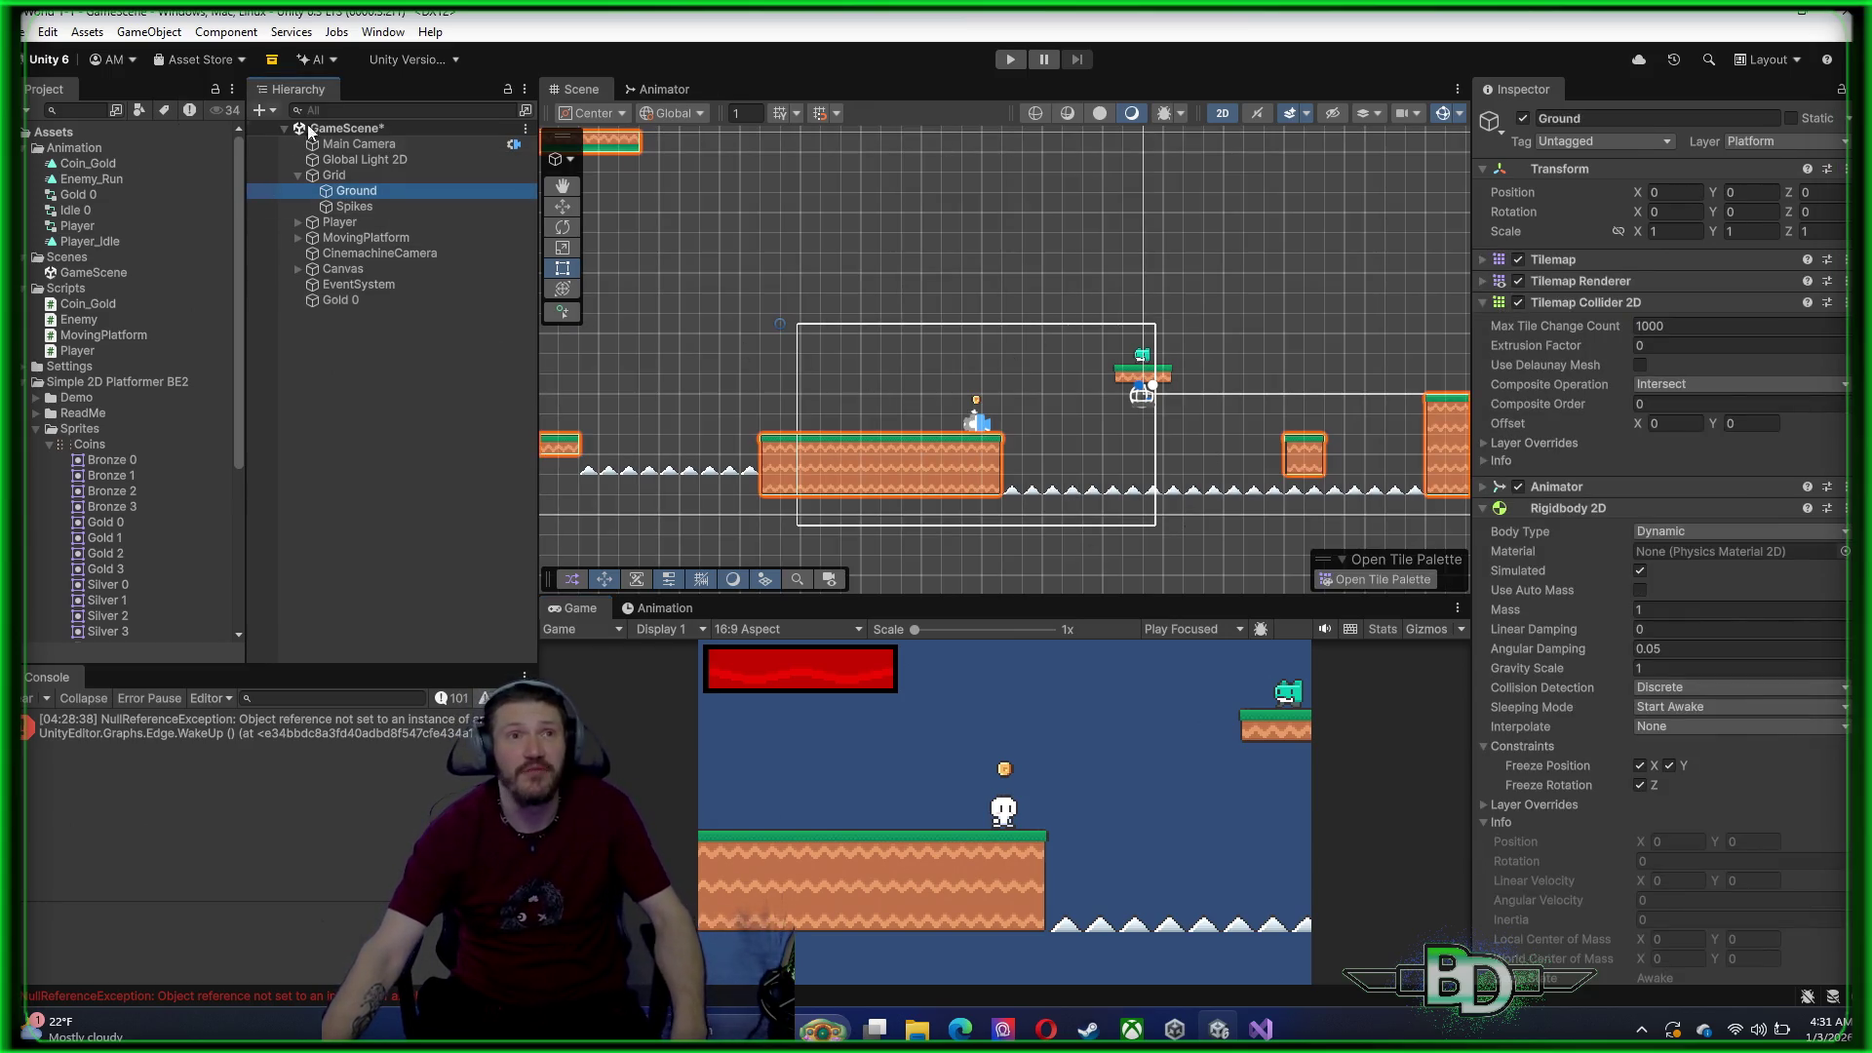
left_click(364, 145)
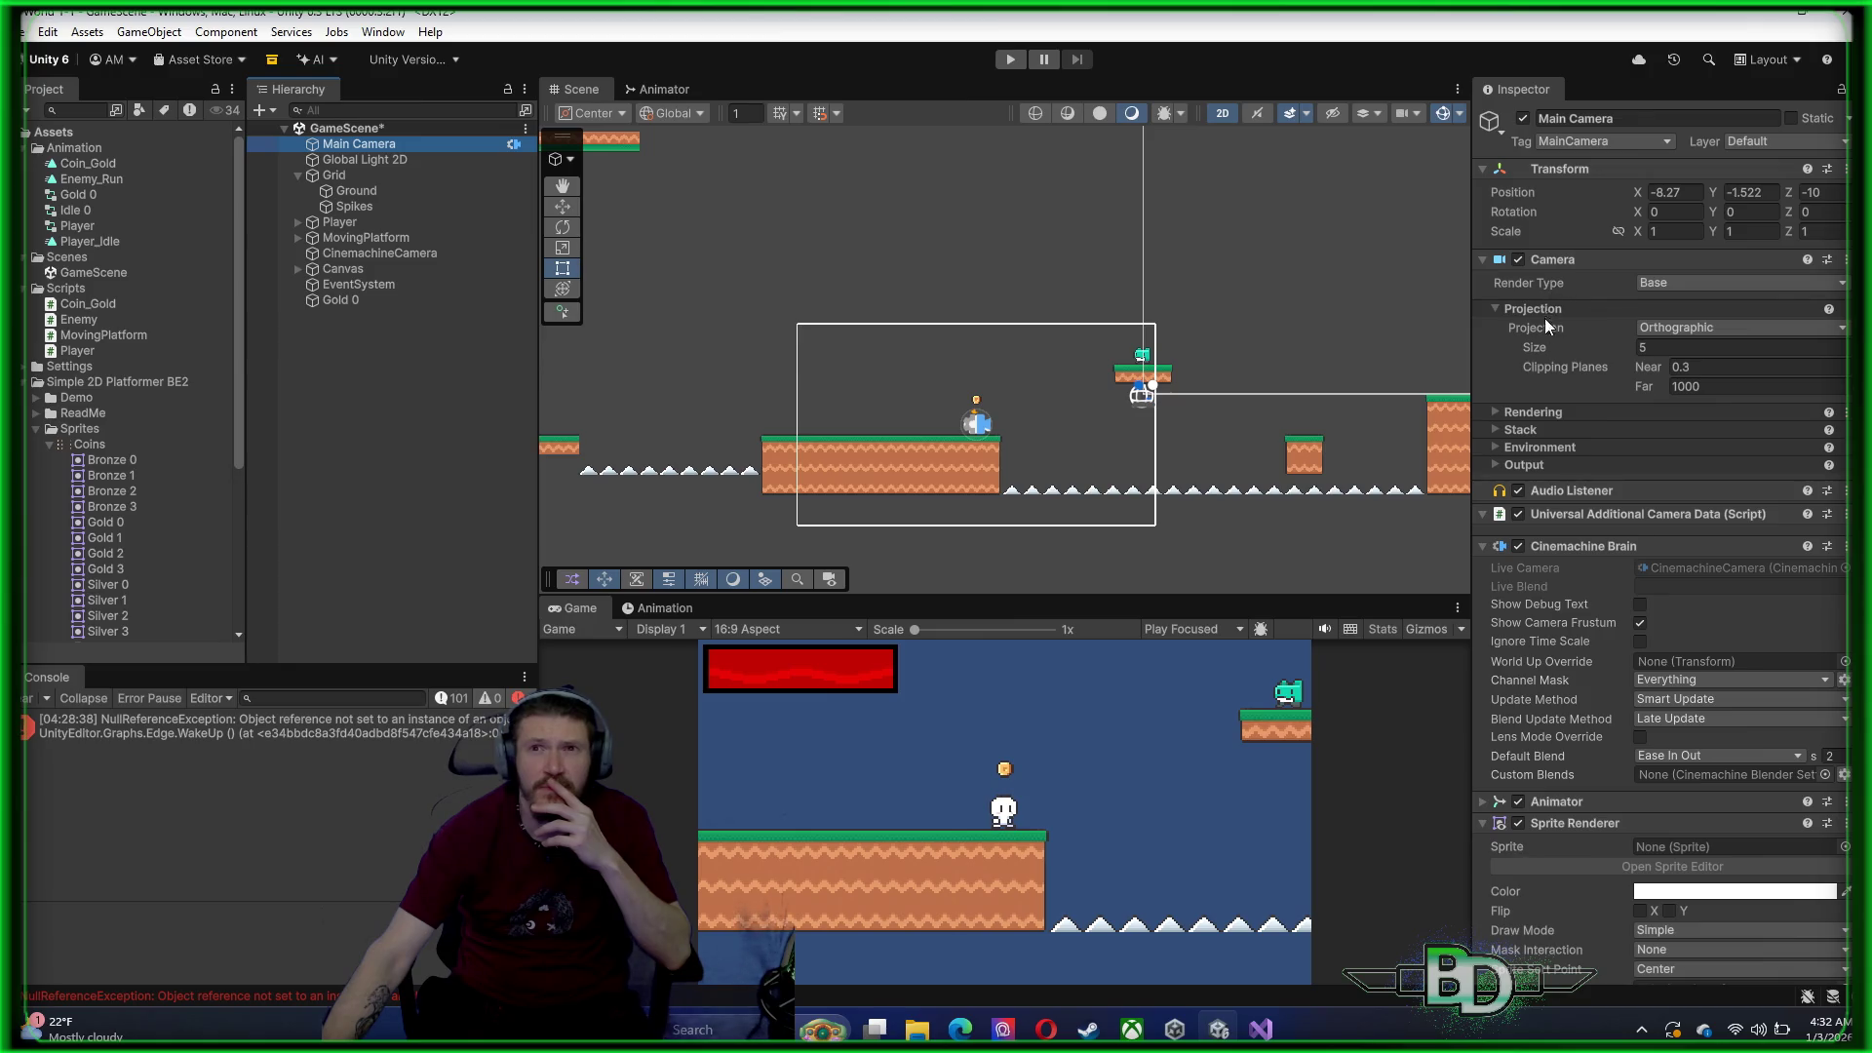
Expand and collapse the Main Camera's Inspector foldouts, folding away the projection settings
scroll(1550, 411, "down", 3)
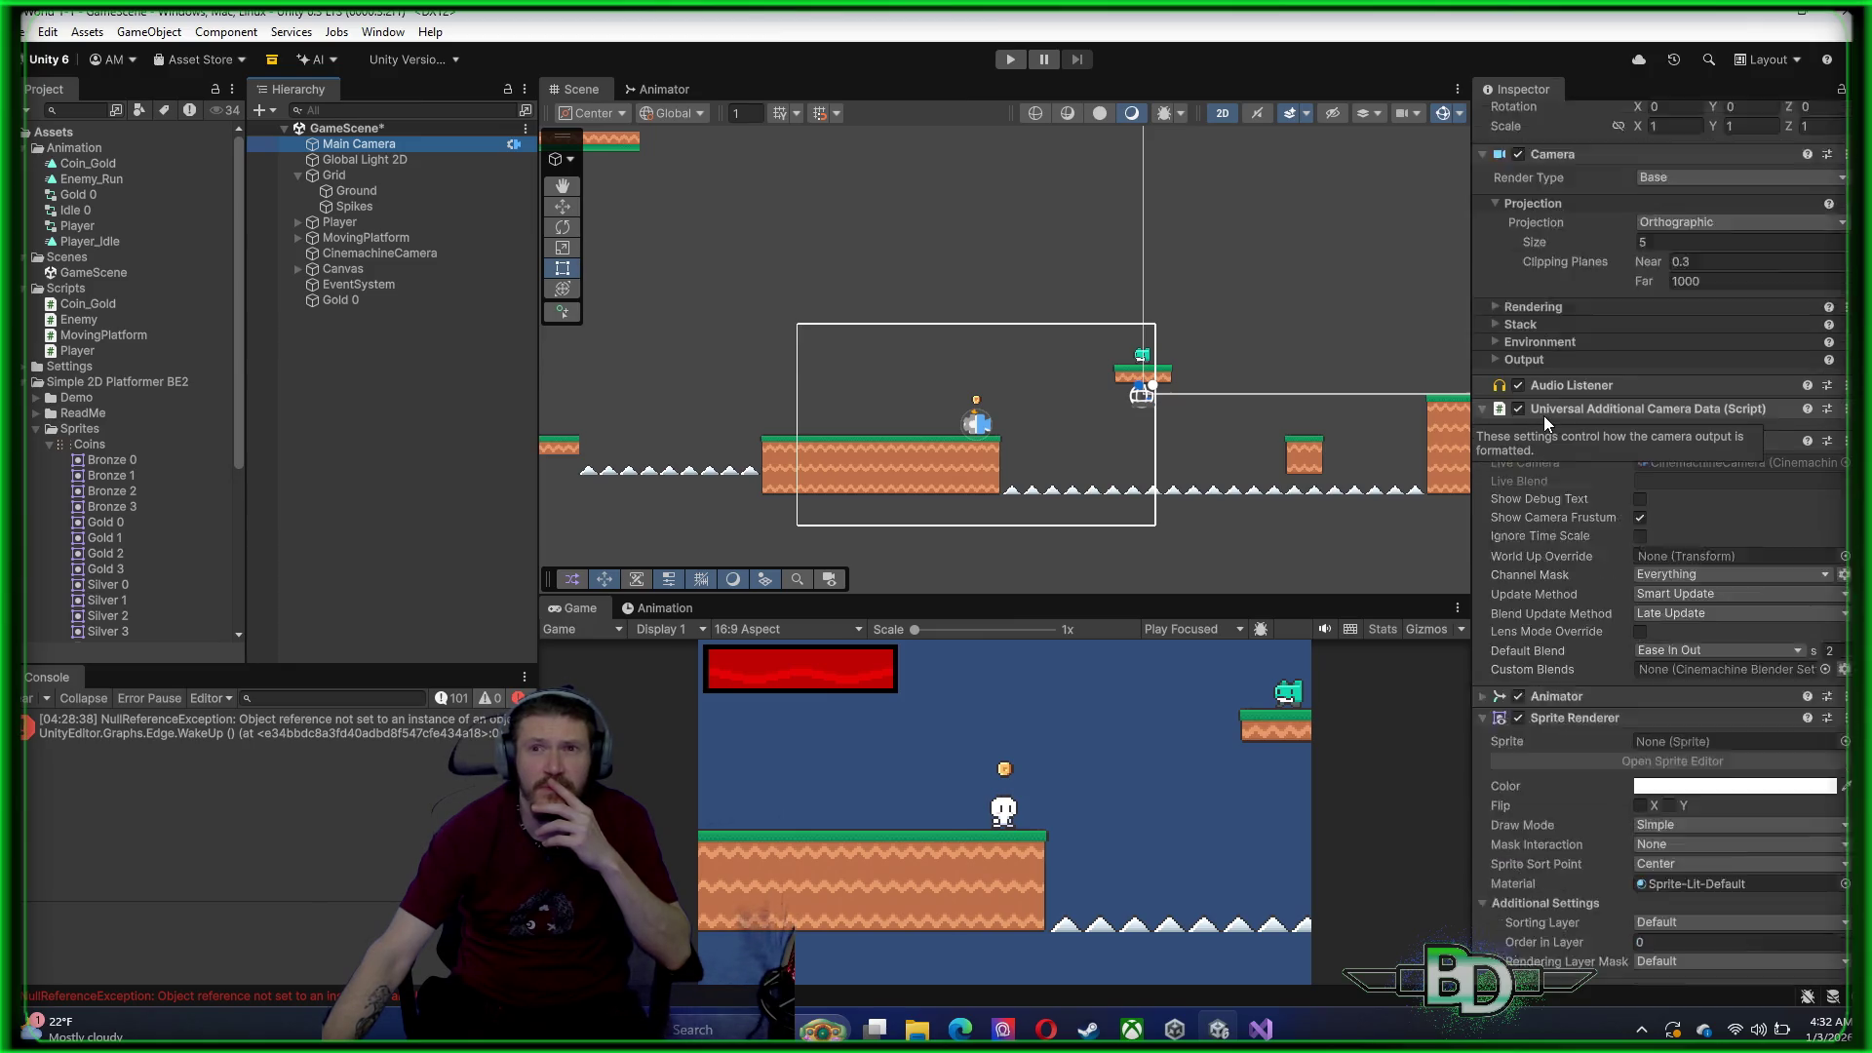
scroll(1576, 589, "up", 2)
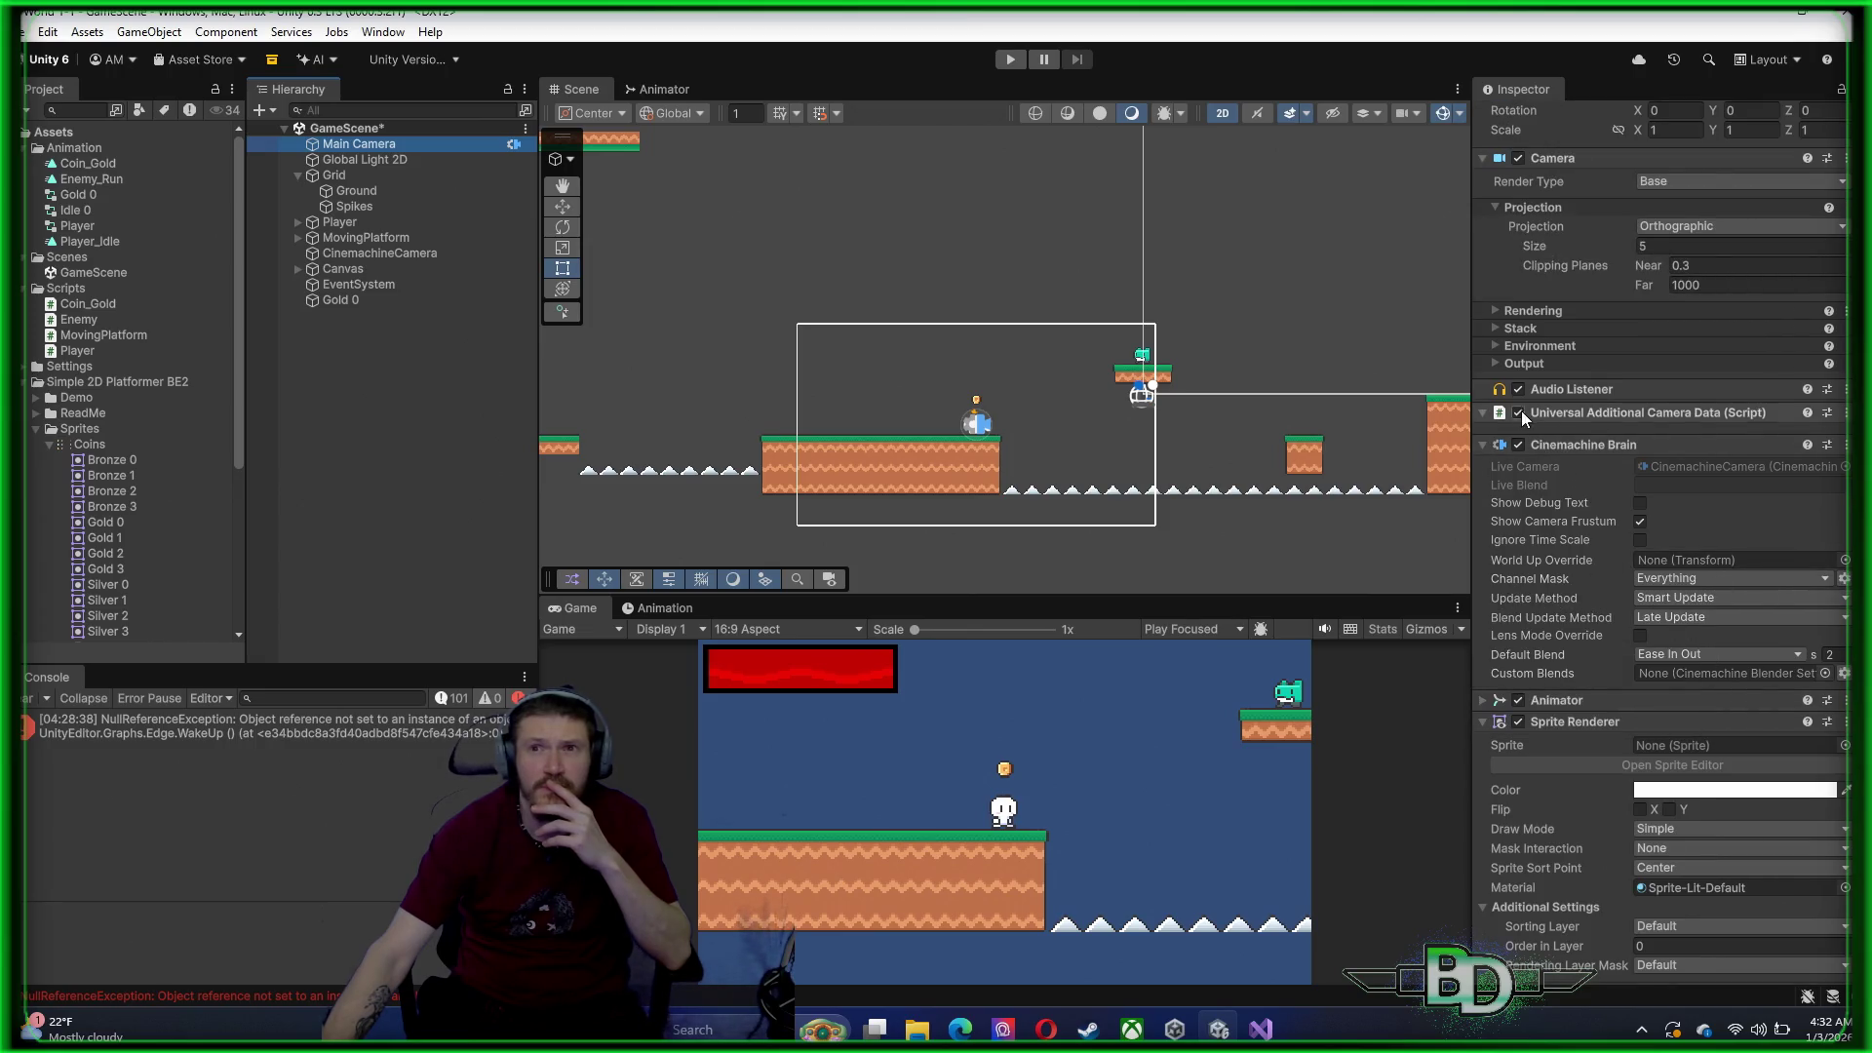
left_click(1479, 412)
left_click(1479, 413)
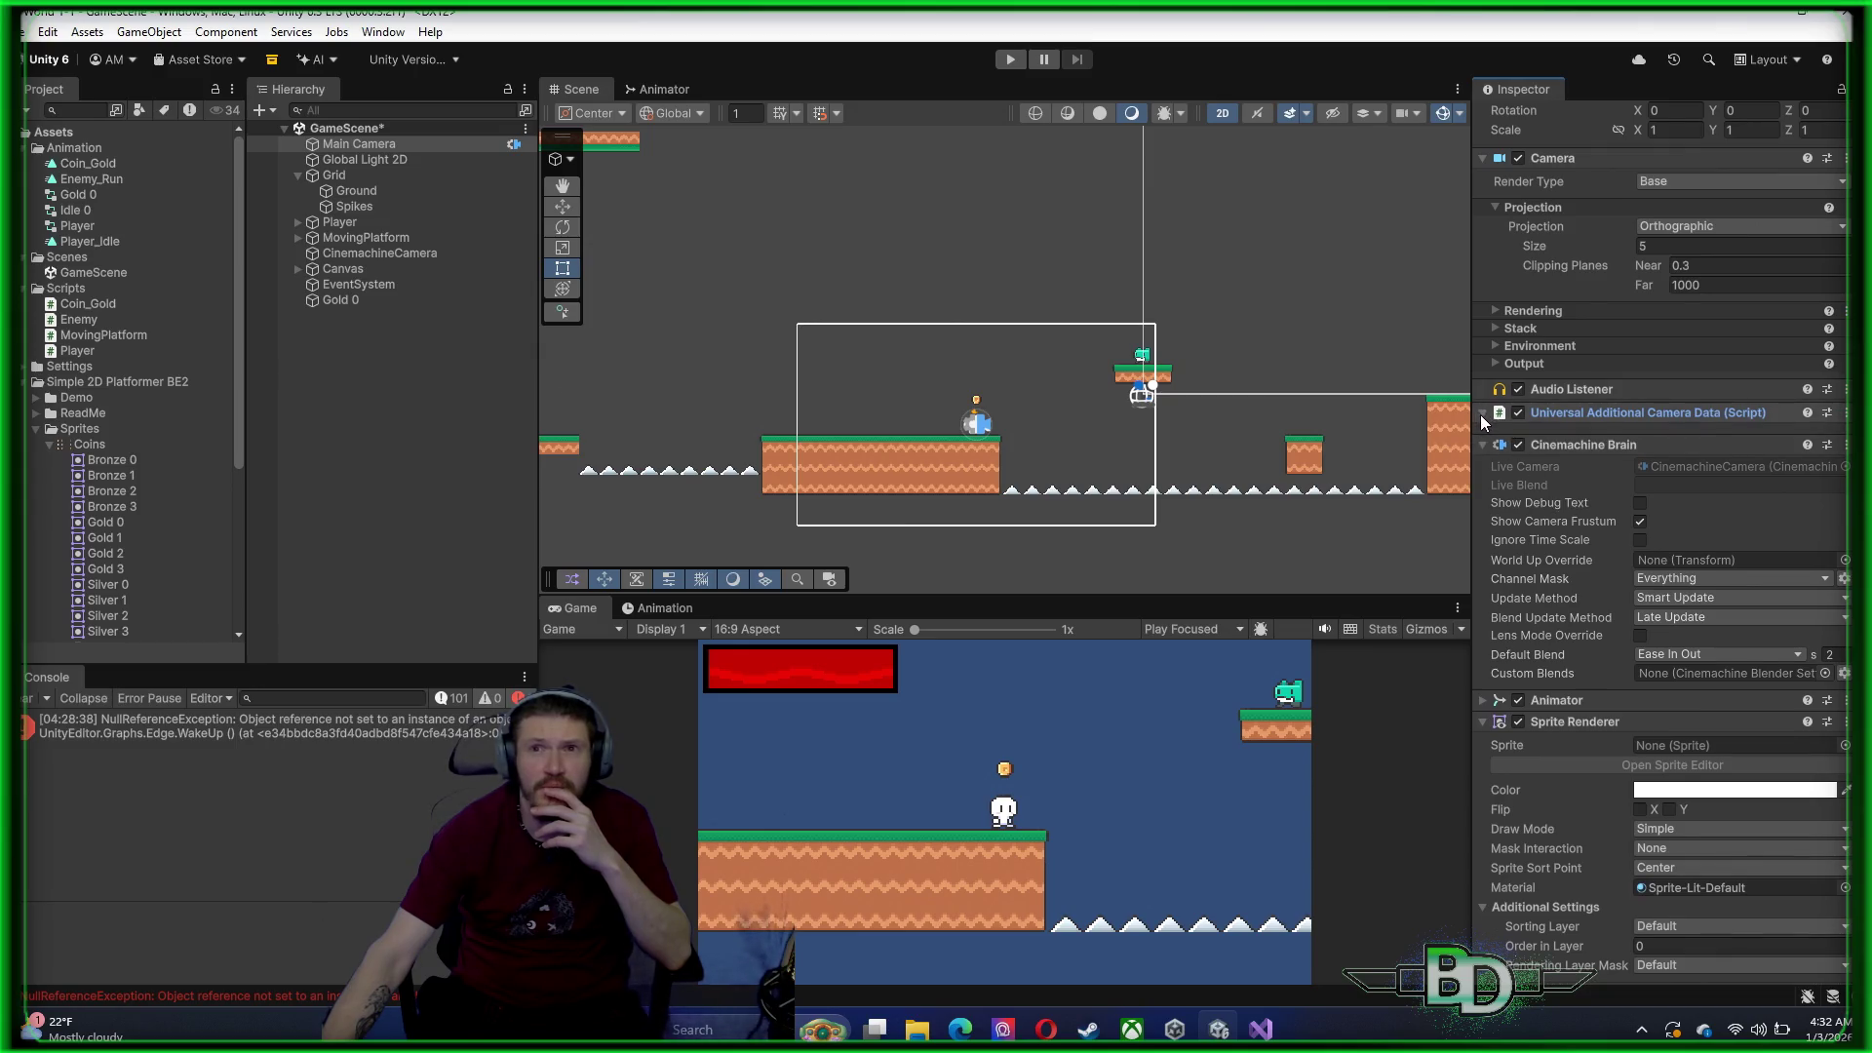
scroll(1614, 498, "up", 3)
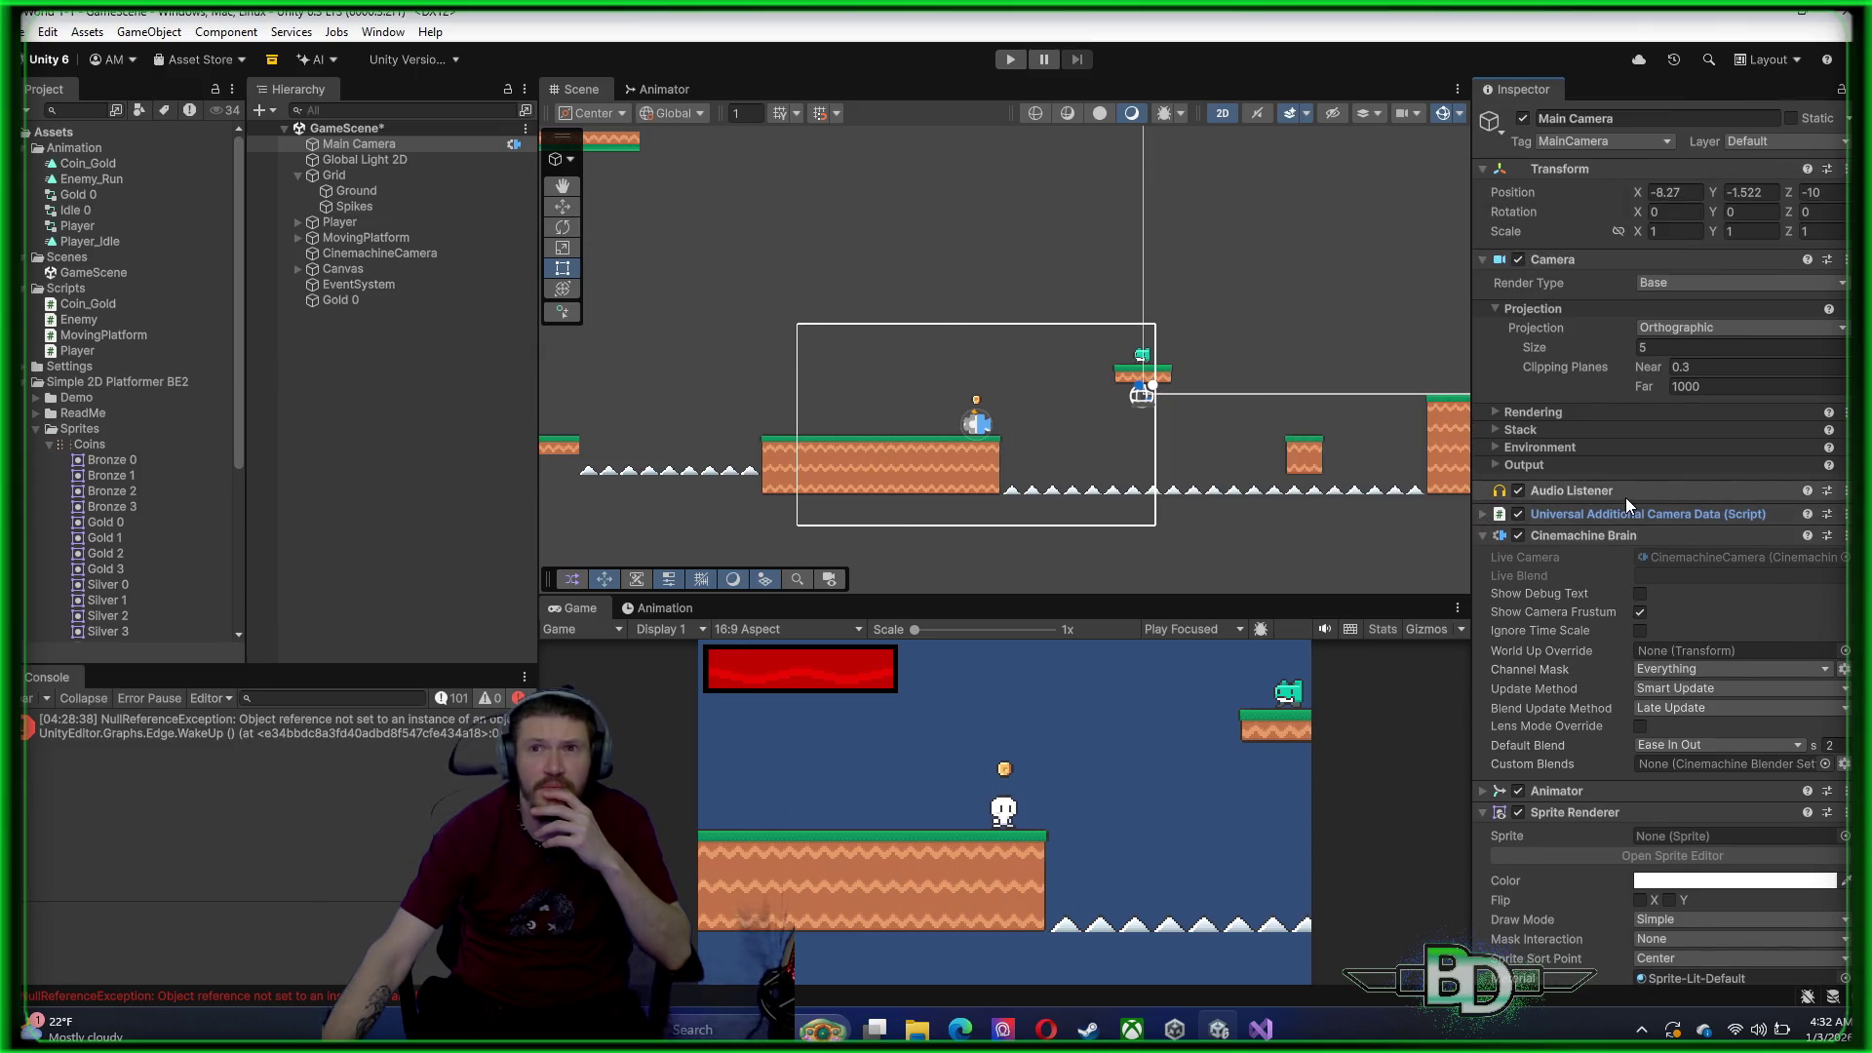
left_click(1496, 413)
left_click(1496, 414)
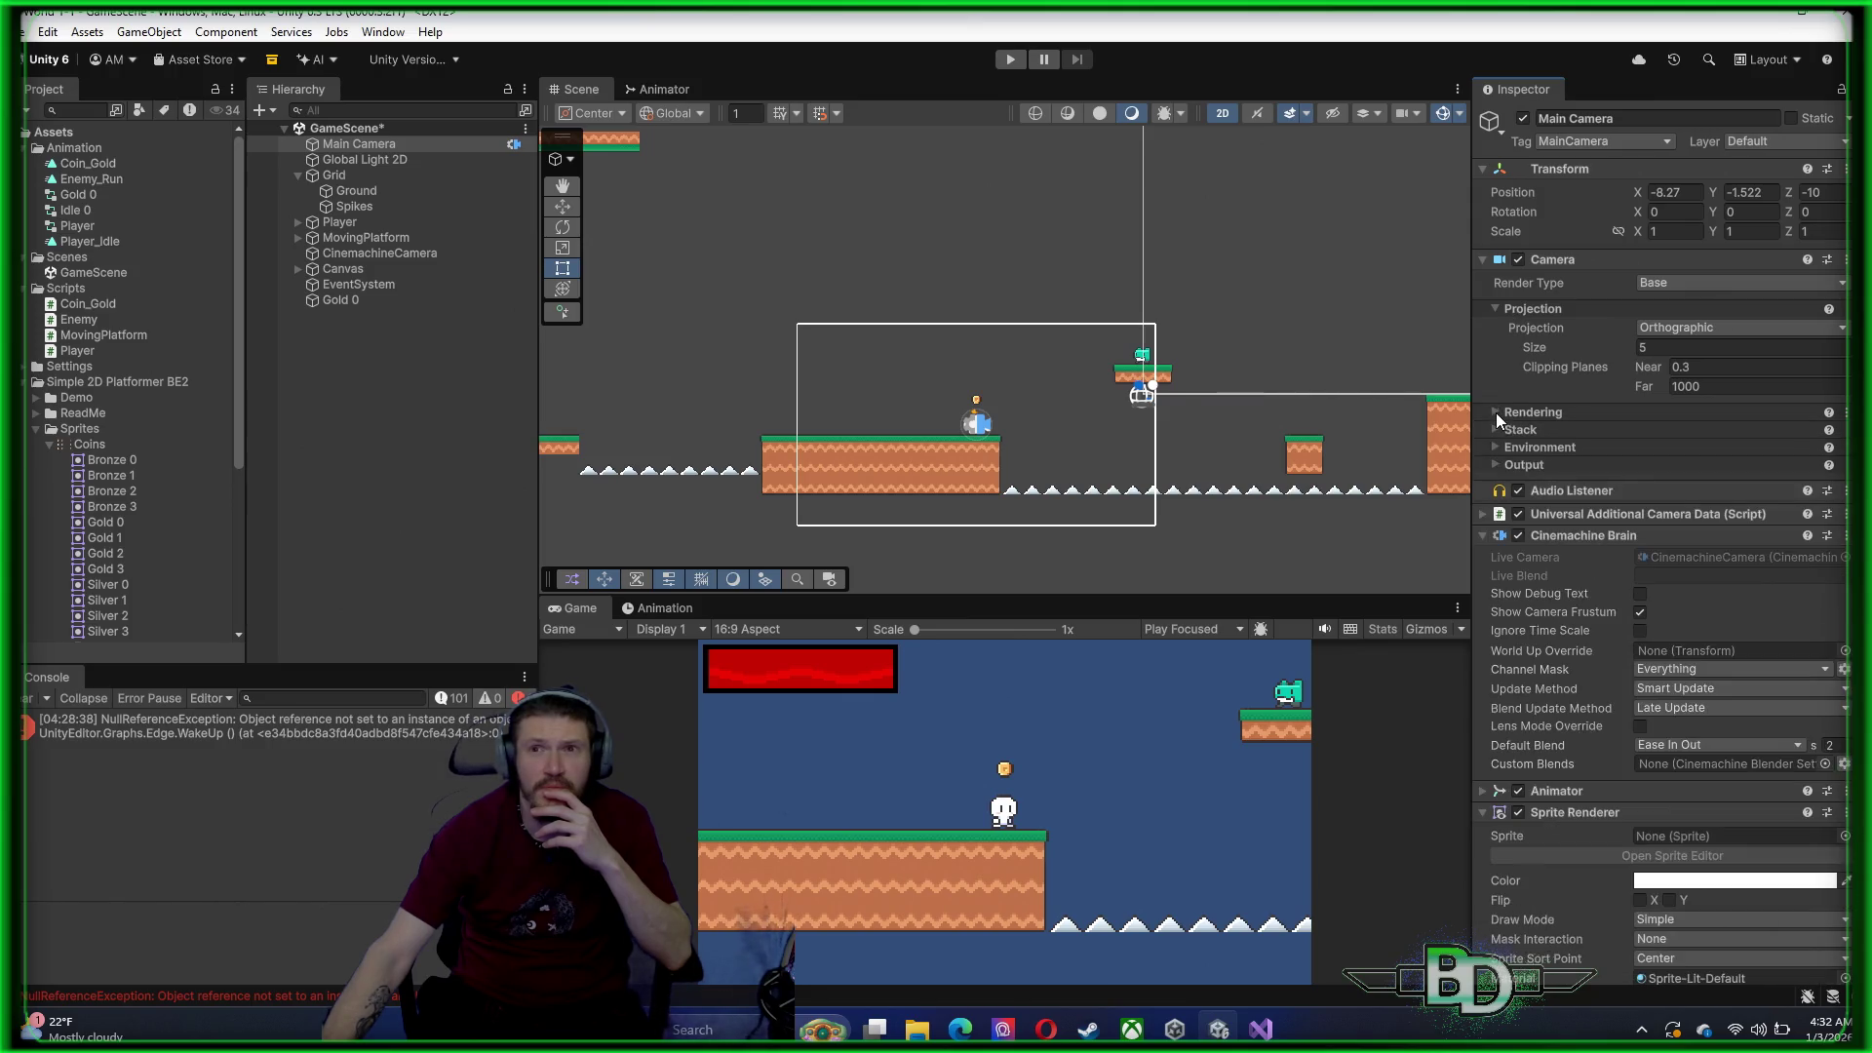
left_click(1500, 309)
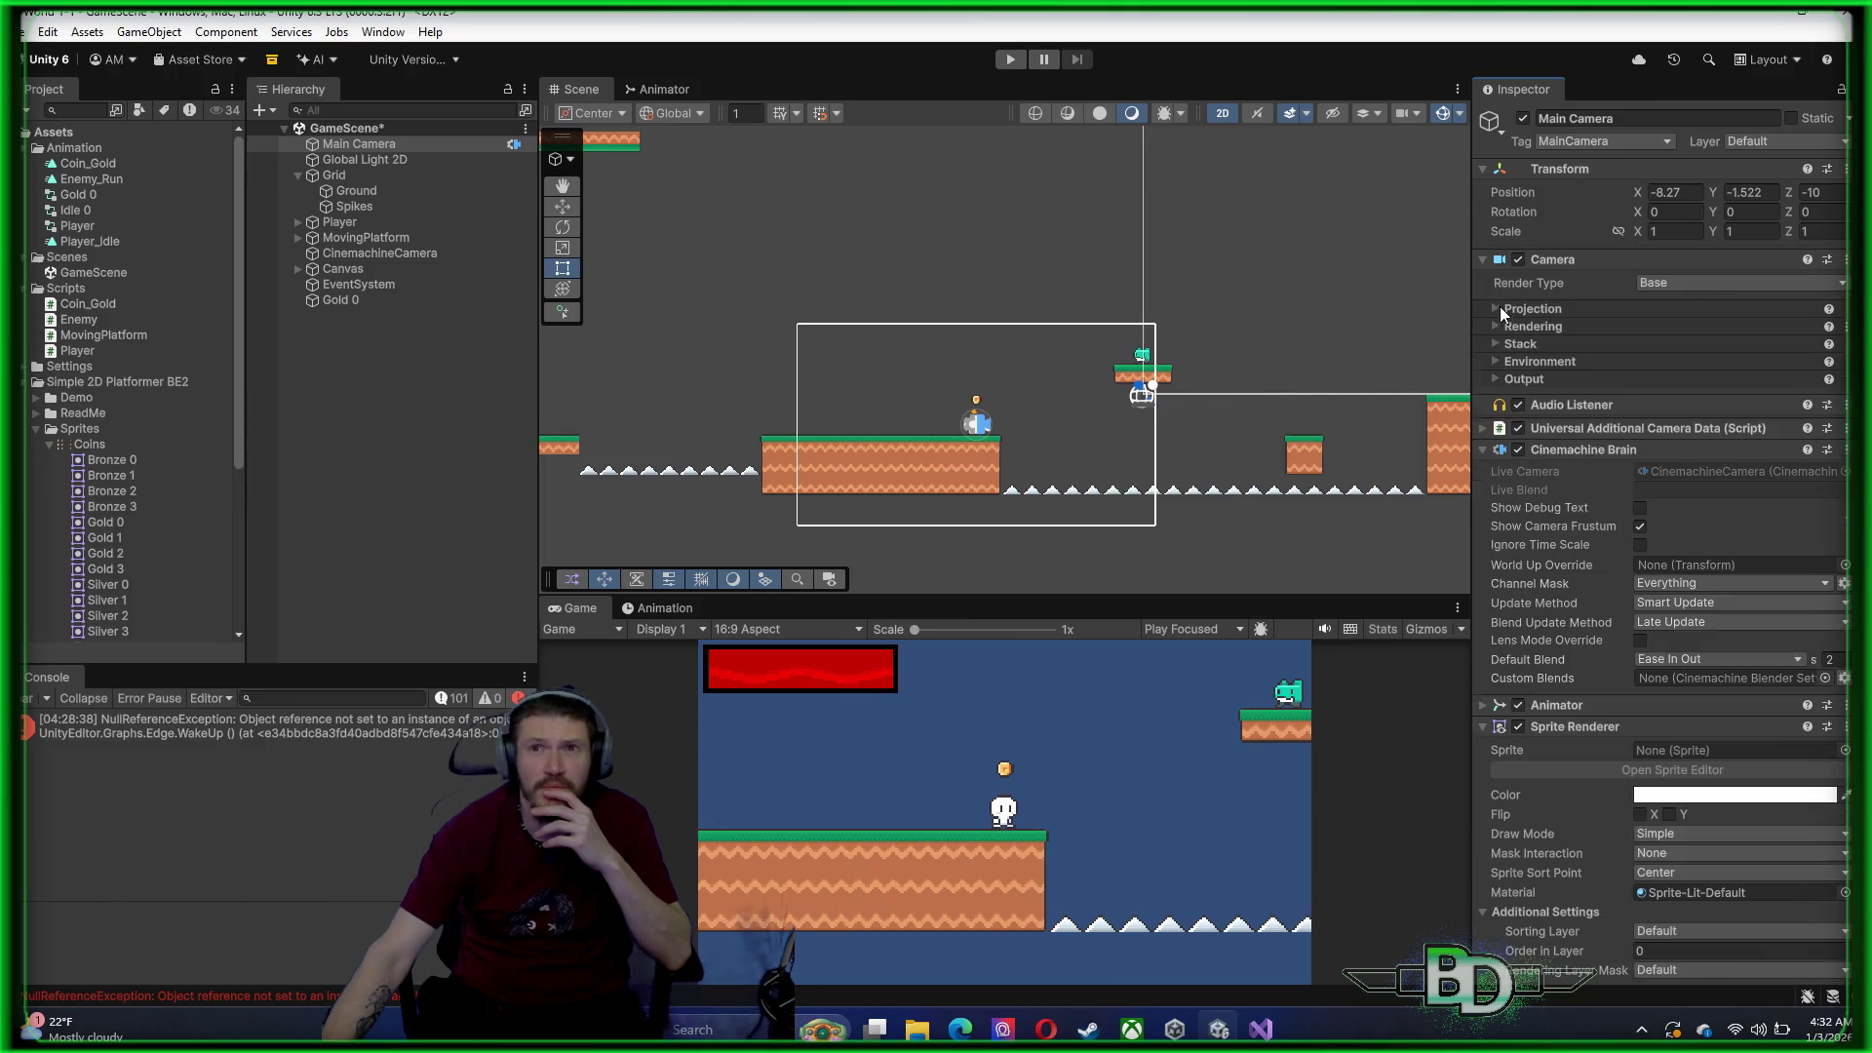
Switch the Main Camera's Render Type to Overlay, then back to Base
left_click(1787, 282)
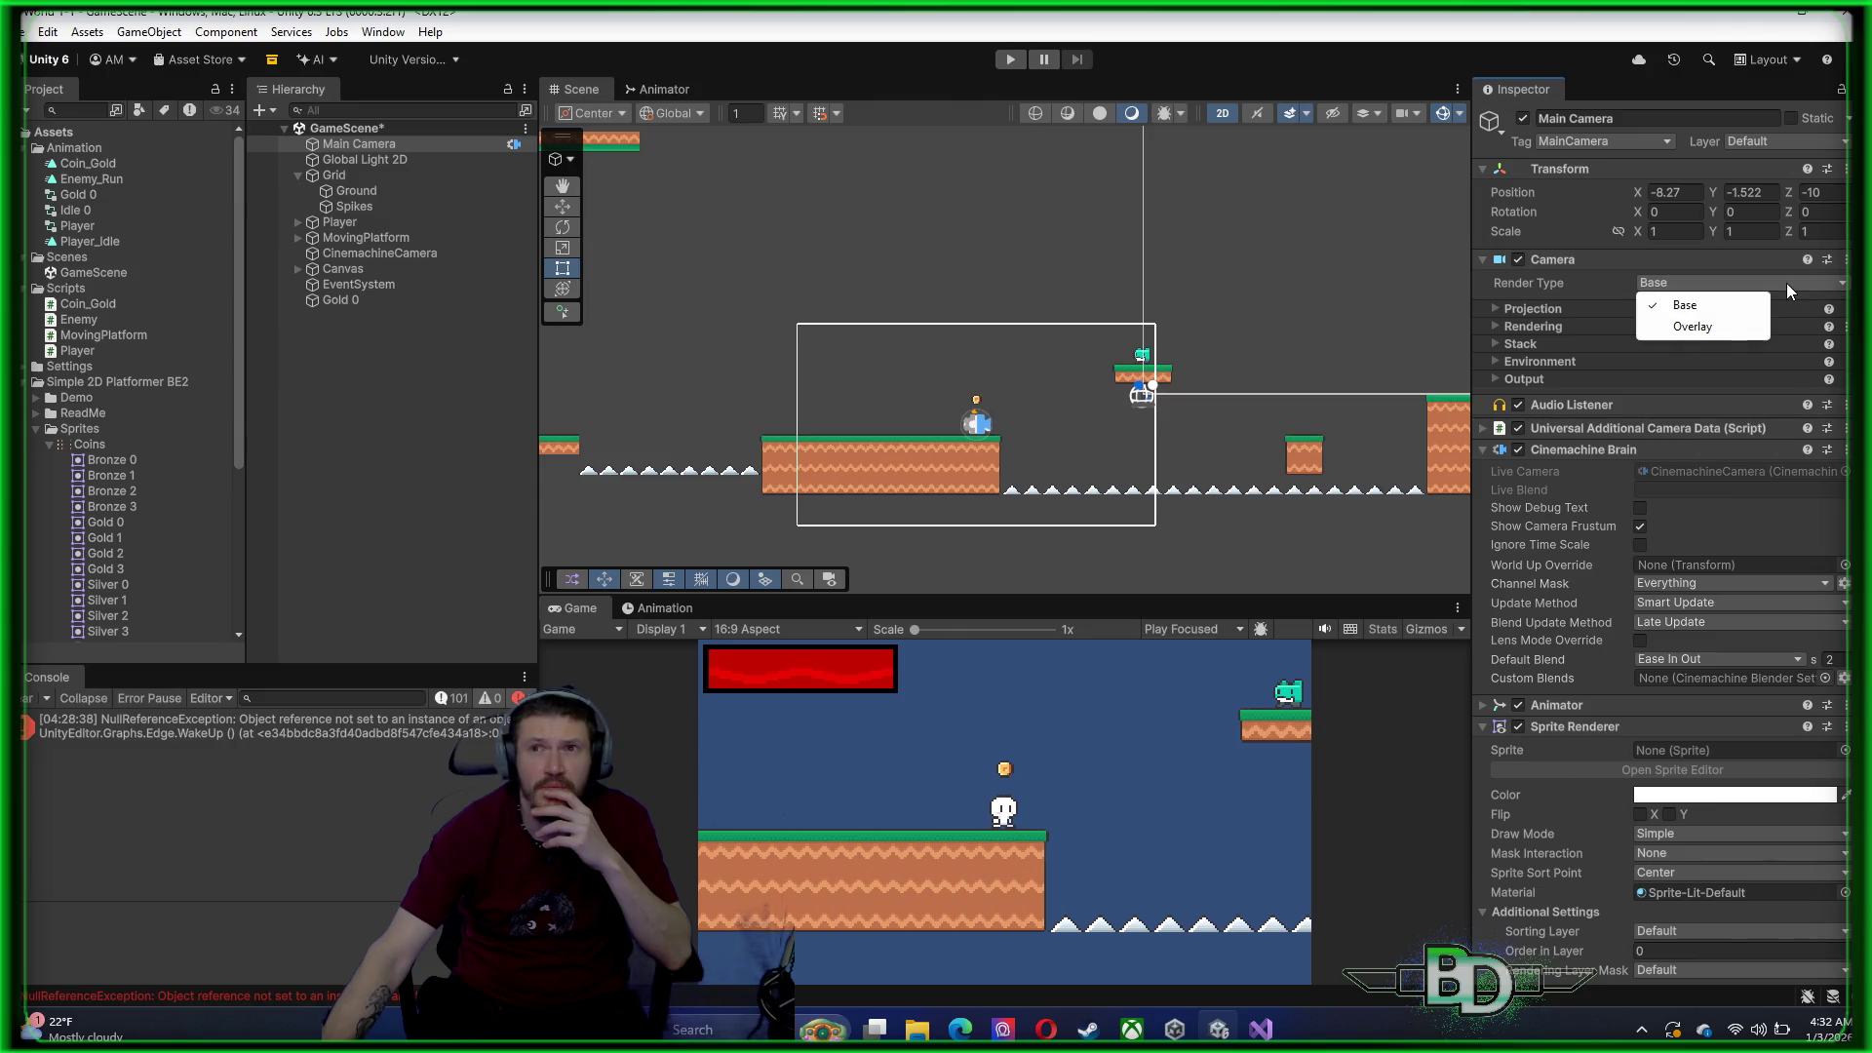
left_click(1710, 332)
left_click(1727, 289)
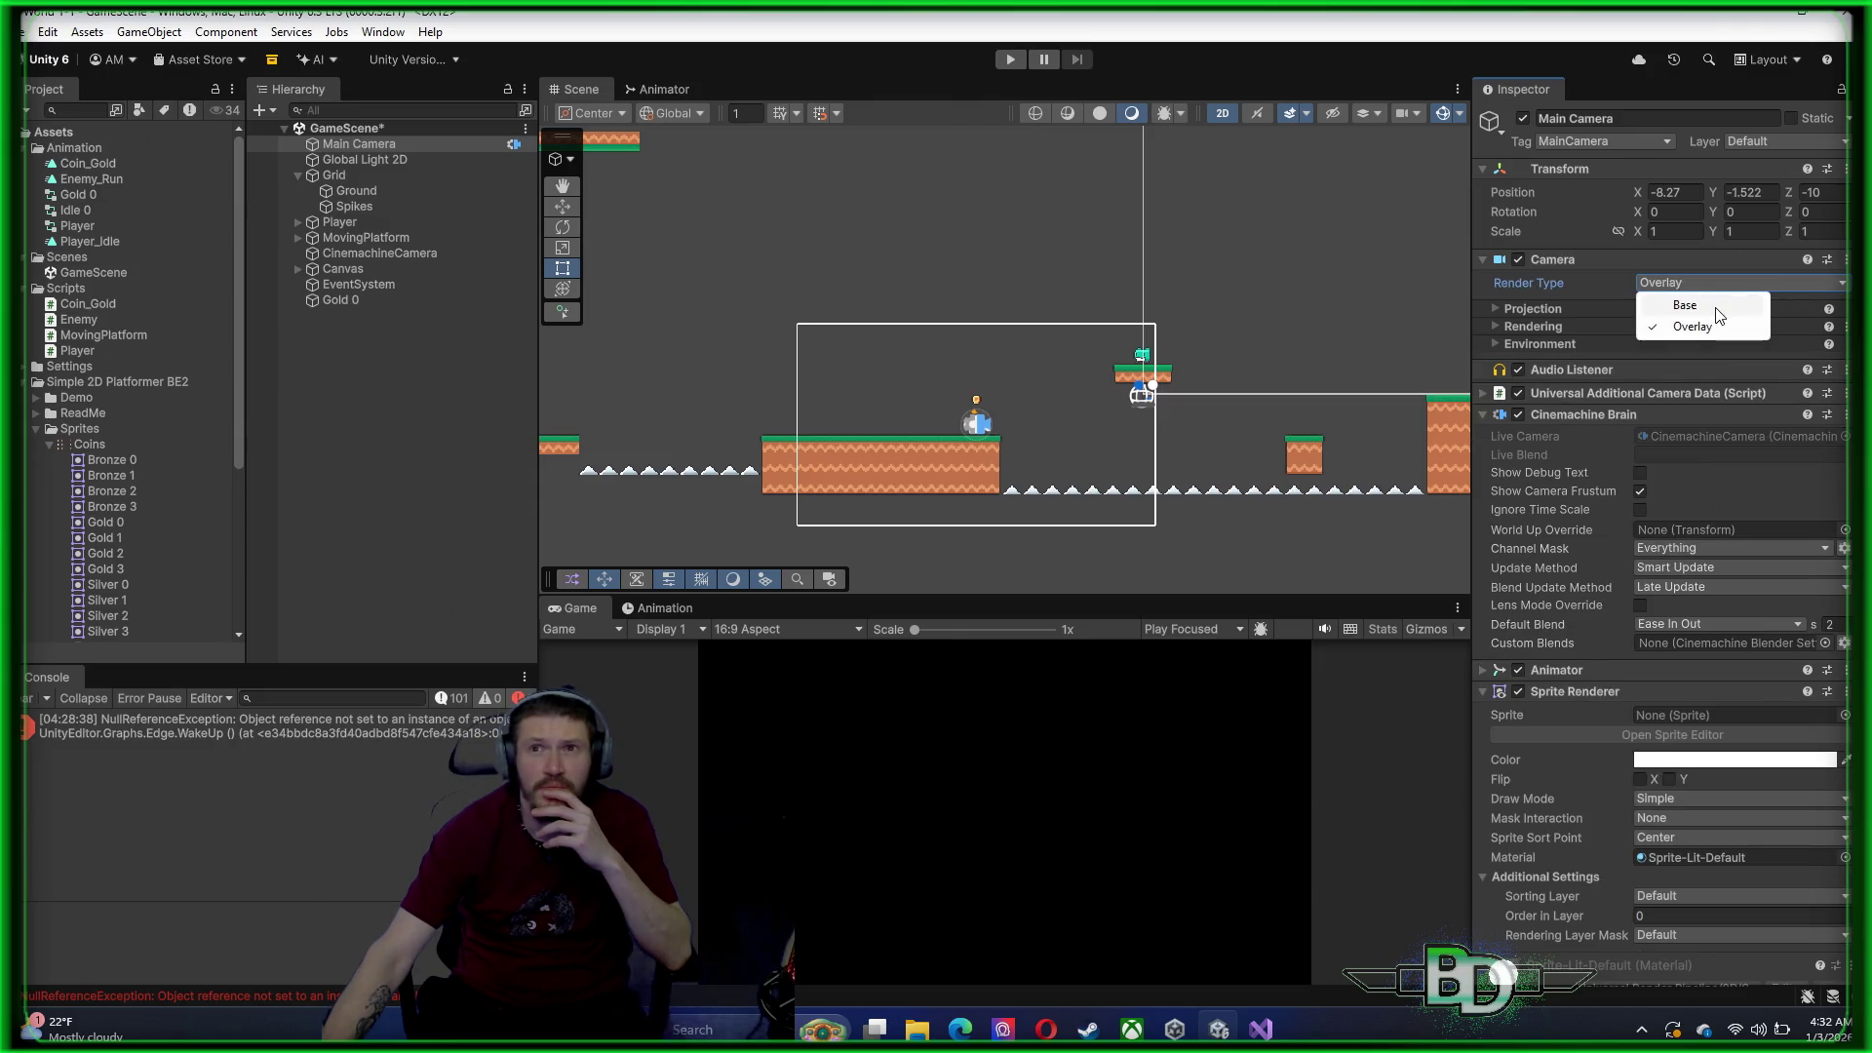
left_click(1664, 306)
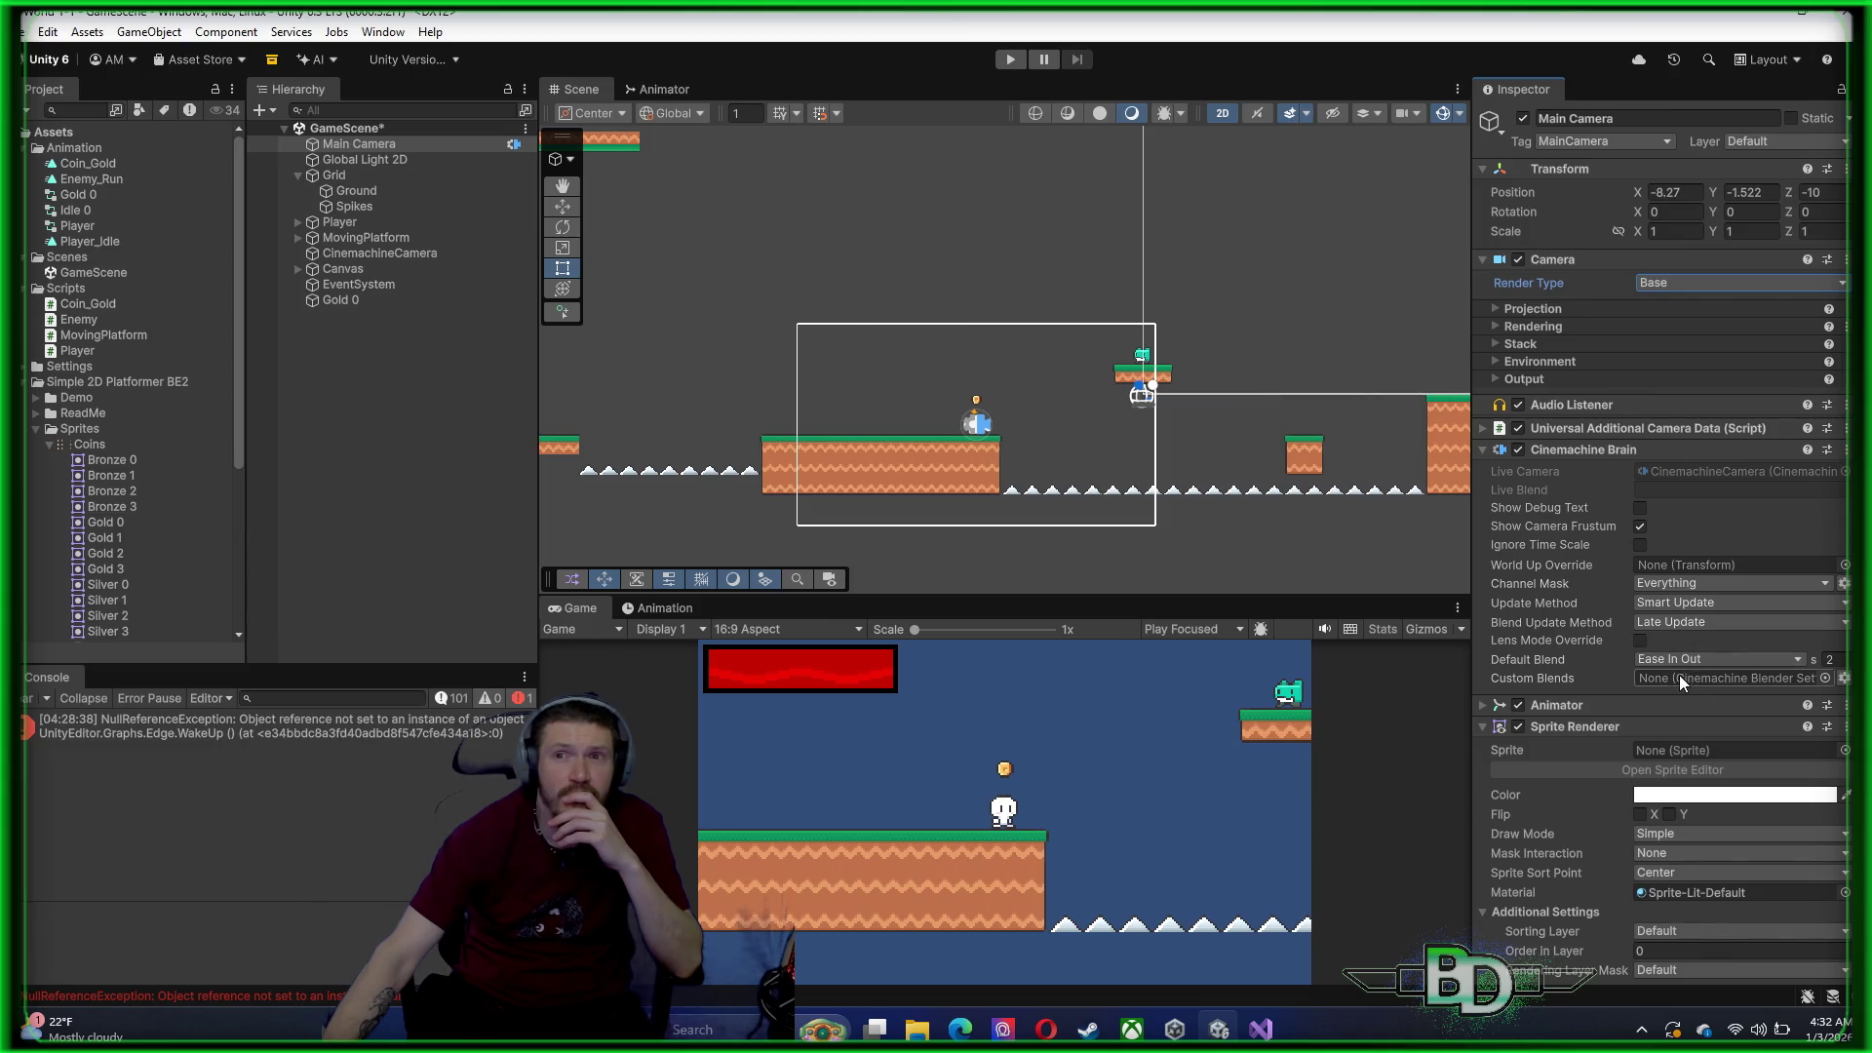
scroll(1647, 713, "down", 2)
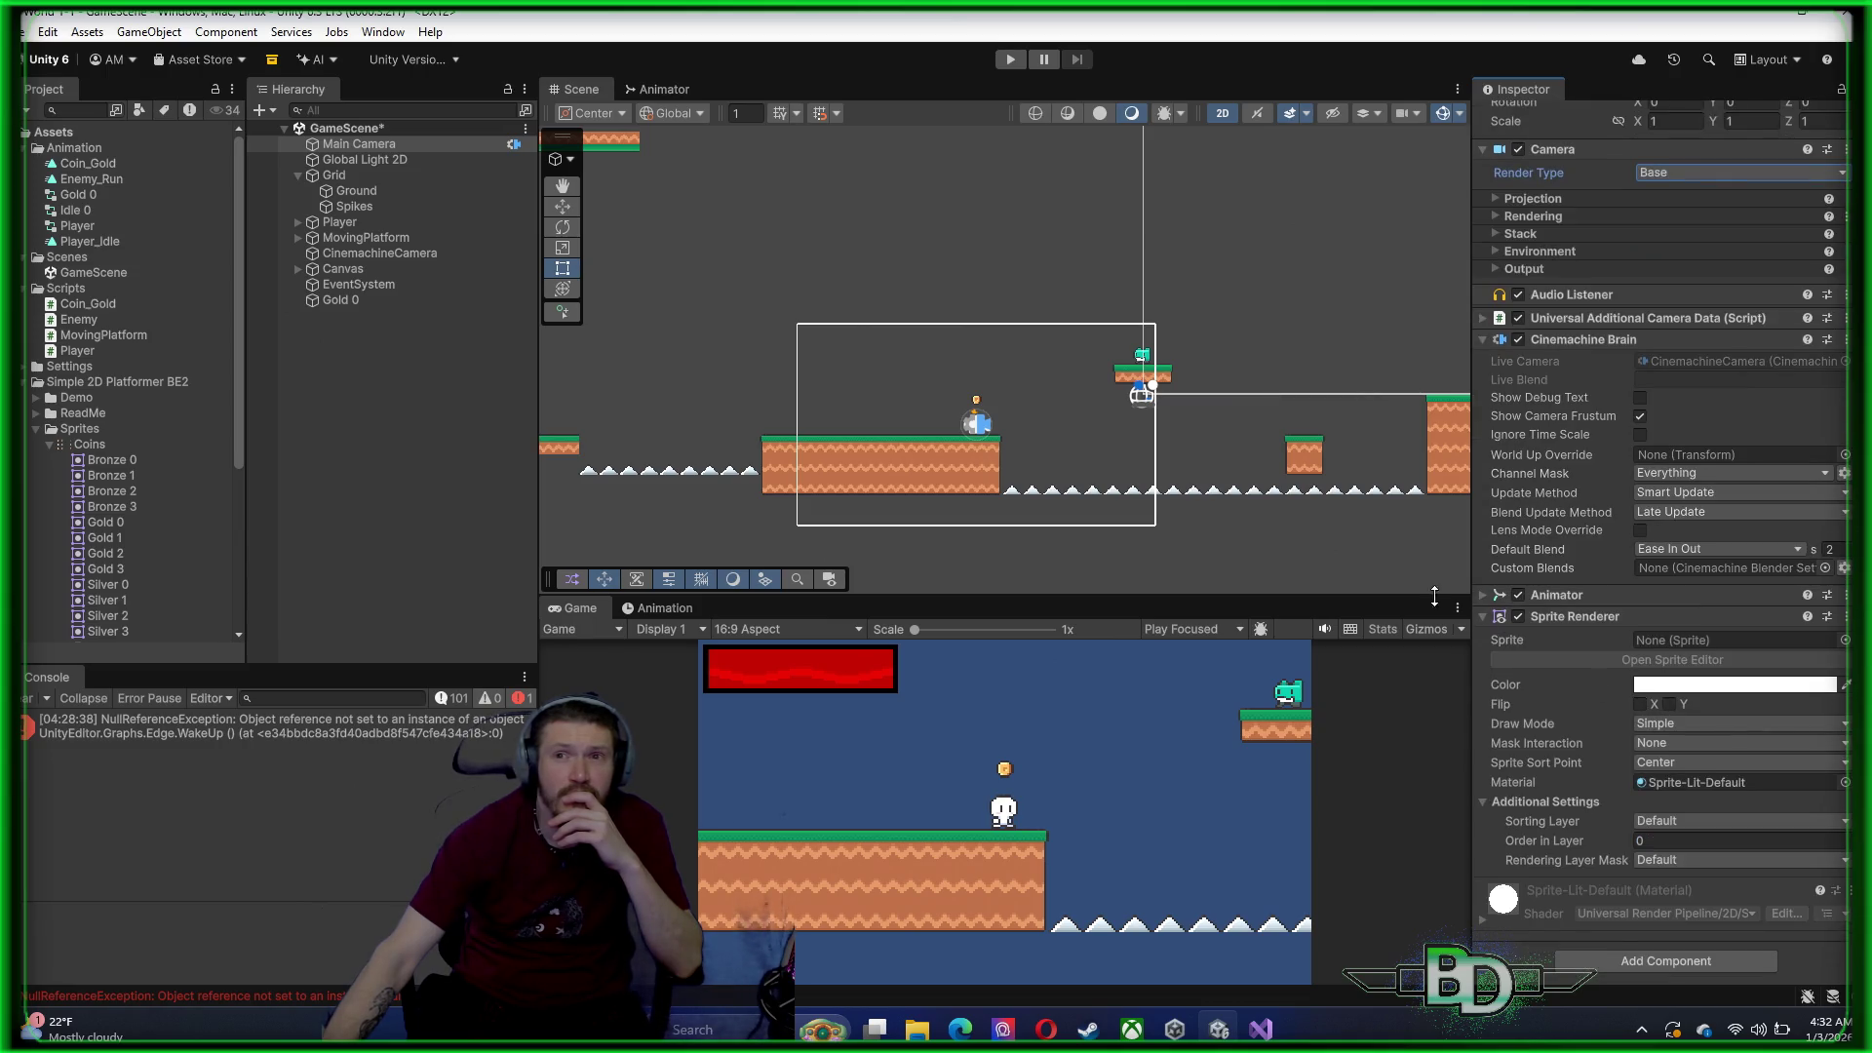
left_click(1486, 597)
left_click(1486, 597)
scroll(1506, 618, "up", 2)
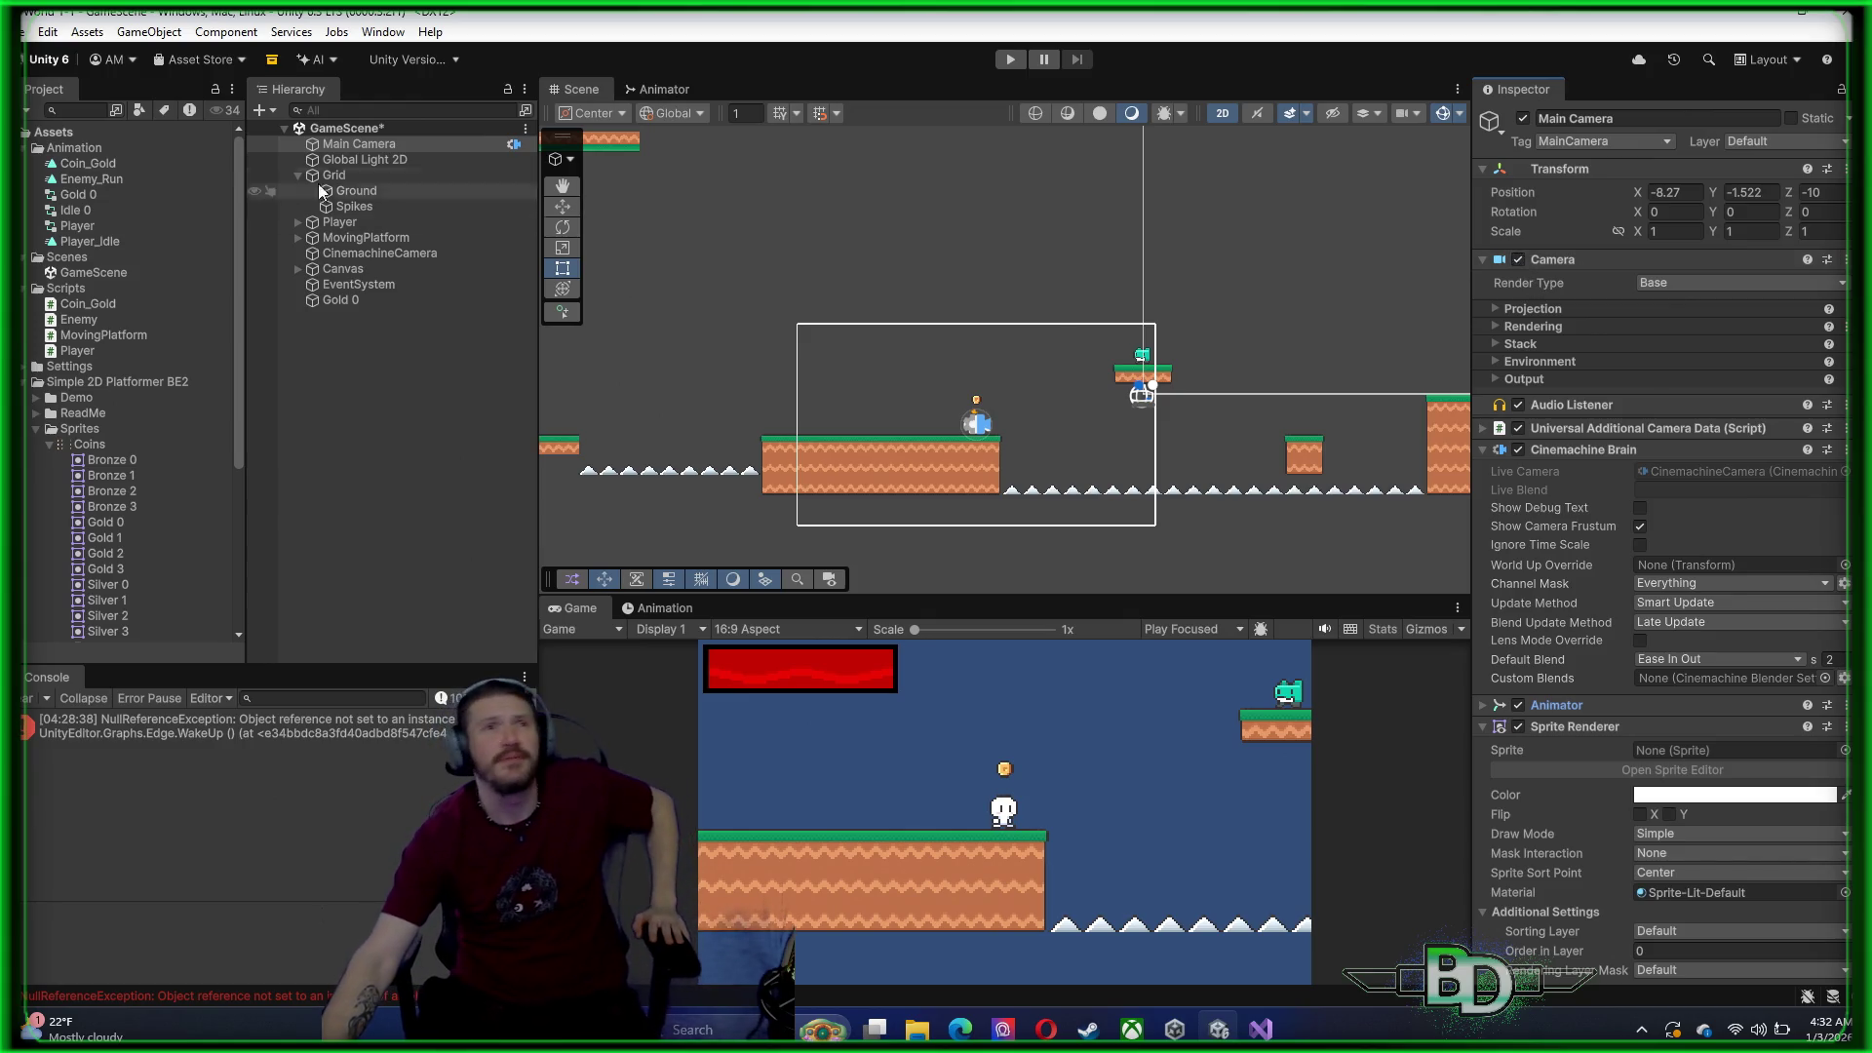
right_click(344, 147)
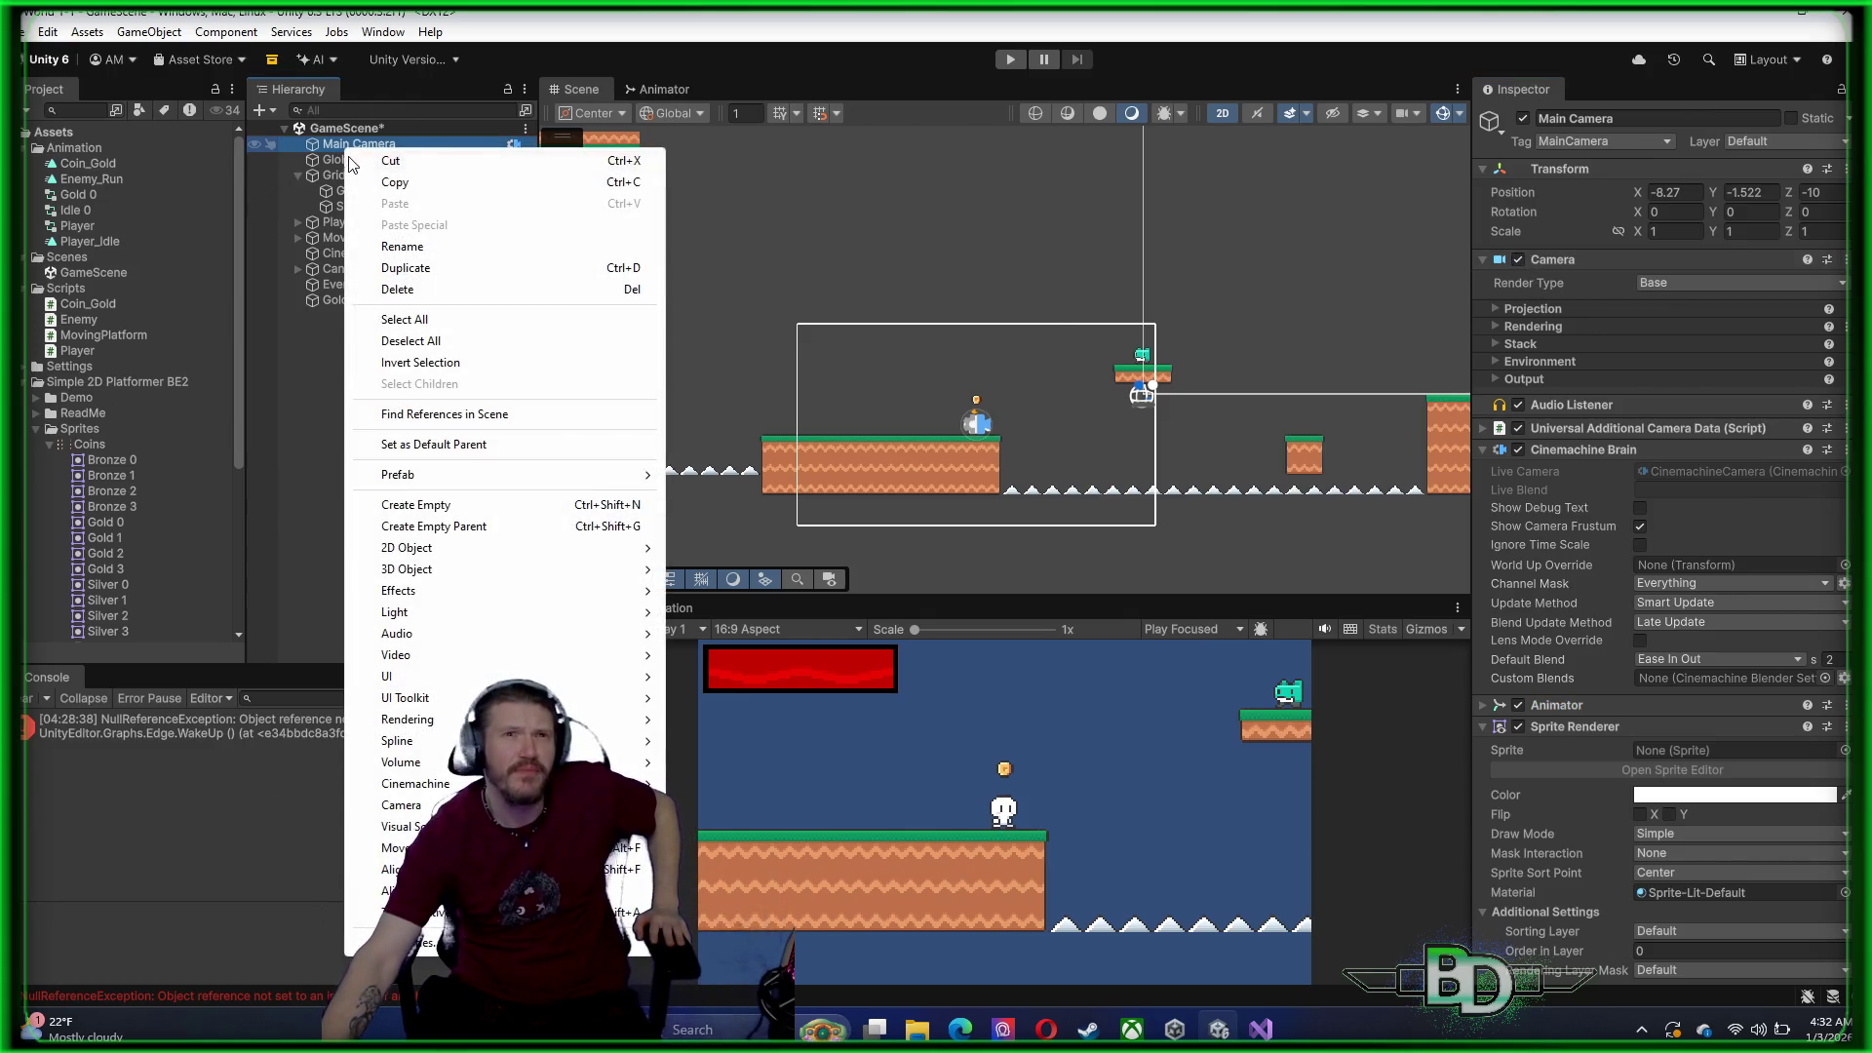
key("Escape")
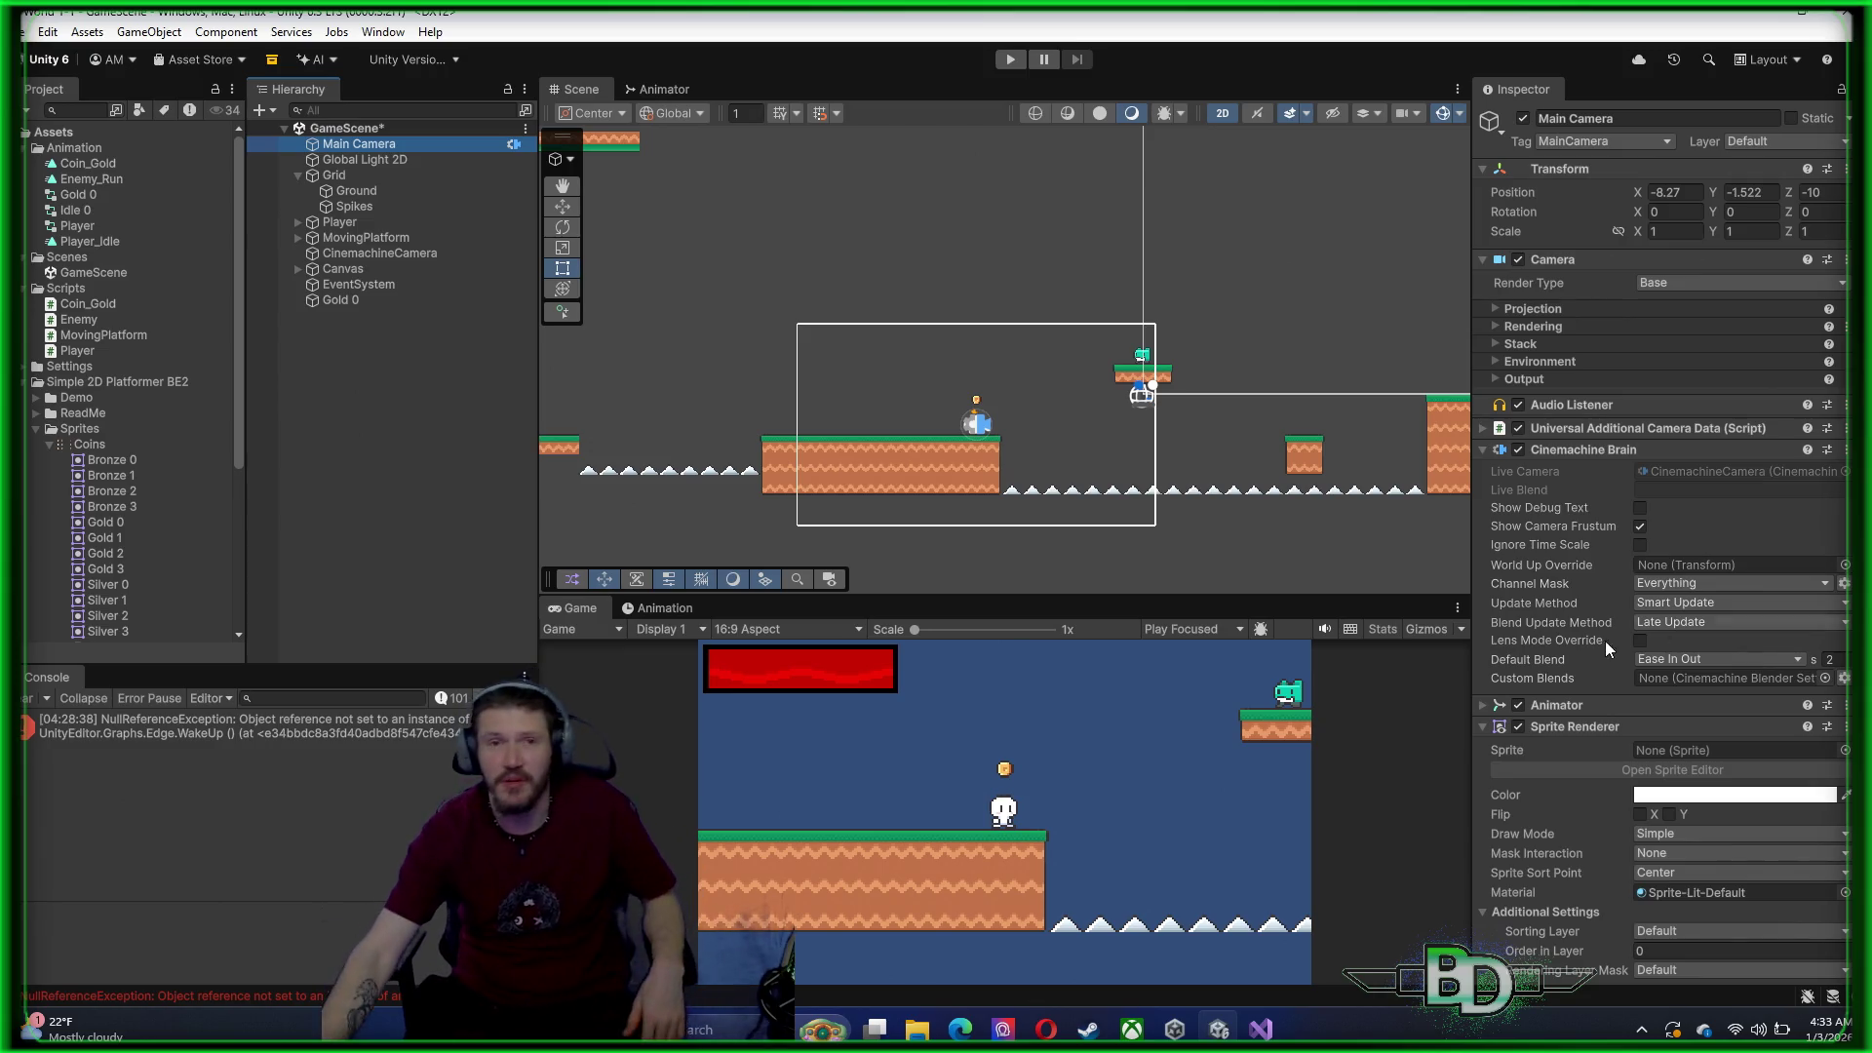
Maximize and restore the Game view, then play Episode 9 of the 2D platformer series on YouTube
double_click(1190, 604)
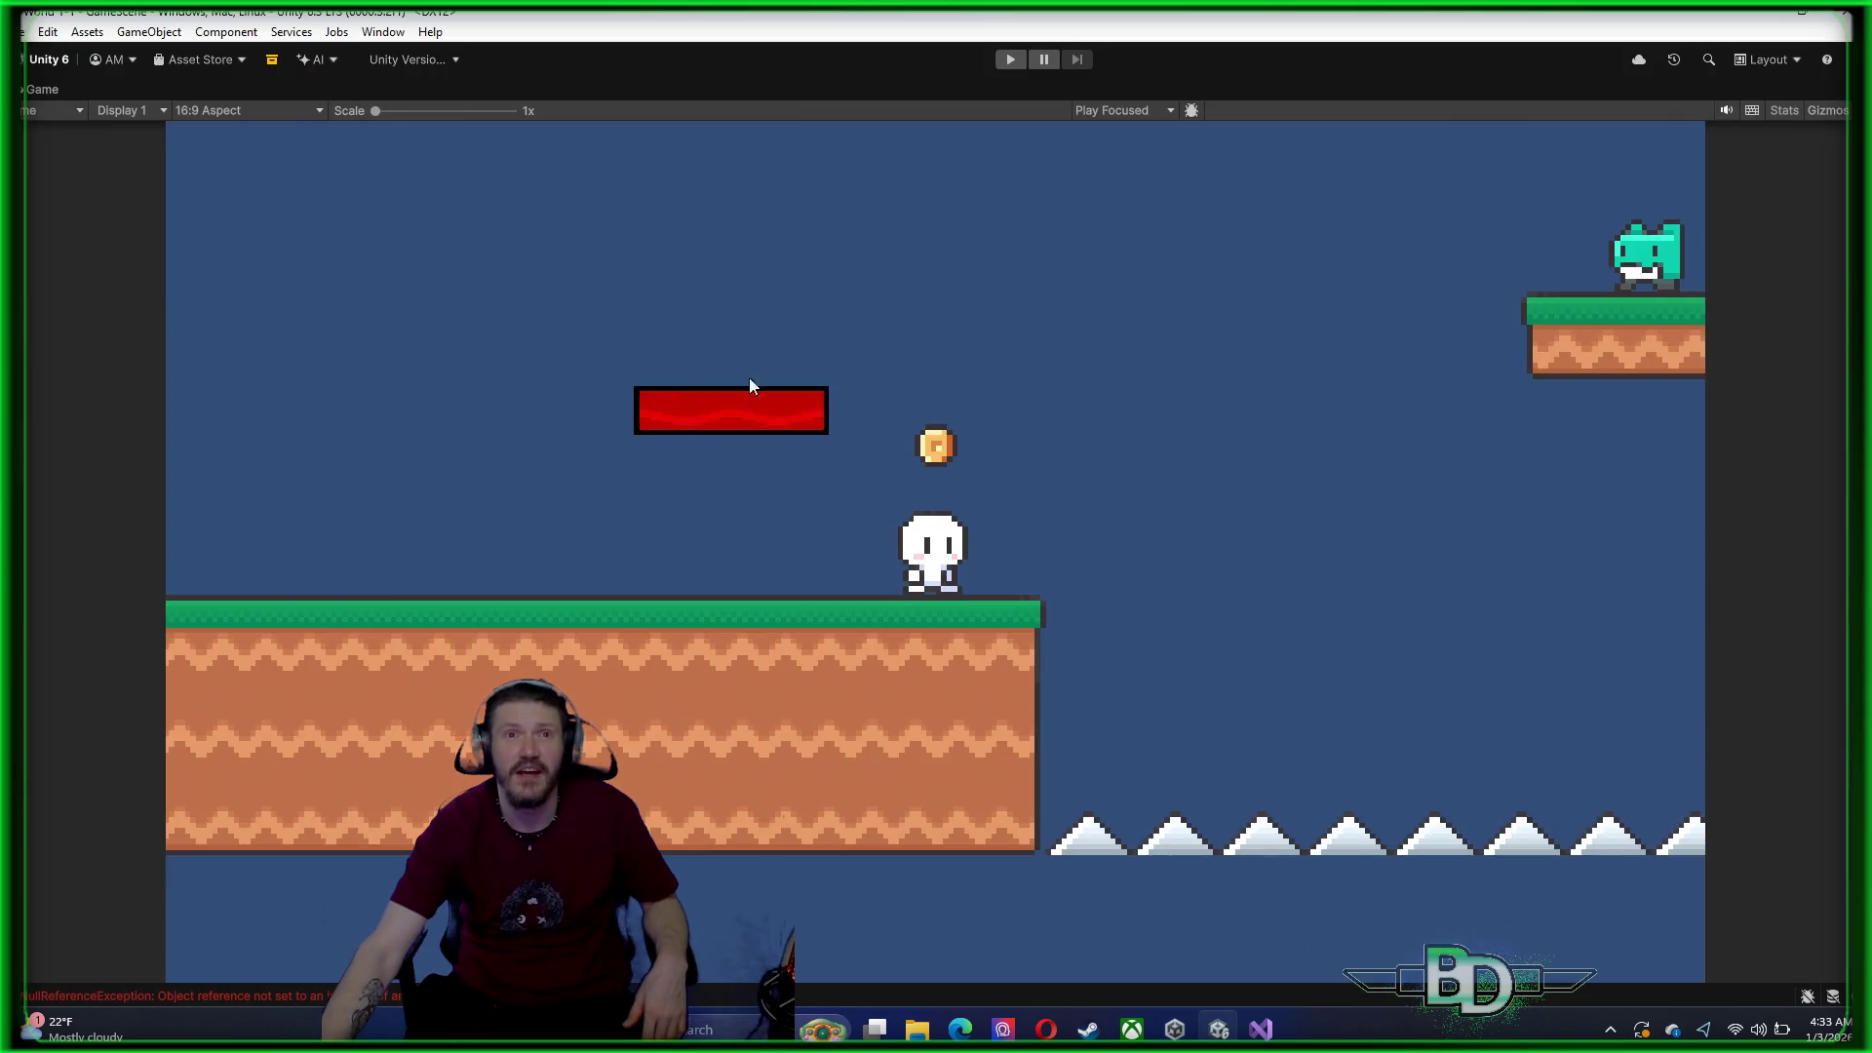
double_click(1361, 83)
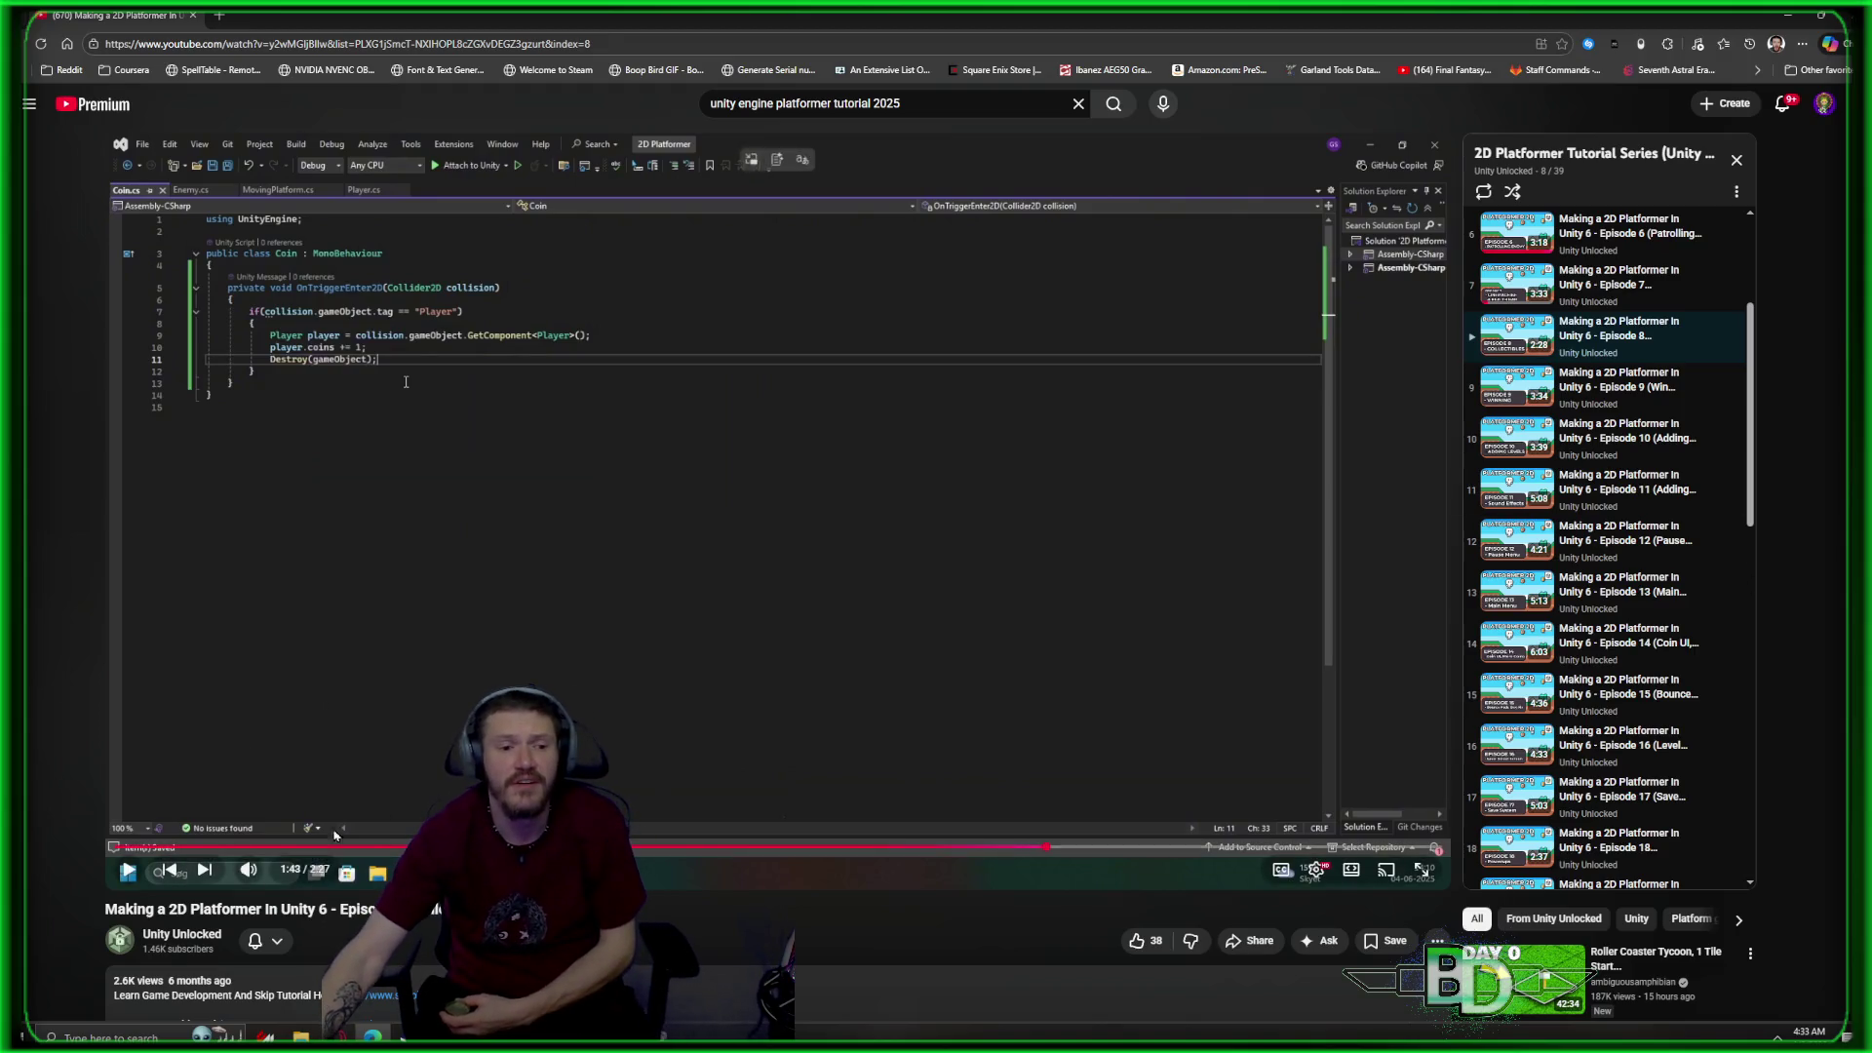
left_click(213, 875)
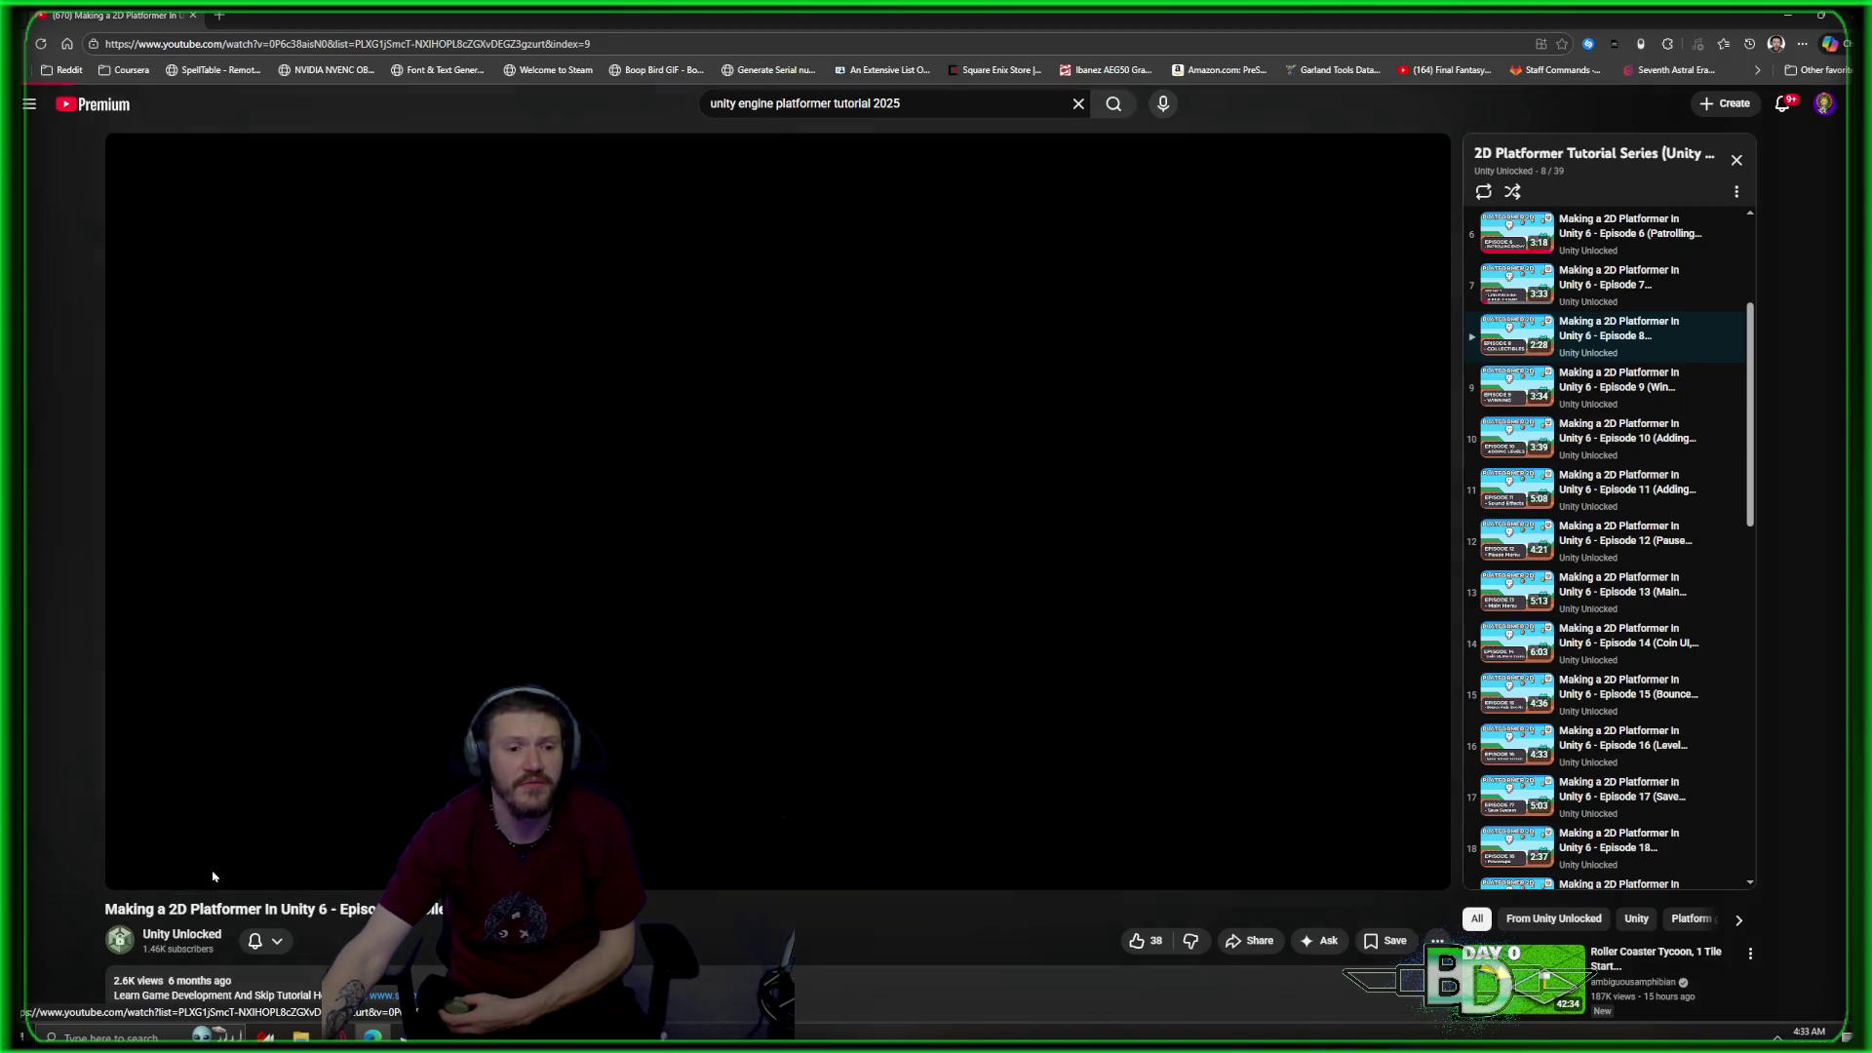